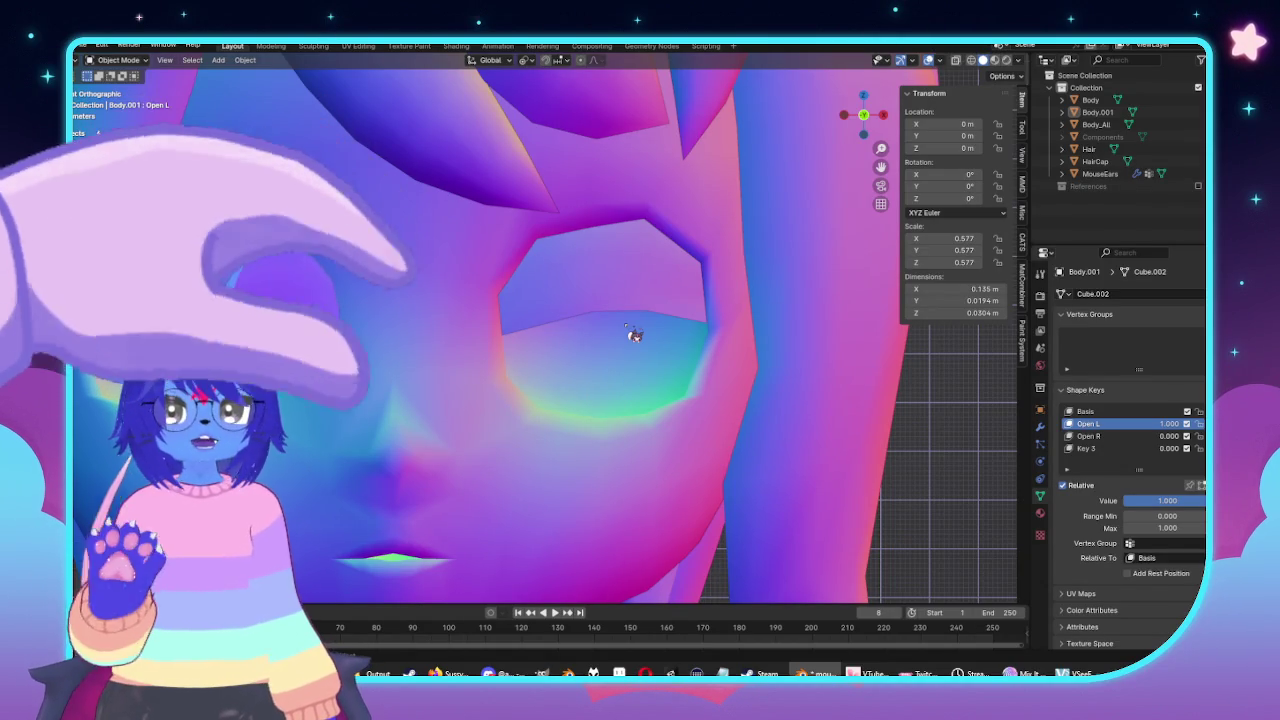
In Edit Mode, select the eyelid's lower edge and nudge it slightly with proportional editing.
scroll(670, 333, "down", 7)
mouse_move(765, 345)
middle_mouse_down()
mouse_move(457, 371)
mouse_move(786, 371)
middle_mouse_up()
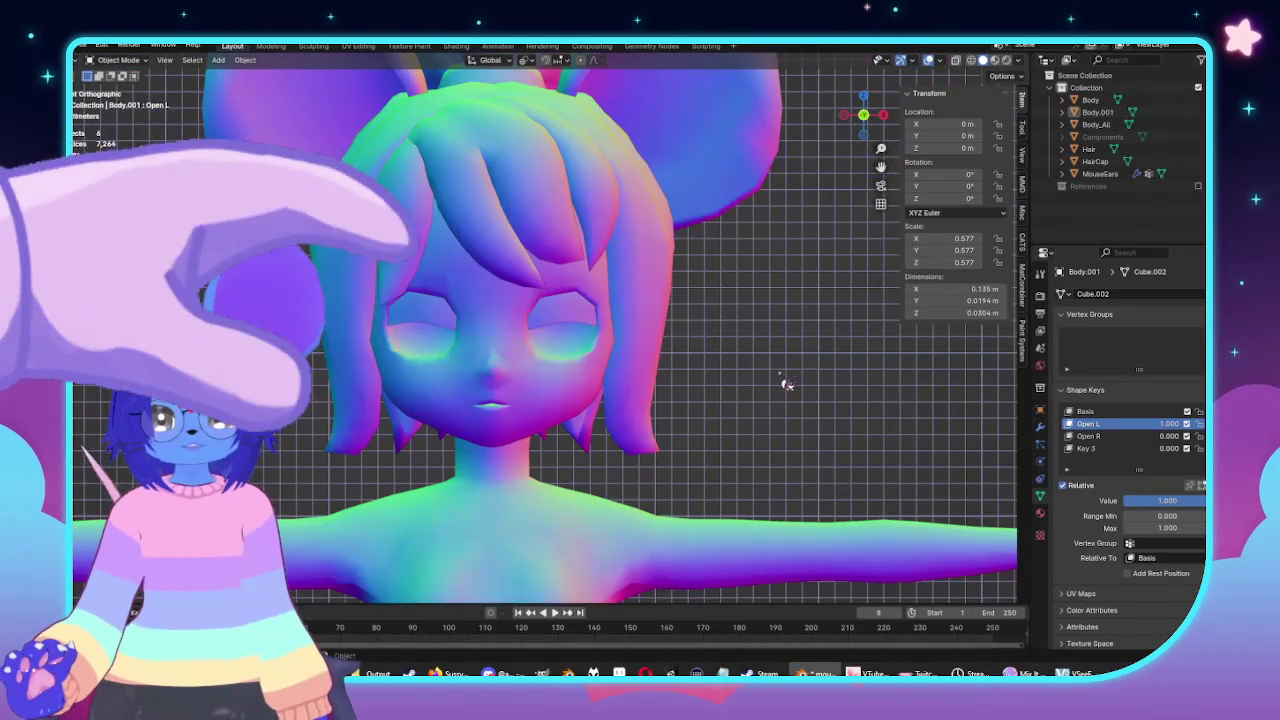
key("Tab")
key("KP_Decimal")
key("2")
left_click(675, 305)
key("g")
scroll(686, 395, "down", 5)
scroll(688, 385, "down", 7)
scroll(690, 370, "down", 3)
scroll(692, 358, "down", 2)
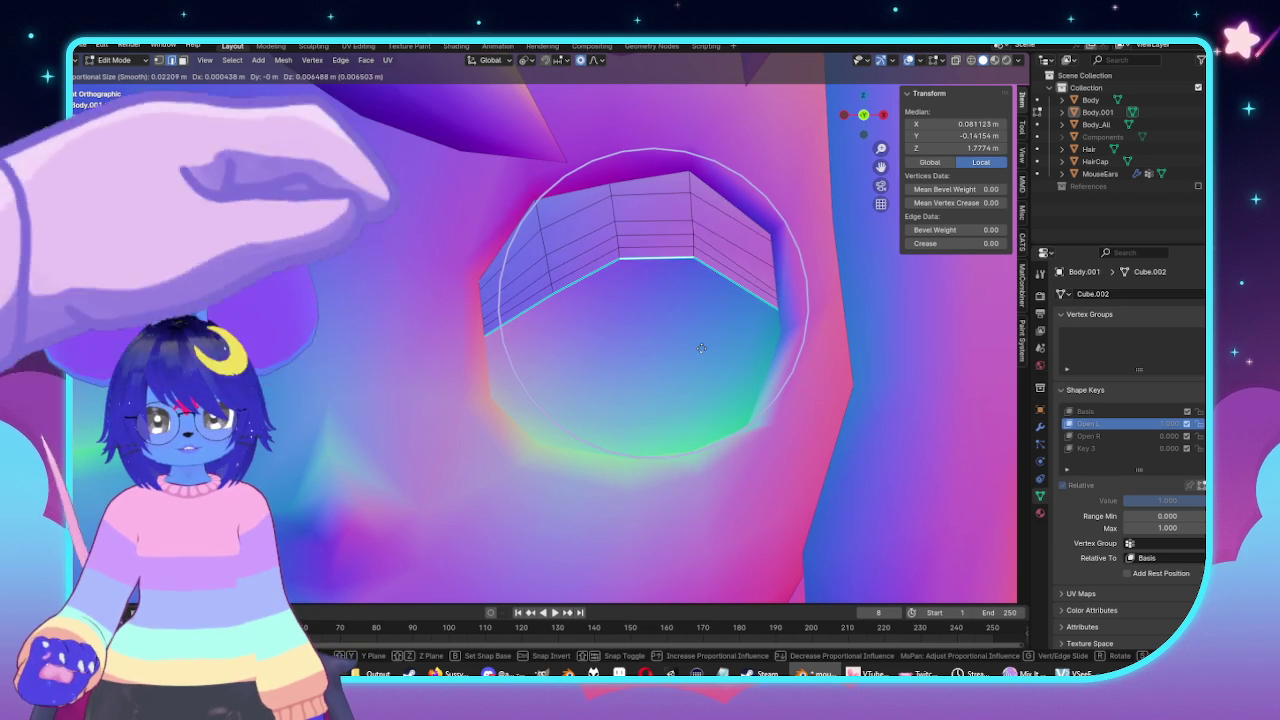
right_click(597, 320)
key("g")
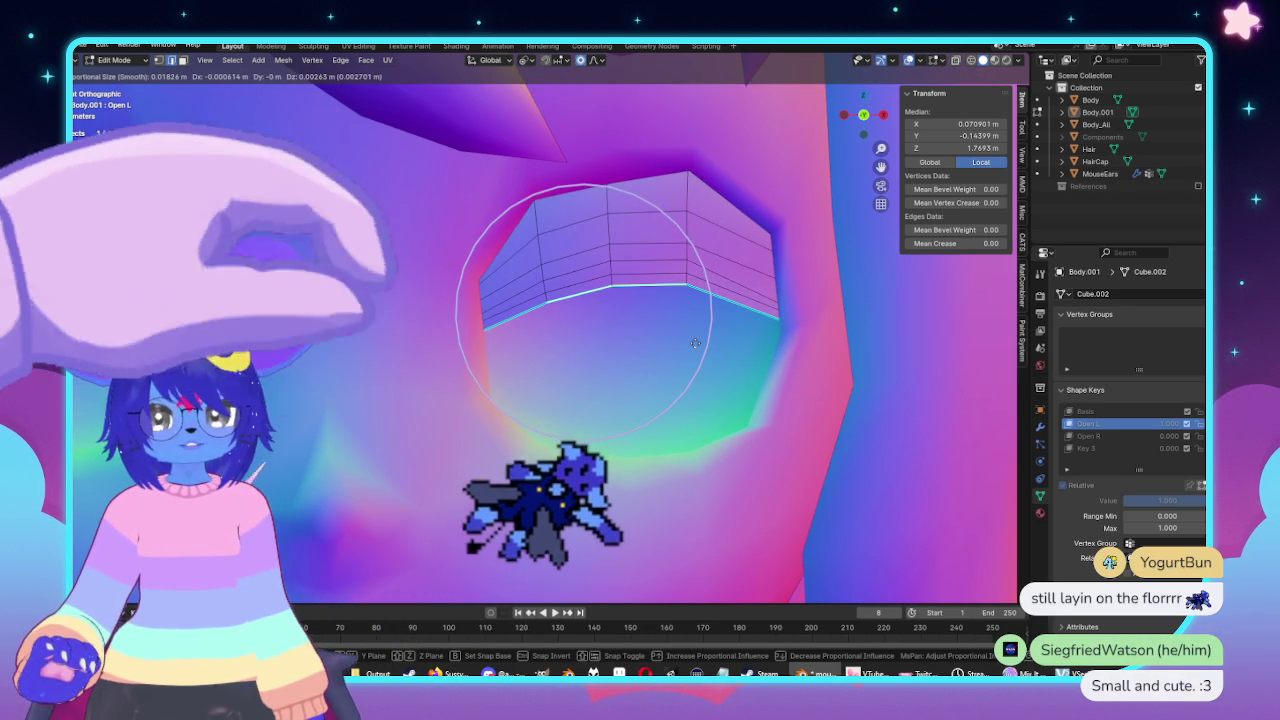
left_click(665, 352)
Move four individual vertices along the eyelid's lower edge to smooth its curve.
key("1")
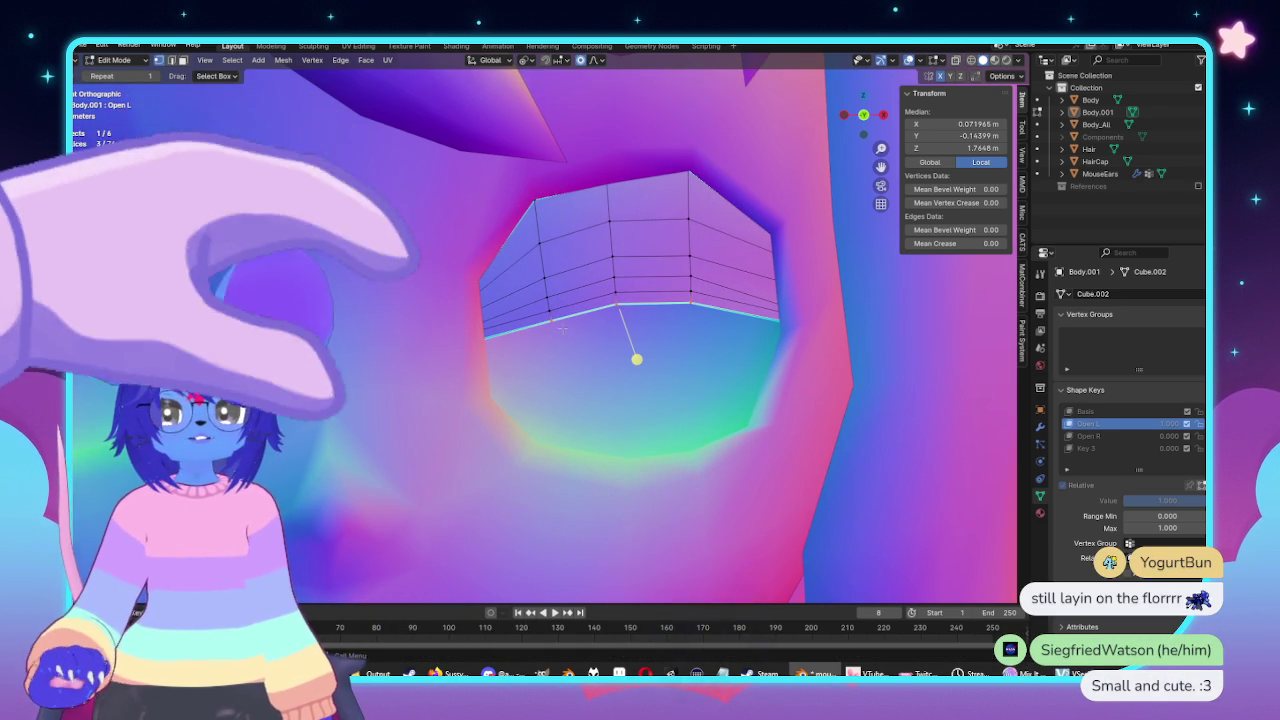
left_click_drag(570, 328, 572, 330)
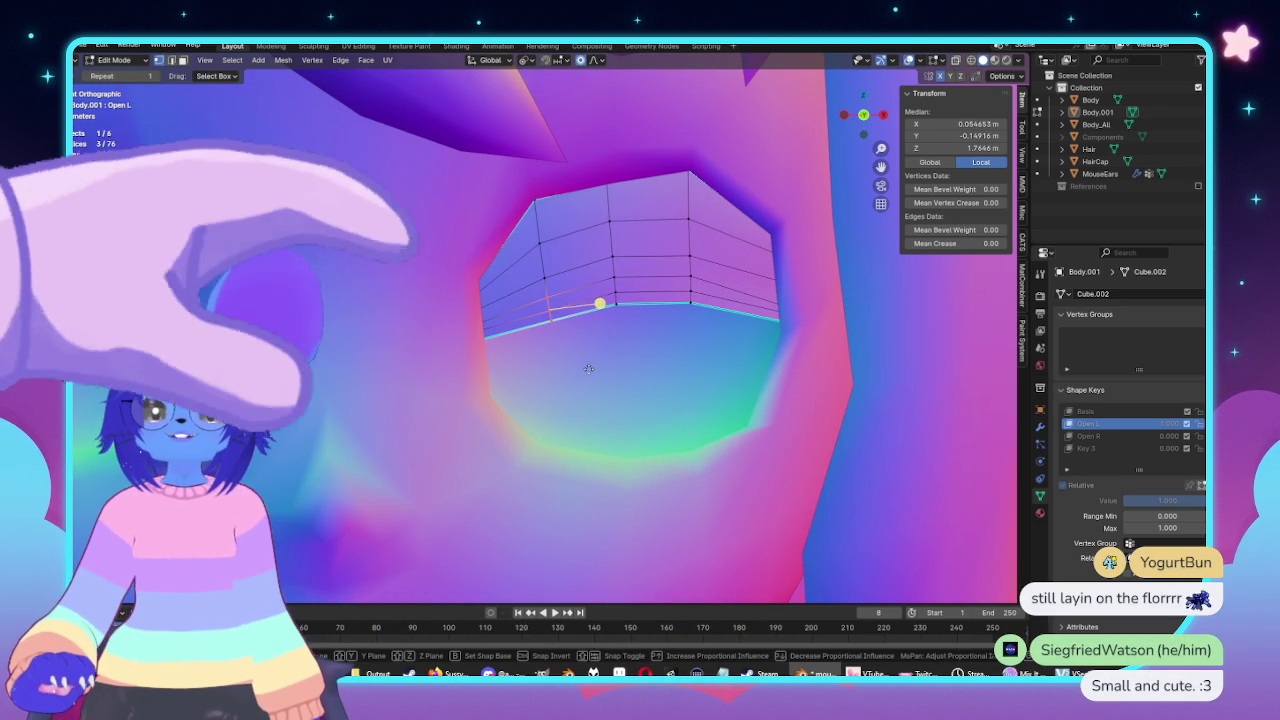
key("g")
left_click(587, 357)
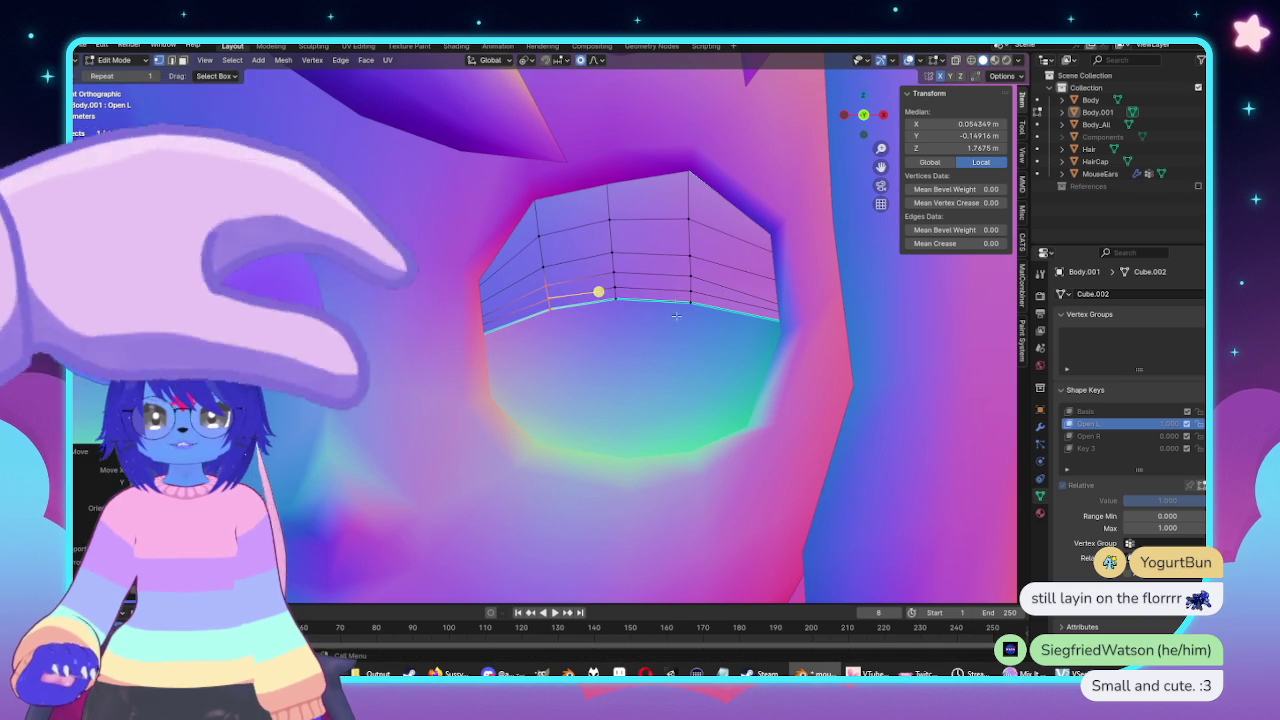
left_click(674, 263)
key("g")
left_click(722, 323)
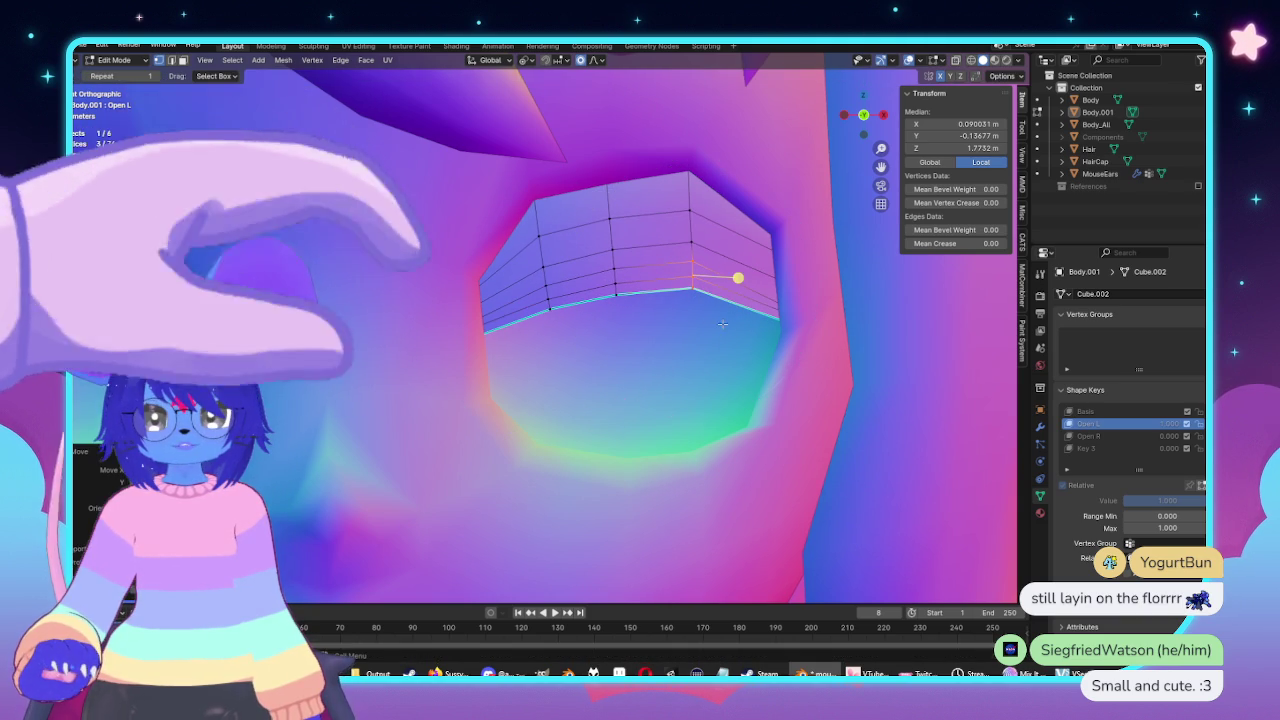
left_click(612, 265)
key("g")
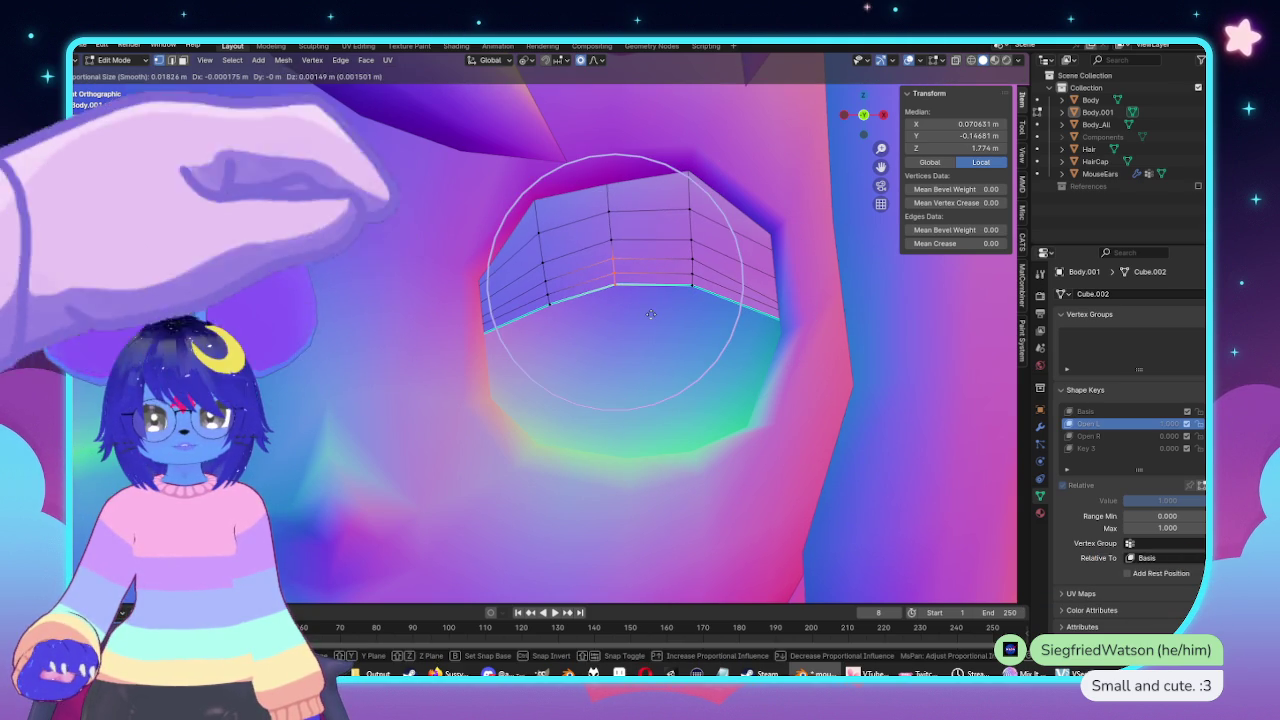
left_click(651, 314)
left_click(565, 281)
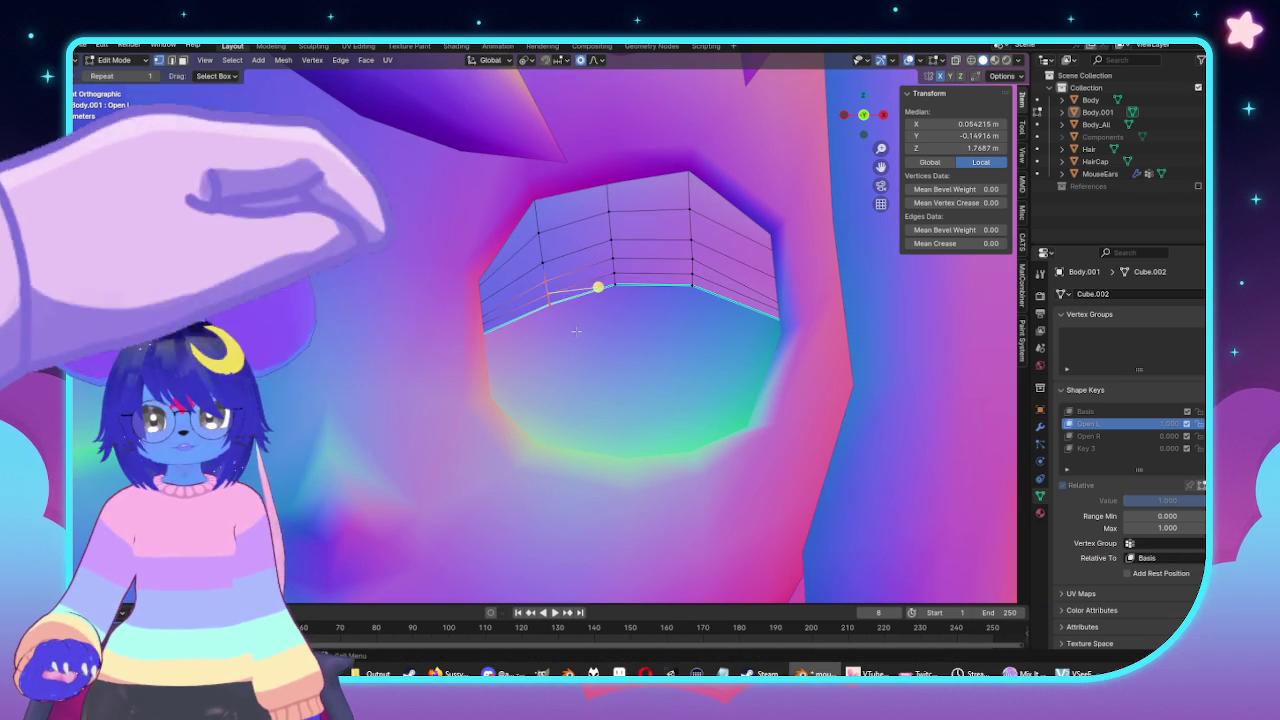
key("g")
left_click(573, 319)
Return to Object Mode and inspect the reshaped eye from the side and front views.
key("Tab")
scroll(606, 354, "down", 5)
middle_click_drag(606, 354, 611, 394)
key("KP_1")
scroll(694, 403, "up", 5)
mouse_move(694, 394)
middle_mouse_down()
mouse_move(480, 400)
mouse_move(794, 354)
mouse_move(779, 361)
middle_mouse_up()
key("KP_1")
scroll(600, 370, "up", 2)
key("KP_1")
scroll(686, 354, "up", 2)
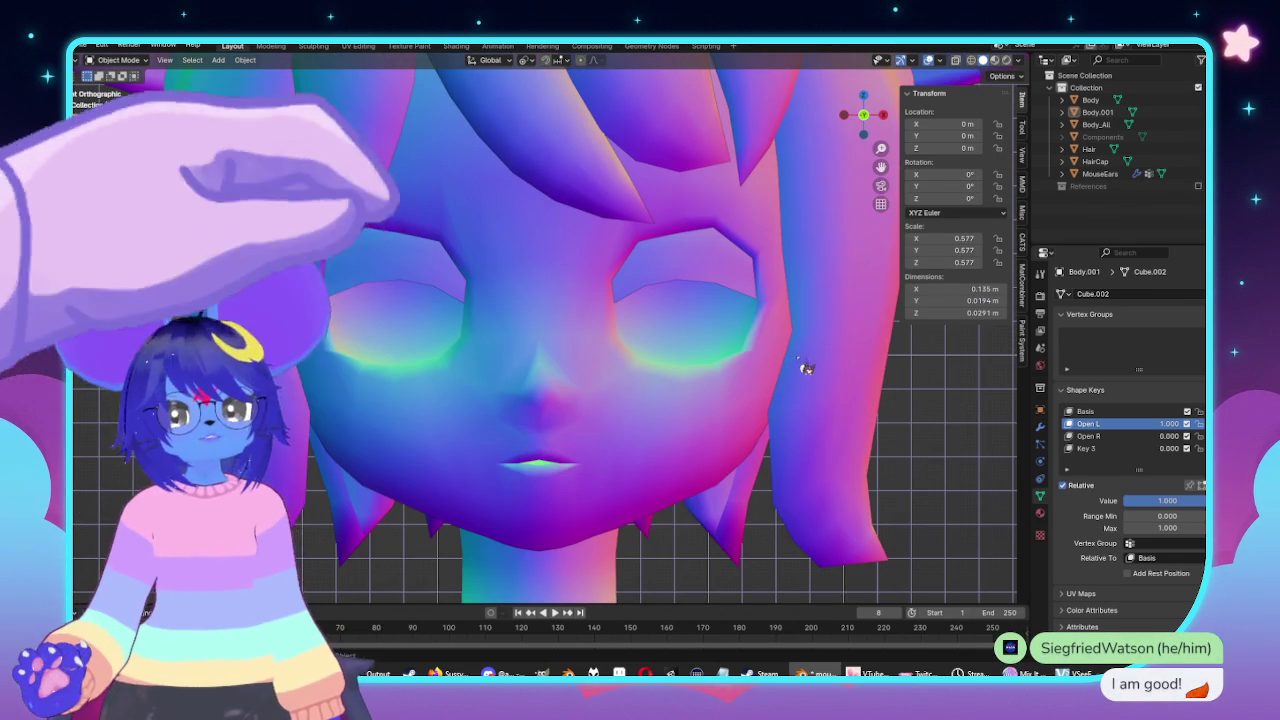
Make Open R the active shape key and reset Open L to zero.
scroll(843, 369, "down", 3)
scroll(843, 369, "up", 3)
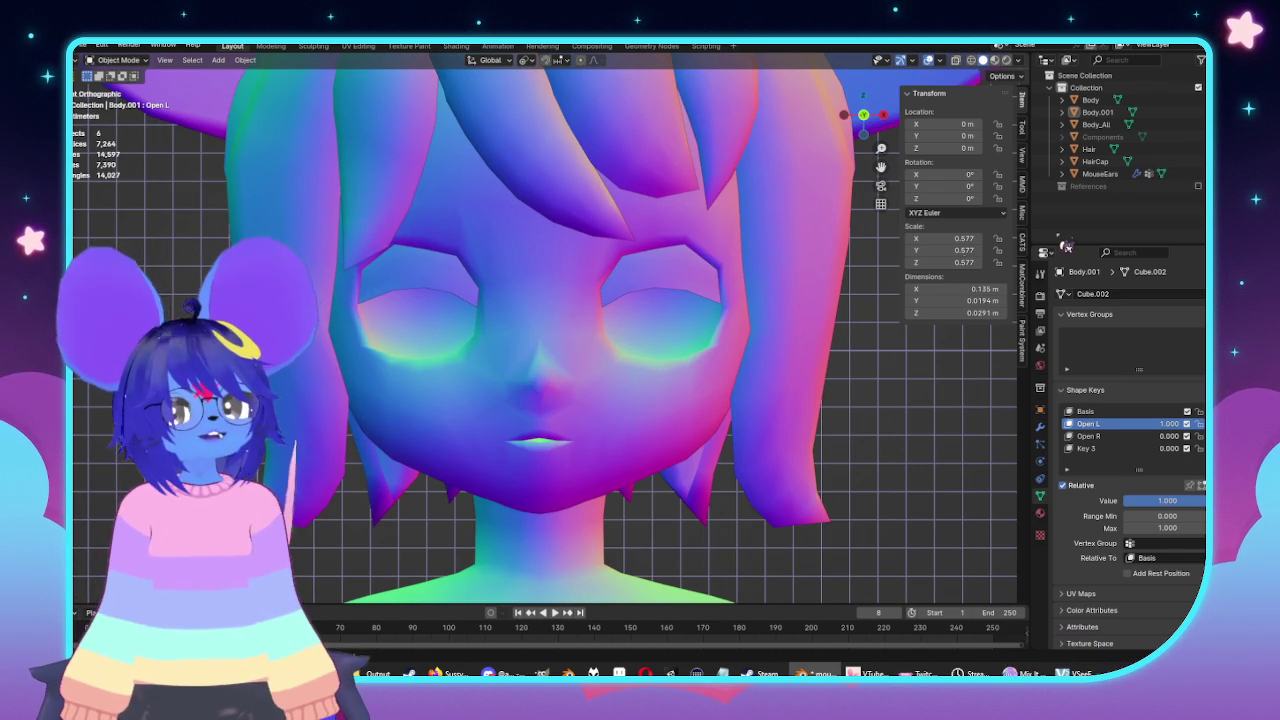
left_click(1100, 437)
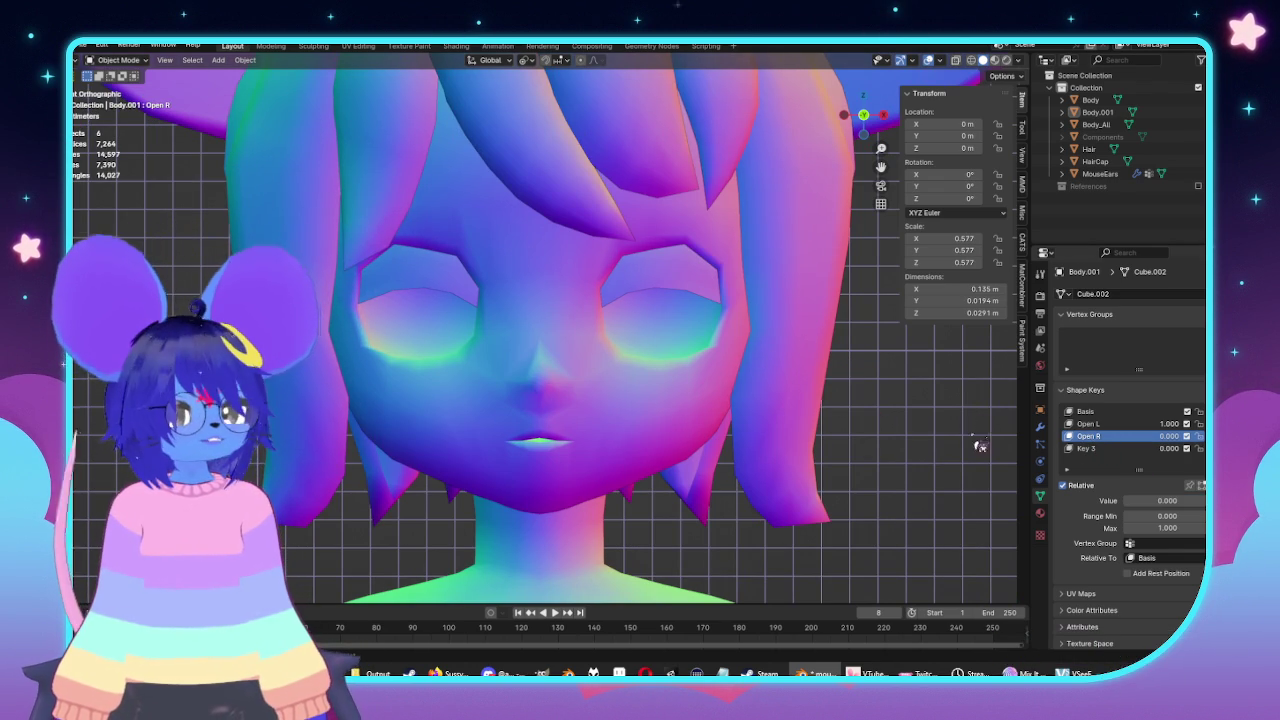
key("ctrl+z")
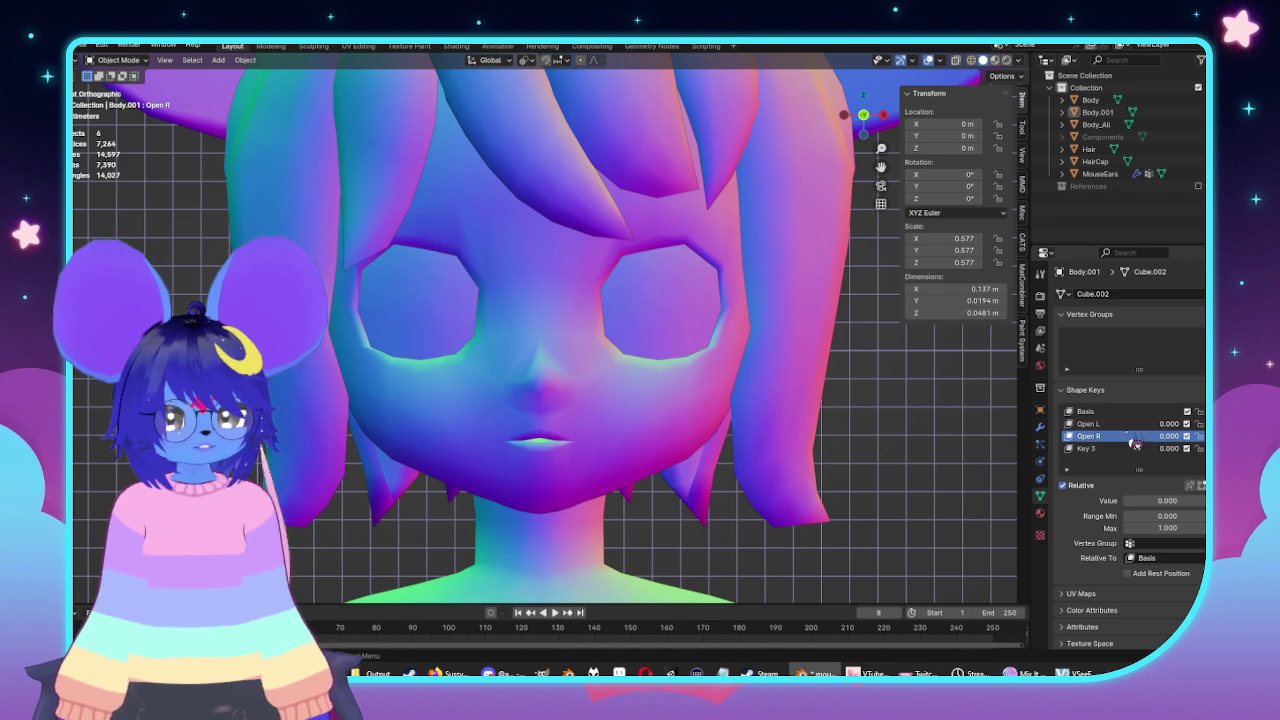
Separate the whole screen-left eyelid mesh into its own object, Body.002.
key("Tab")
scroll(689, 329, "up", 4)
key("ctrl+z")
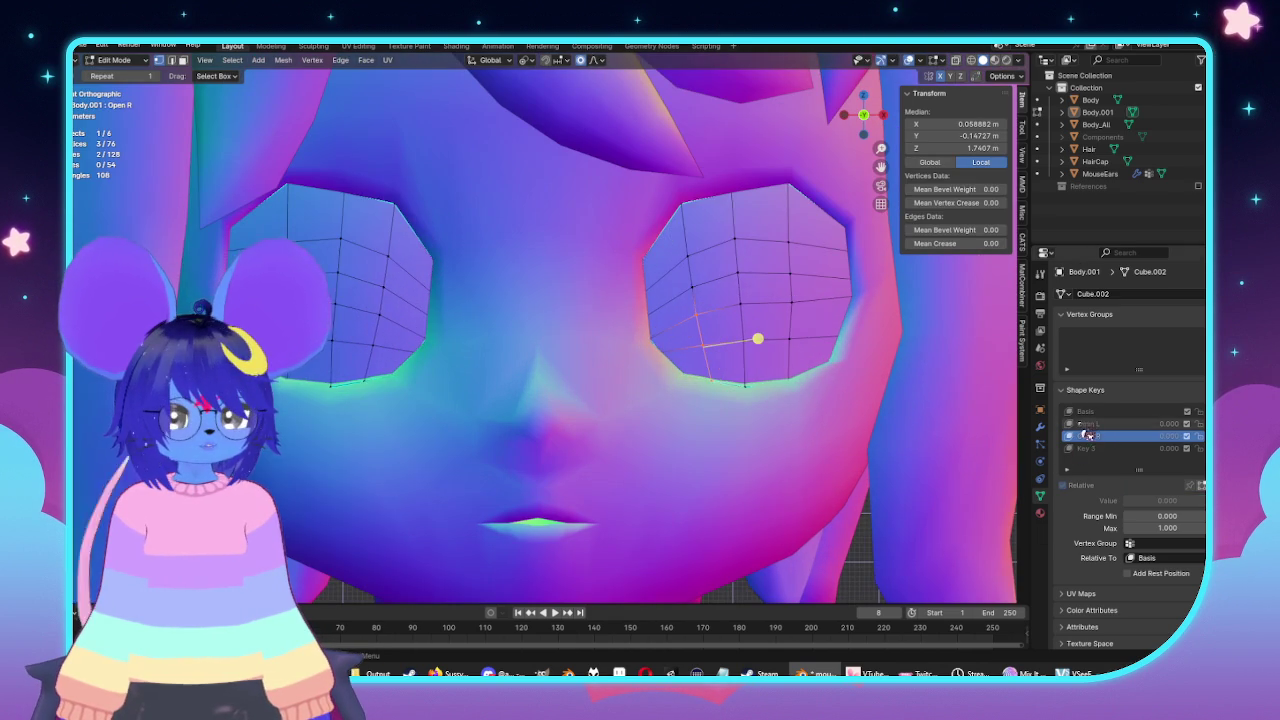
left_click_drag(286, 222, 418, 320)
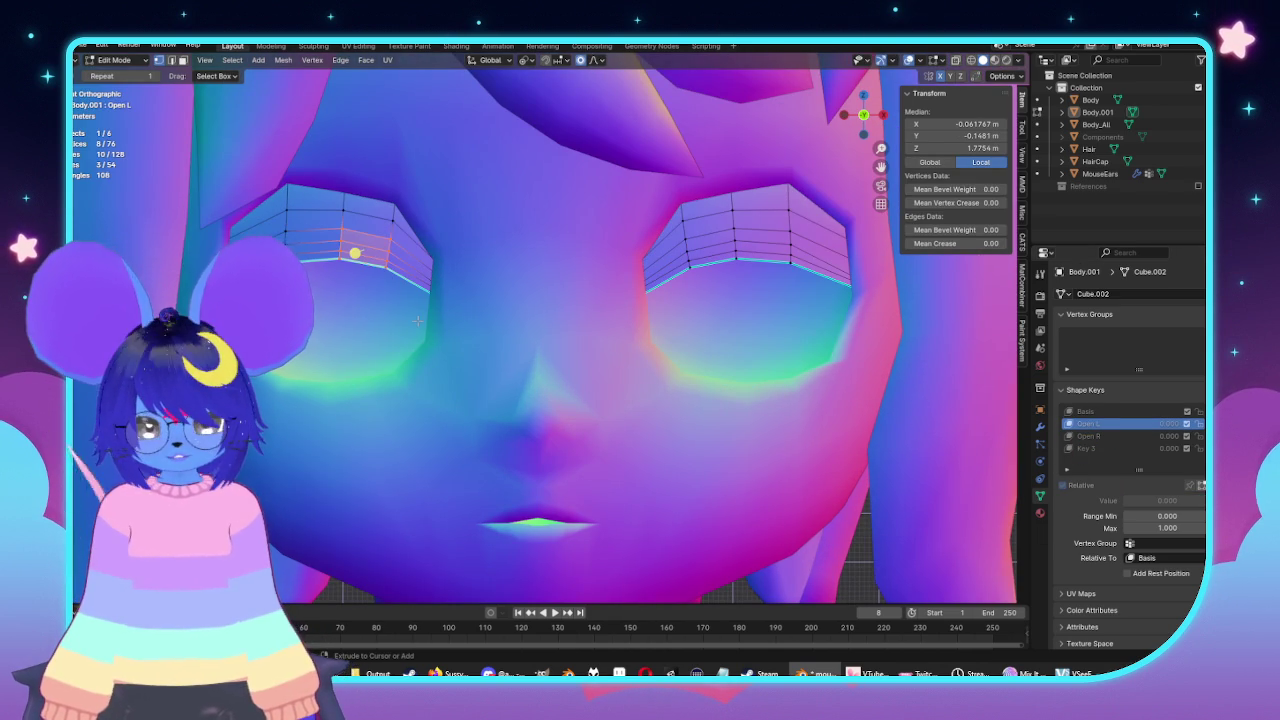
key("ctrl+l")
right_click(304, 468)
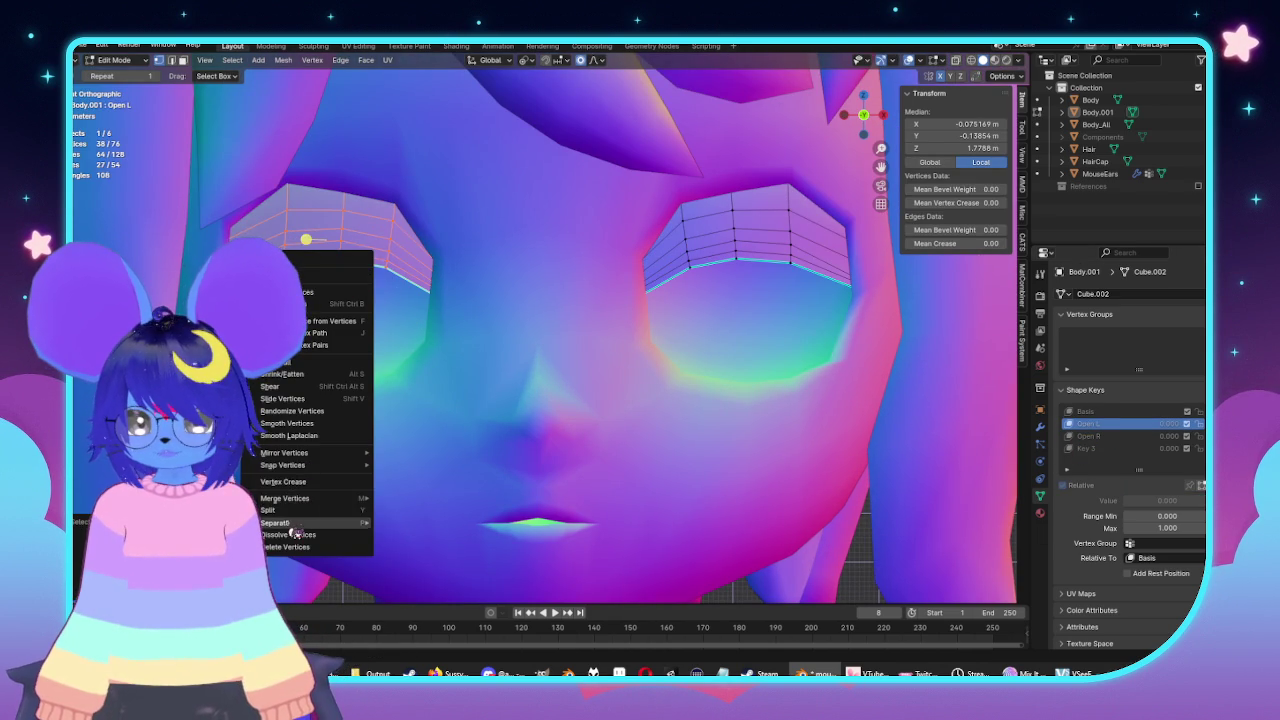
left_click(400, 523)
key("Tab")
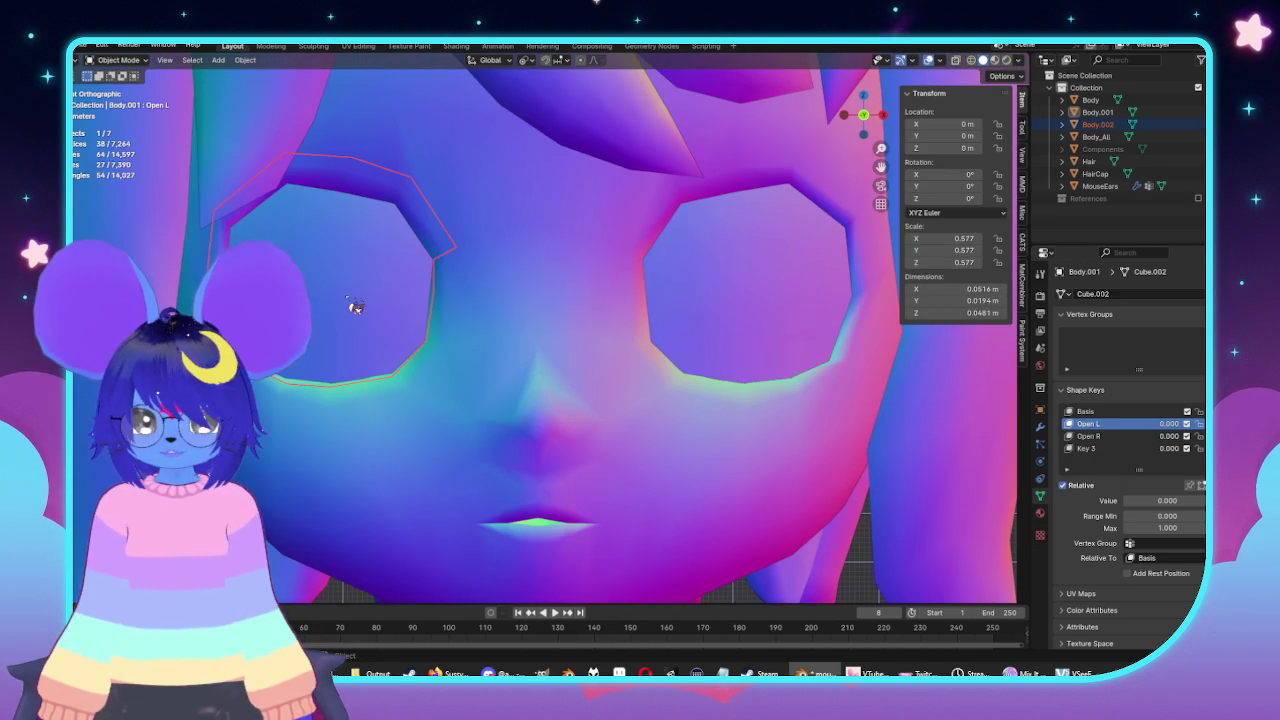
Rename Body.002's first two shape keys to Open R and Open L.
left_click(356, 307)
scroll(580, 334, "down", 2)
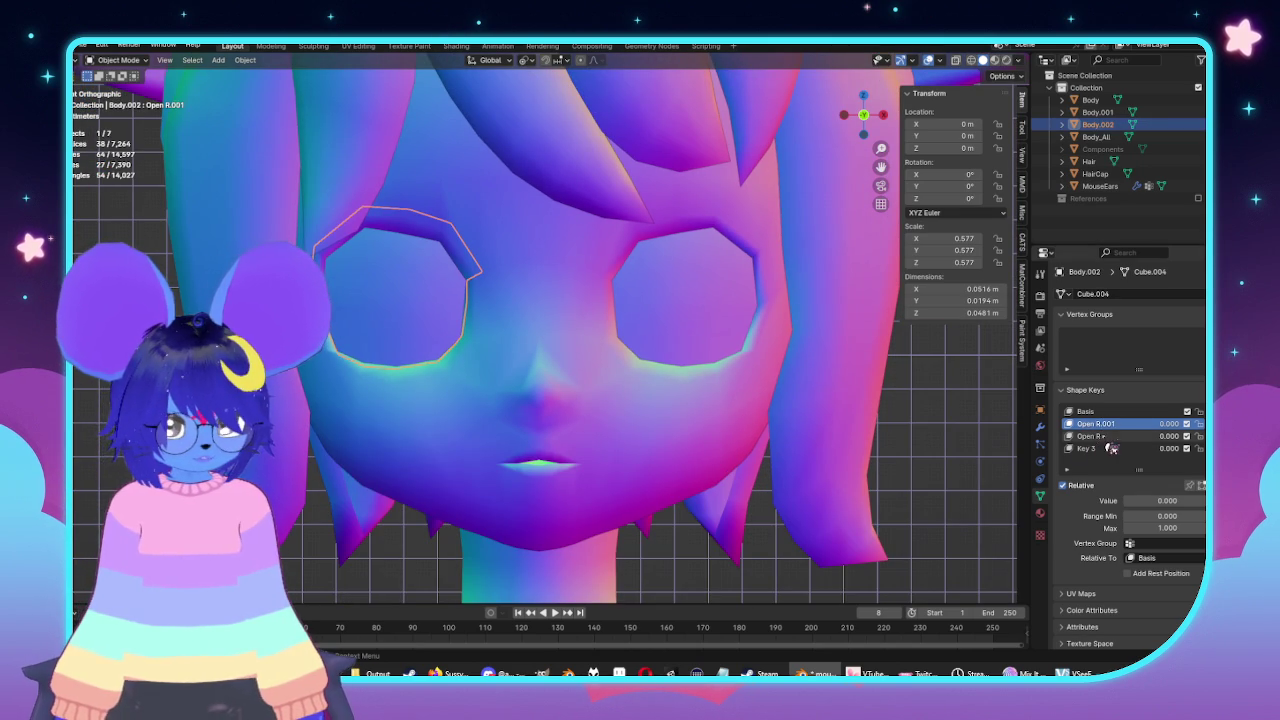
left_click(1151, 438)
type("L")
key("Return")
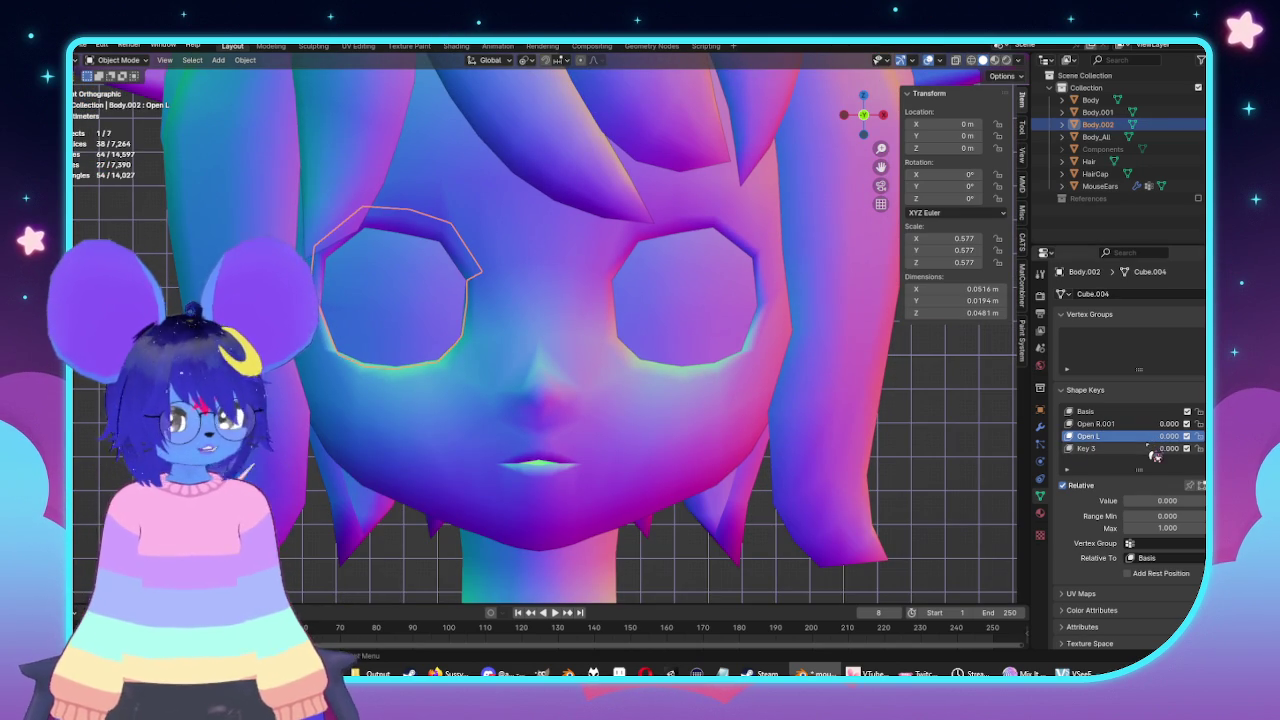
left_click(1100, 424)
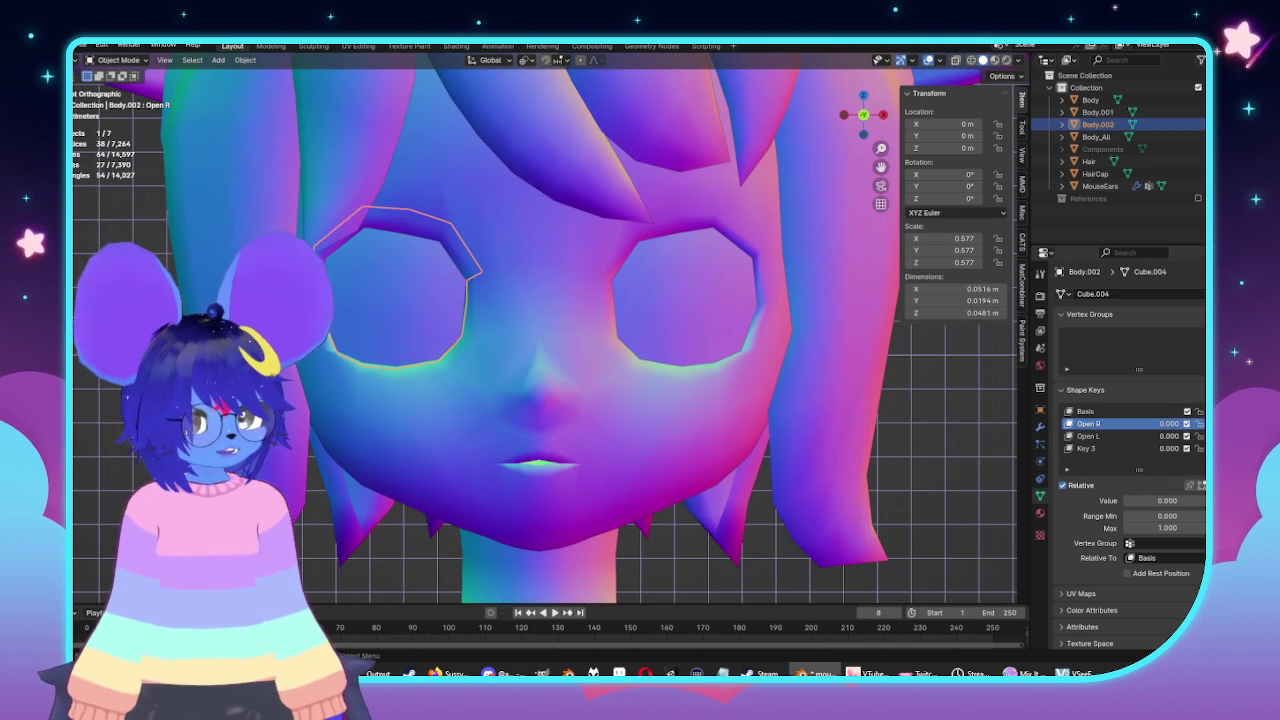
left_click(1199, 486)
left_click(656, 321, "shift")
Join the eyelid back into Body.001 and test the Open L and Open R shapes.
right_click(628, 310)
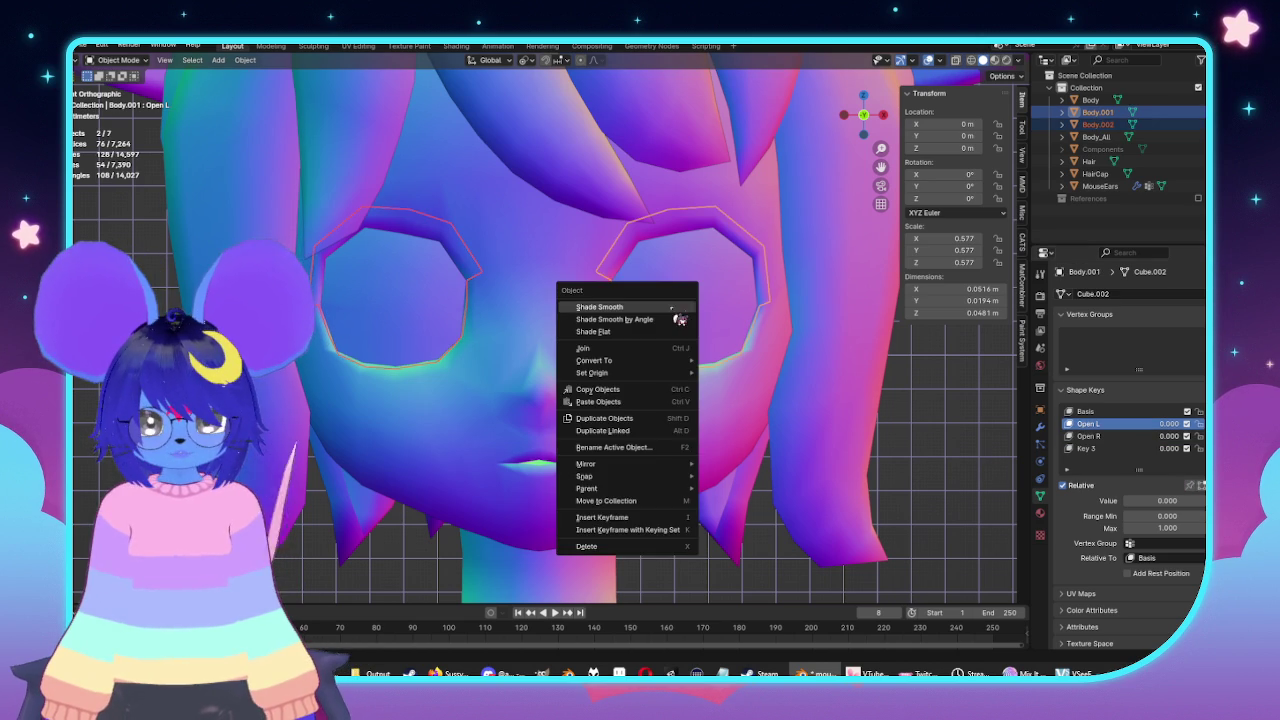
left_click(595, 350)
mouse_move(1160, 500)
left_mouse_down()
mouse_move(1190, 500)
mouse_move(1125, 500)
left_mouse_up()
mouse_move(1169, 436)
left_mouse_down()
mouse_move(1195, 436)
mouse_move(1160, 436)
left_mouse_up()
mouse_move(1160, 500)
left_mouse_down()
mouse_move(1195, 500)
mouse_move(1160, 500)
left_mouse_up()
mouse_move(1176, 442)
left_mouse_down()
mouse_move(1196, 442)
mouse_move(1170, 442)
left_mouse_up()
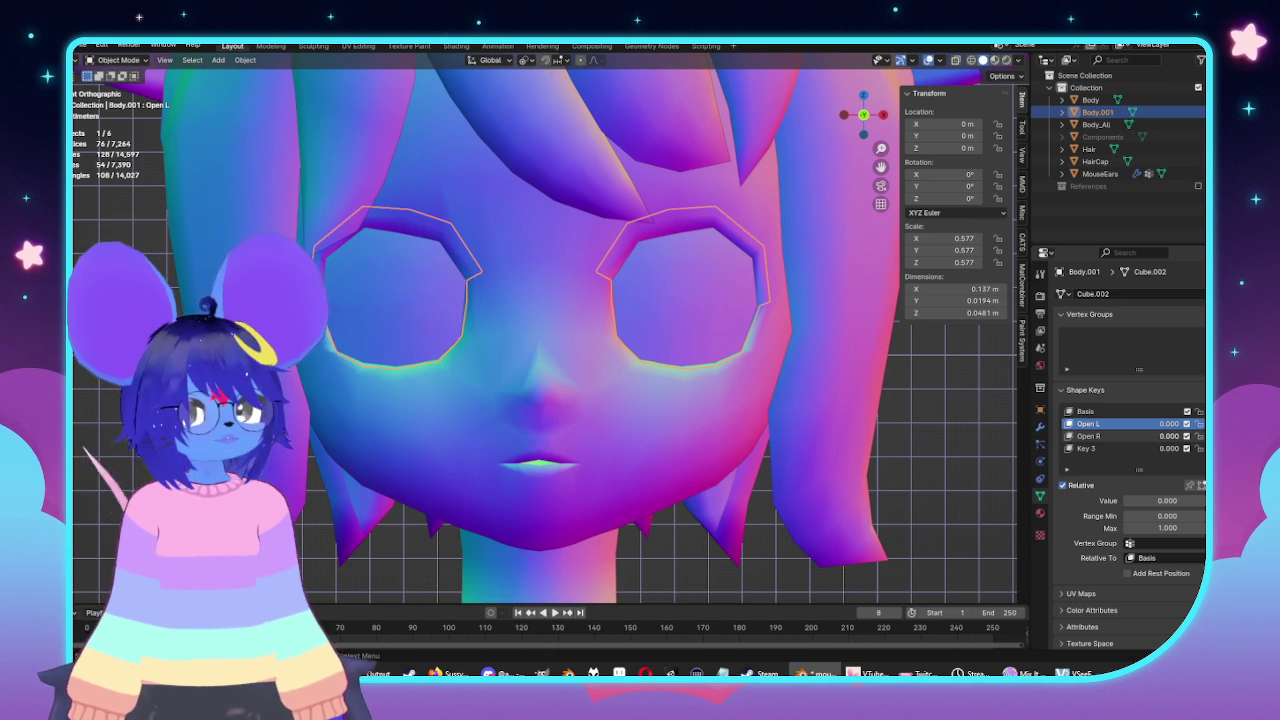
With Open L and Open R at 1, create a New Shape from Mix named Open Both.
double_click(1080, 411)
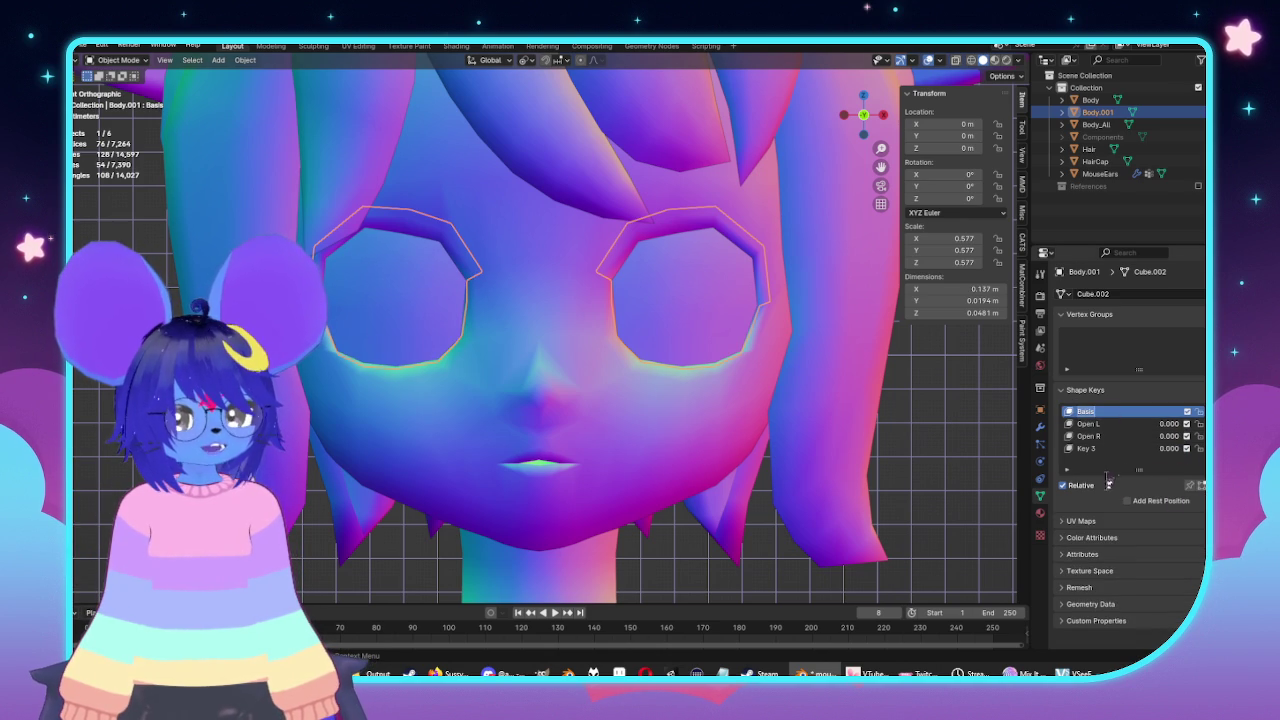
mouse_move(1169, 440)
left_mouse_down()
mouse_move(1200, 436)
mouse_move(1200, 424)
left_mouse_up()
left_click(1195, 448)
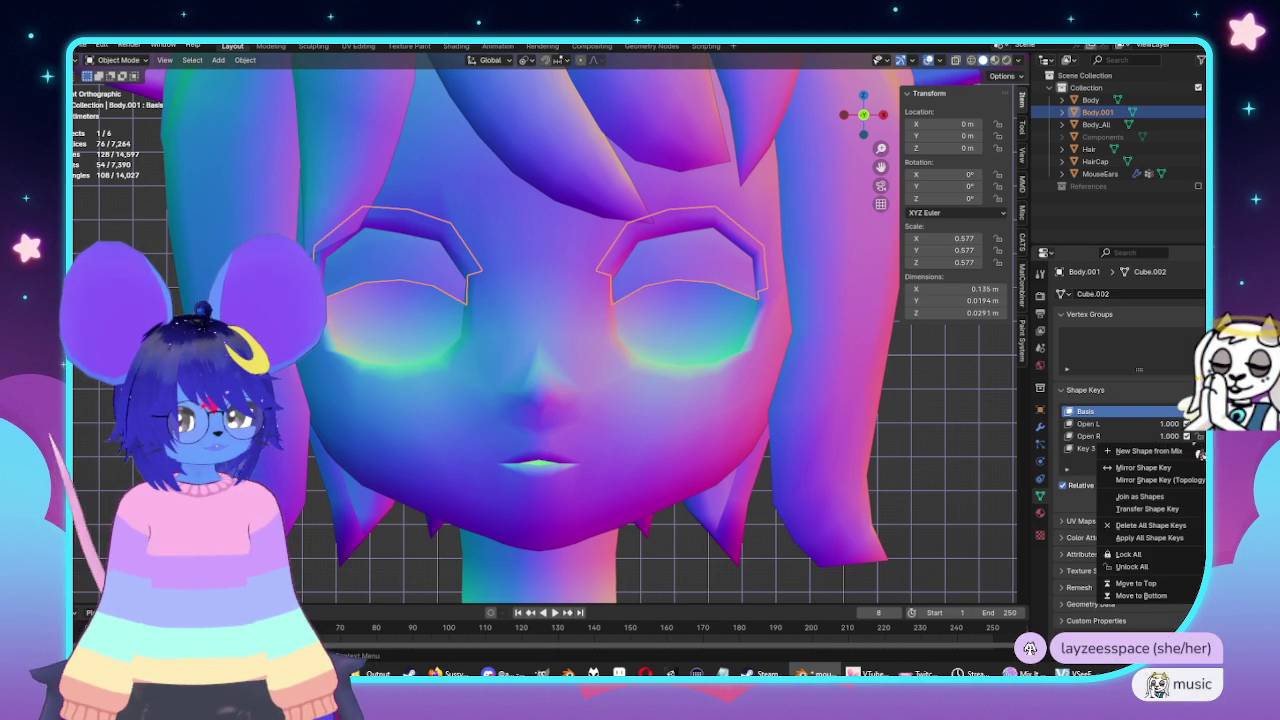
left_click(1155, 452)
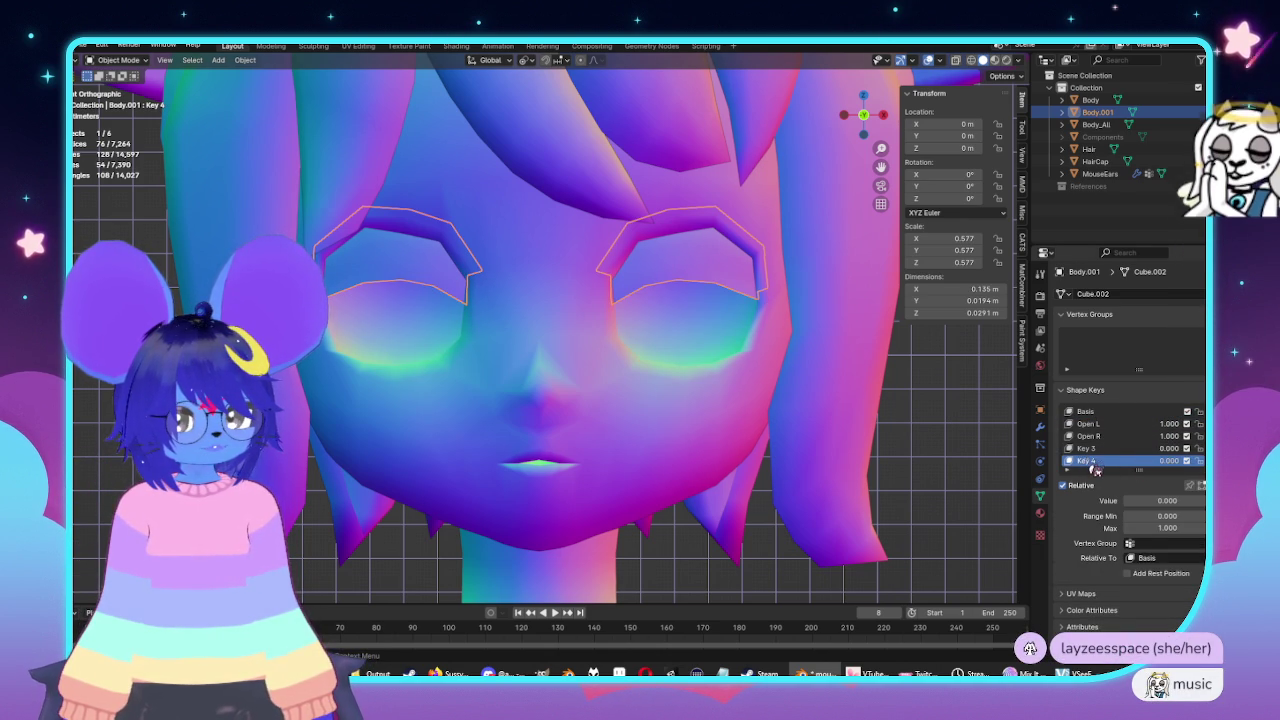
double_click(1110, 460)
type("Open Both")
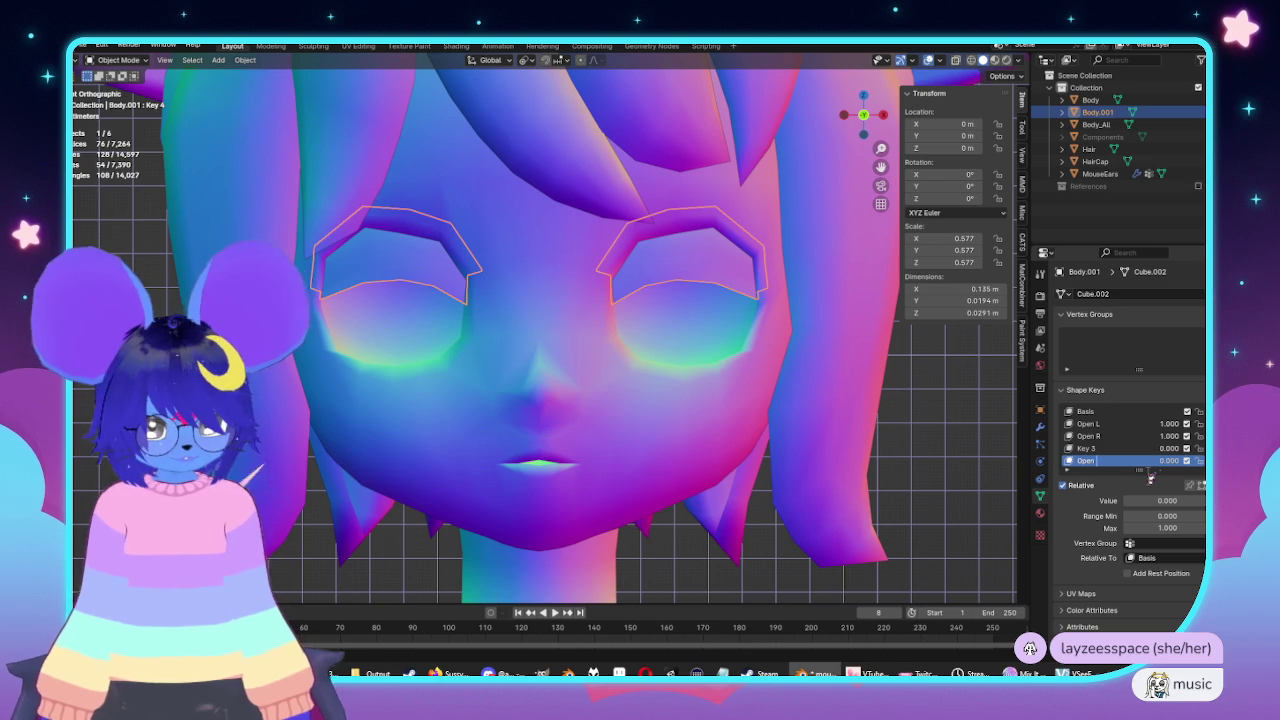
key("Return")
Reset both eye keys to 0, give the old Basis a throwaway name, and rename Key 3 to Basis.
mouse_move(1168, 424)
left_mouse_down()
mouse_move(1120, 424)
mouse_move(1120, 436)
left_mouse_up()
left_click(1075, 412)
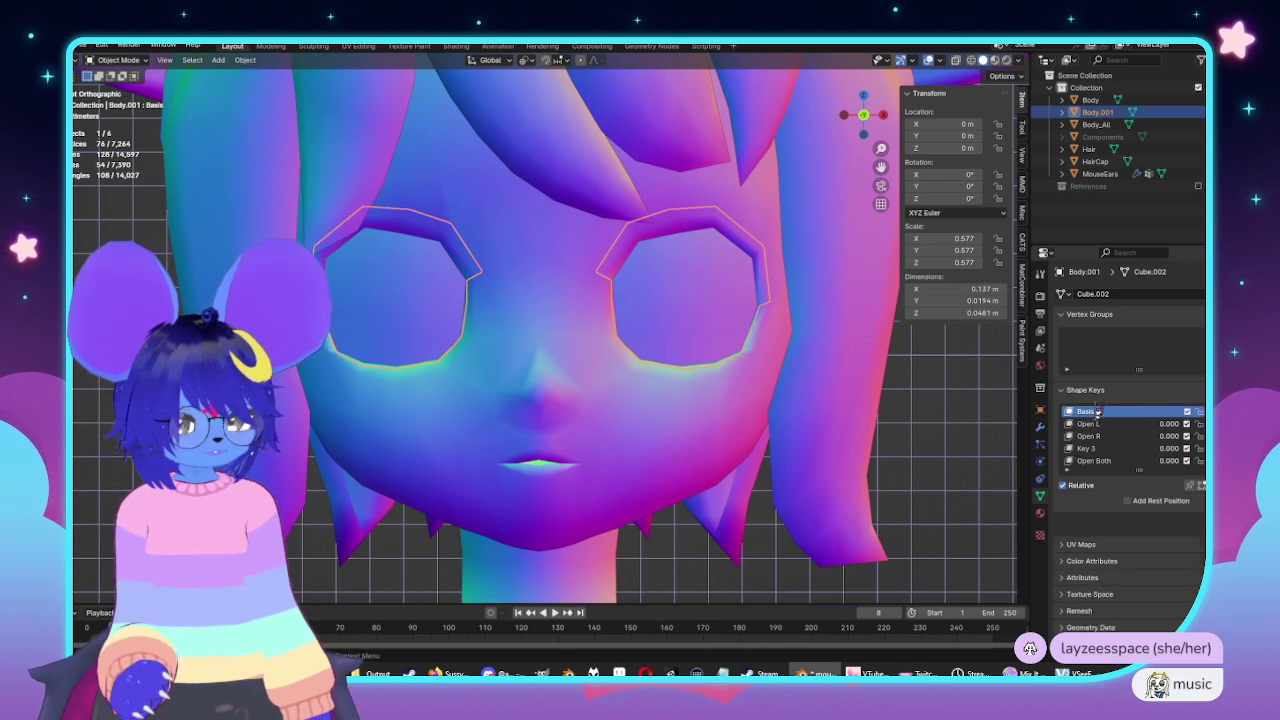
type("fkjgnkjdfngkdfg")
key("Return")
left_click(1090, 448)
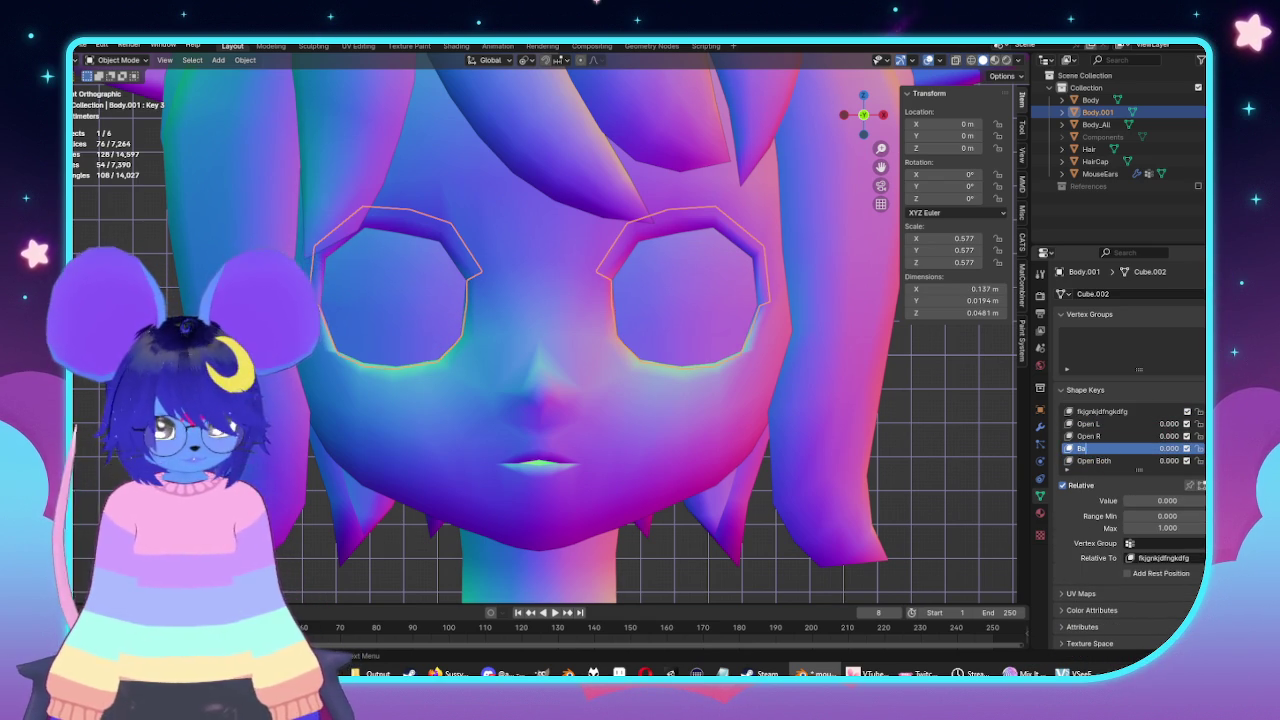
type("Basis")
key("Return")
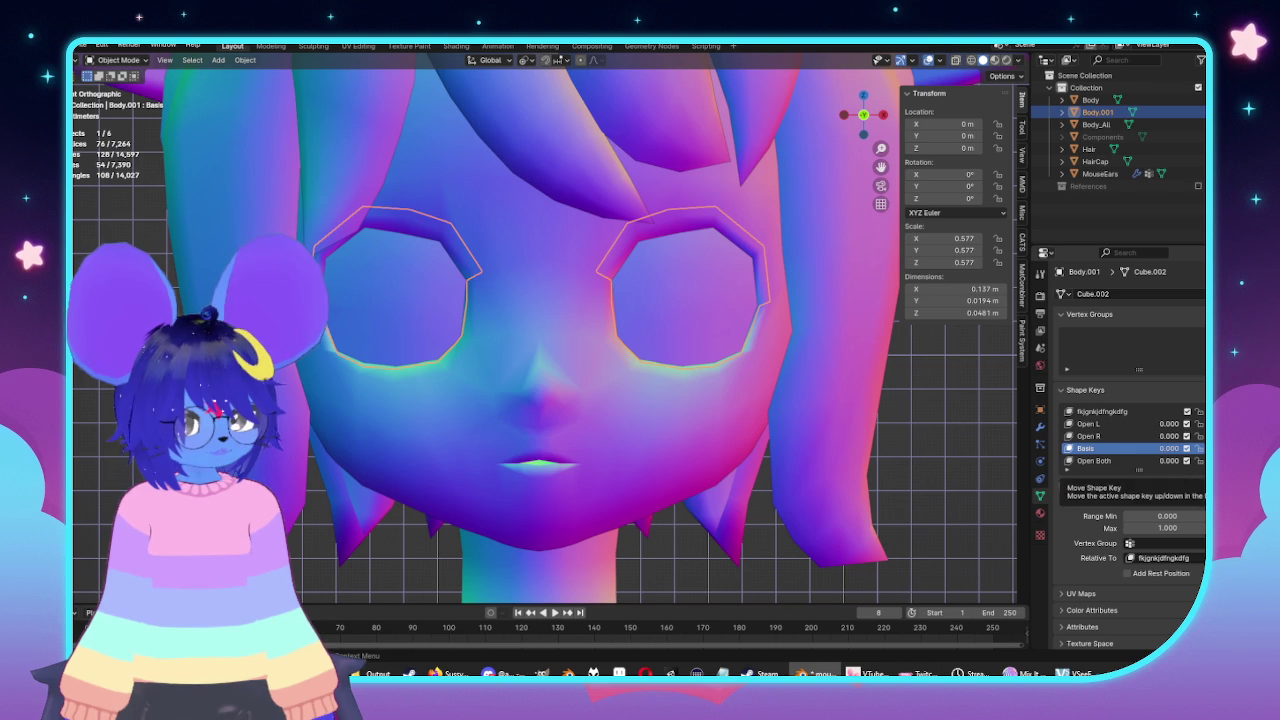
Move Basis to the top of the list and set Open L and Open R relative to Basis.
left_click(1212, 472)
left_click(1212, 472)
left_click(1212, 472)
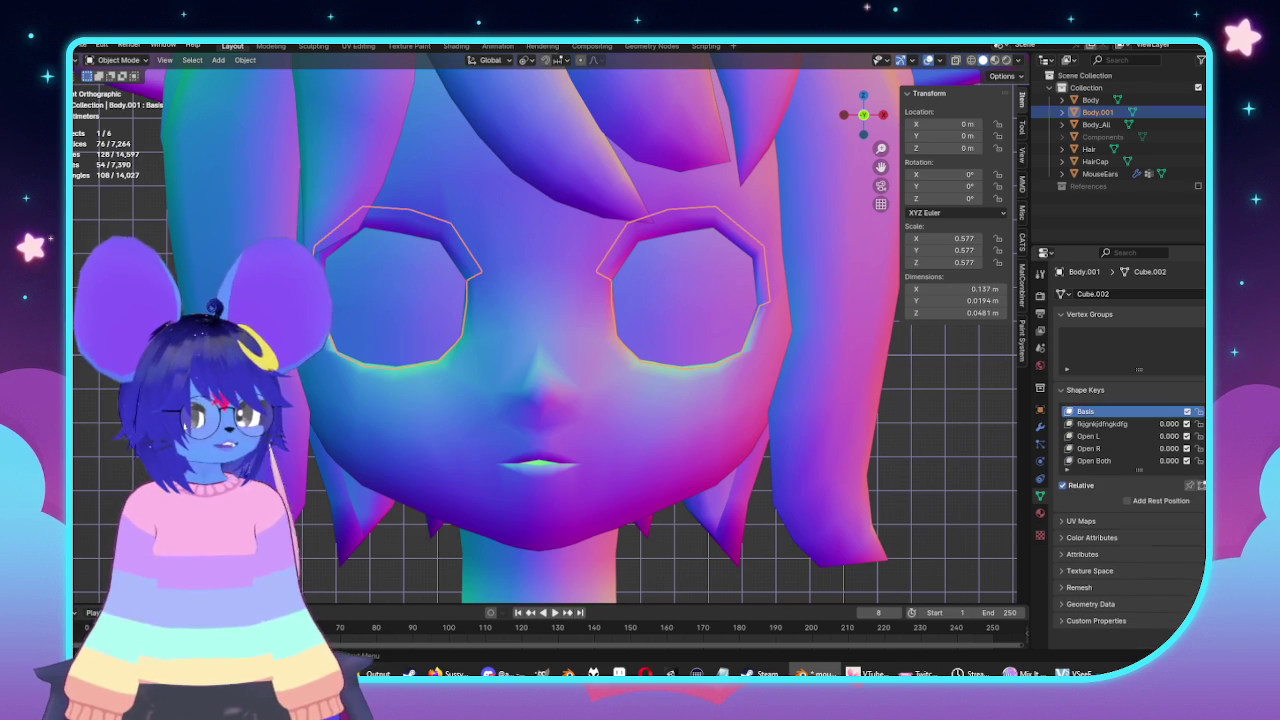
left_click_drag(1168, 436, 1150, 436)
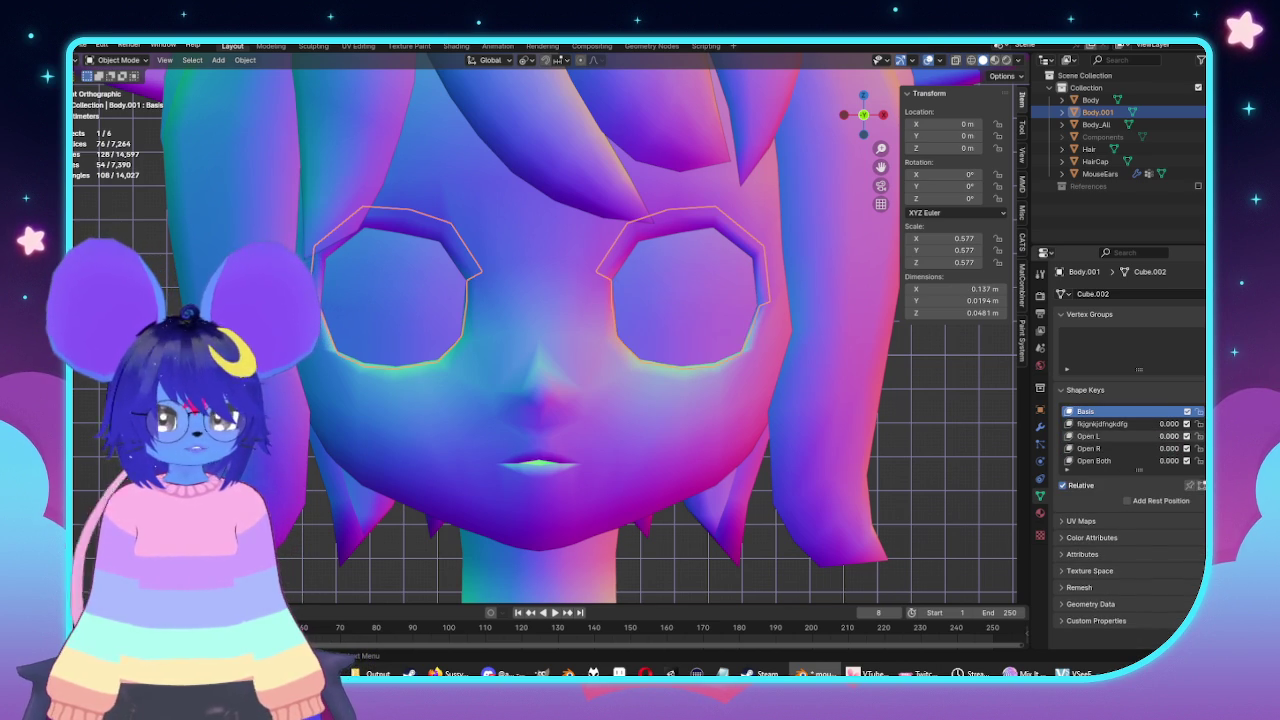
left_click(1090, 436)
left_click(1160, 557)
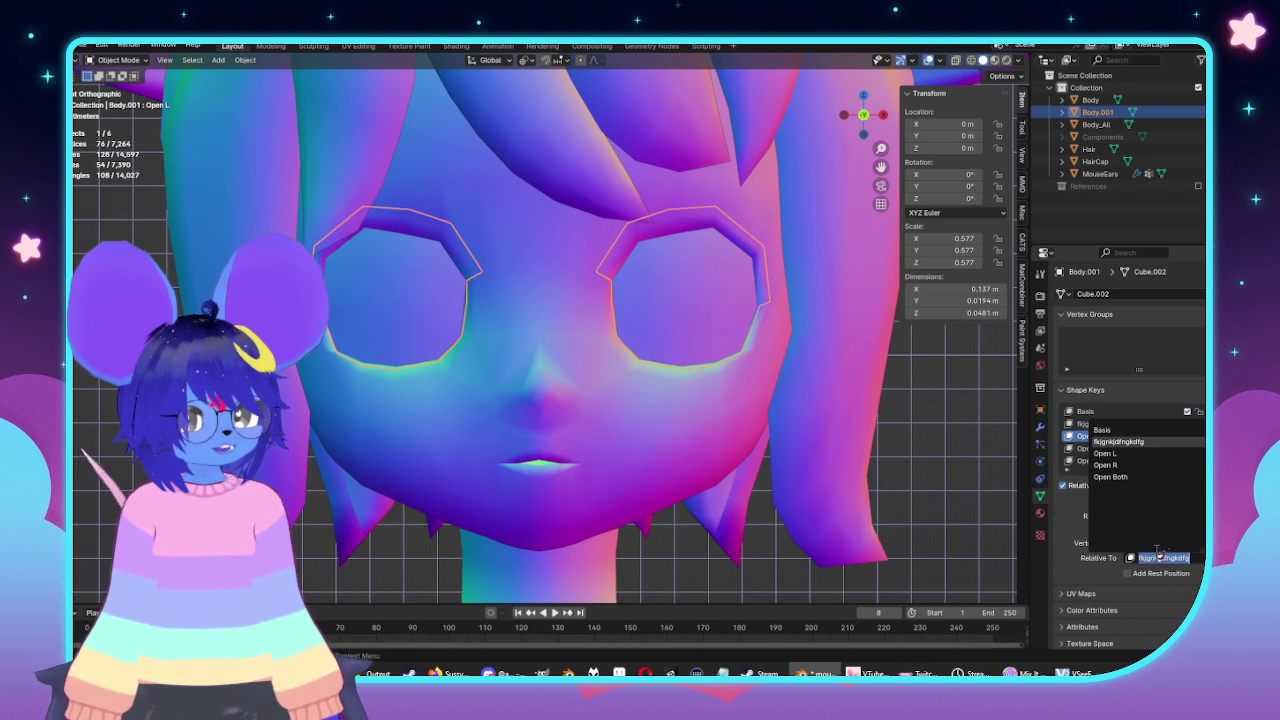
left_click(1112, 430)
left_click(1095, 448)
left_click(1160, 557)
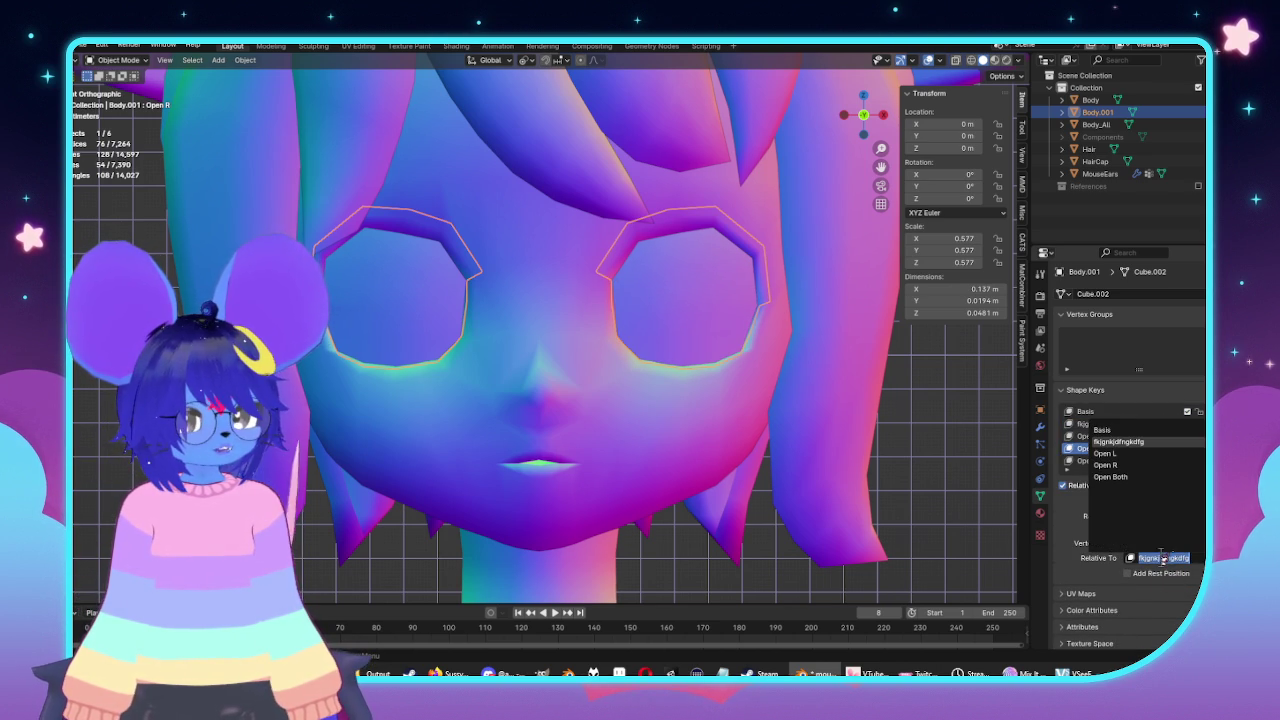
left_click(1104, 430)
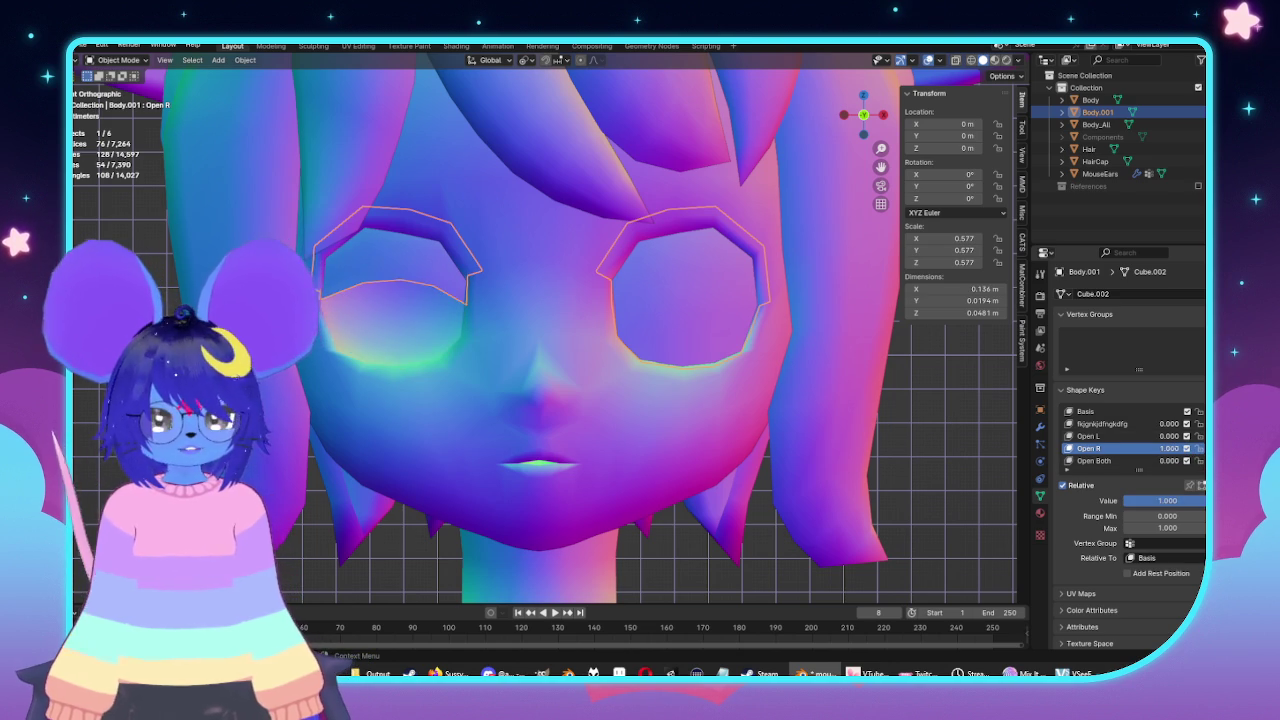
left_click_drag(1168, 448, 1123, 456)
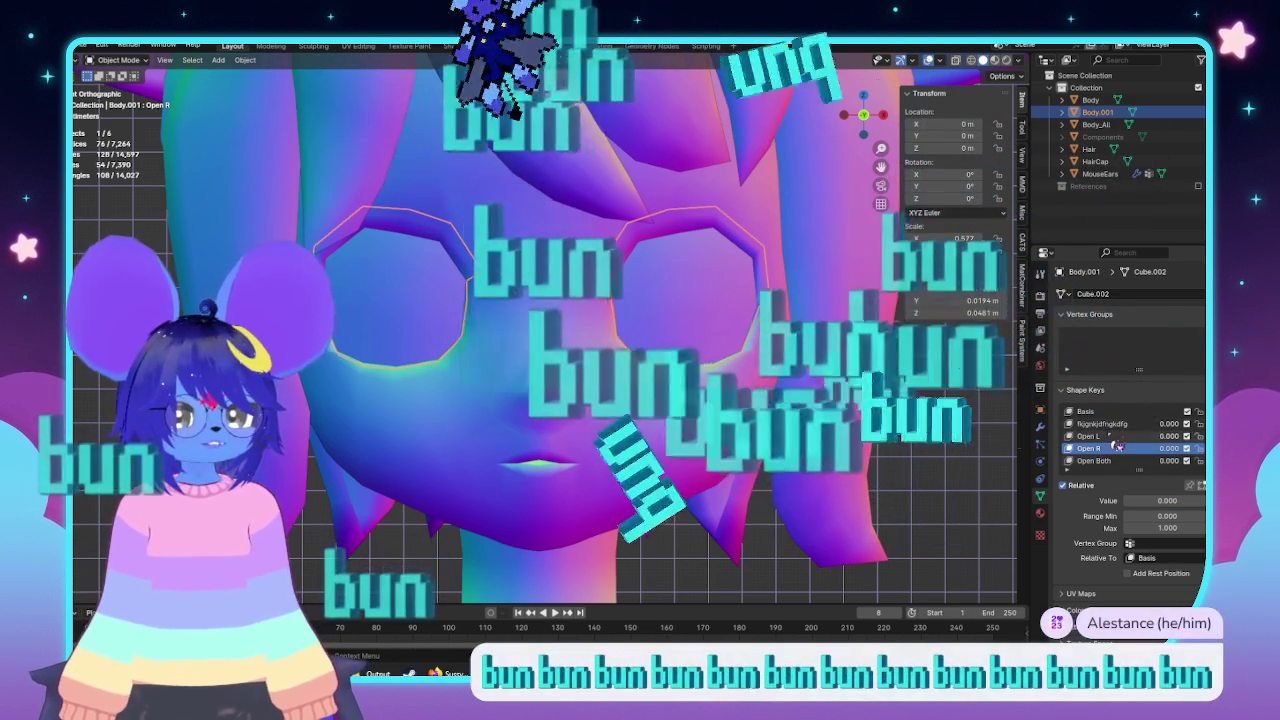
Rename Open Both to Basis and re-base Open R on that Basis.
left_click(1122, 459)
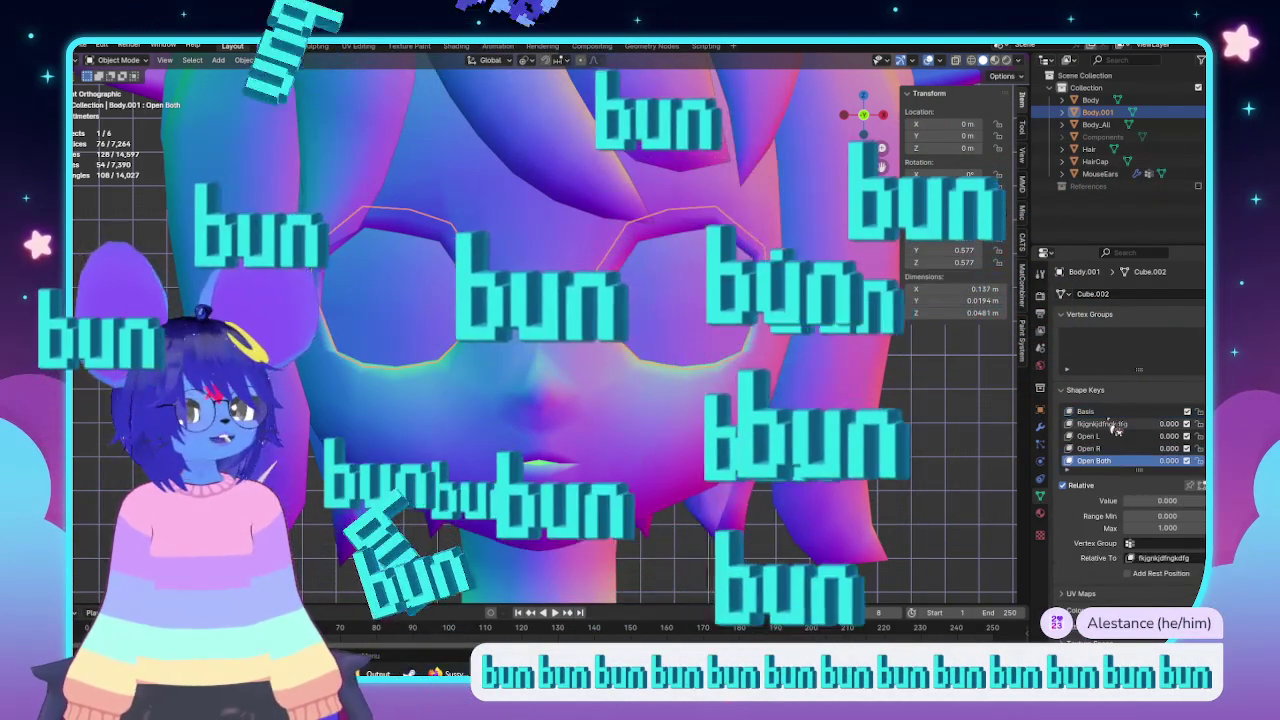
left_click(1090, 411)
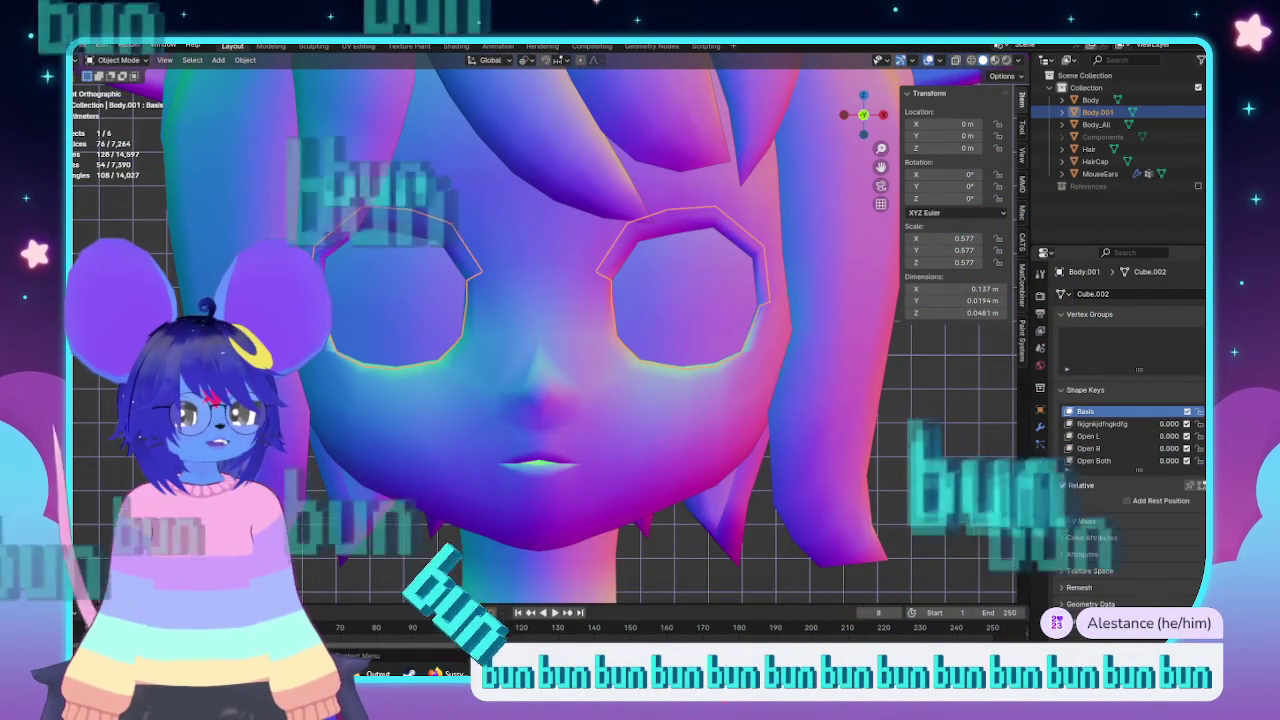
scroll(1100, 440, "down", 1)
left_click(1100, 450)
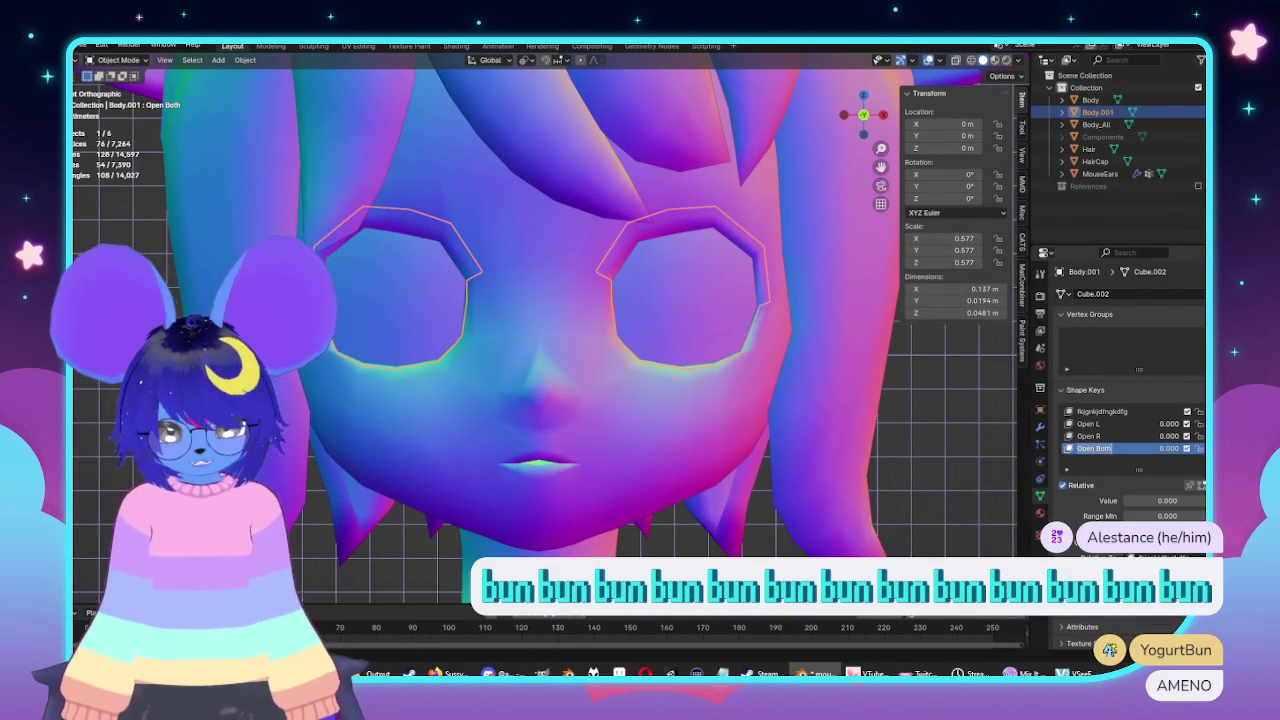
type("Basis")
key("Return")
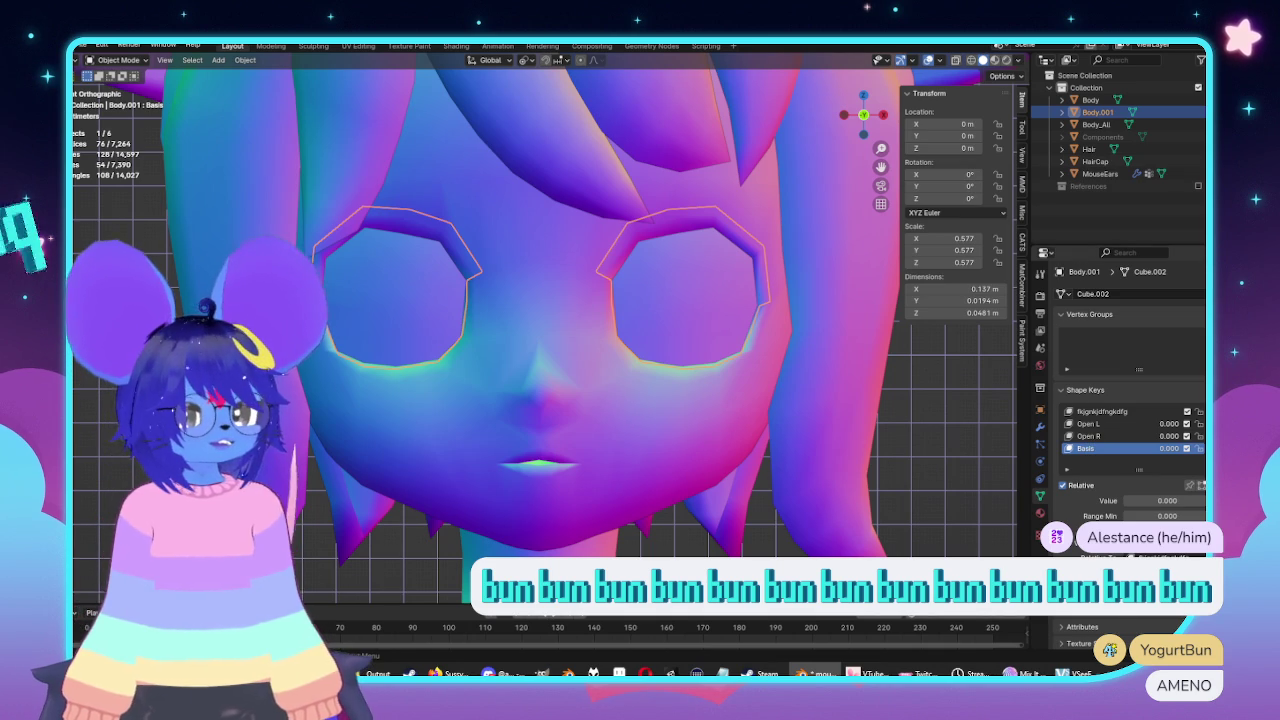
left_click(1088, 436)
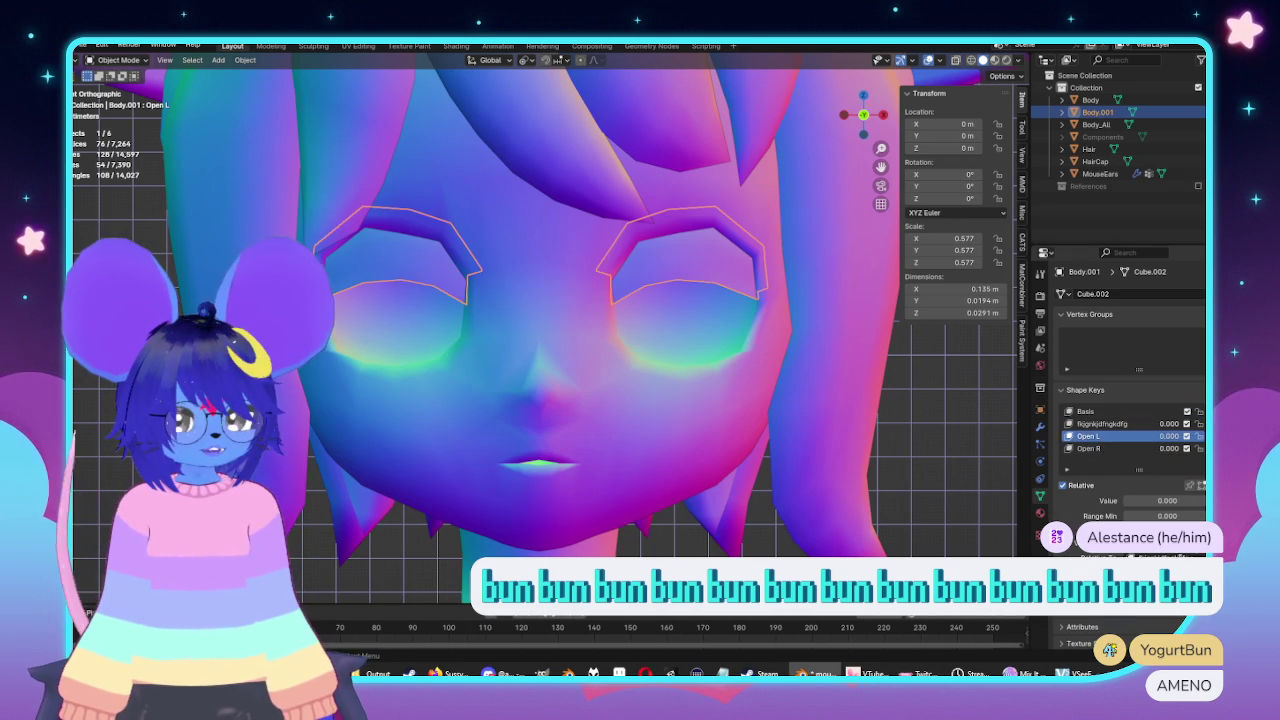
left_click(1136, 450)
left_click(1158, 558)
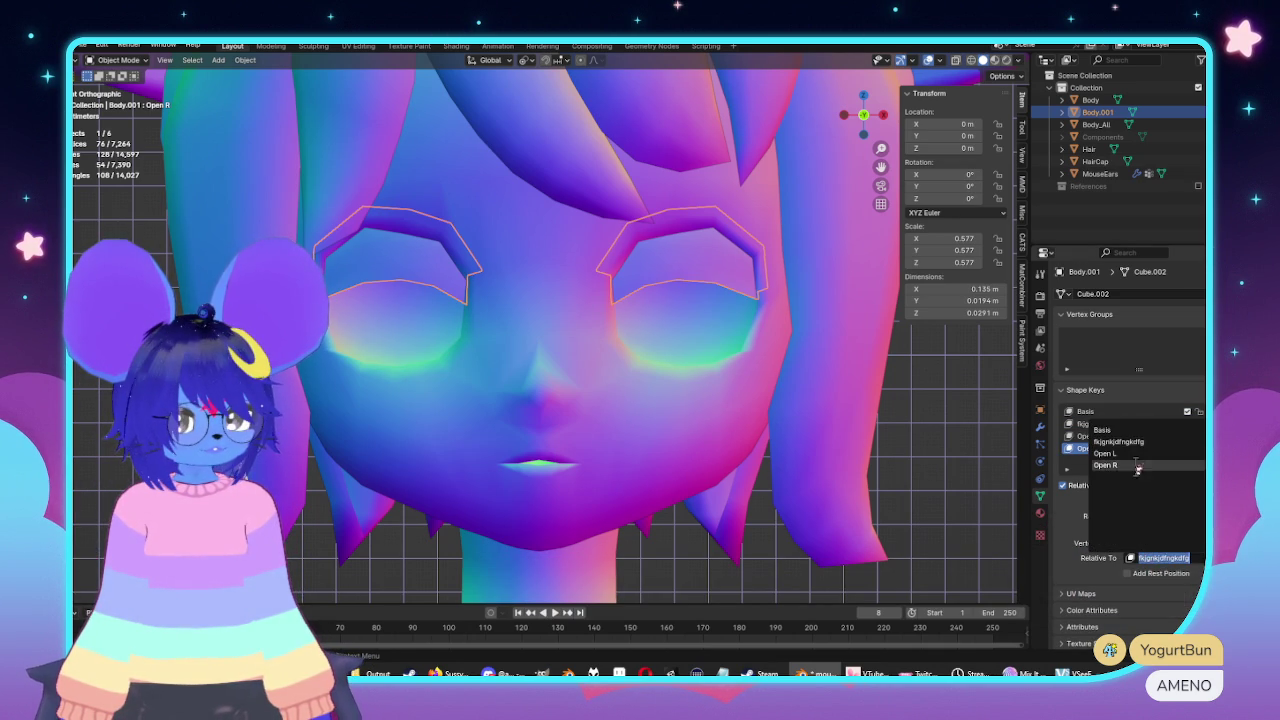
left_click(1115, 431)
Delete the leftover fkjgnkjdfngkdfg shape key.
left_click(1115, 425)
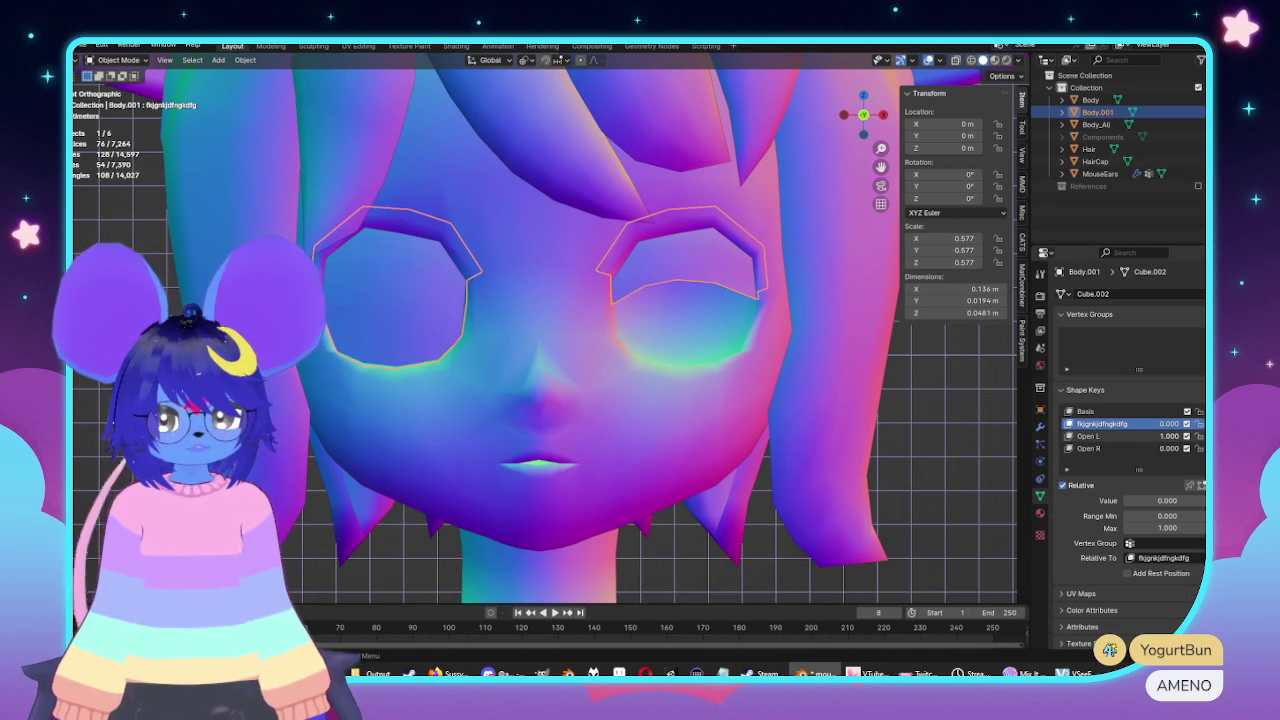
left_click_drag(1170, 425, 1230, 425)
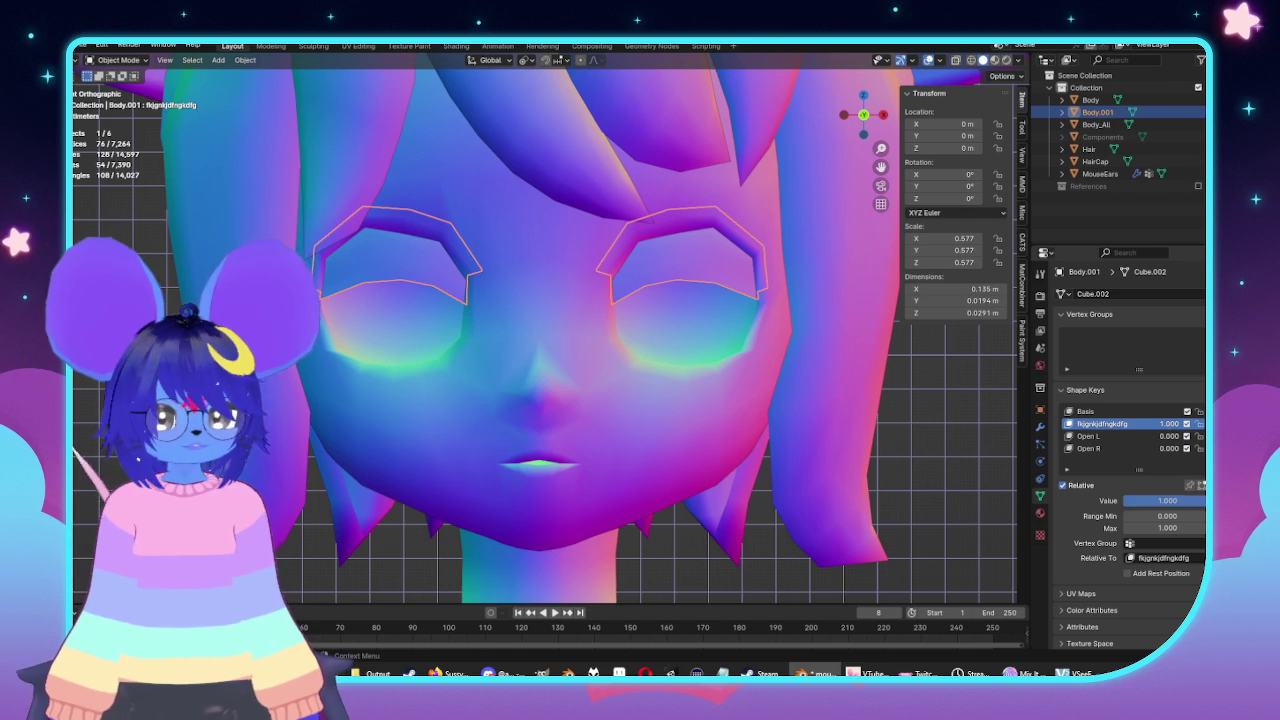
left_click(1200, 423)
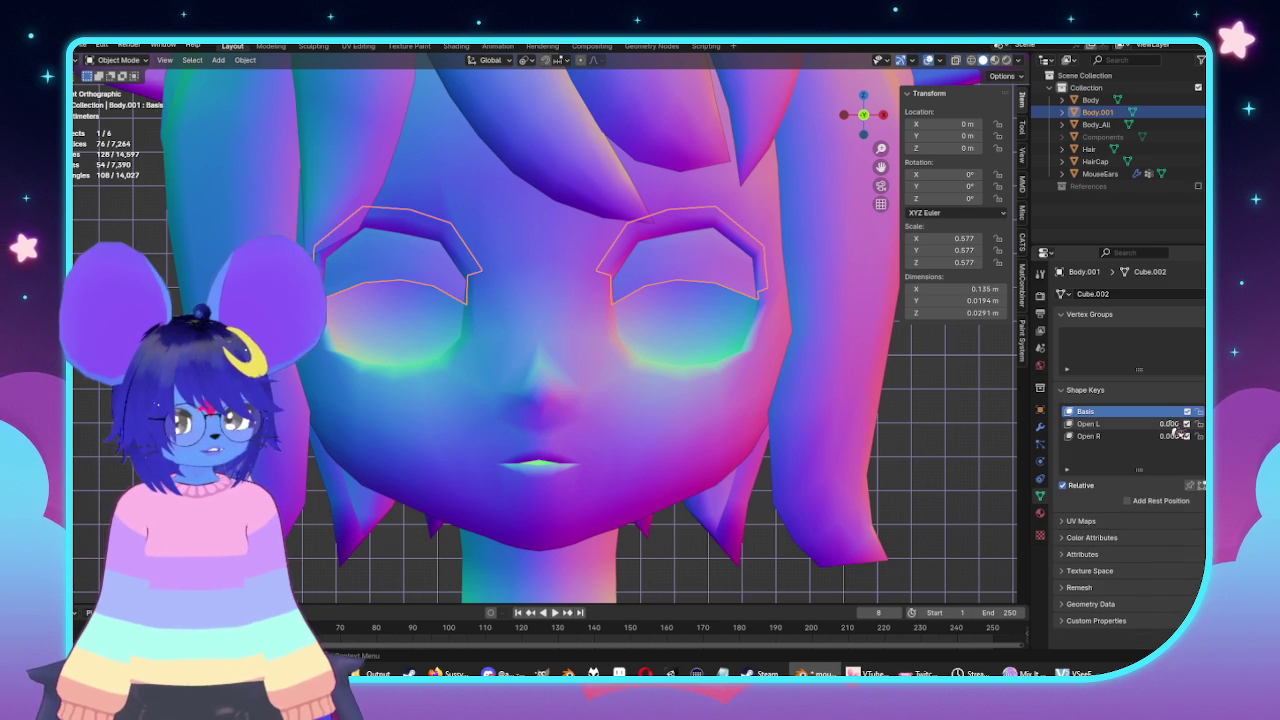
Rename Open L to Blink.R and change Open R's name to Blink.L.
left_click(1168, 424)
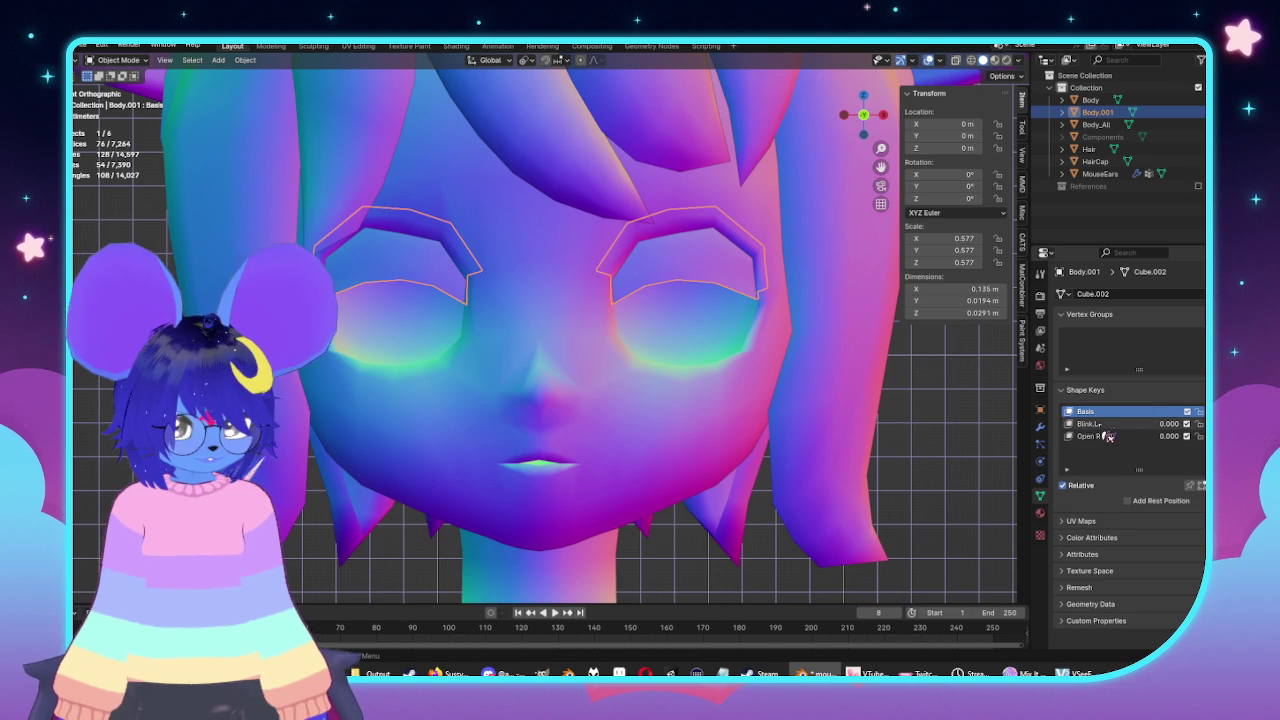
double_click(1110, 424)
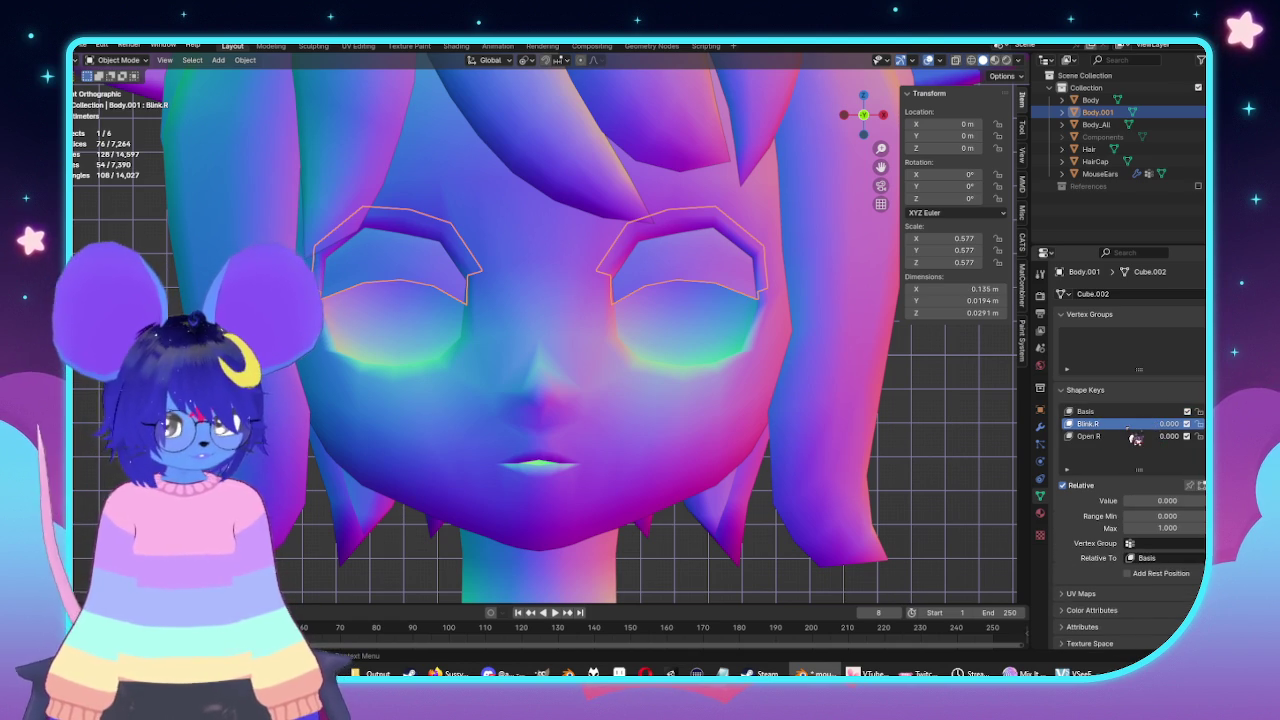
double_click(1108, 437)
type("Blink.R")
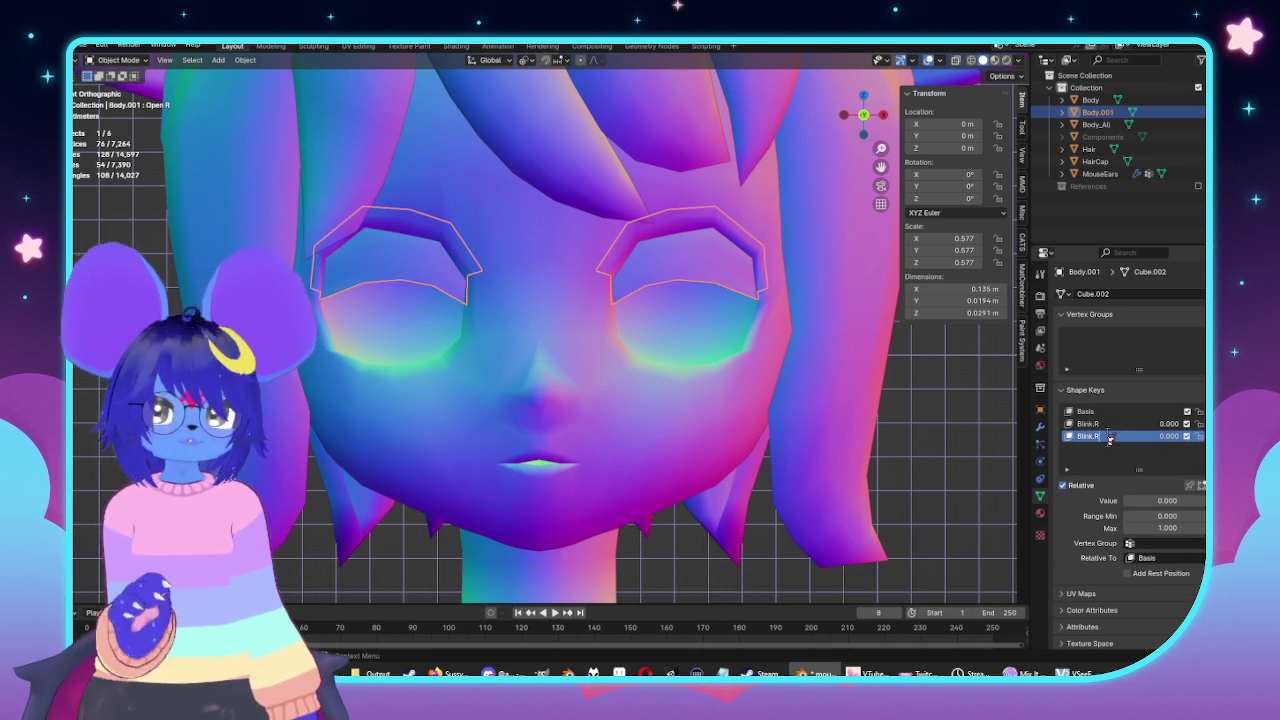
key("BackSpace")
type("L")
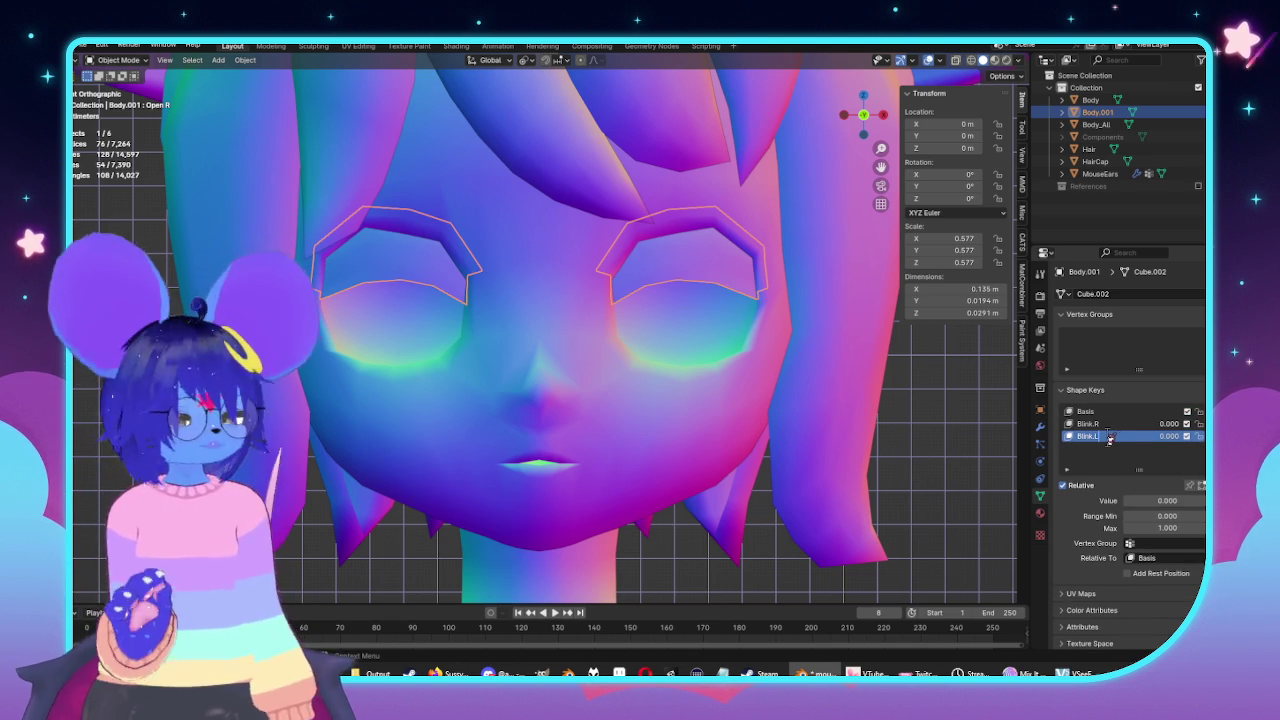
Confirm the Blink.L name, clear the selection, and return to the front orthographic view.
key("Return")
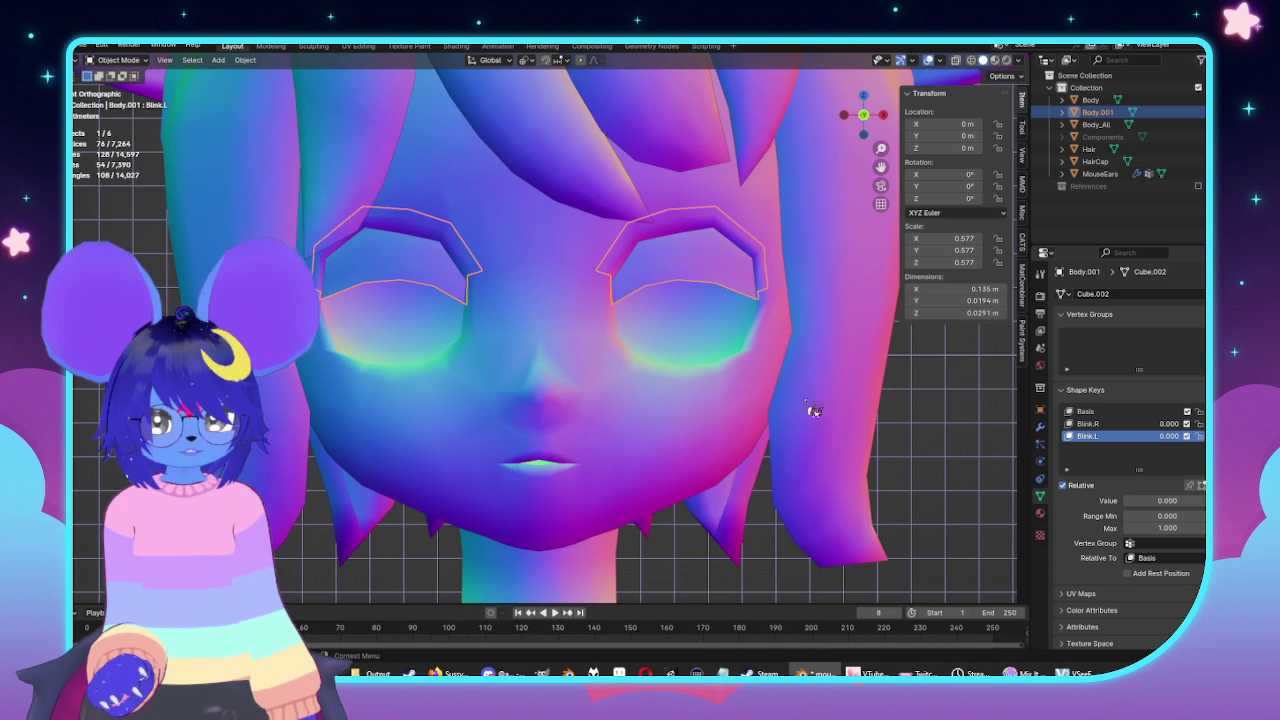
left_click(929, 390)
scroll(929, 390, "down", 6)
mouse_move(929, 390)
middle_mouse_down()
mouse_move(700, 409)
mouse_move(786, 423)
mouse_move(777, 410)
middle_mouse_up()
key("KP_1")
scroll(765, 398, "up", 5)
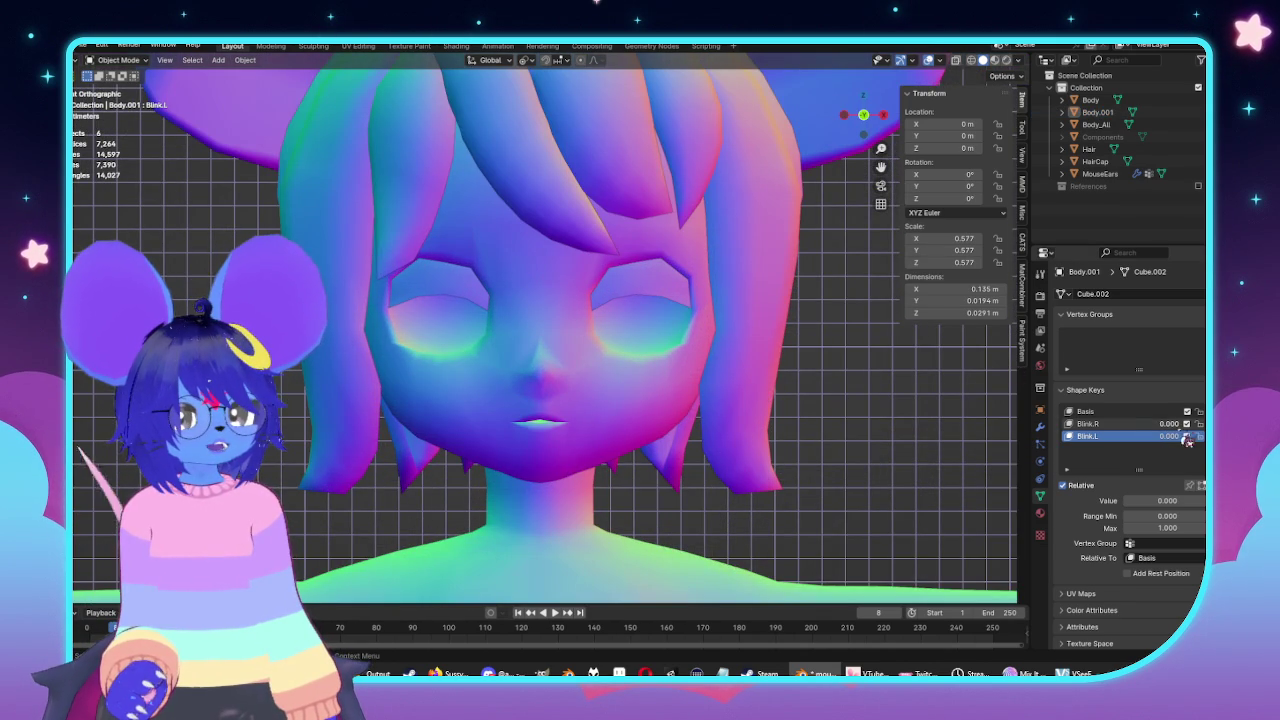
Make a Blink shape key from both blink keys at 1, reset them, and start renaming Blink.R to Close.R.
mouse_move(1168, 423)
left_mouse_down()
mouse_move(1200, 423)
mouse_move(1200, 436)
left_mouse_up()
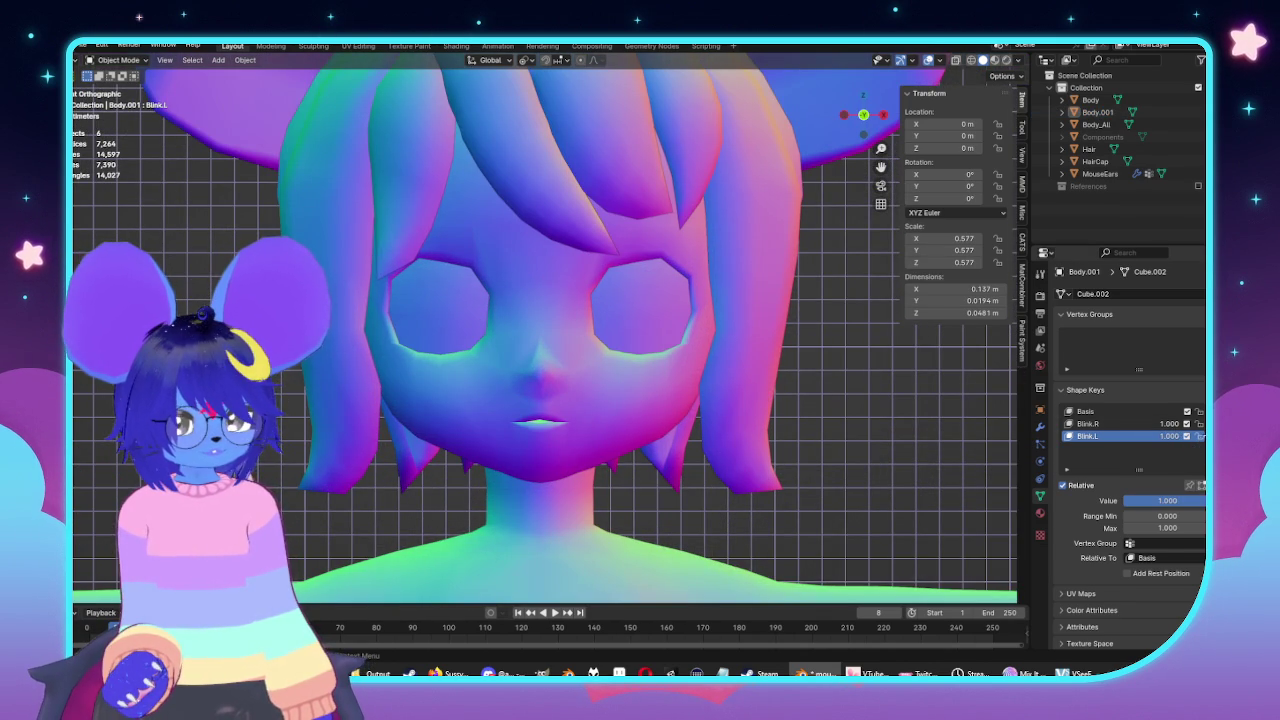
left_click(1203, 447)
left_click(1165, 453)
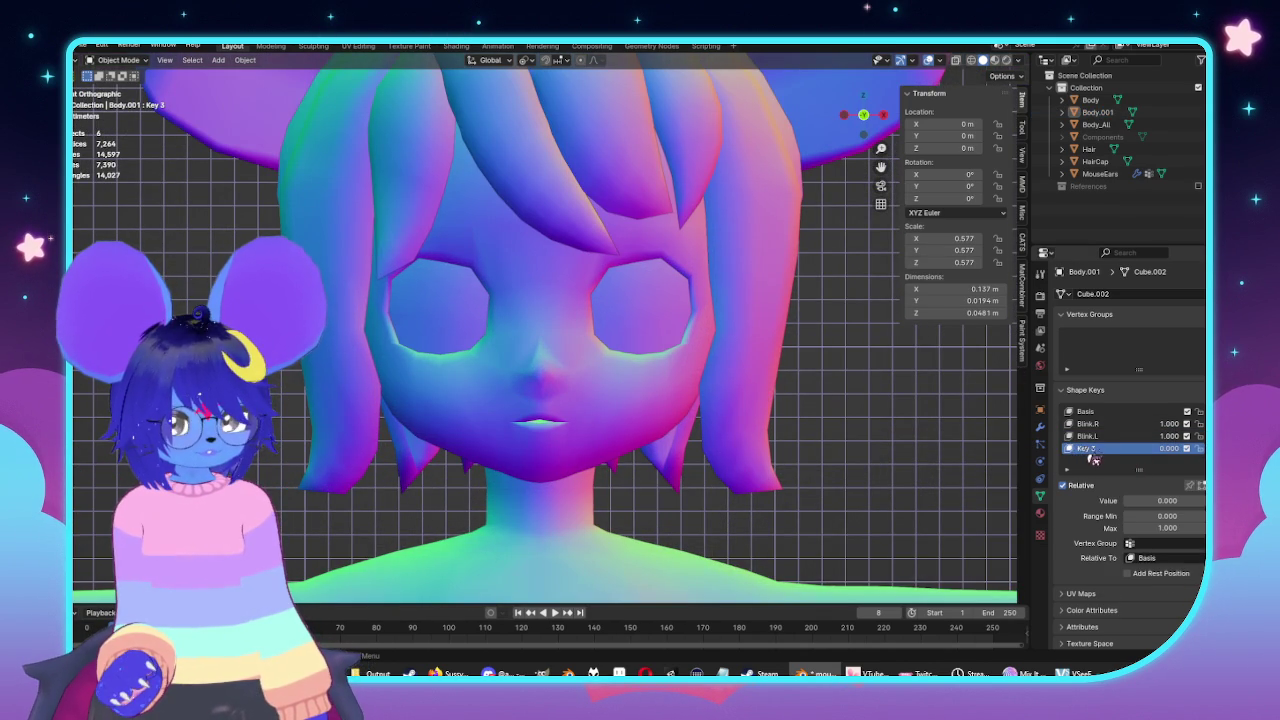
type("Blink")
key("Return")
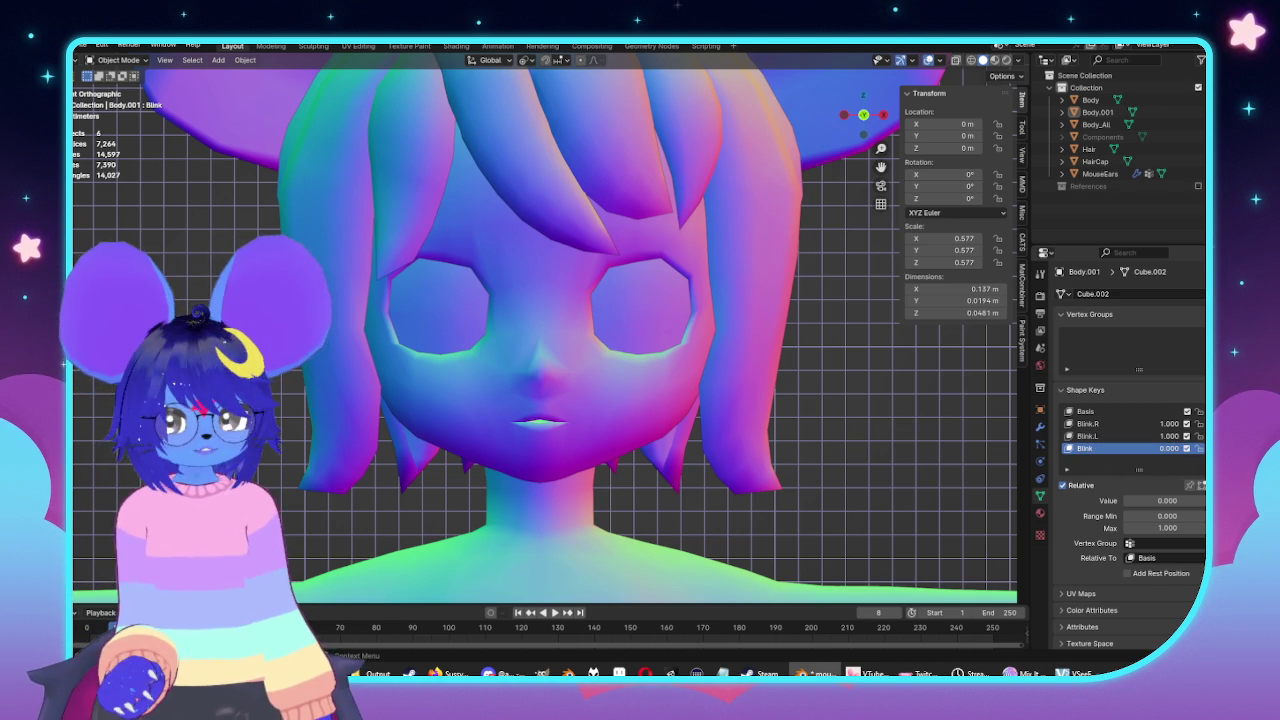
key("BackSpace")
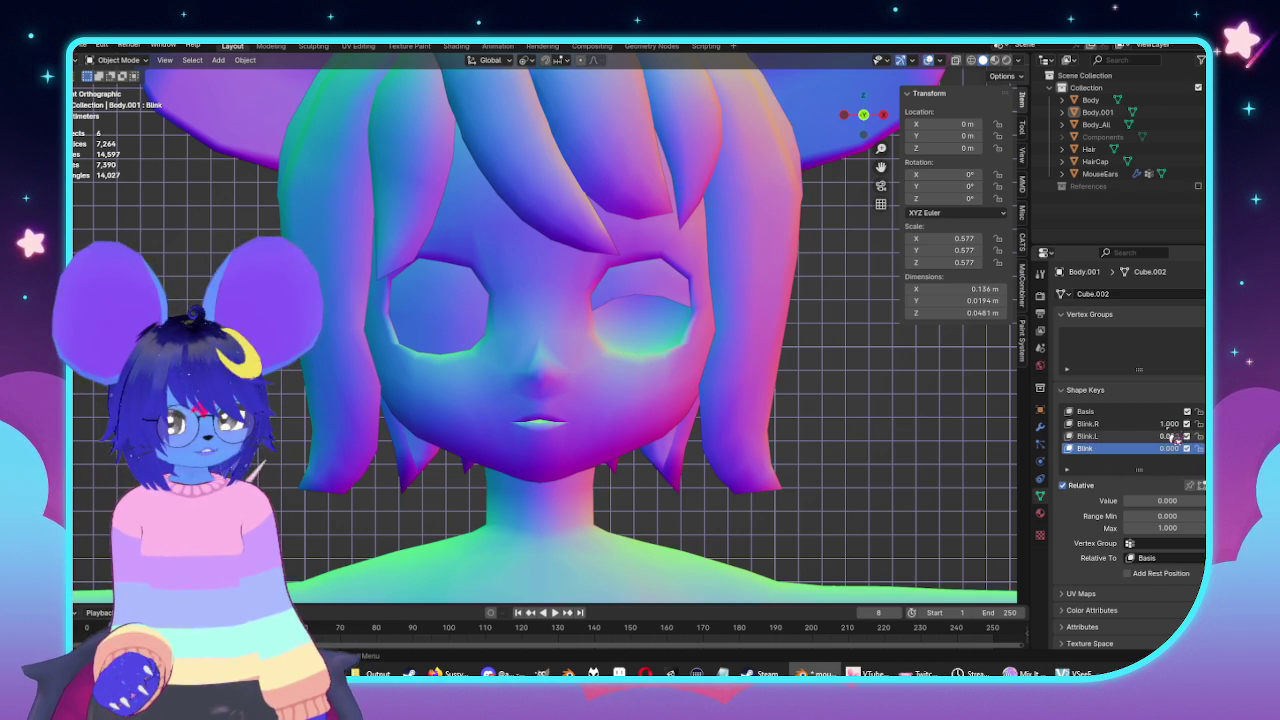
key("BackSpace")
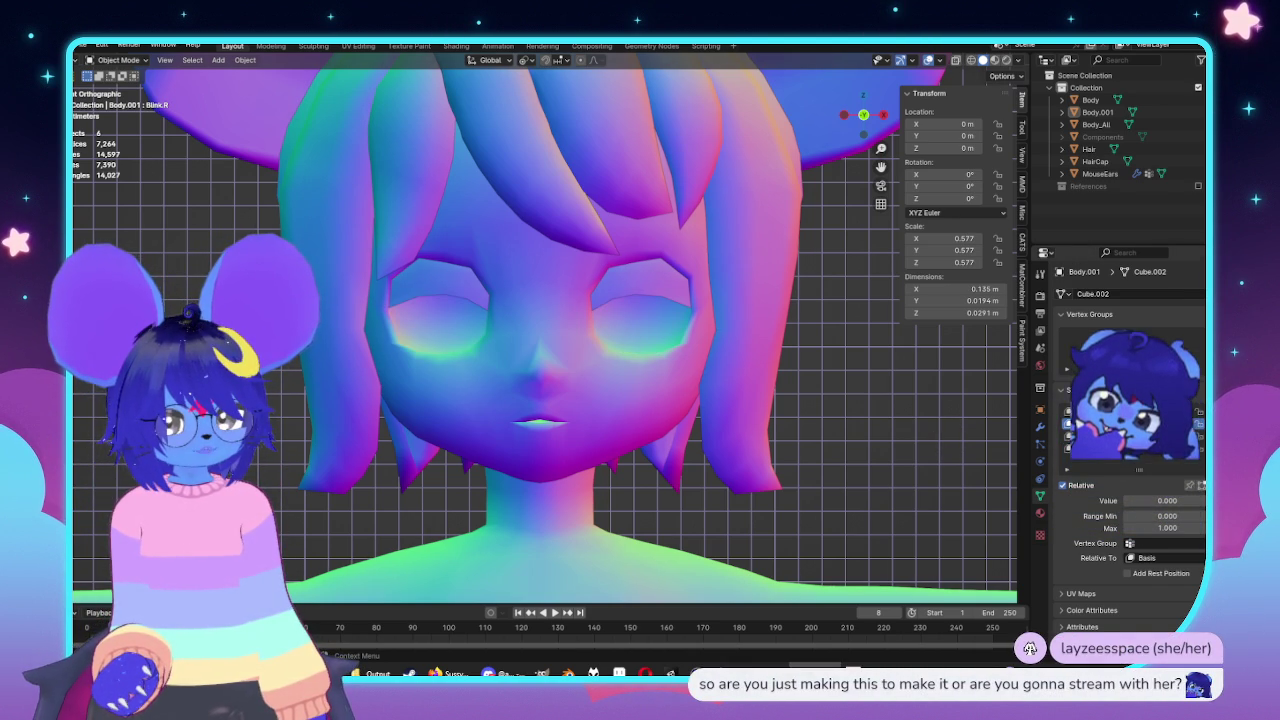
left_click(1089, 423)
type("Close.R")
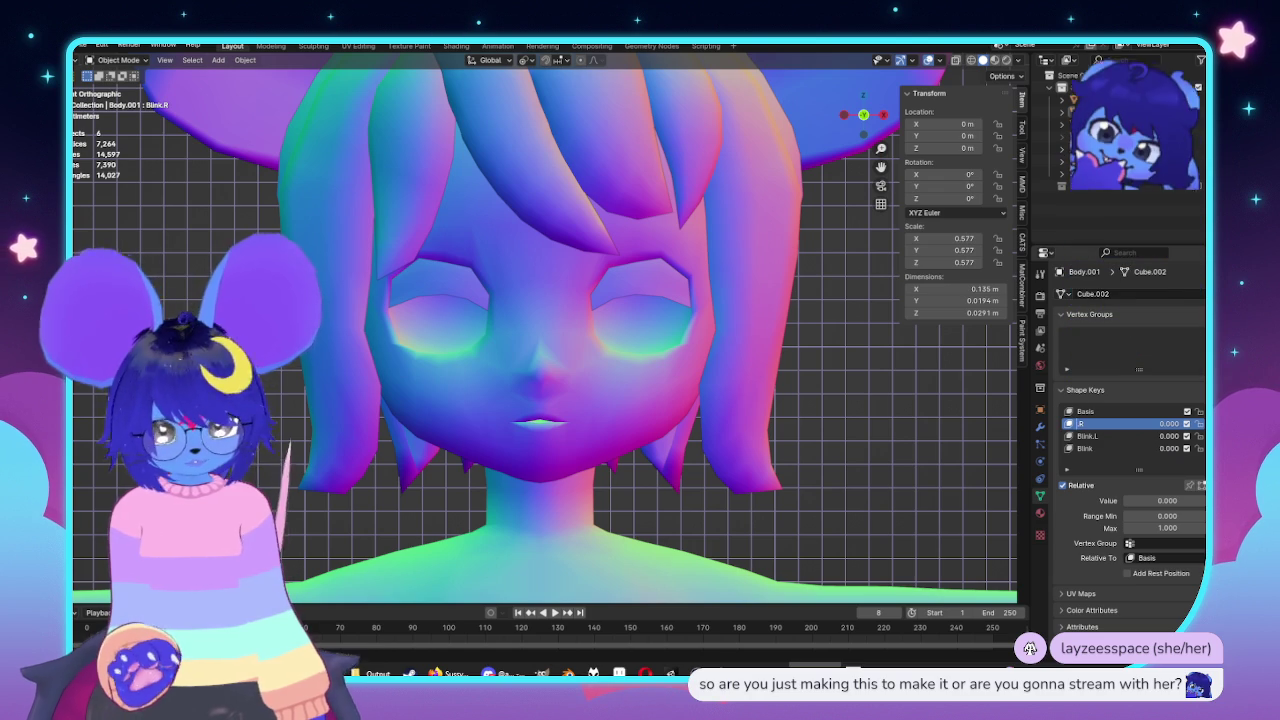
key("Return")
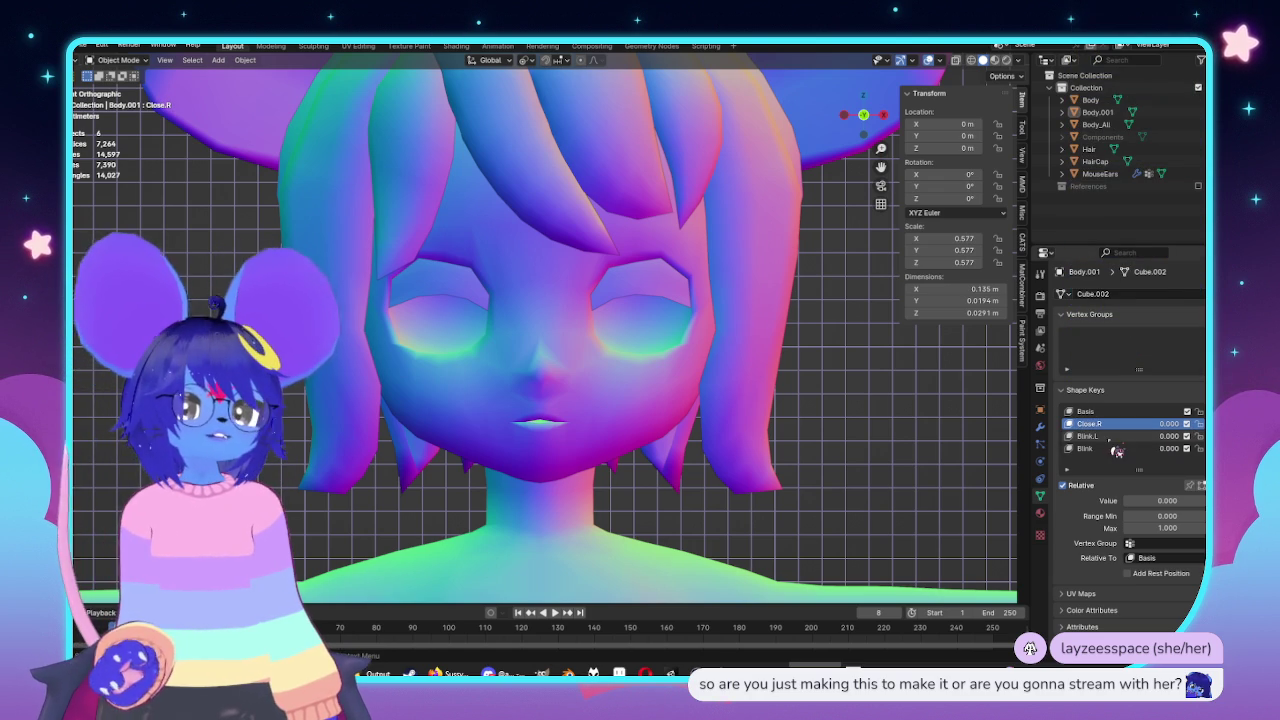
scroll(727, 404, "down", 1)
scroll(727, 407, "down", 1)
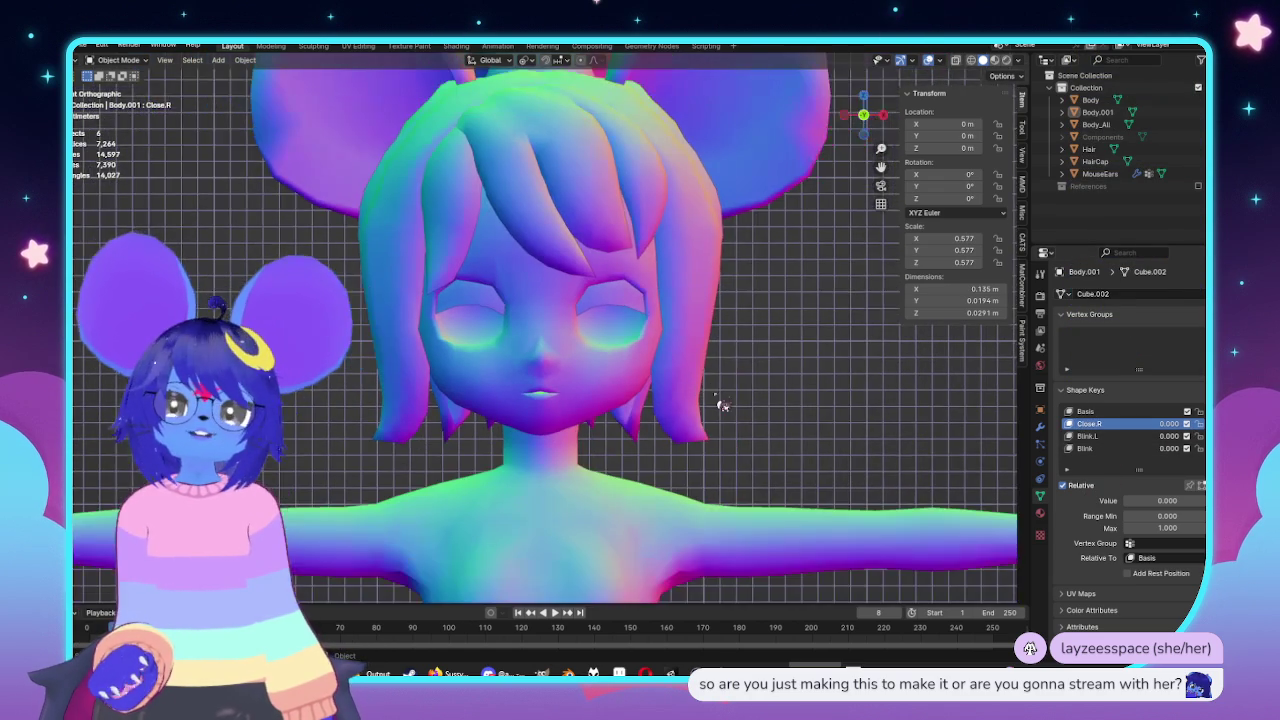
scroll(763, 410, "down", 1)
left_click(1106, 437)
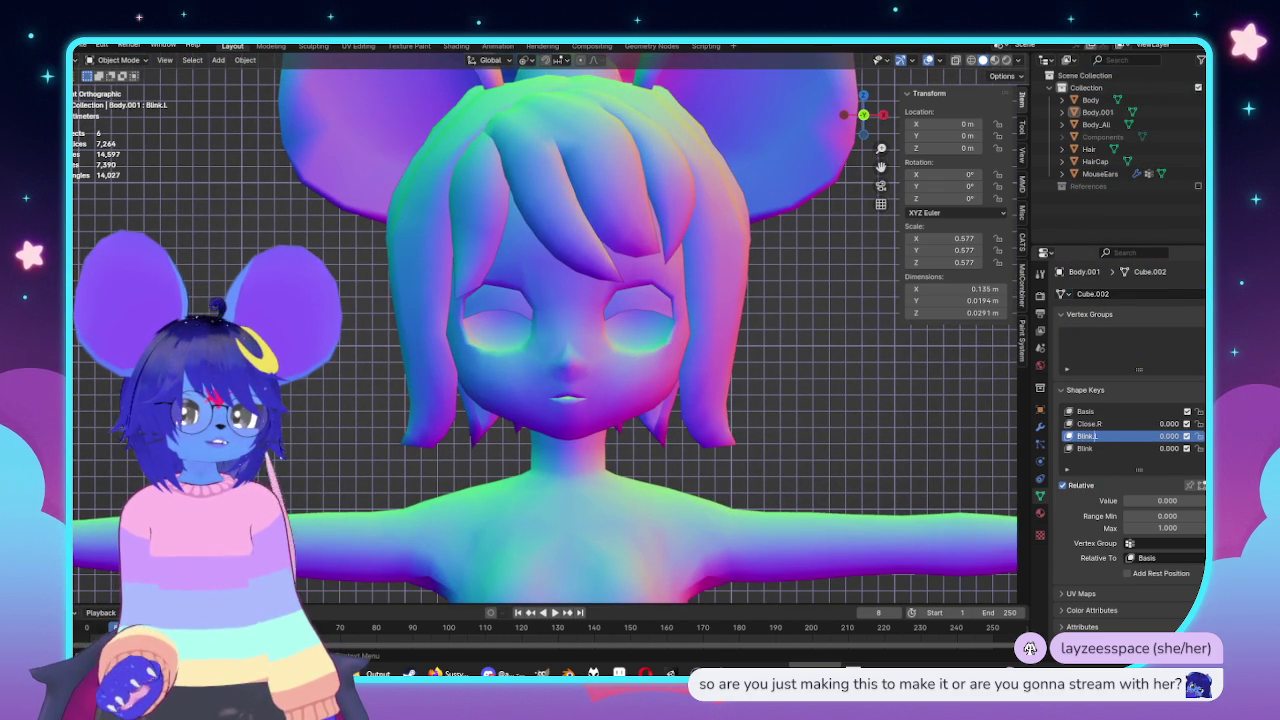
double_click(1087, 436)
type("Clo")
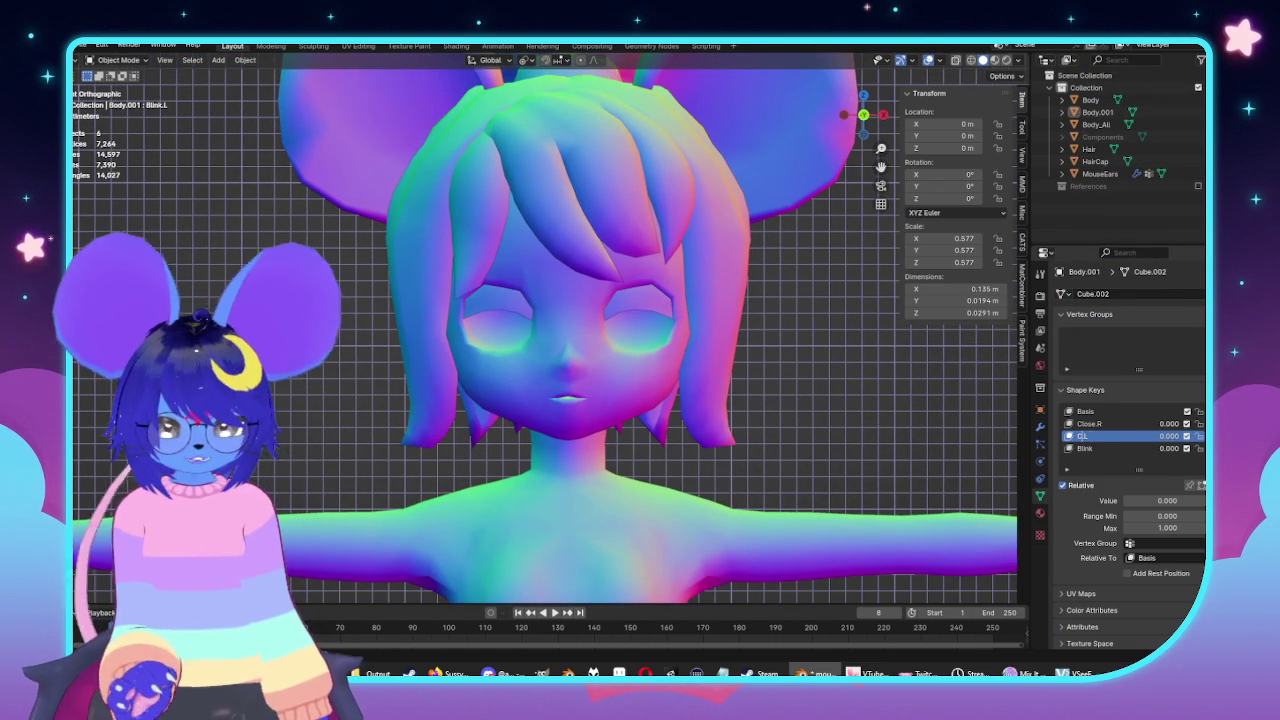
key("Return")
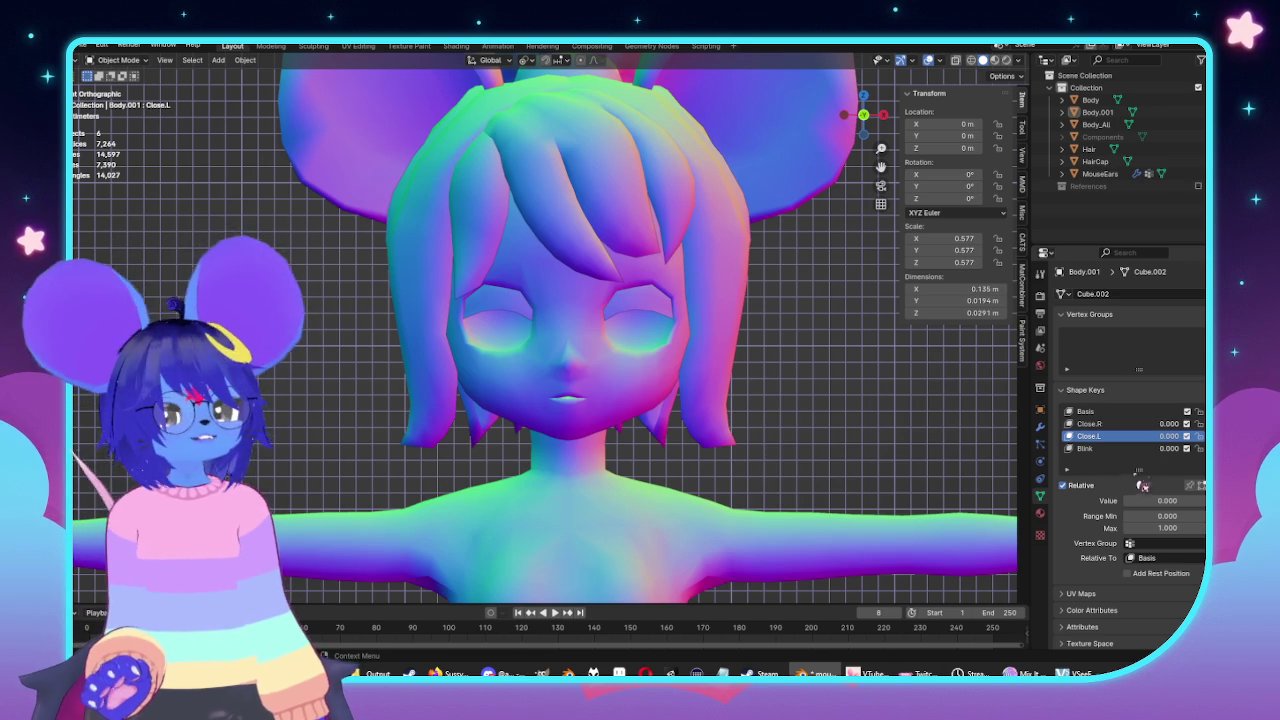
left_click(1092, 448)
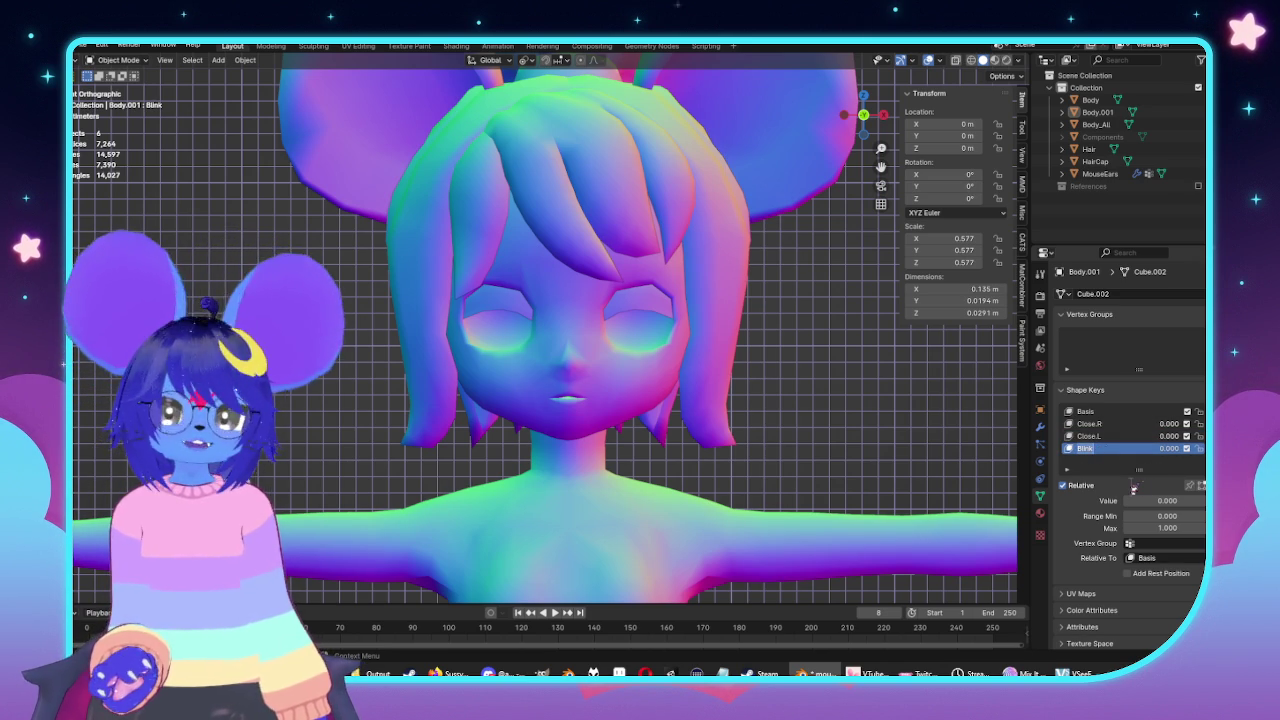
type("Close")
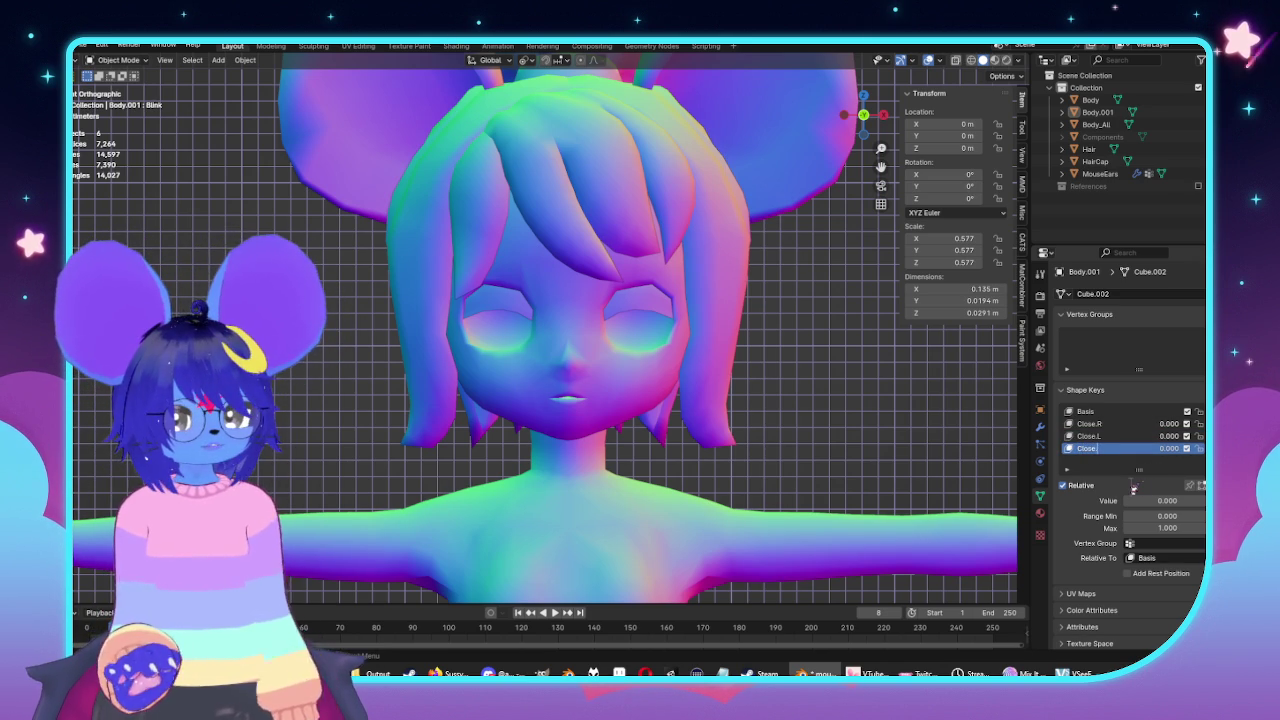
type(".Both")
key("Return")
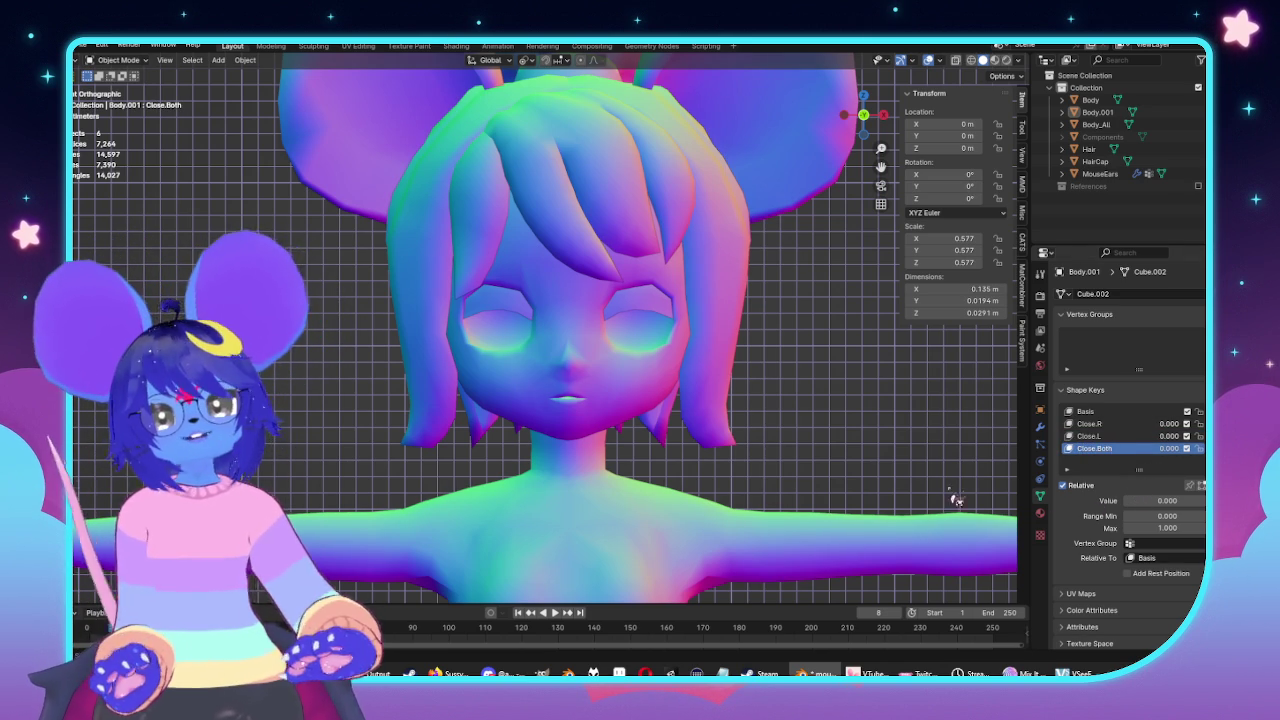
scroll(850, 438, "up", 3)
middle_click_drag(884, 446, 840, 405)
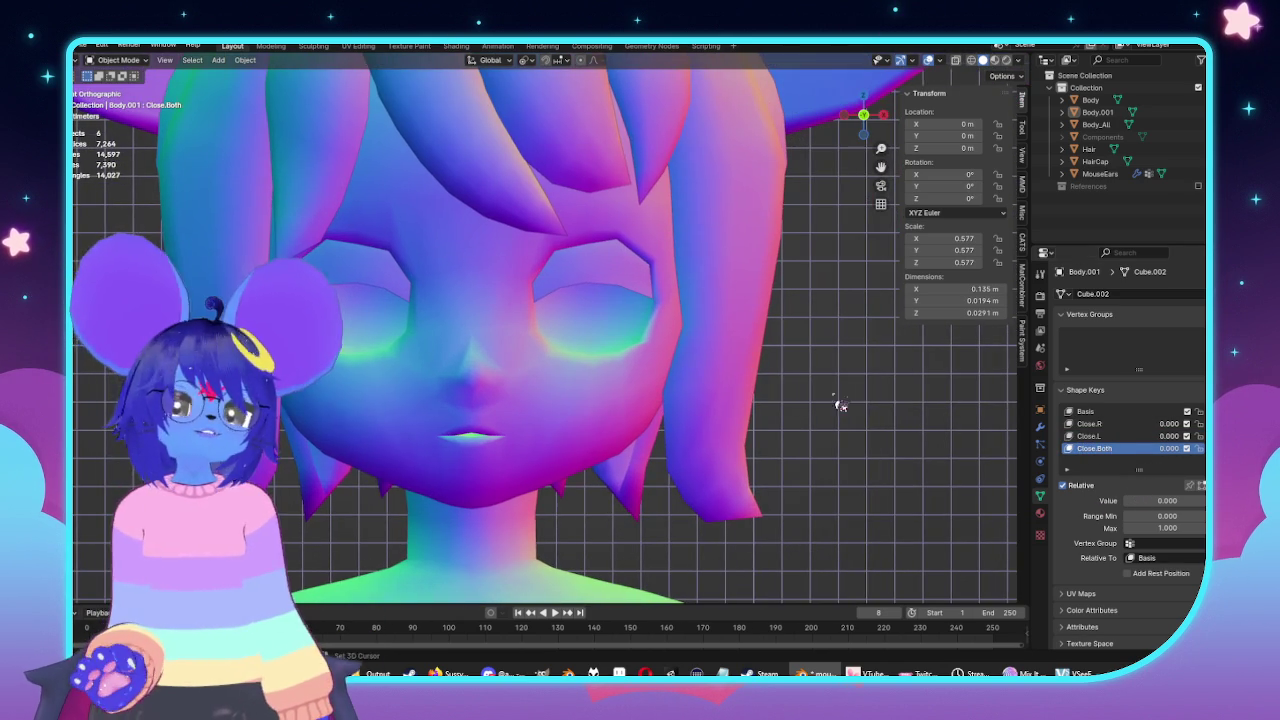
left_click(1095, 424)
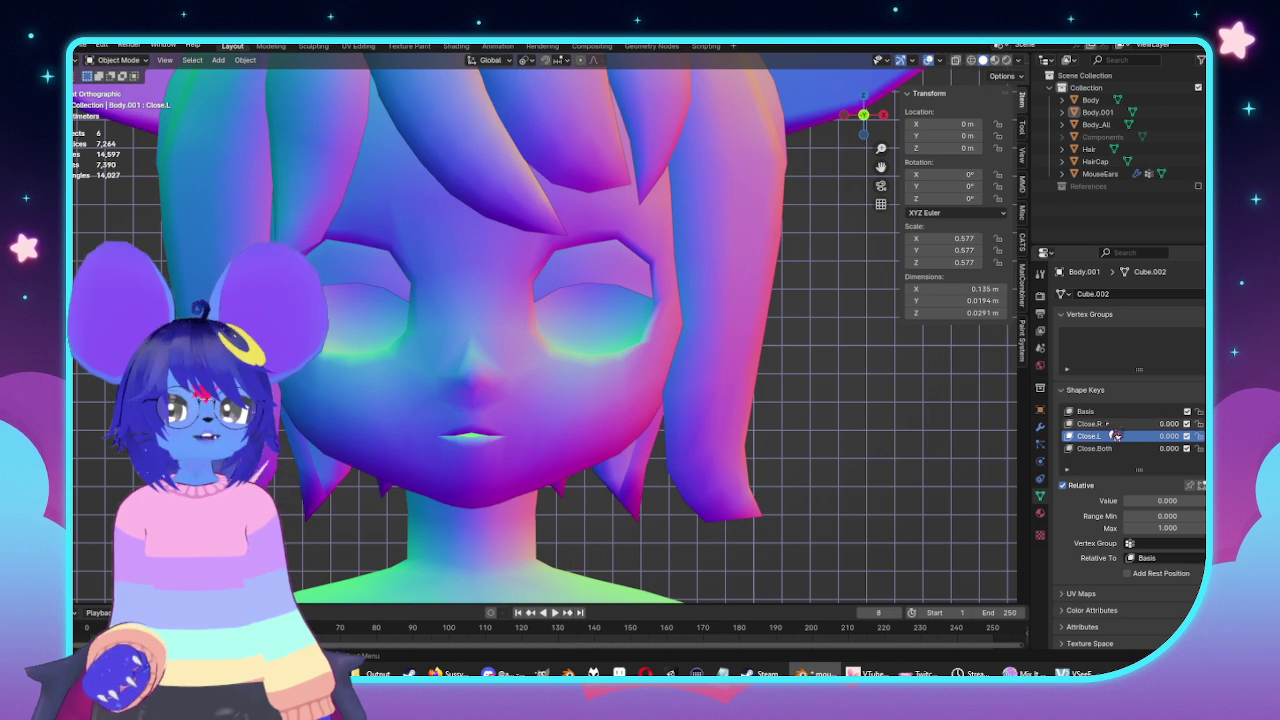
scroll(809, 429, "down", 5)
middle_click_drag(827, 316, 703, 376)
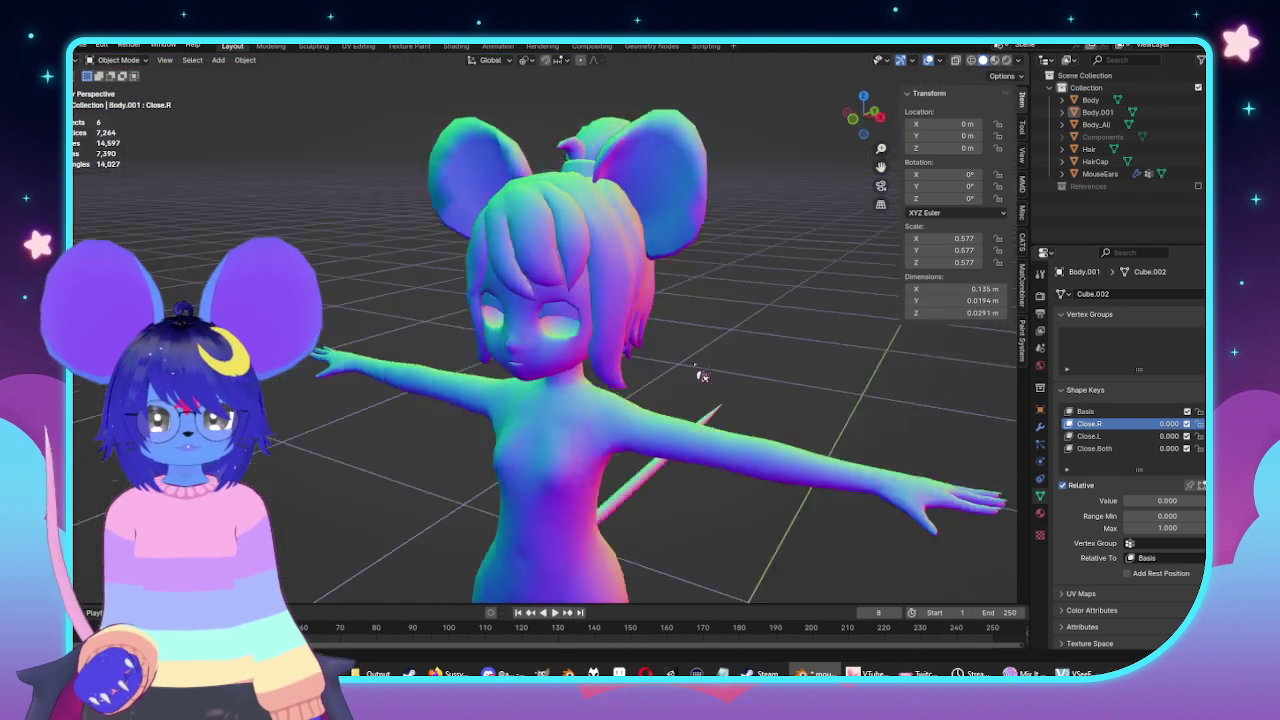
Hide the sidebar and enter Edit Mode on the MouseEars mesh, viewed from behind the head.
key("n")
scroll(565, 309, "up", 5)
scroll(651, 286, "up", 2)
left_click(651, 286)
key("Tab")
scroll(686, 300, "down", 1)
mouse_move(686, 300)
middle_mouse_down()
mouse_move(757, 309)
mouse_move(676, 262)
mouse_move(700, 270)
mouse_move(630, 282)
middle_mouse_up()
left_click(757, 309)
scroll(700, 270, "down", 5)
middle_click_drag(508, 491, 559, 344)
scroll(535, 420, "up", 4)
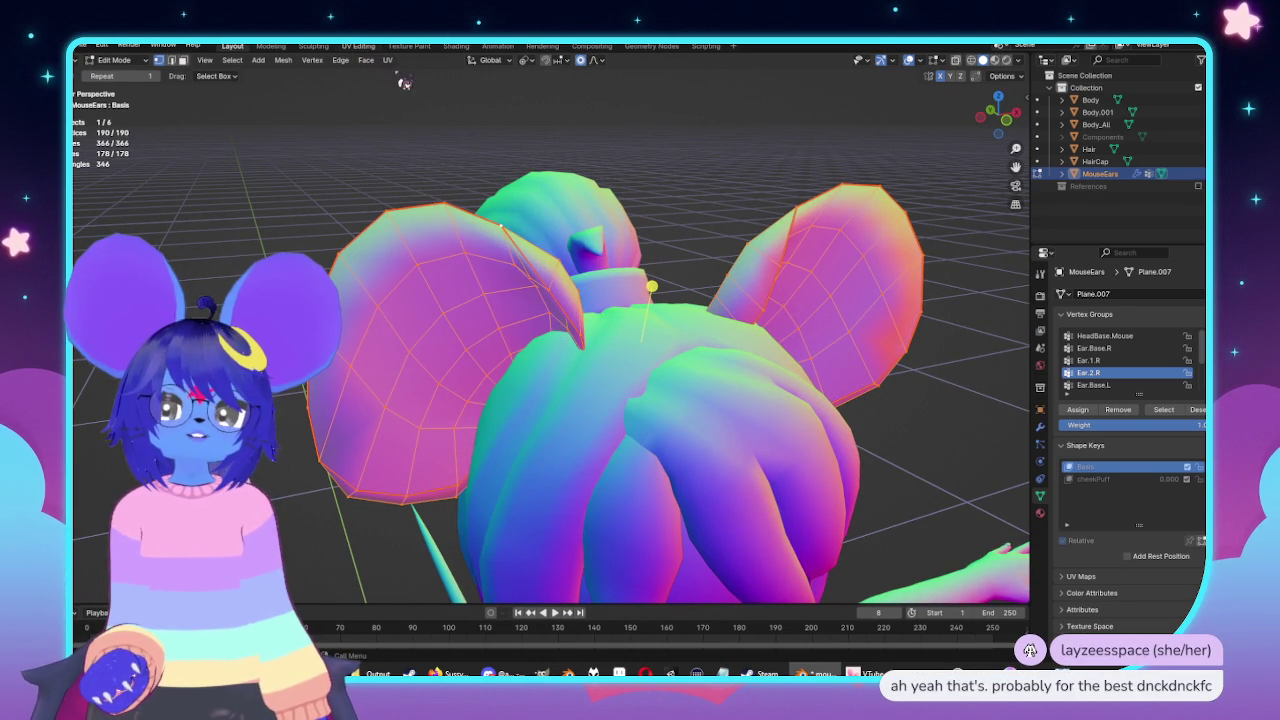
Check the ears' UV layout on MouseMat_BaseColor.png in UV Editing, then go back to Layout.
left_click(358, 46)
key("Home")
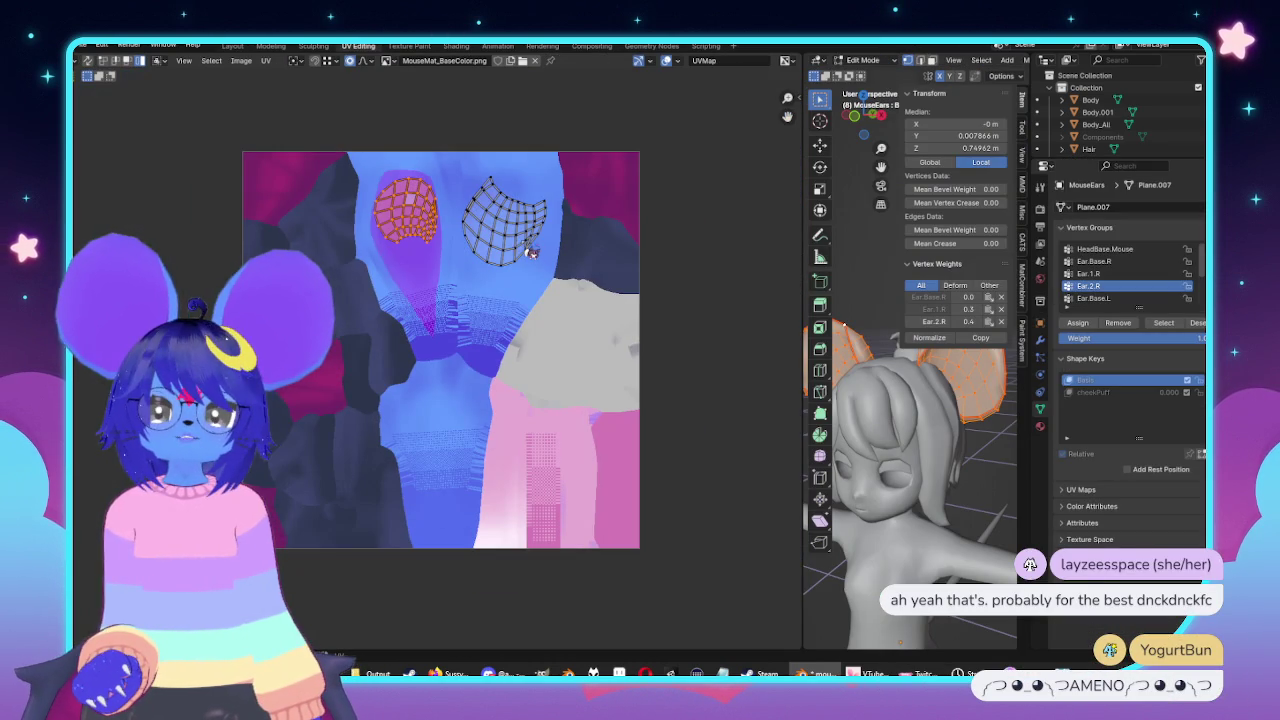
scroll(548, 285, "up", 1)
scroll(571, 294, "up", 1)
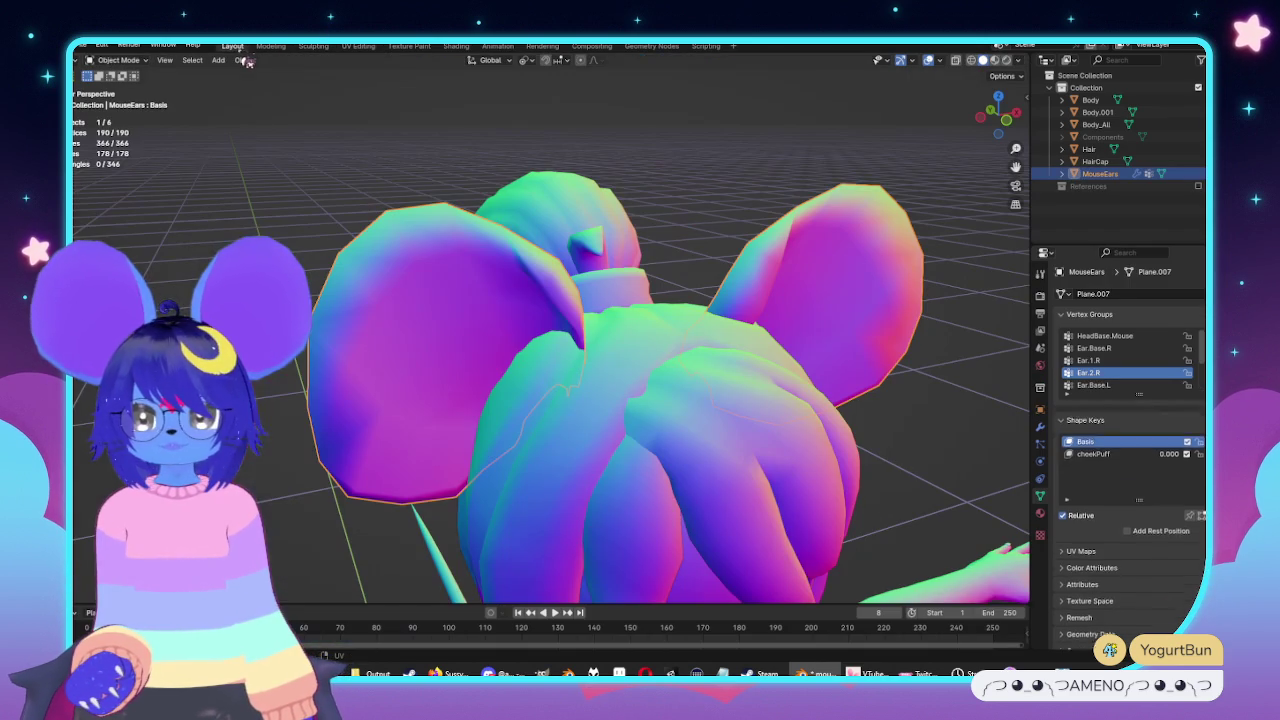
left_click(232, 46)
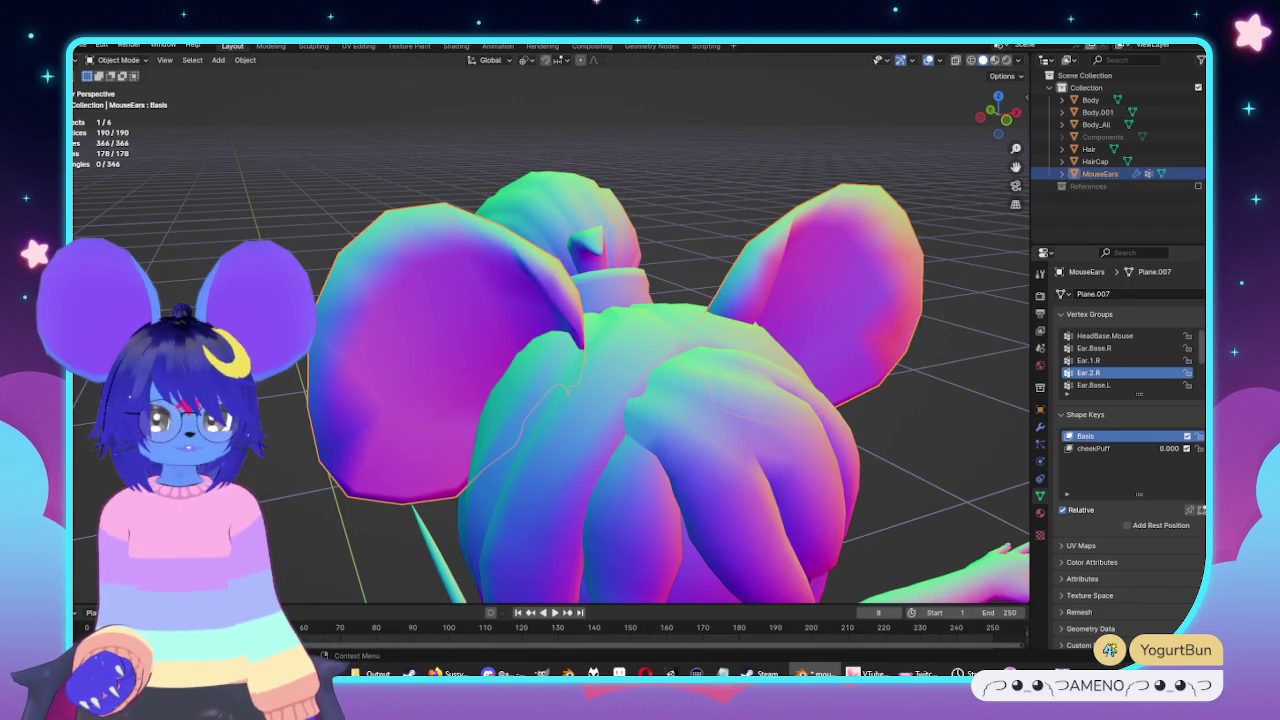
Delete all shape keys from the mouse ears and remove their ImpMat.003 material slot.
left_click(1199, 449)
left_click(1200, 462)
left_click(1200, 462)
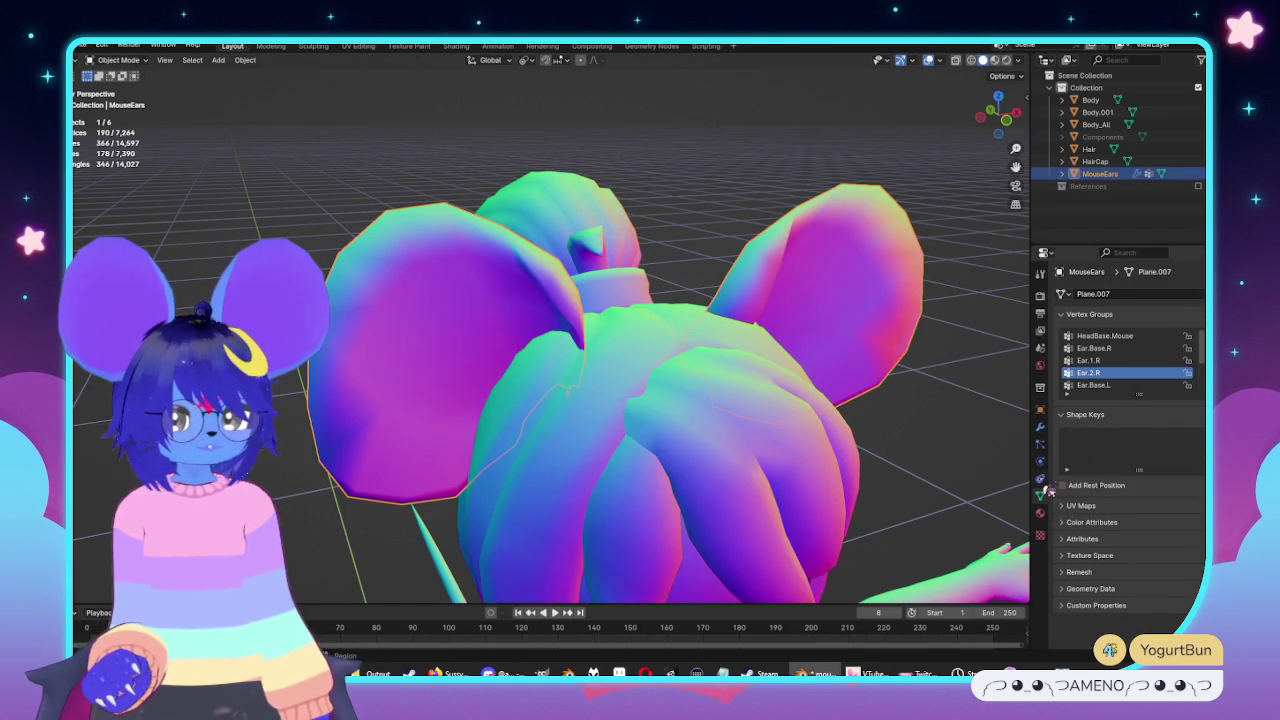
left_click(1040, 477)
left_click(1040, 494)
left_click(1040, 512)
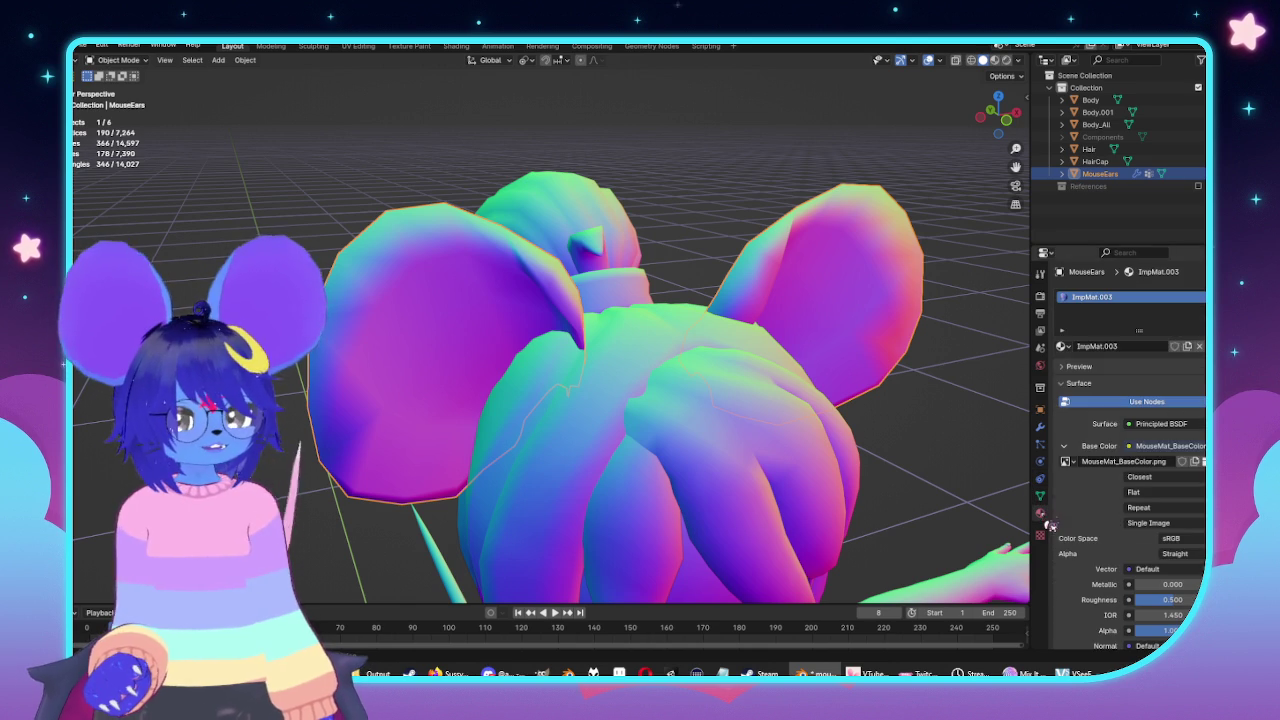
left_click(1200, 316)
scroll(806, 357, "down", 5)
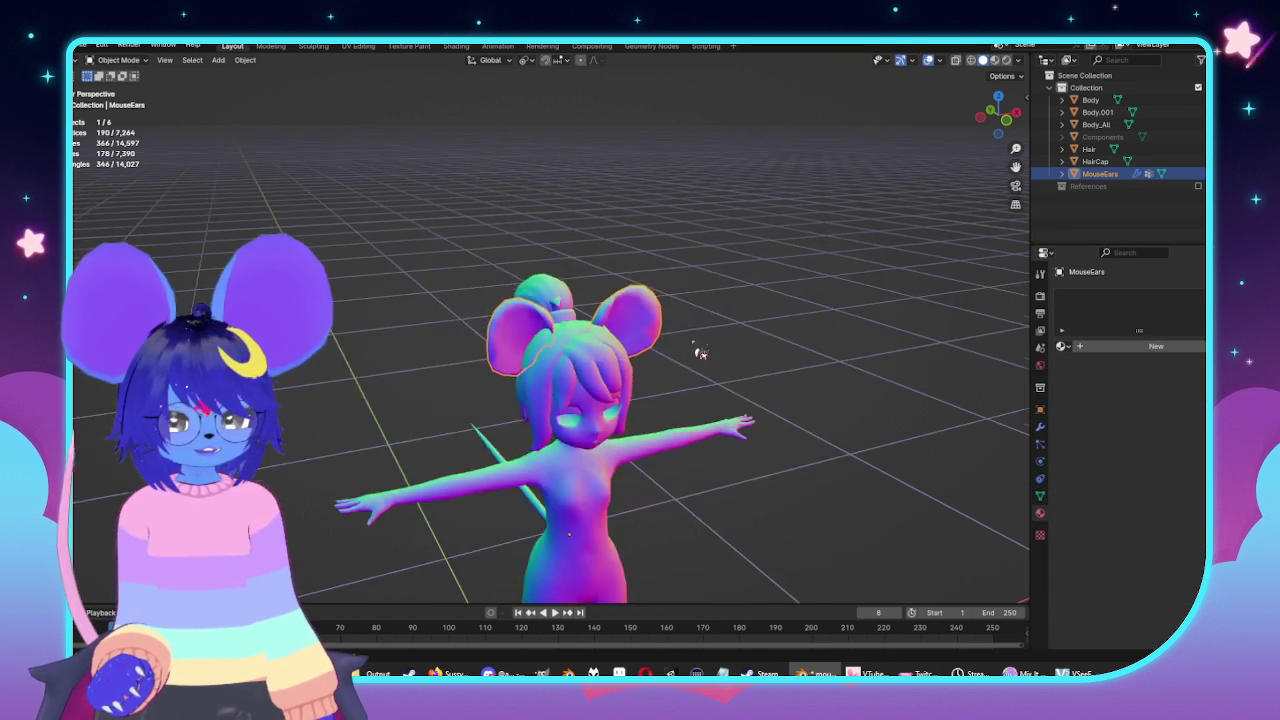
scroll(697, 349, "up", 3)
scroll(686, 343, "up", 3)
scroll(700, 334, "down", 2)
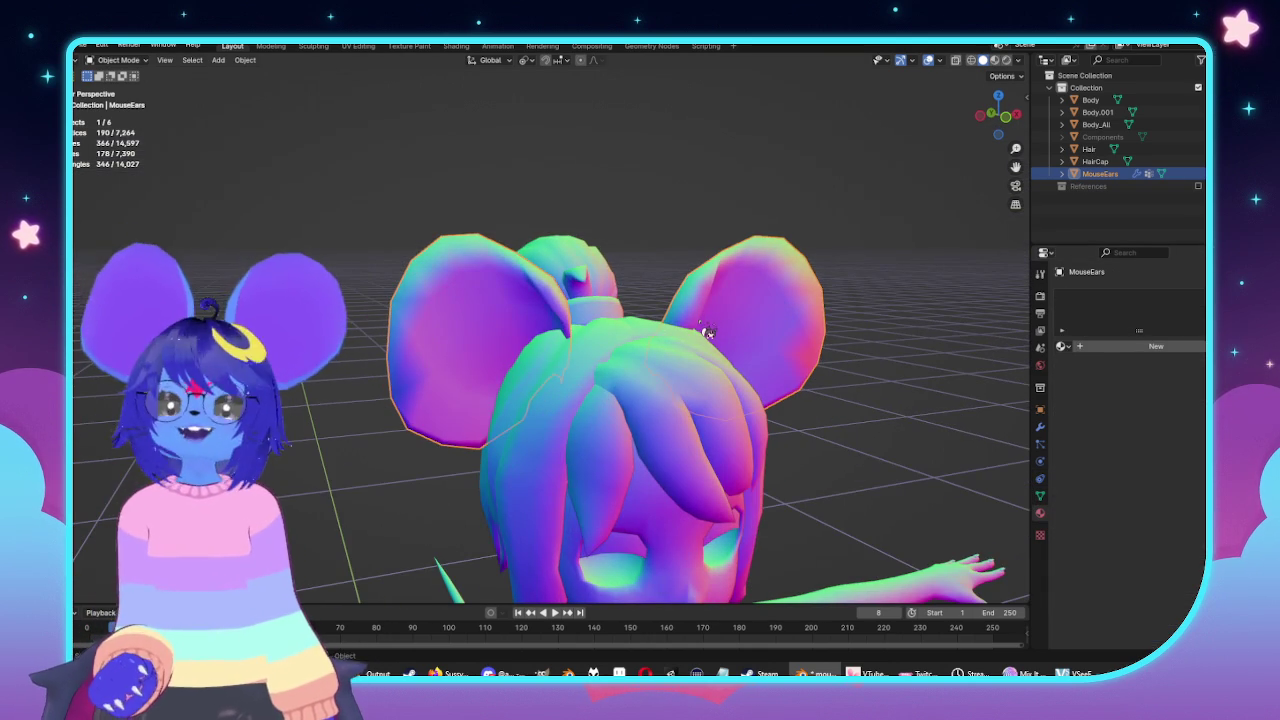
Save the project as mouse.blend.
key("ctrl+s")
mouse_move(686, 265)
middle_mouse_down()
mouse_move(794, 334)
mouse_move(671, 357)
mouse_move(627, 331)
mouse_move(640, 340)
mouse_move(500, 371)
mouse_move(524, 352)
mouse_move(610, 345)
mouse_move(763, 351)
mouse_move(789, 315)
mouse_move(731, 363)
mouse_move(771, 346)
mouse_move(755, 247)
mouse_move(791, 371)
mouse_move(663, 383)
middle_mouse_up()
middle_click_drag(612, 239, 574, 180)
Reposition the MouseEars origin via Set Origin, then select the Body_All object.
mouse_move(660, 174)
middle_mouse_down()
mouse_move(608, 243)
mouse_move(537, 203)
middle_mouse_up()
left_click(537, 203)
scroll(532, 194, "up", 5)
scroll(500, 230, "down", 6)
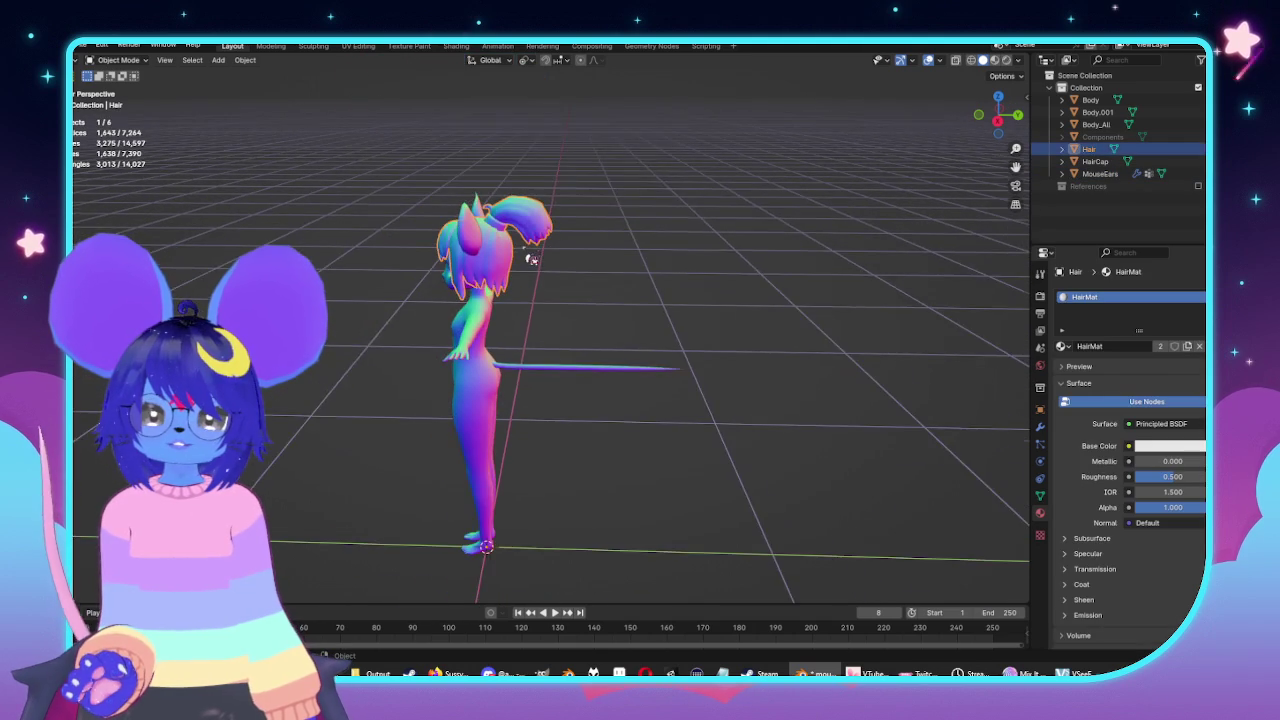
scroll(490, 259, "up", 2)
left_click(448, 200)
right_click(463, 205)
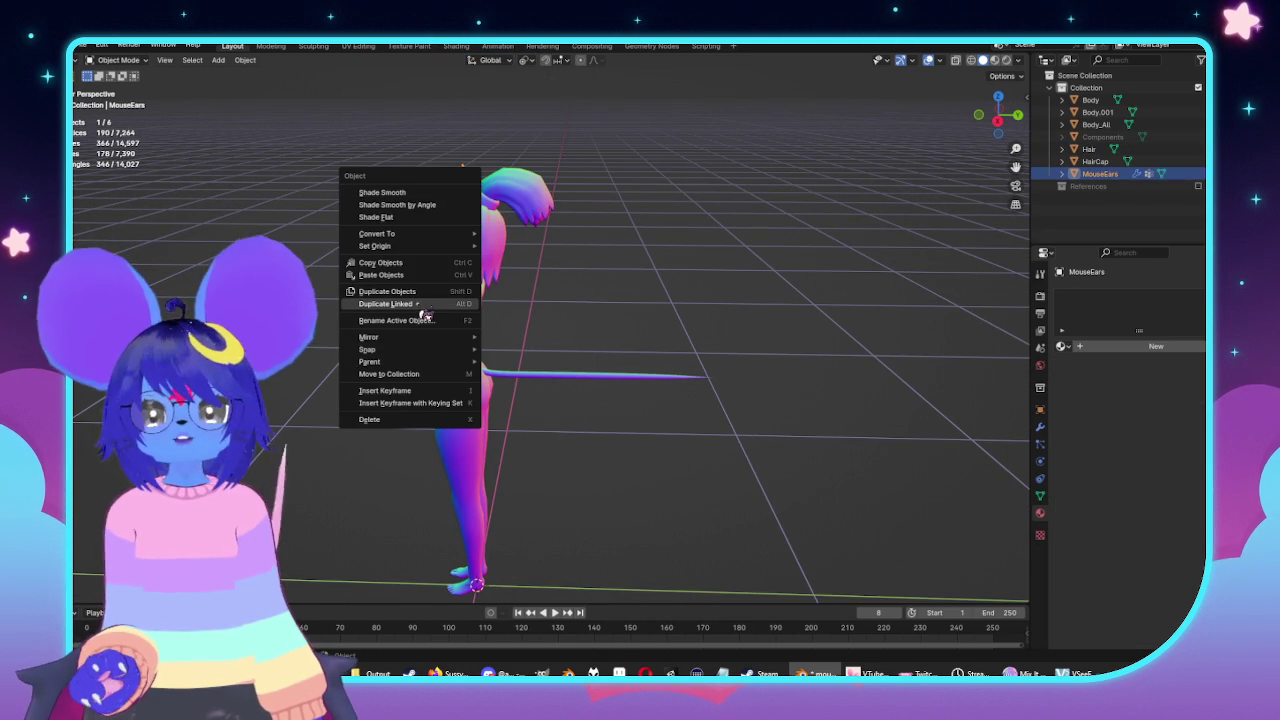
mouse_move(375, 246)
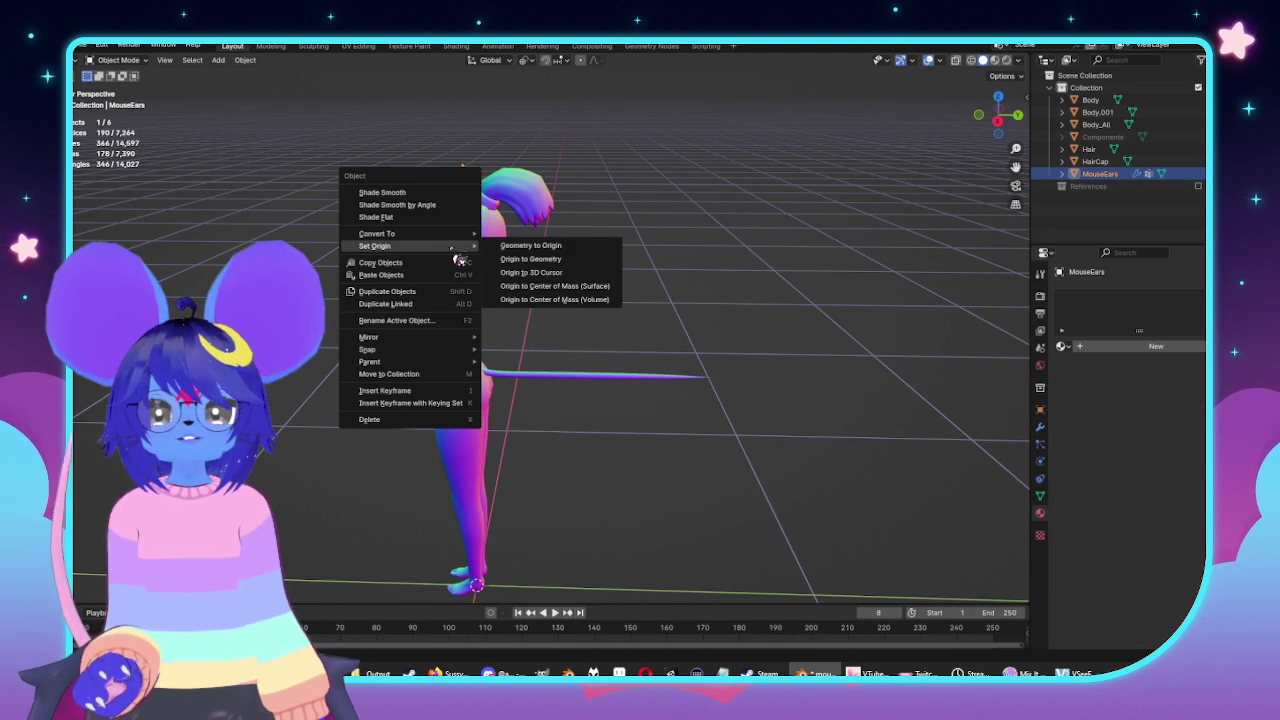
left_click(574, 287)
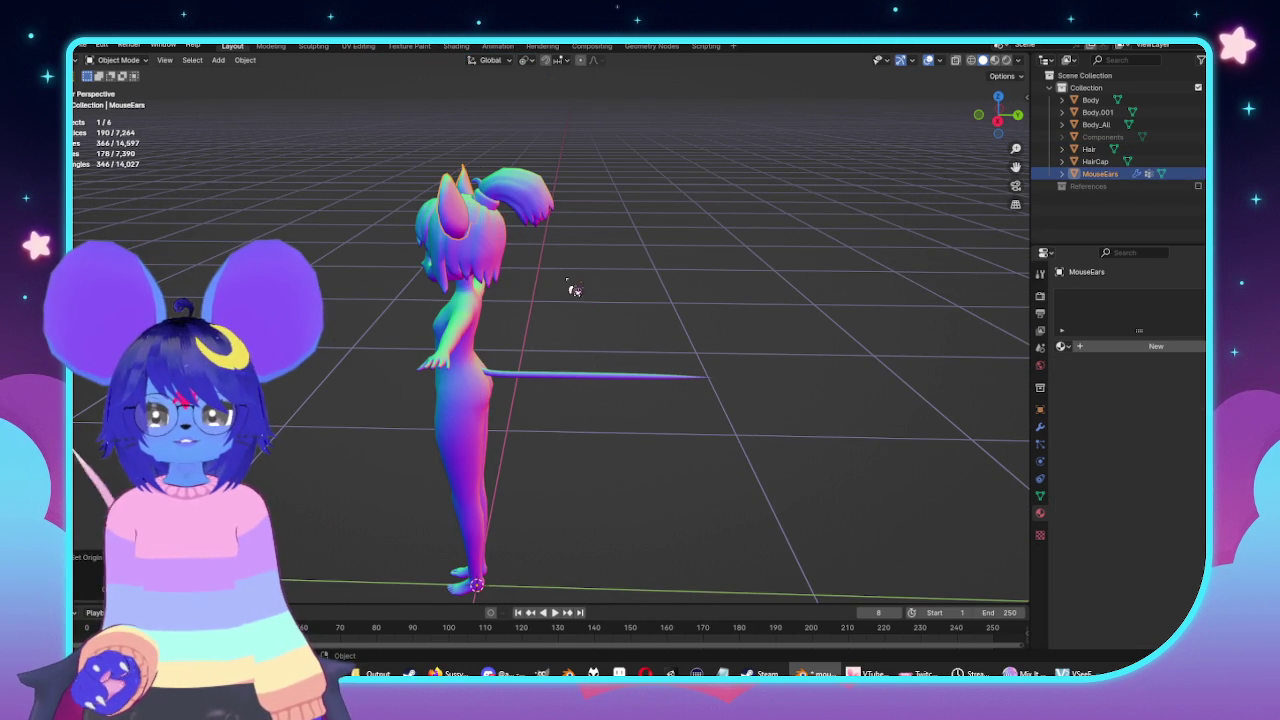
left_click(619, 390)
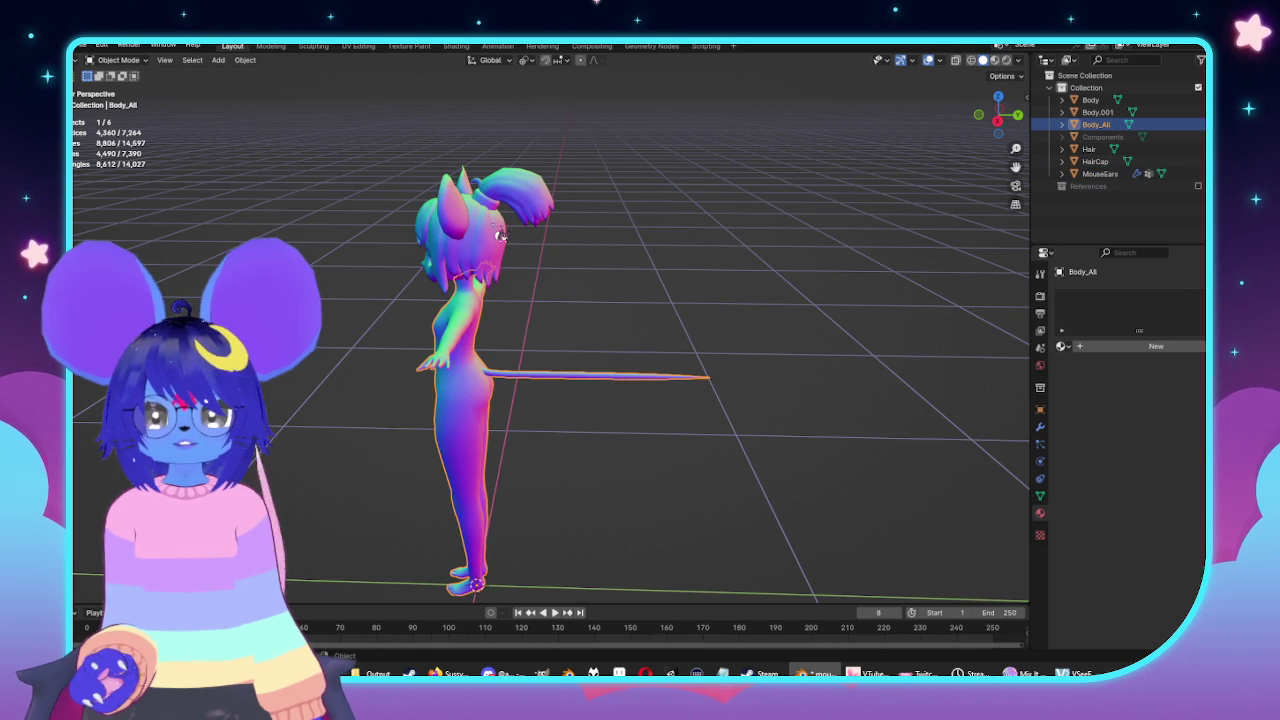
left_click(500, 235)
middle_click_drag(500, 235, 393, 268)
Select Body_All from a rear view and enter Edit Mode with nothing selected.
scroll(393, 268, "up", 3)
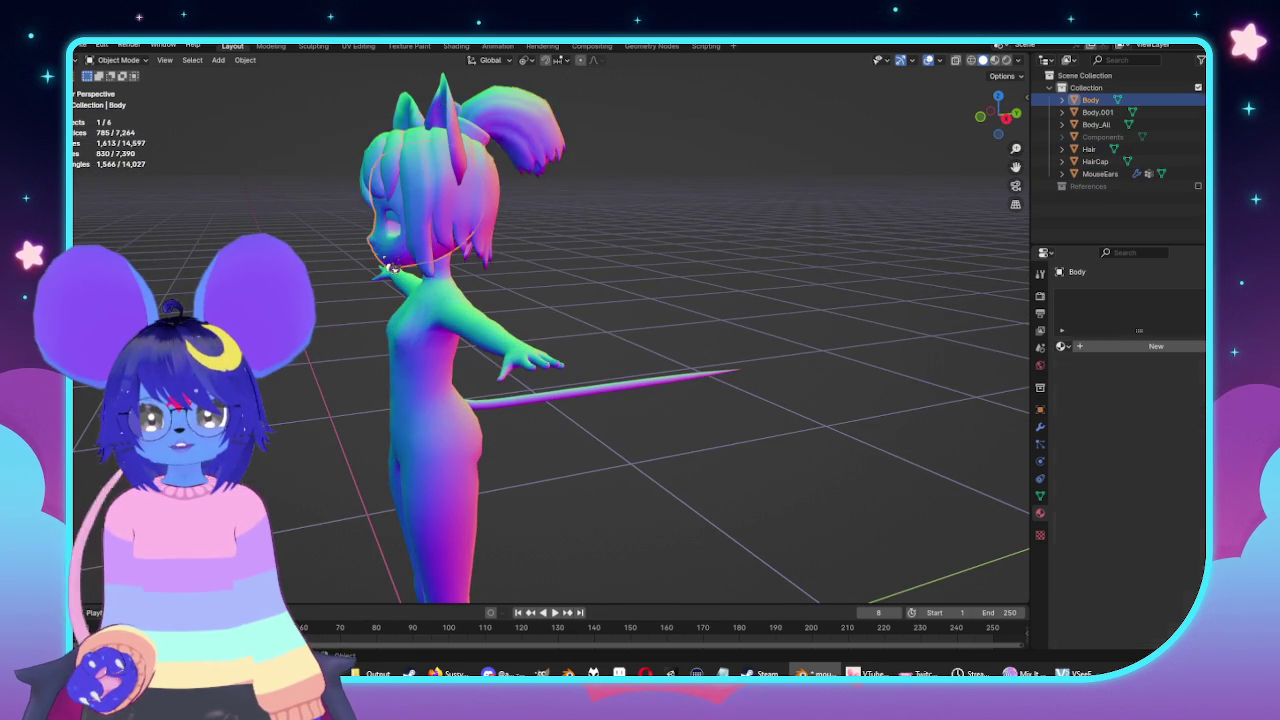
scroll(393, 268, "down", 3)
scroll(394, 286, "up", 3)
mouse_move(394, 286)
middle_mouse_down()
mouse_move(603, 351)
mouse_move(632, 380)
middle_mouse_up()
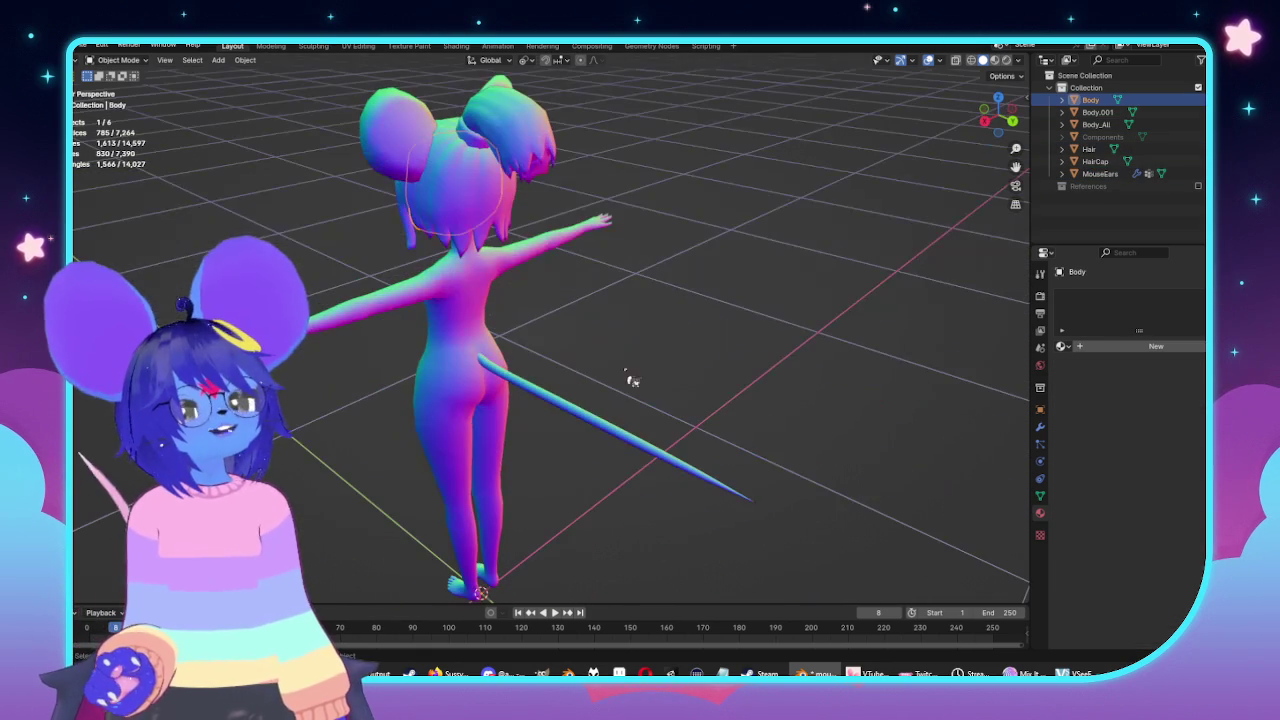
left_click(759, 414)
mouse_move(759, 414)
middle_mouse_down()
mouse_move(752, 334)
mouse_move(626, 394)
middle_mouse_up()
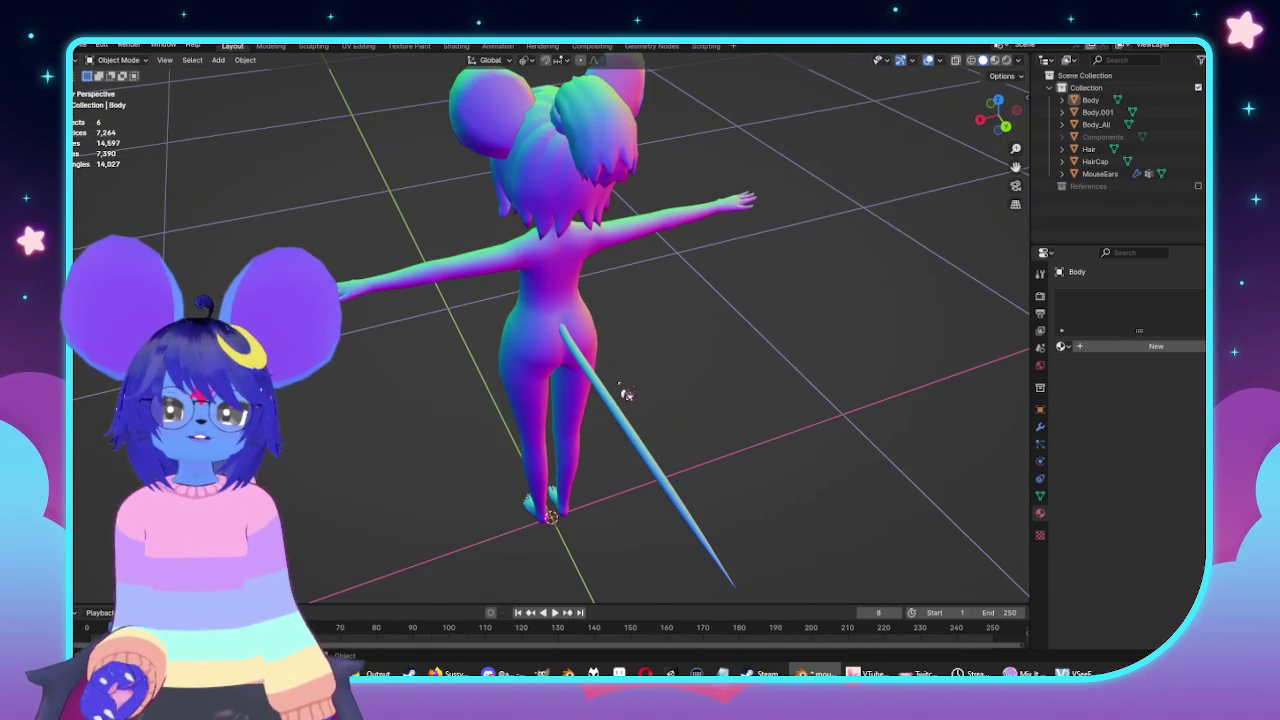
left_click(613, 409)
scroll(650, 332, "up", 3)
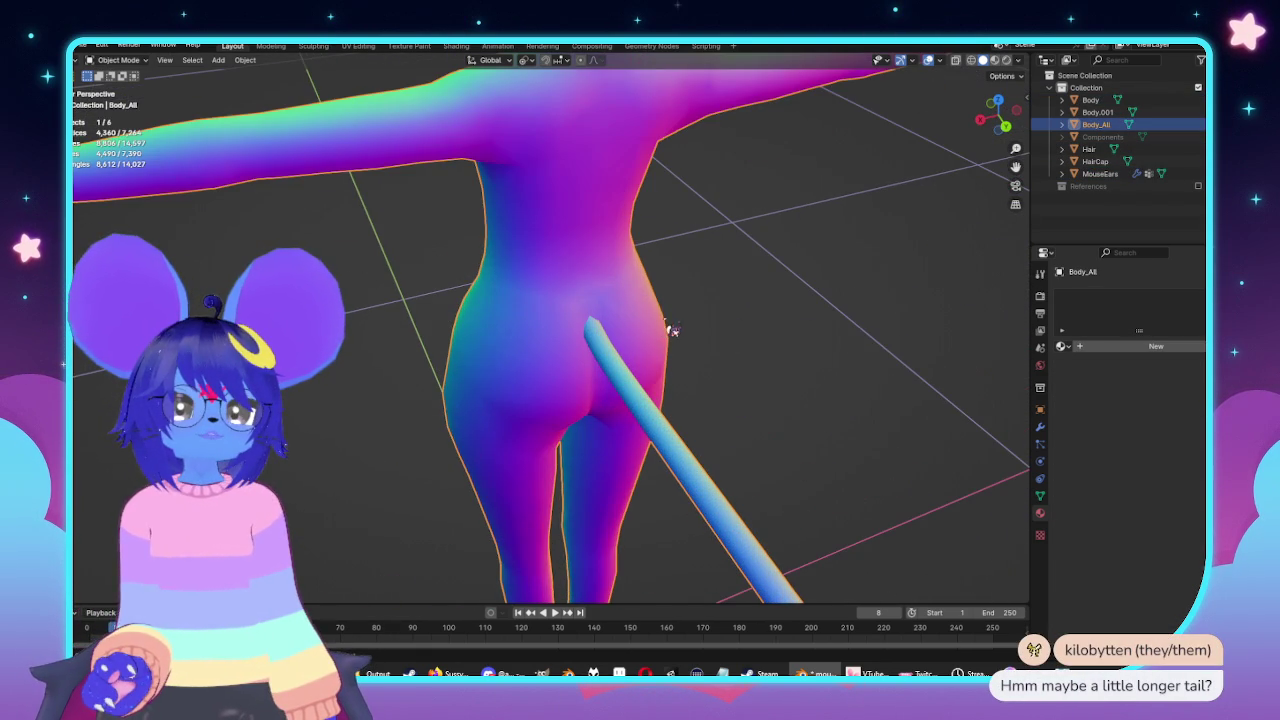
key("Tab")
key("alt+z")
scroll(887, 333, "up", 2)
scroll(887, 333, "up", 2)
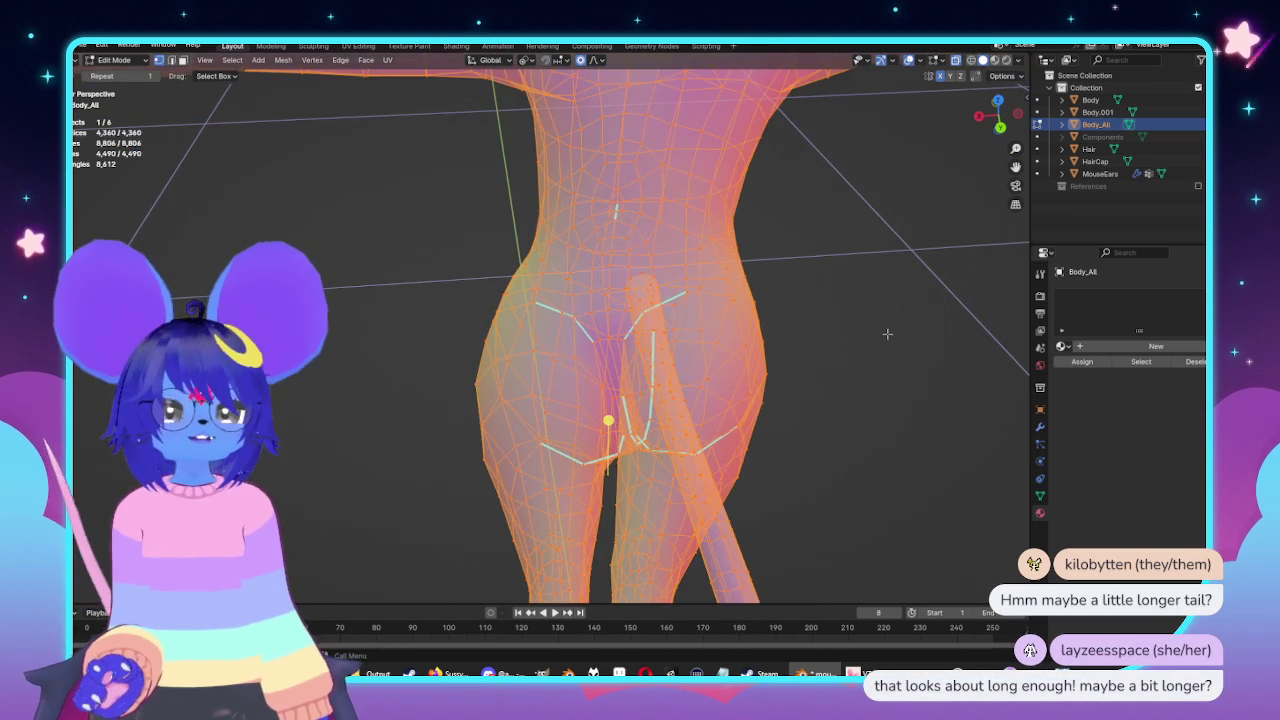
key("alt+a")
key("alt+z")
key("alt+z")
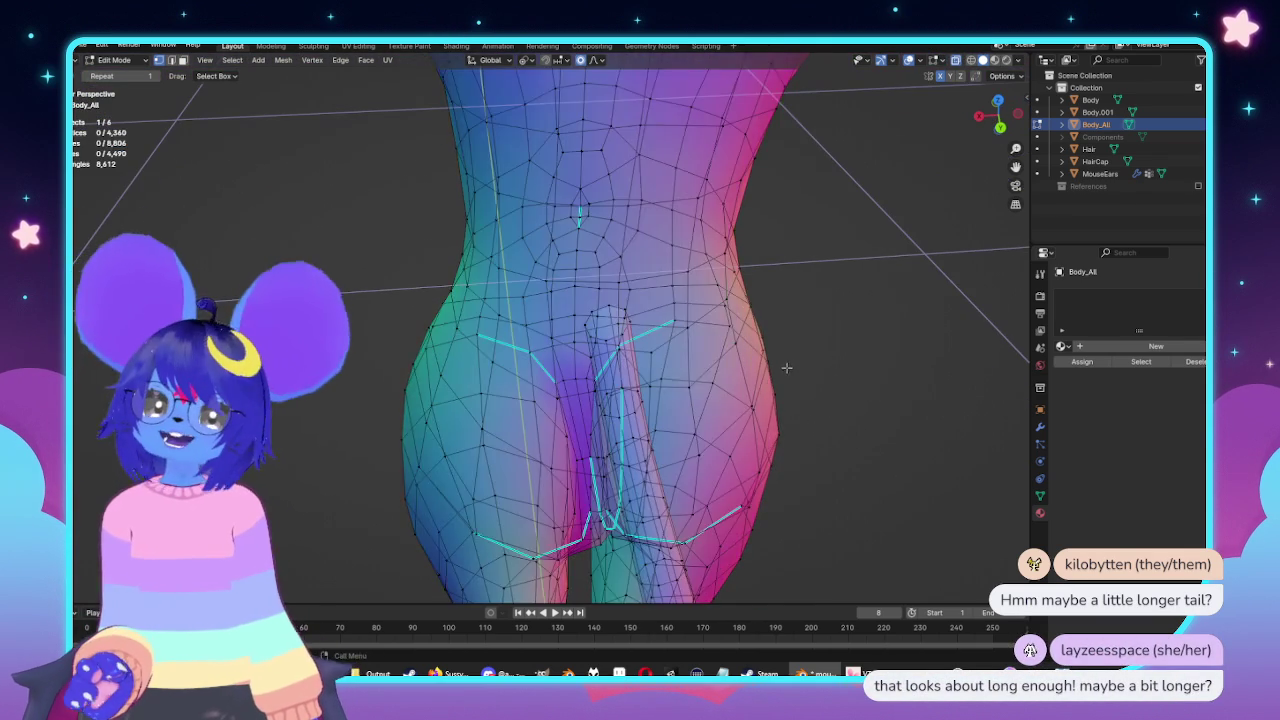
scroll(770, 400, "up", 1)
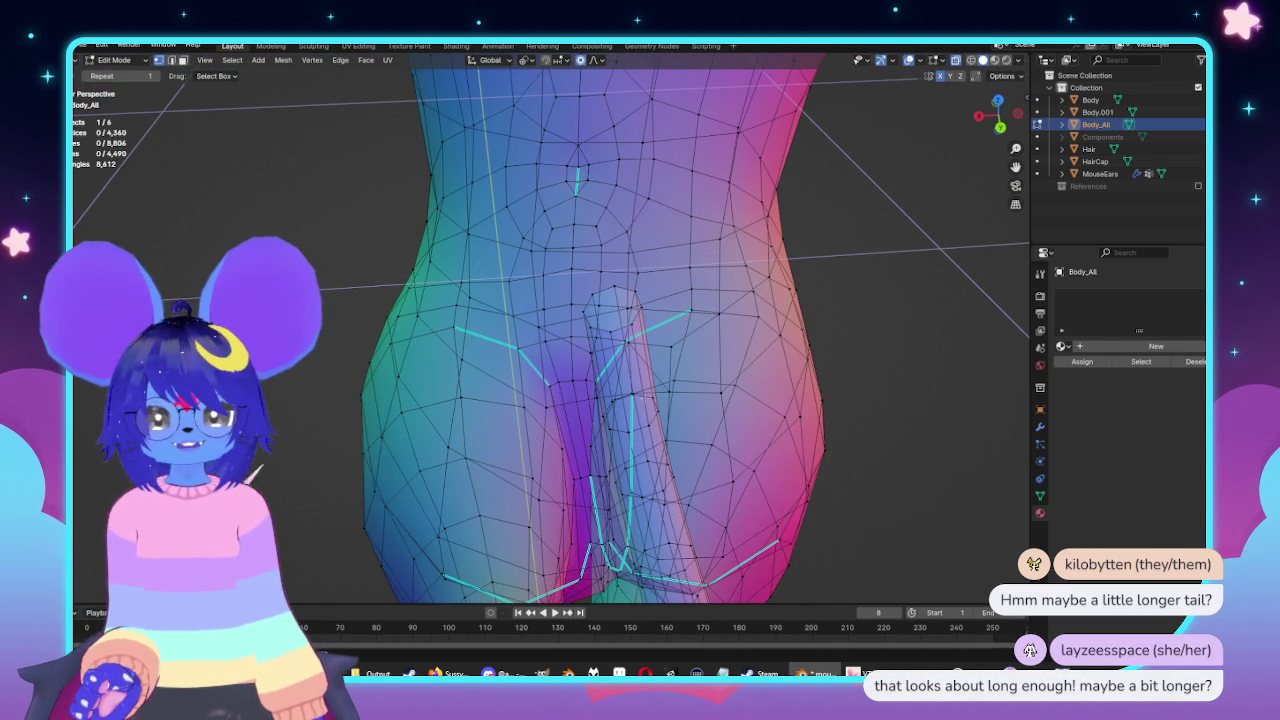
key("alt+a")
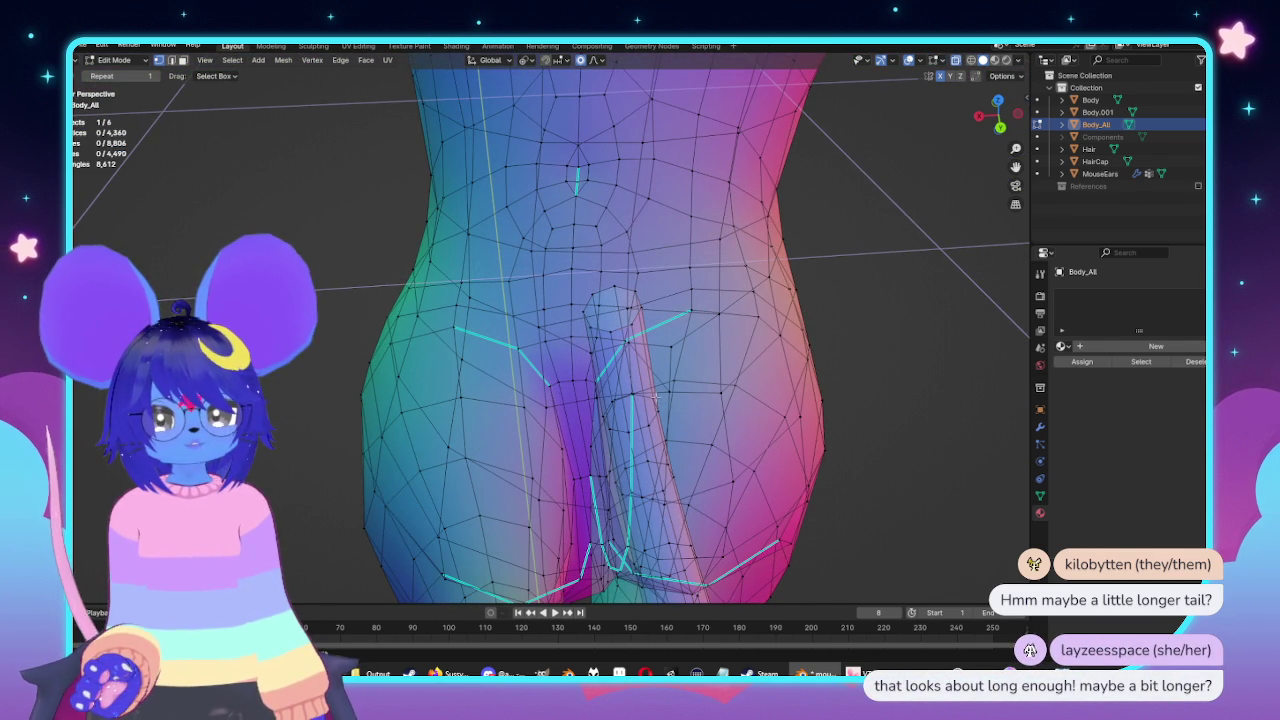
Select the tail-base edge loop and widen it along the X axis.
left_click(641, 411, "alt")
scroll(641, 411, "down", 4)
middle_click_drag(641, 411, 785, 334)
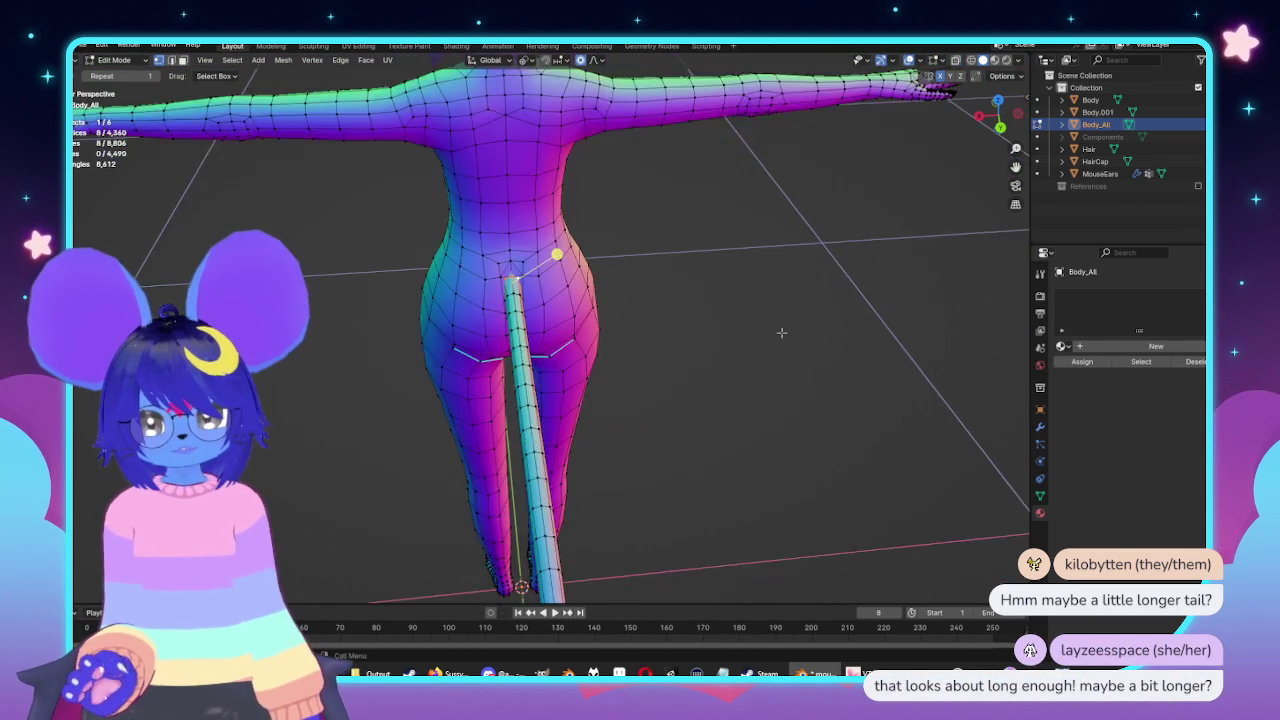
scroll(785, 334, "up", 2)
scroll(800, 300, "up", 1)
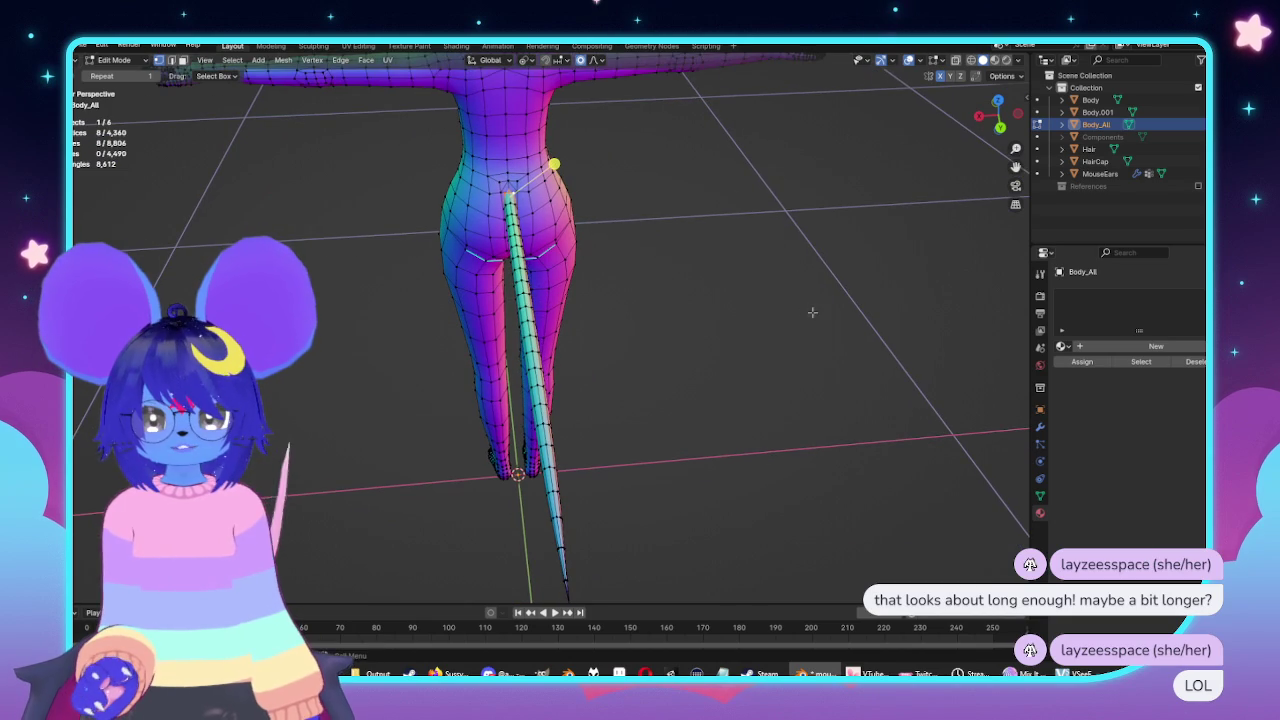
key("s")
key("x")
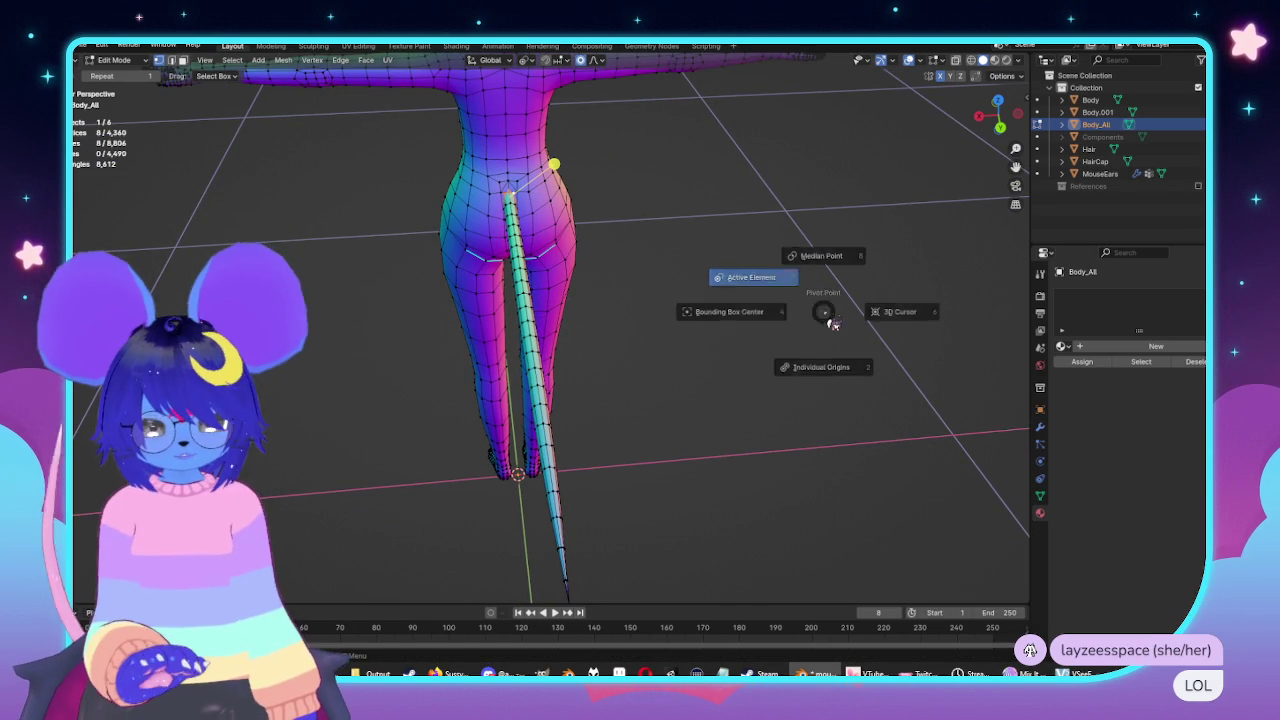
scroll(826, 240, "down", 1)
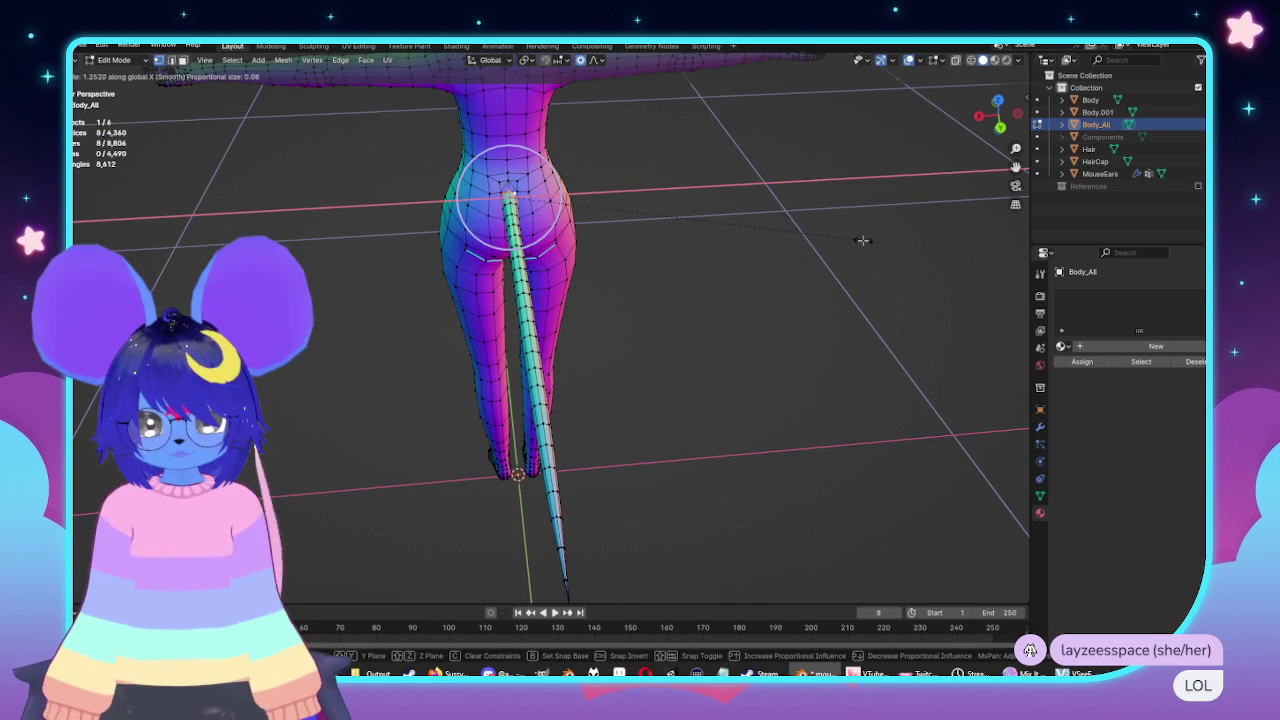
left_click(860, 240)
key("Tab")
scroll(723, 271, "down", 5)
mouse_move(723, 271)
middle_mouse_down()
mouse_move(694, 291)
mouse_move(580, 283)
middle_mouse_up()
scroll(582, 271, "up", 4)
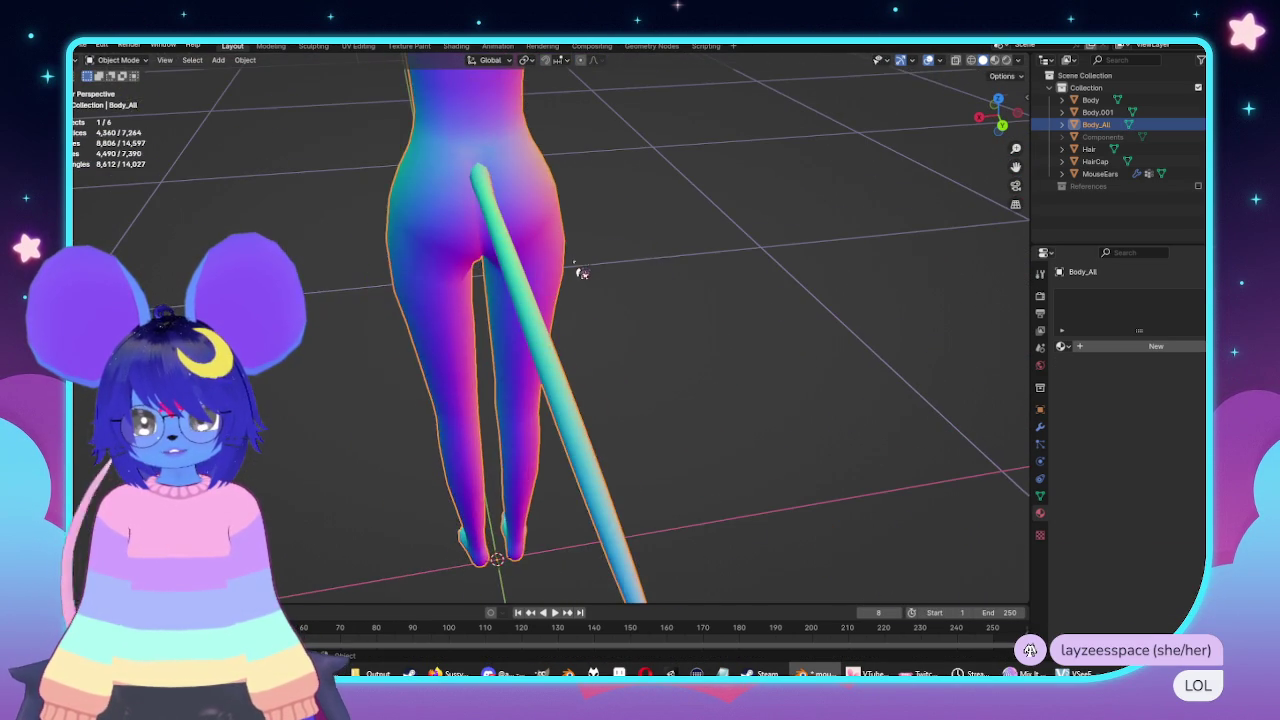
Widen the tail-base loop along the X axis a second time.
key("Tab")
key("s")
key("x")
scroll(790, 264, "down", 2)
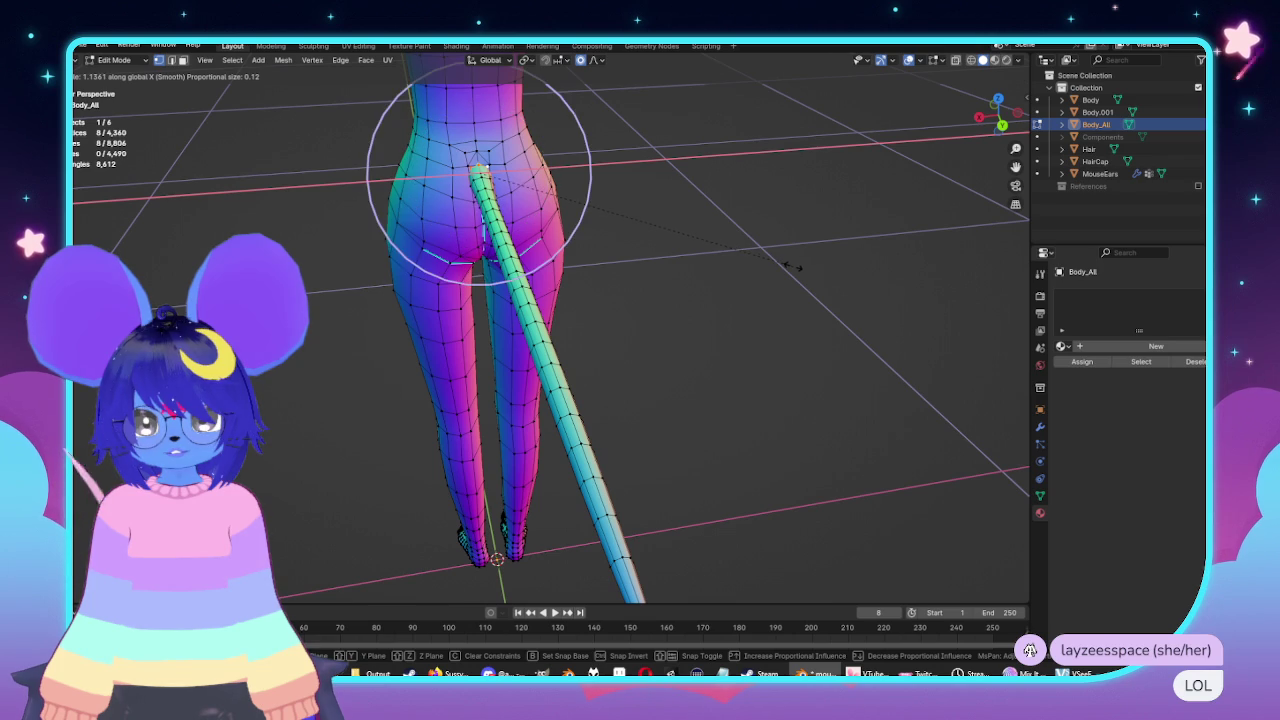
scroll(797, 265, "up", 4)
left_click(800, 264)
key("Tab")
scroll(811, 274, "down", 5)
mouse_move(709, 294)
middle_mouse_down()
mouse_move(757, 277)
mouse_move(526, 289)
mouse_move(700, 317)
mouse_move(354, 286)
middle_mouse_up()
scroll(578, 287, "up", 4)
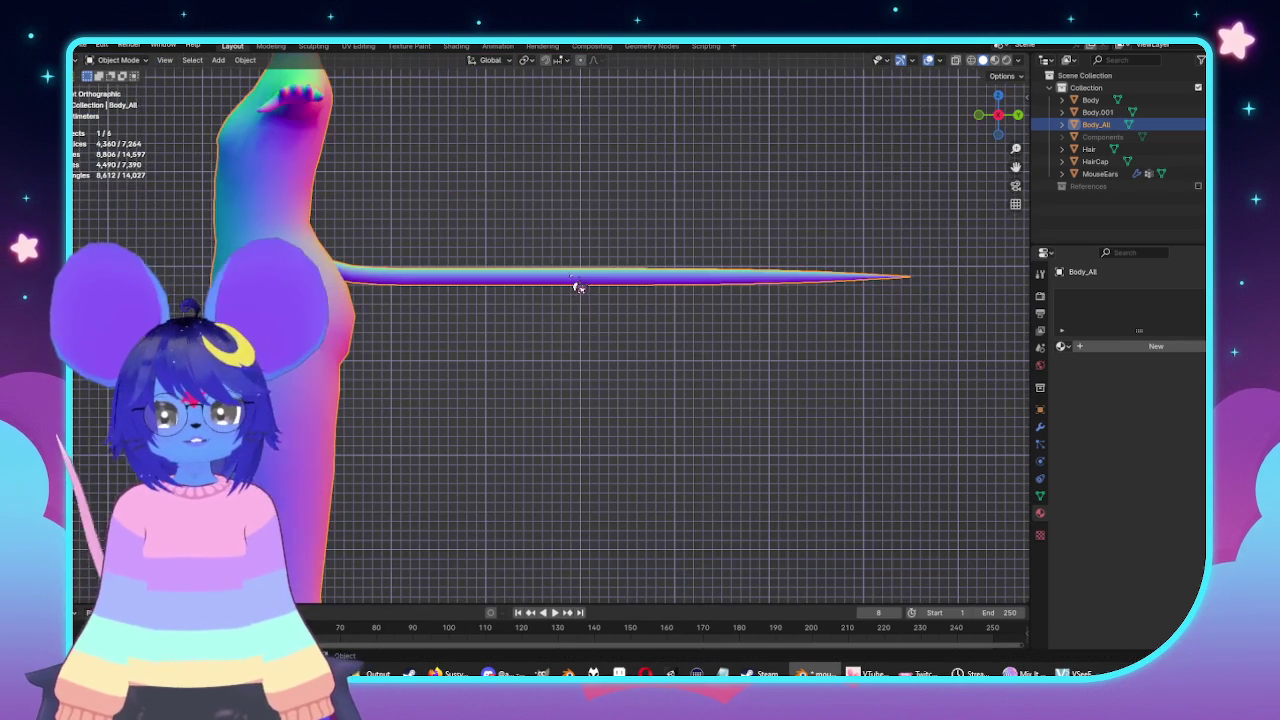
Select the whole tail mesh with linked selection (Ctrl+L) in Edit Mode.
key("Tab")
mouse_move(578, 287)
middle_mouse_down()
mouse_move(438, 334)
mouse_move(773, 354)
mouse_move(740, 390)
middle_mouse_up()
scroll(466, 331, "up", 3)
key("ctrl+l")
scroll(773, 354, "up", 3)
key("alt+z")
scroll(717, 422, "up", 2)
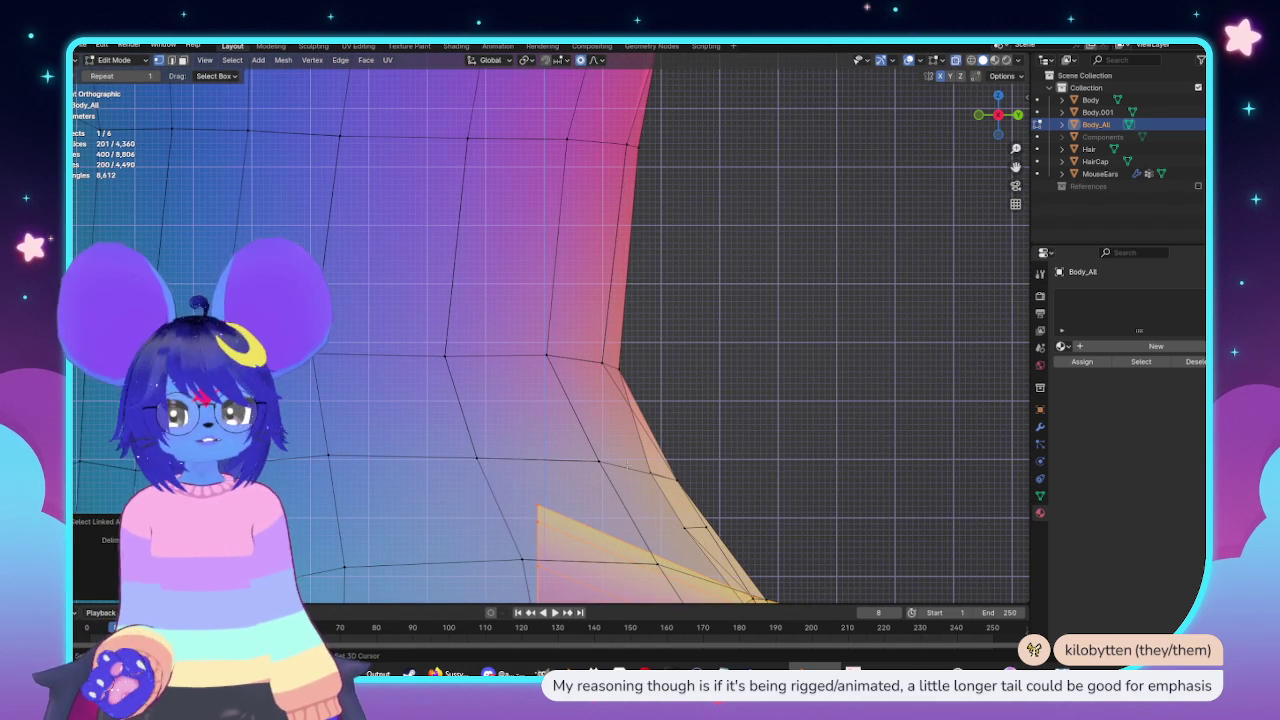
scroll(535, 543, "down", 3)
middle_click_drag(535, 543, 646, 373)
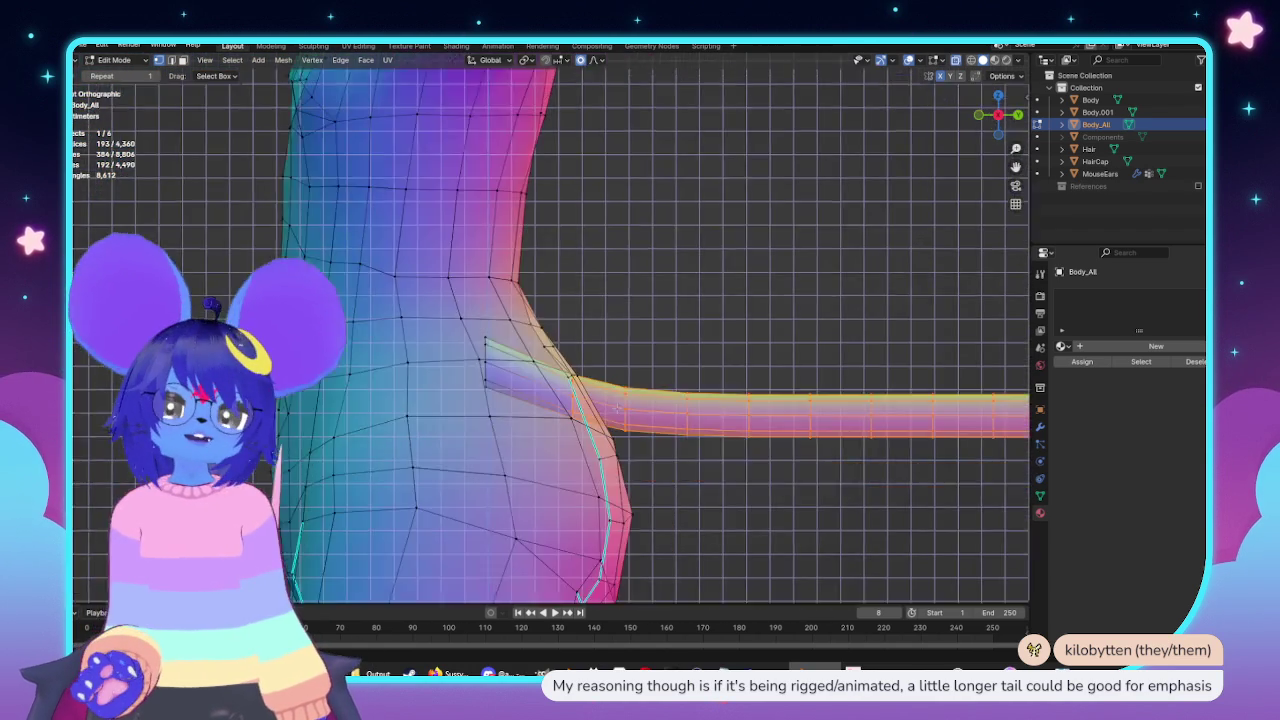
scroll(646, 373, "up", 3)
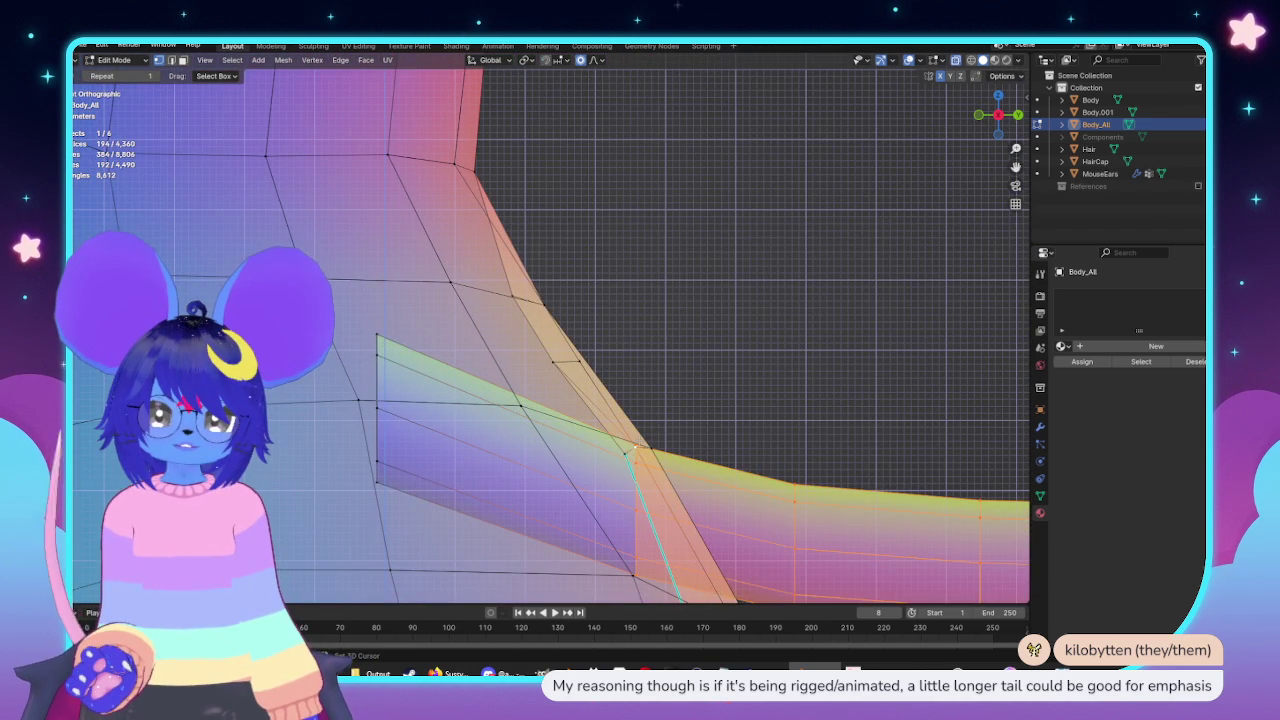
scroll(629, 448, "up", 2)
middle_click_drag(629, 448, 634, 316)
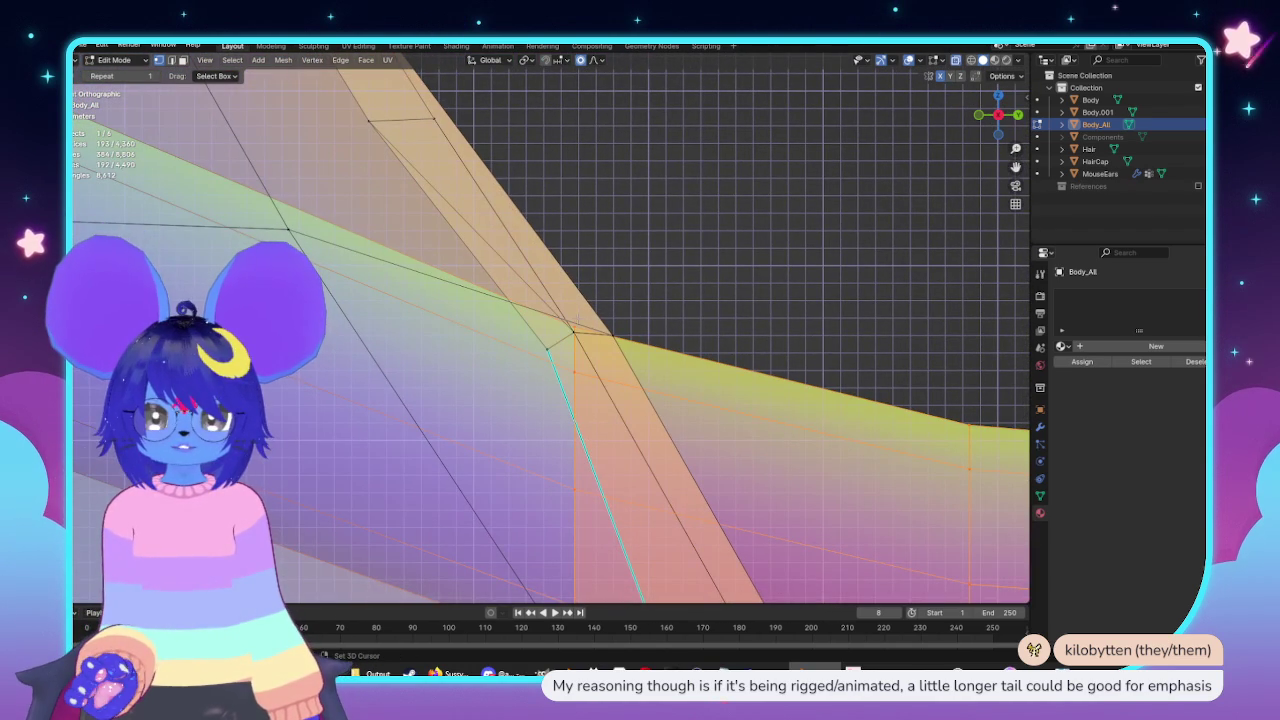
scroll(644, 296, "down", 5)
scroll(800, 257, "down", 3)
key("alt+z")
mouse_move(800, 257)
middle_mouse_down()
mouse_move(737, 306)
mouse_move(720, 339)
mouse_move(760, 346)
middle_mouse_up()
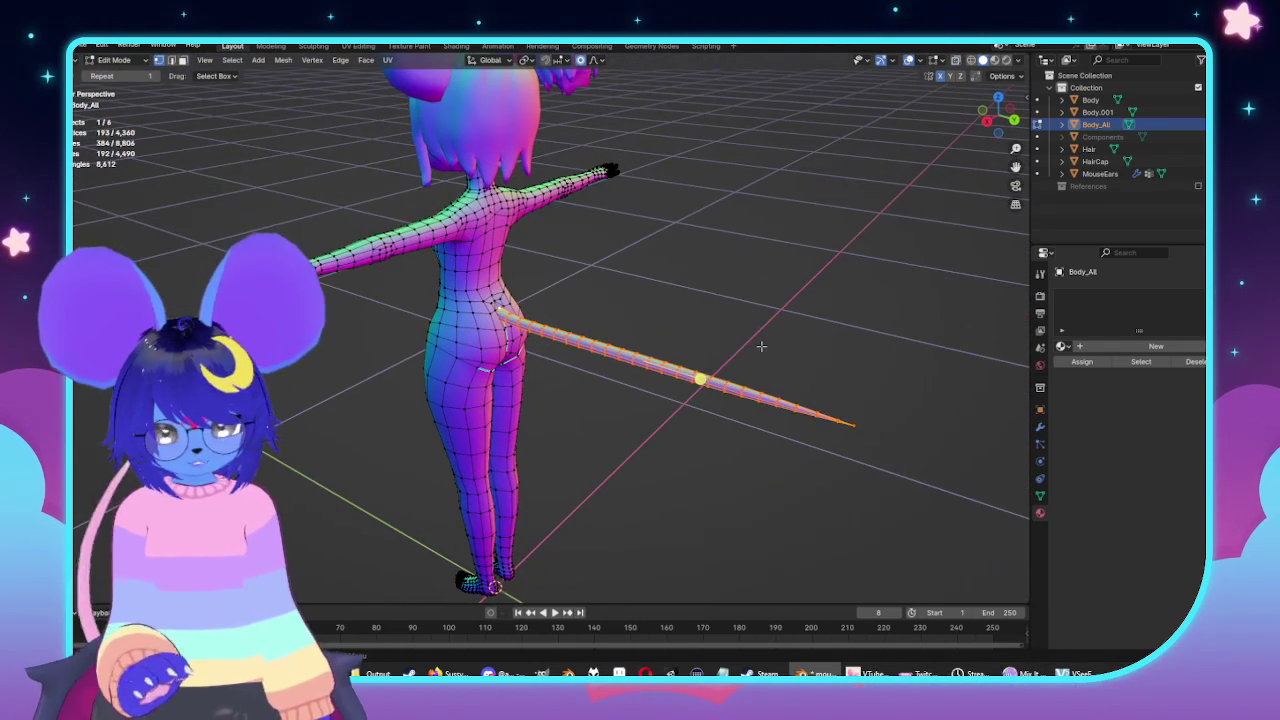
Set the pivot point and move the tail back along the global Y axis.
key("period")
left_click(697, 320)
scroll(745, 388, "down", 5)
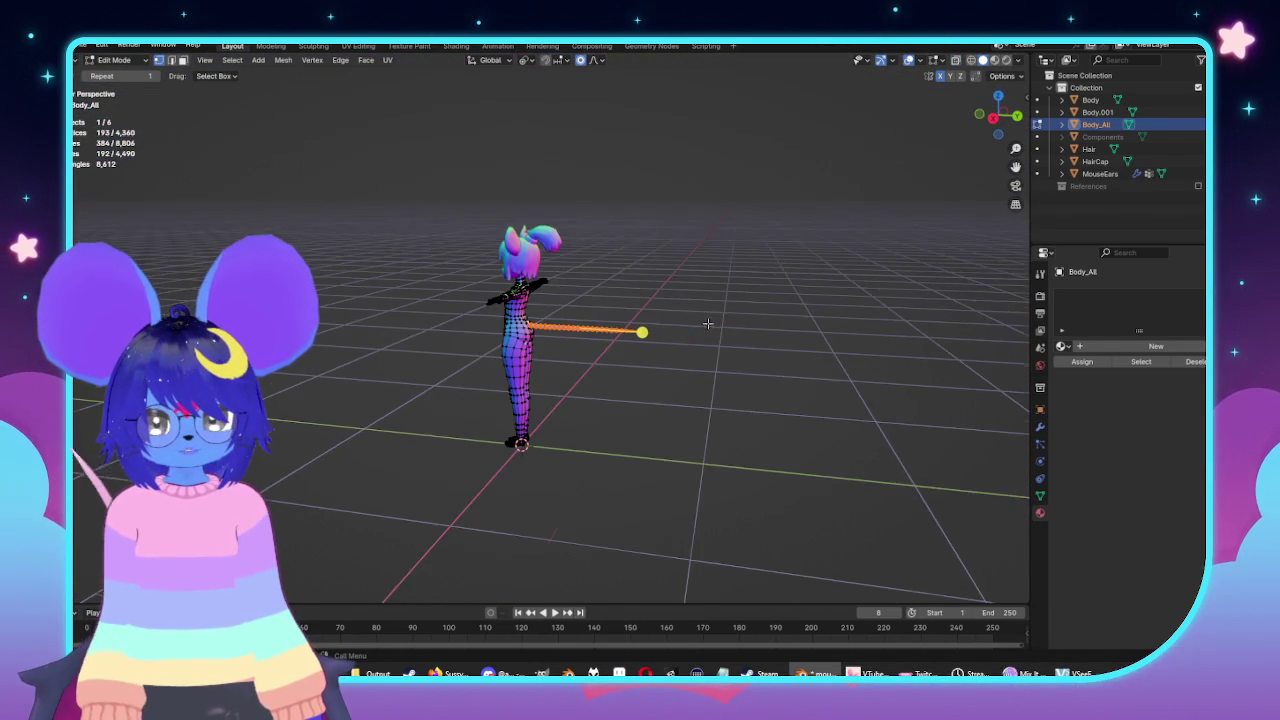
key("g")
key("y")
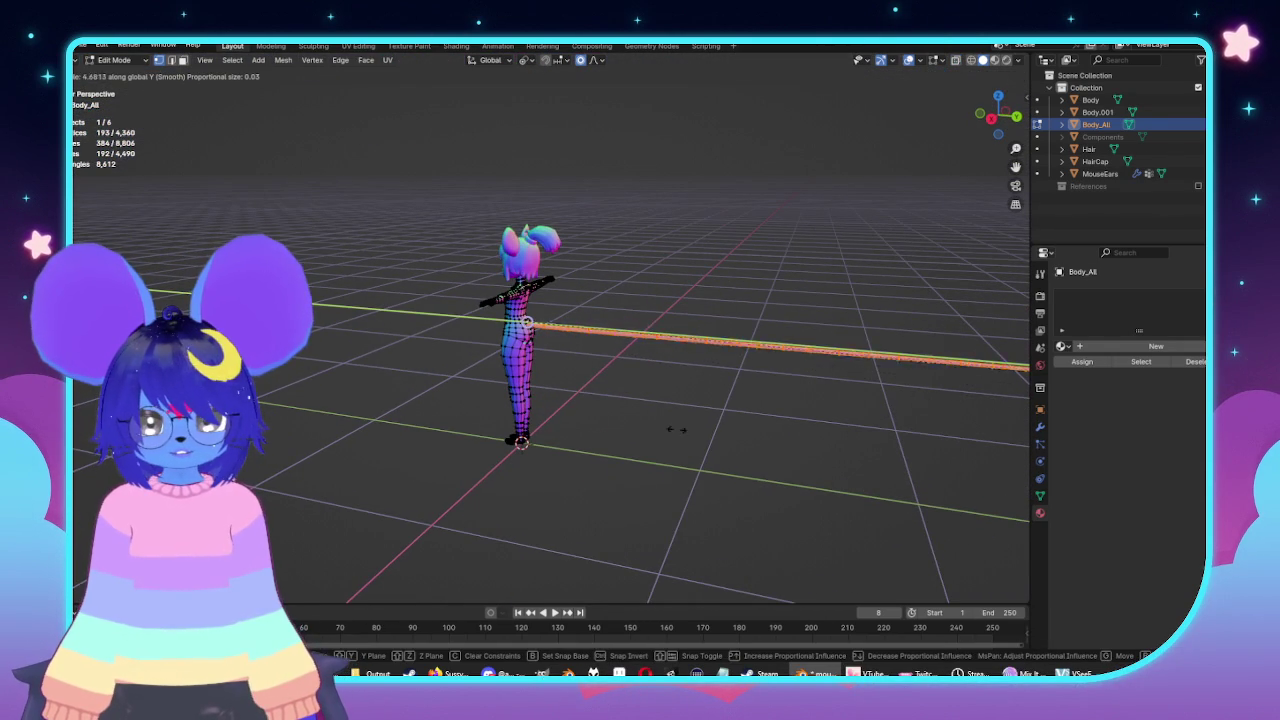
left_click(676, 430)
scroll(700, 430, "down", 4)
mouse_move(700, 430)
middle_mouse_down()
mouse_move(739, 459)
mouse_move(594, 469)
mouse_move(576, 428)
middle_mouse_up()
scroll(739, 459, "up", 3)
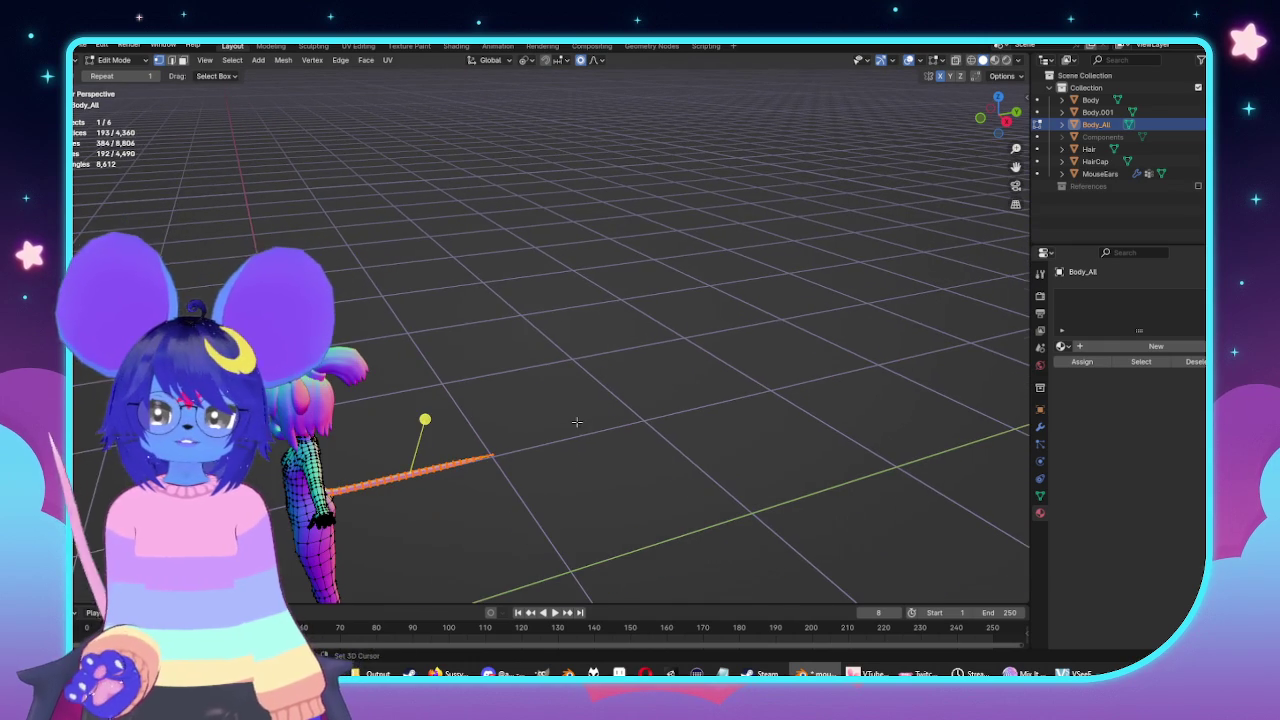
Stretch the tail along the global Y axis and return to Object Mode.
mouse_move(316, 530)
middle_mouse_down()
mouse_move(749, 378)
mouse_move(745, 406)
middle_mouse_up()
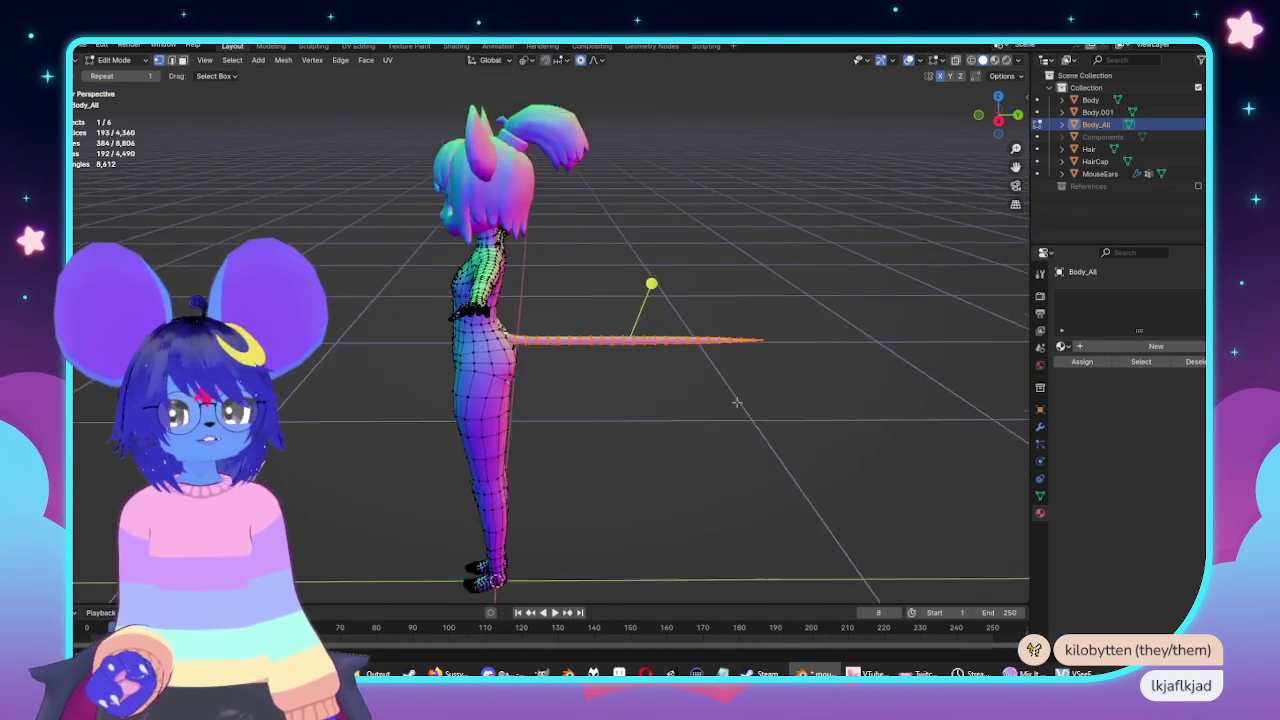
key("s")
key("y")
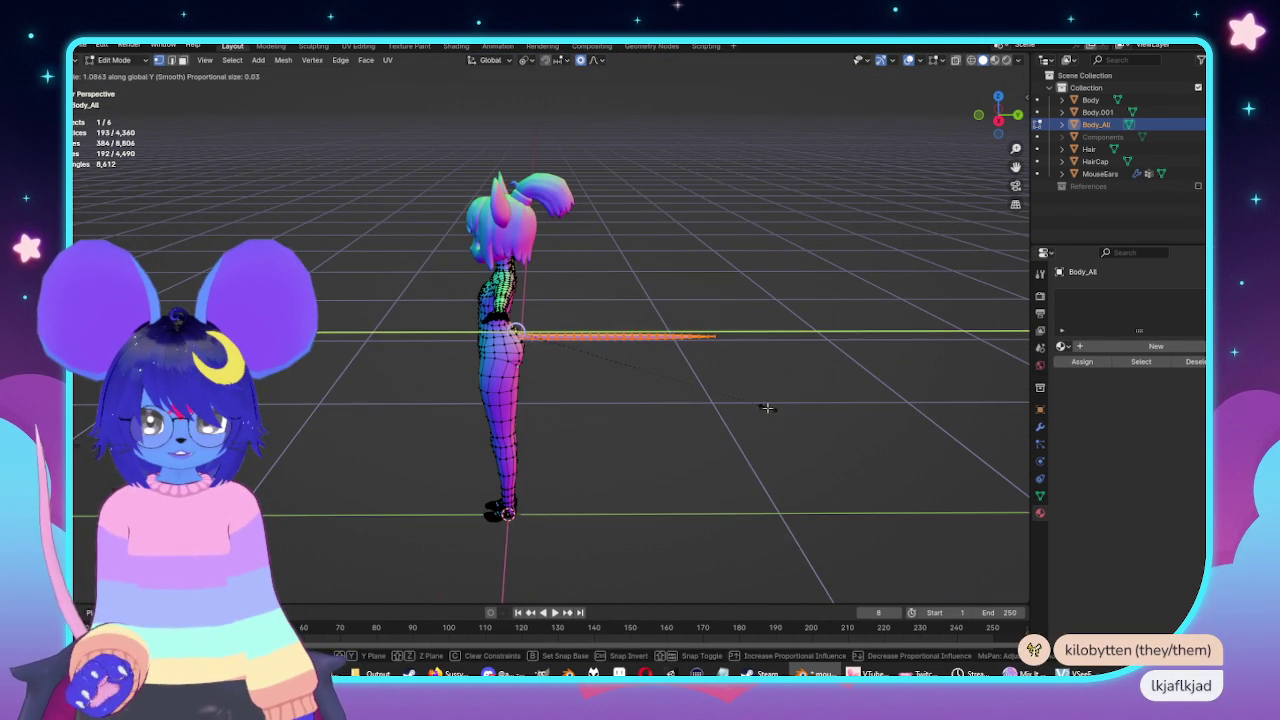
left_click(770, 410)
key("Tab")
key("KP_1")
key("KP_3")
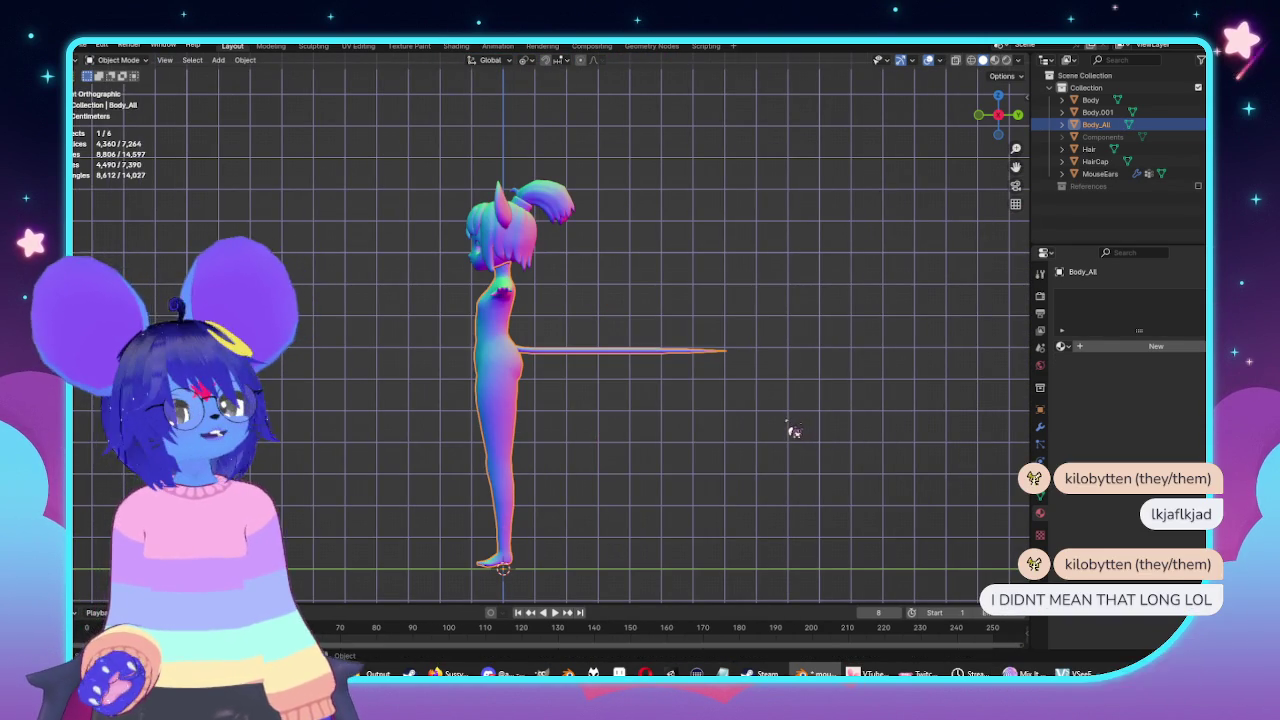
Scale the tail a bit longer along Y in Edit Mode, then return to Object Mode.
scroll(790, 438, "up", 1)
key("Tab")
key("Tab")
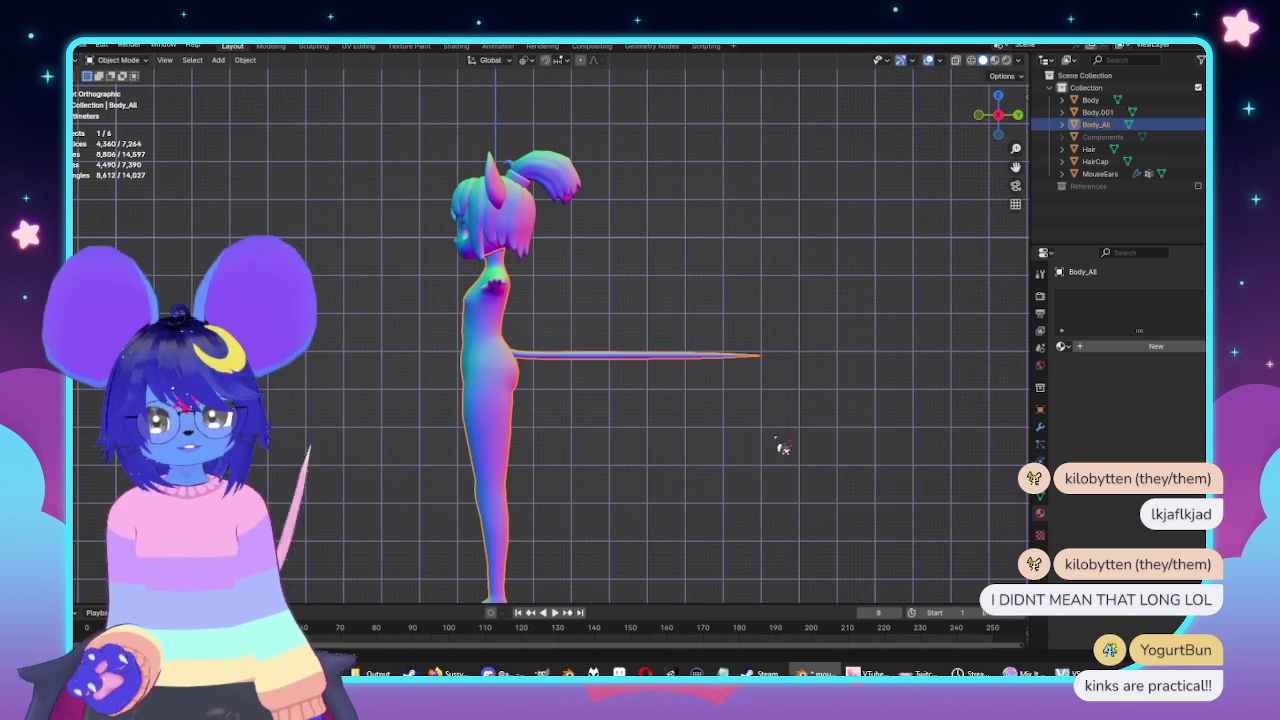
key("Tab")
scroll(749, 443, "up", 3)
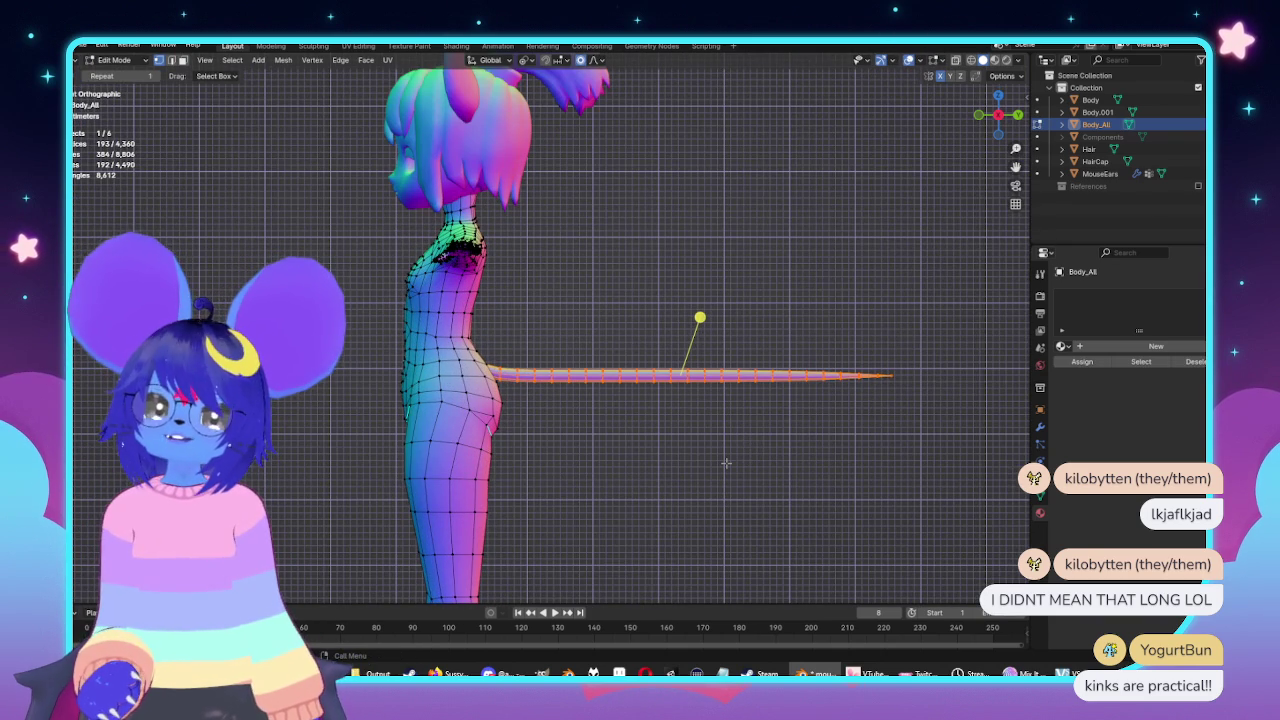
key("alt+z")
key("s")
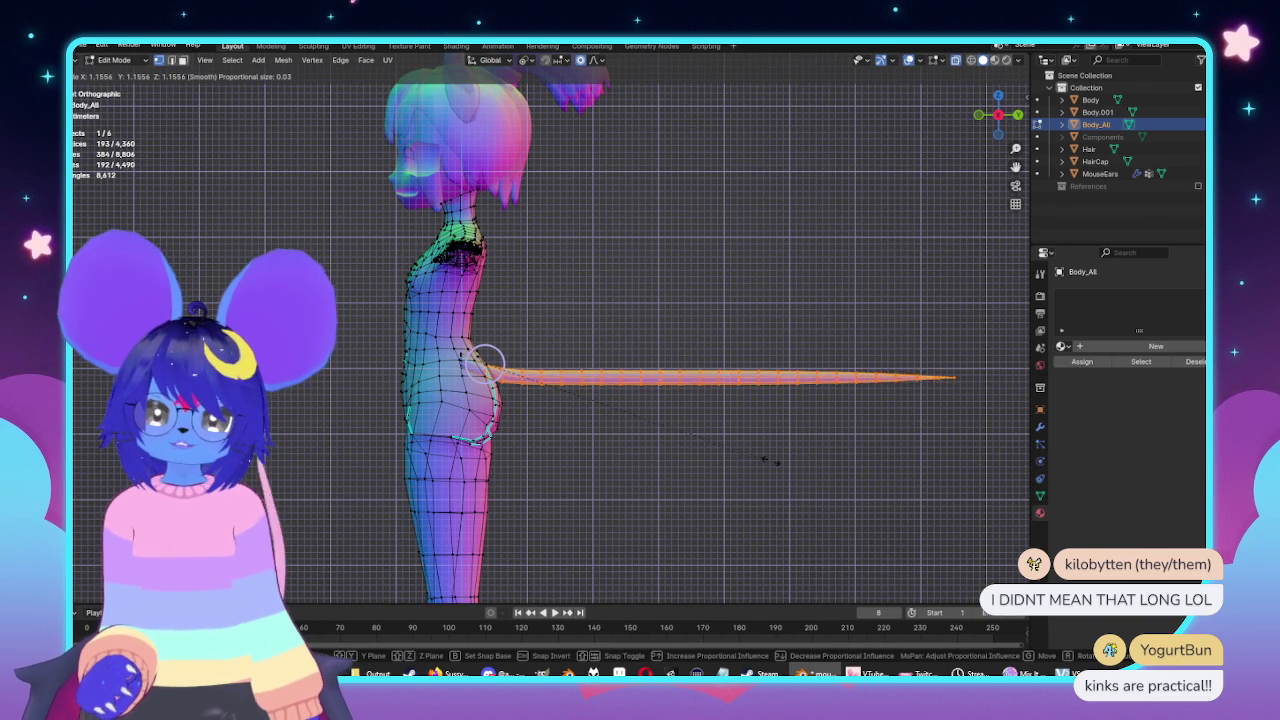
key("Escape")
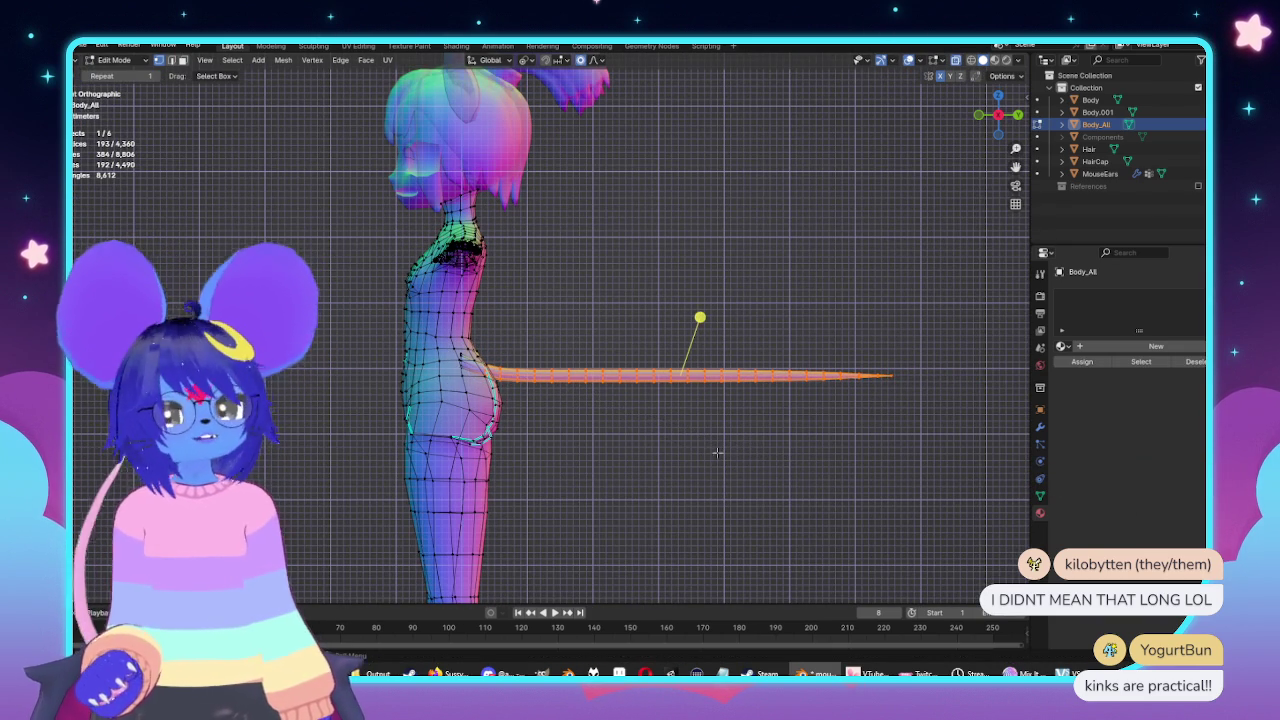
key("s")
key("y")
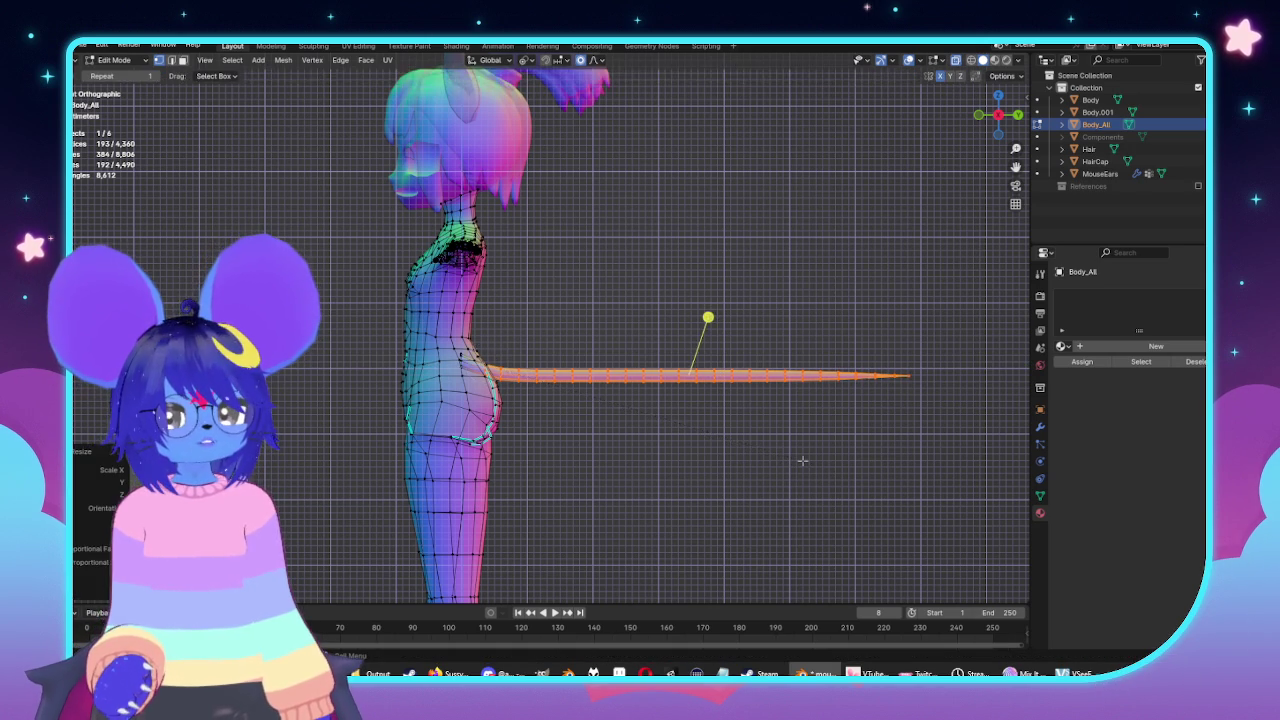
scroll(705, 320, "down", 5)
left_click(646, 414)
key("Tab")
mouse_move(646, 414)
middle_mouse_down()
mouse_move(577, 438)
mouse_move(623, 423)
middle_mouse_up()
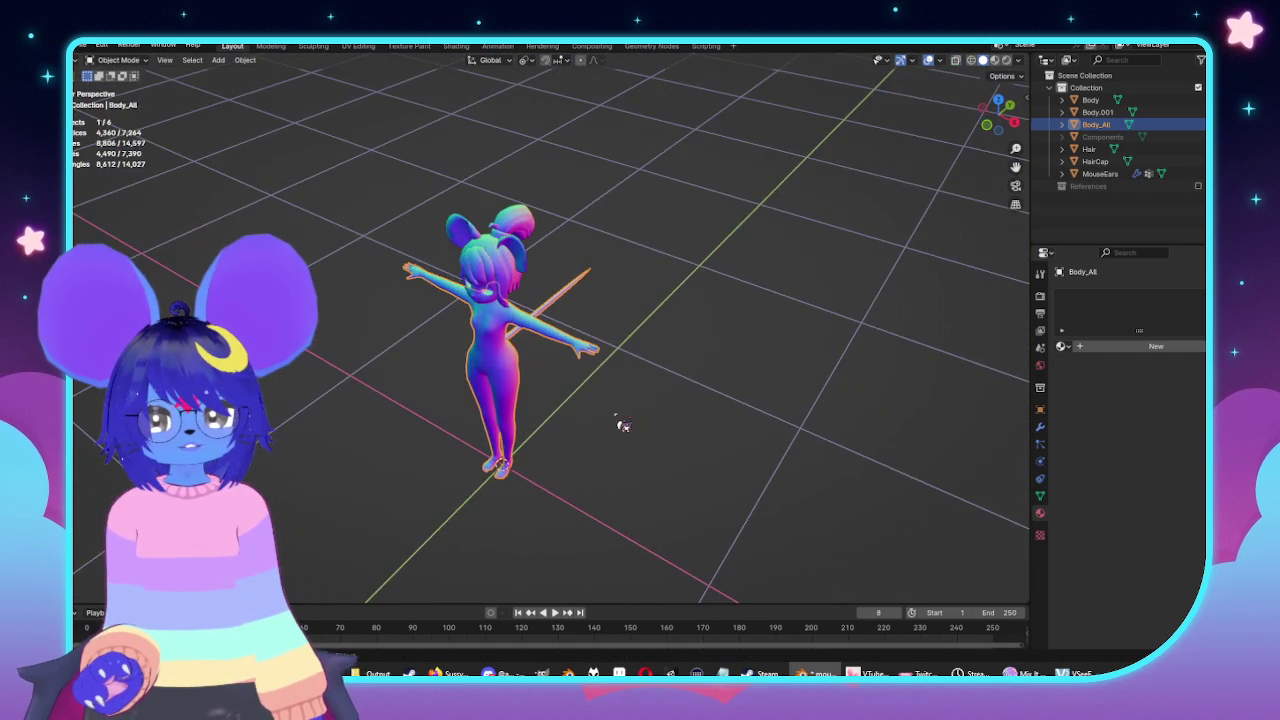
Deselect the body, switch to side orthographic view (numpad 1, then 3) and show the toolbar.
left_click(660, 400)
middle_click_drag(709, 371, 771, 330)
key("KP_1")
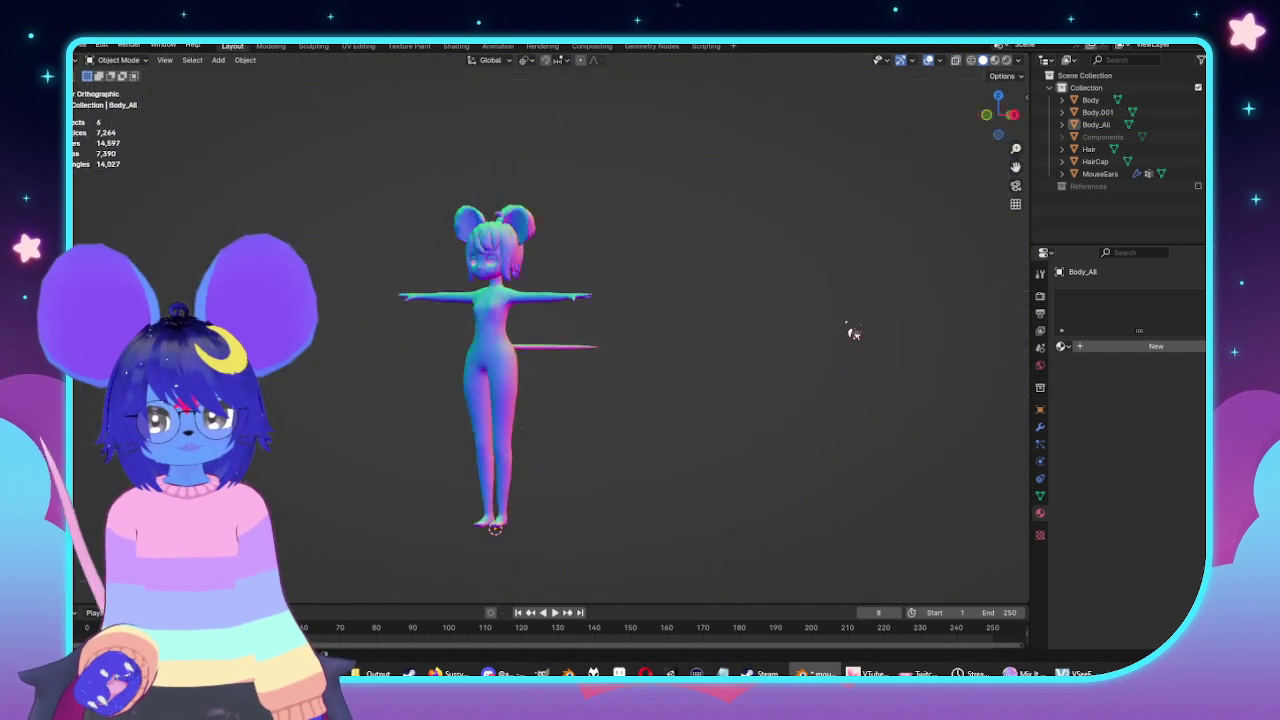
scroll(560, 294, "up", 4)
scroll(623, 486, "up", 3)
scroll(694, 350, "up", 2)
middle_click_drag(693, 350, 354, 246)
scroll(394, 286, "down", 2)
scroll(627, 369, "up", 2)
middle_click_drag(628, 369, 616, 374)
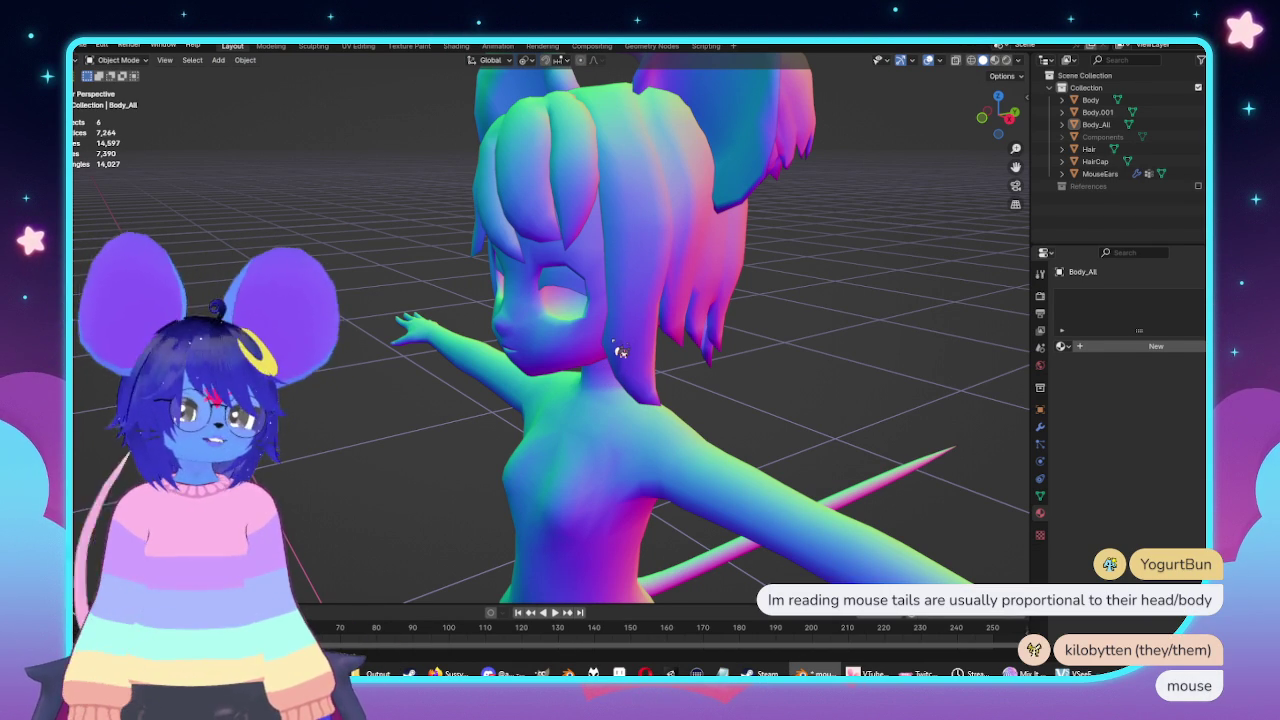
scroll(628, 337, "down", 5)
key("KP_1")
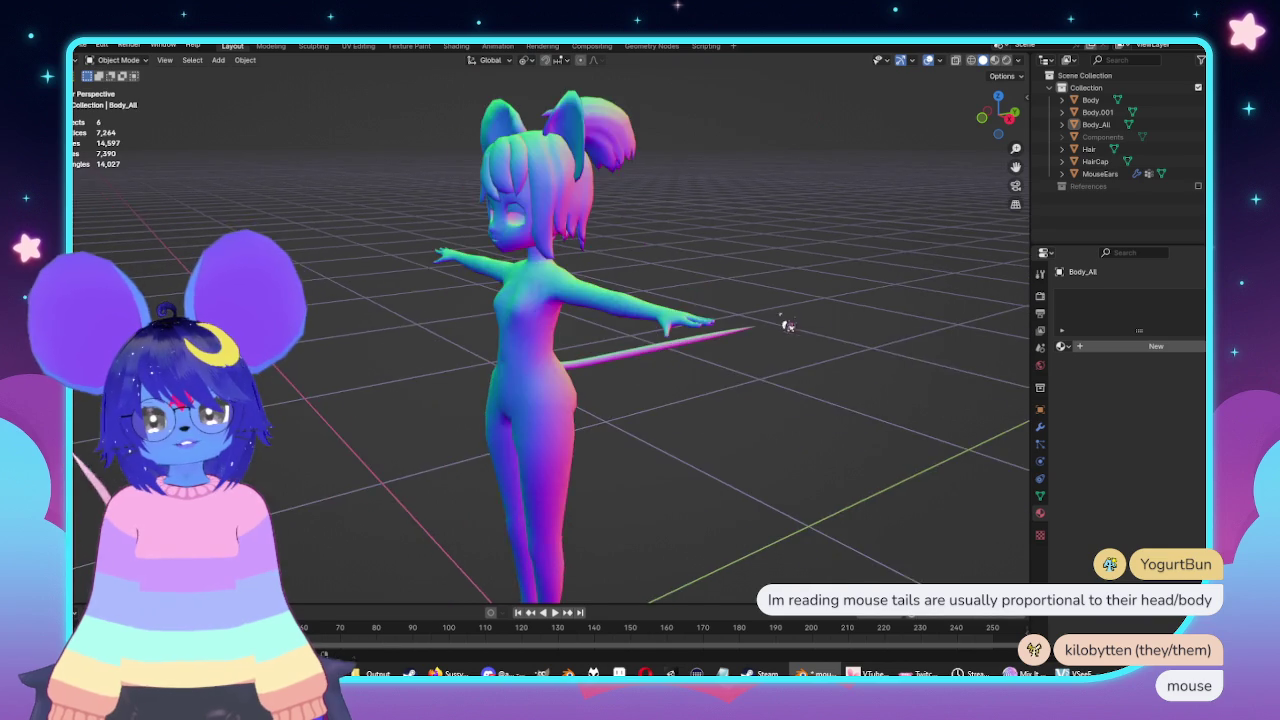
key("KP_3")
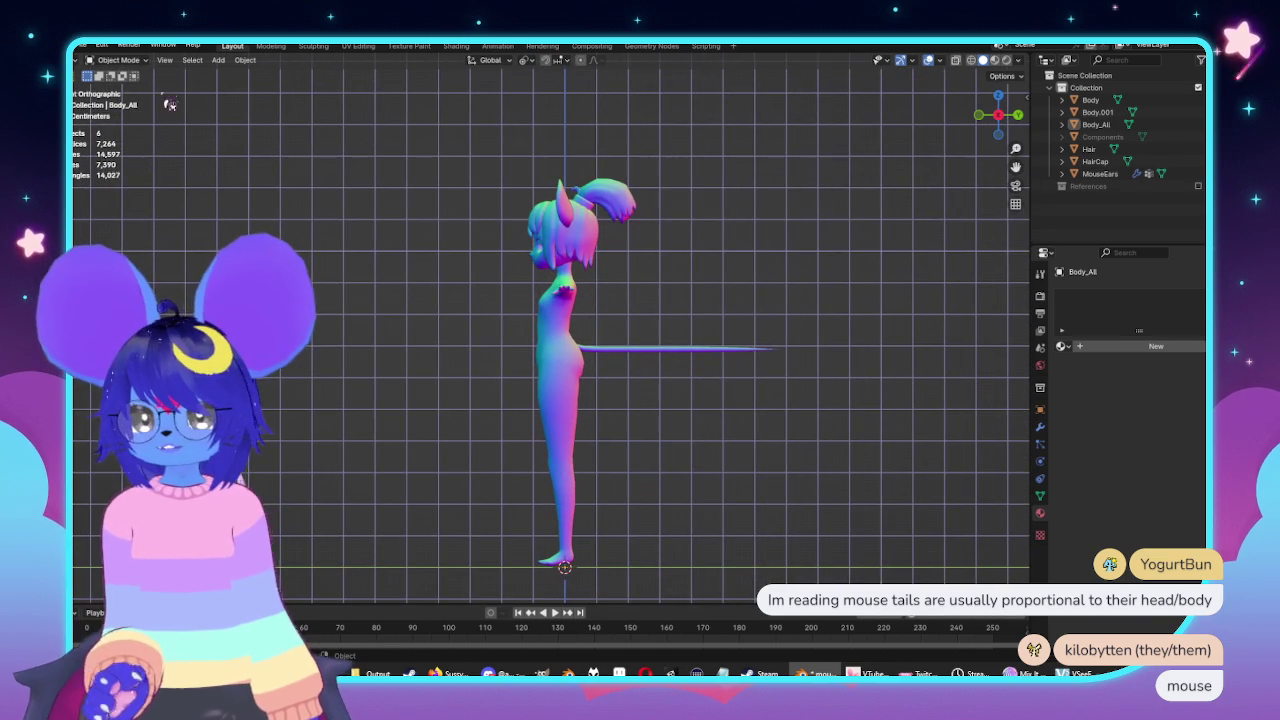
key("t")
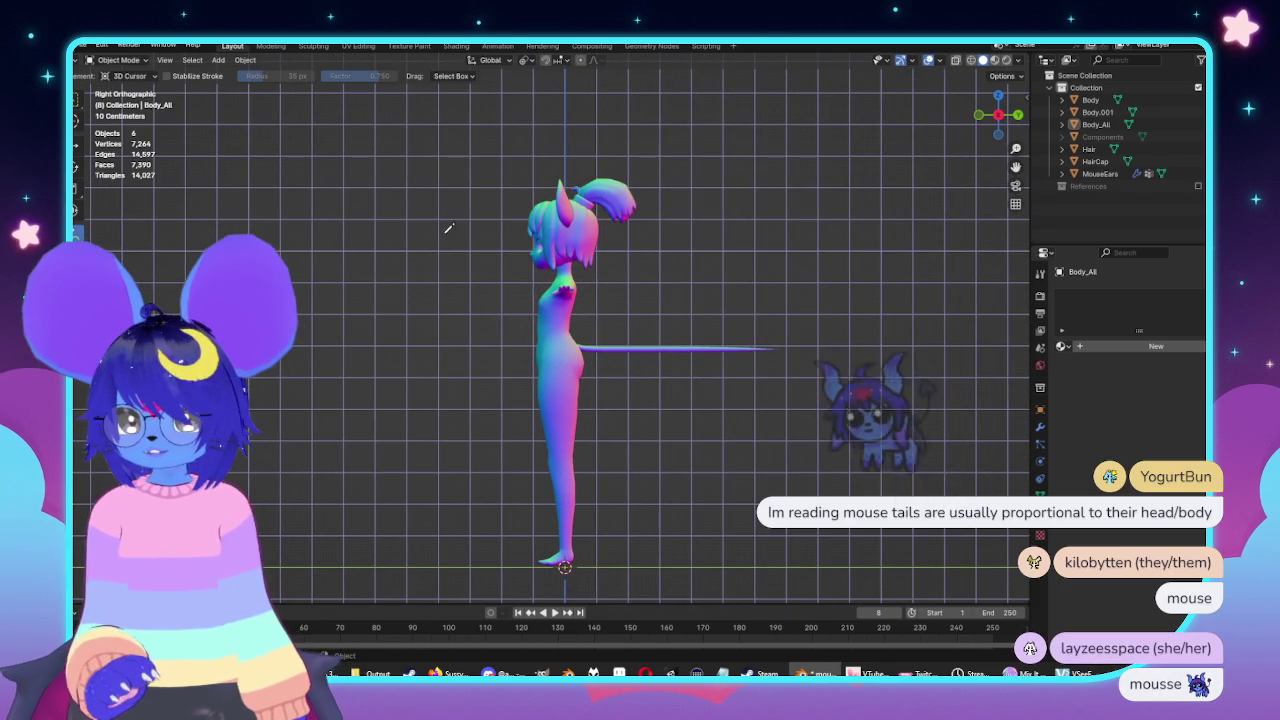
Draw vertical and horizontal annotation guides for body height and tail length.
mouse_move(480, 190)
left_mouse_down()
mouse_move(489, 572)
mouse_move(521, 571)
left_mouse_up()
middle_click_drag(752, 471, 768, 470, "shift")
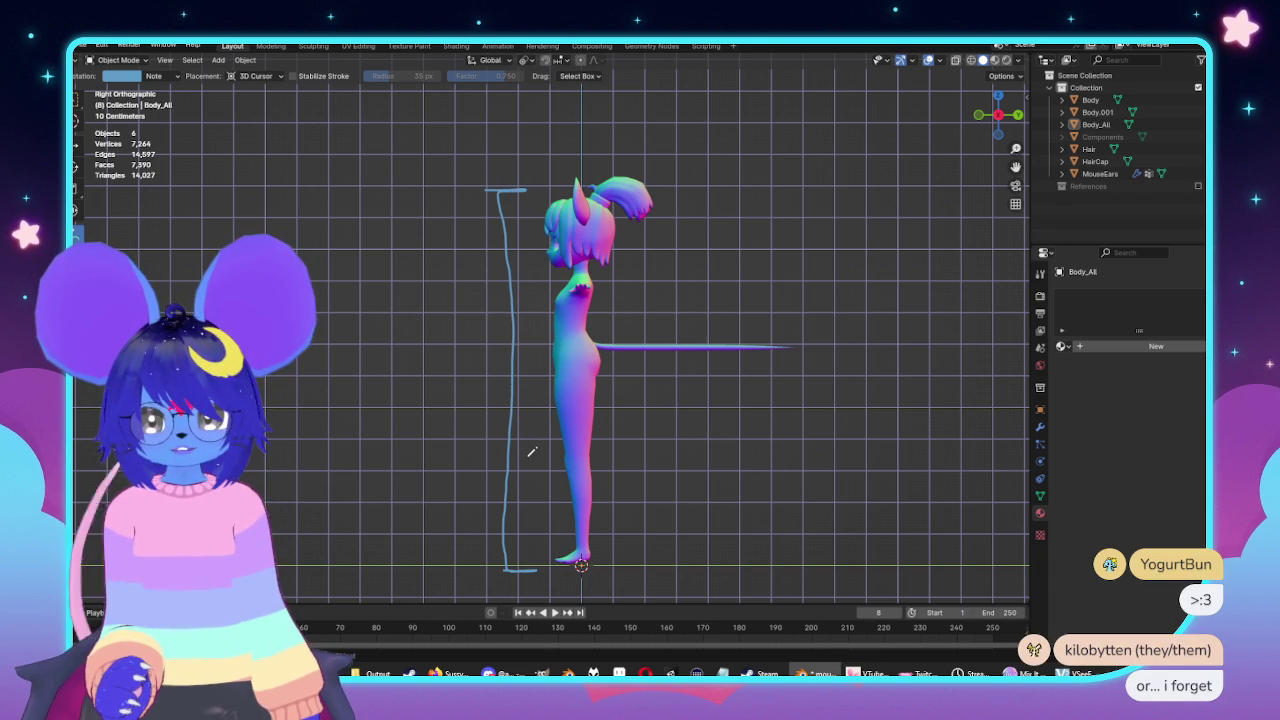
middle_click_drag(534, 556, 467, 566, "shift")
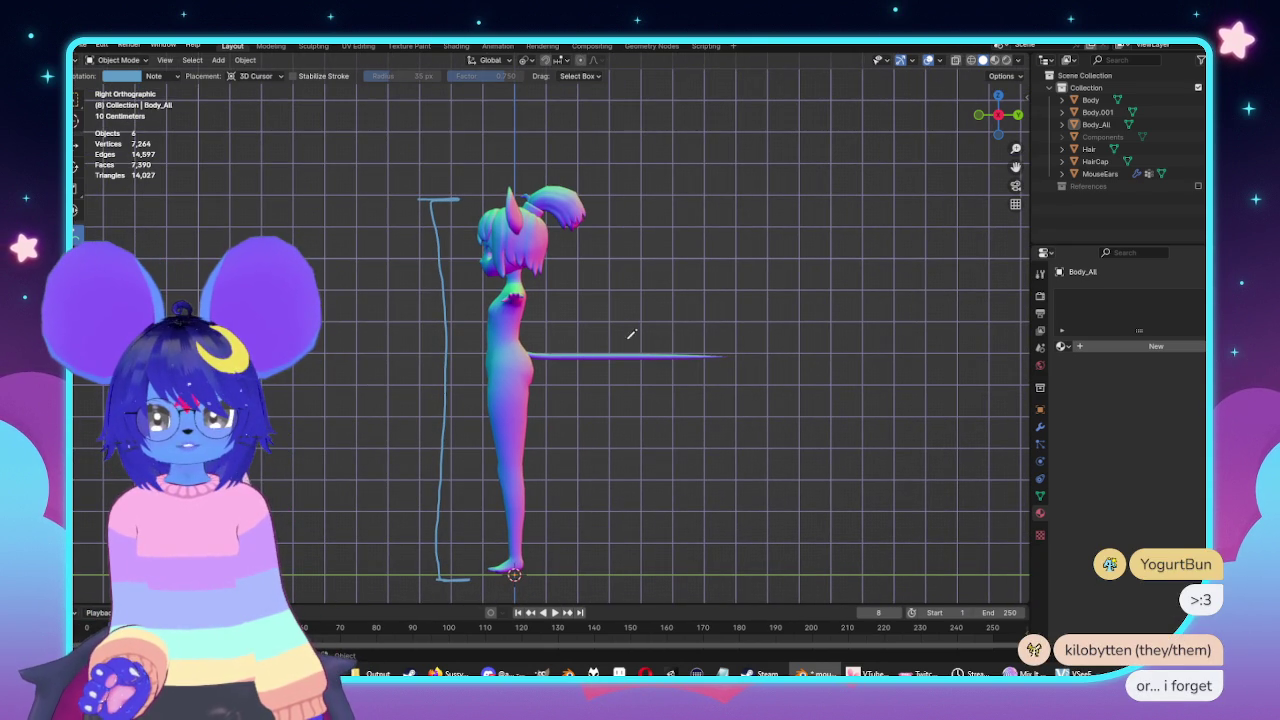
left_click_drag(726, 321, 884, 320)
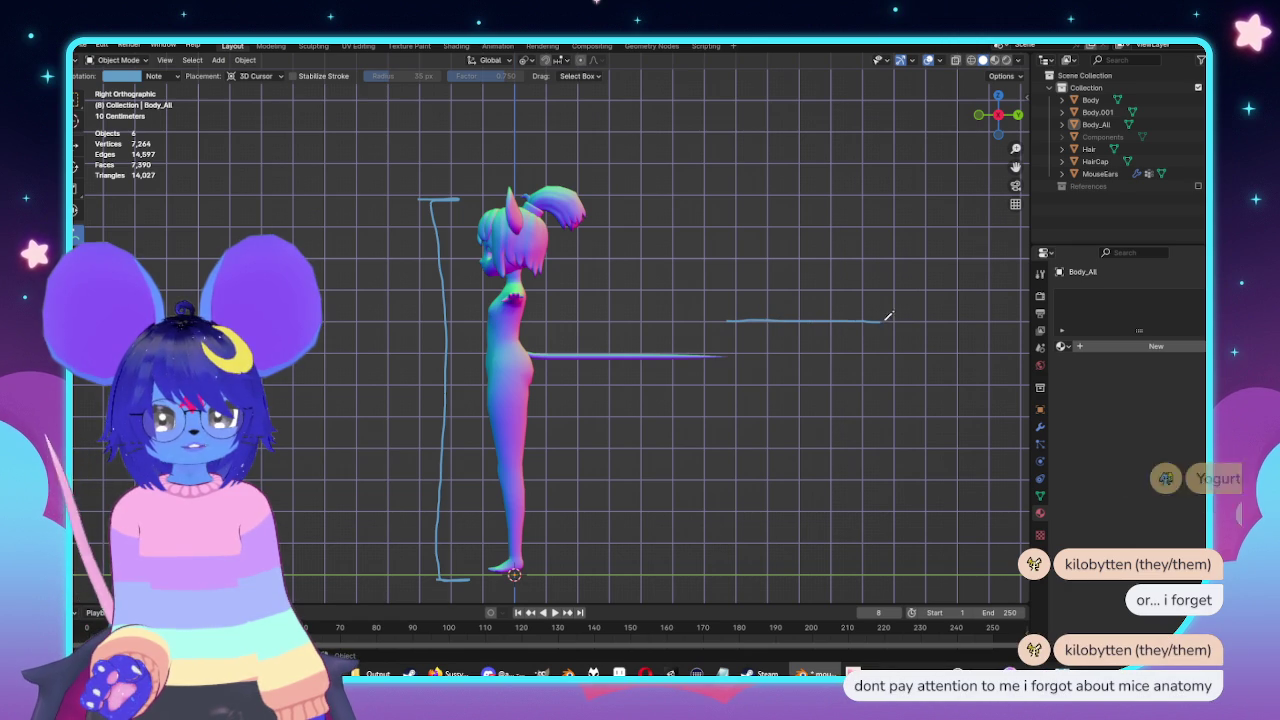
left_click_drag(882, 321, 893, 342)
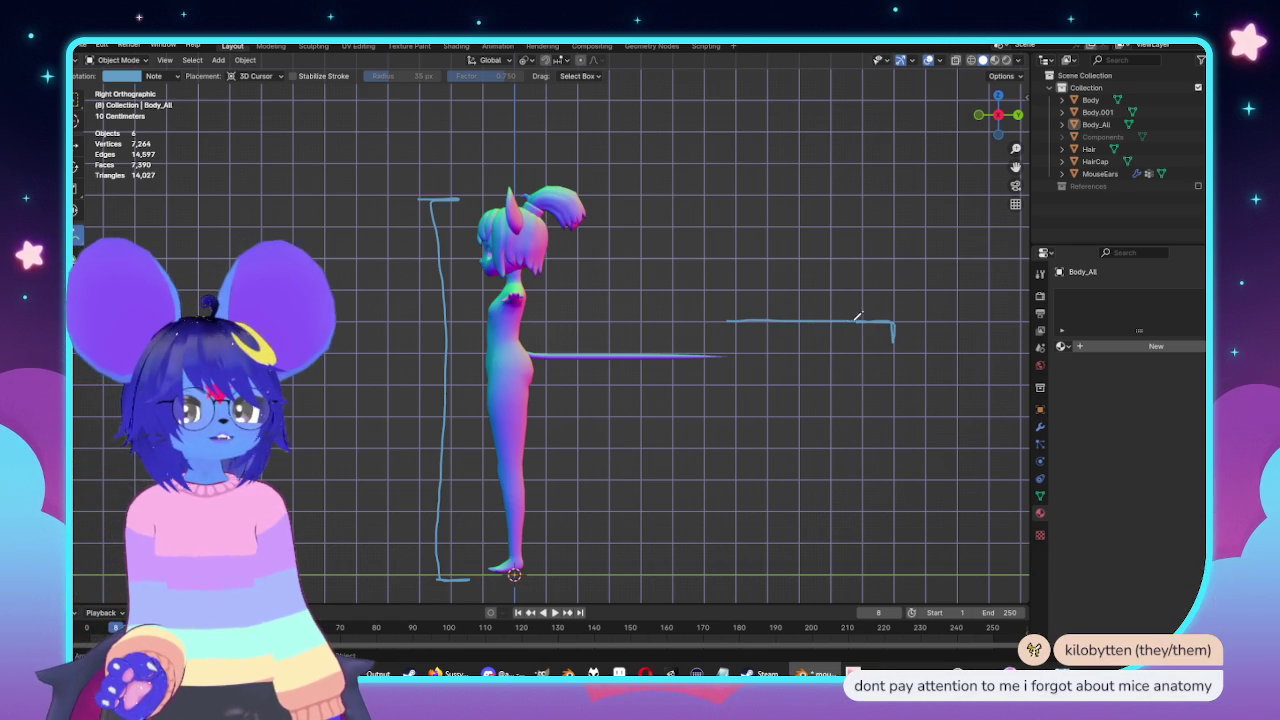
left_click_drag(727, 324, 521, 313)
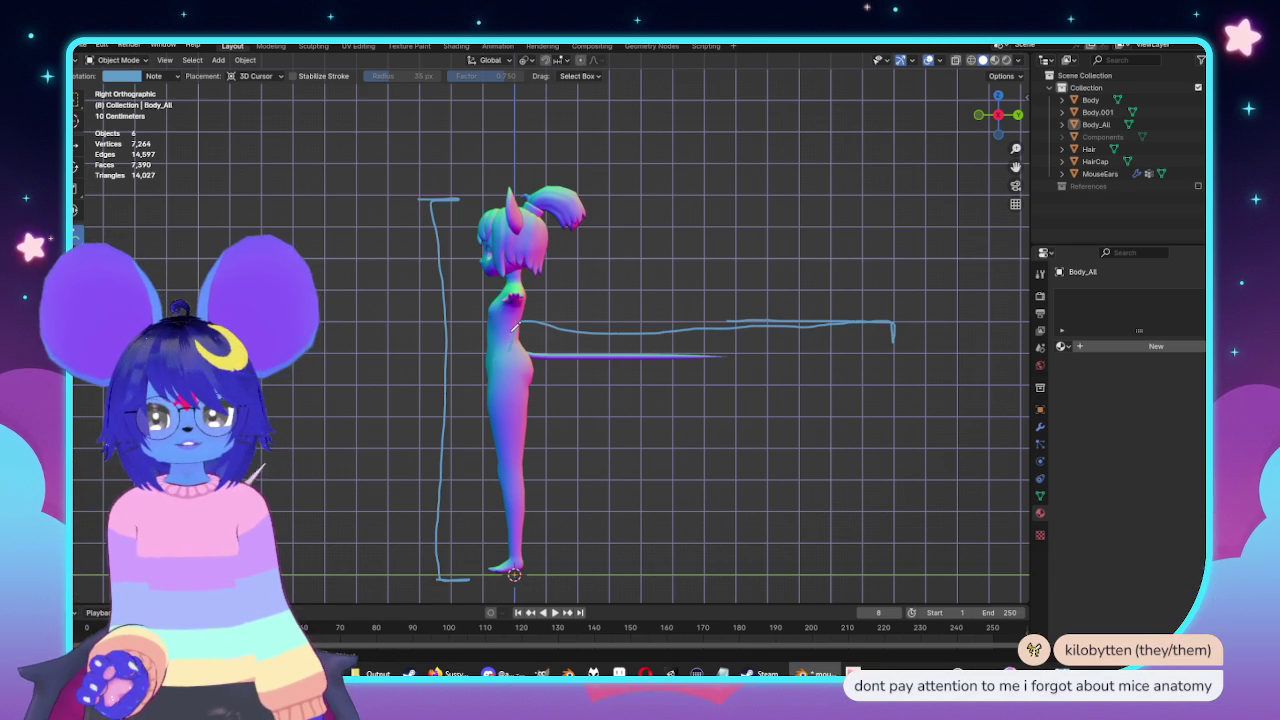
Undo the guide strokes and draw a short bracket mark beside the head.
key("ctrl+z")
key("ctrl+z")
key("ctrl+z")
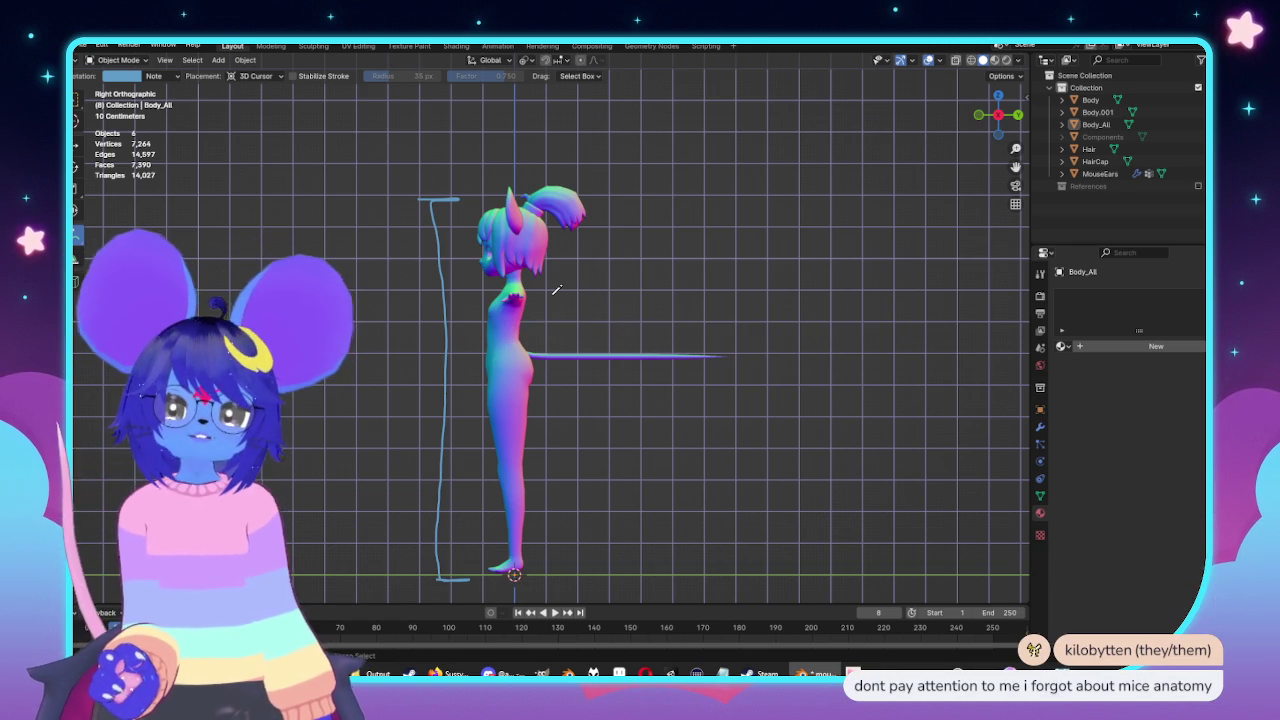
key("ctrl+z")
left_click_drag(486, 205, 437, 206)
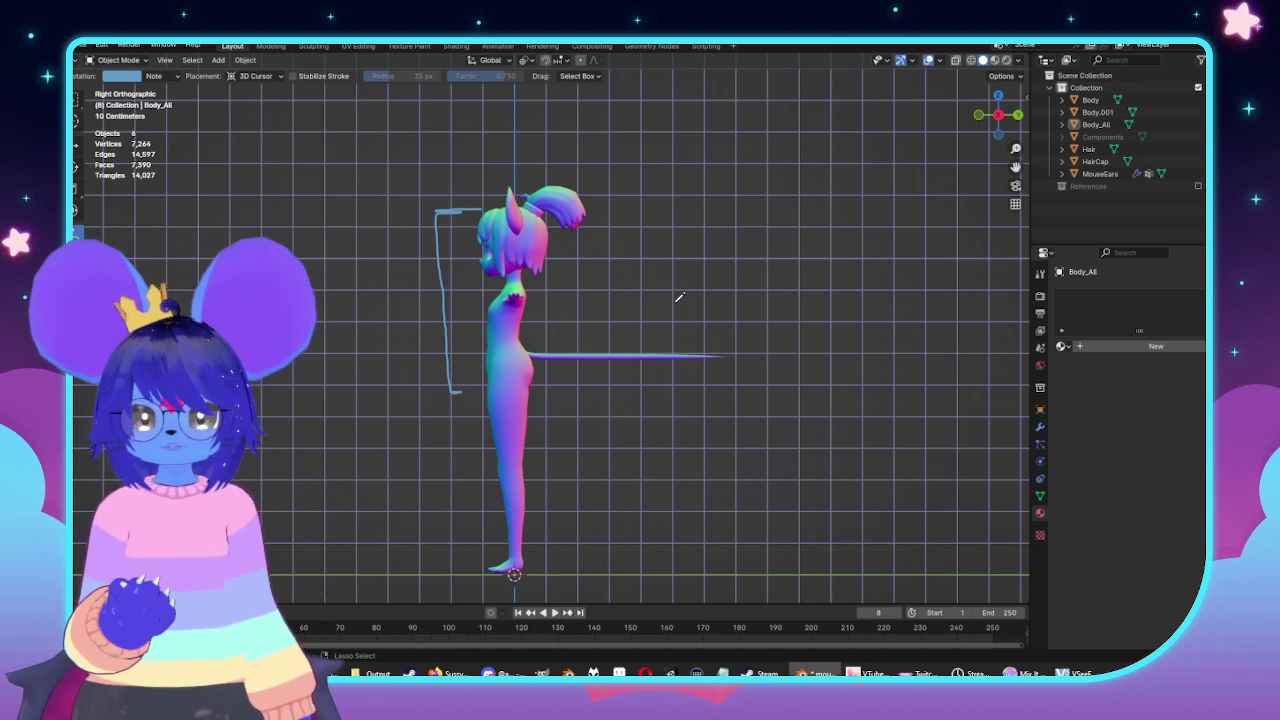
scroll(800, 270, "up", 2)
Sketch trial head strokes in the side view, undoing the unwanted ones with Ctrl+Z.
scroll(760, 285, "up", 2)
scroll(685, 290, "up", 1)
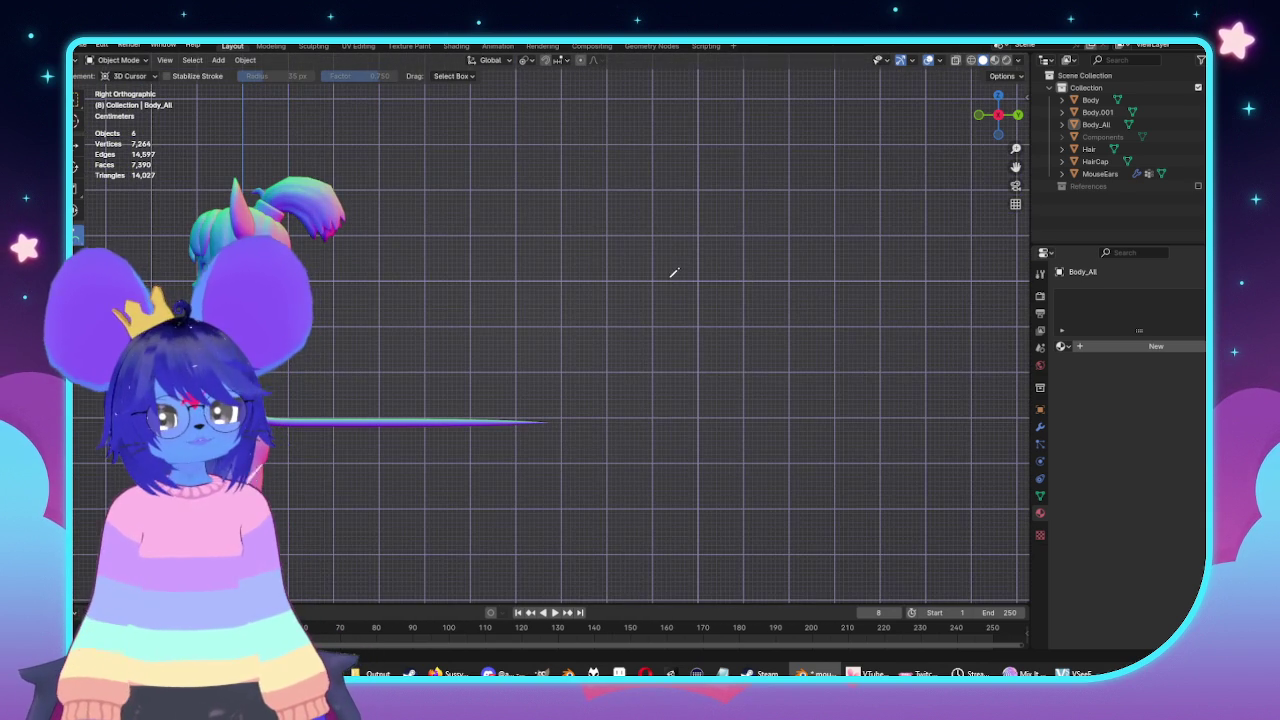
mouse_move(598, 324)
left_mouse_down()
mouse_move(701, 339)
mouse_move(634, 288)
left_mouse_up()
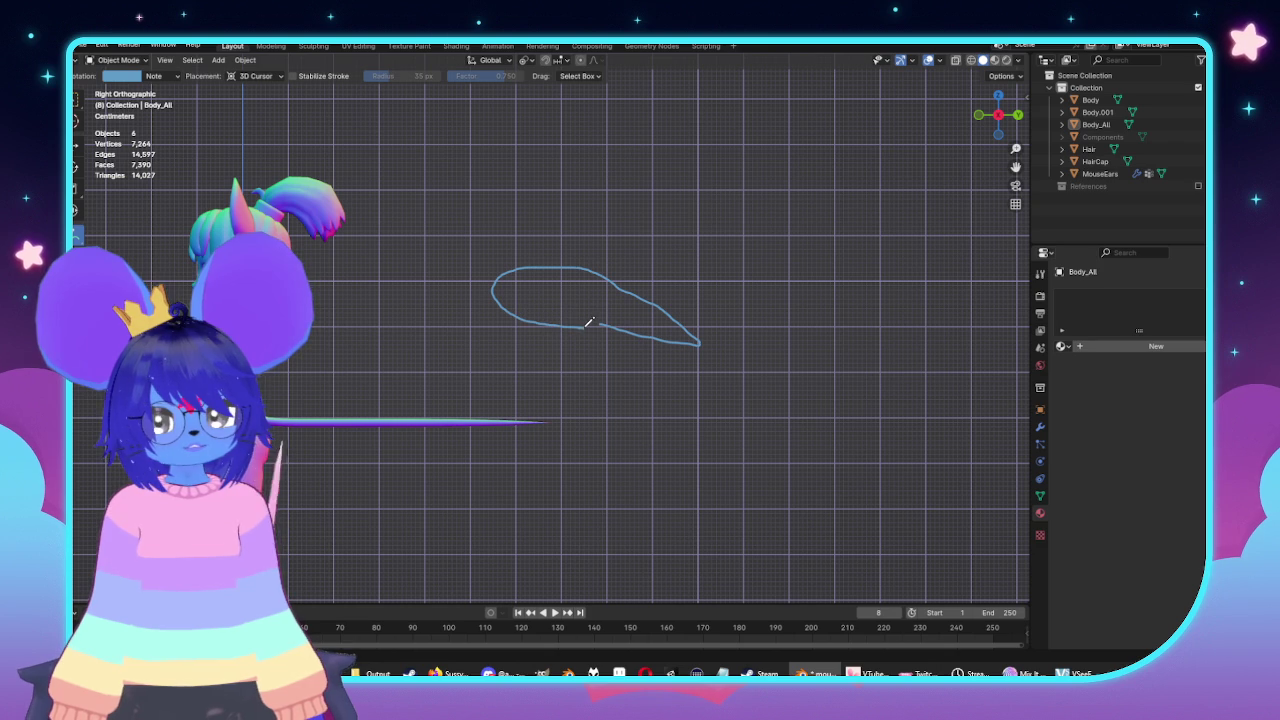
mouse_move(820, 357)
middle_mouse_down("shift")
mouse_move(757, 357)
mouse_move(776, 335)
middle_mouse_up("shift")
mouse_move(845, 337)
left_mouse_down()
mouse_move(789, 310)
mouse_move(812, 340)
left_mouse_up()
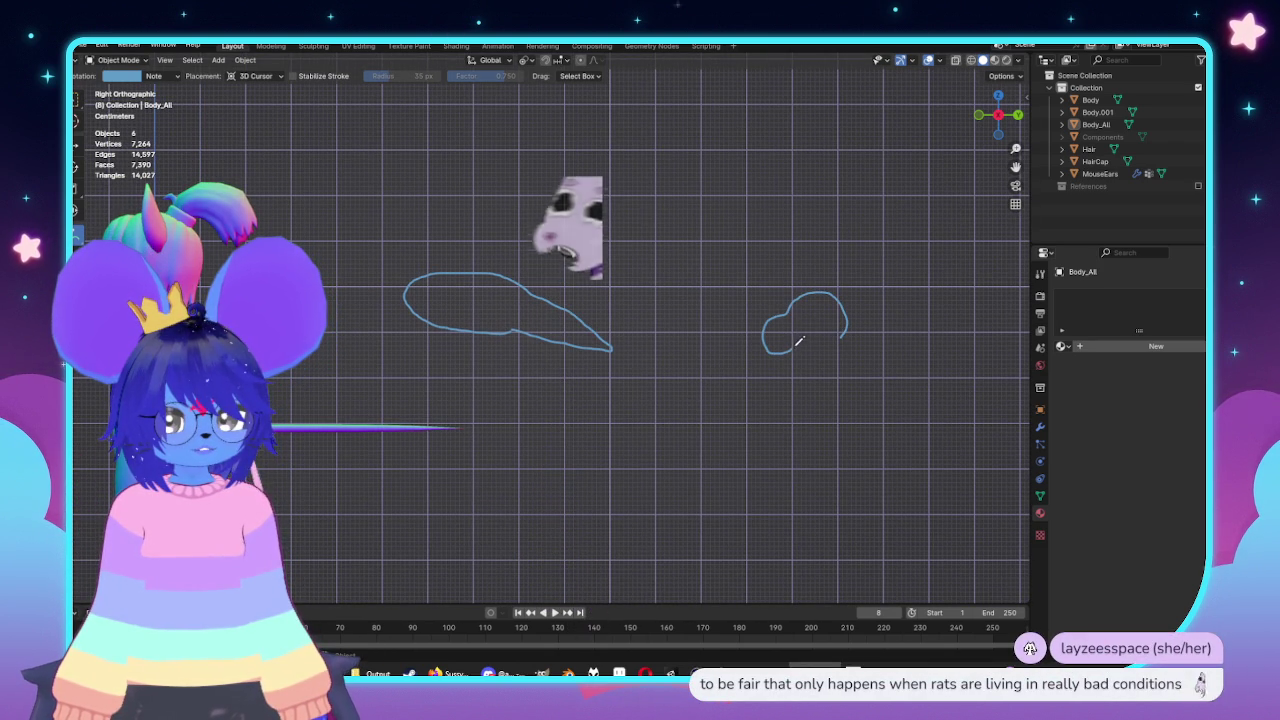
middle_click_drag(771, 340, 793, 339, "shift")
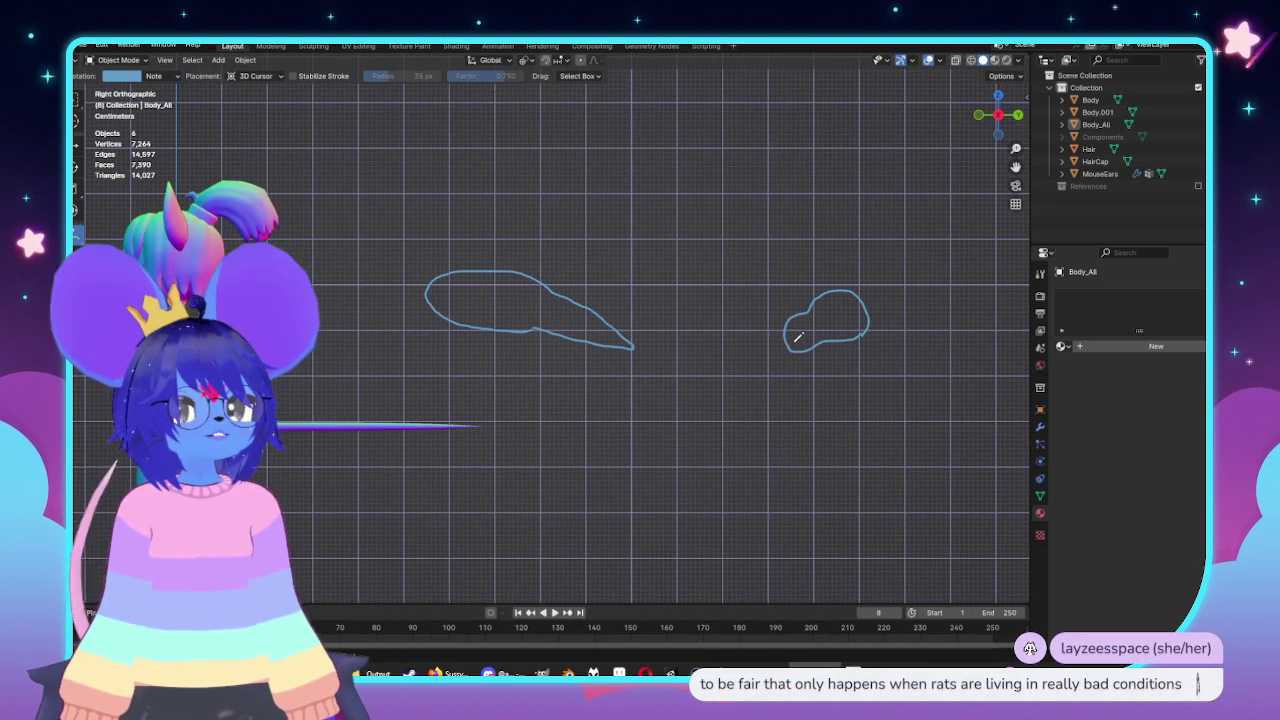
key("ctrl+z")
key("ctrl+z")
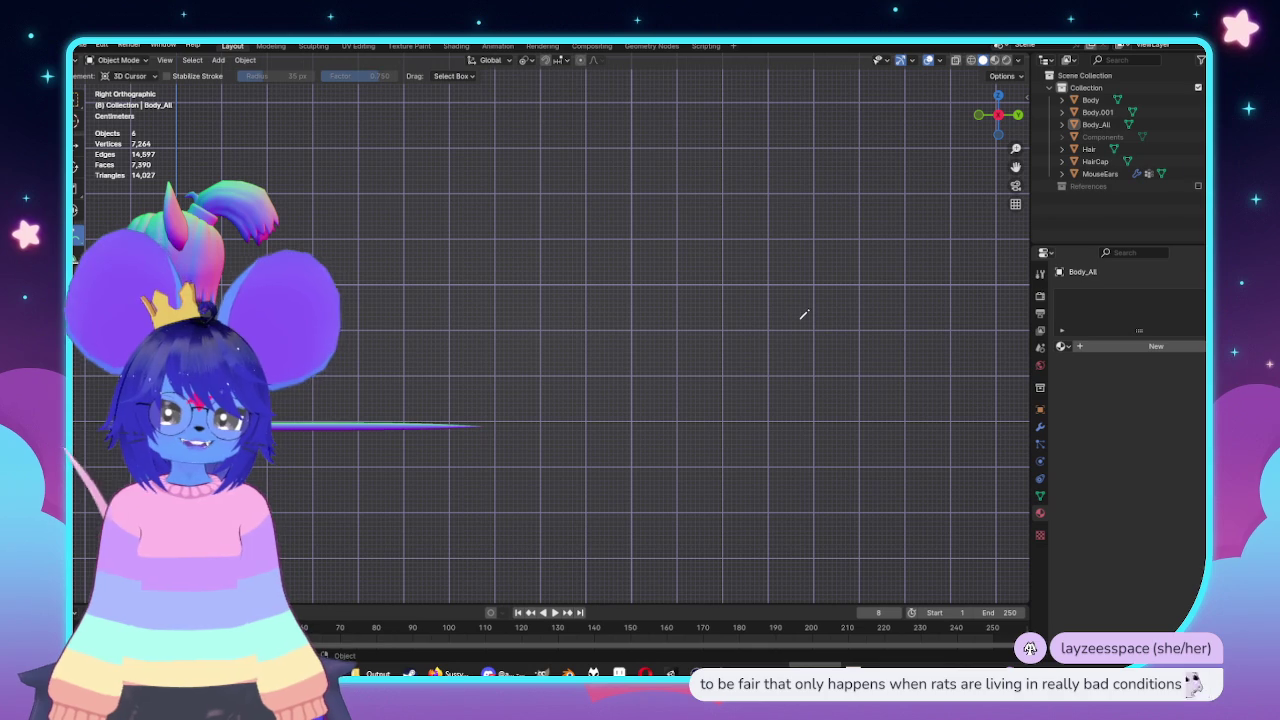
left_click_drag(788, 349, 825, 353)
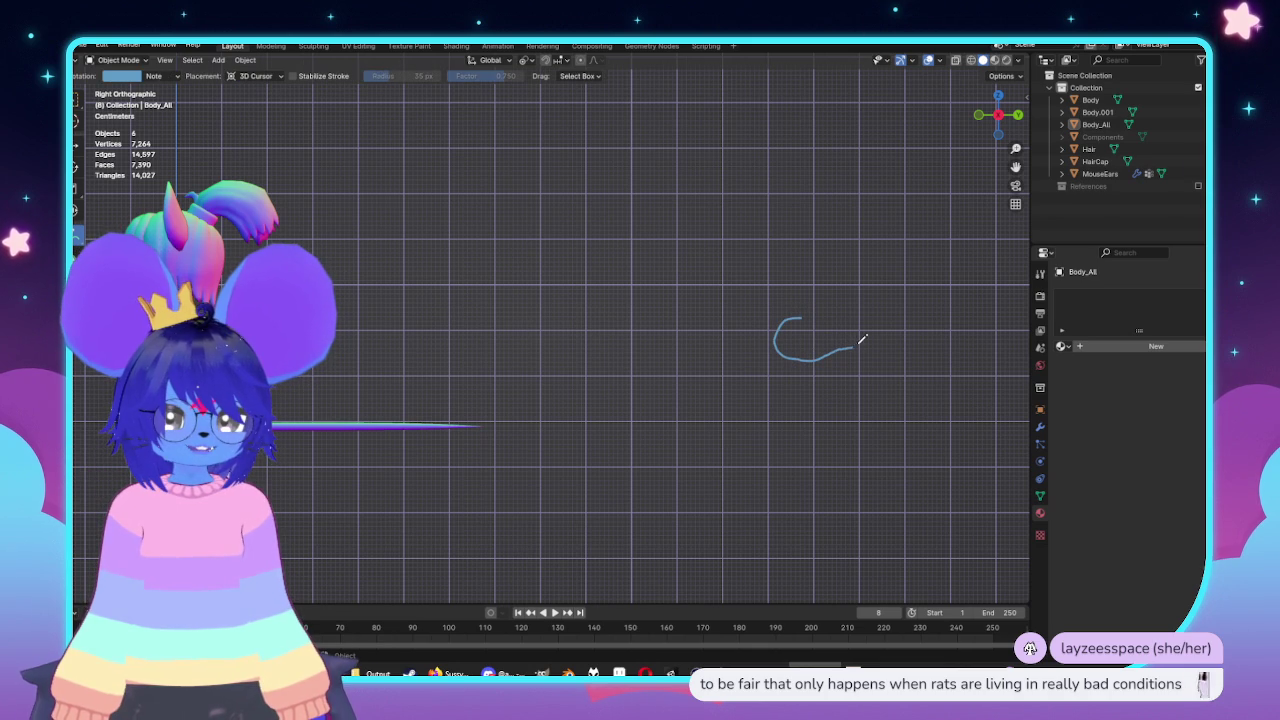
mouse_move(861, 290)
left_mouse_down()
mouse_move(799, 310)
mouse_move(853, 283)
left_mouse_up()
key("ctrl+z")
left_click_drag(755, 323, 749, 355)
key("ctrl+z")
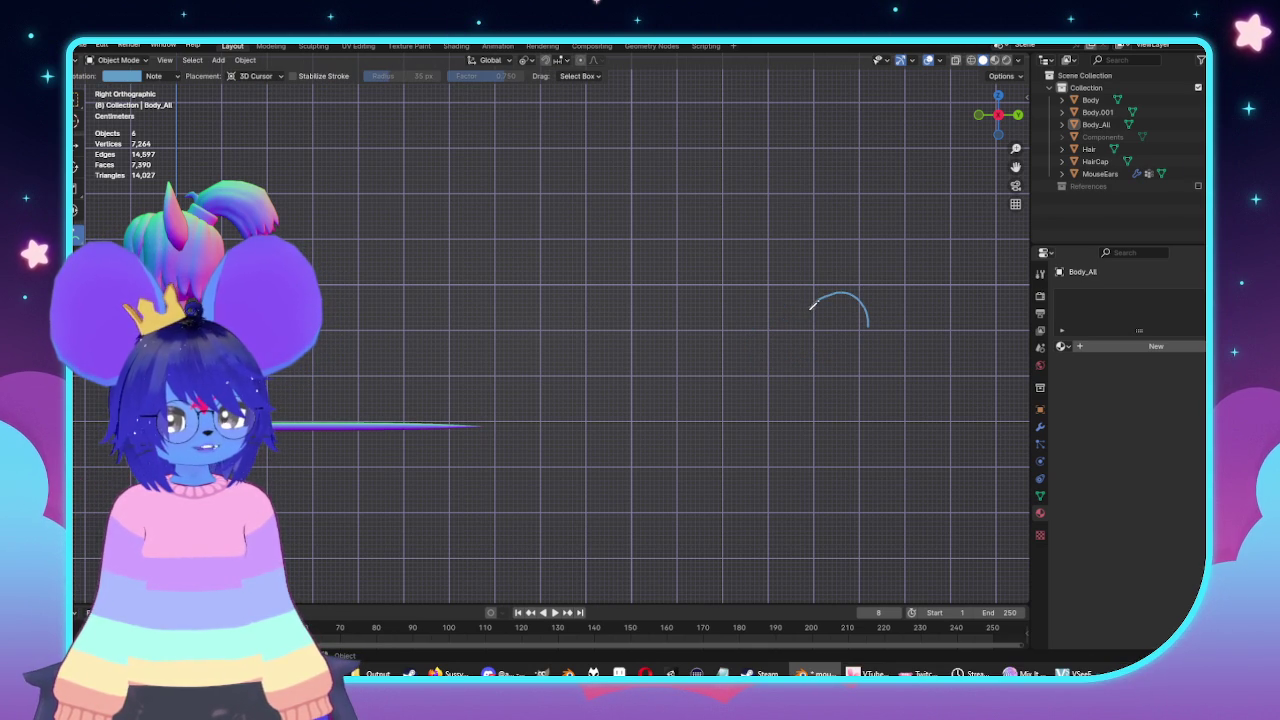
key("ctrl+z")
Draw the two rounded head outlines and add an ear curve inside the right one.
mouse_move(868, 316)
left_mouse_down()
mouse_move(820, 282)
mouse_move(795, 330)
mouse_move(834, 328)
left_mouse_up()
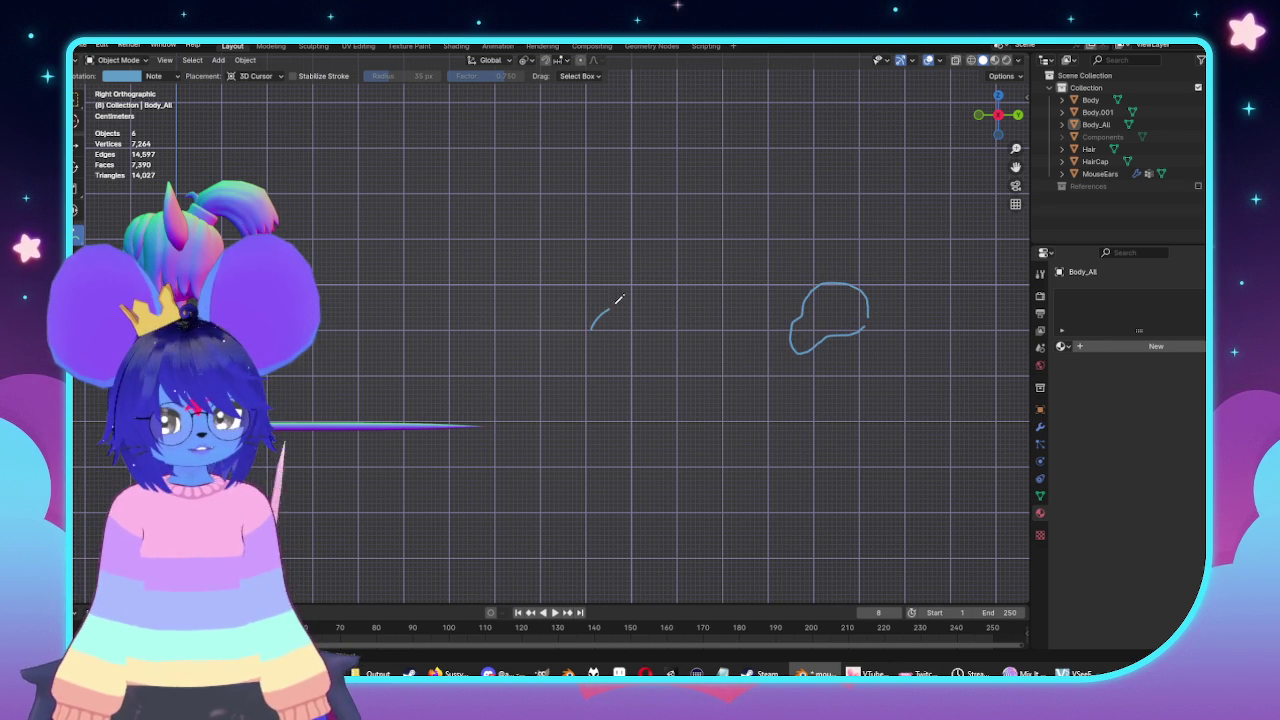
left_click_drag(597, 287, 660, 281)
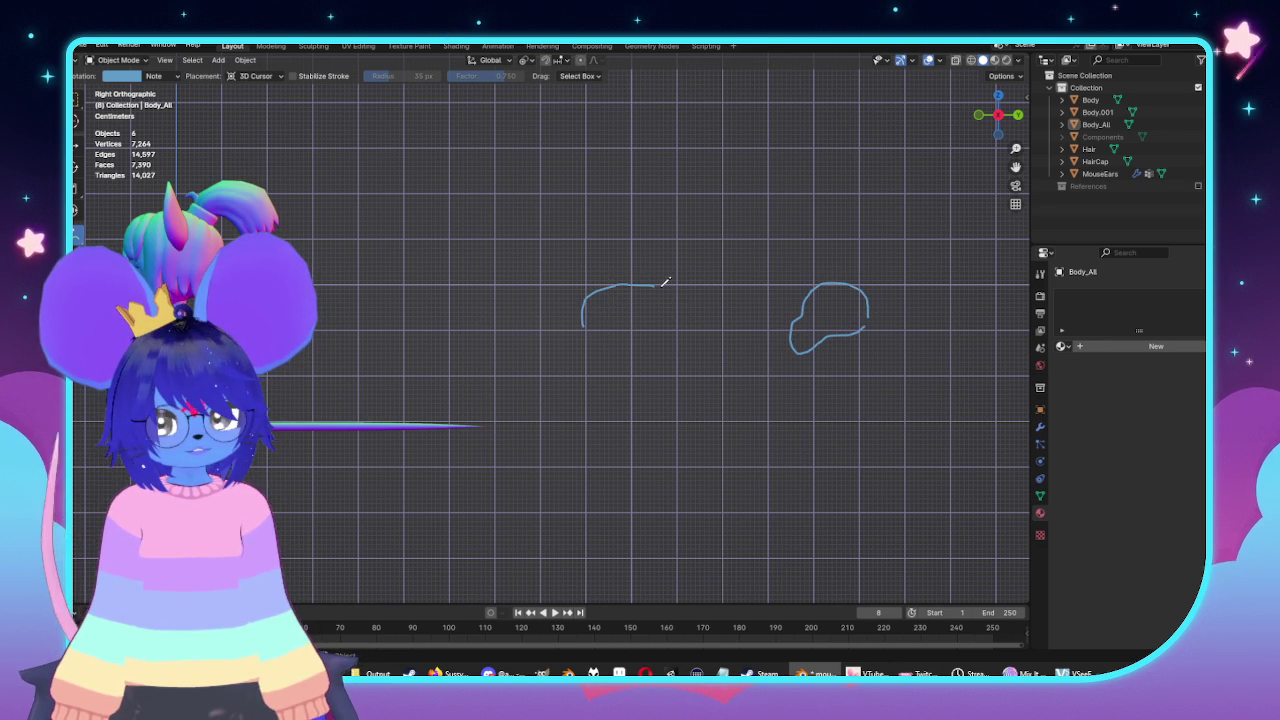
left_click_drag(690, 355, 598, 333)
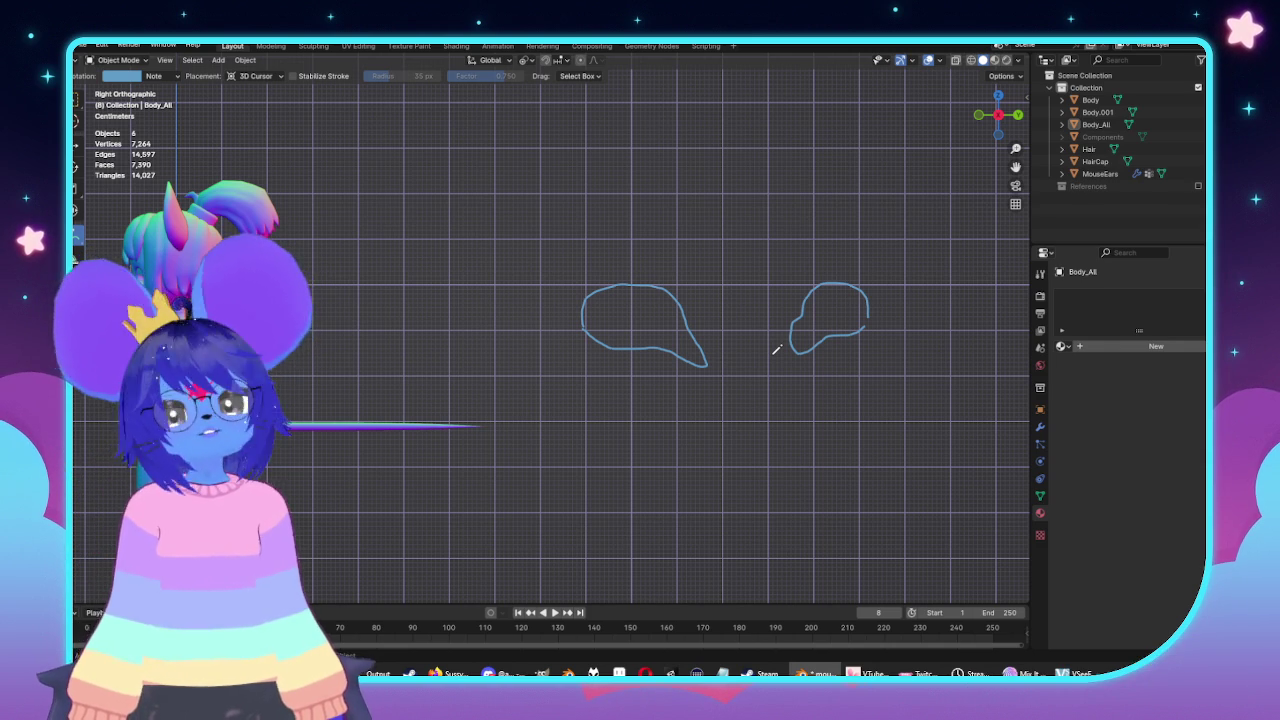
scroll(878, 304, "up", 2)
middle_click_drag(878, 304, 671, 297, "shift")
scroll(757, 348, "up", 1)
left_click_drag(745, 351, 755, 334)
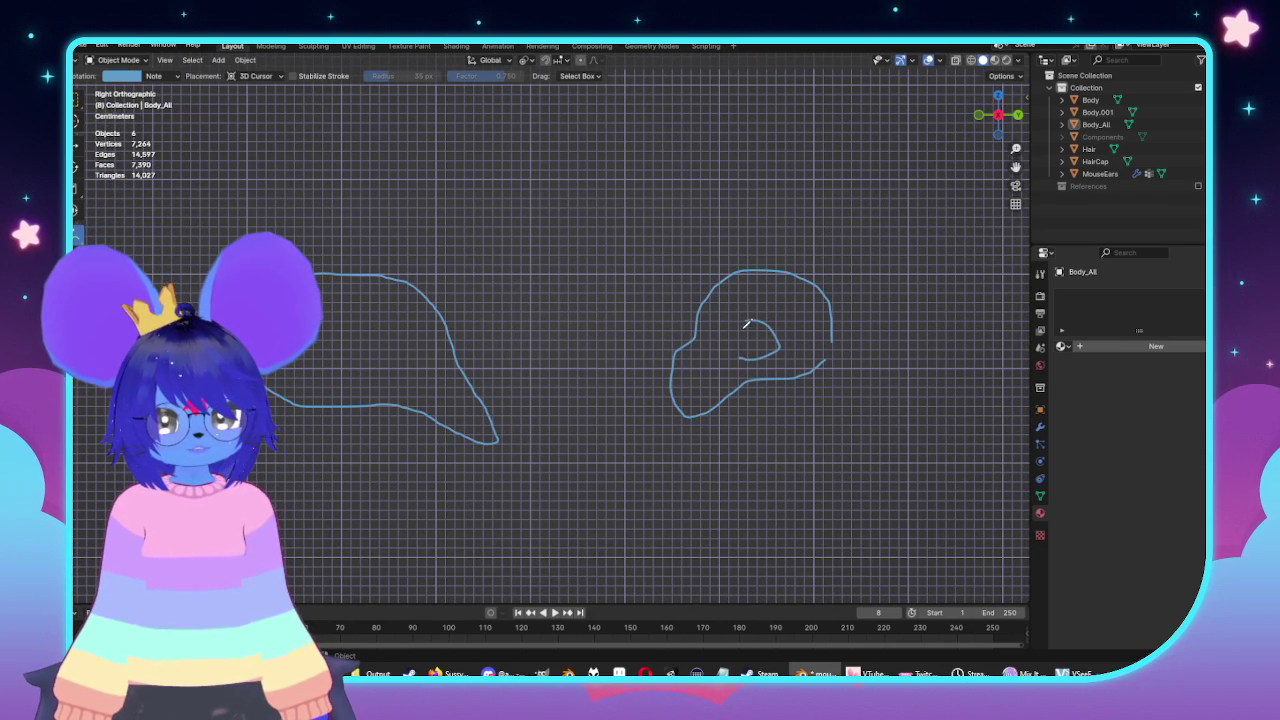
Add a front curl, a side curve and a small dash to the head sketches.
mouse_move(674, 315)
left_mouse_down()
mouse_move(652, 356)
mouse_move(741, 371)
left_mouse_up()
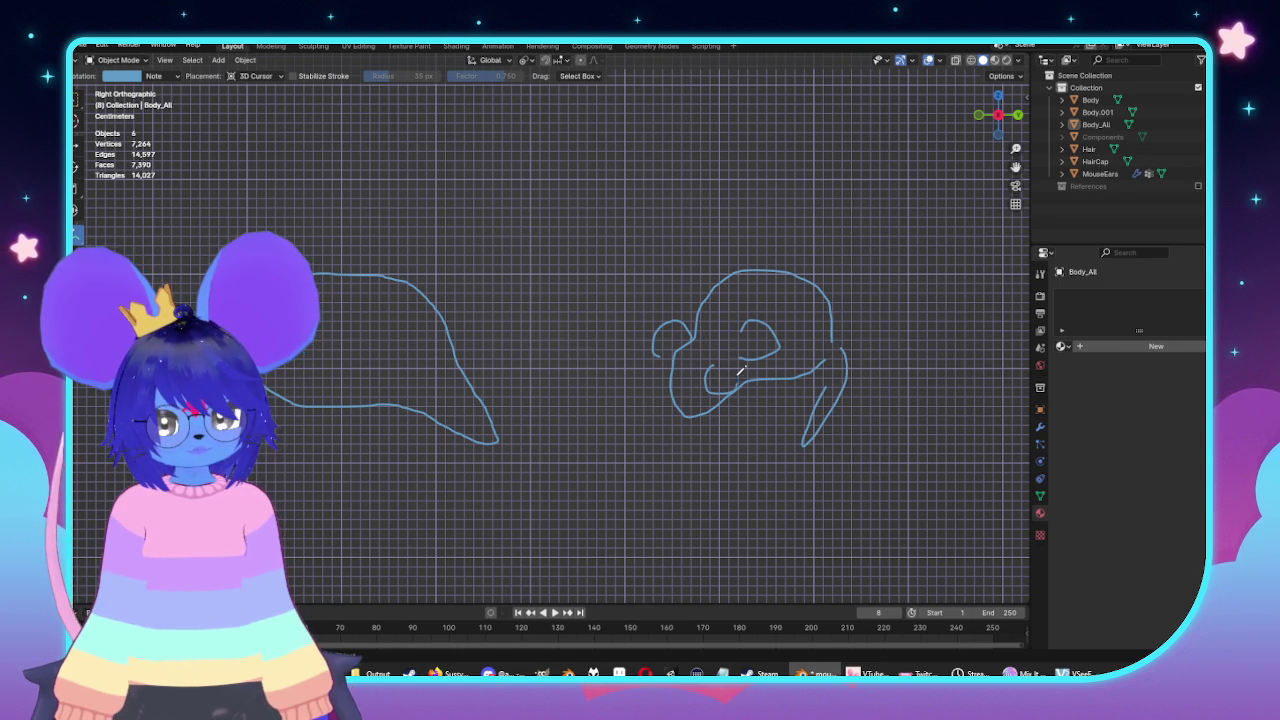
left_click_drag(652, 378, 682, 380)
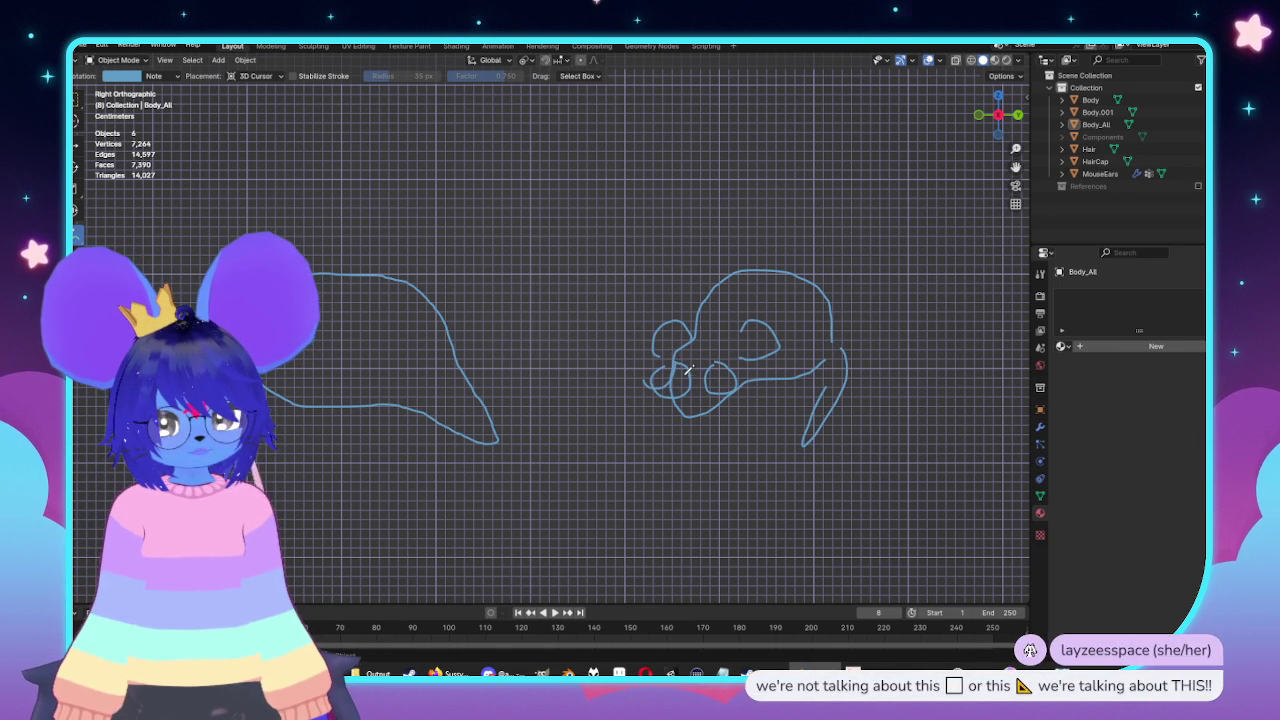
left_click_drag(729, 408, 738, 410)
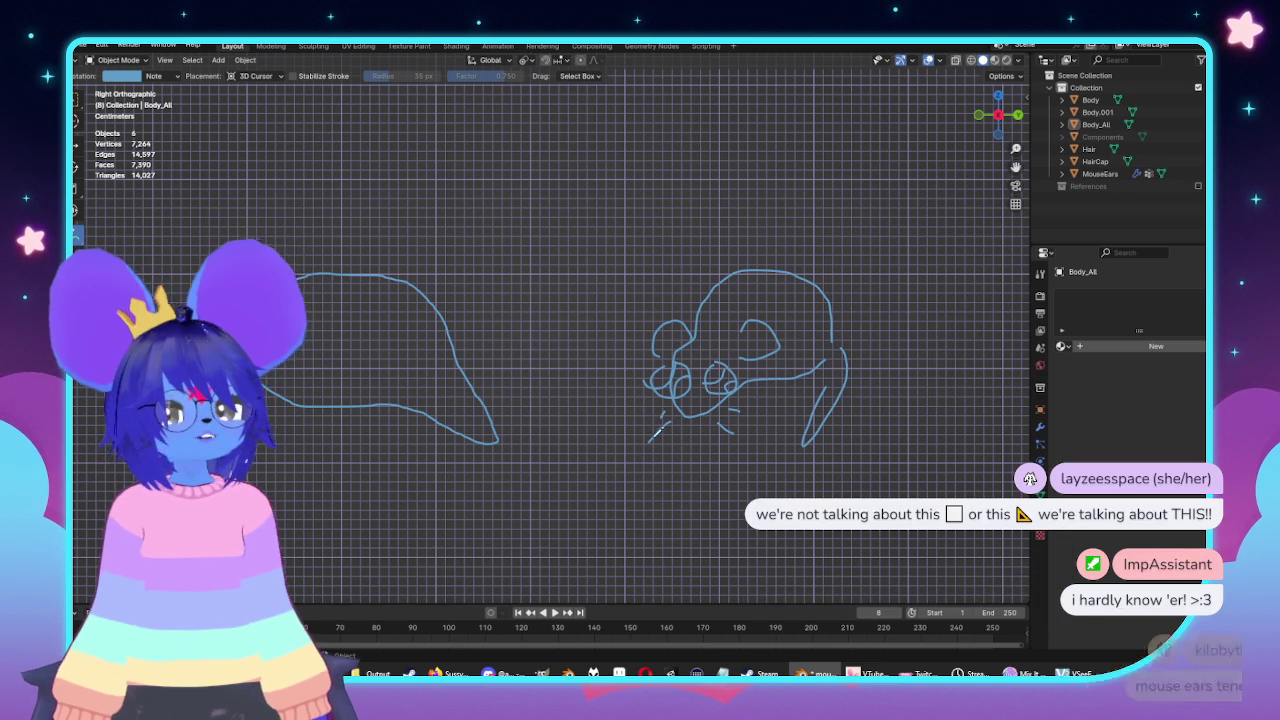
Sketch a rat beside the heads with an eye, lower body line, curving tail and nose detail.
middle_click_drag(508, 395, 733, 370, "shift")
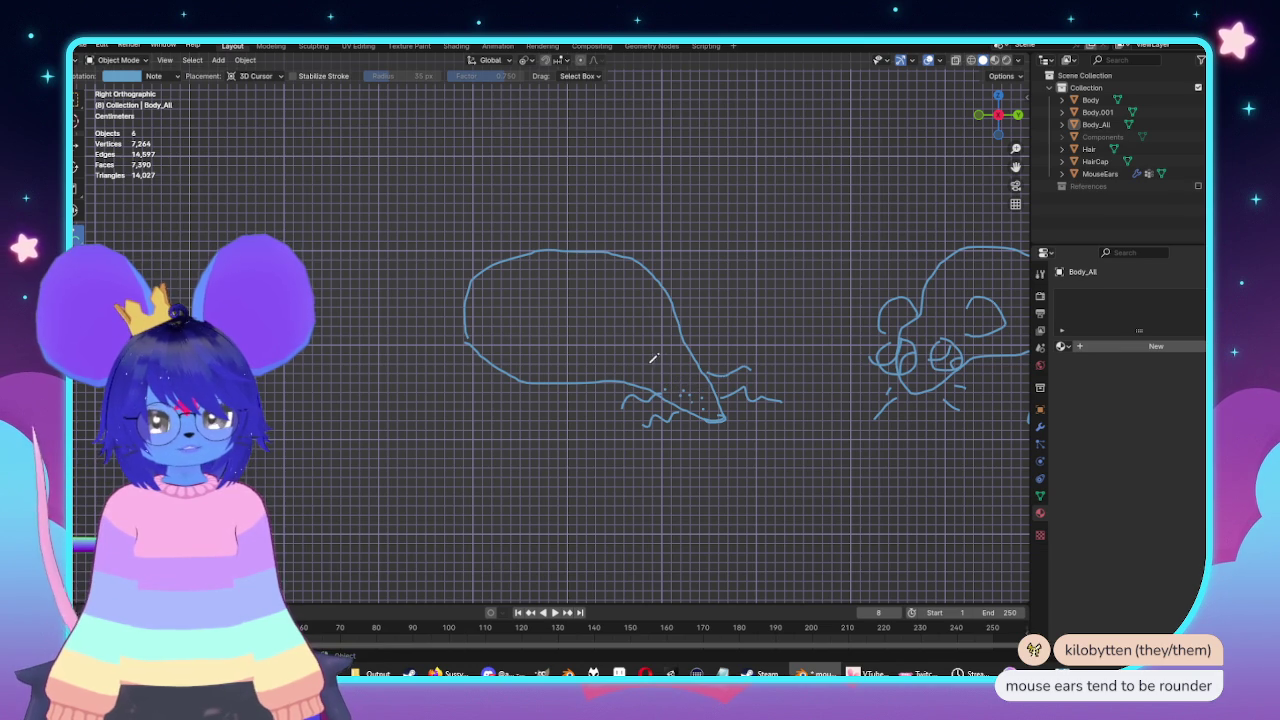
left_click_drag(650, 358, 660, 364)
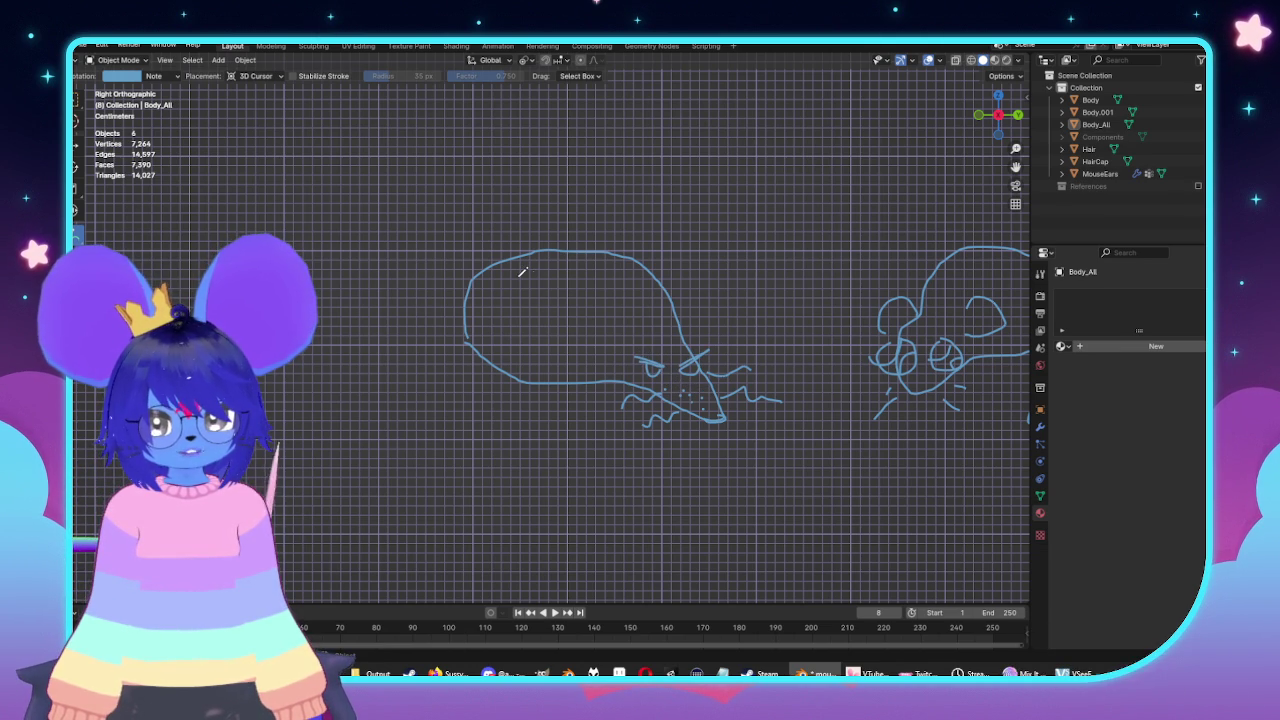
left_click_drag(522, 388, 565, 414)
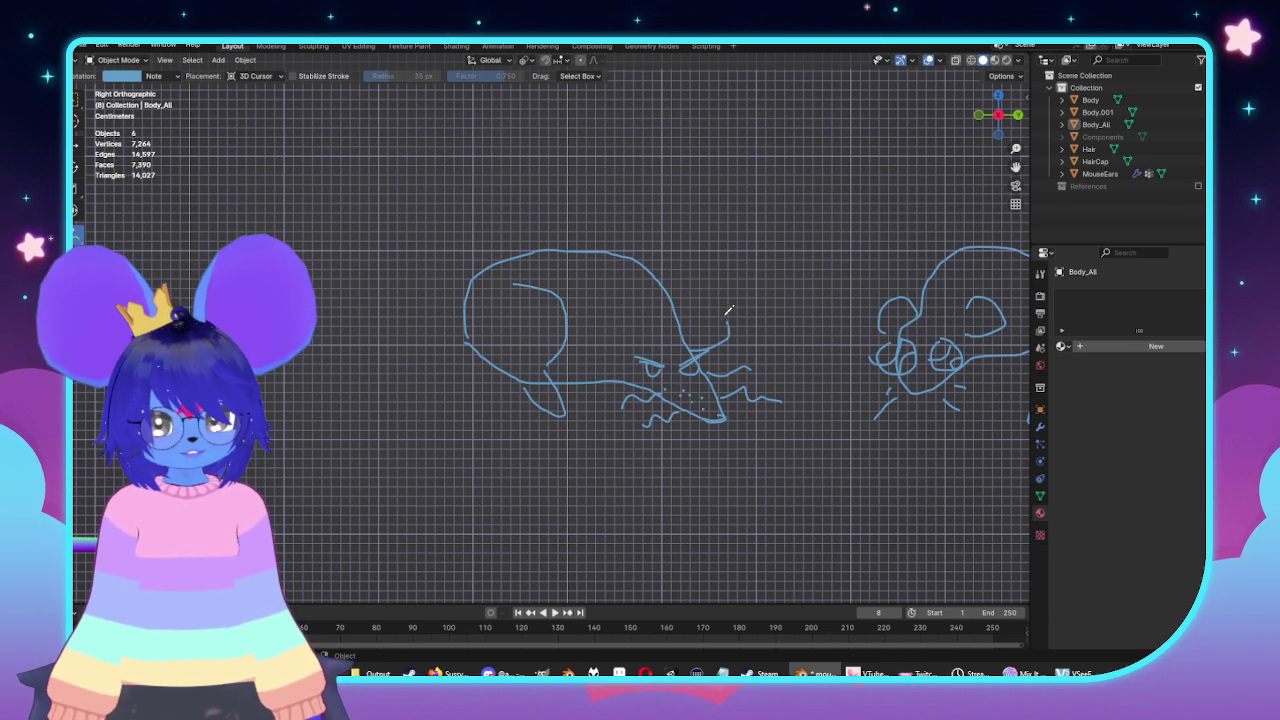
left_click_drag(624, 318, 607, 337)
left_click_drag(466, 327, 492, 467)
mouse_move(455, 376)
middle_mouse_down()
mouse_move(753, 342)
mouse_move(522, 308)
middle_mouse_up()
key("KP_3")
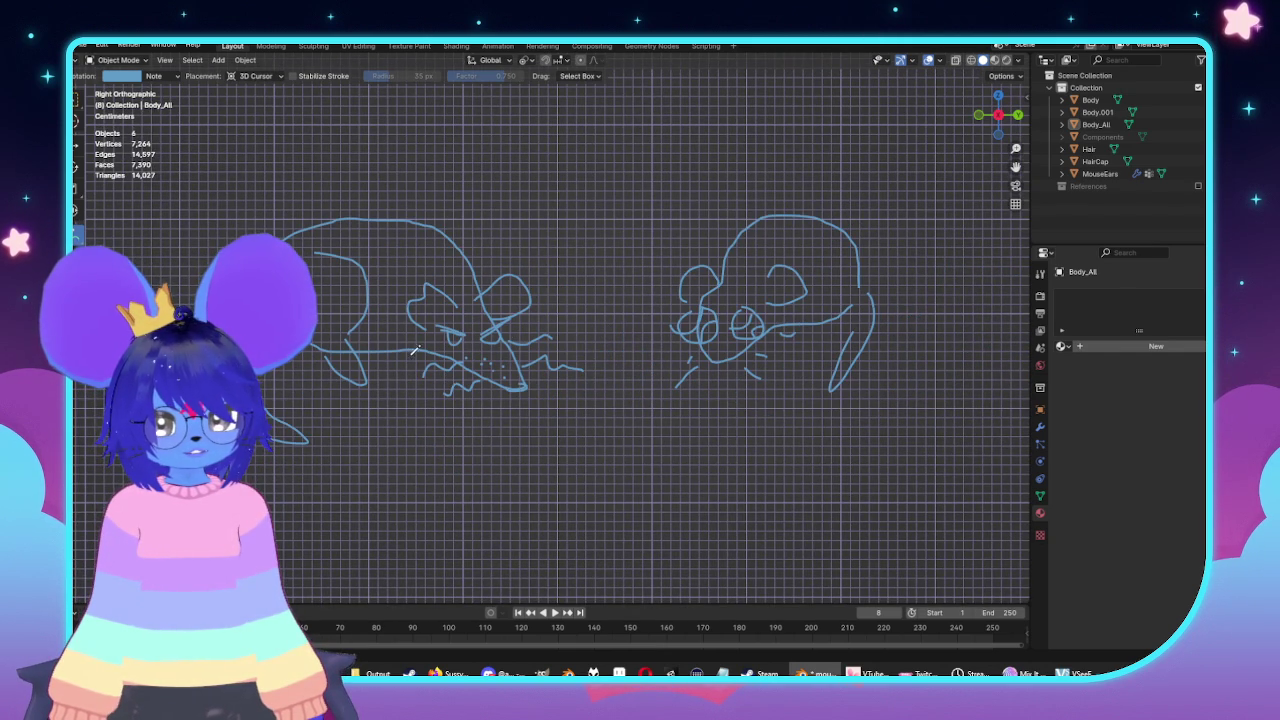
left_click_drag(410, 353, 426, 376)
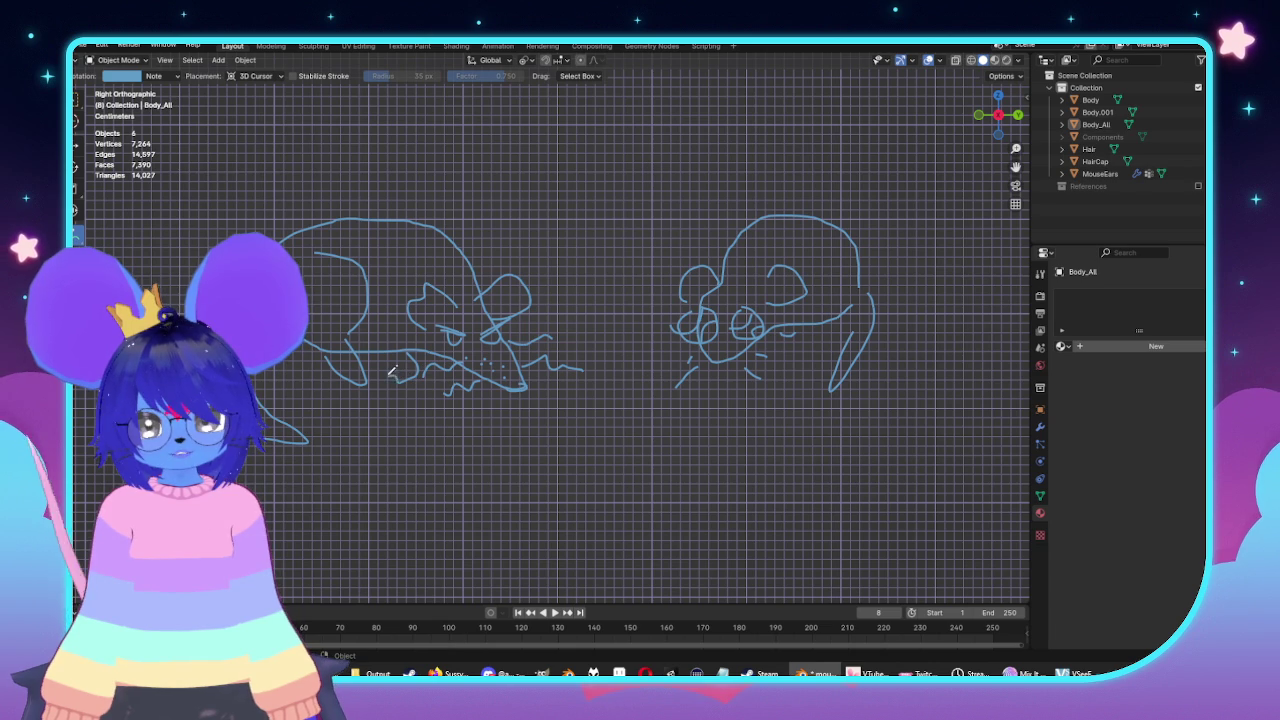
middle_click_drag(660, 337, 655, 334)
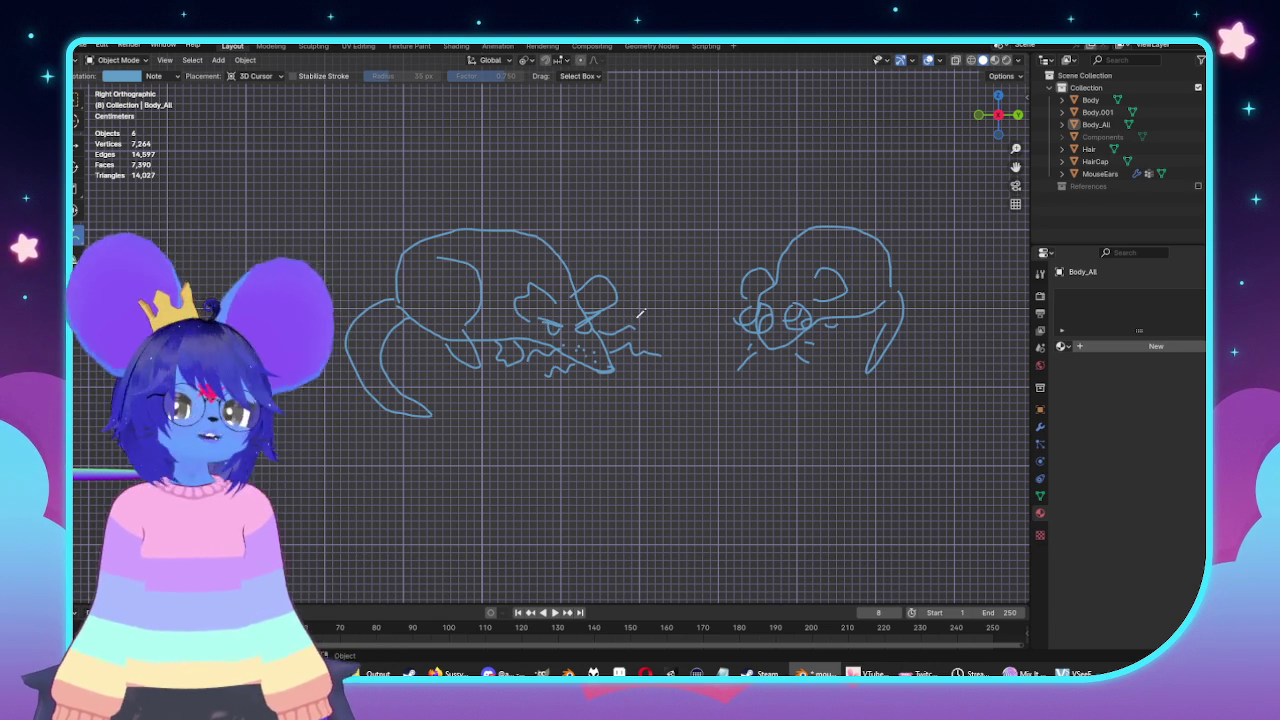
Undo the rat and squiggle strokes until the character's side view is clear.
scroll(720, 350, "down", 2)
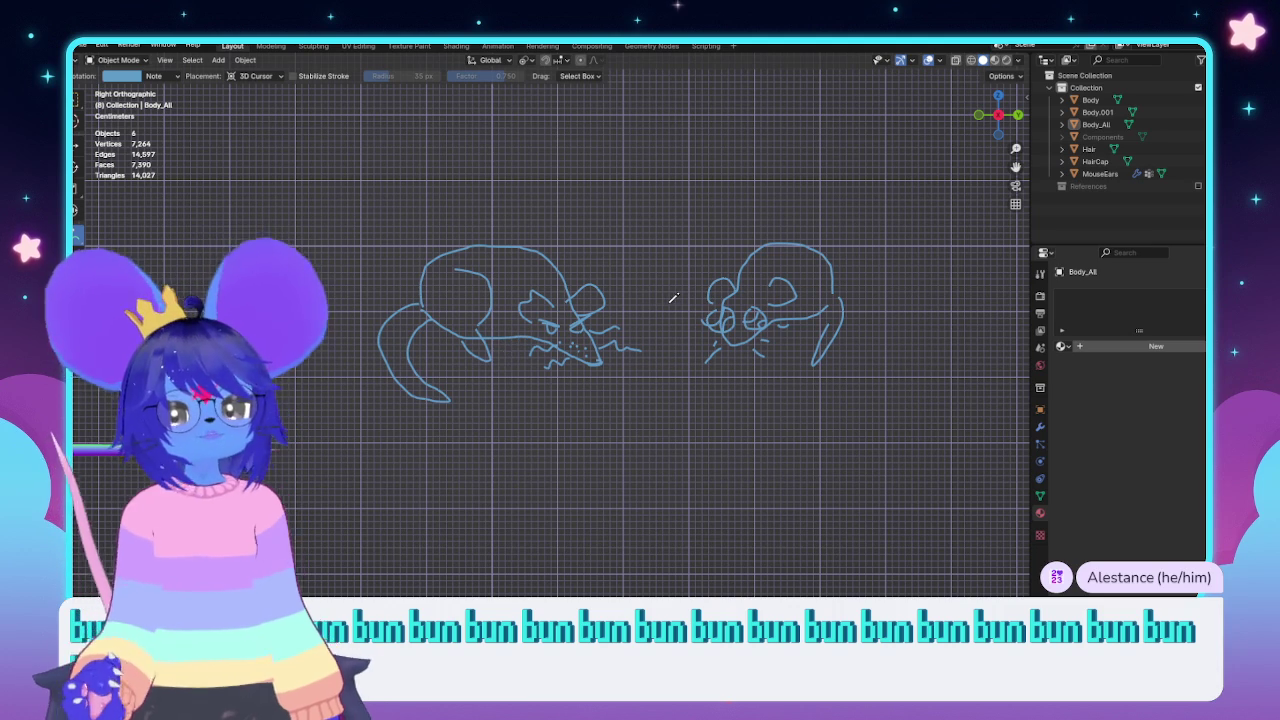
key("ctrl+z")
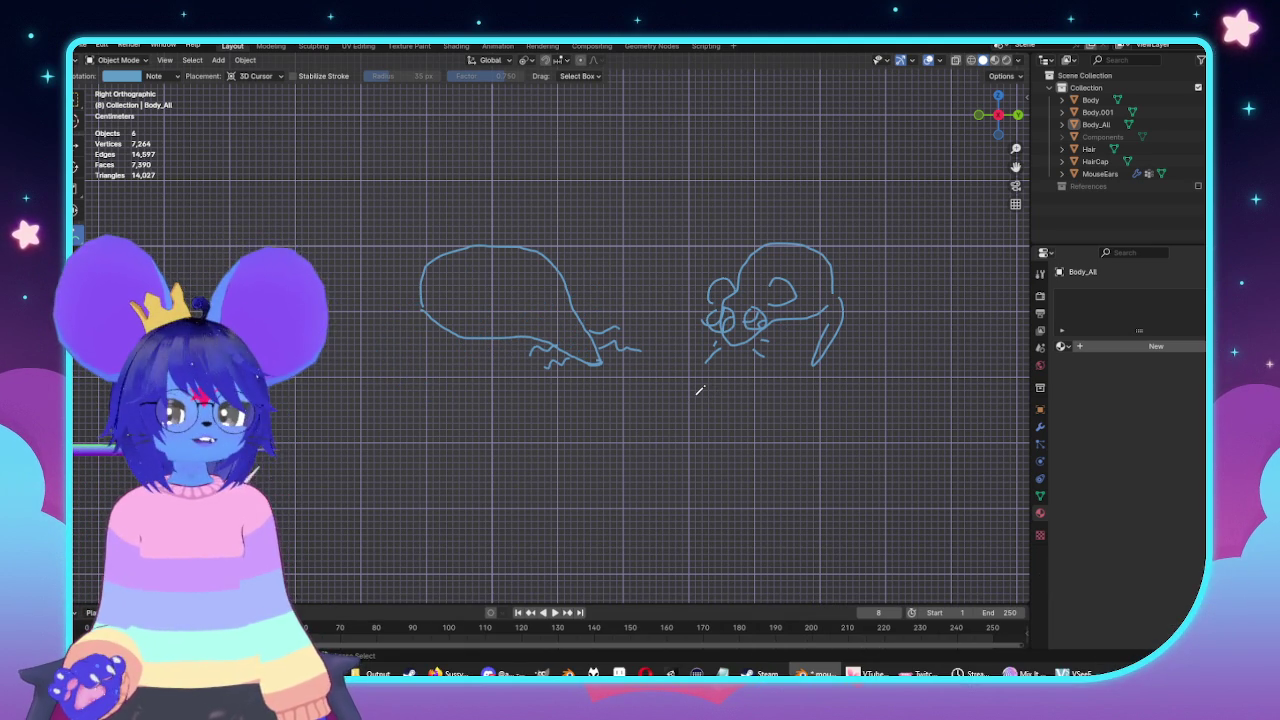
key("ctrl+z")
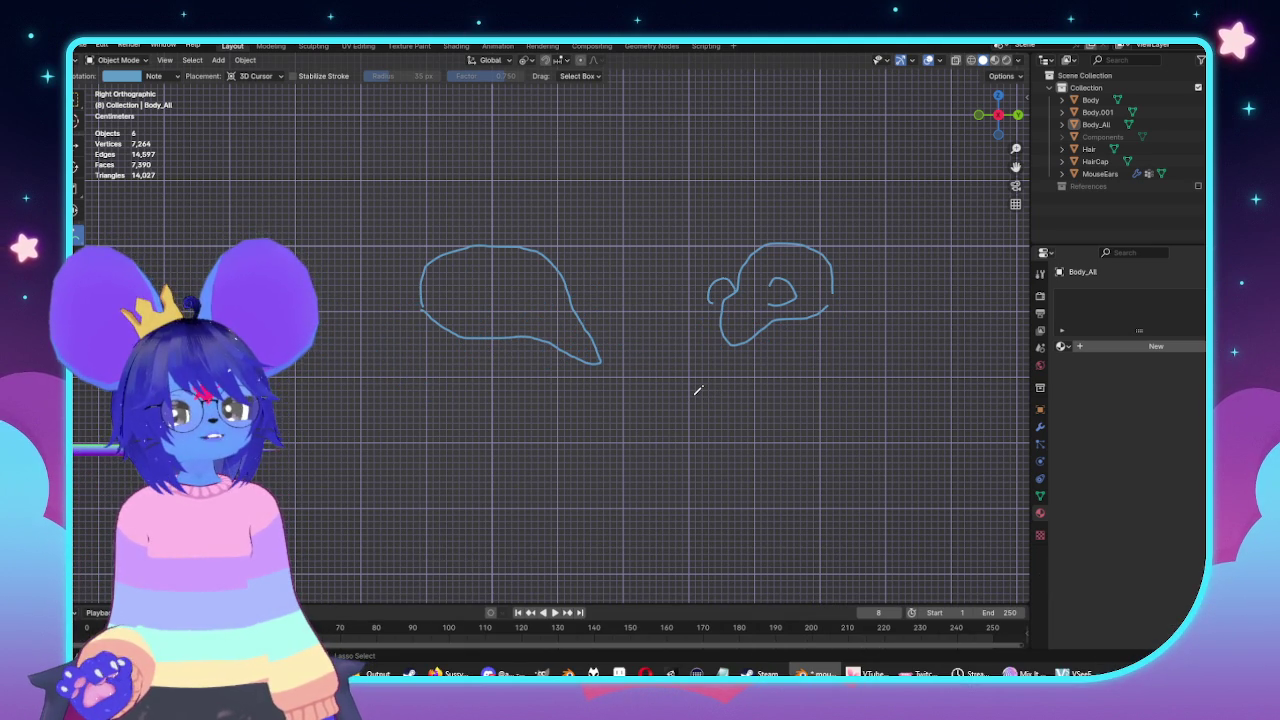
key("ctrl+z")
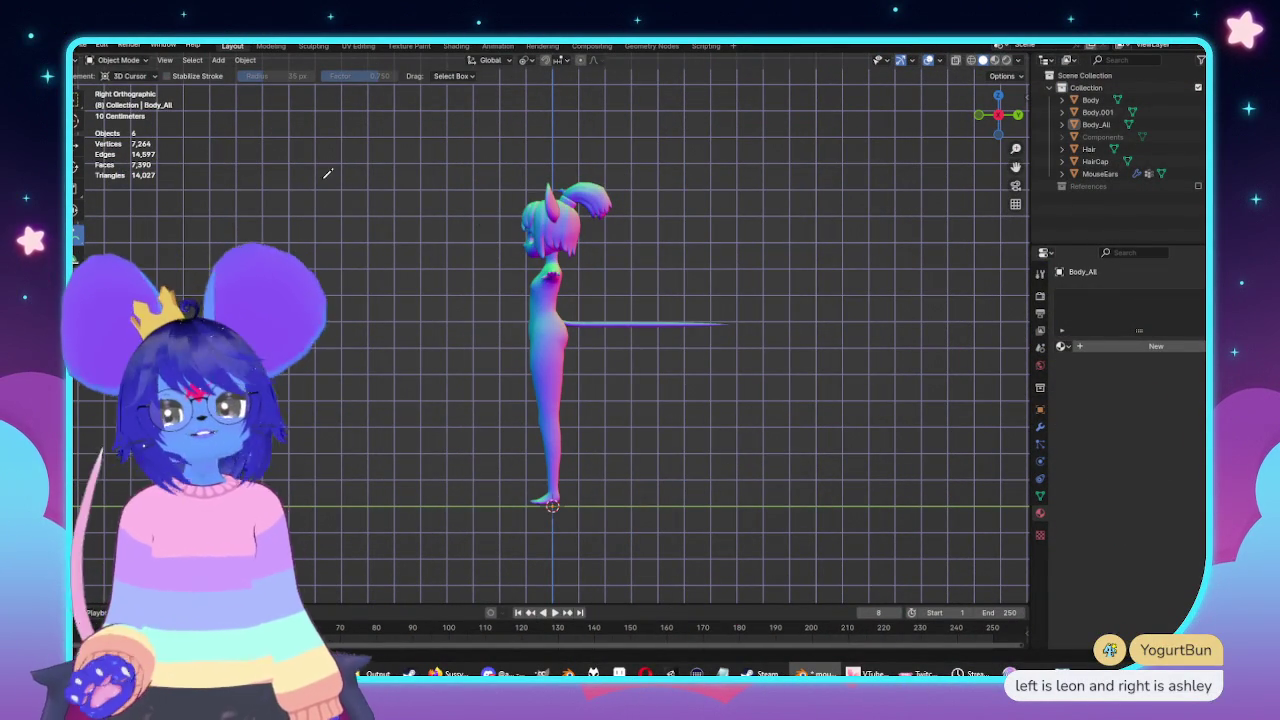
Save mouse.blend.
mouse_move(711, 322)
middle_mouse_down()
mouse_move(743, 354)
mouse_move(610, 371)
mouse_move(675, 358)
middle_mouse_up()
scroll(610, 371, "up", 4)
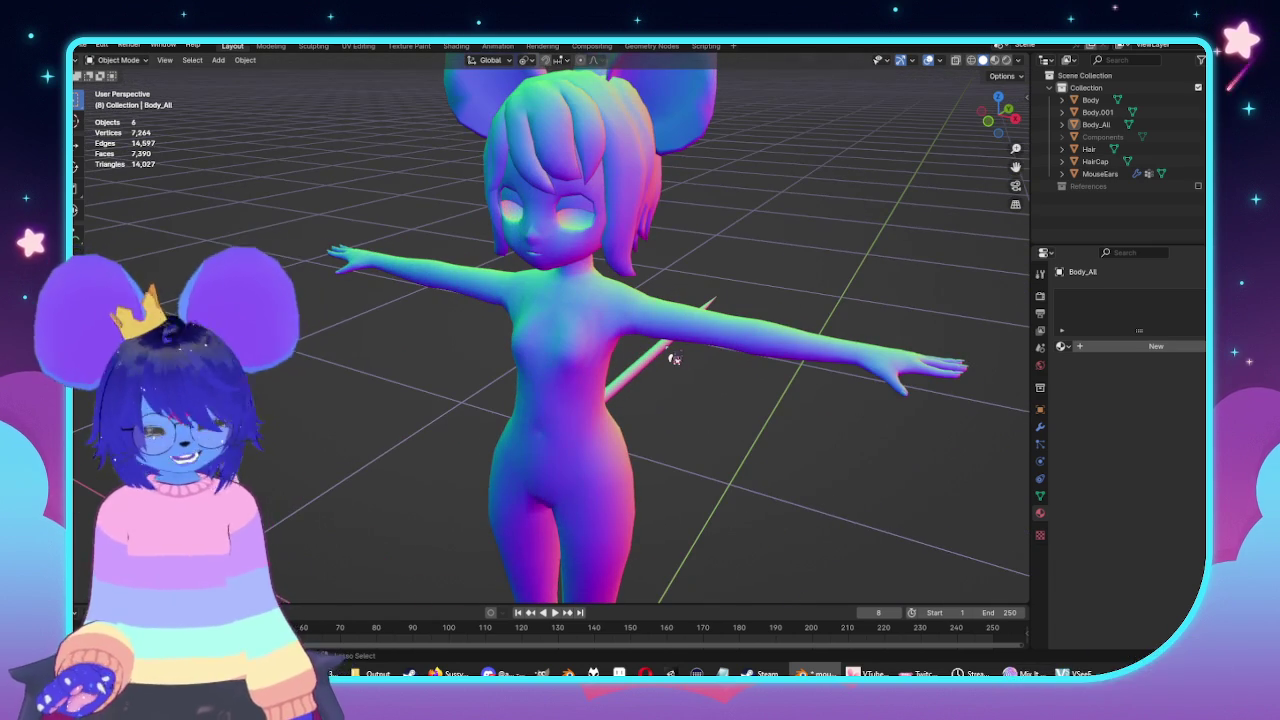
key("ctrl+s")
Select the Body_All mesh and enter Edit Mode from a side view.
mouse_move(446, 320)
middle_mouse_down("alt")
mouse_move(908, 329)
mouse_move(778, 327)
middle_mouse_up("alt")
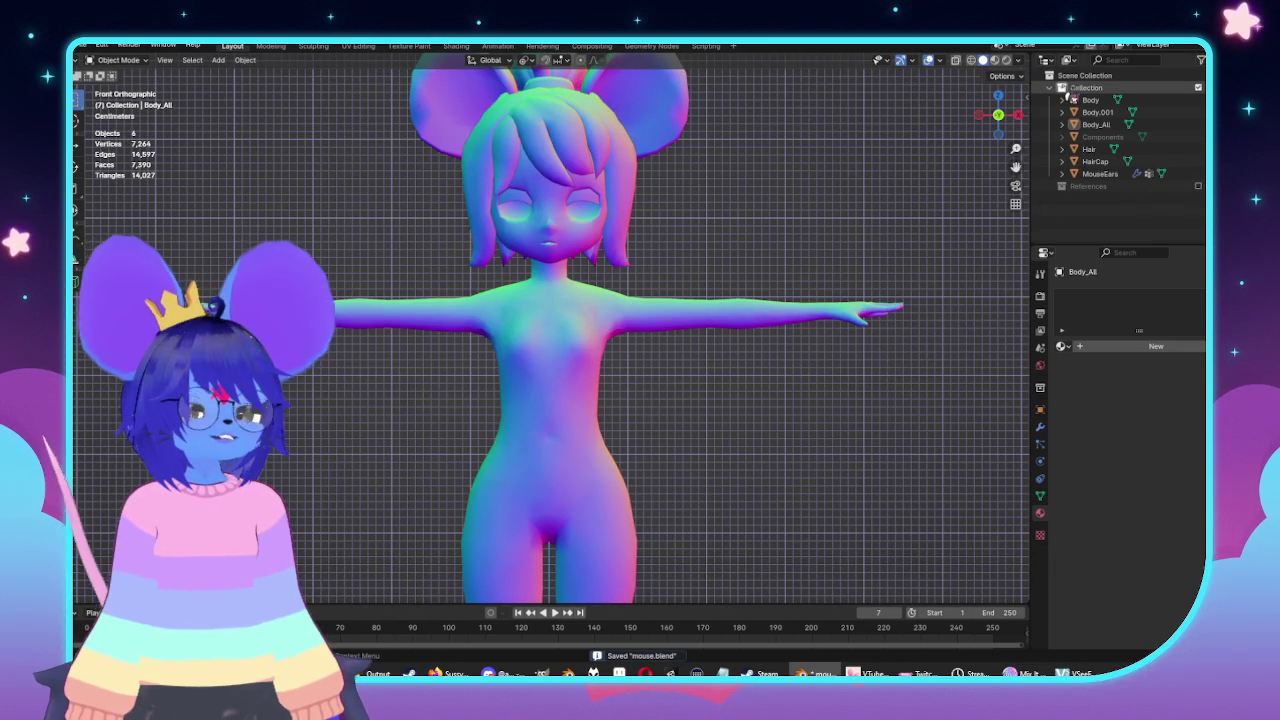
left_click(1096, 124)
scroll(955, 390, "down", 4)
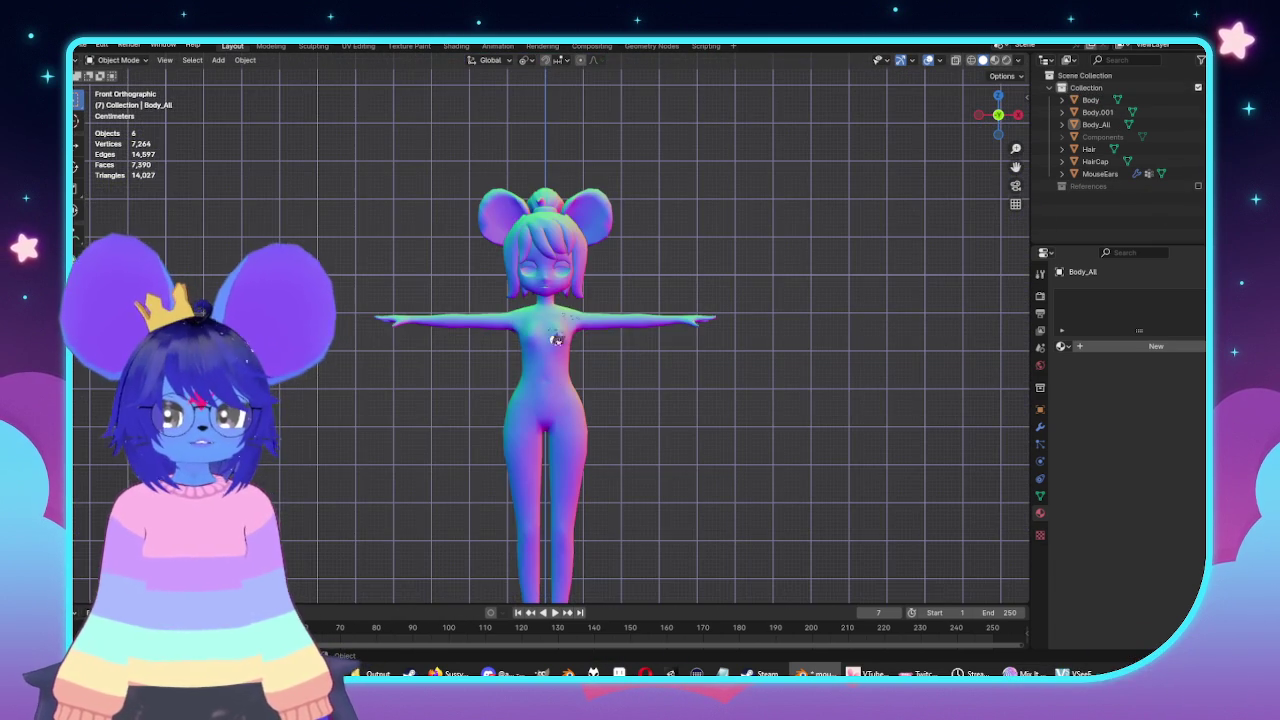
mouse_move(955, 390)
middle_mouse_down()
mouse_move(571, 371)
mouse_move(470, 400)
middle_mouse_up()
key("Tab")
Select the linked tail vertices, separate them into Body_All.001, and return to Object Mode.
left_click_drag(457, 366, 551, 432)
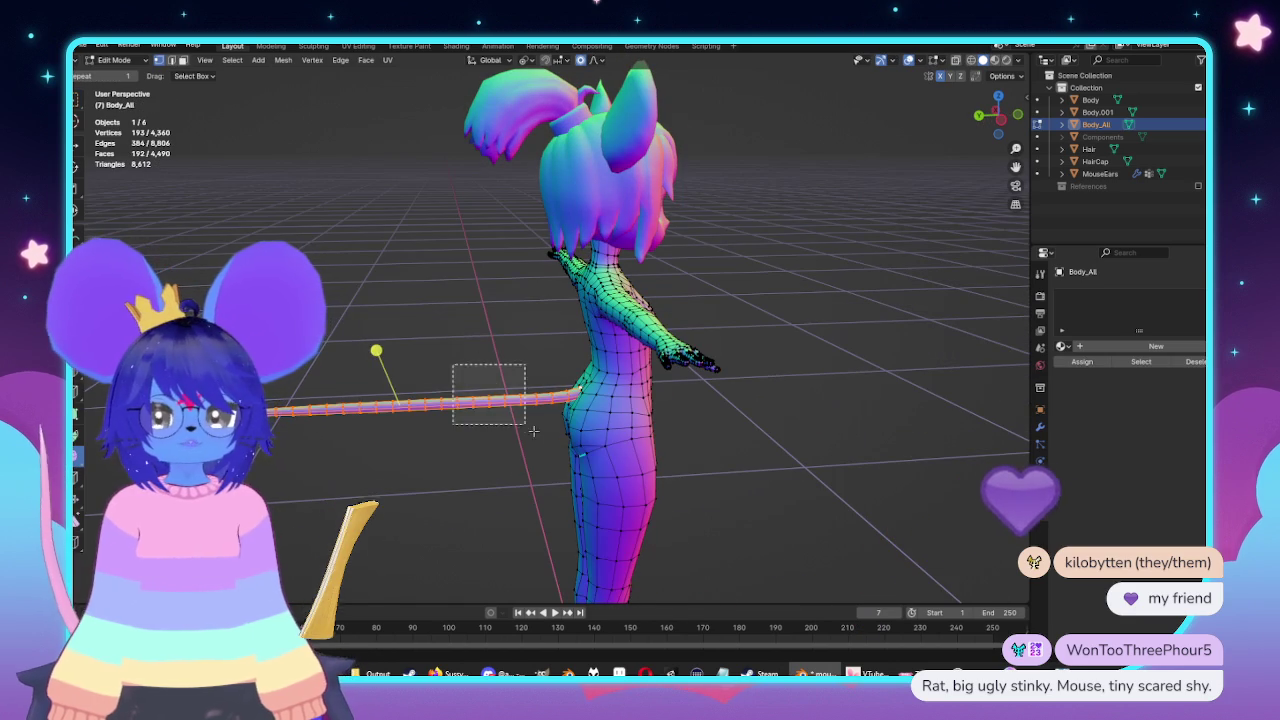
key("ctrl+l")
right_click(450, 372)
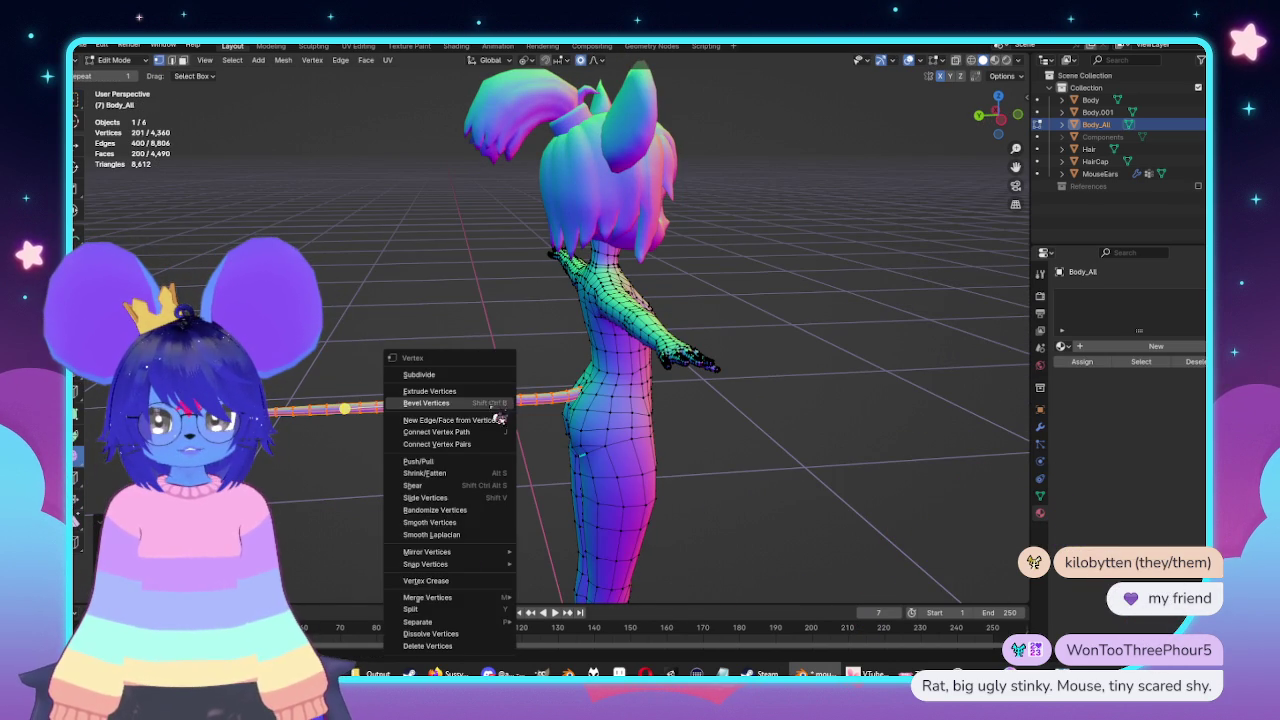
mouse_move(418, 621)
left_click(544, 605)
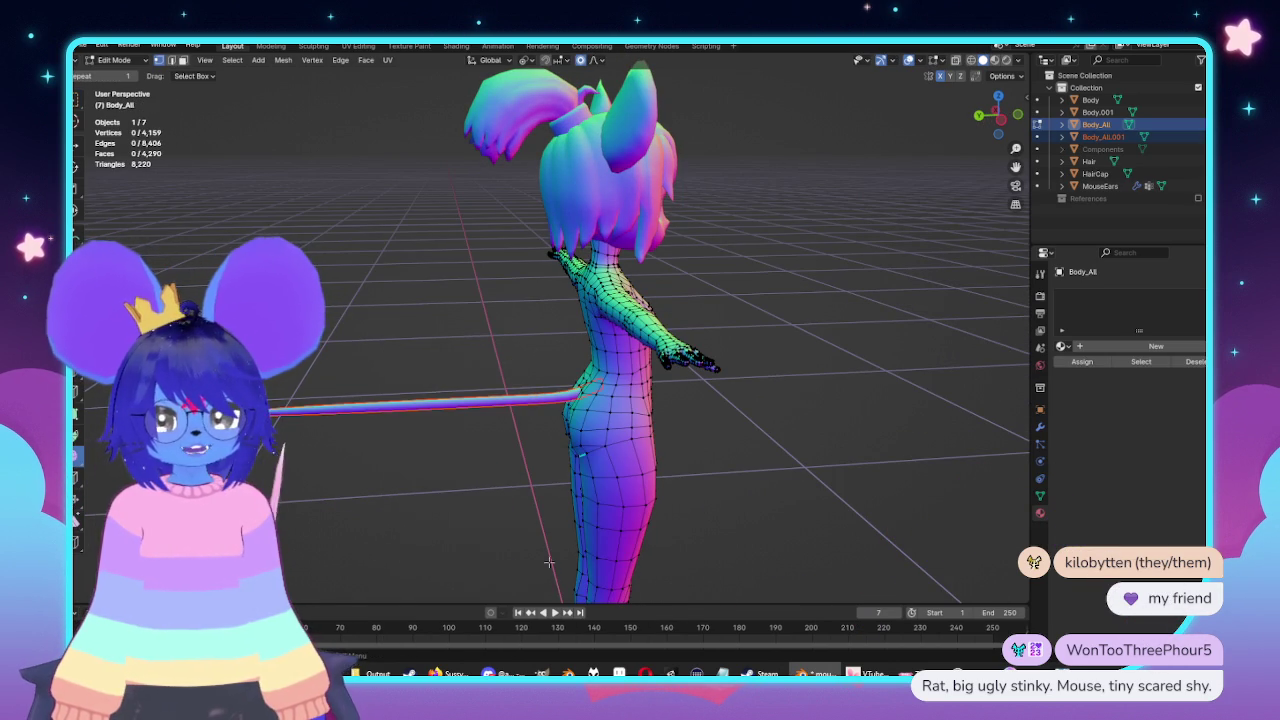
middle_click_drag(537, 459, 411, 426)
key("Tab")
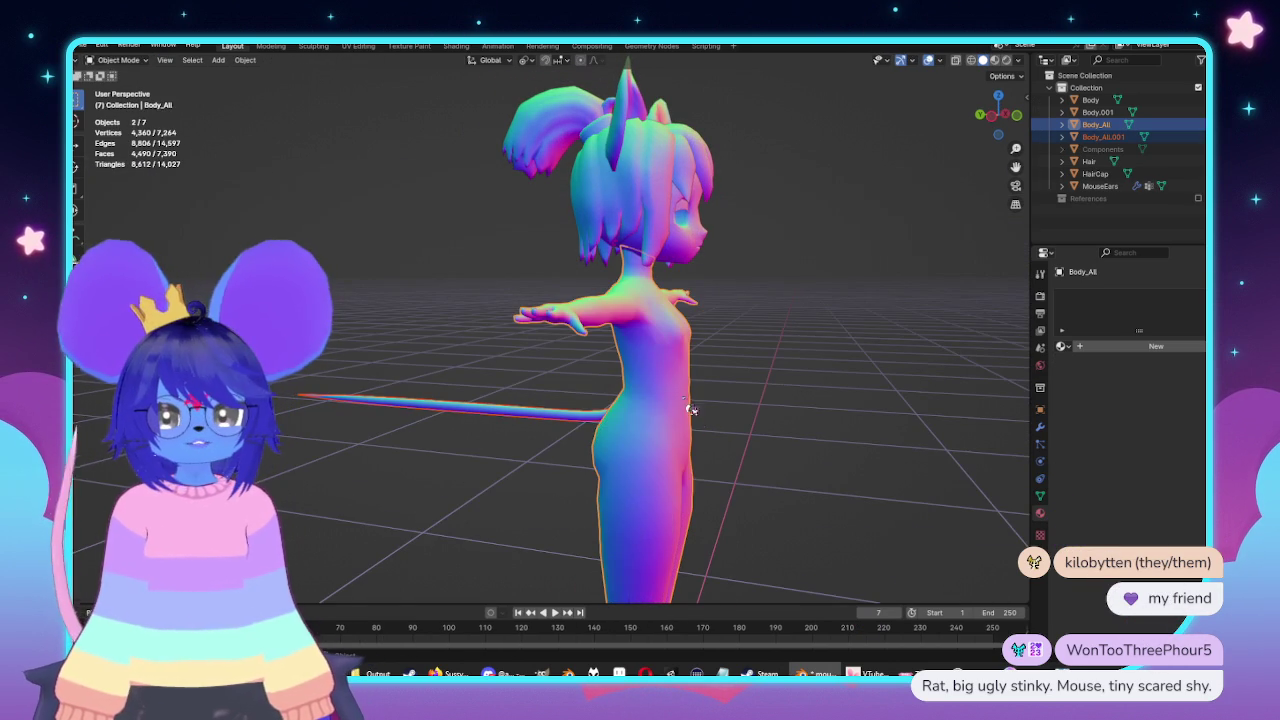
key("KP_1")
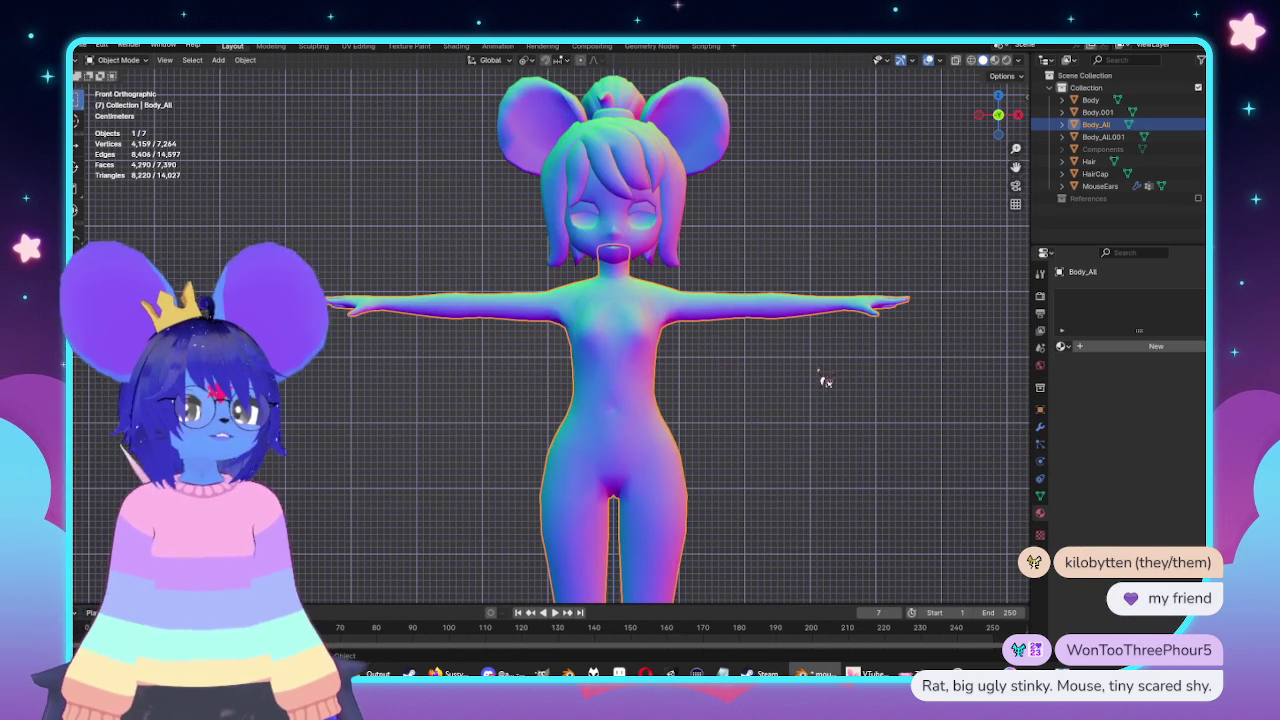
middle_click_drag(826, 381, 699, 346)
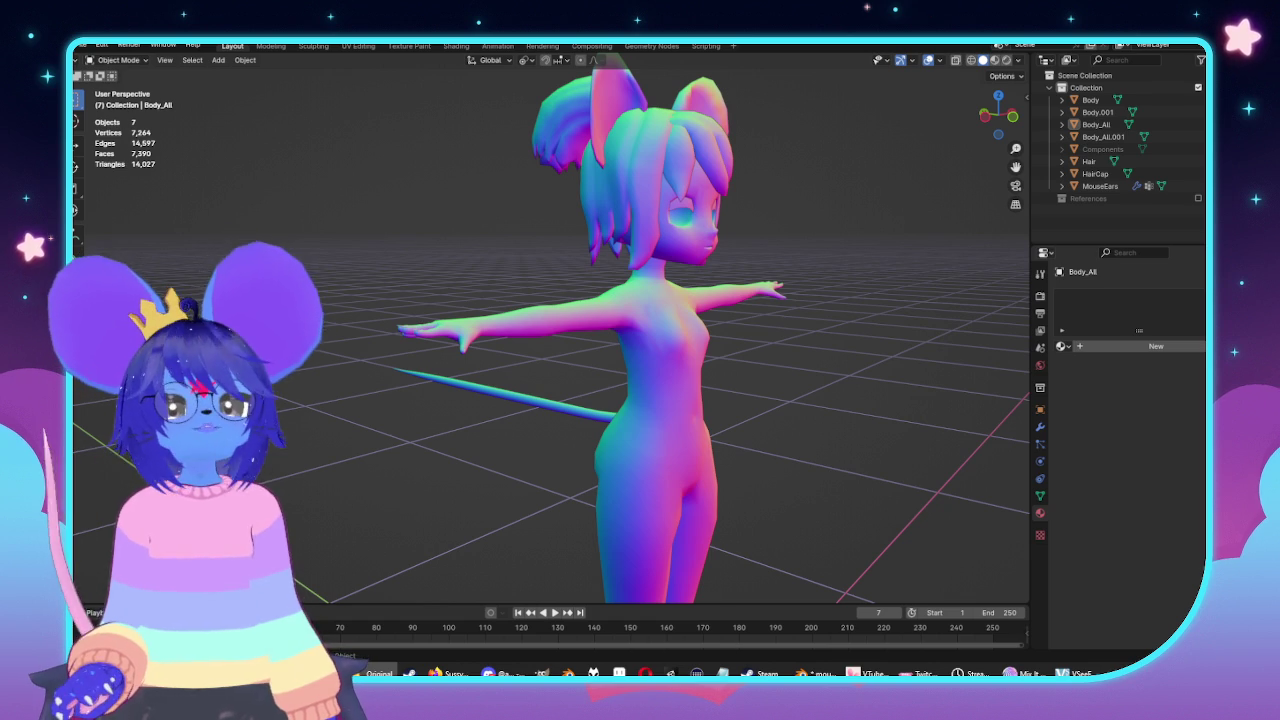
key("alt+Tab")
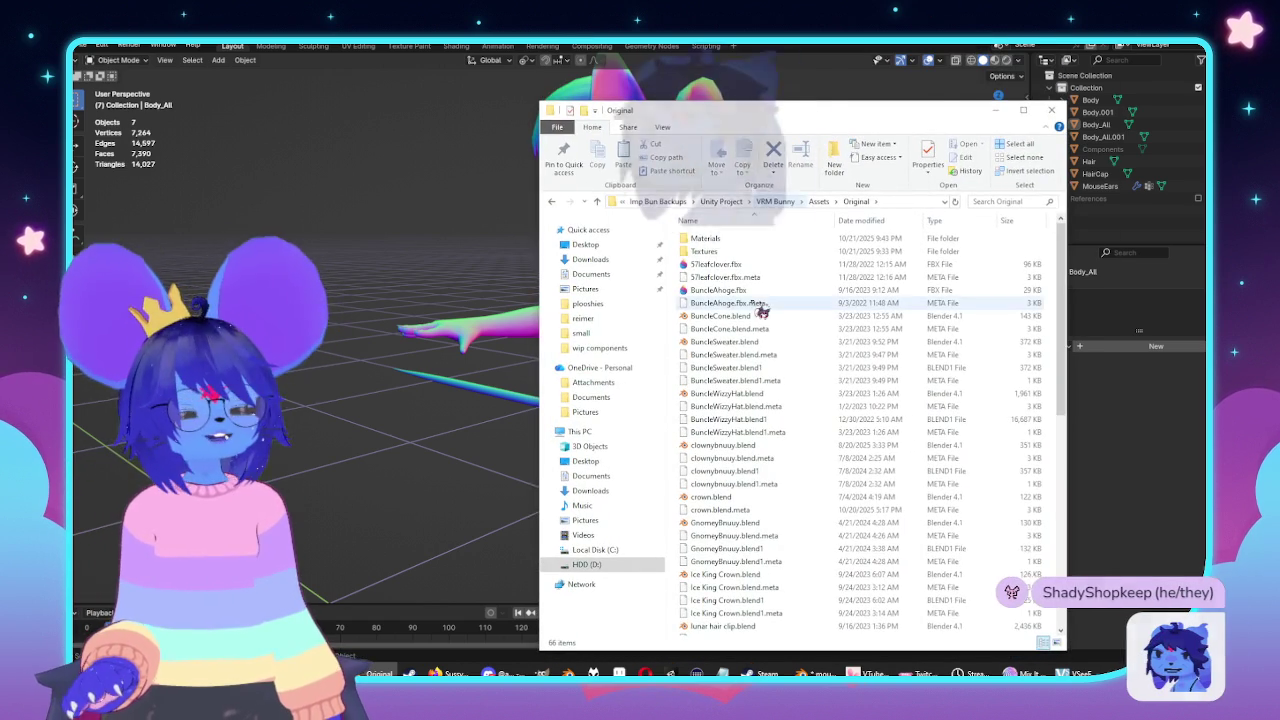
Go up to Assets, enter Bnuuy 3.0, and open bnuuy imp bnouse.blend in Blender.
key("alt+Up")
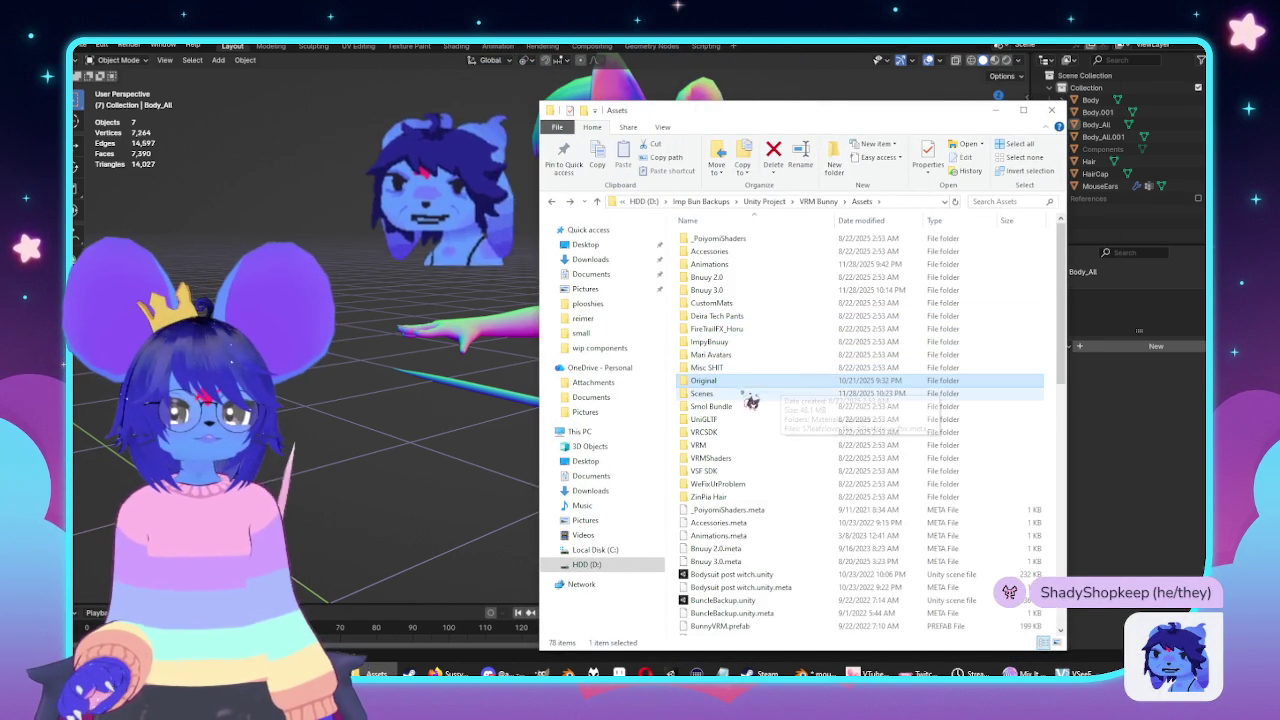
double_click(723, 303)
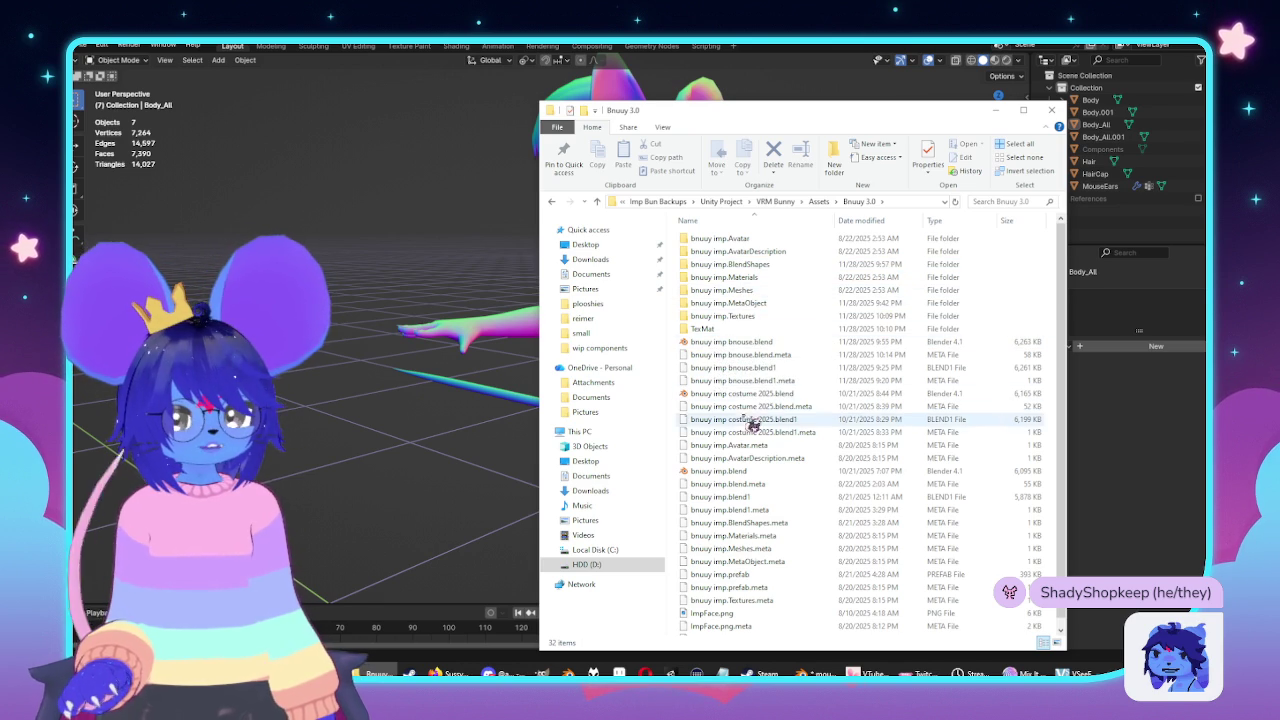
scroll(772, 467, "down", 1)
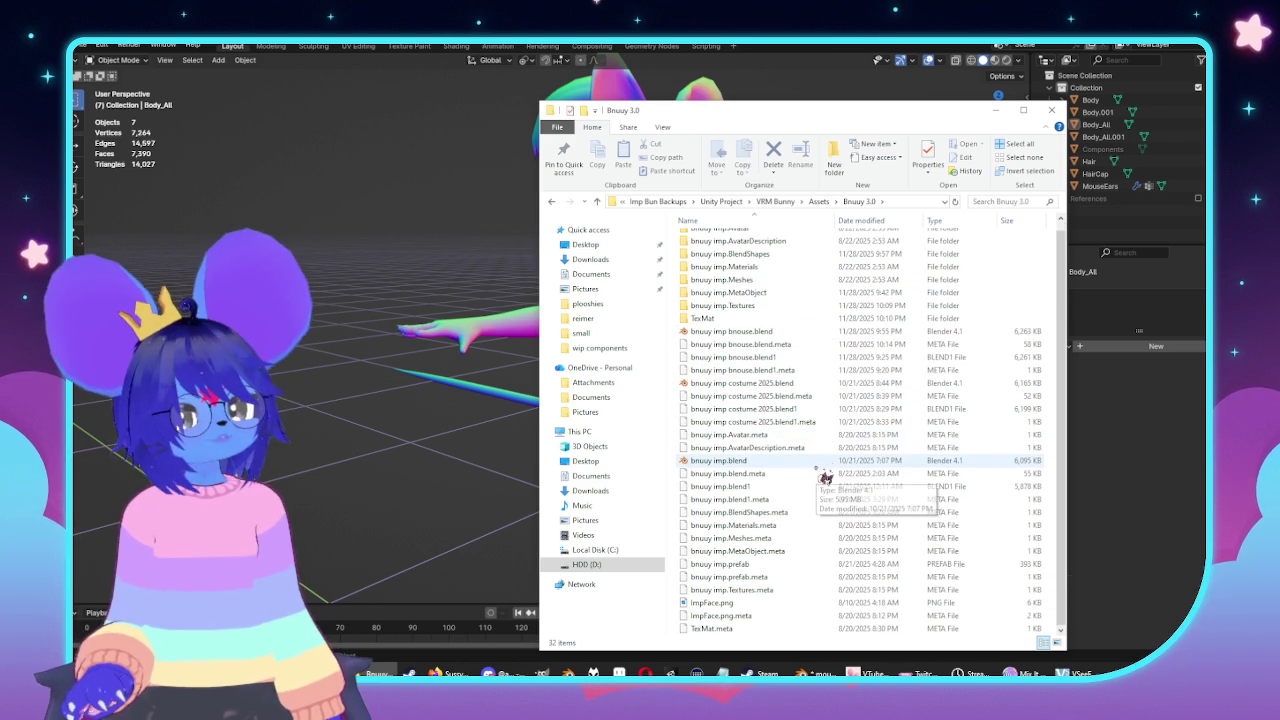
left_click(736, 334)
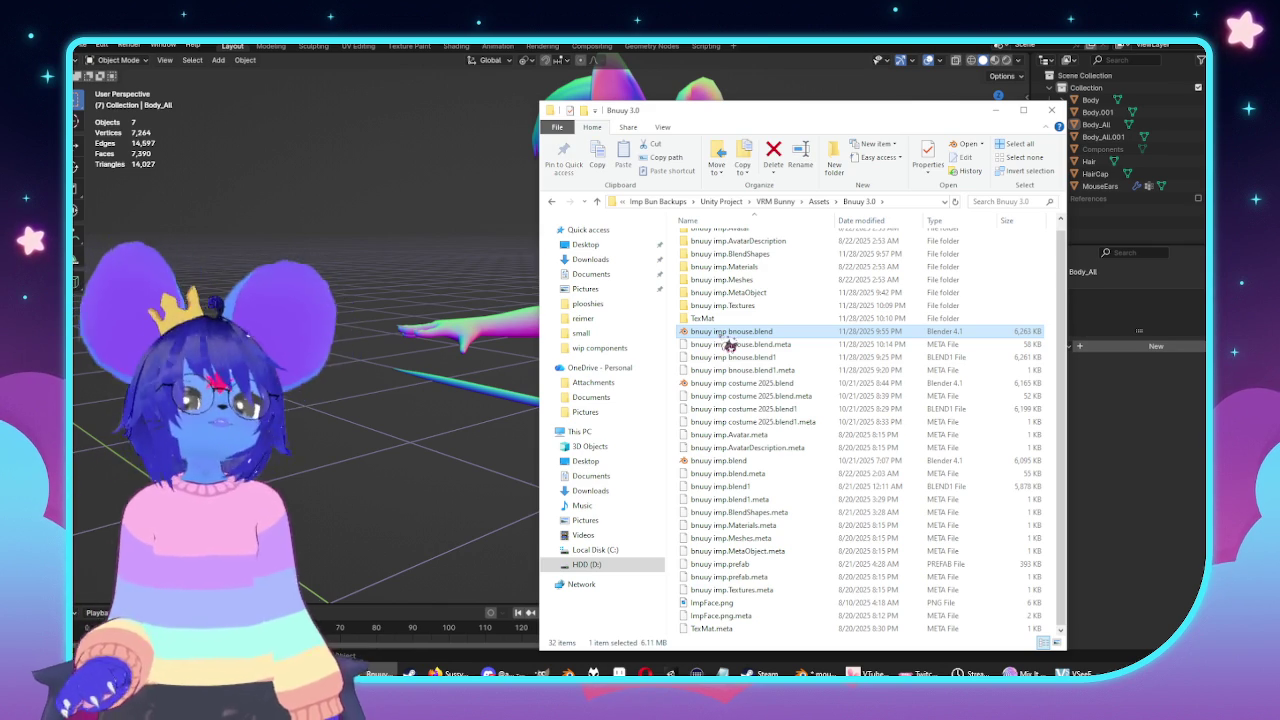
double_click(724, 334)
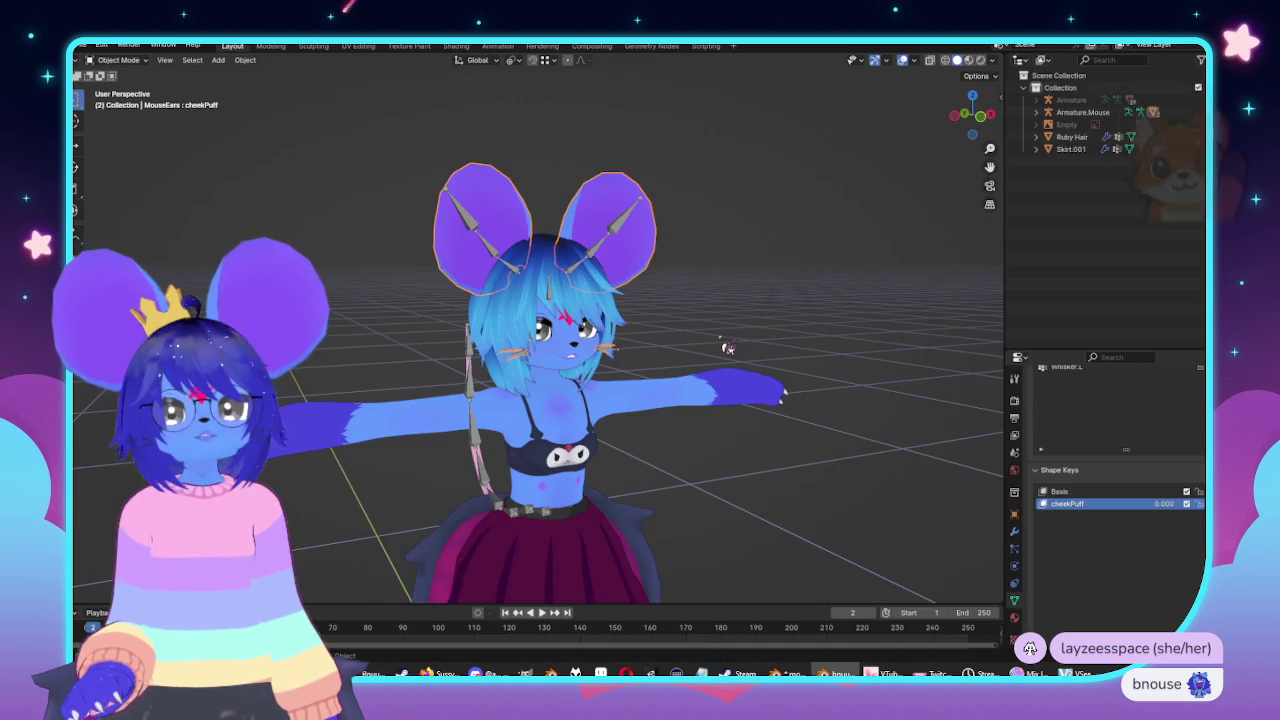
Zoom in on the character and select the pleated skirt Skirt.001.
scroll(790, 410, "up", 3)
scroll(790, 410, "up", 2)
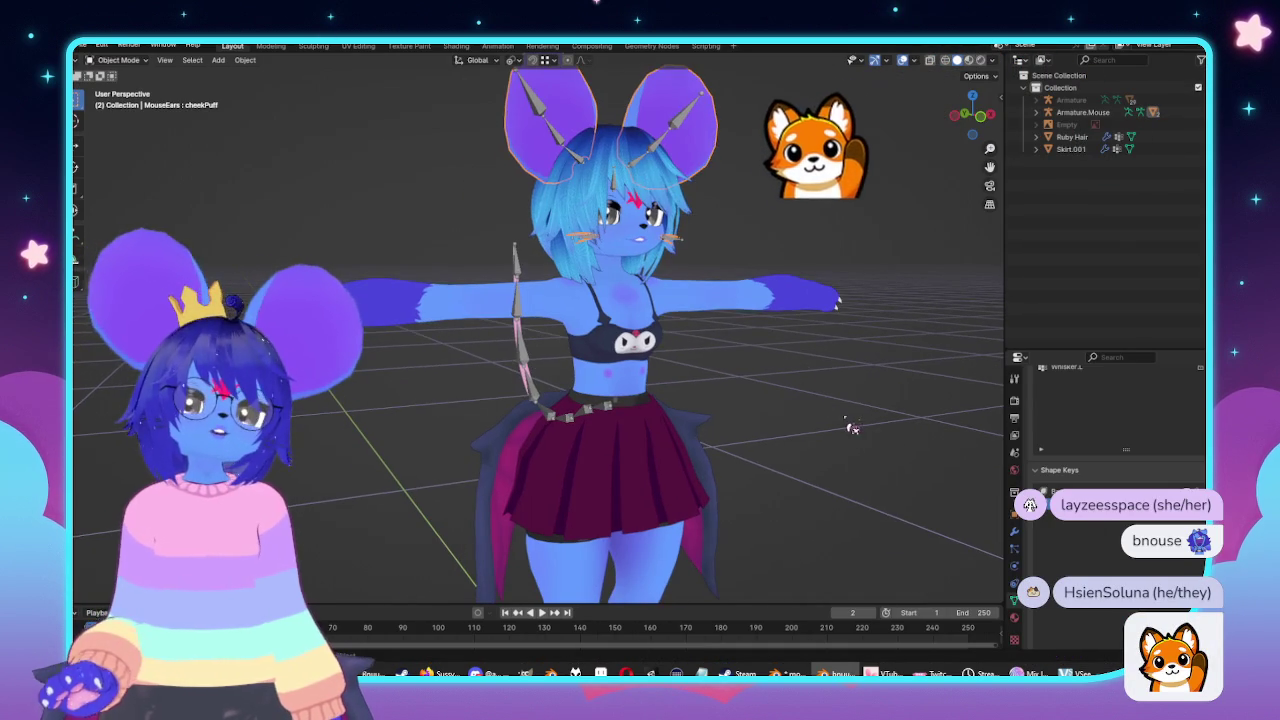
scroll(855, 410, "up", 1)
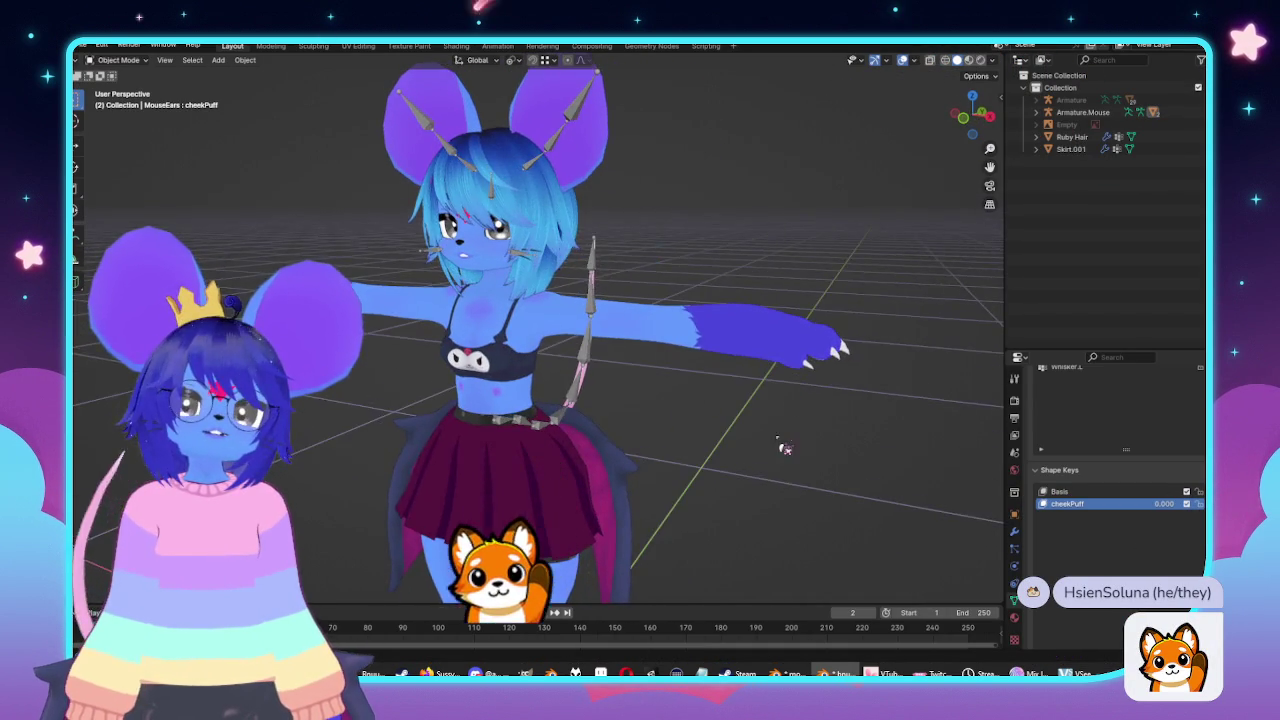
middle_click_drag(862, 406, 770, 450)
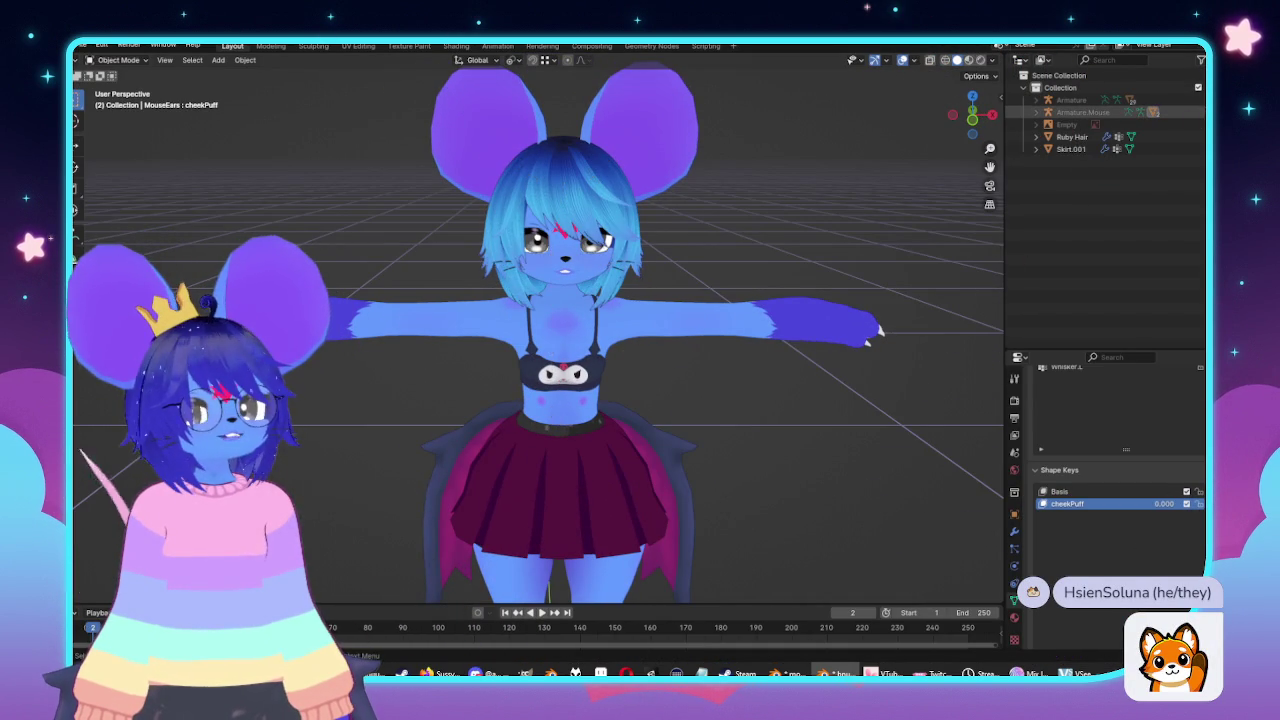
middle_click_drag(418, 545, 478, 405, "shift")
left_click(478, 405)
Check the skirt from side and front, copy it, and return to the body file.
key("KP_3")
key("KP_1")
scroll(898, 224, "up", 5)
scroll(663, 423, "up", 1)
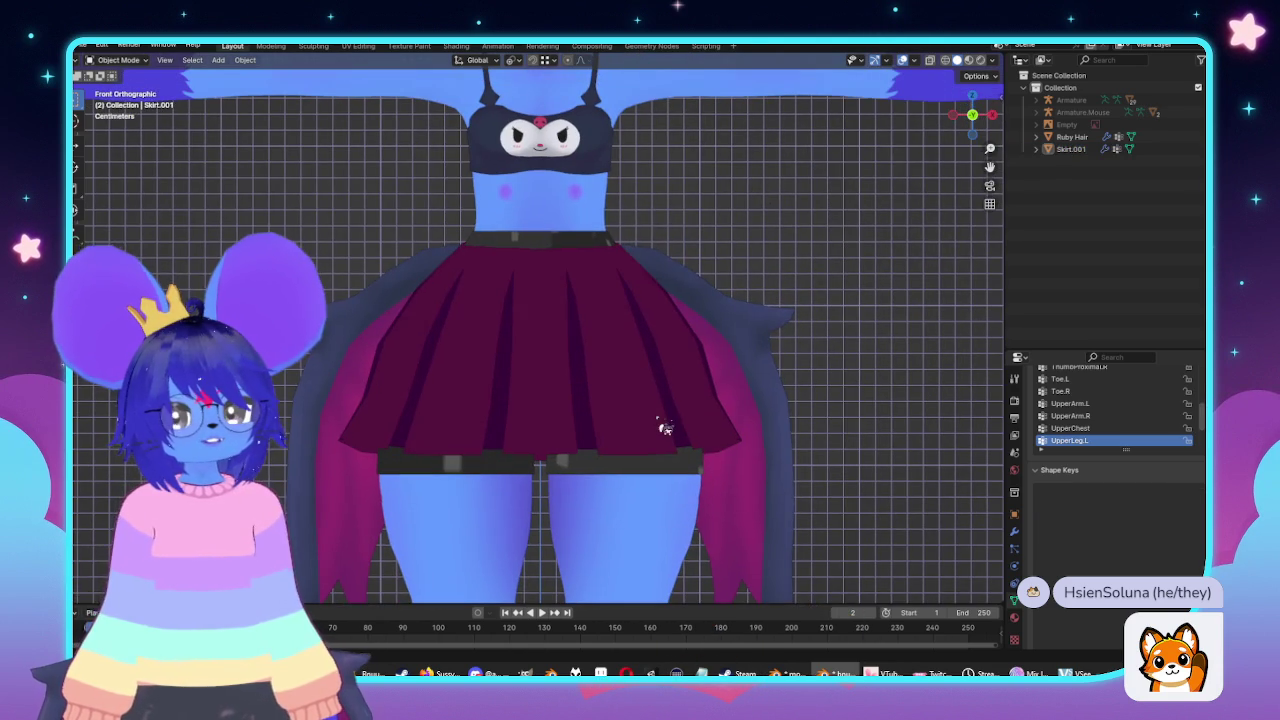
middle_click_drag(586, 343, 614, 349)
scroll(726, 338, "down", 2)
middle_click_drag(726, 338, 760, 320)
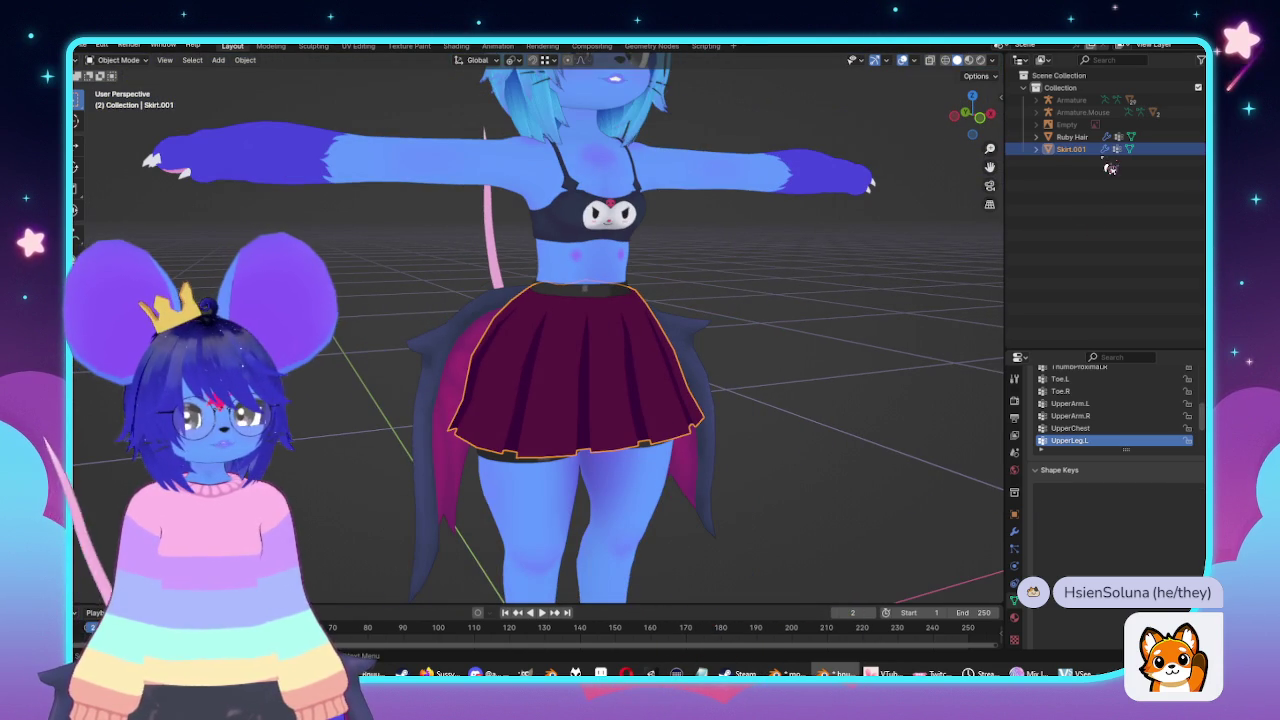
key("ctrl+c")
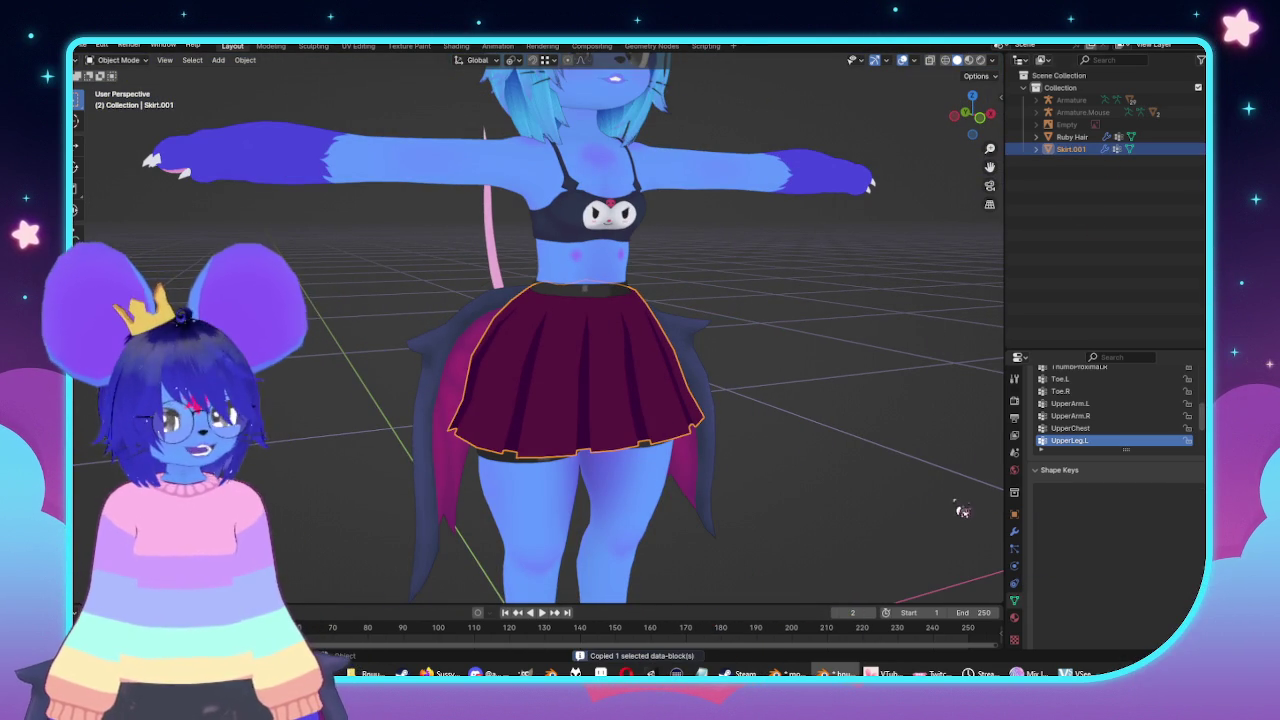
key("alt+Tab")
key("KP_1")
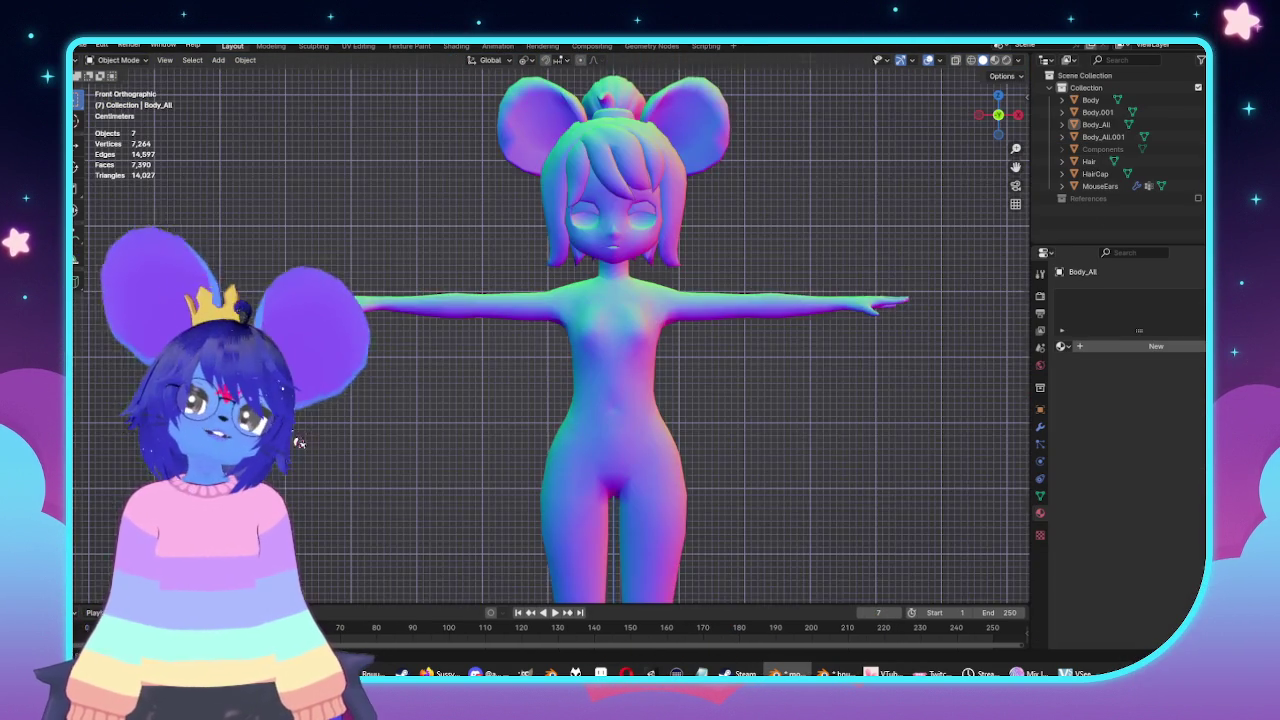
Paste Skirt.001 with its Armature.001 into the body scene and show the N sidebar.
key("ctrl+v")
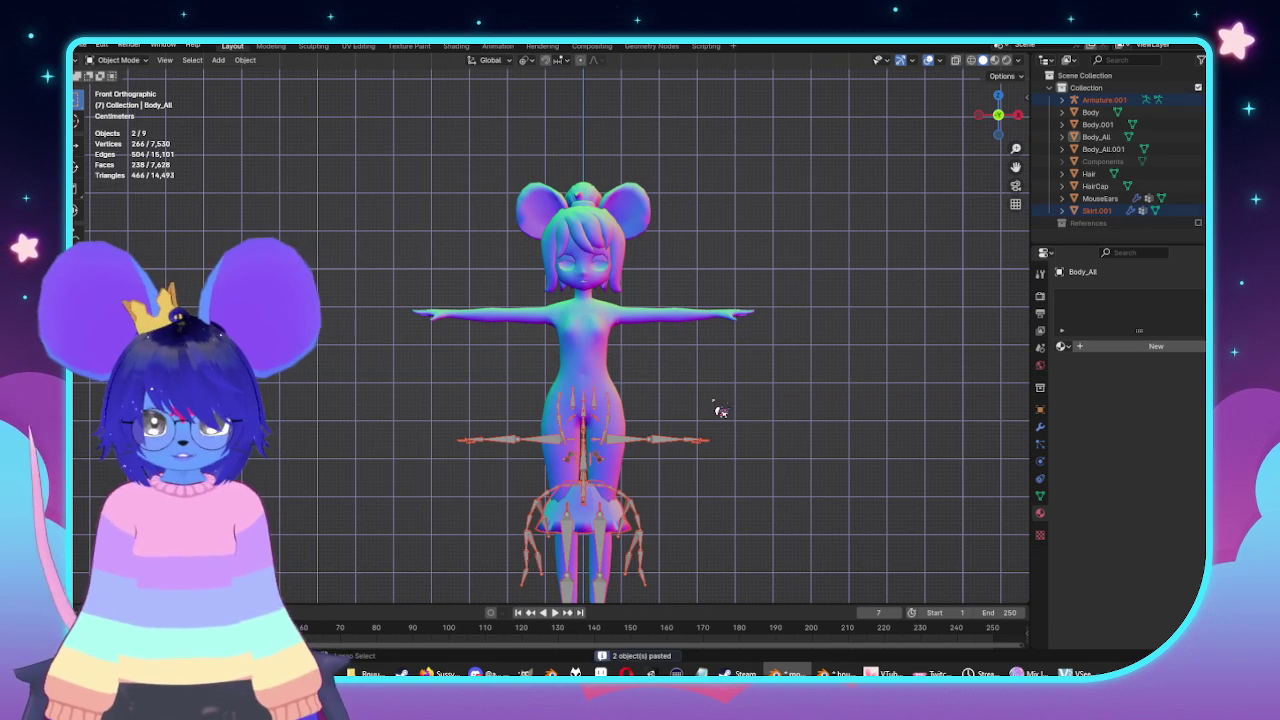
middle_click_drag(763, 378, 766, 374)
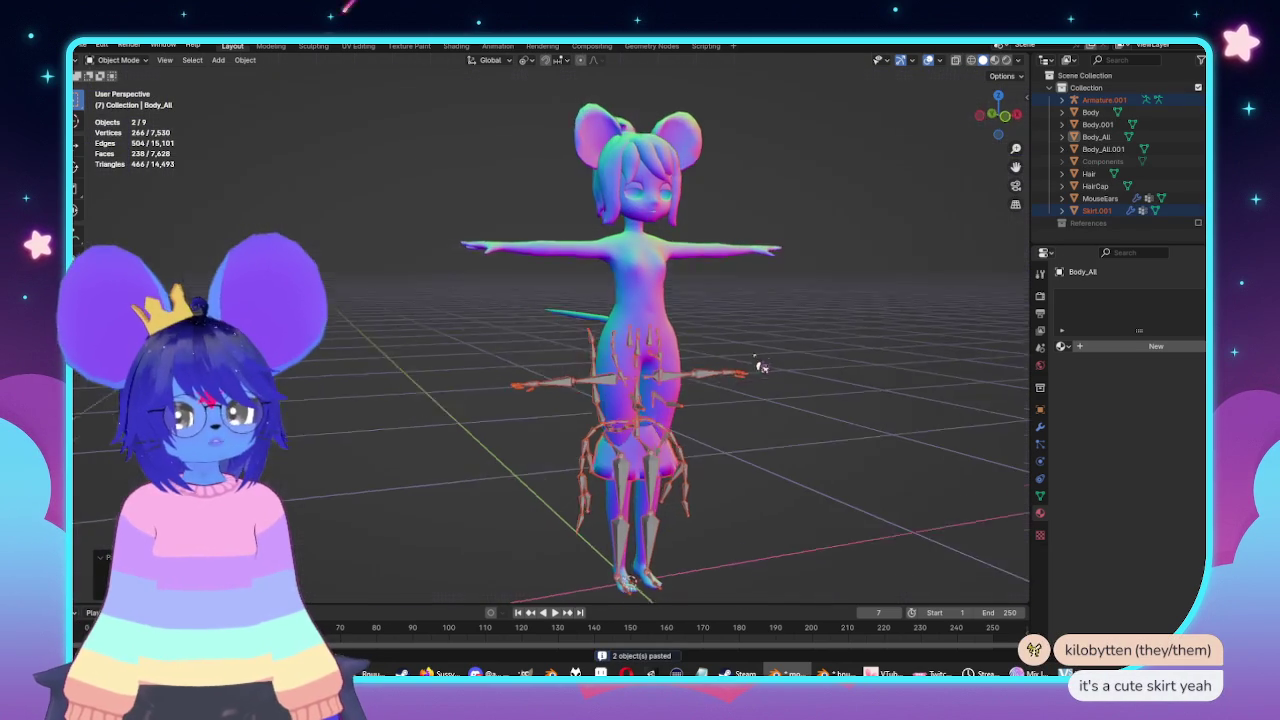
key("n")
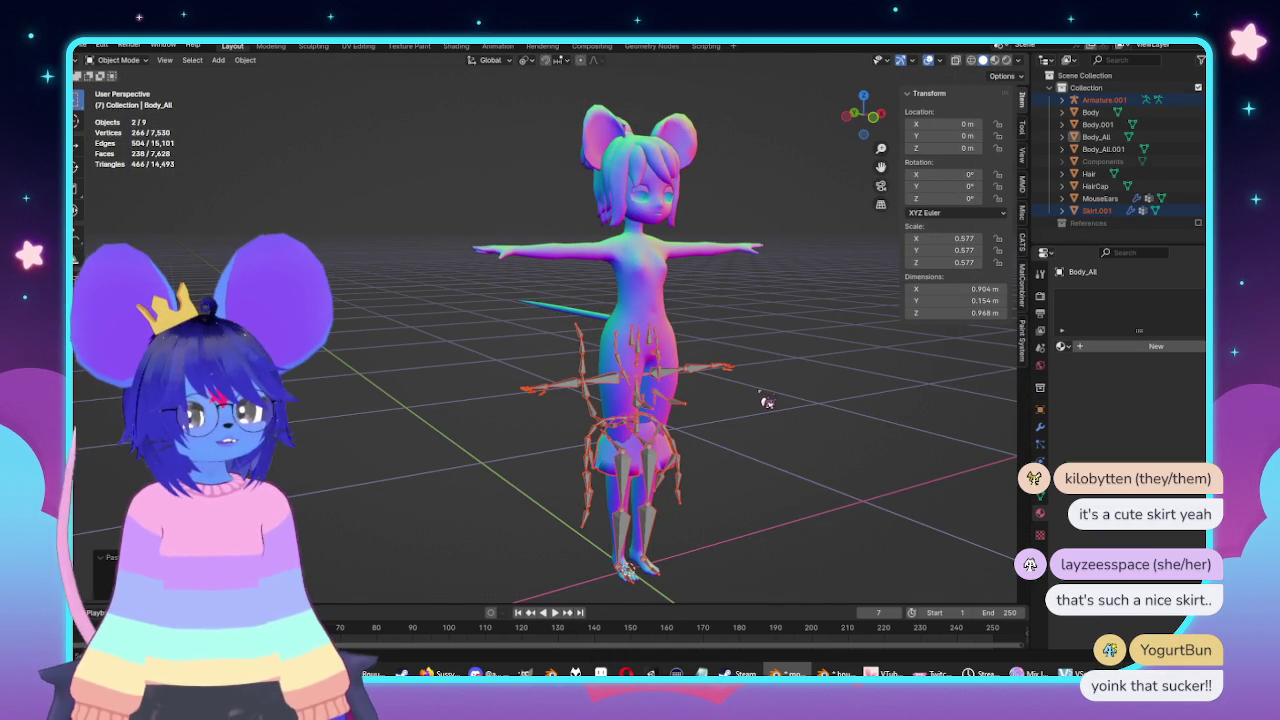
middle_click_drag(756, 399, 744, 303)
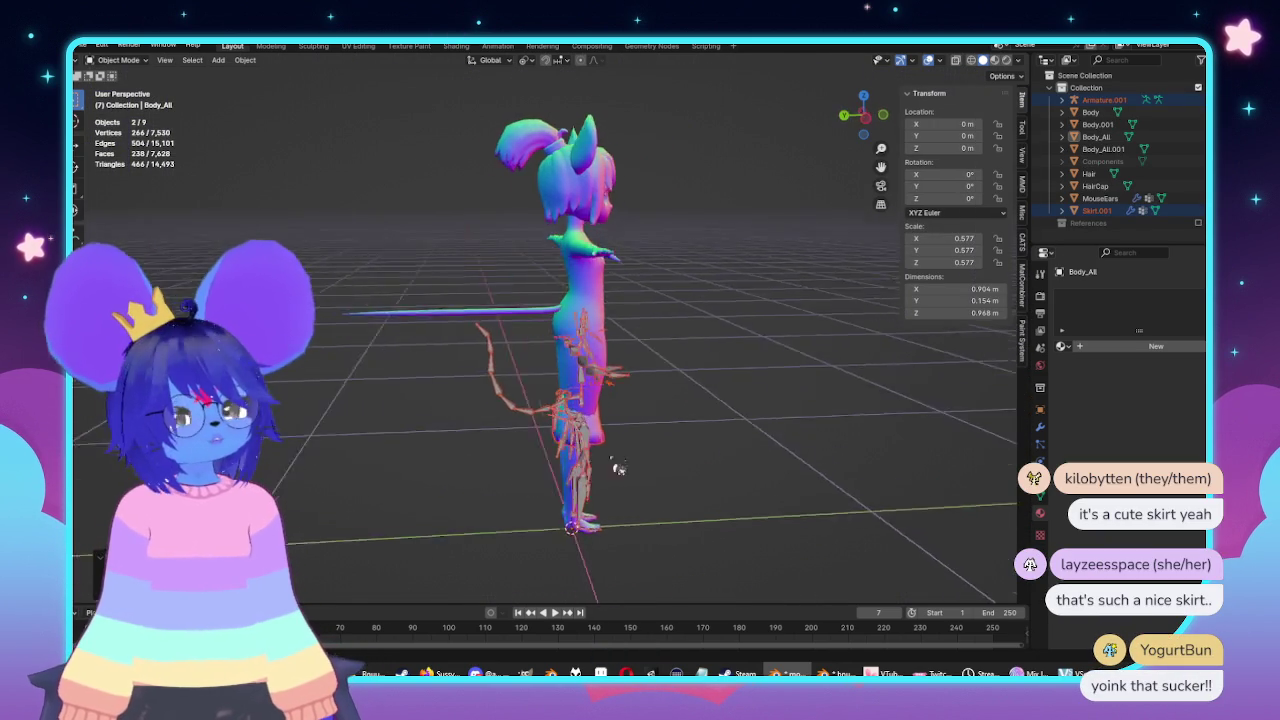
scroll(760, 295, "down", 3)
scroll(808, 268, "up", 3)
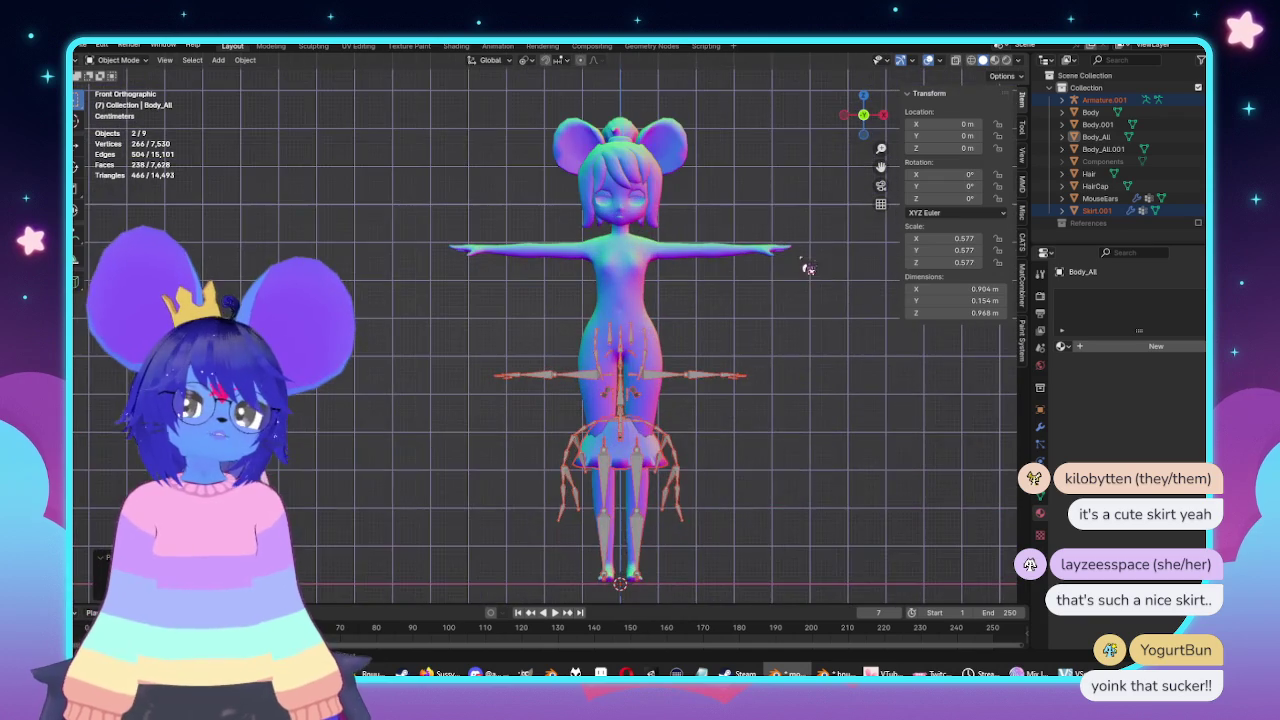
scroll(750, 330, "down", 3, "shift")
scroll(725, 370, "down", 3, "shift")
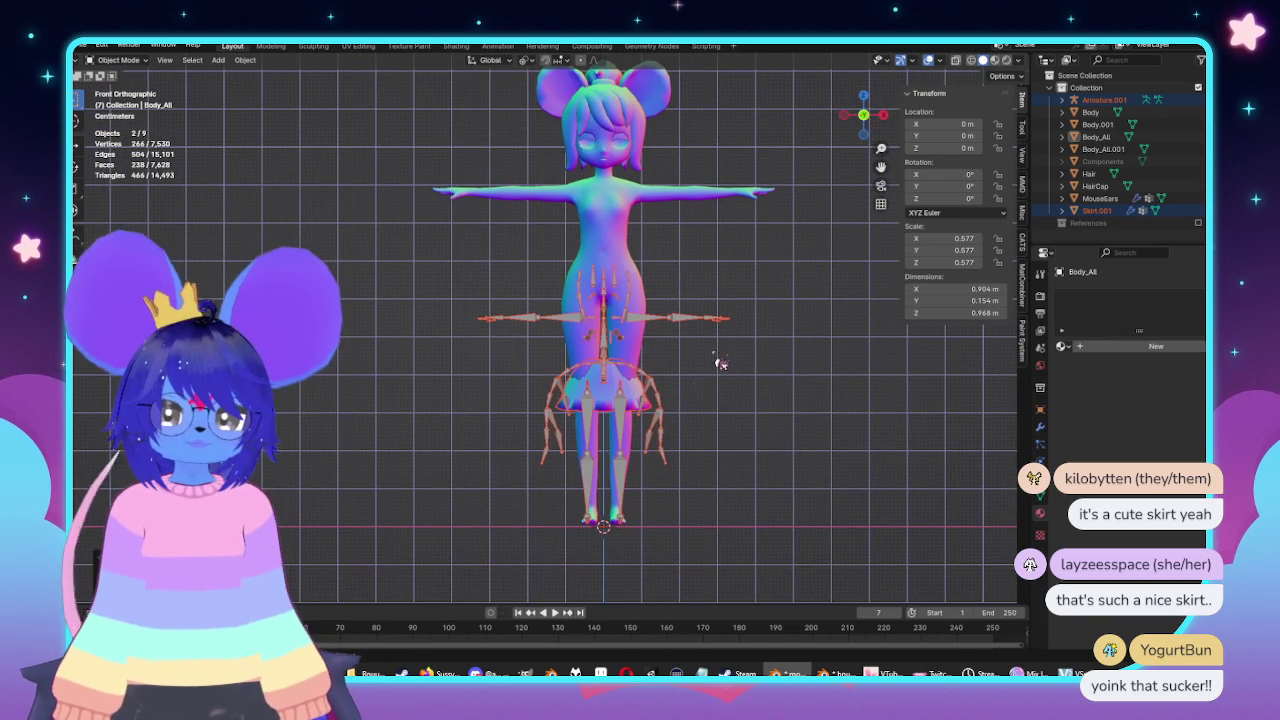
Delete the pasted Armature.001 and leave Skirt.001 selected.
left_click(699, 322)
key("ctrl+Tab")
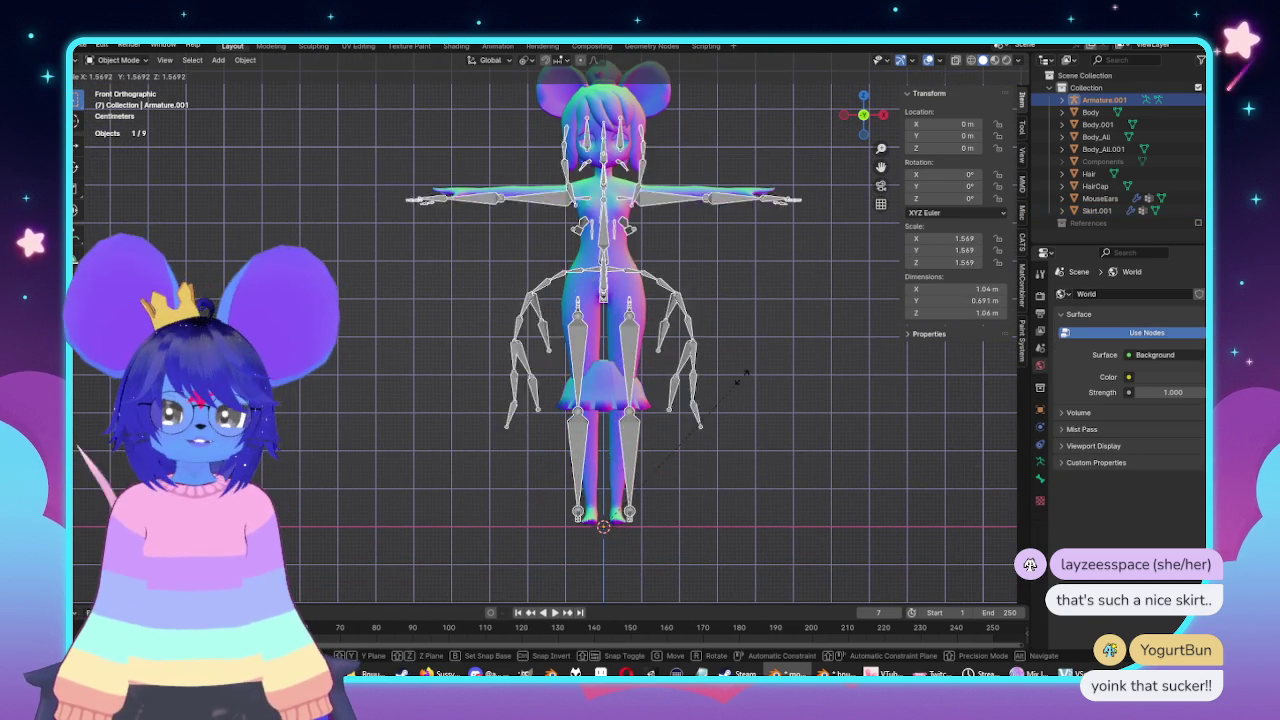
key("ctrl+Tab")
left_click(645, 404)
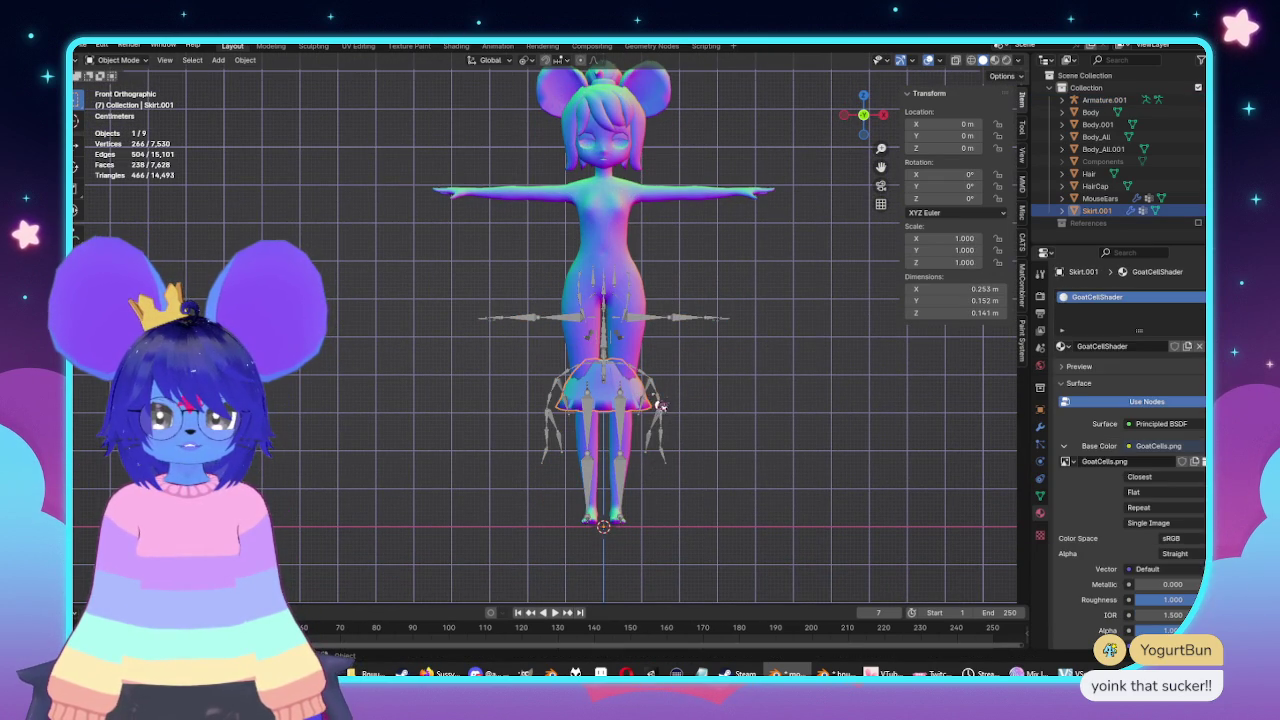
left_click(660, 400)
key("x")
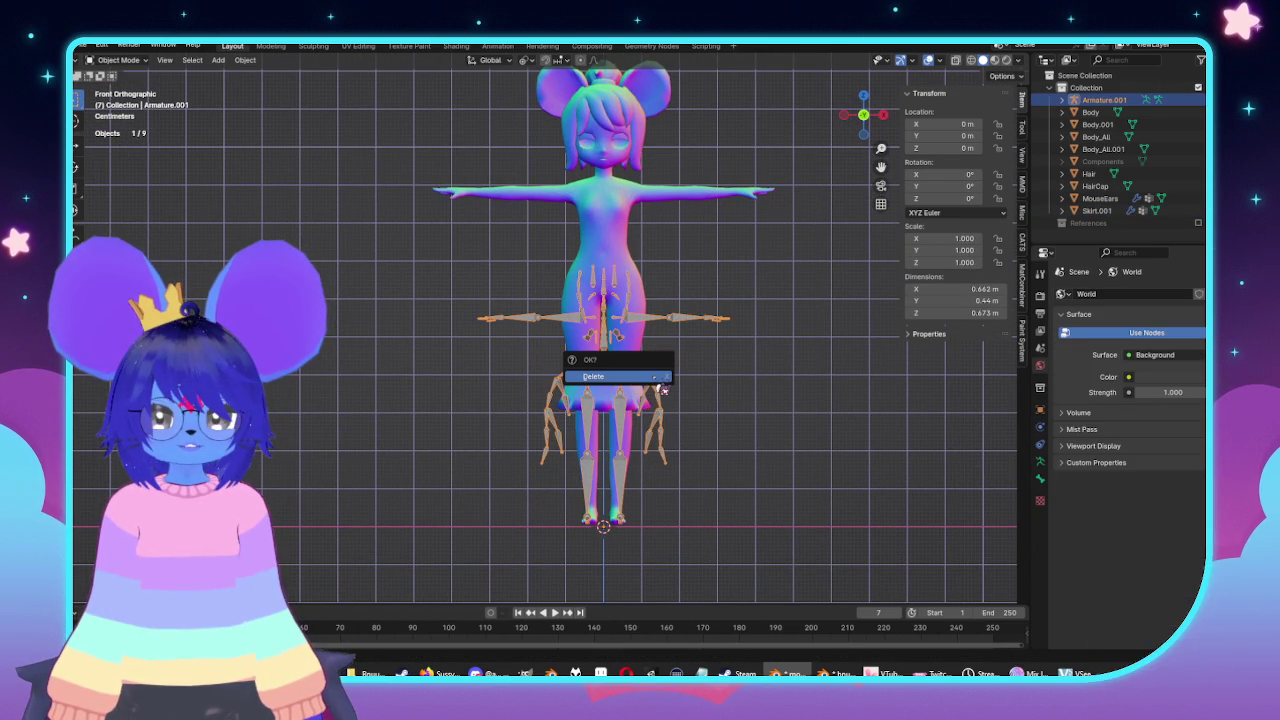
left_click(662, 386)
left_click(643, 408)
middle_click_drag(734, 423, 727, 480, "shift")
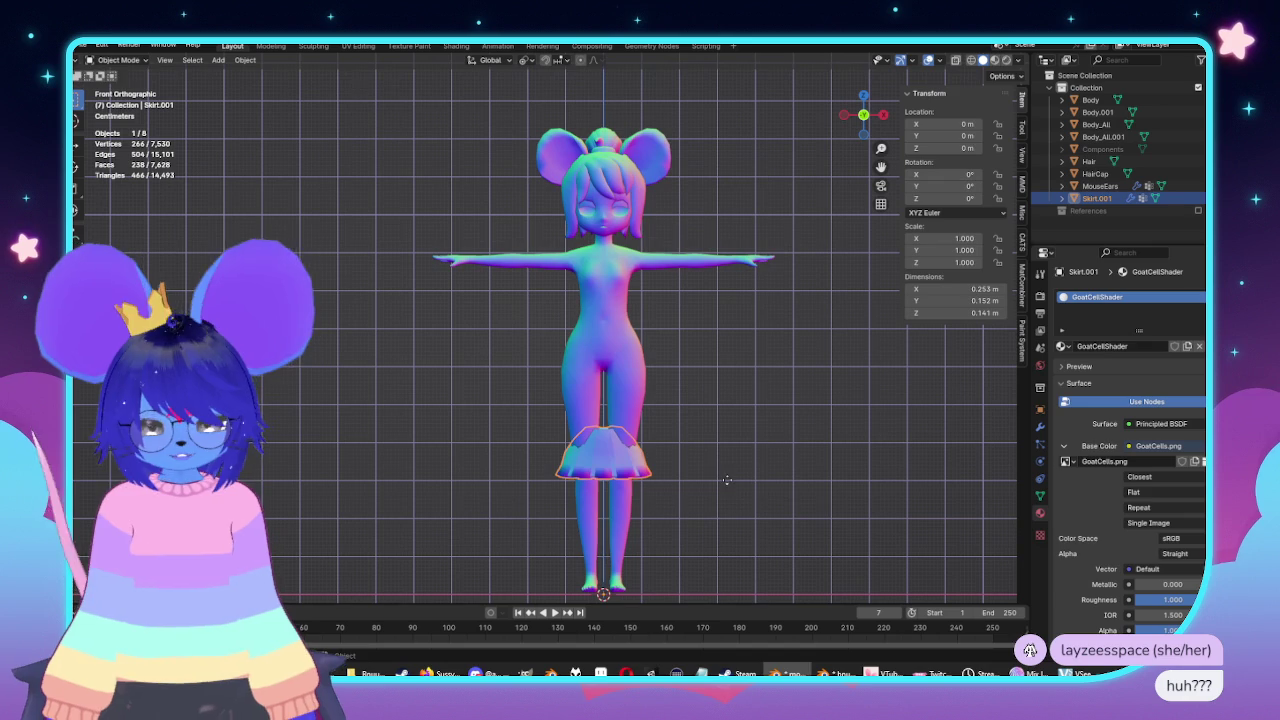
In Edit Mode, lower the skirt's vertices along Z toward the waist.
key("g")
key("z")
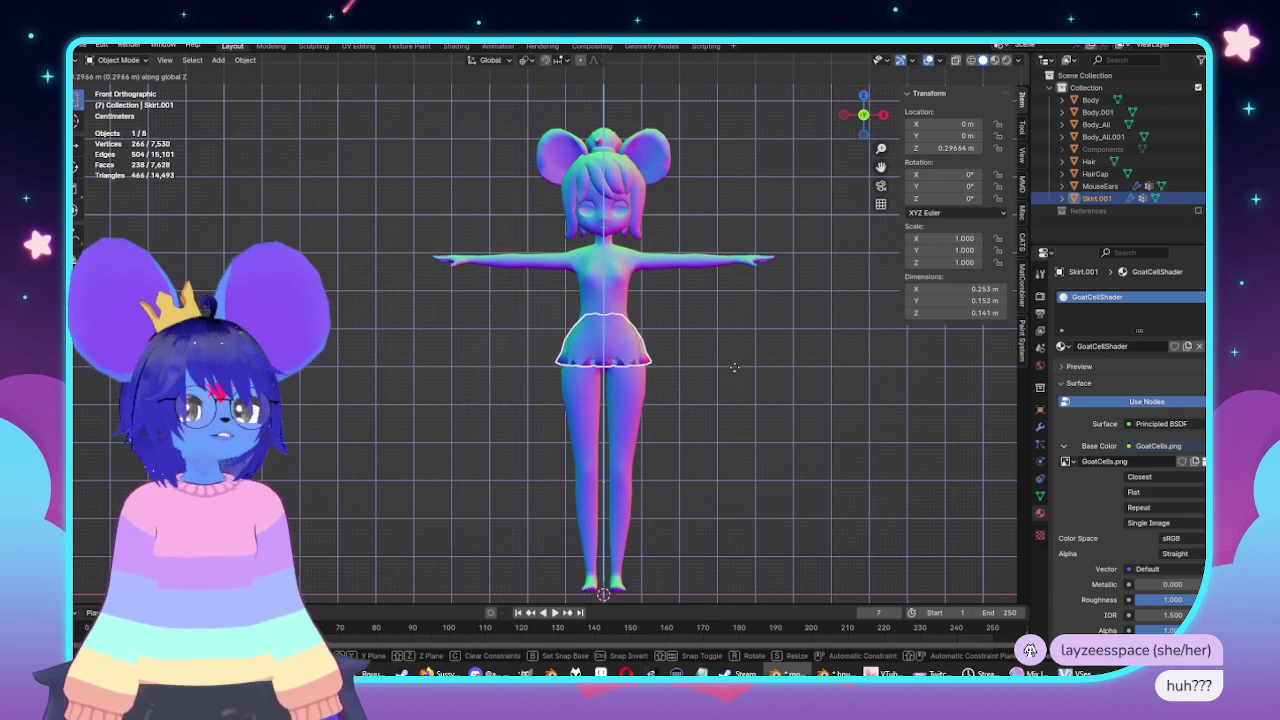
key("Escape")
key("Tab")
key("g")
key("z")
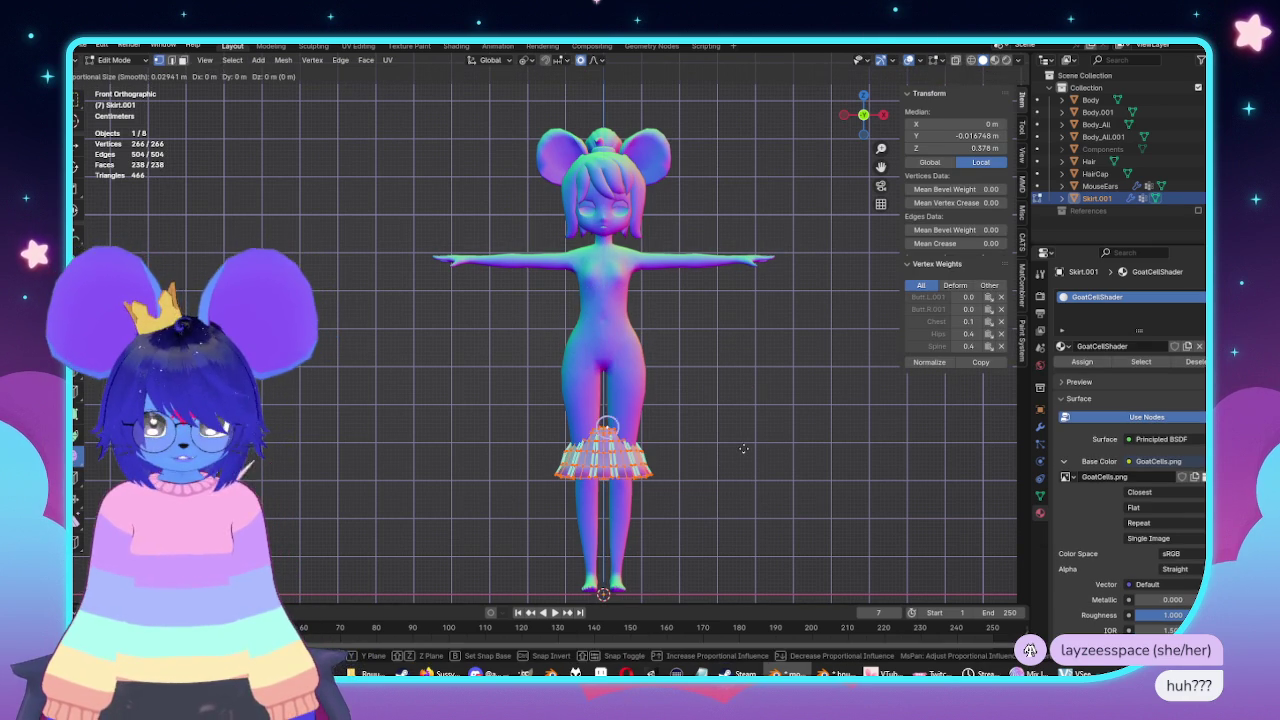
left_click(757, 345)
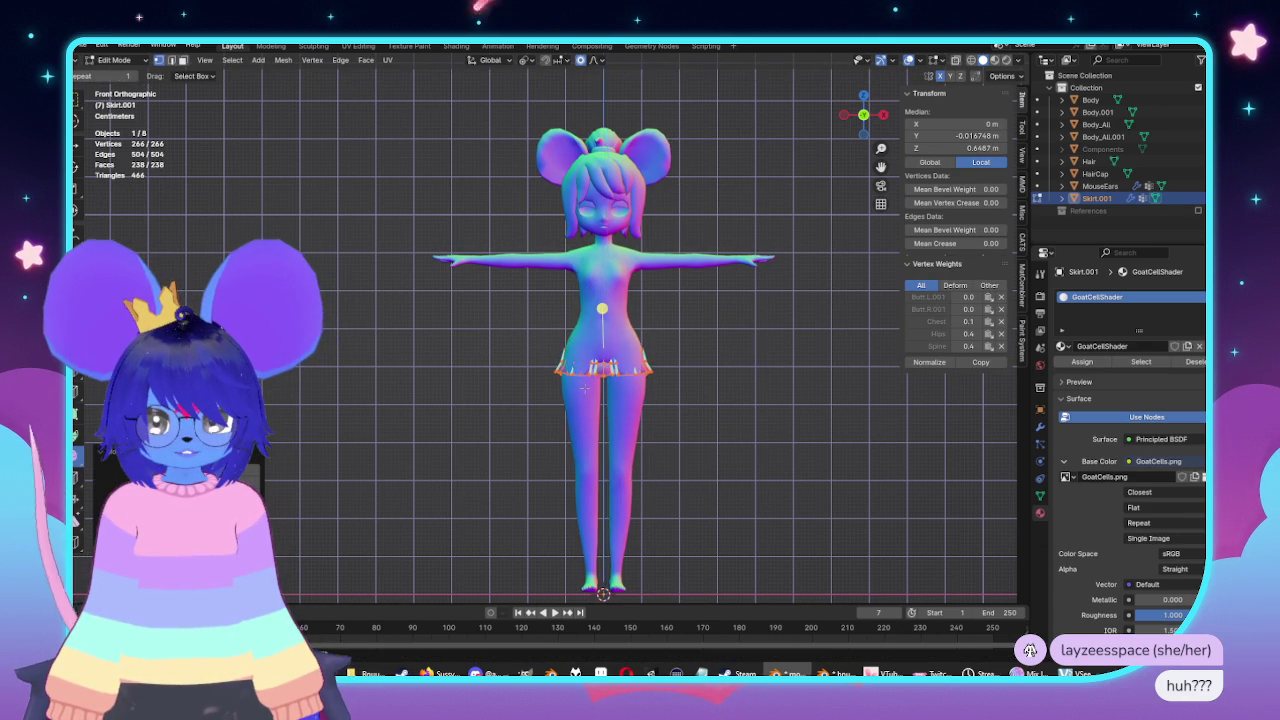
From the side view, scale the skirt to flare out its lower edge.
key("ctrl+KP_3")
key("KP_Decimal")
scroll(673, 422, "up", 2)
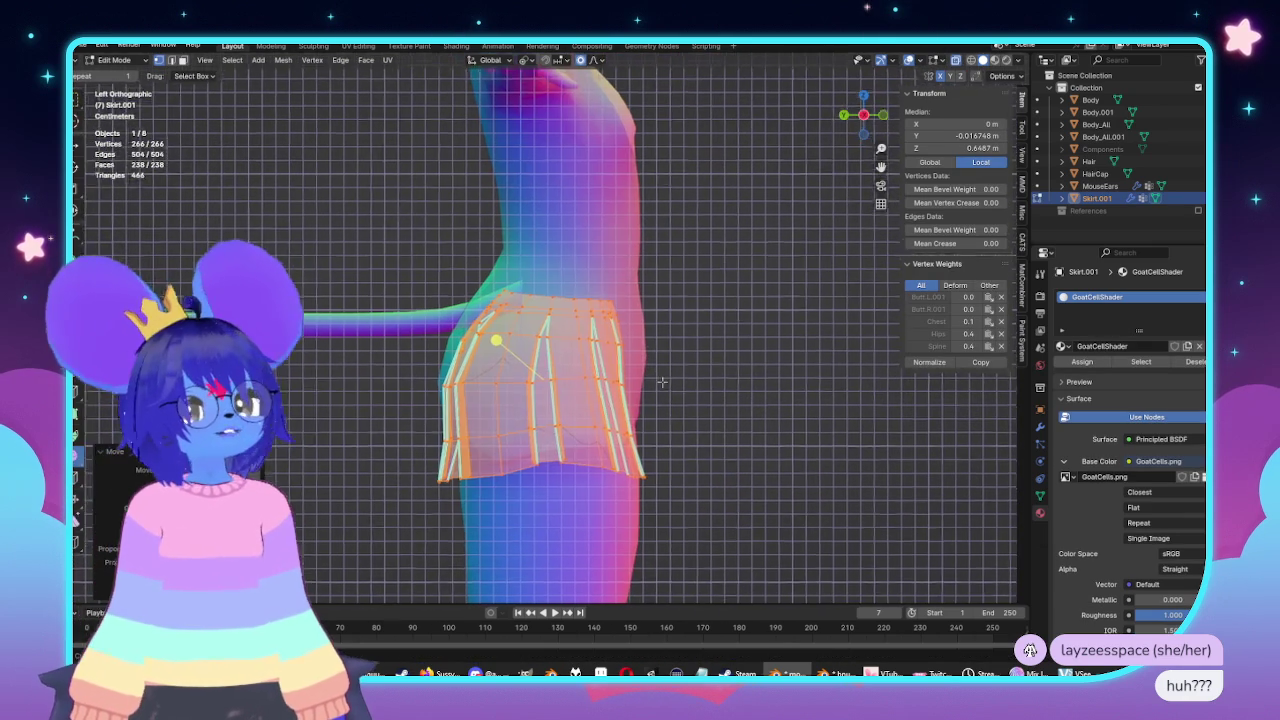
key("s")
left_click(708, 407)
key("shift+s")
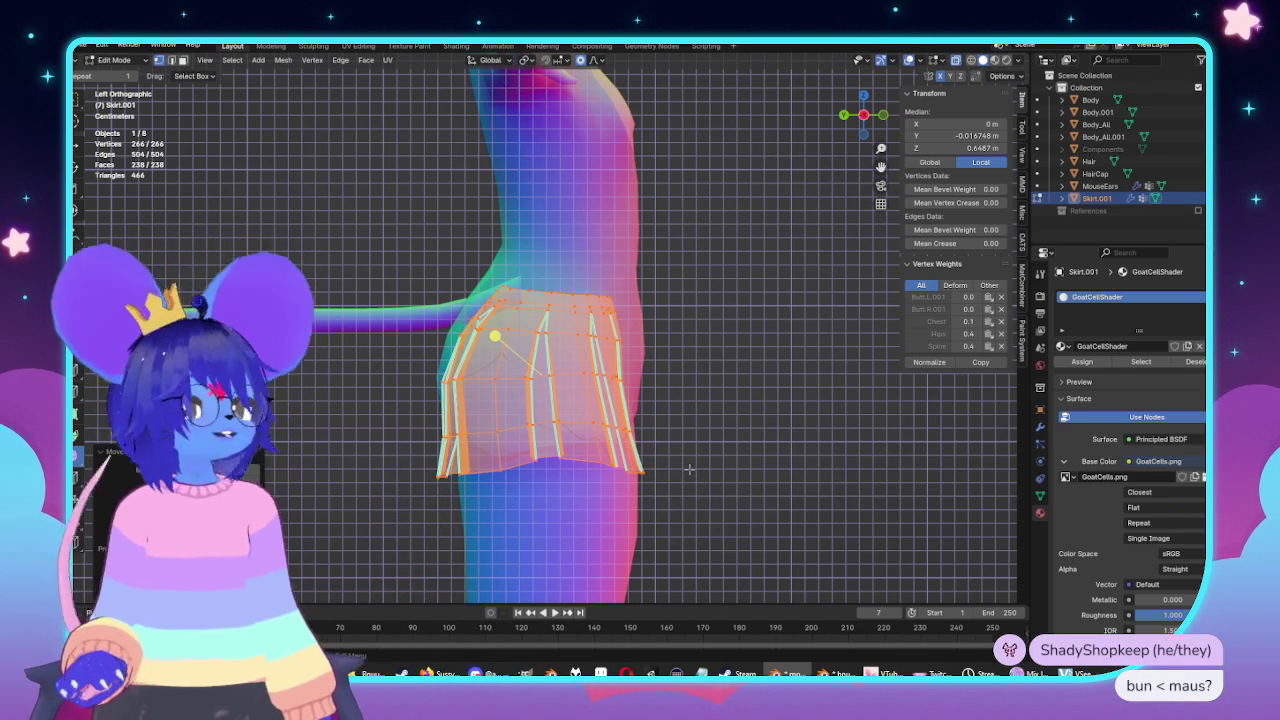
Check the skirt against the Body_All mesh in front and side views, then reselect the skirt.
key("Tab")
scroll(689, 469, "down", 3)
scroll(794, 386, "down", 4)
middle_click_drag(794, 386, 701, 314)
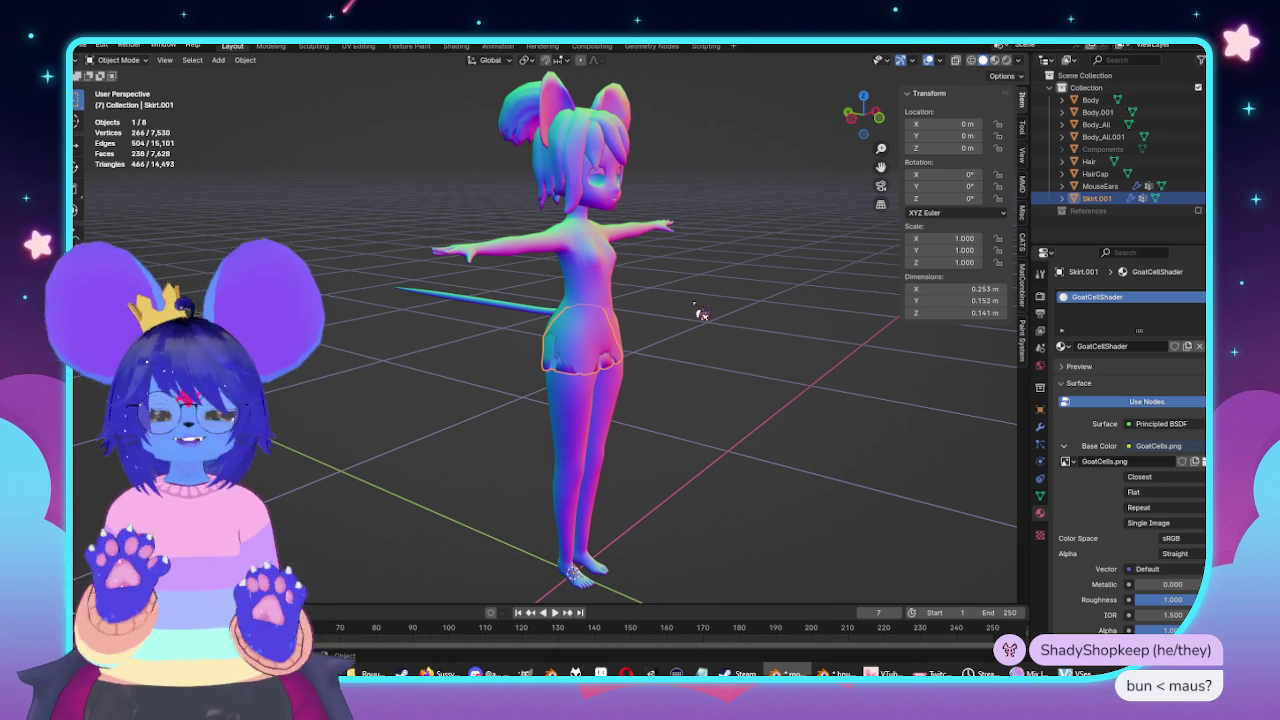
left_click(601, 276)
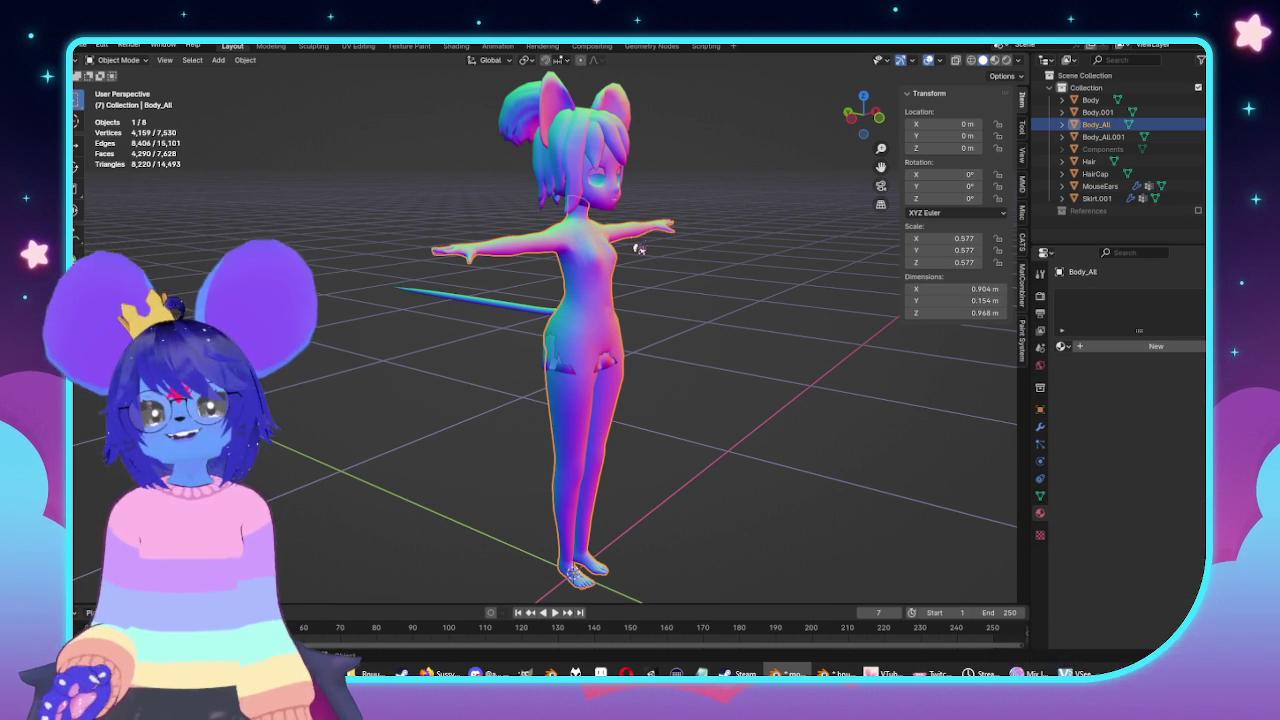
key("KP_1")
key("ctrl+KP_3")
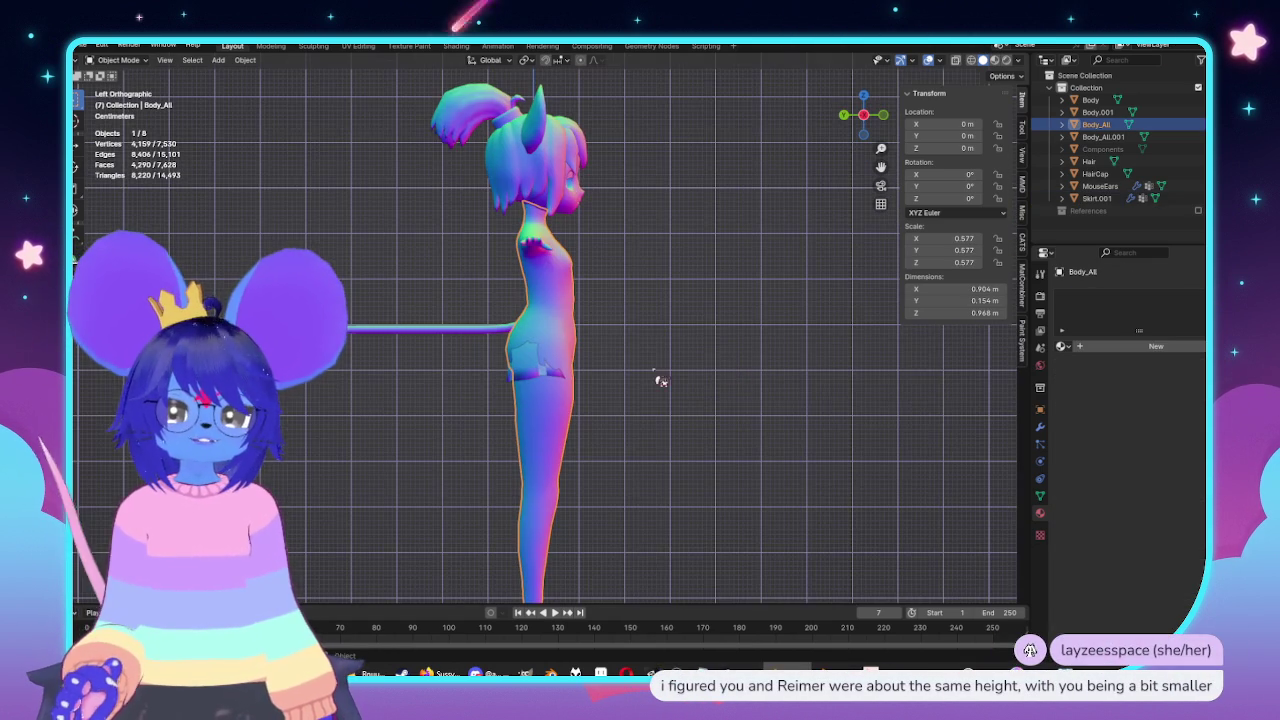
left_click(541, 377)
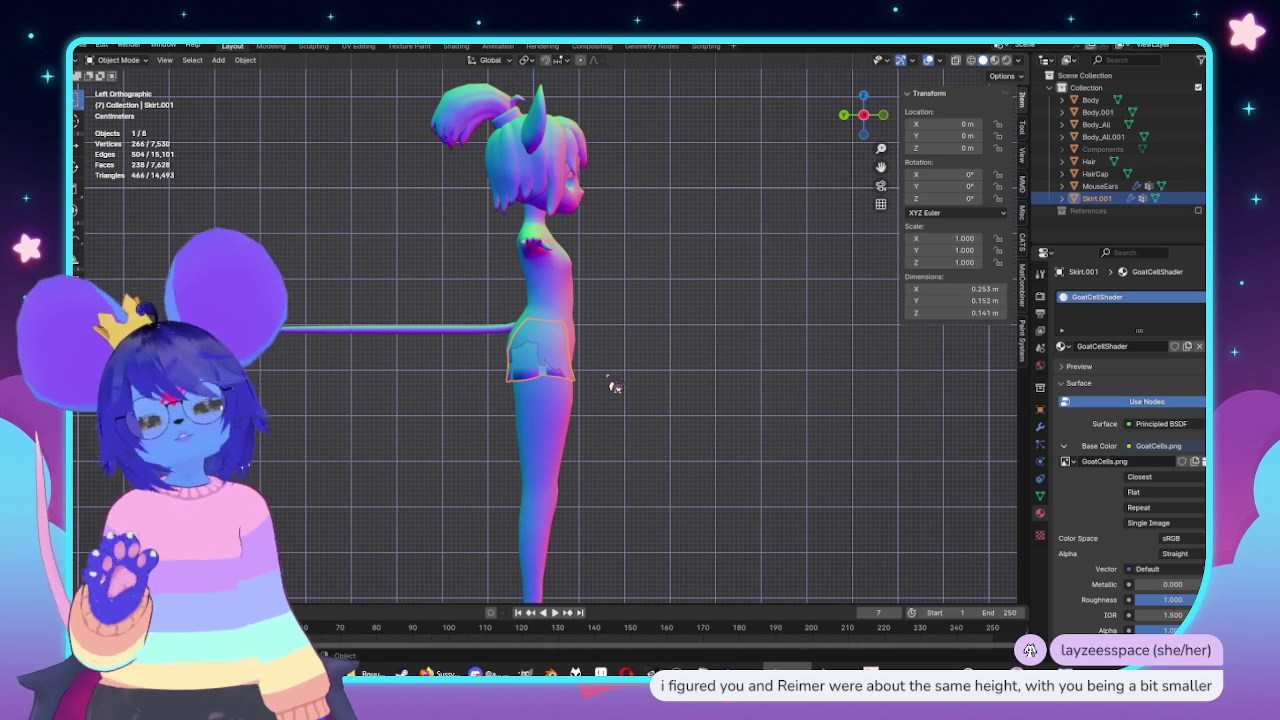
Hide the transform panel, then raise and rescale the skirt vertices to refine the flare.
key("n")
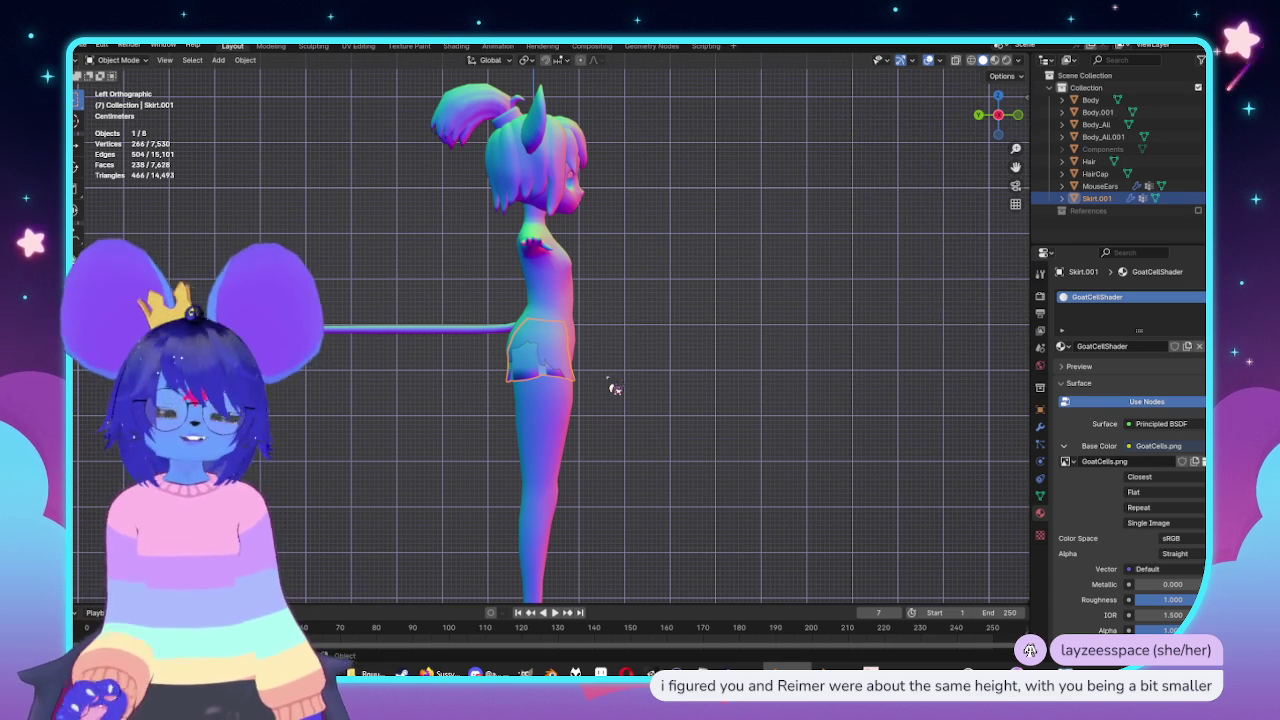
key("Tab")
scroll(628, 401, "up", 3)
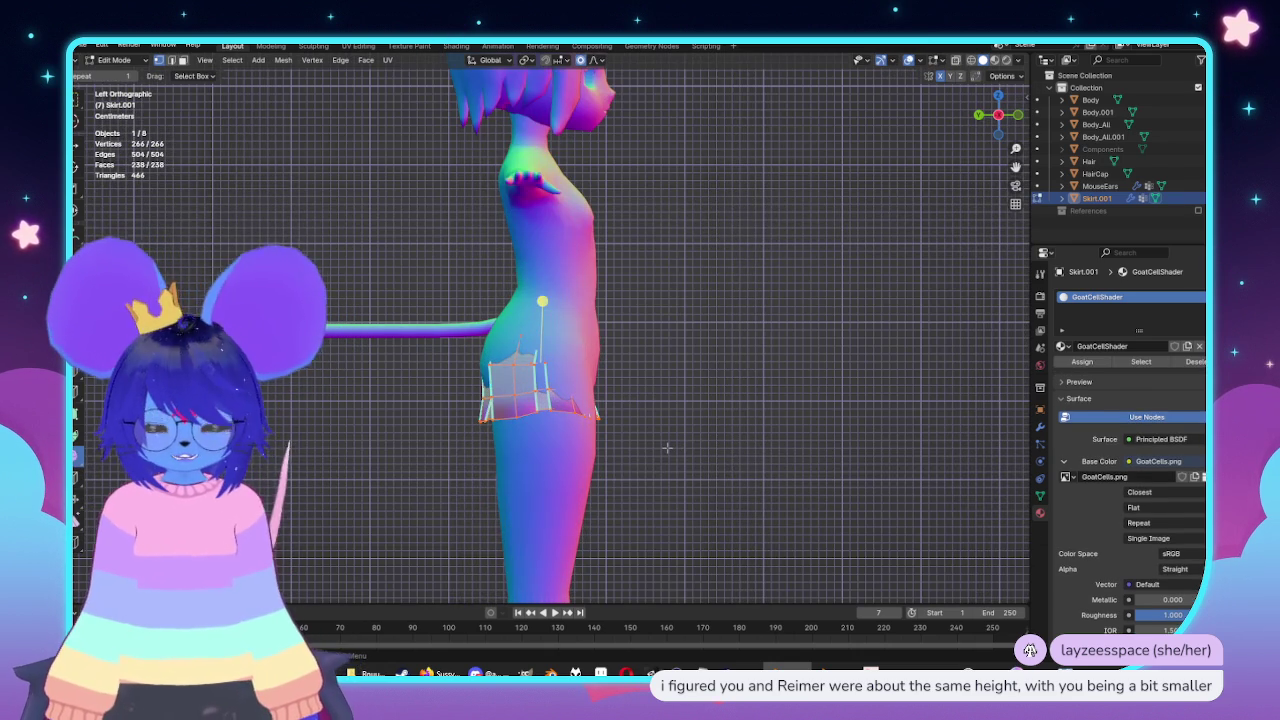
key("g")
key("z")
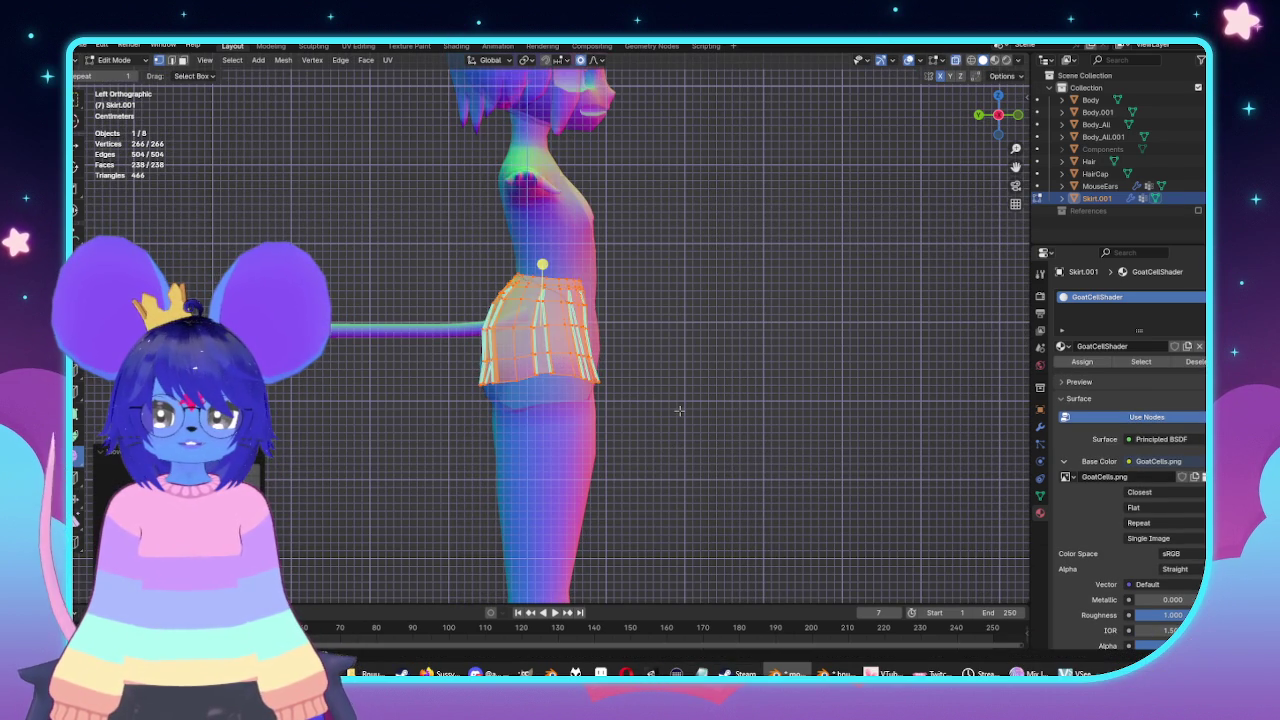
scroll(734, 416, "down", 3)
left_click(737, 420)
scroll(737, 420, "up", 2)
key("s")
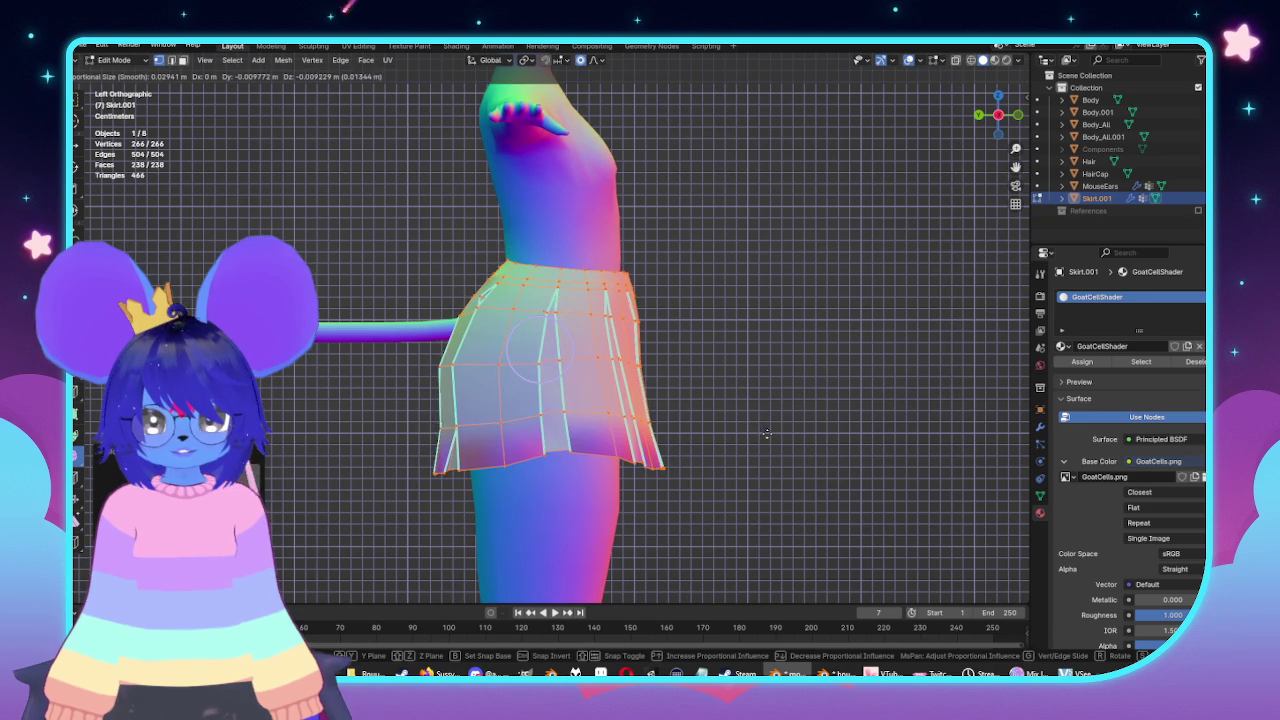
key("Return")
In front view, lower the skirt's top along Z with proportional falloff.
key("KP_1")
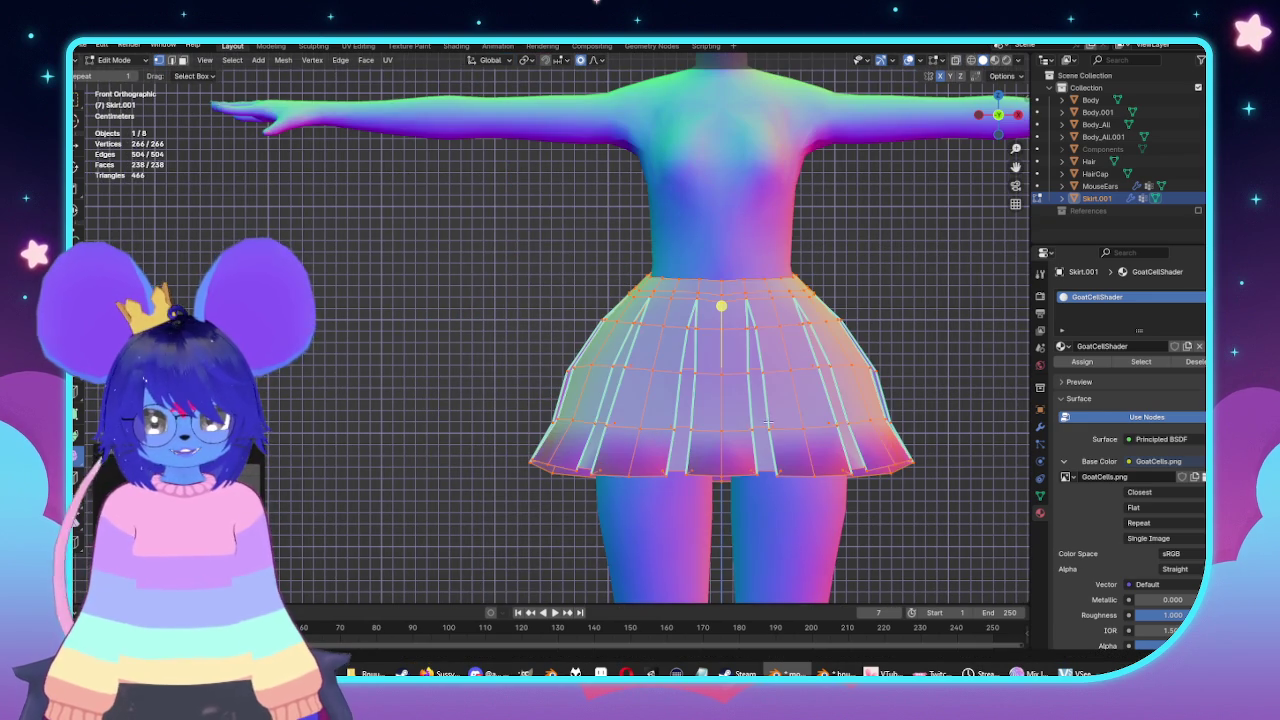
middle_click_drag(768, 424, 693, 419, "shift")
key("g")
key("z")
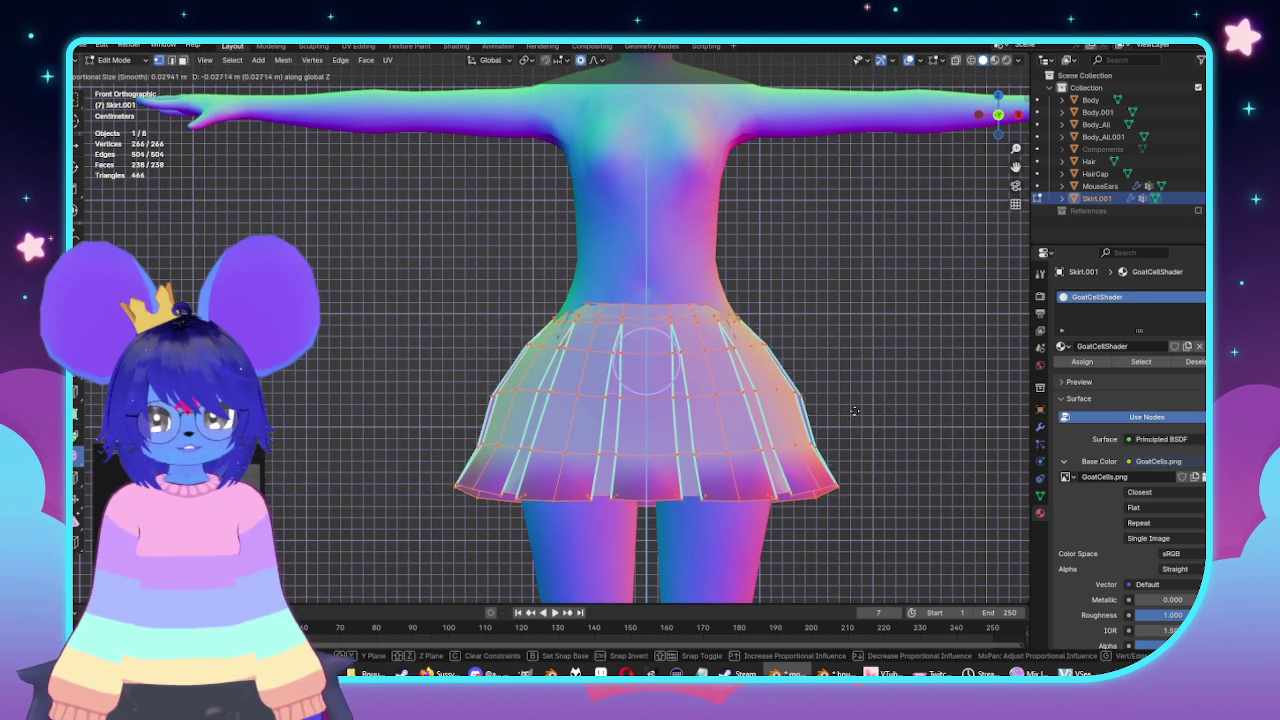
left_click(854, 413)
Select the skirt's top ring of vertices and frame the waist in side view.
key("alt+a")
scroll(820, 296, "up", 3)
scroll(820, 296, "down", 2)
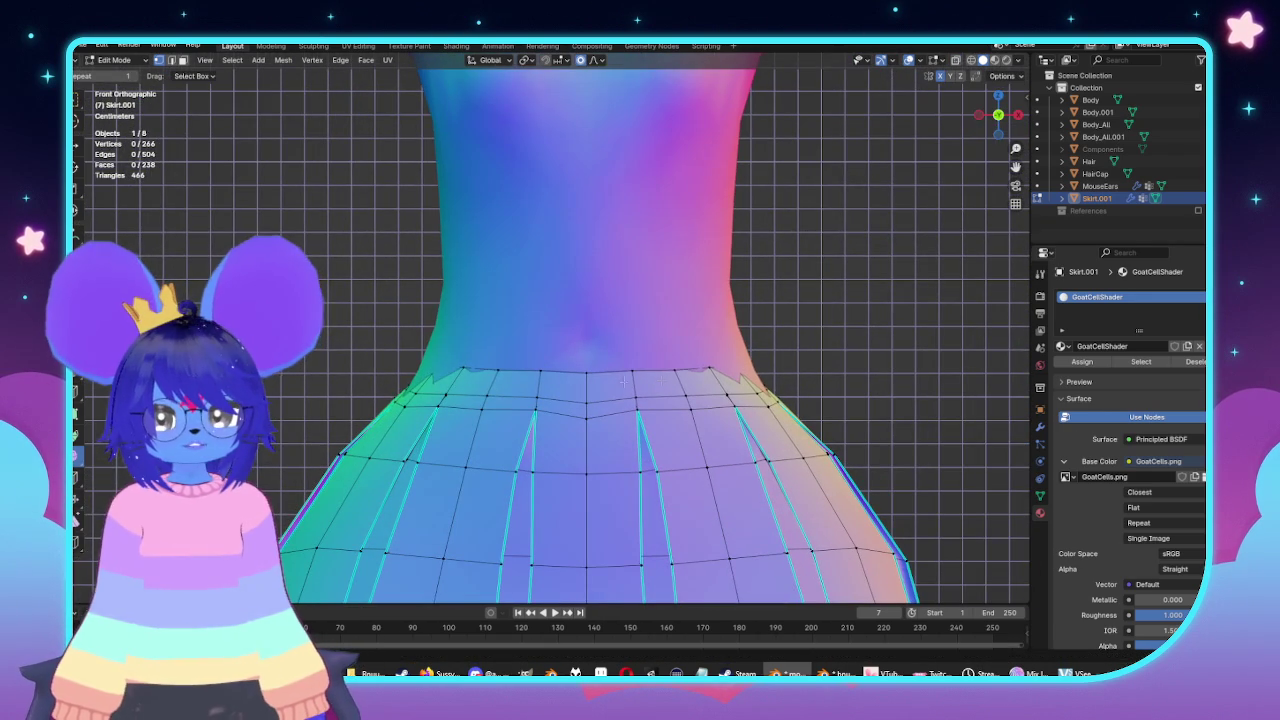
left_click(760, 357, "alt")
key("ctrl+KP_3")
scroll(718, 414, "up", 2)
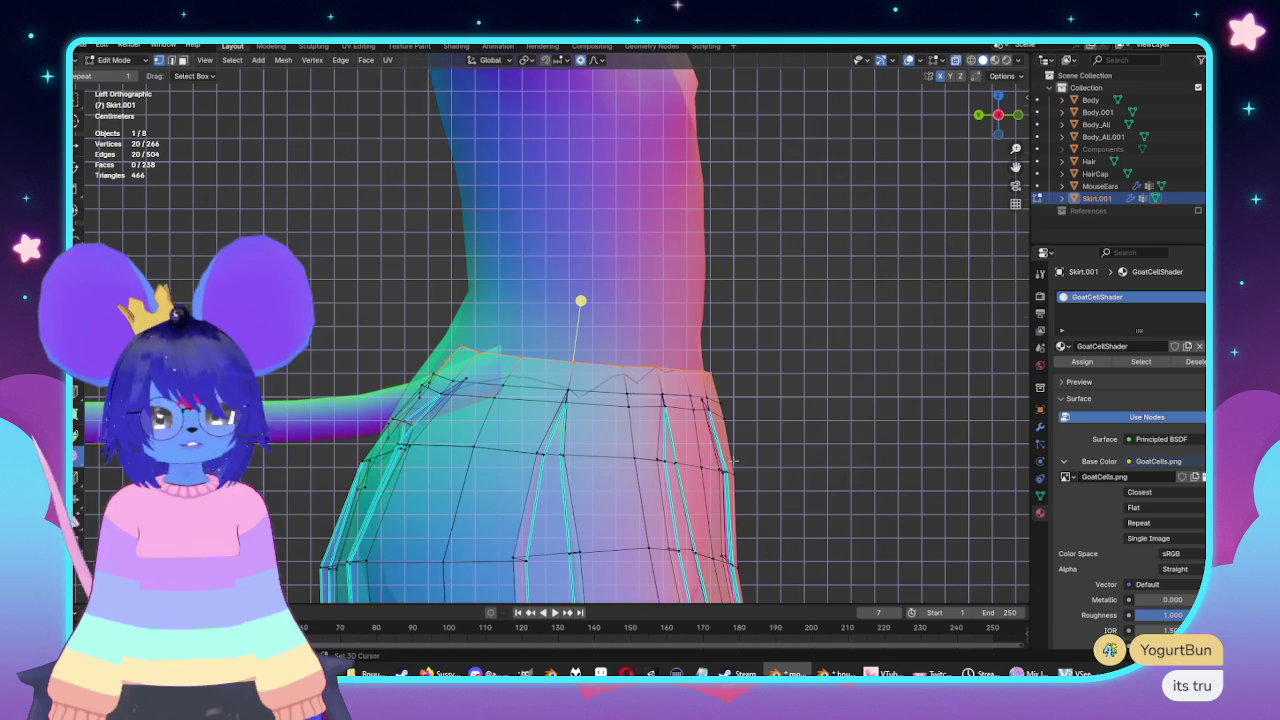
middle_click_drag(734, 462, 730, 398, "shift")
key("s")
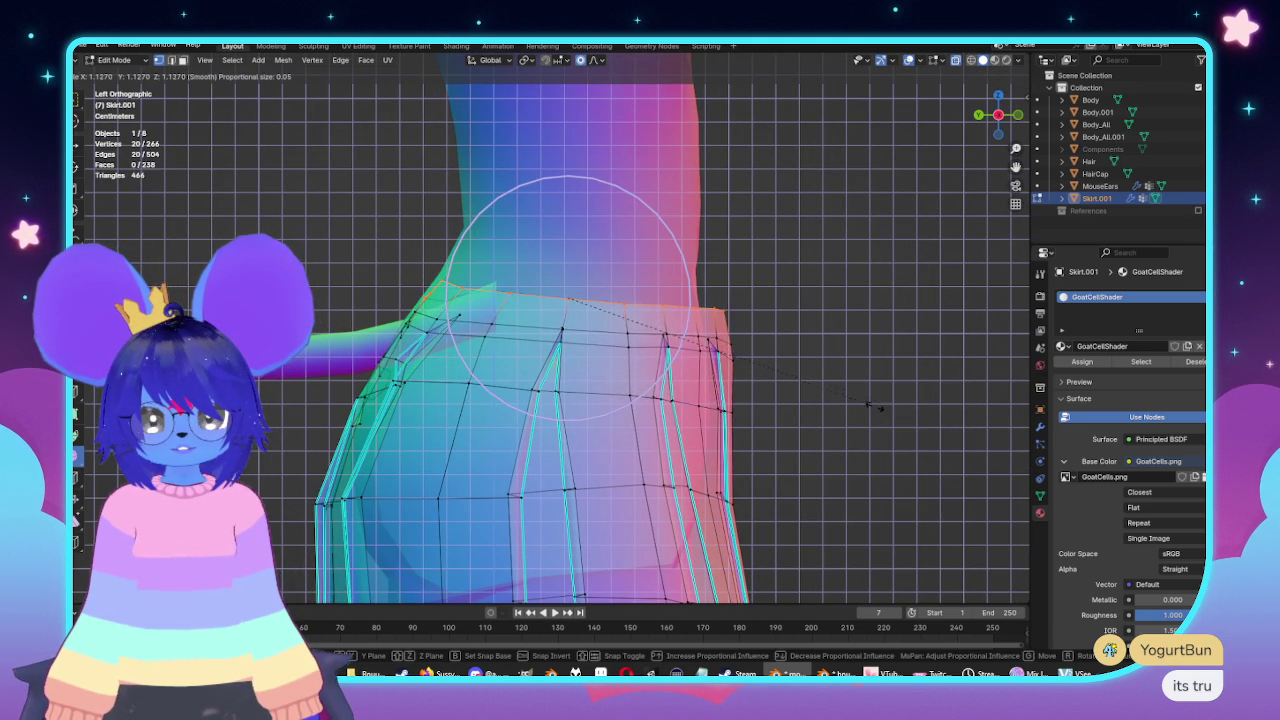
key("Escape")
Nudge the waist ring front-to-back along Y, then return to Object Mode to check the fit.
key("g")
key("y")
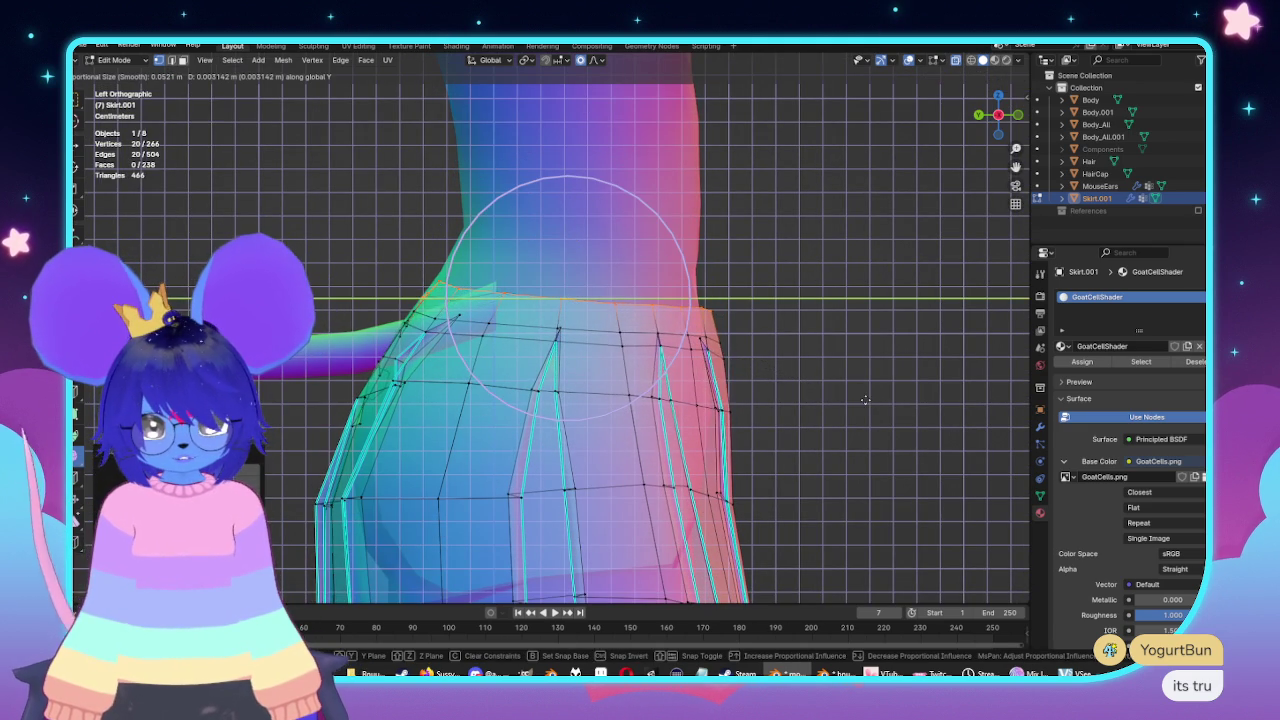
scroll(859, 401, "down", 4)
key("Escape")
key("KP_1")
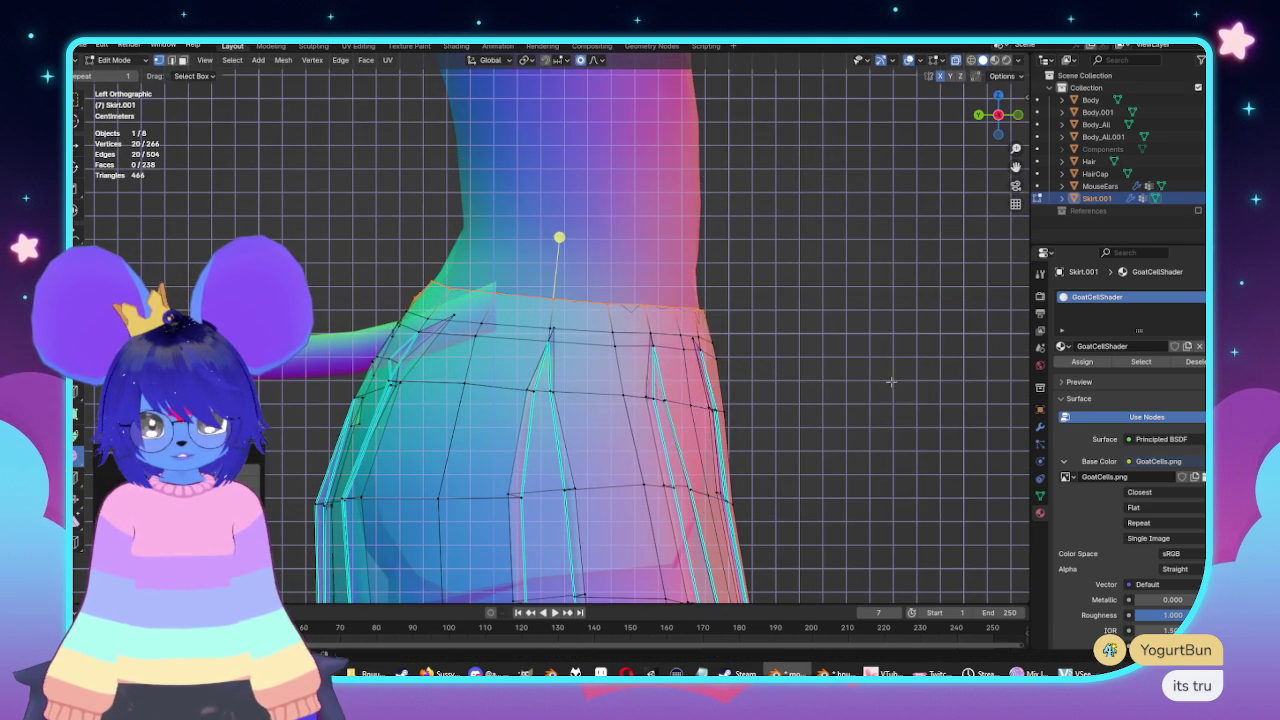
key("s")
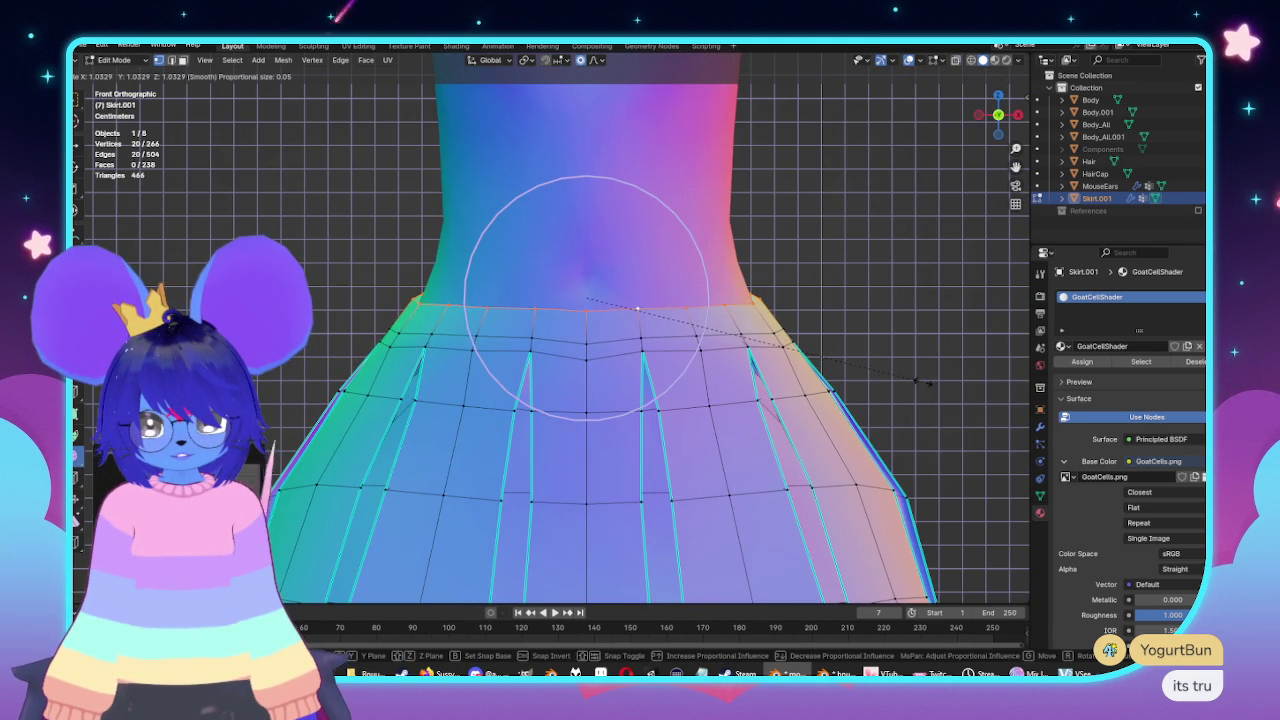
key("Escape")
mouse_move(637, 308)
middle_mouse_down()
mouse_move(645, 400)
mouse_move(757, 443)
middle_mouse_up()
scroll(645, 410, "down", 4)
key("Tab")
key("Tab")
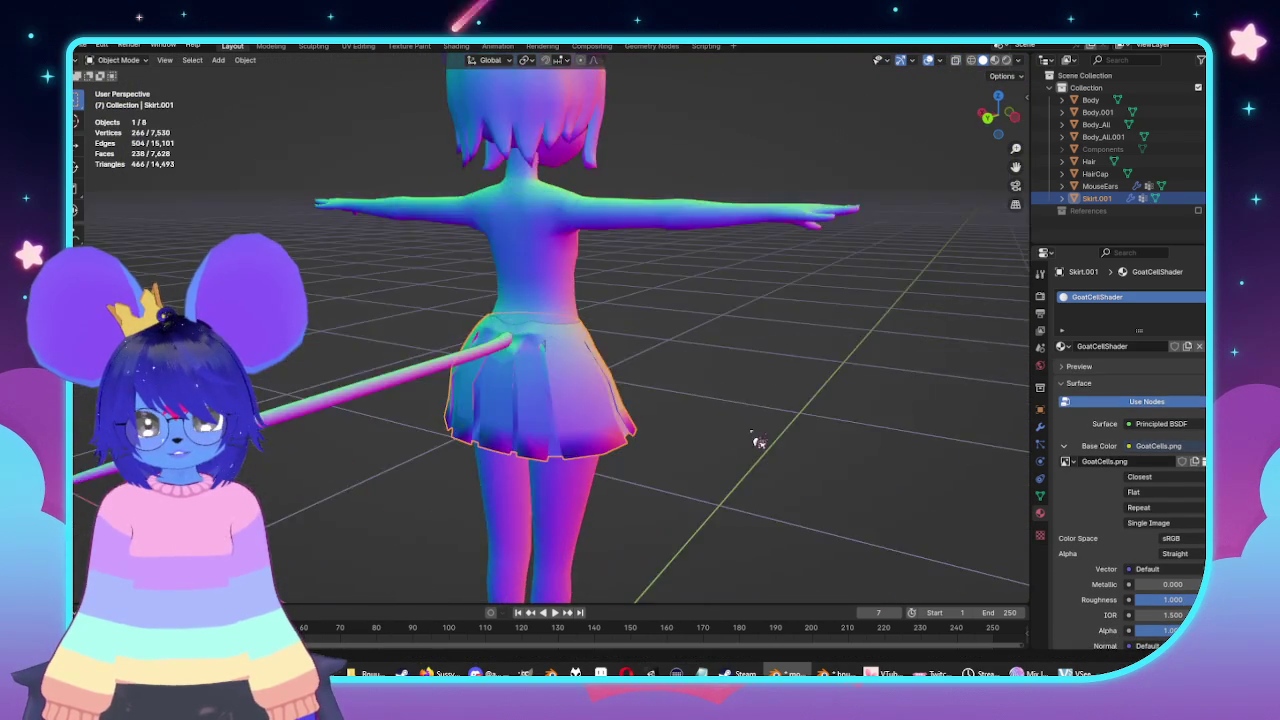
At the back of the skirt, shift a vertex beside the tail along X.
scroll(757, 425, "up", 5)
scroll(778, 413, "up", 3)
key("ctrl+z")
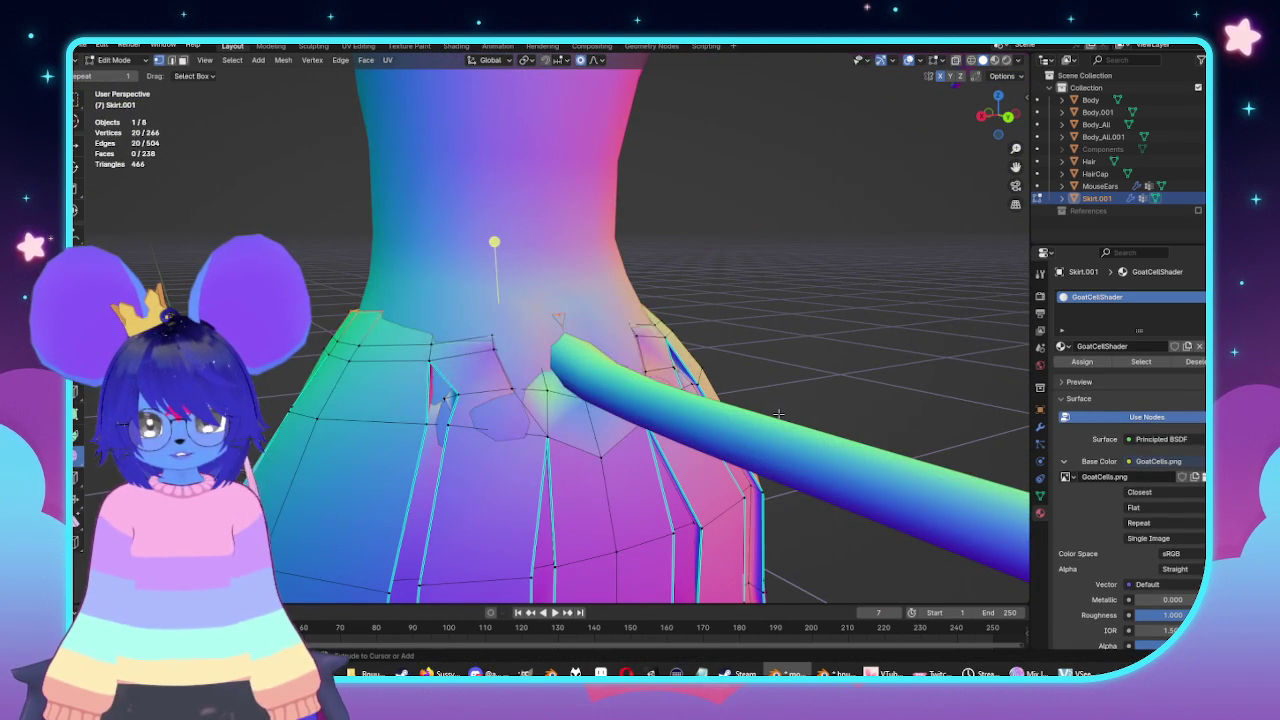
key("ctrl+z")
mouse_move(778, 413)
middle_mouse_down()
mouse_move(549, 404)
mouse_move(580, 372)
middle_mouse_up()
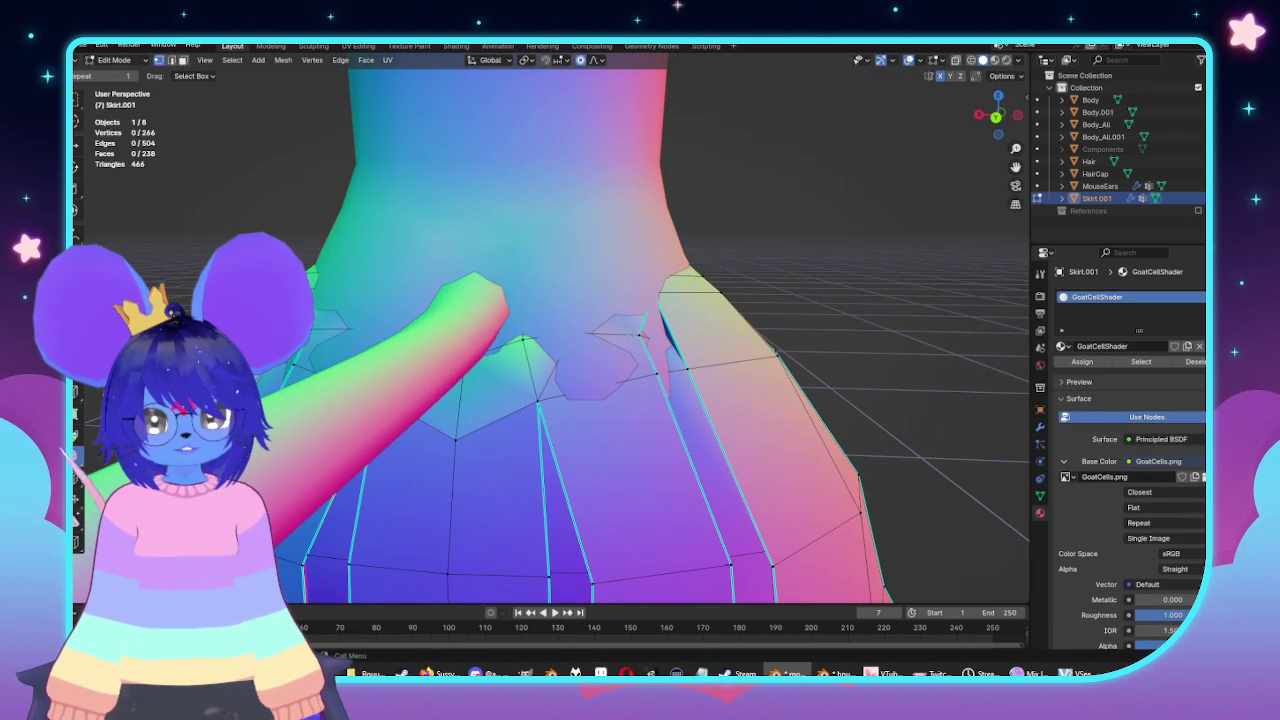
middle_click_drag(722, 376, 705, 378)
key("g")
key("x")
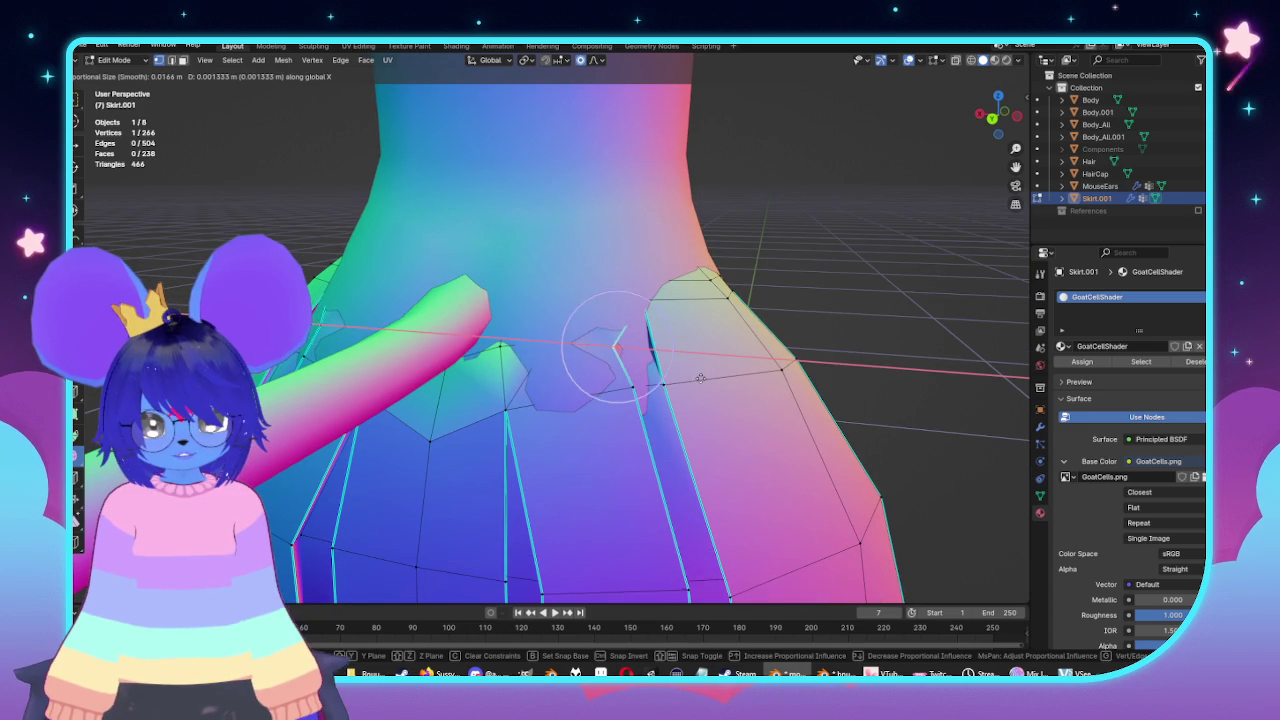
left_click(717, 377)
scroll(717, 377, "down", 5)
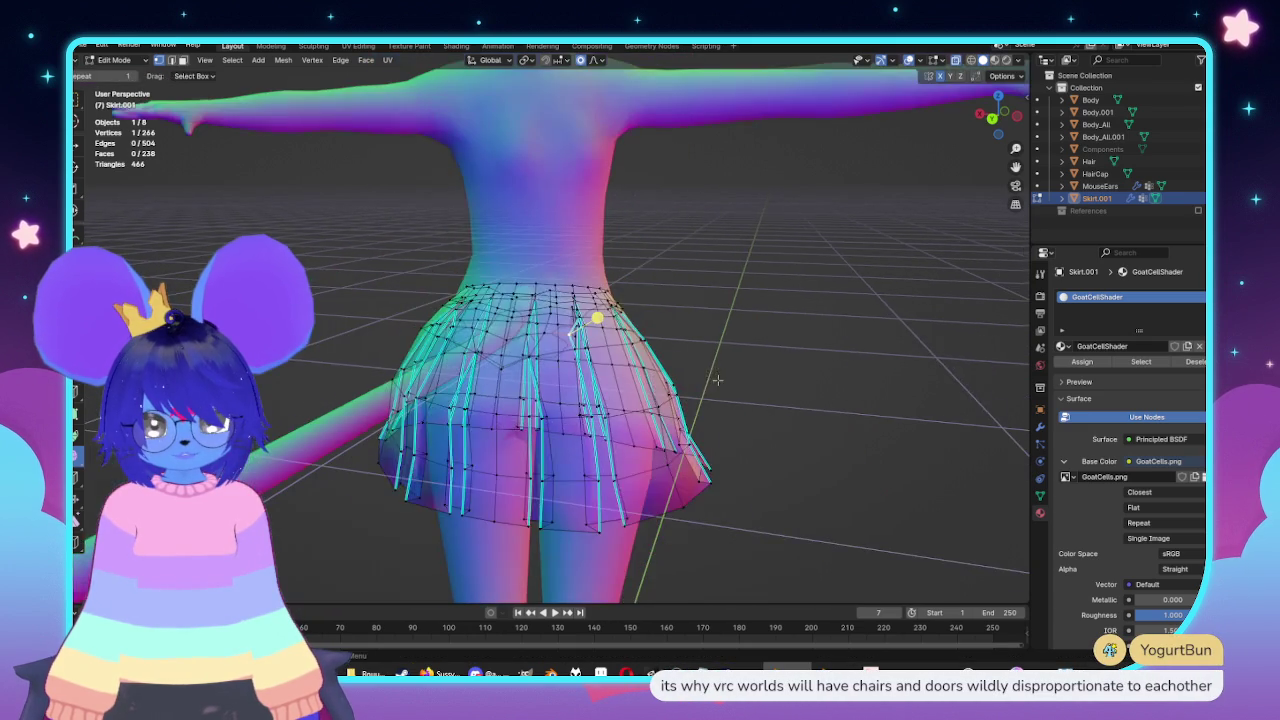
key("Tab")
Show the skirt's vertex groups and shape keys, then edit in front view with X-ray on.
scroll(643, 391, "up", 5)
scroll(643, 400, "up", 2)
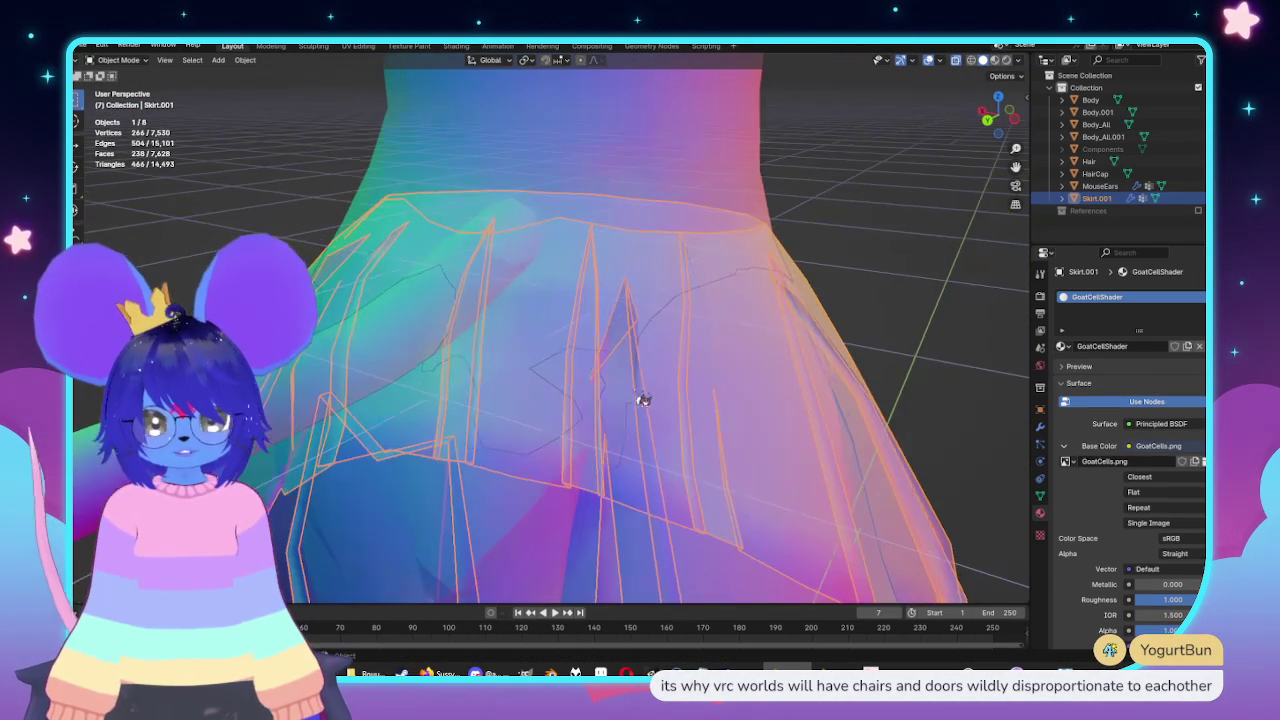
left_click(1040, 496)
key("Tab")
scroll(973, 437, "down", 3)
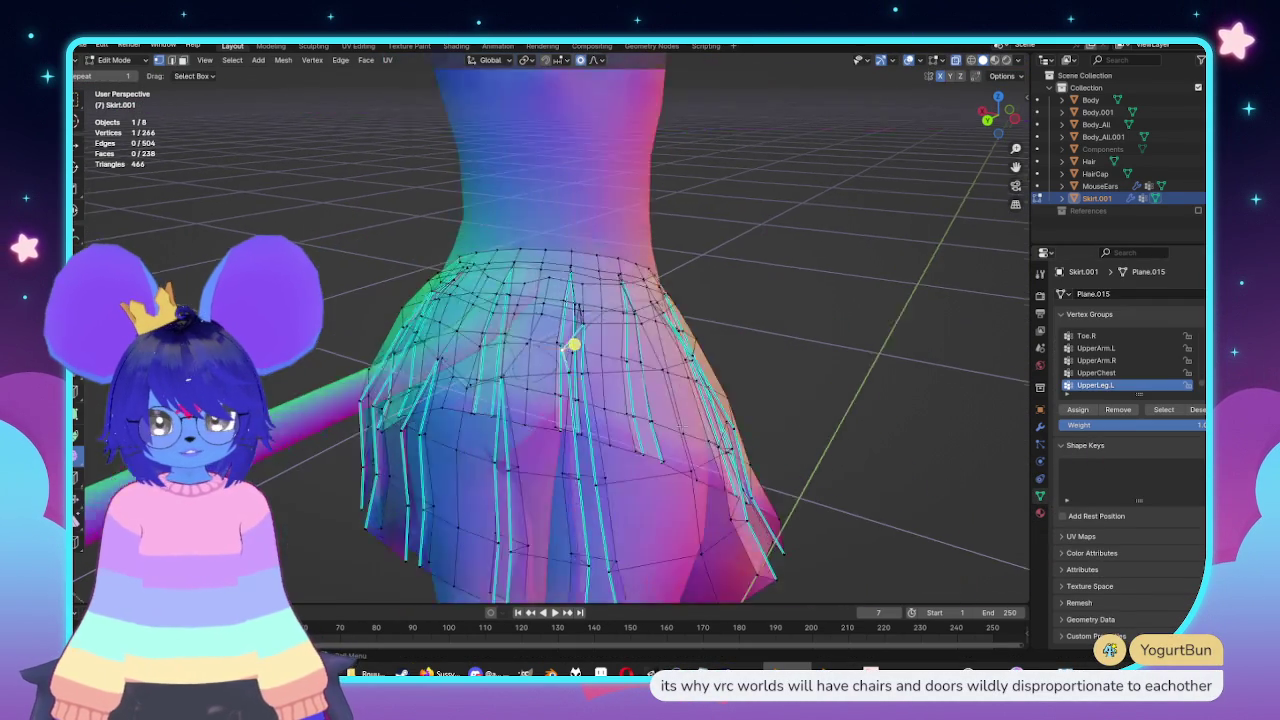
middle_click_drag(973, 437, 785, 432)
key("a")
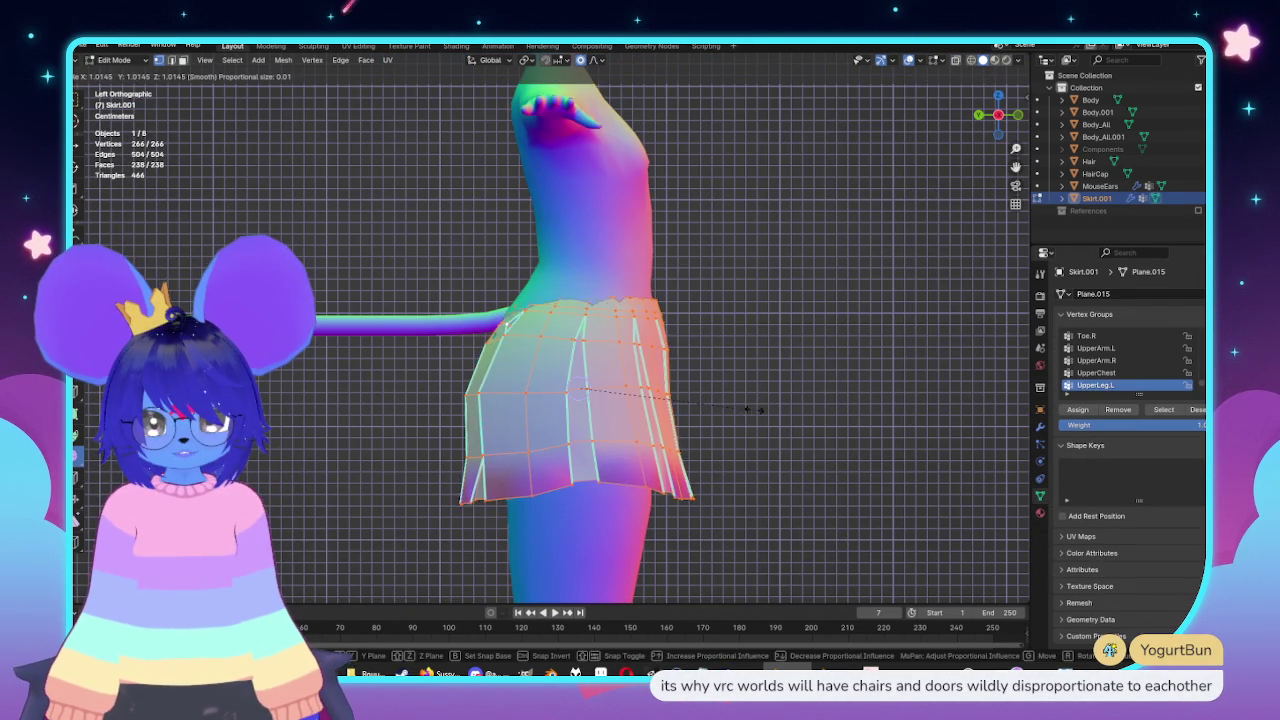
key("KP_1")
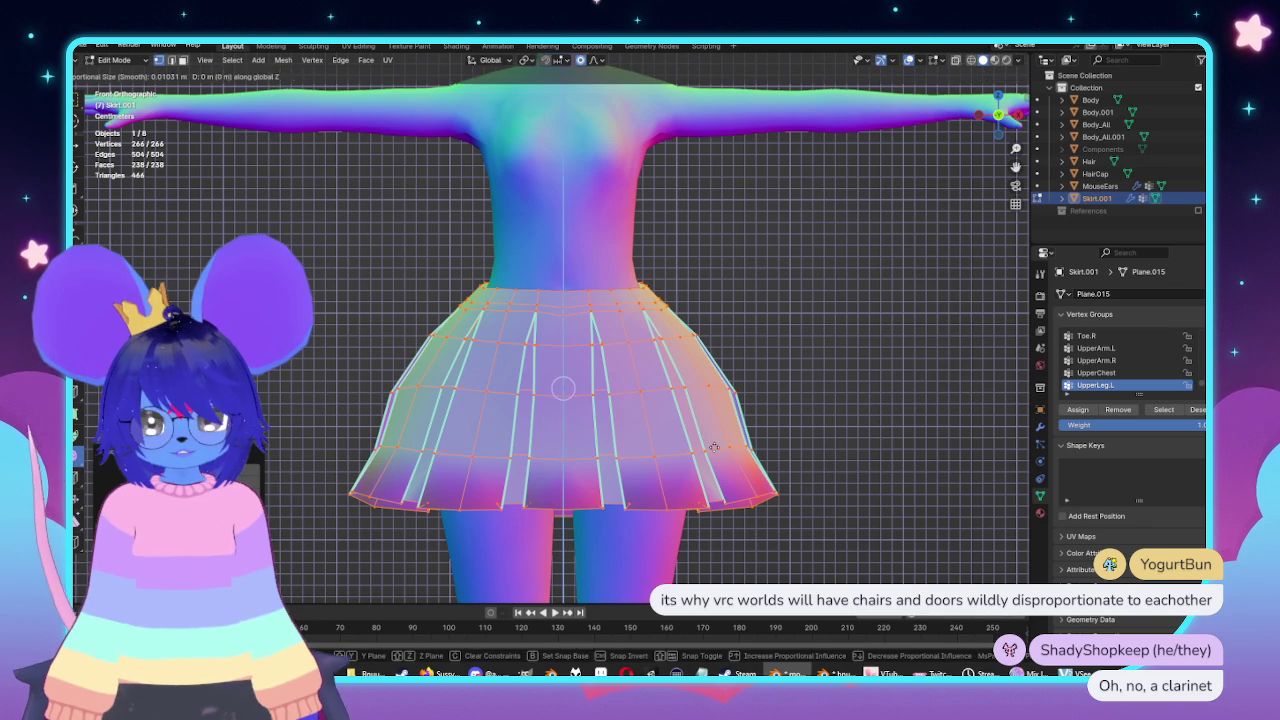
key("alt+z")
middle_click_drag(548, 531, 598, 443, "shift")
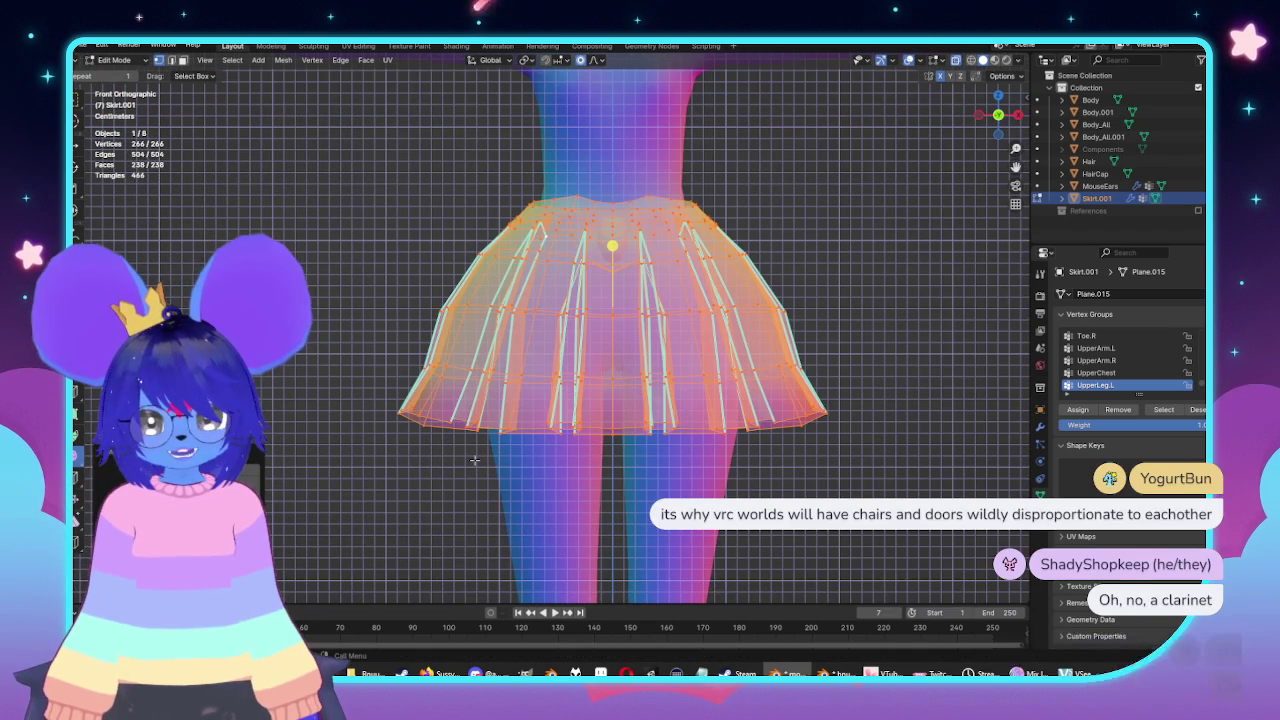
key("ctrl+z")
Pull in a hem vertex with soft falloff to narrow the skirt's hem.
key("g")
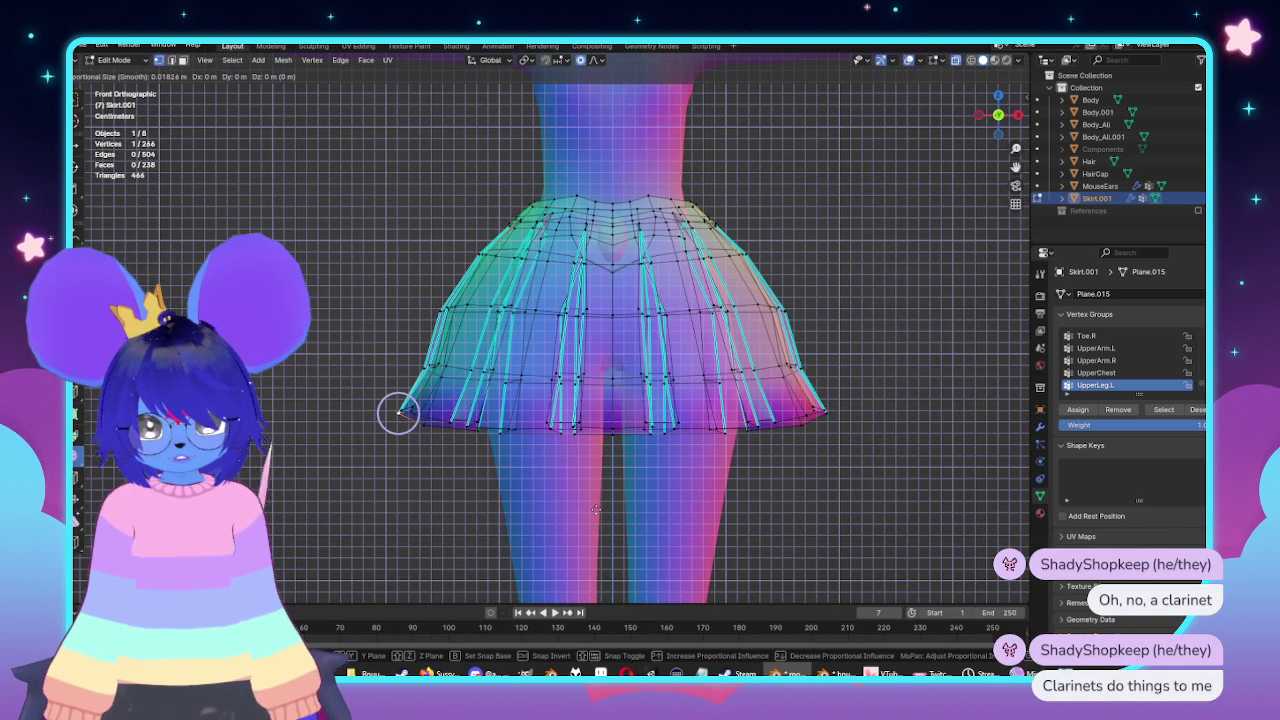
scroll(594, 510, "down", 3)
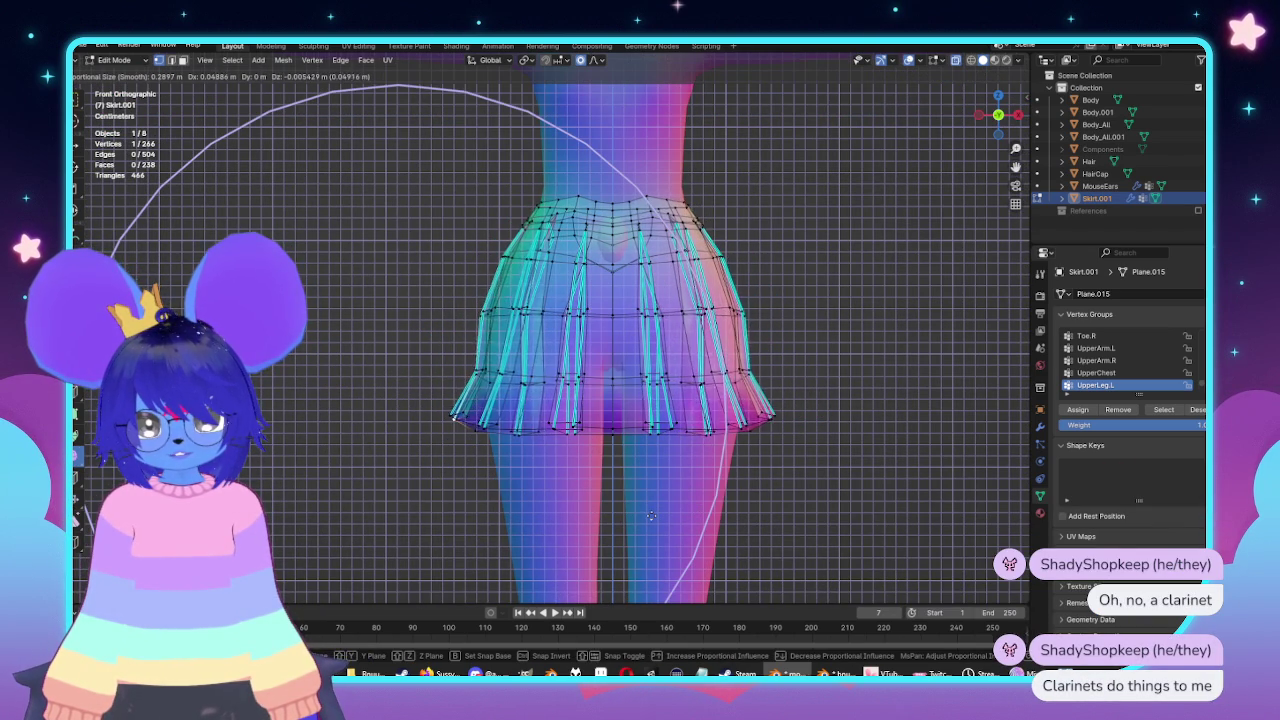
left_click(701, 514)
mouse_move(701, 514)
middle_mouse_down()
mouse_move(822, 370)
mouse_move(574, 355)
middle_mouse_up()
scroll(822, 370, "up", 3)
scroll(822, 370, "up", 3)
scroll(574, 355, "up", 3)
scroll(574, 355, "up", 2)
scroll(574, 355, "up", 2)
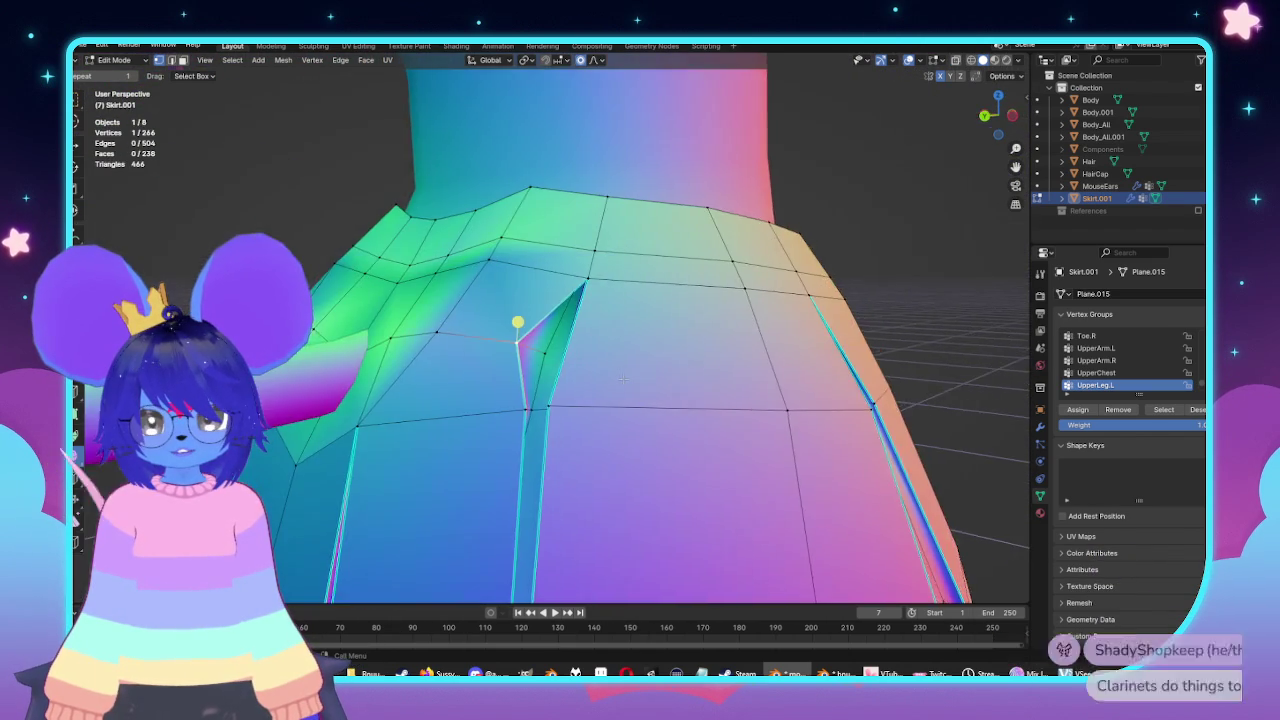
scroll(574, 355, "up", 3)
Move the pleat's notch vertex to smooth out the notch.
key("g")
scroll(660, 400, "up", 15)
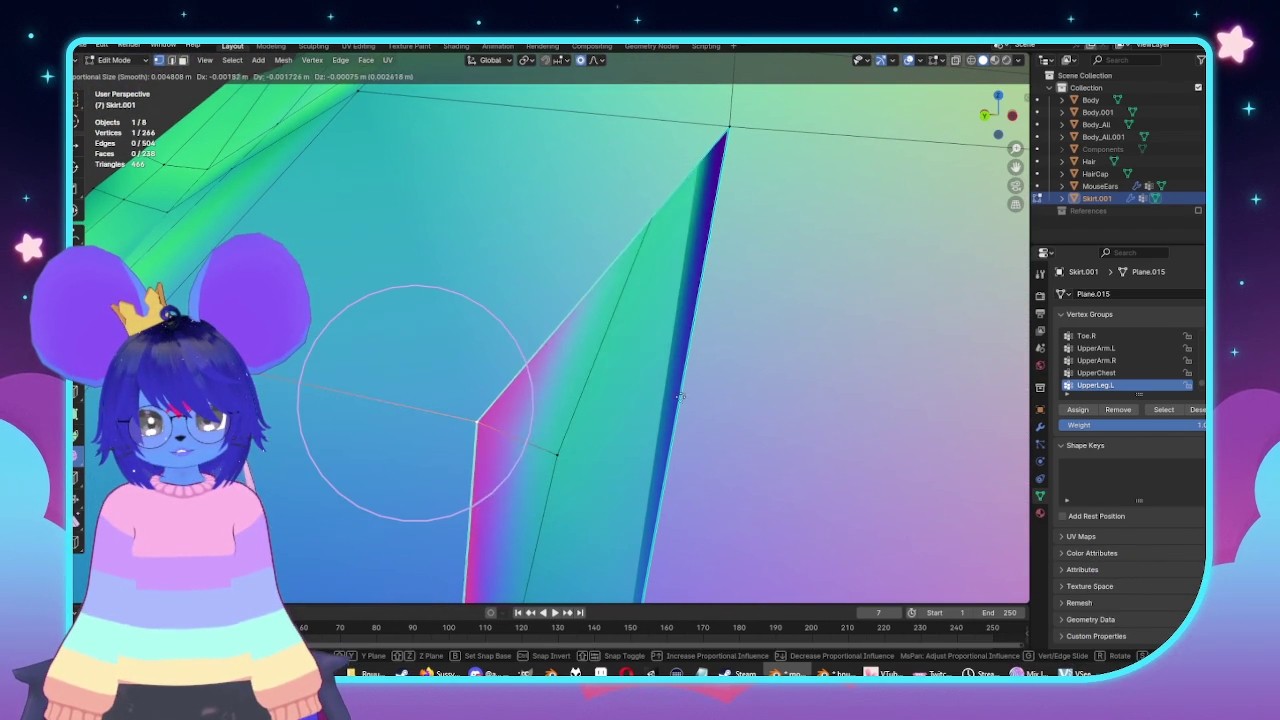
left_click(736, 411)
scroll(736, 411, "down", 5)
mouse_move(736, 411)
middle_mouse_down("shift")
mouse_move(707, 317)
mouse_move(510, 316)
middle_mouse_up("shift")
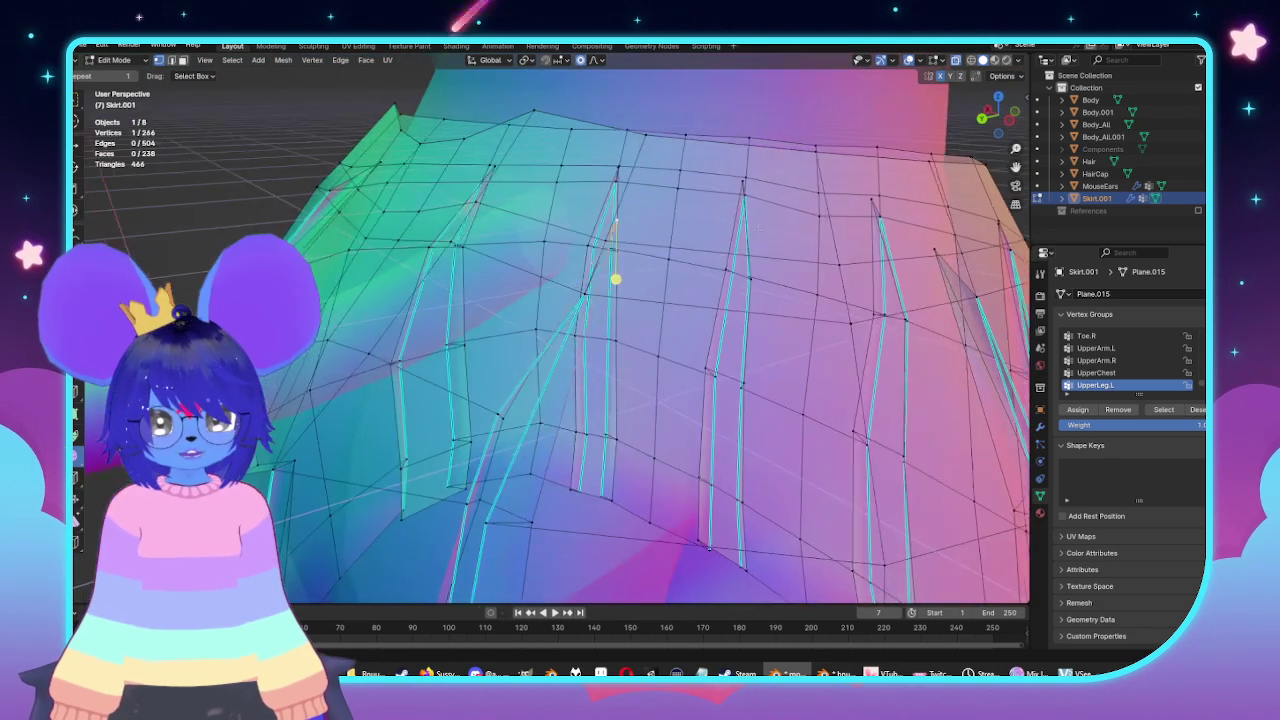
Adjust a waist vertex with soft falloff, checking side and back views, then exit Edit Mode.
key("KP_1")
key("ctrl+KP_3")
key("g")
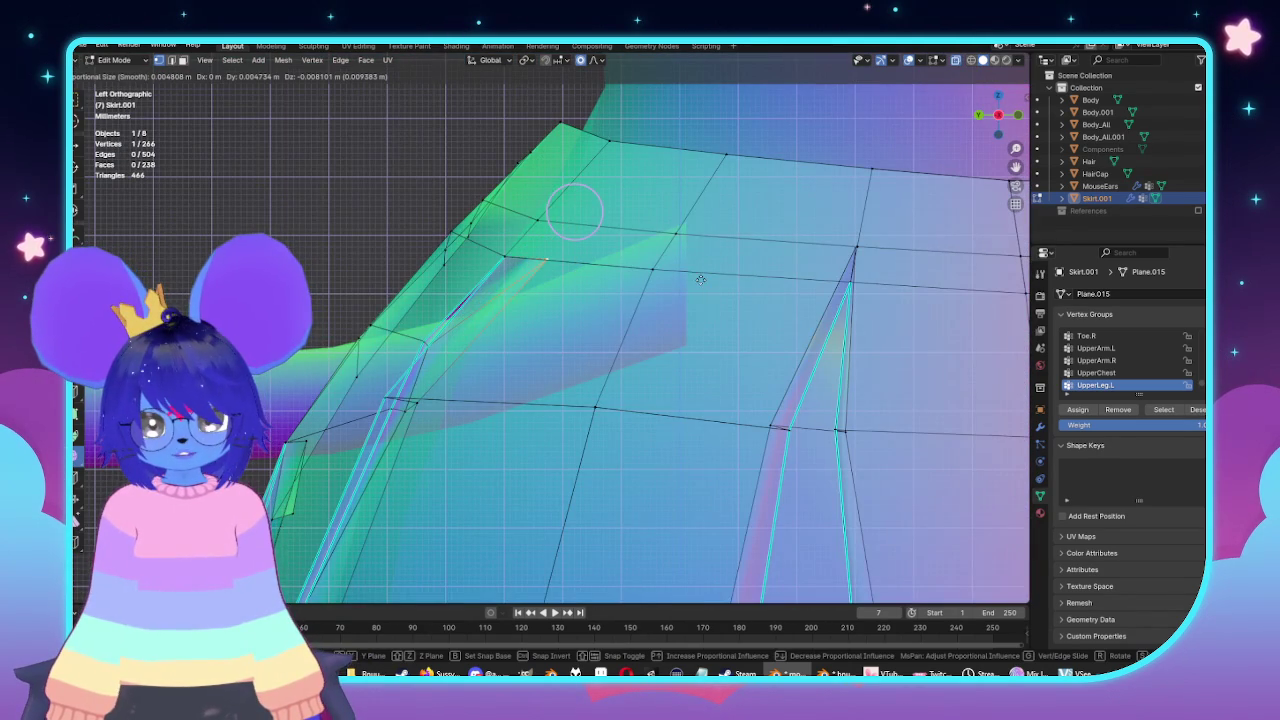
key("ctrl+KP_1")
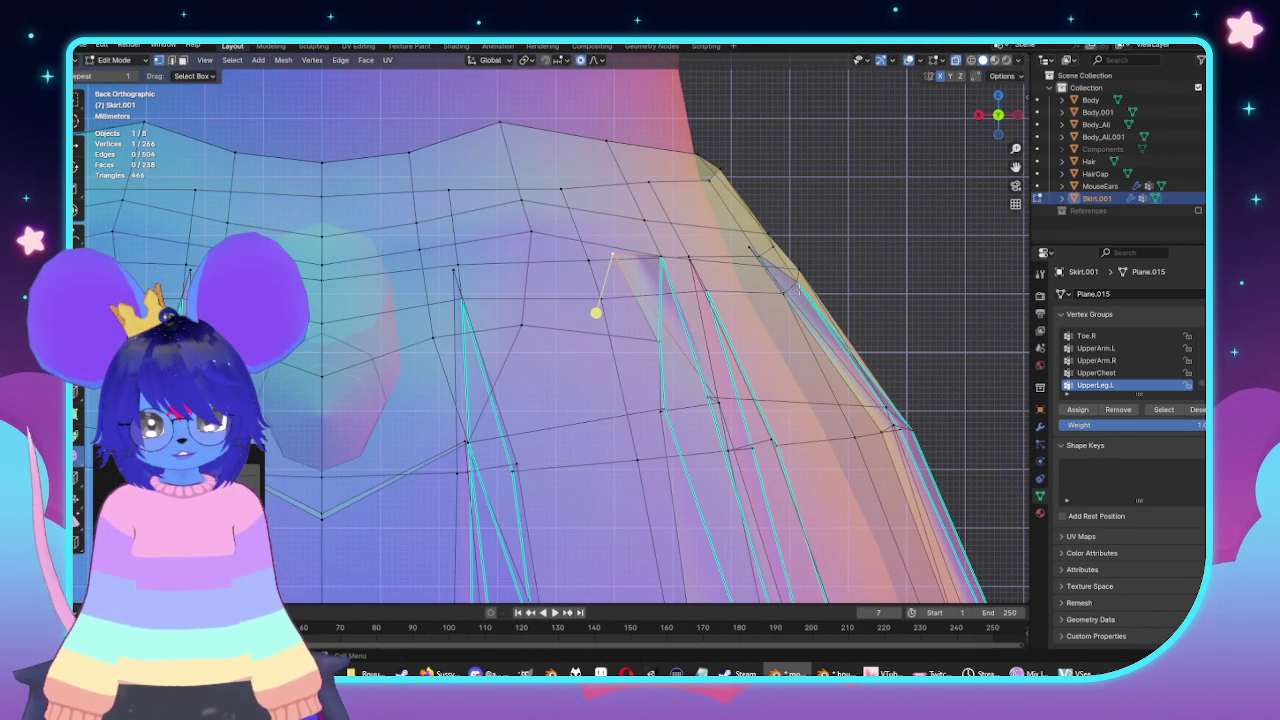
left_click(823, 291)
mouse_move(823, 291)
middle_mouse_down()
mouse_move(652, 314)
mouse_move(814, 331)
mouse_move(757, 400)
mouse_move(670, 401)
mouse_move(600, 380)
middle_mouse_up()
key("Tab")
scroll(600, 380, "down", 3)
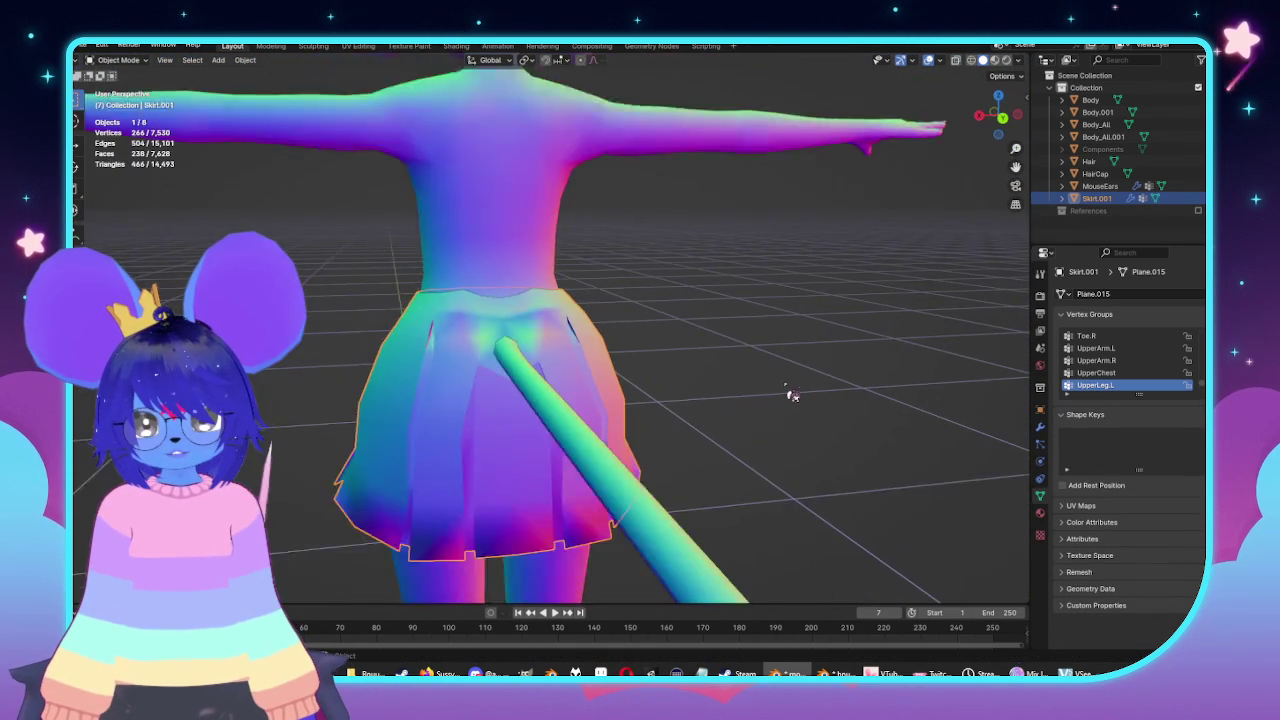
In X-ray side view, flatten the skirt's top ring by scaling it along Z.
key("Tab")
scroll(520, 370, "up", 3)
key("ctrl+KP_3")
scroll(482, 372, "up", 3)
mouse_move(481, 371)
middle_mouse_down()
mouse_move(600, 343)
mouse_move(708, 366)
mouse_move(506, 386)
mouse_move(620, 300)
middle_mouse_up()
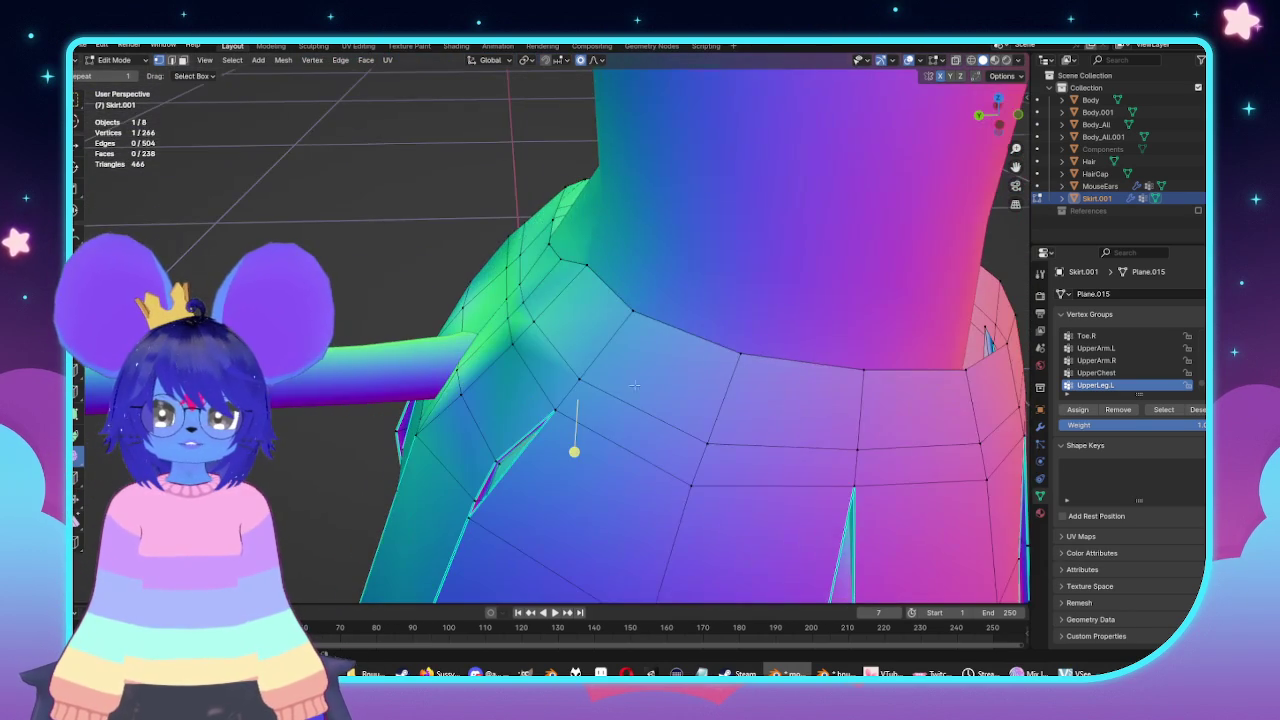
key("ctrl+KP_3")
key("alt+z")
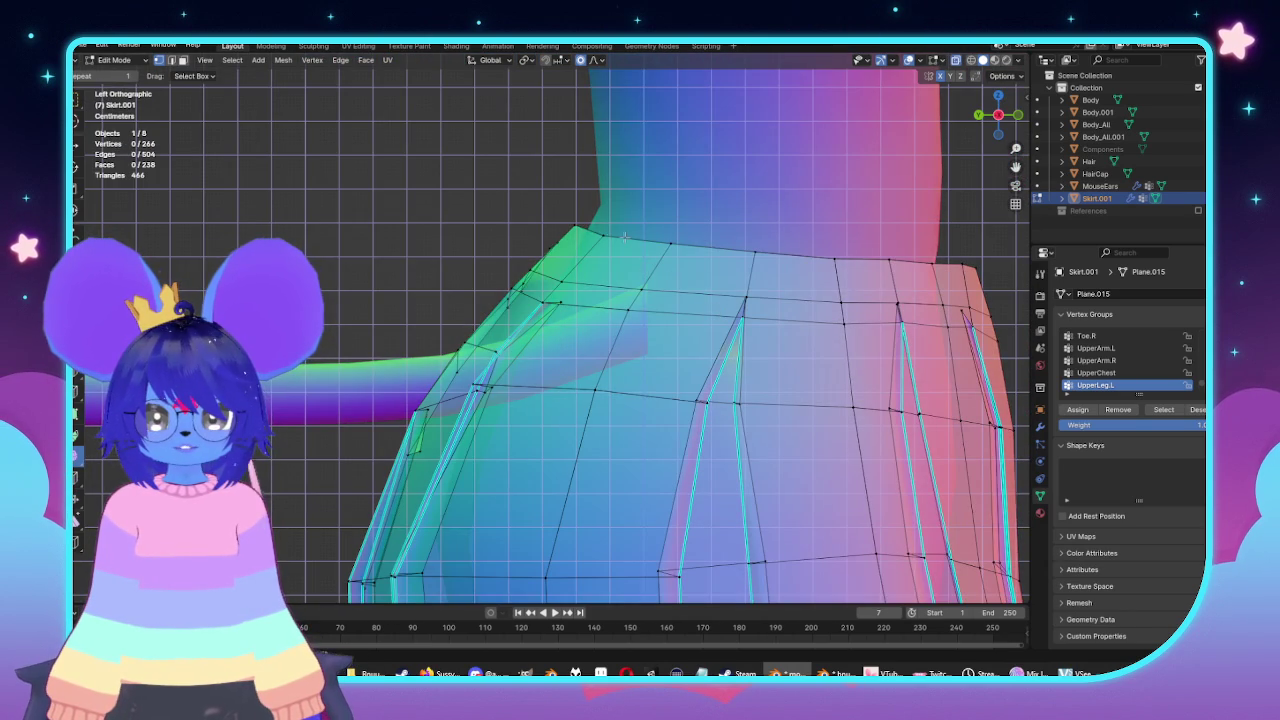
left_click(624, 236, "alt")
key("s")
key("z")
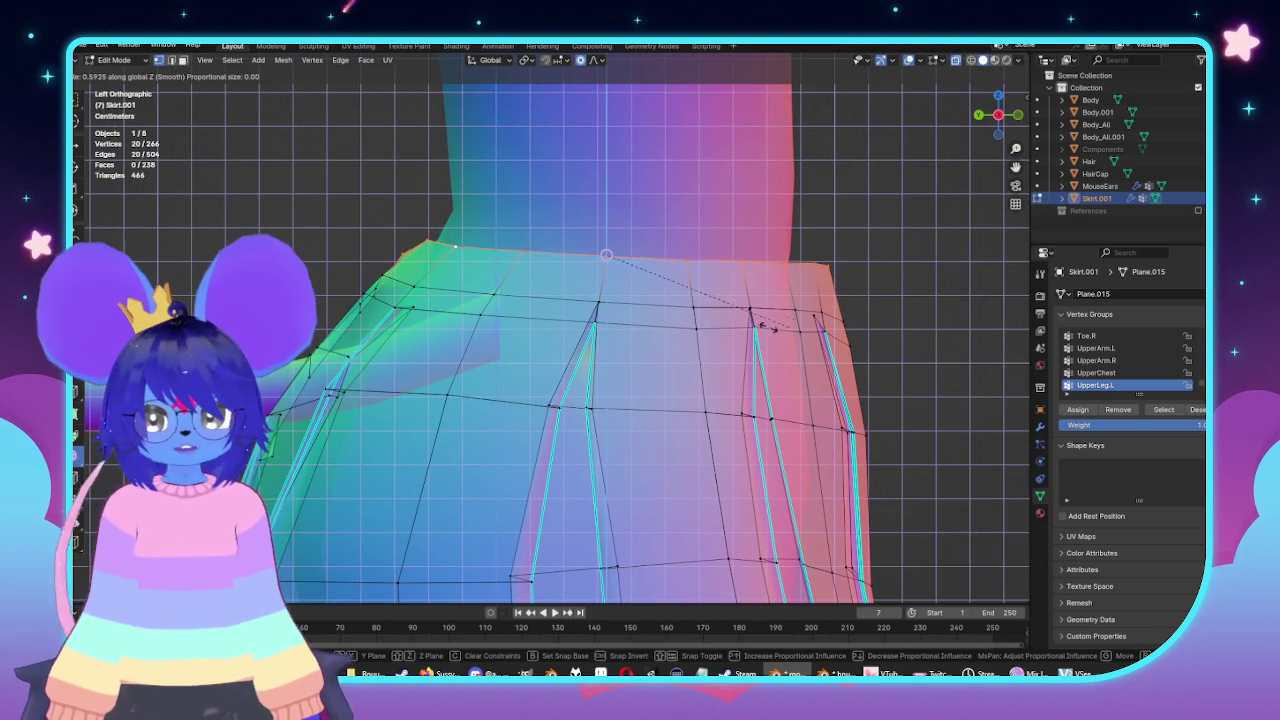
left_click(700, 303)
key("alt+a")
From the back view with X-ray off, scale the back waistband vertices.
key("ctrl+KP_1")
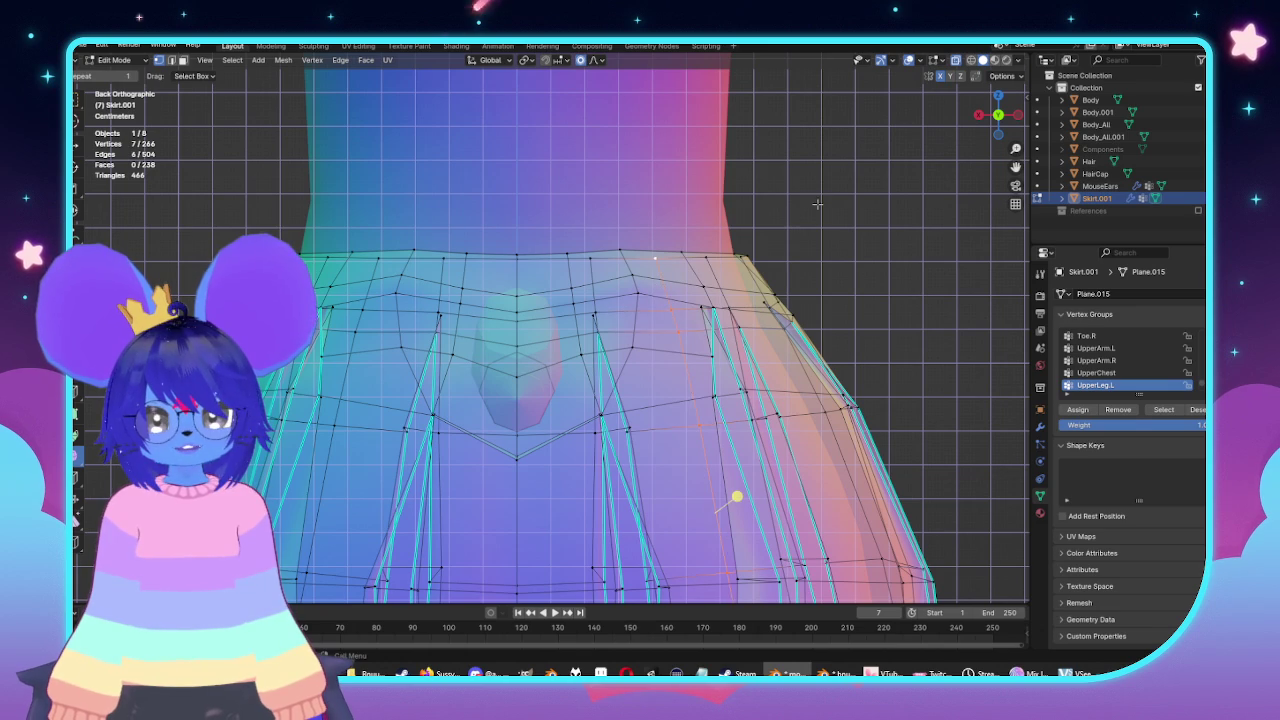
left_click(900, 291)
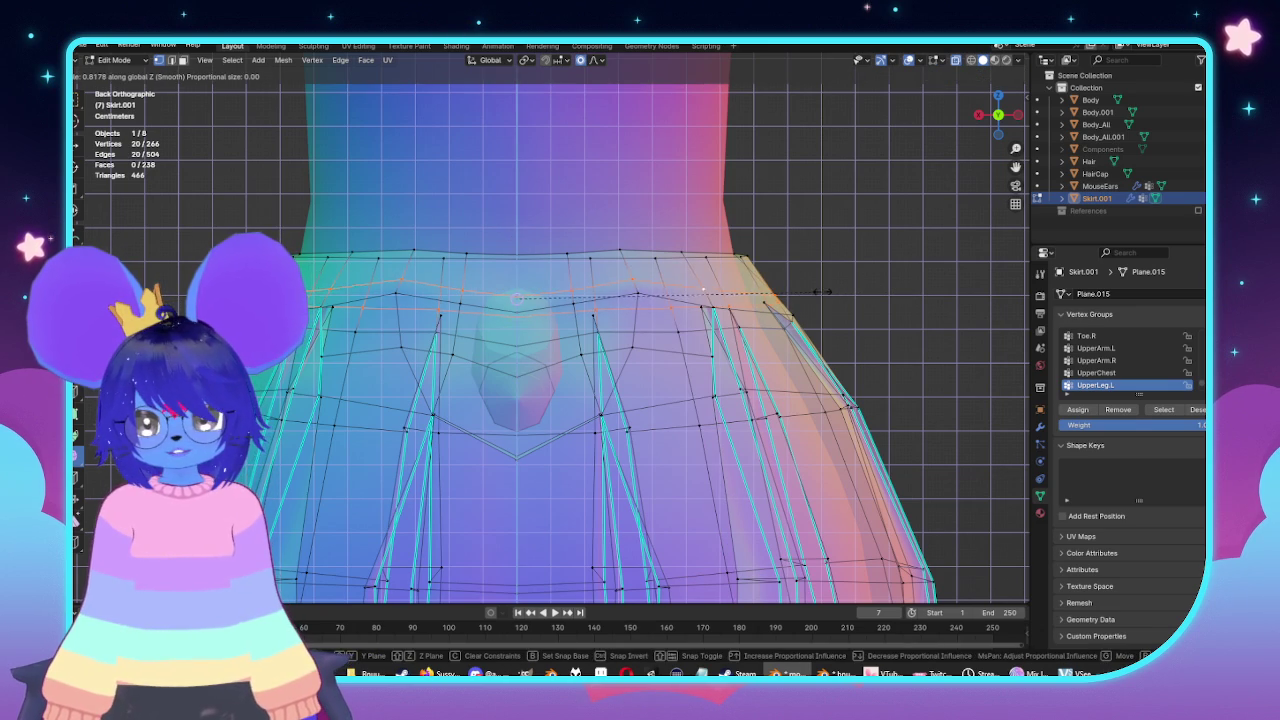
key("alt+a")
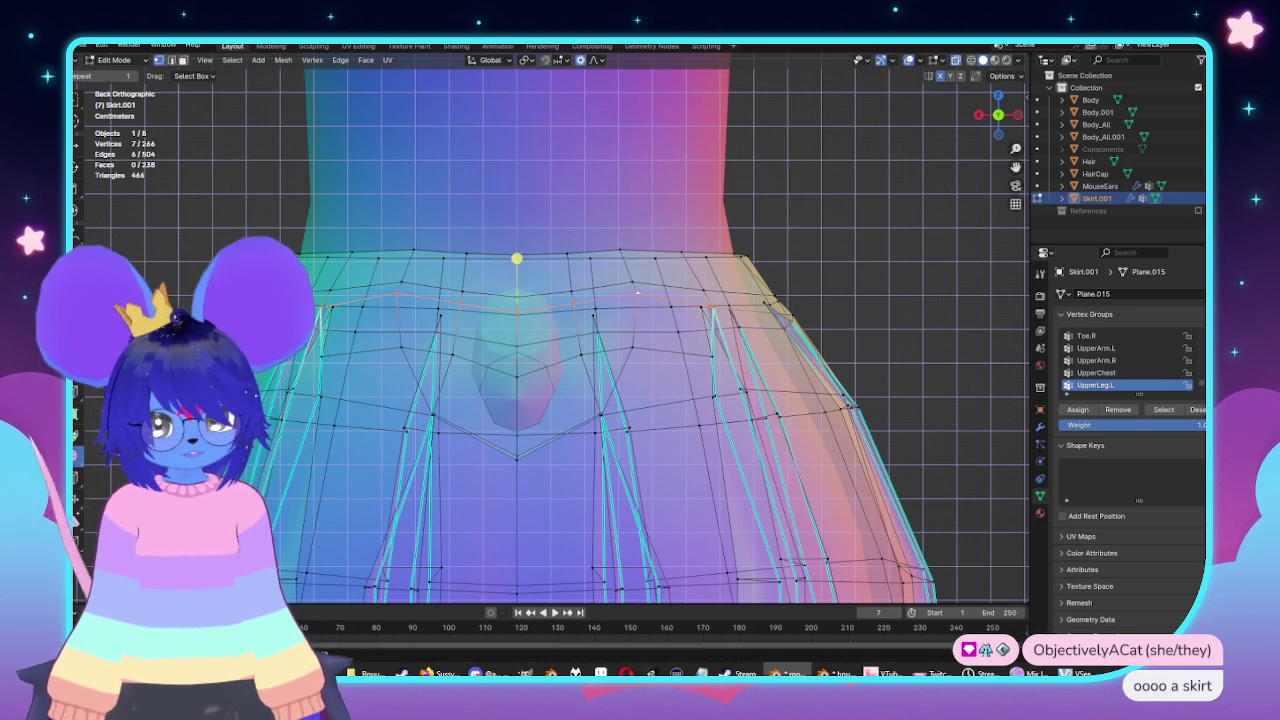
key("alt+z")
key("ctrl+KP_3")
key("ctrl+KP_1")
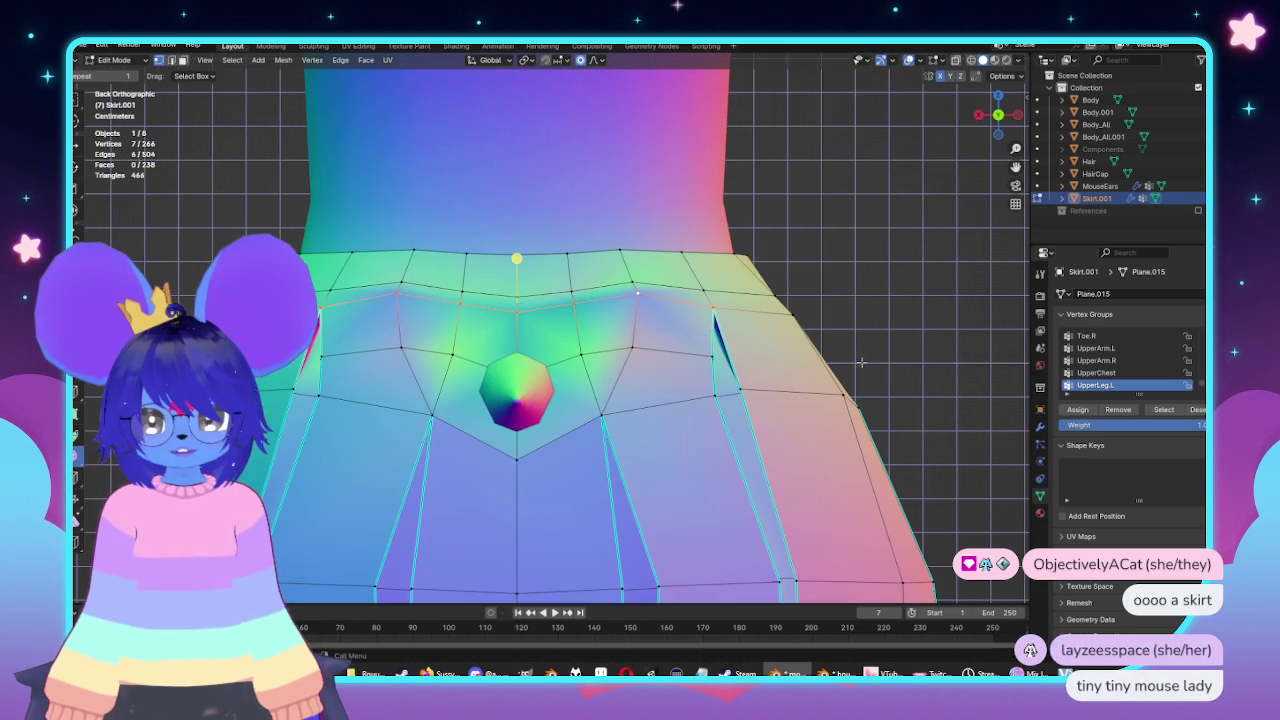
key("s")
left_click(845, 362)
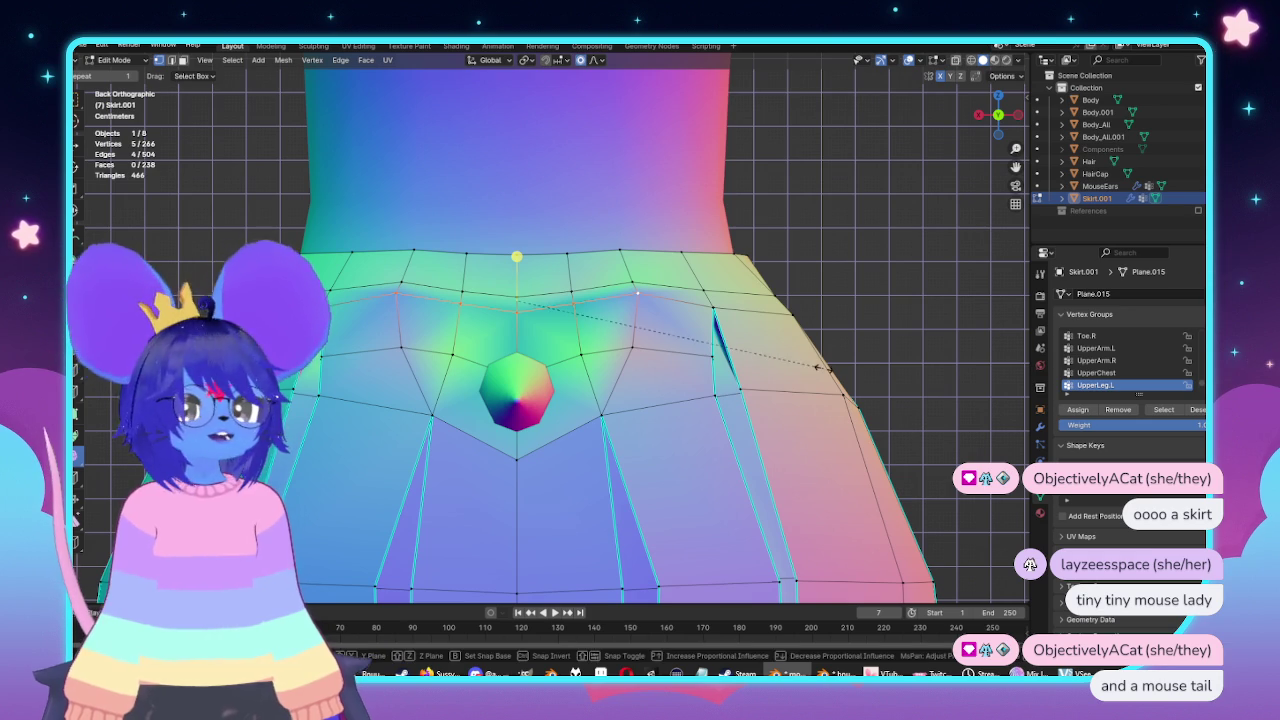
Move the back waistband vertices down along Z and edge-slide them into place.
key("g")
key("z")
left_click(675, 338)
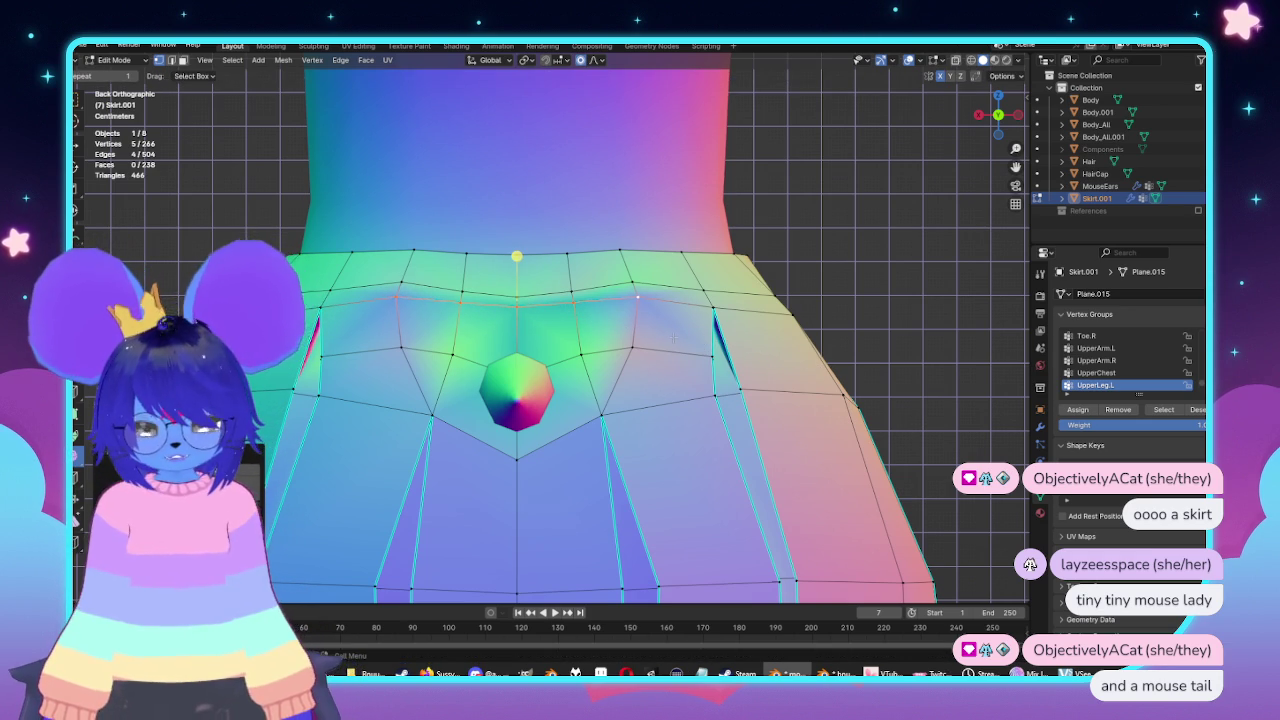
key("g")
key("g")
left_click(673, 345)
middle_click_drag(673, 345, 560, 345)
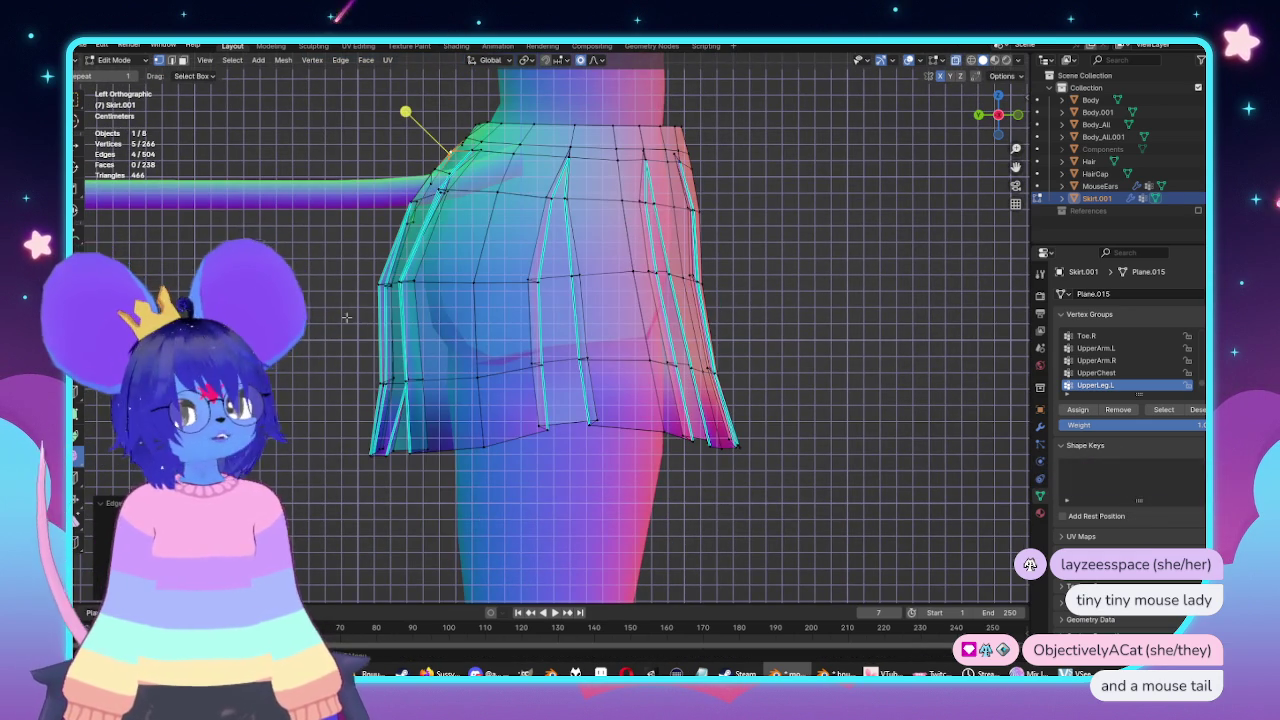
Move the skirt's hip loop with proportional editing so it hugs the hips.
left_click(432, 279, "alt")
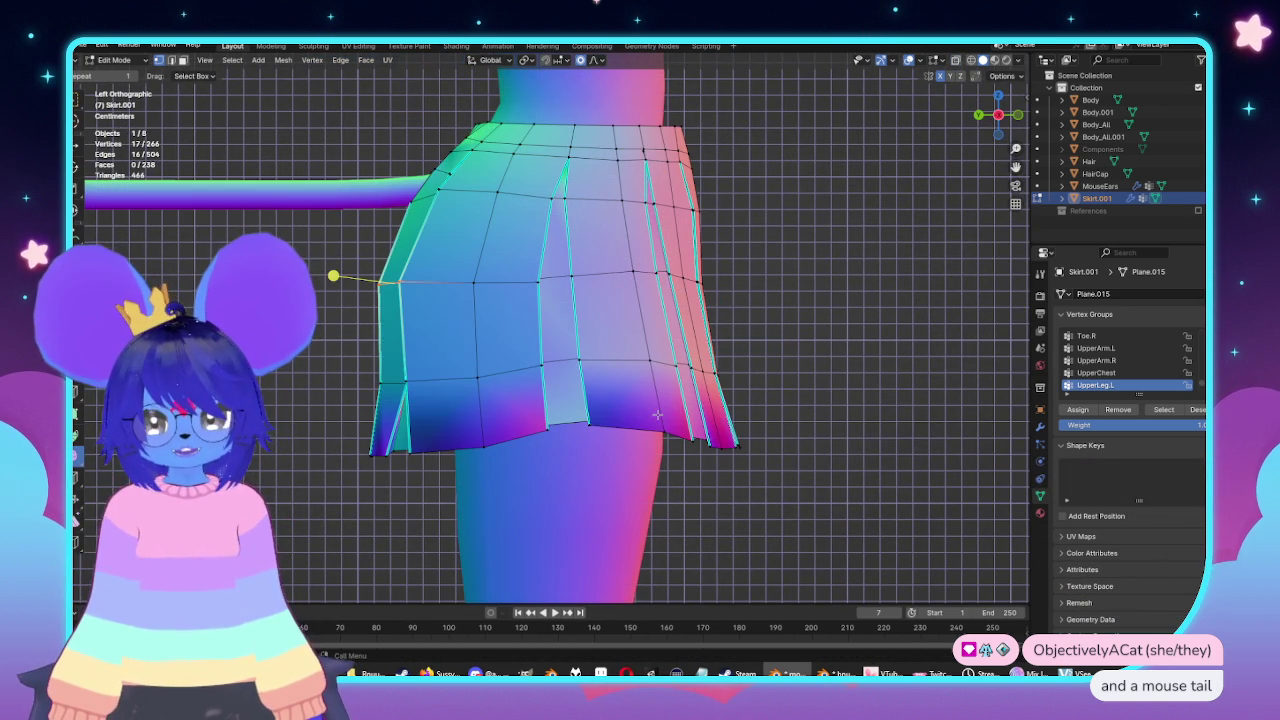
key("g")
scroll(660, 413, "down", 5)
scroll(662, 414, "down", 5)
scroll(666, 415, "down", 5)
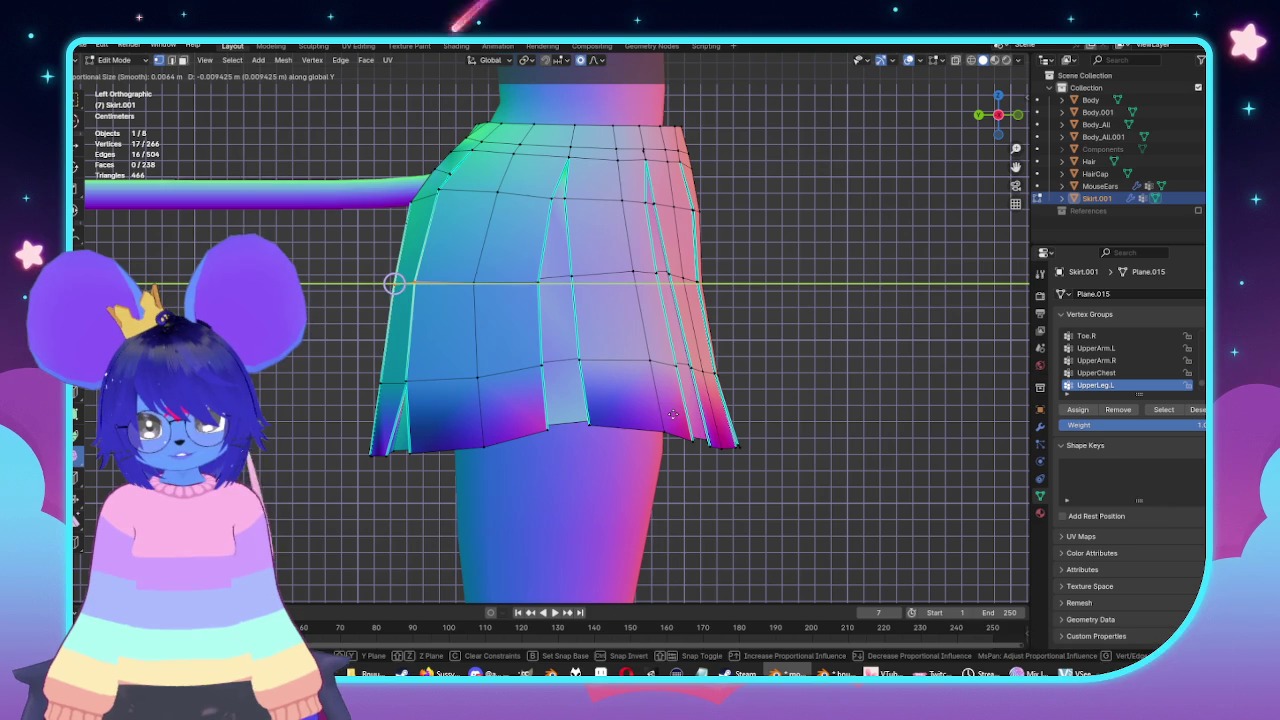
scroll(677, 413, "down", 12)
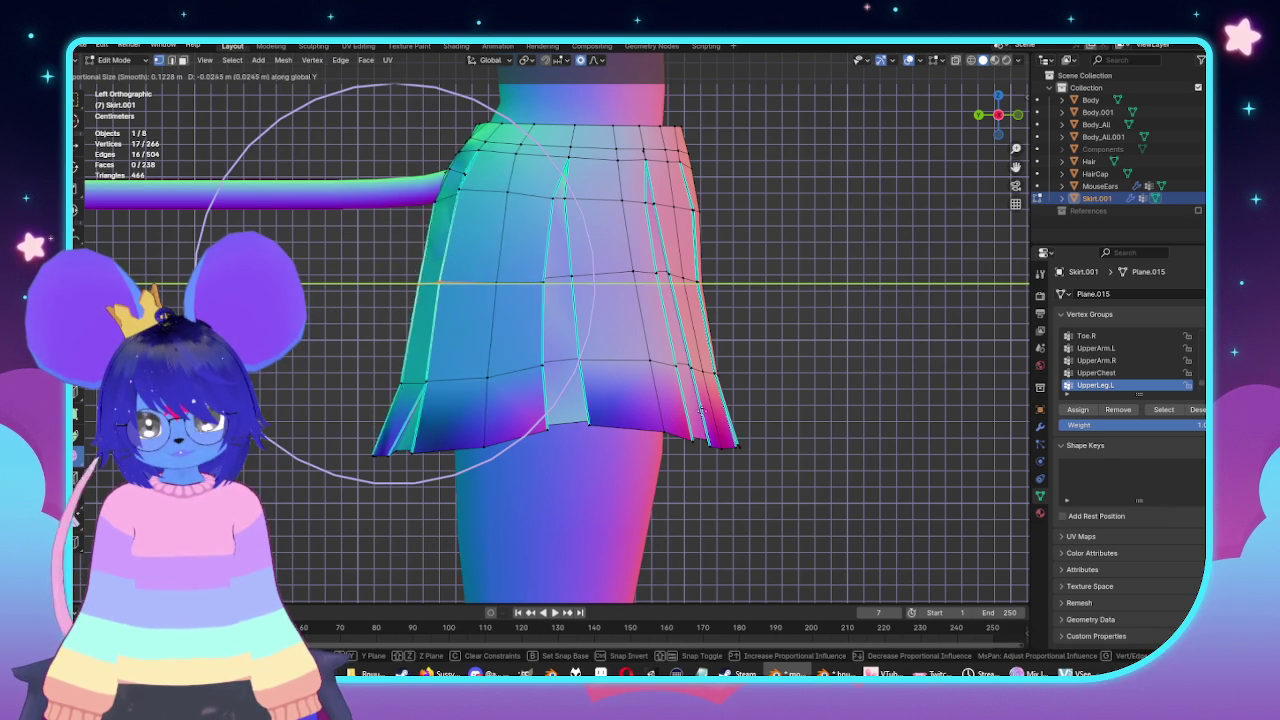
left_click(679, 408)
scroll(462, 403, "up", 2)
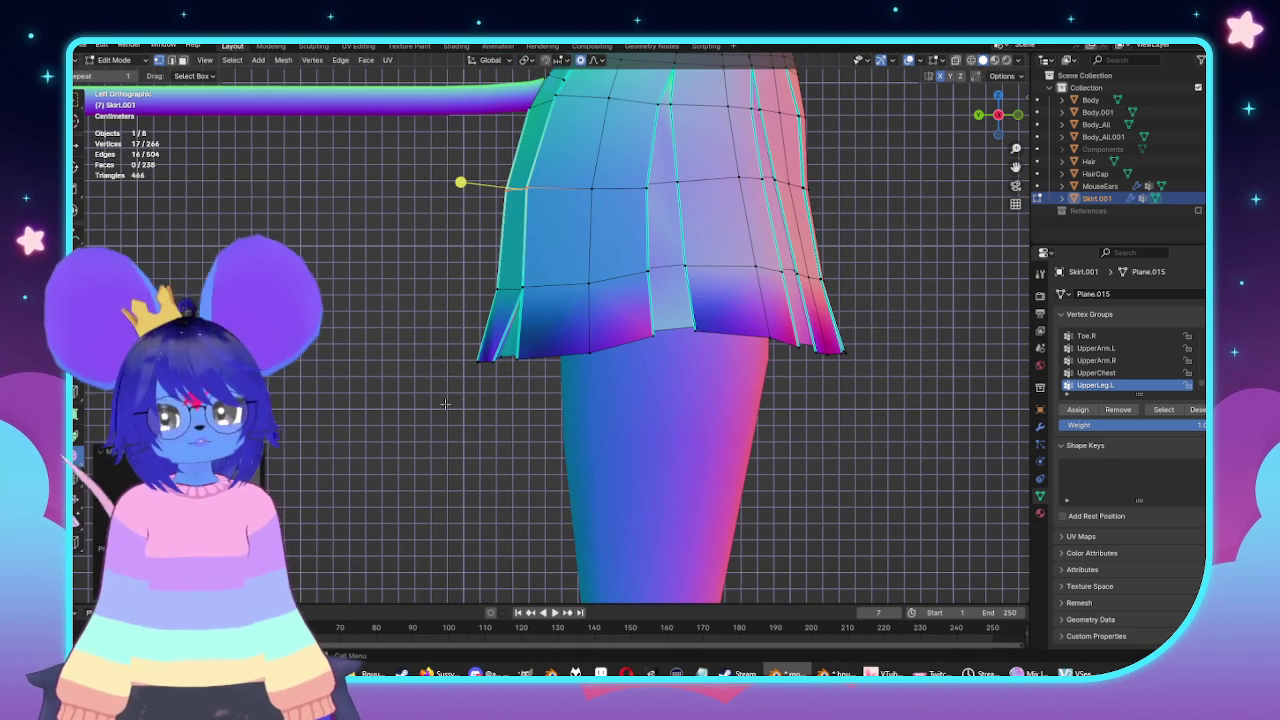
Pull the bottom-left hem inward, then shift it front-to-back (G Y) from the back view.
left_click_drag(522, 389, 520, 384)
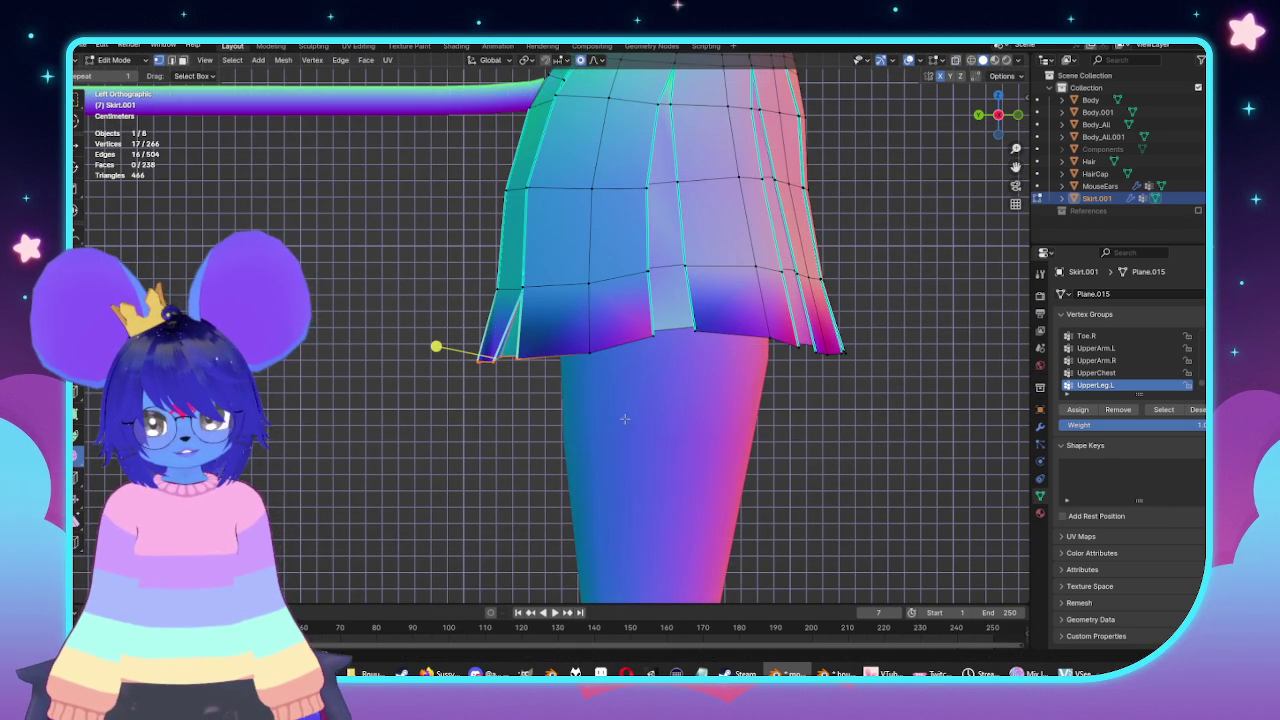
key("g")
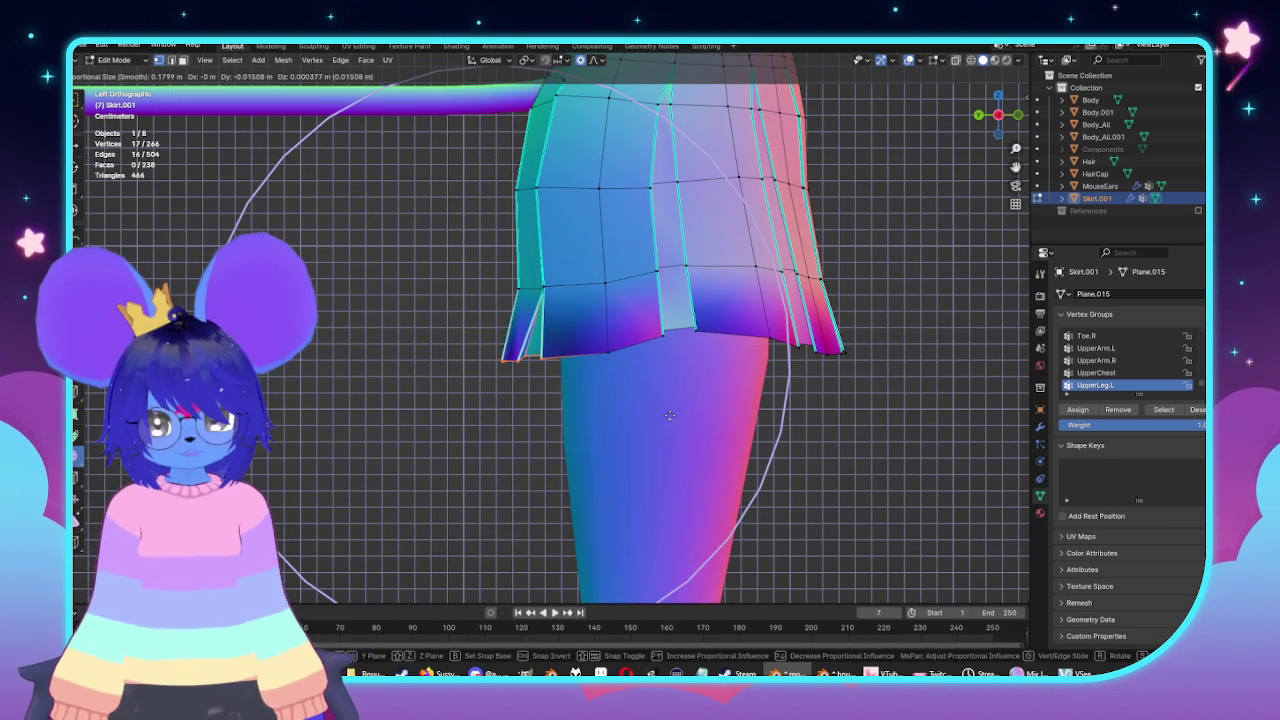
left_click(665, 415)
key("ctrl+KP_1")
scroll(631, 290, "up", 2)
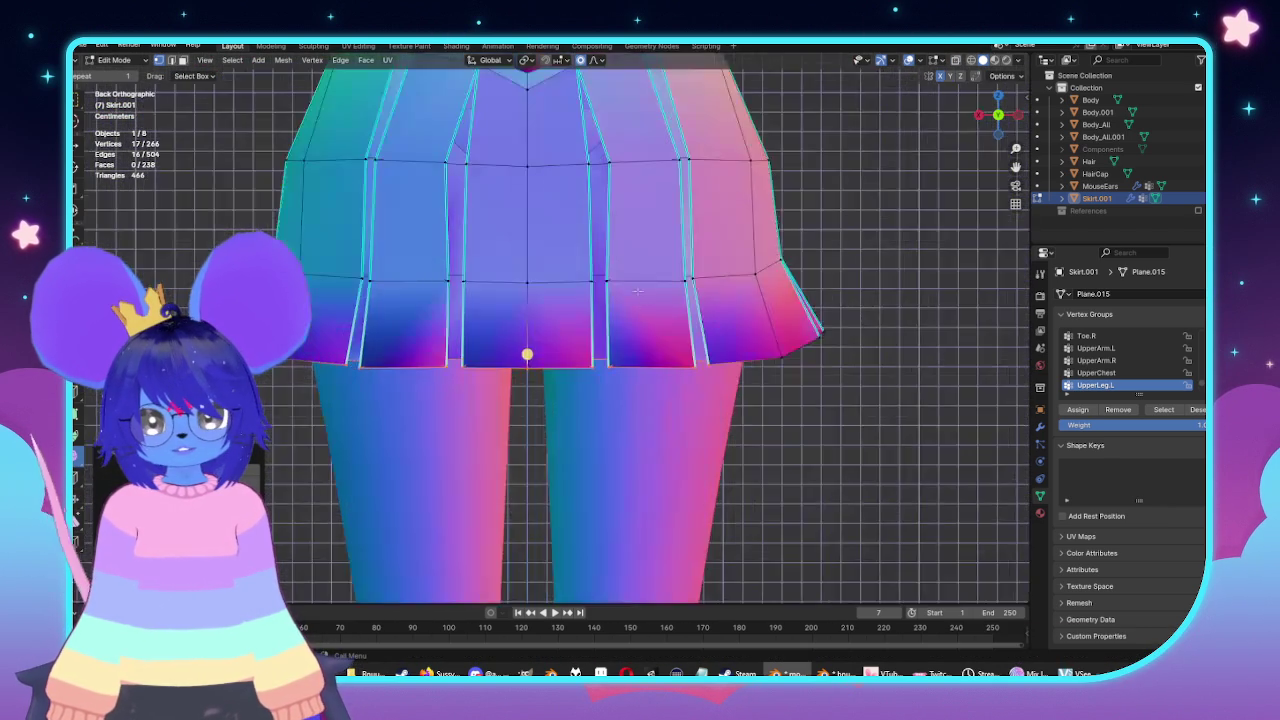
scroll(631, 290, "up", 1)
middle_click_drag(630, 292, 505, 280)
key("g")
key("y")
scroll(640, 332, "up", 2)
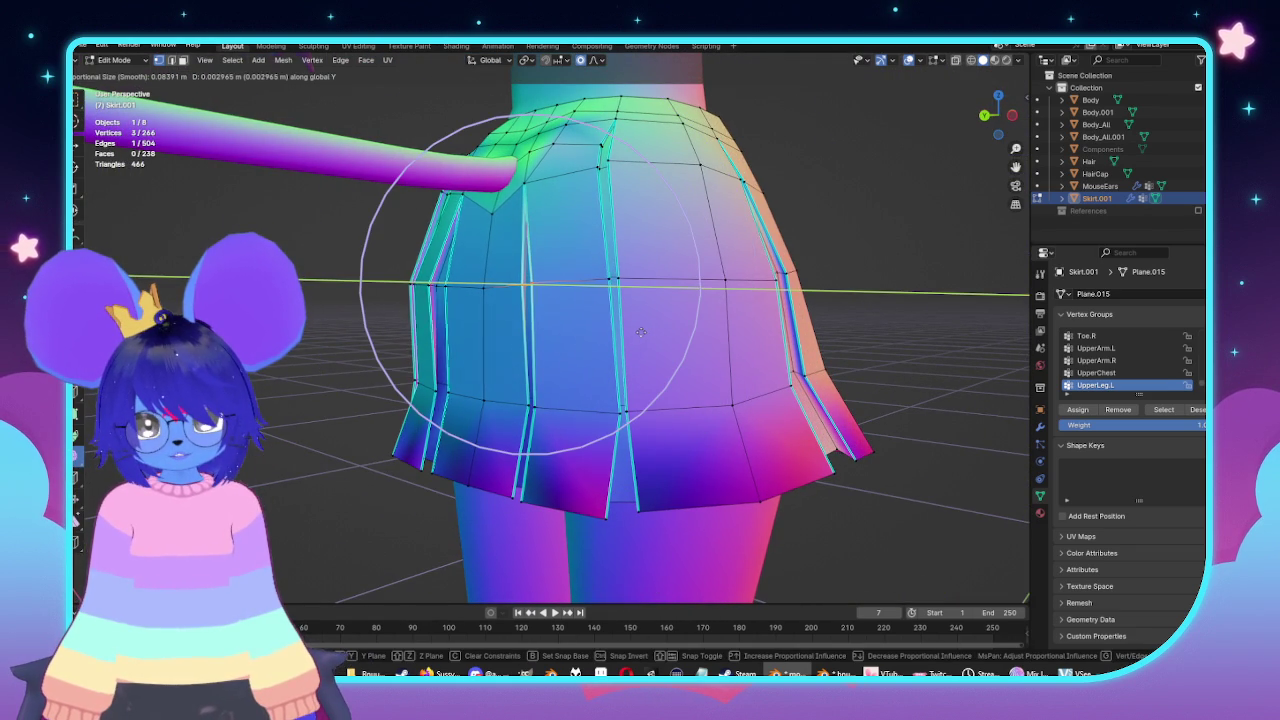
scroll(639, 332, "down", 1)
left_click(639, 332)
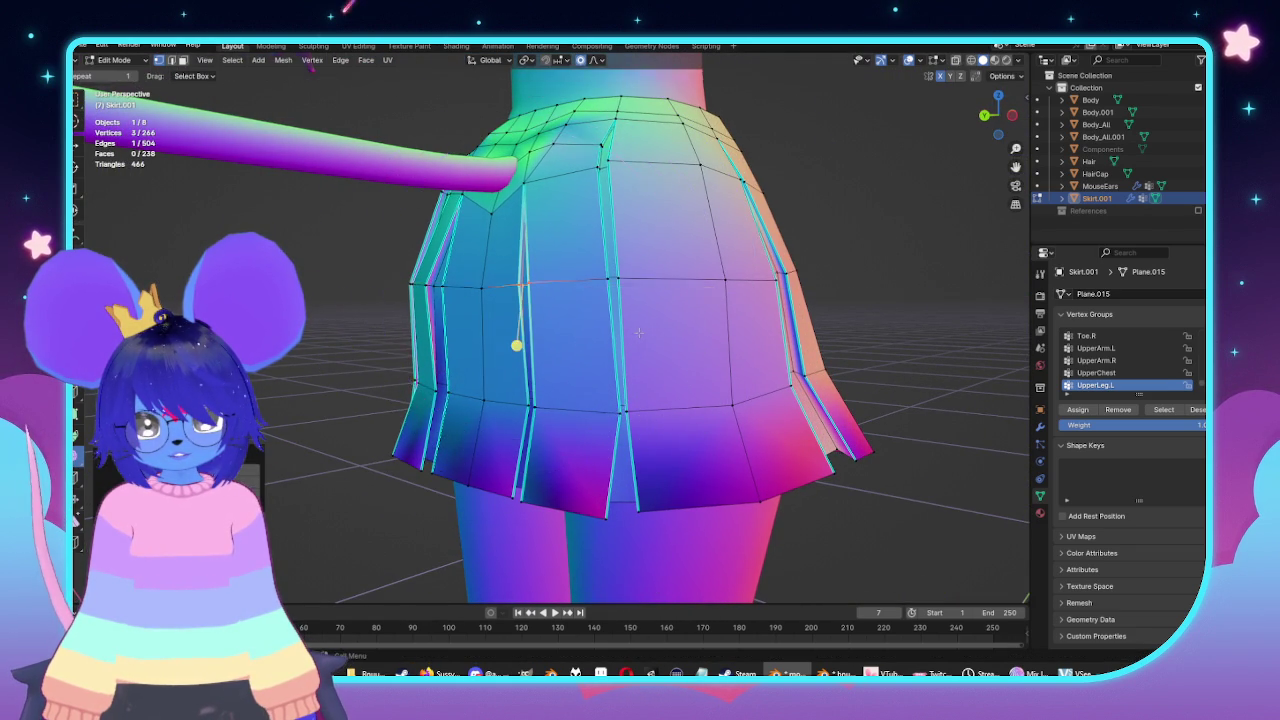
Select the skirt's left edge vertices in X-ray and move them in with soft falloff.
middle_click_drag(517, 343, 537, 354)
key("Tab")
mouse_move(511, 309)
middle_mouse_down()
mouse_move(624, 323)
mouse_move(560, 330)
mouse_move(628, 365)
middle_mouse_up()
key("KP_1")
key("Tab")
scroll(511, 318, "up", 3)
scroll(628, 365, "up", 1)
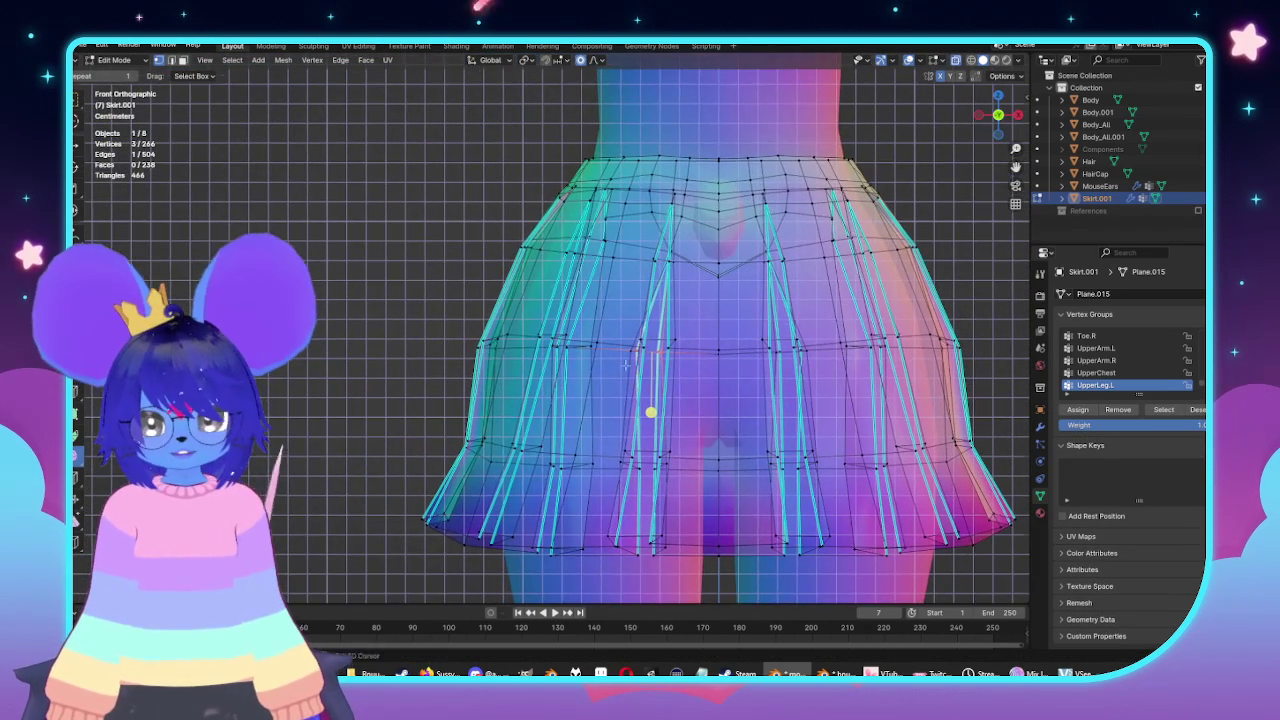
key("alt+z")
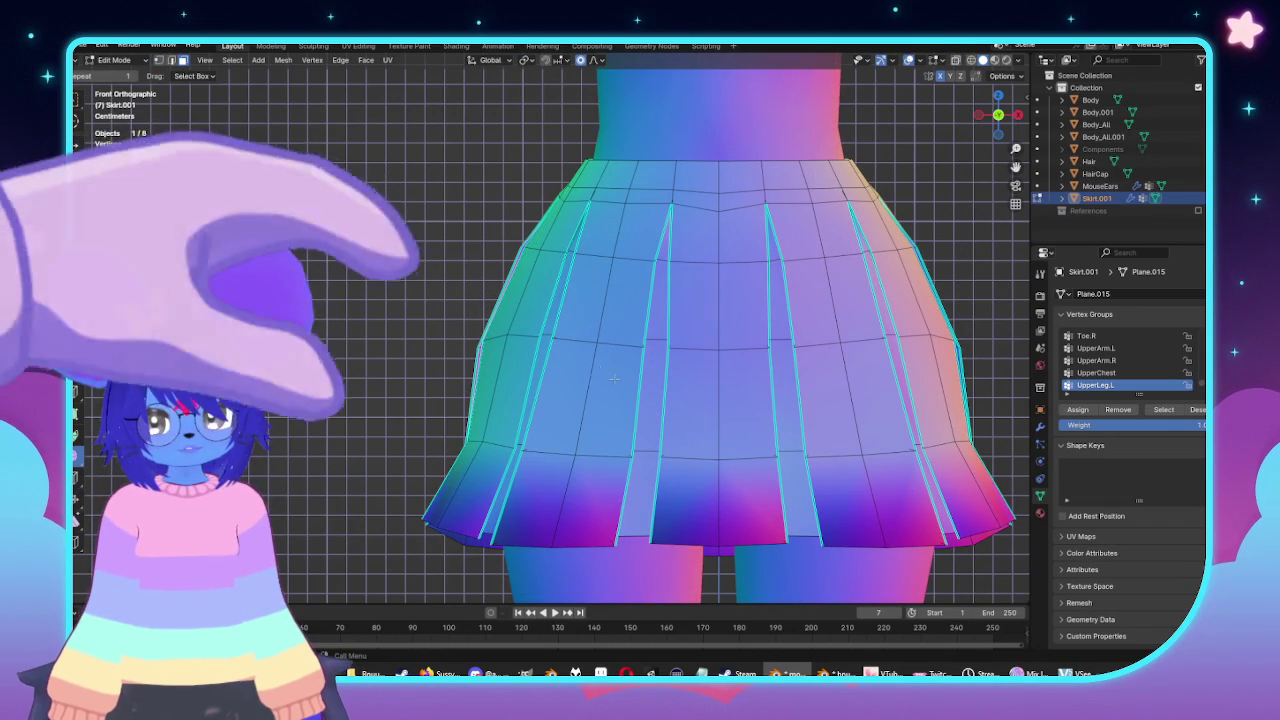
mouse_move(498, 316)
middle_mouse_down()
mouse_move(577, 308)
mouse_move(855, 383)
middle_mouse_up()
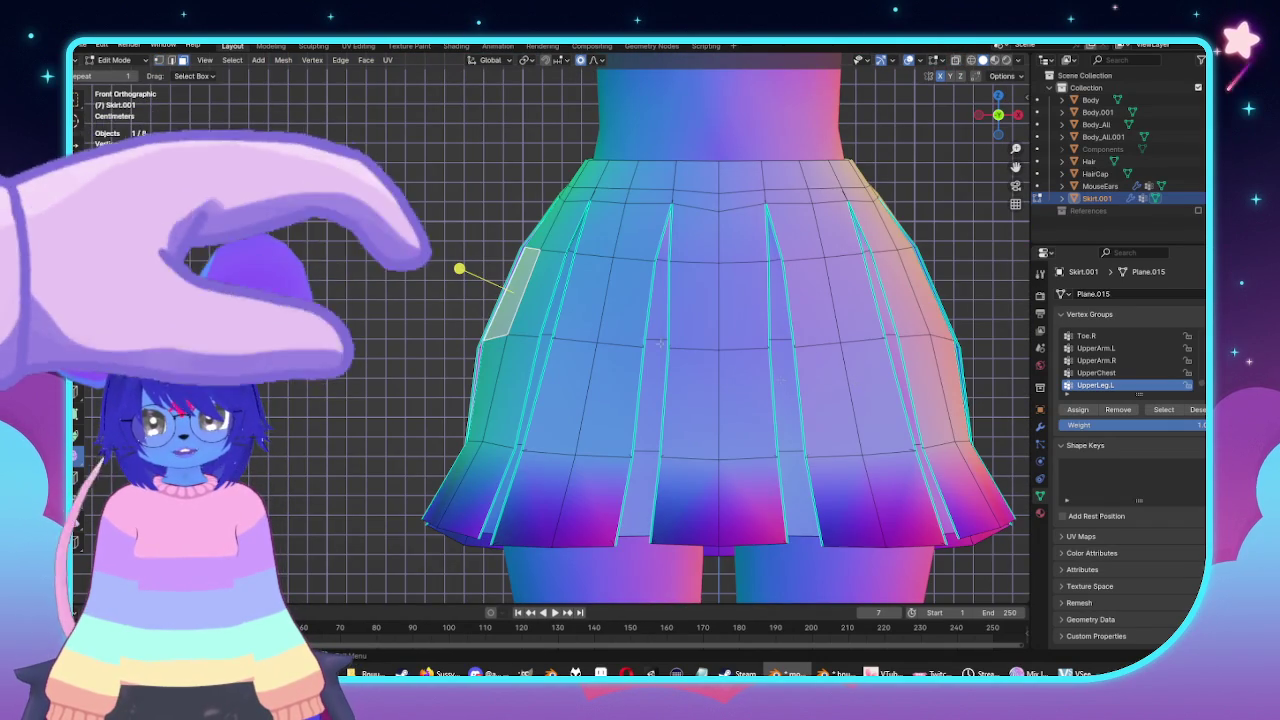
key("alt+z")
left_click_drag(474, 222, 545, 252)
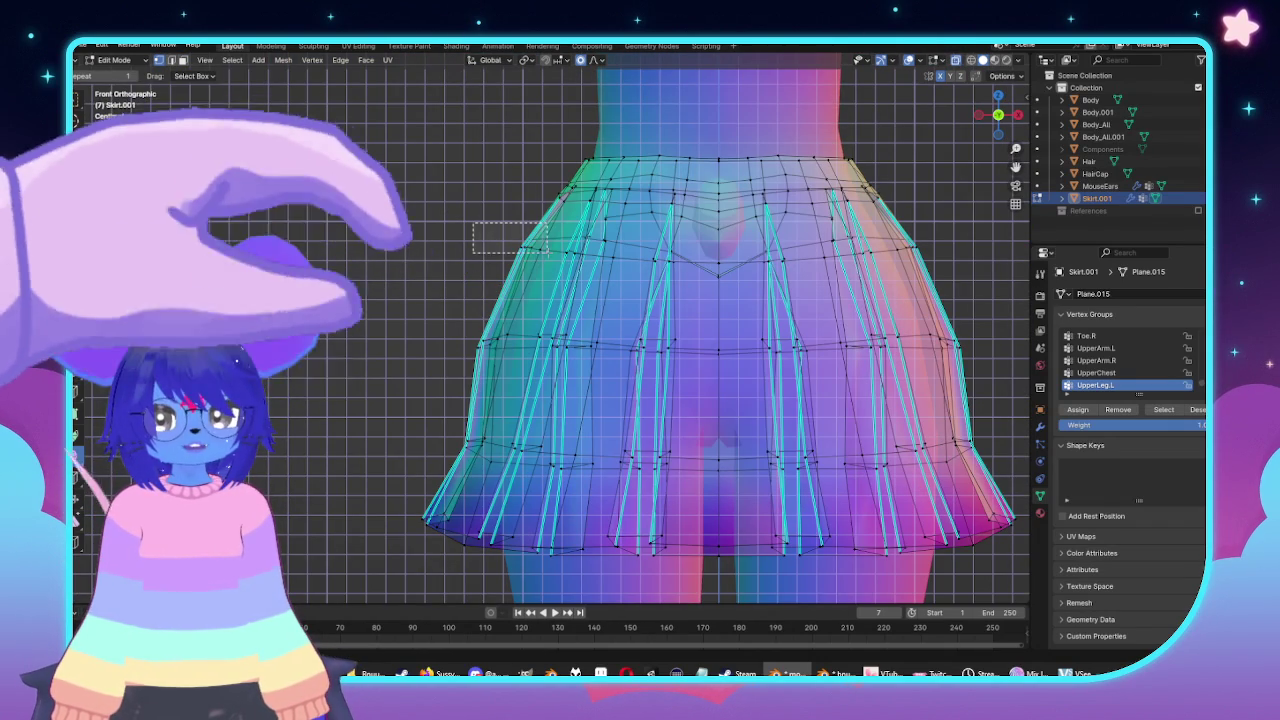
left_click_drag(516, 346, 520, 340)
key("alt+z")
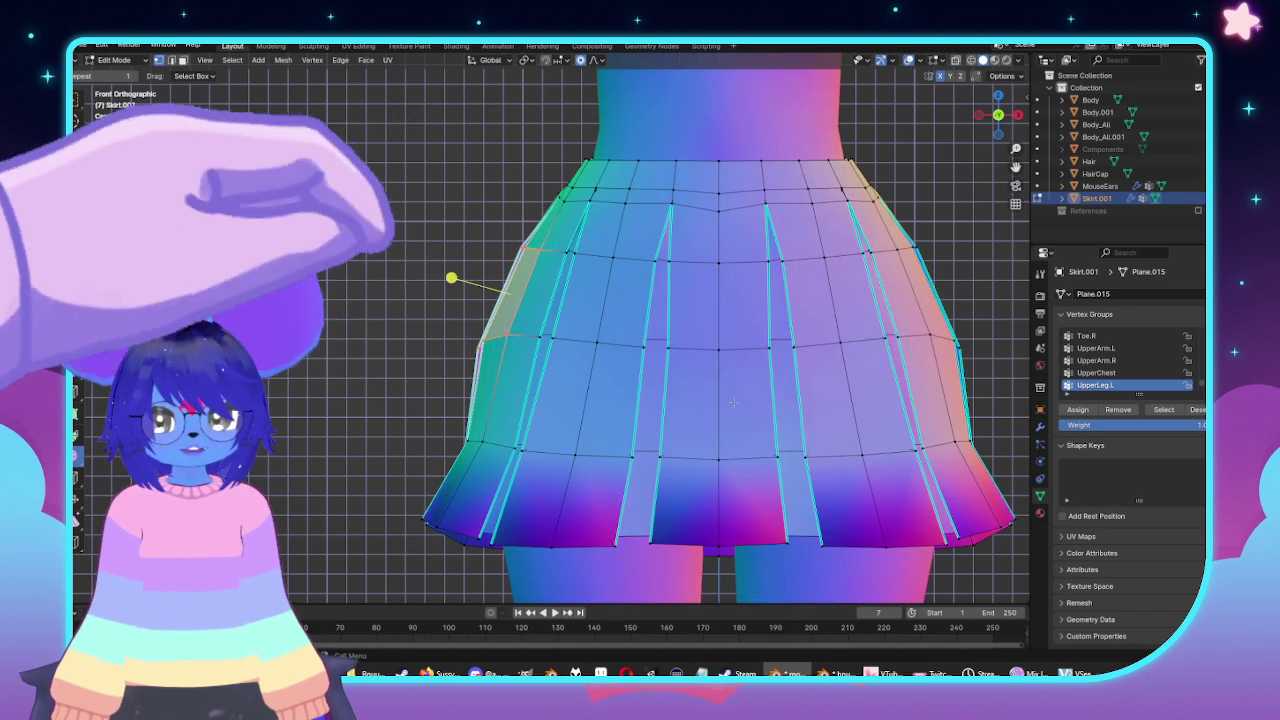
key("alt+z")
key("g")
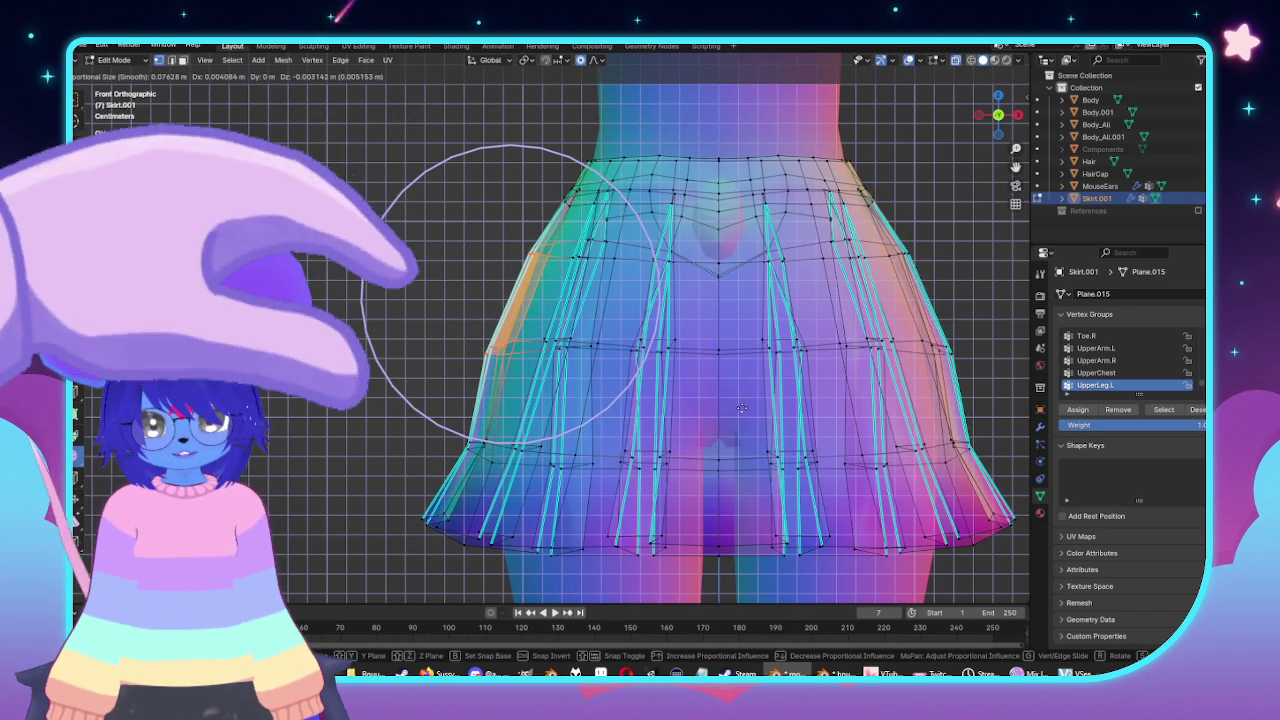
left_click(457, 280)
Move the left hem vertices with proportional editing, then exit Edit Mode.
mouse_move(457, 280)
middle_mouse_down()
mouse_move(706, 281)
mouse_move(651, 294)
mouse_move(523, 214)
mouse_move(437, 220)
middle_mouse_up()
key("alt+z")
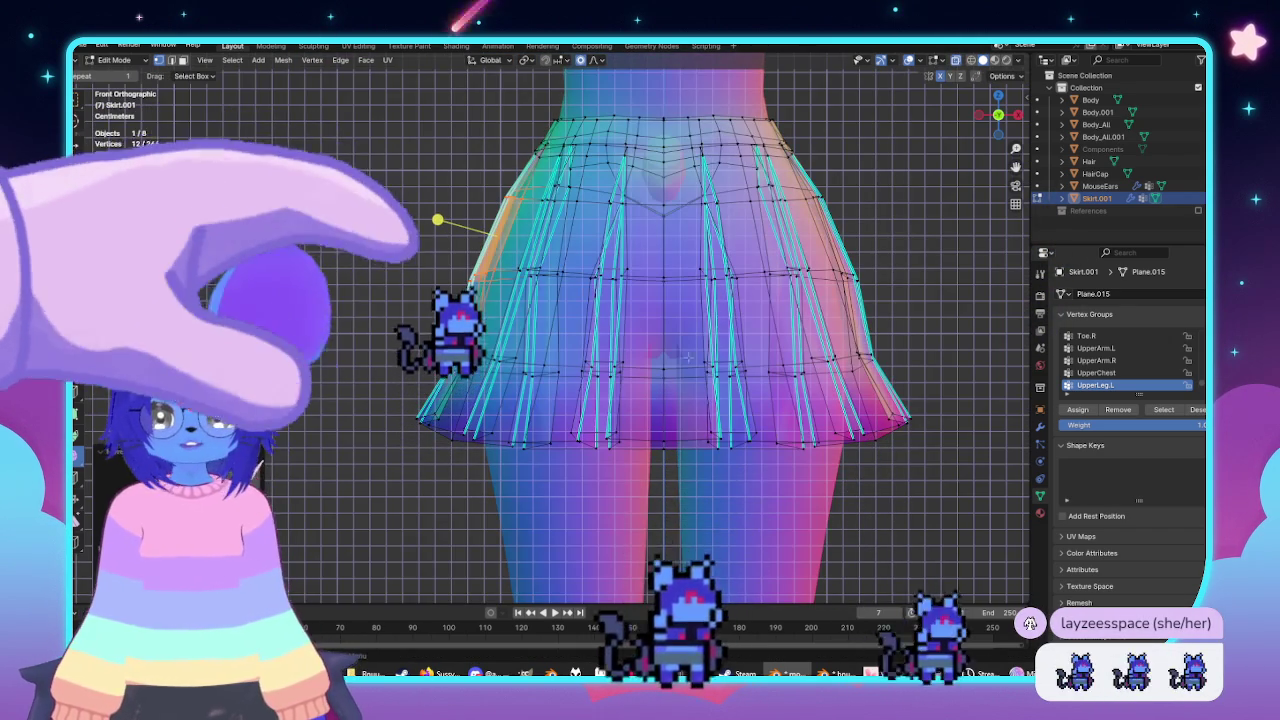
middle_click_drag(696, 303, 696, 263, "shift")
left_click_drag(374, 359, 436, 390)
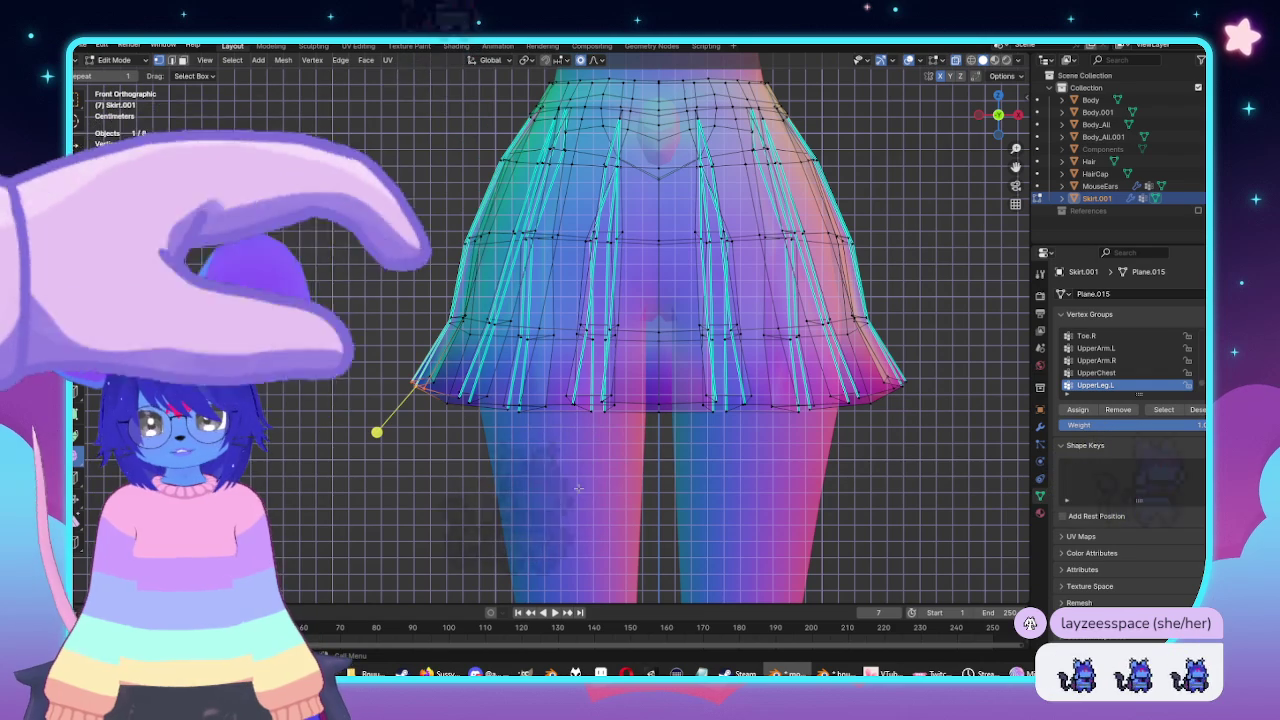
key("g")
left_click(618, 492)
key("Tab")
scroll(608, 477, "down", 3)
Set Skirt.001's normals from faces (Alt+N) and check the pleat shading in Object Mode.
mouse_move(608, 477)
middle_mouse_down()
mouse_move(657, 449)
mouse_move(723, 449)
mouse_move(737, 424)
middle_mouse_up()
scroll(737, 424, "up", 3)
key("Tab")
key("alt+n")
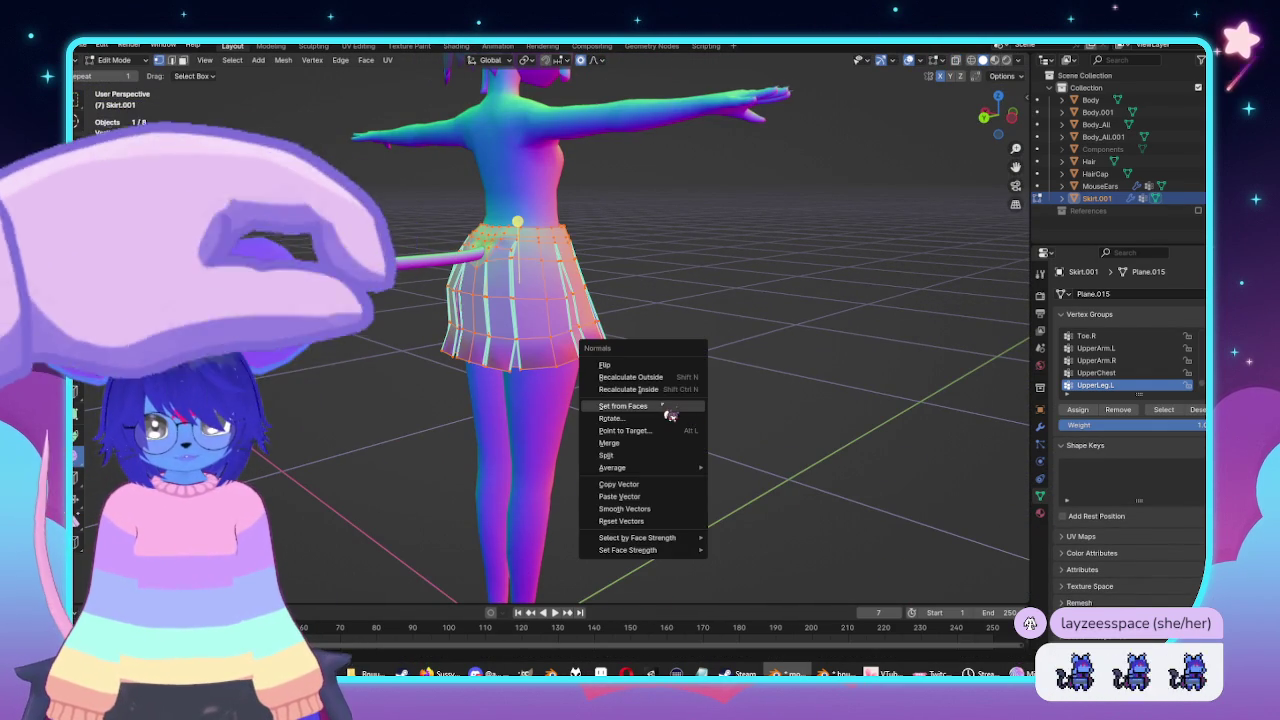
left_click(688, 410)
key("Tab")
middle_click_drag(697, 400, 589, 391)
scroll(612, 380, "up", 3)
key("Tab")
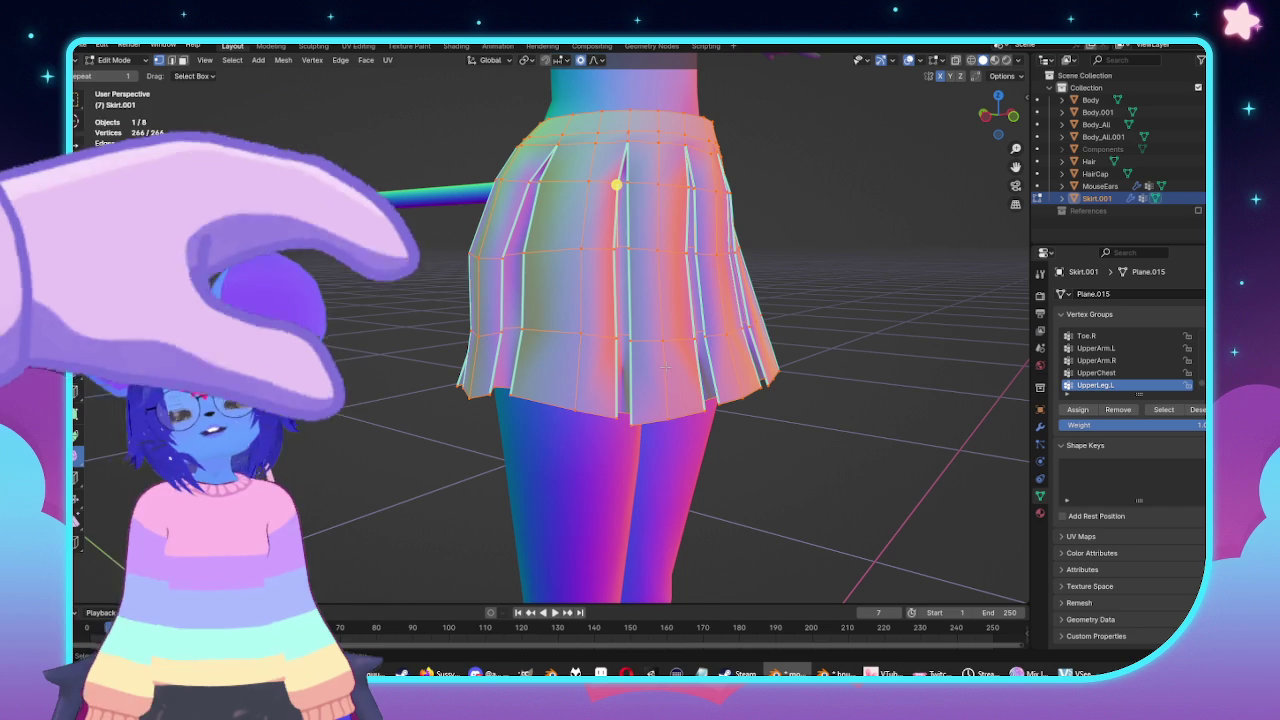
Switch to the back view and begin nudging a back waistband vertex.
mouse_move(665, 368)
middle_mouse_down()
mouse_move(635, 368)
mouse_move(840, 377)
mouse_move(714, 356)
middle_mouse_up()
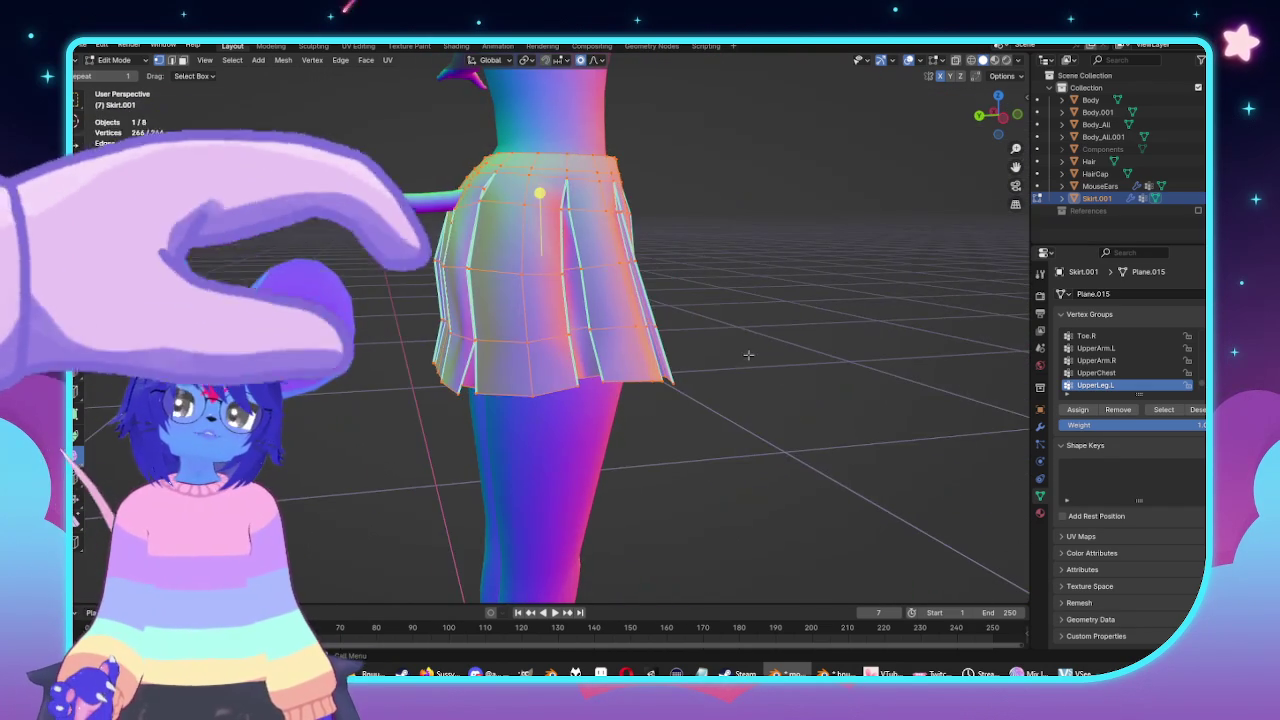
scroll(748, 354, "up", 4)
mouse_move(748, 354)
middle_mouse_down()
mouse_move(731, 398)
mouse_move(738, 330)
middle_mouse_up()
key("ctrl+KP_1")
key("g")
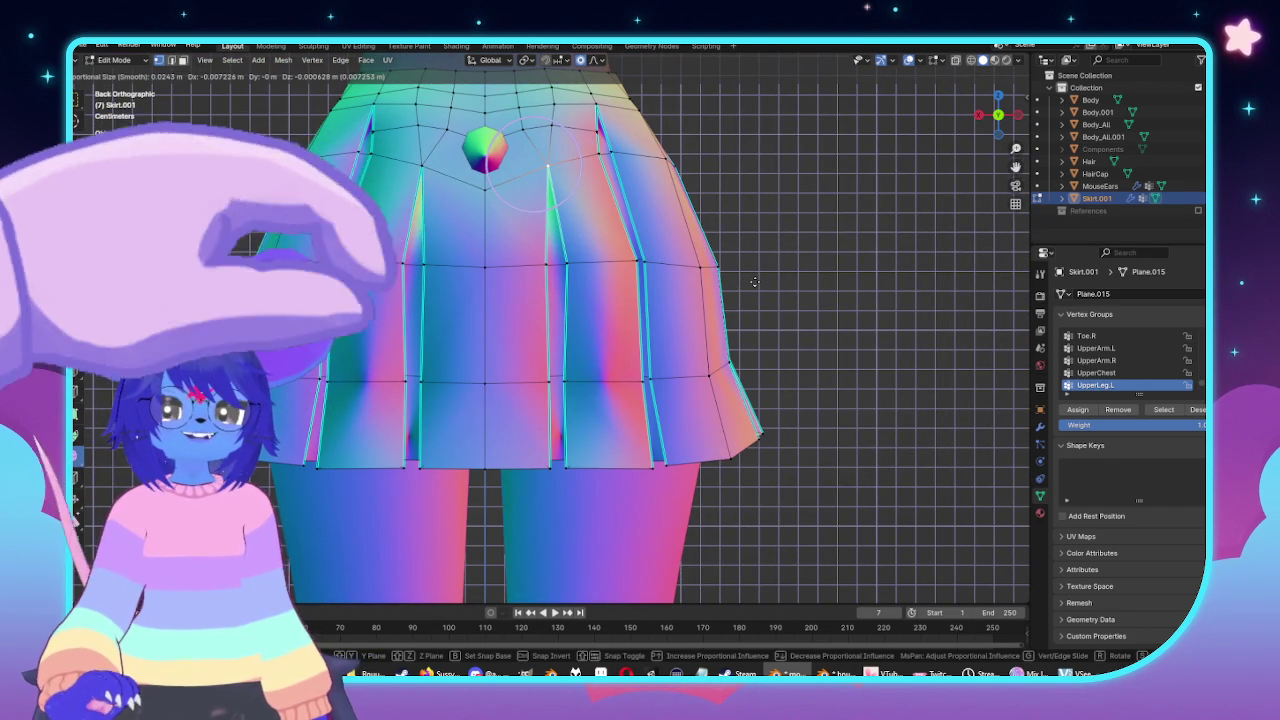
Nudge the back waistband vertices with several proportional moves.
left_click(754, 282)
key("g")
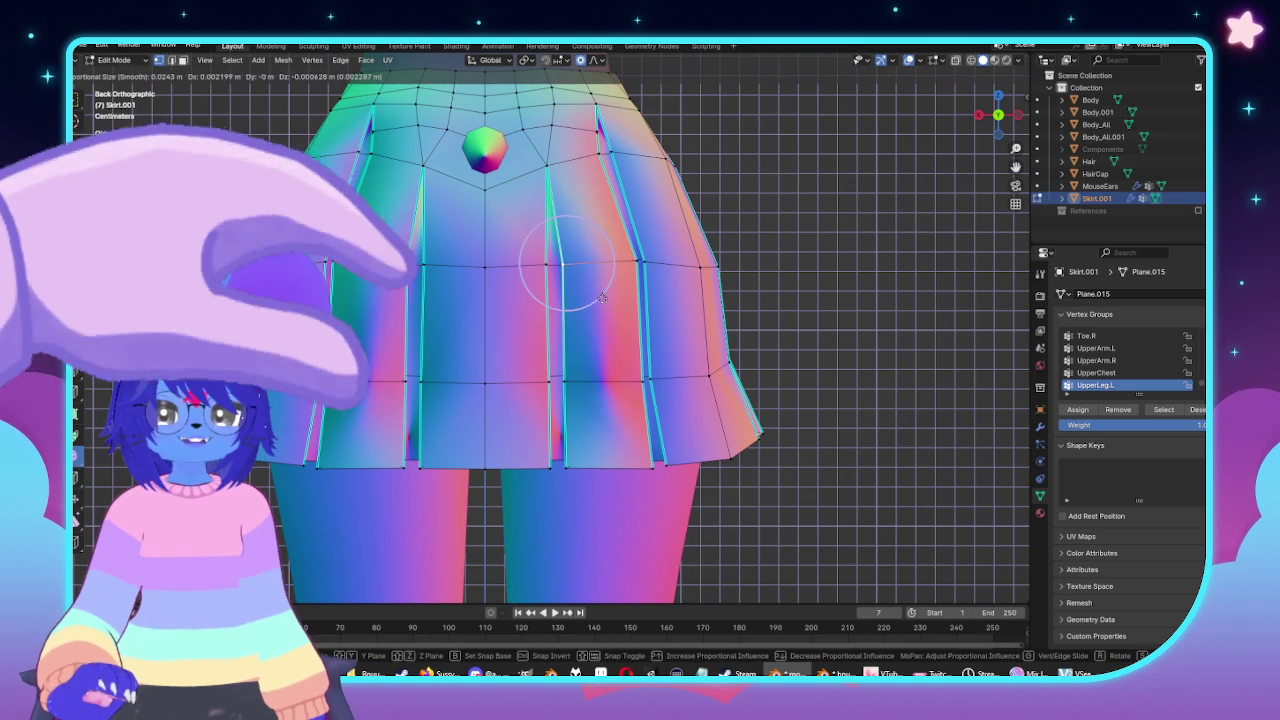
left_click(600, 297)
middle_click_drag(523, 260, 521, 262)
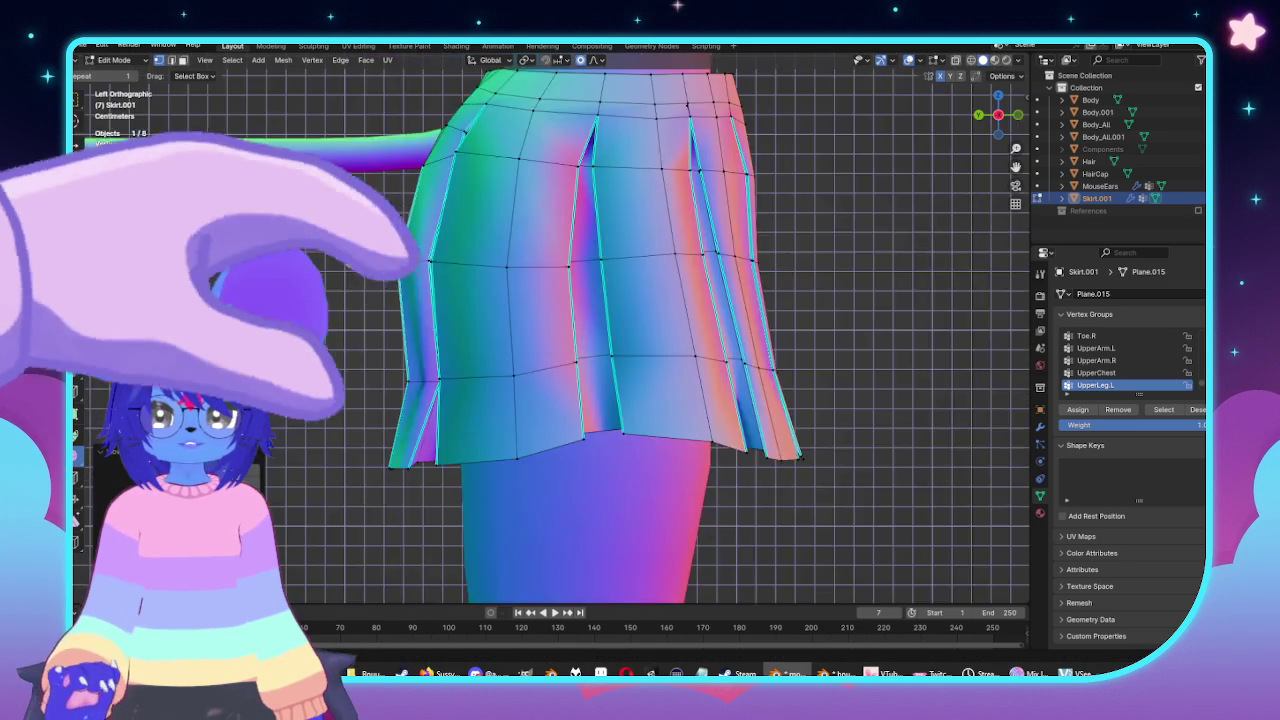
key("g")
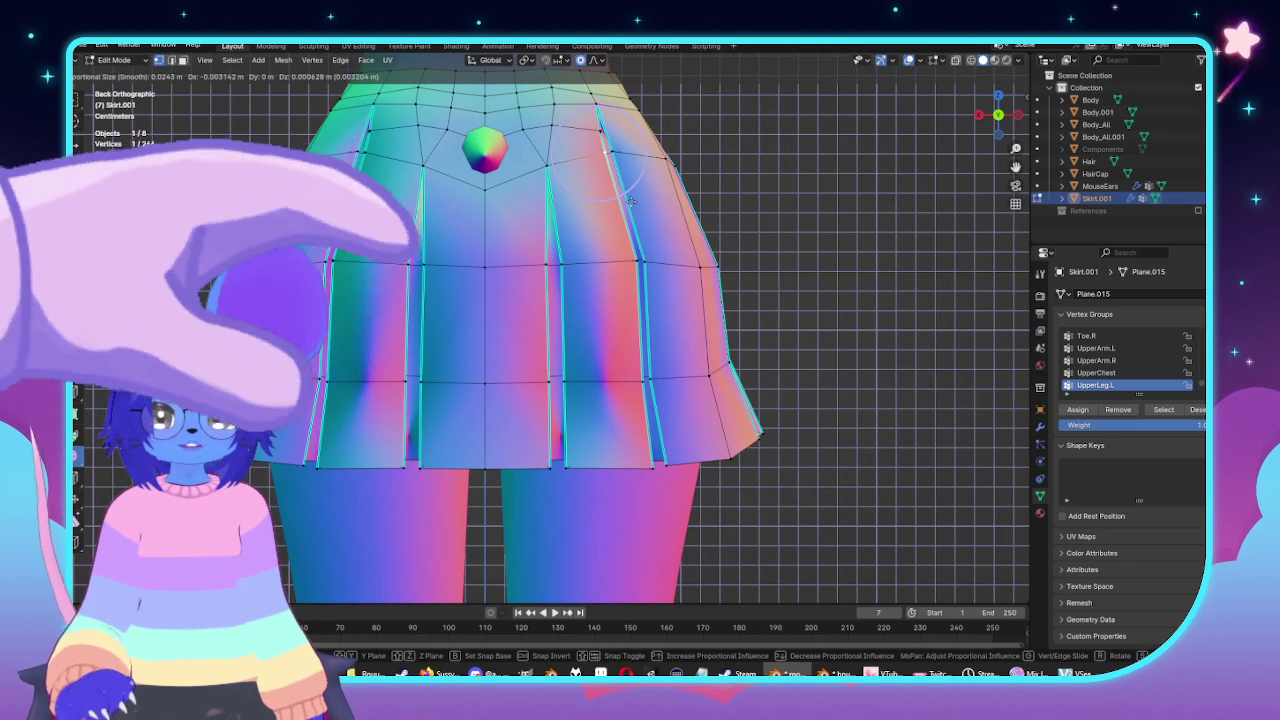
scroll(623, 203, "up", 5)
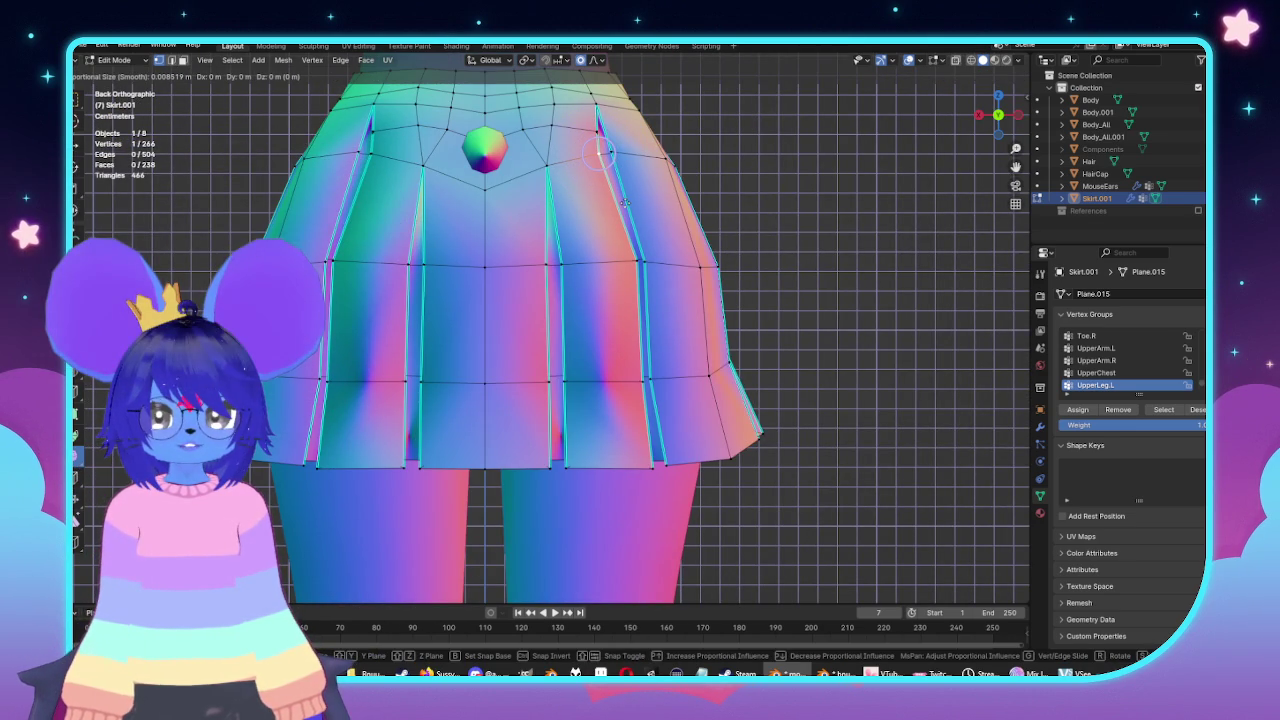
left_click(625, 202)
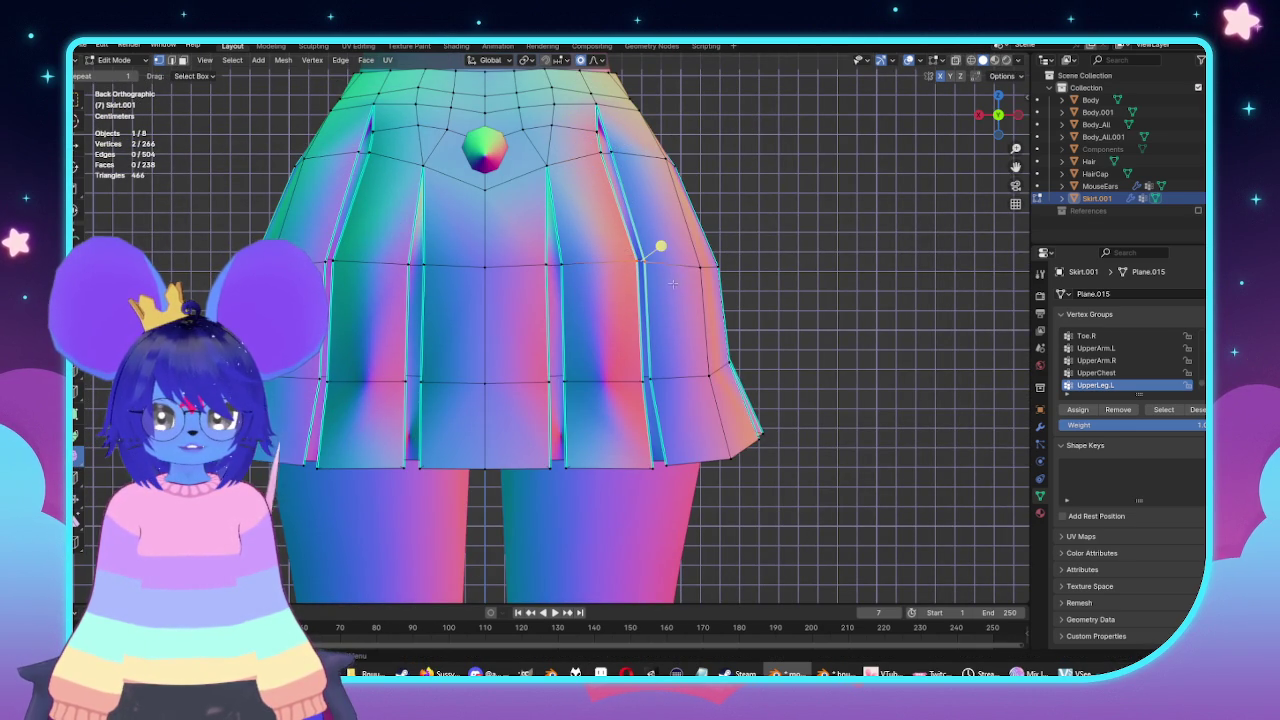
Select two back pleat vertices and scale them together with proportional falloff.
key("alt+z")
mouse_move(660, 246)
middle_mouse_down()
mouse_move(543, 223)
mouse_move(524, 240)
middle_mouse_up()
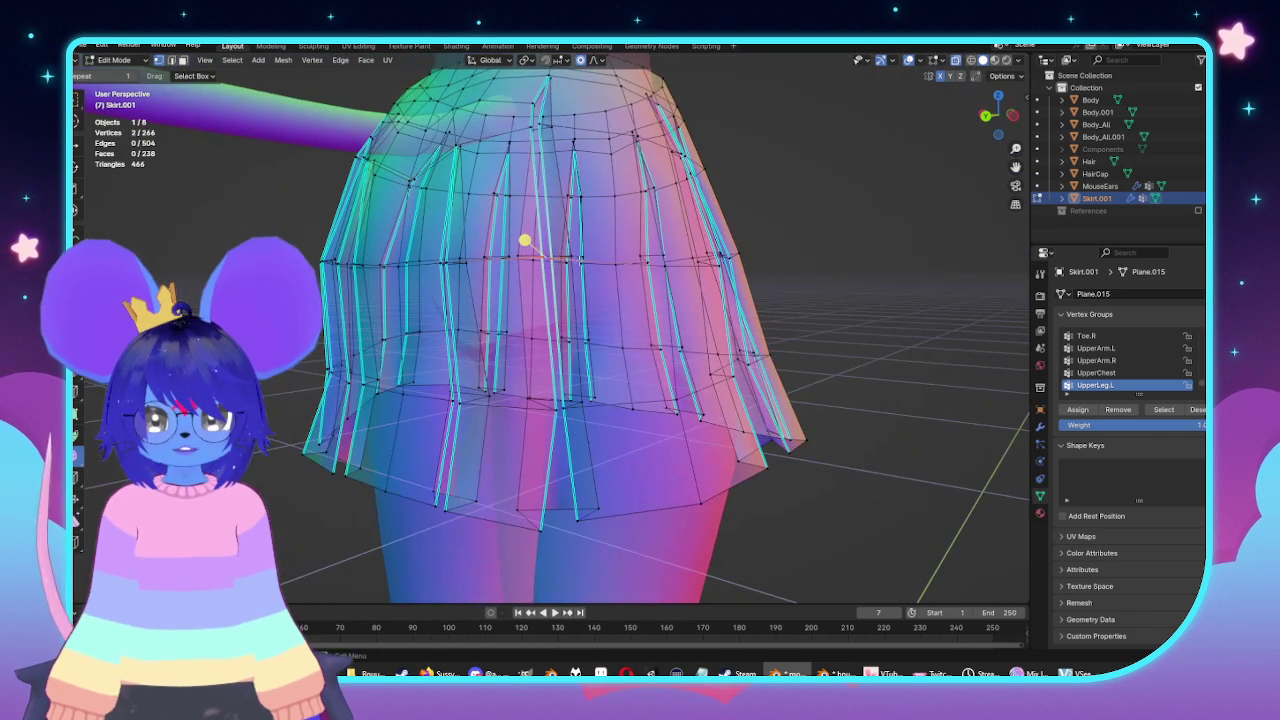
left_click(570, 258, "shift")
key("alt+z")
key("s")
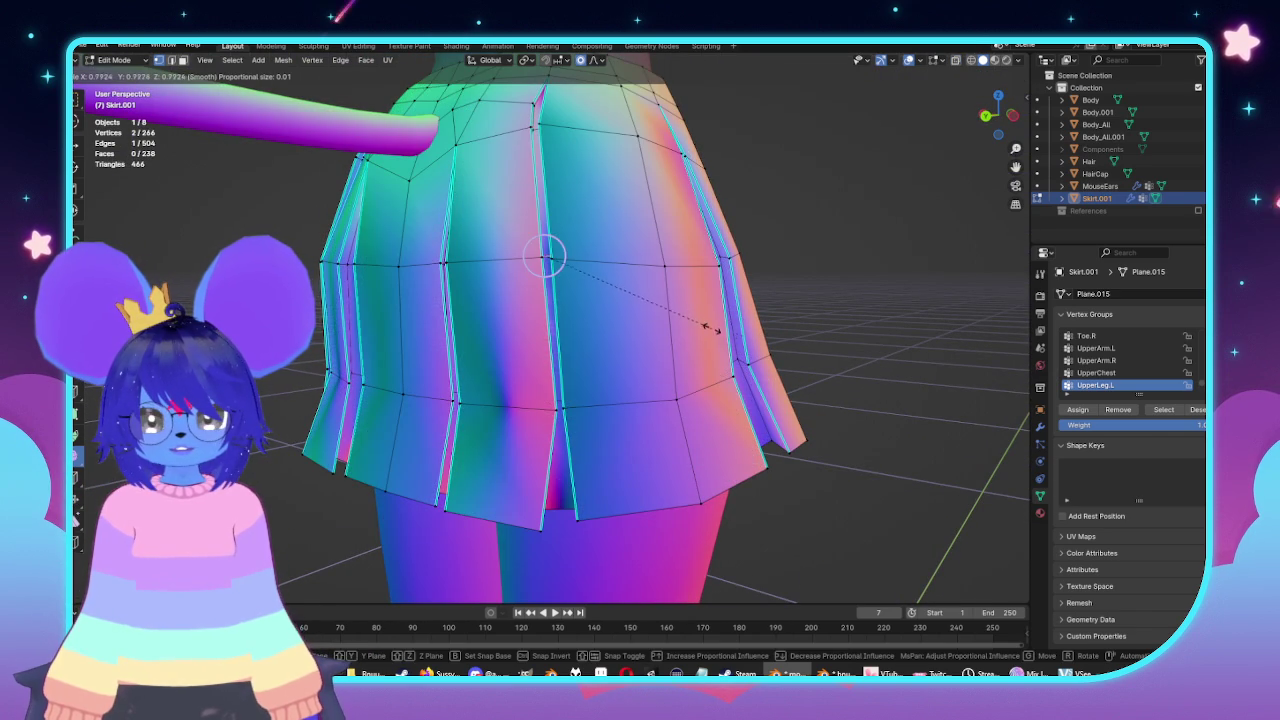
key("alt+z")
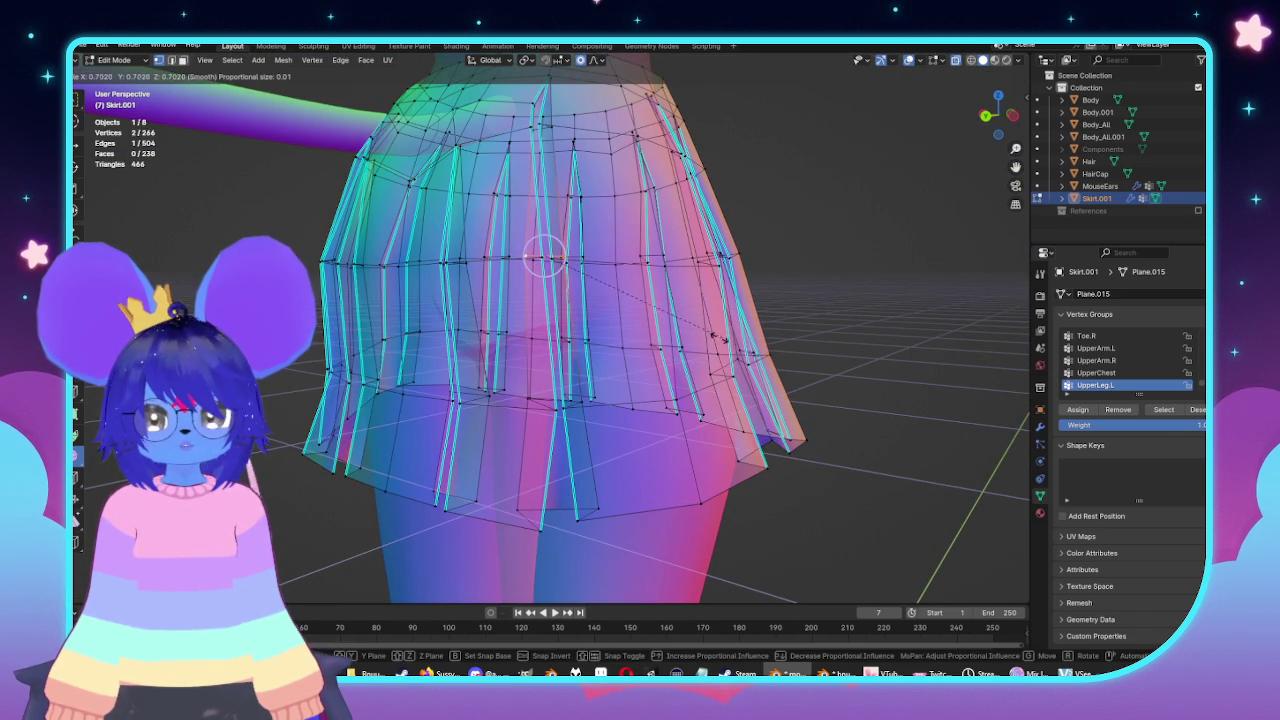
left_click(716, 333)
Review the reshaped skirt from the front and back views.
middle_click_drag(529, 263, 728, 358)
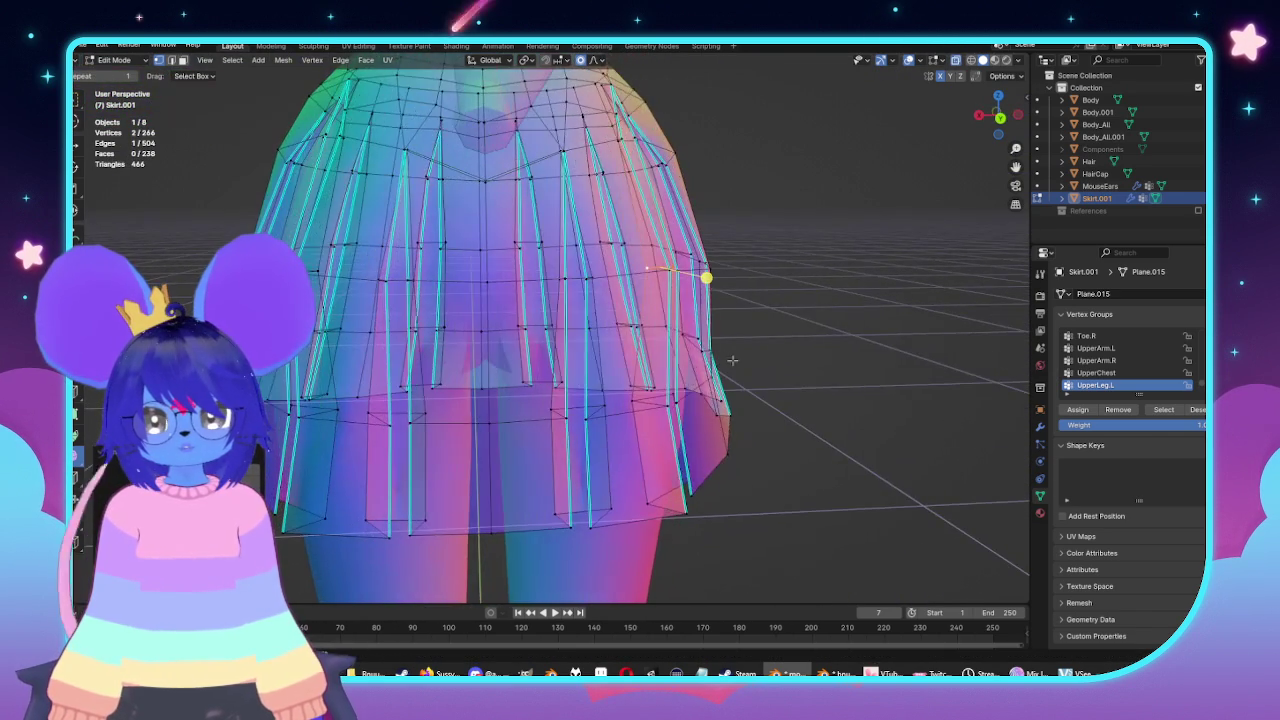
key("alt+z")
scroll(728, 358, "down", 5)
mouse_move(614, 337)
middle_mouse_down()
mouse_move(651, 394)
mouse_move(457, 314)
mouse_move(591, 393)
mouse_move(640, 360)
mouse_move(551, 342)
mouse_move(555, 157)
mouse_move(547, 248)
middle_mouse_up()
key("KP_1")
key("KP_1")
scroll(551, 342, "up", 5)
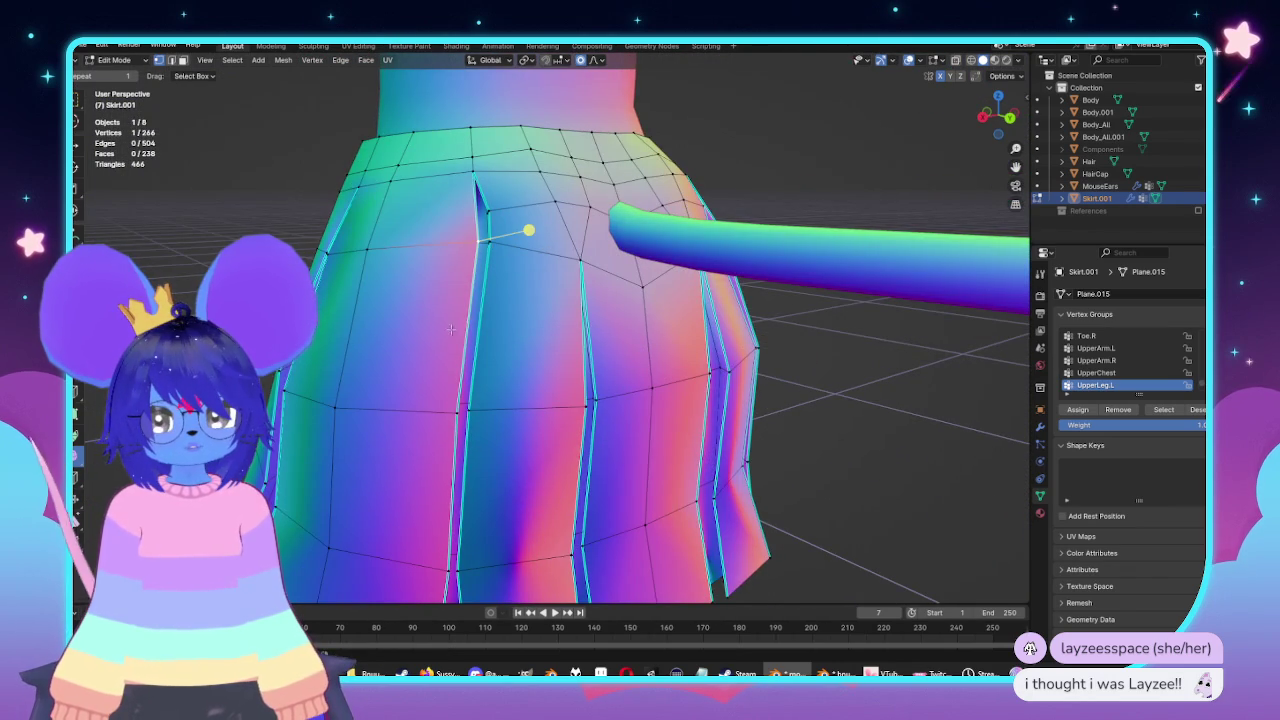
key("ctrl+KP_1")
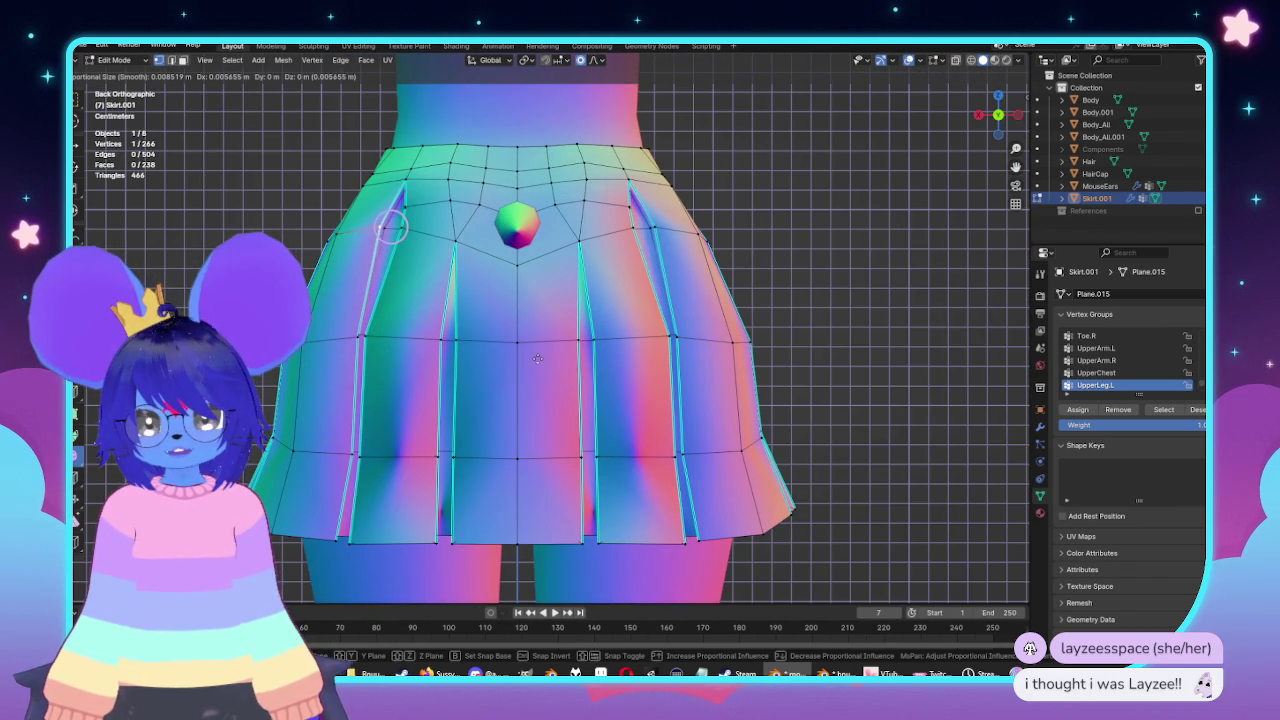
scroll(400, 206, "up", 4)
Edge-slide a back pleat vertex near the waistband to smooth its notch.
middle_click_drag(286, 134, 668, 418)
scroll(620, 393, "down", 3)
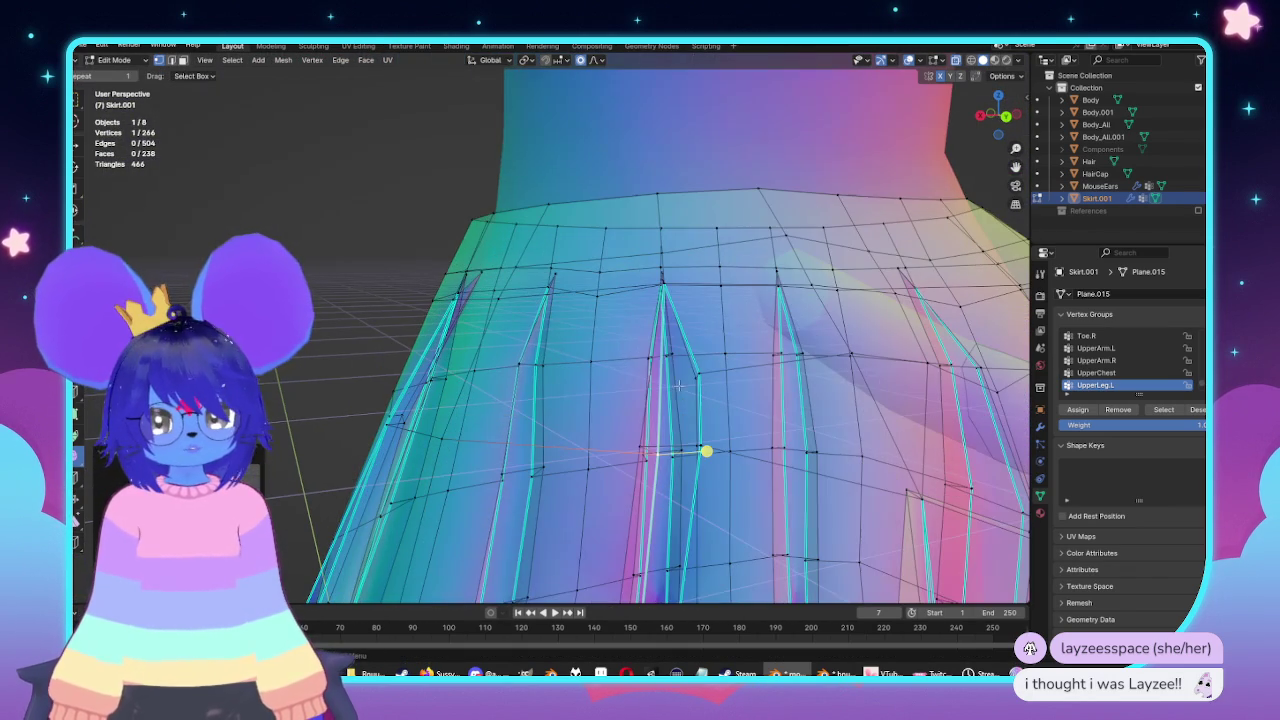
scroll(720, 394, "up", 3)
mouse_move(720, 394)
middle_mouse_down()
mouse_move(740, 385)
mouse_move(760, 410)
middle_mouse_up()
scroll(752, 377, "down", 2)
key("g")
key("Escape")
key("g")
key("g")
left_click(745, 392)
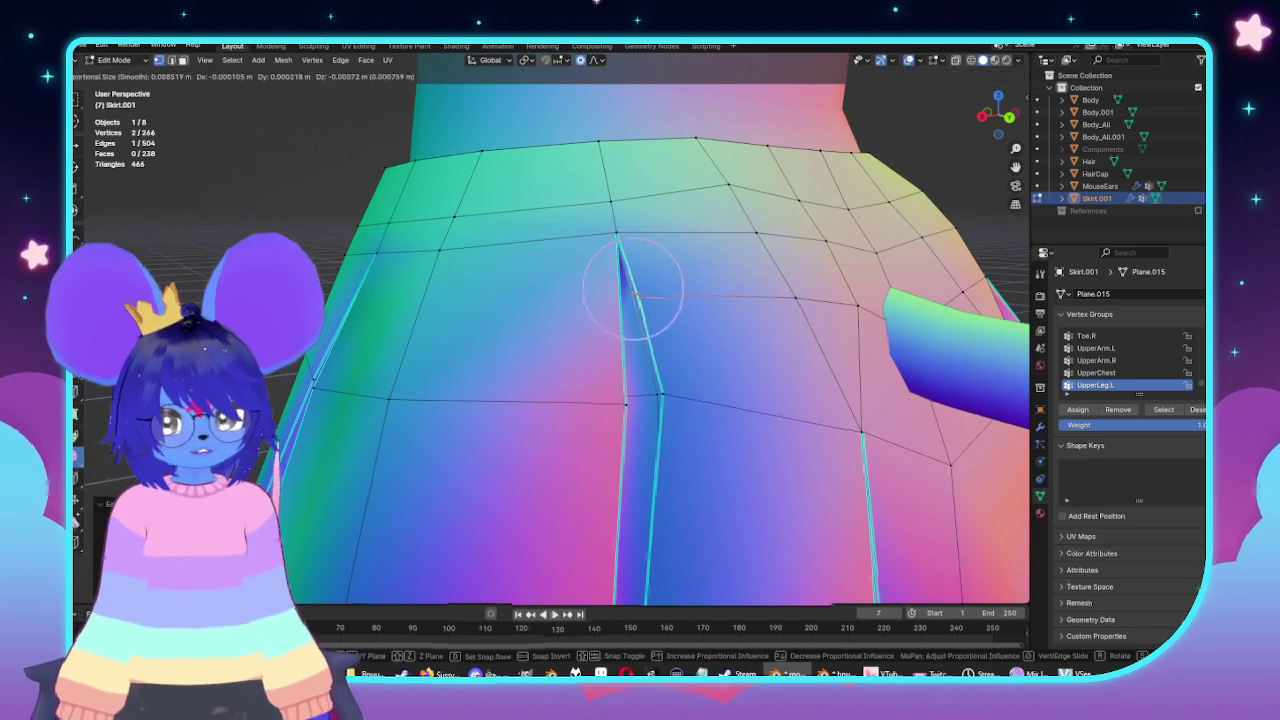
scroll(745, 392, "down", 4)
key("ctrl+KP_3")
scroll(619, 298, "up", 2)
scroll(619, 298, "up", 3)
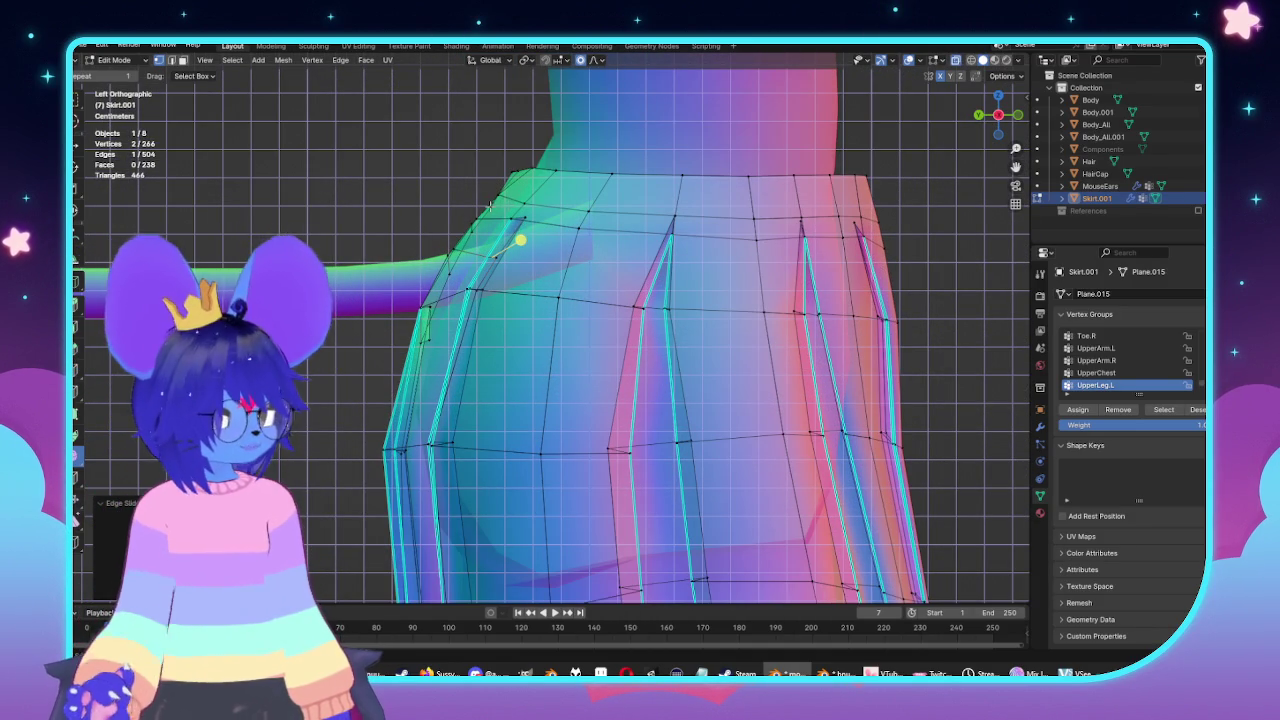
In left side view, rotate and move the back waist vertices near the tail.
middle_click_drag(491, 203, 407, 191, "shift")
scroll(407, 191, "down", 1)
scroll(471, 171, "down", 1)
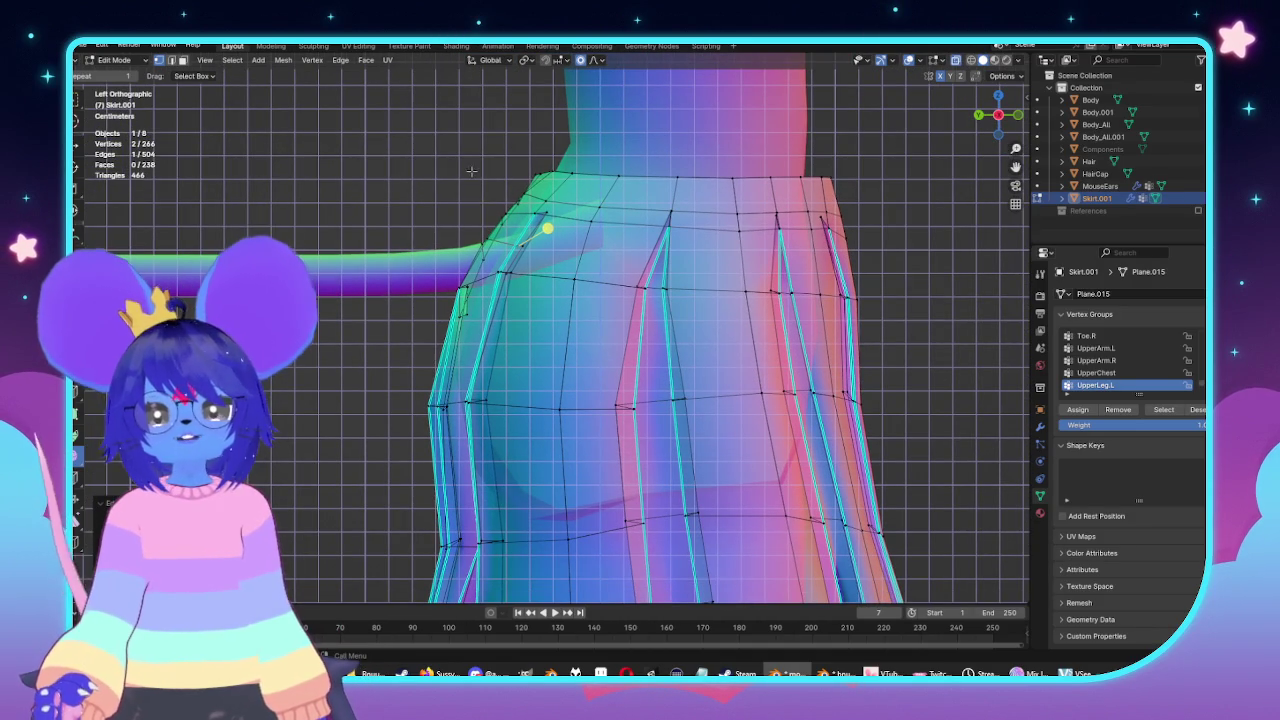
left_click_drag(469, 131, 586, 214)
key("s")
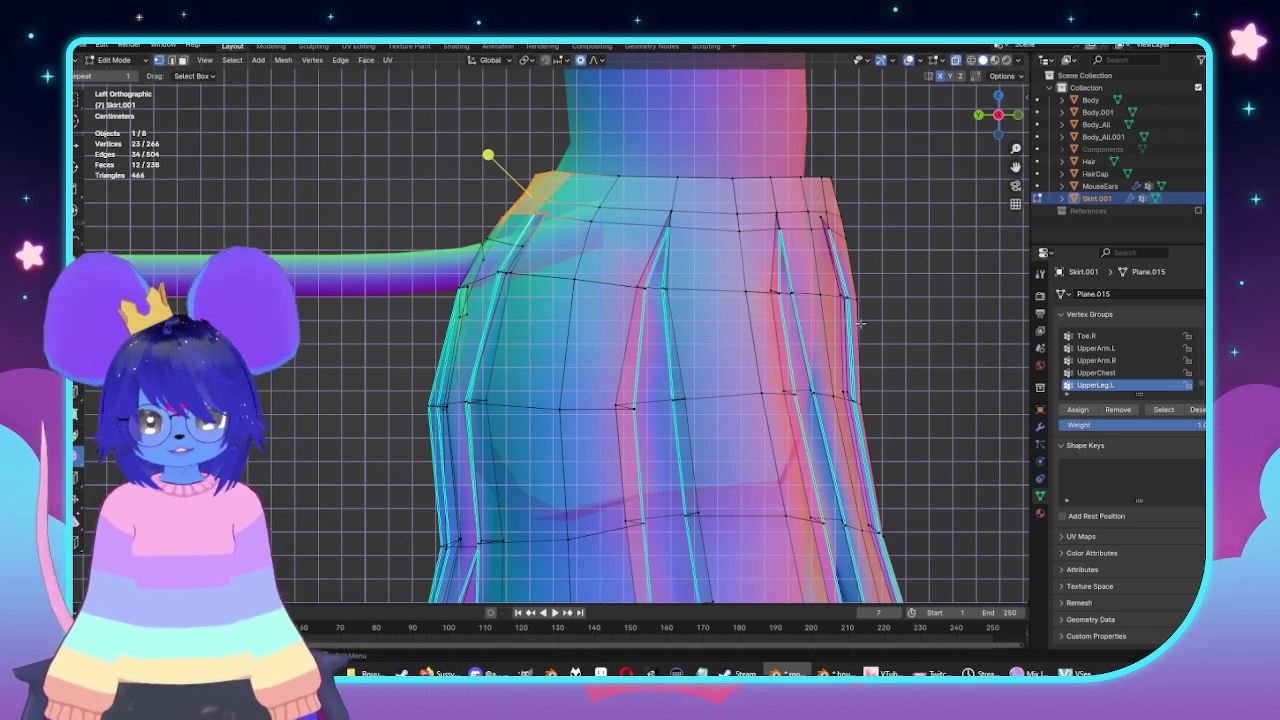
key("r")
scroll(860, 308, "down", 7)
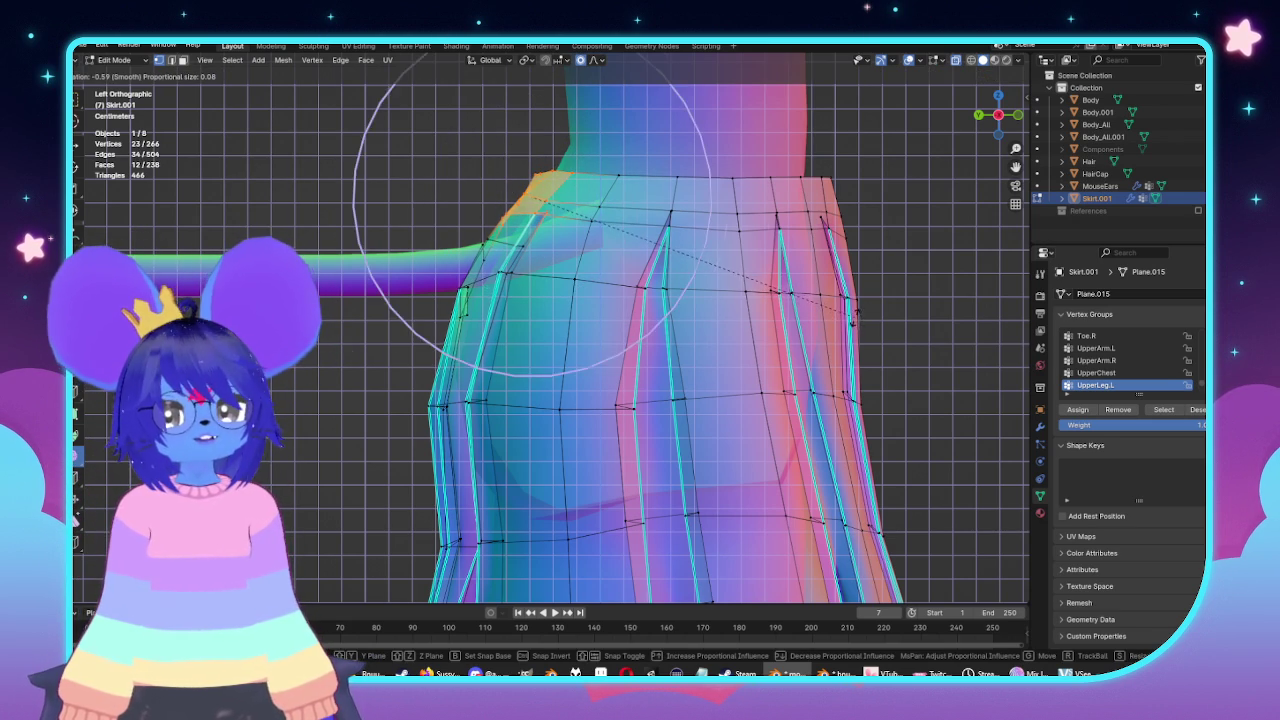
scroll(848, 296, "down", 2)
left_click(838, 296)
key("g")
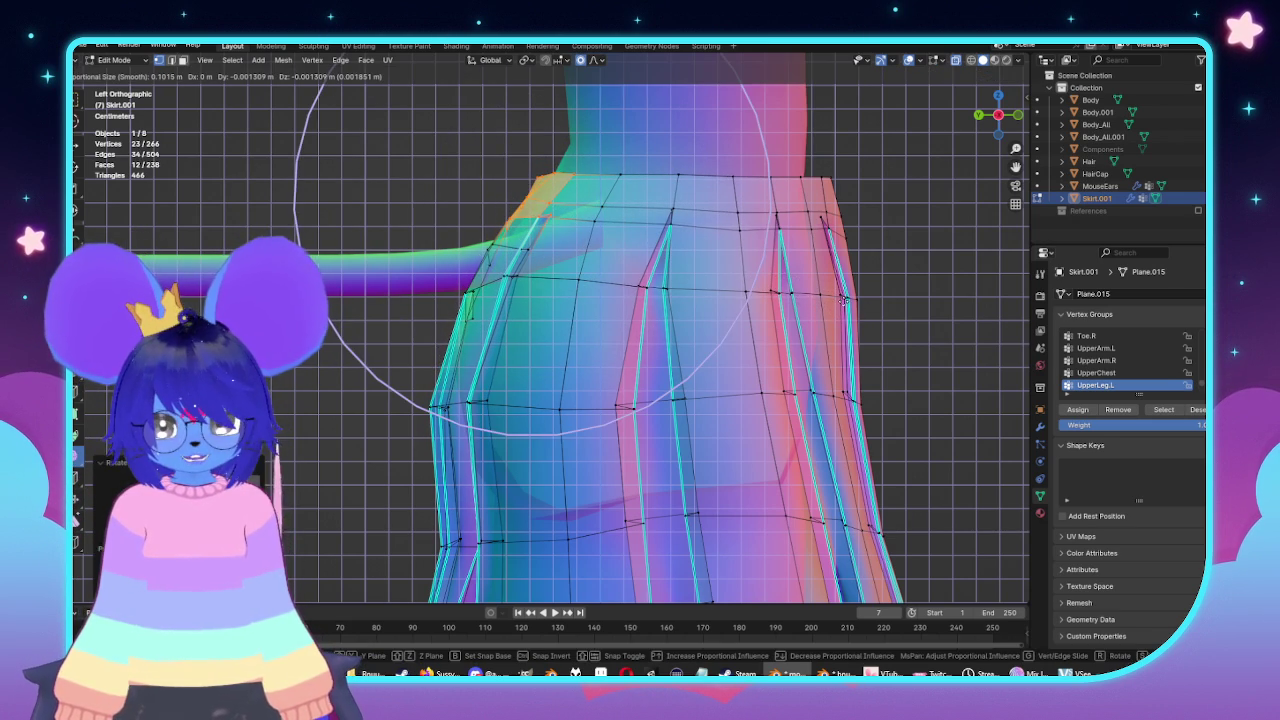
left_click(843, 300)
Move the front waist vertices to follow the body.
middle_click_drag(843, 300, 723, 310, "shift")
mouse_move(728, 265)
left_mouse_down()
mouse_move(640, 128)
mouse_move(730, 268)
left_mouse_up()
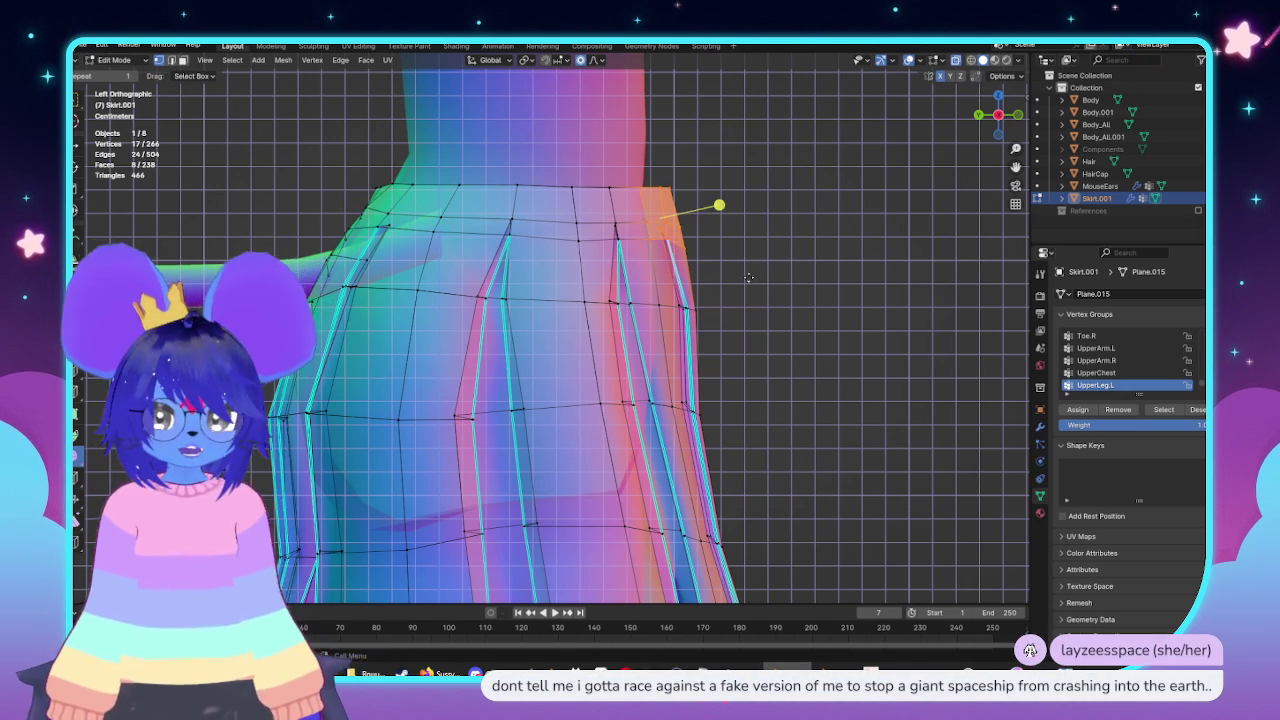
key("g")
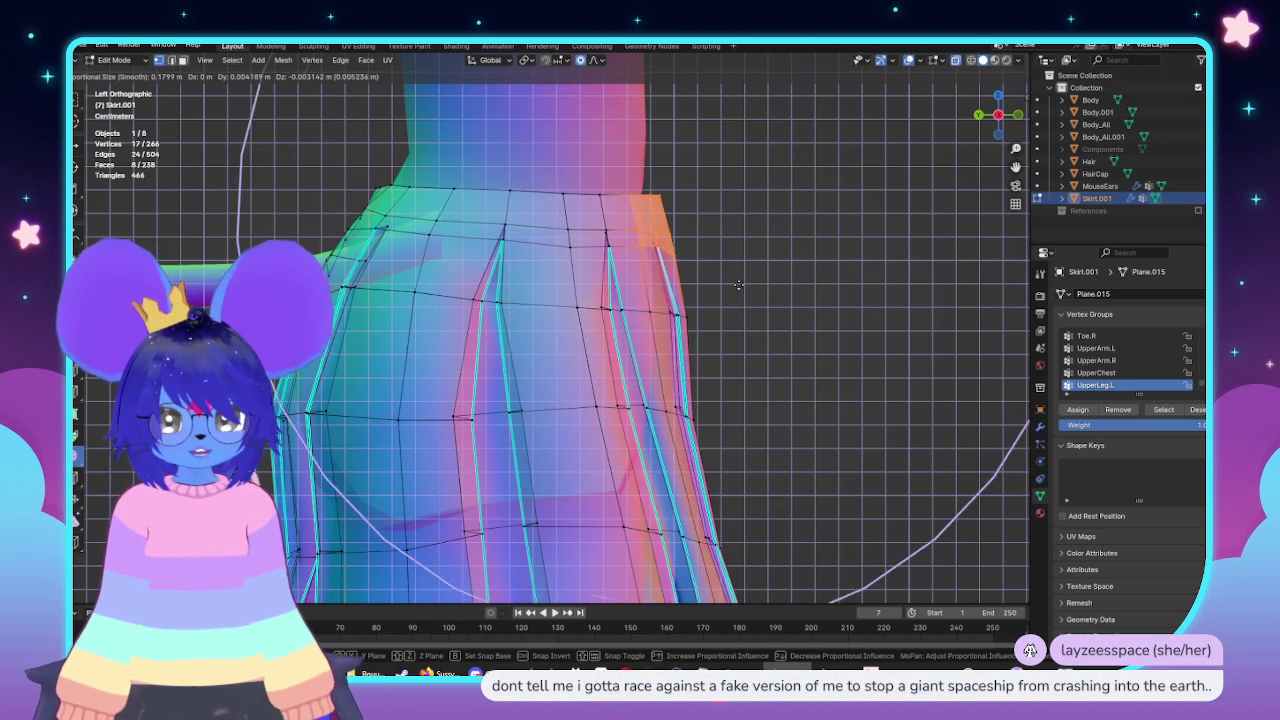
left_click(725, 290)
scroll(712, 295, "down", 3)
scroll(712, 295, "up", 2)
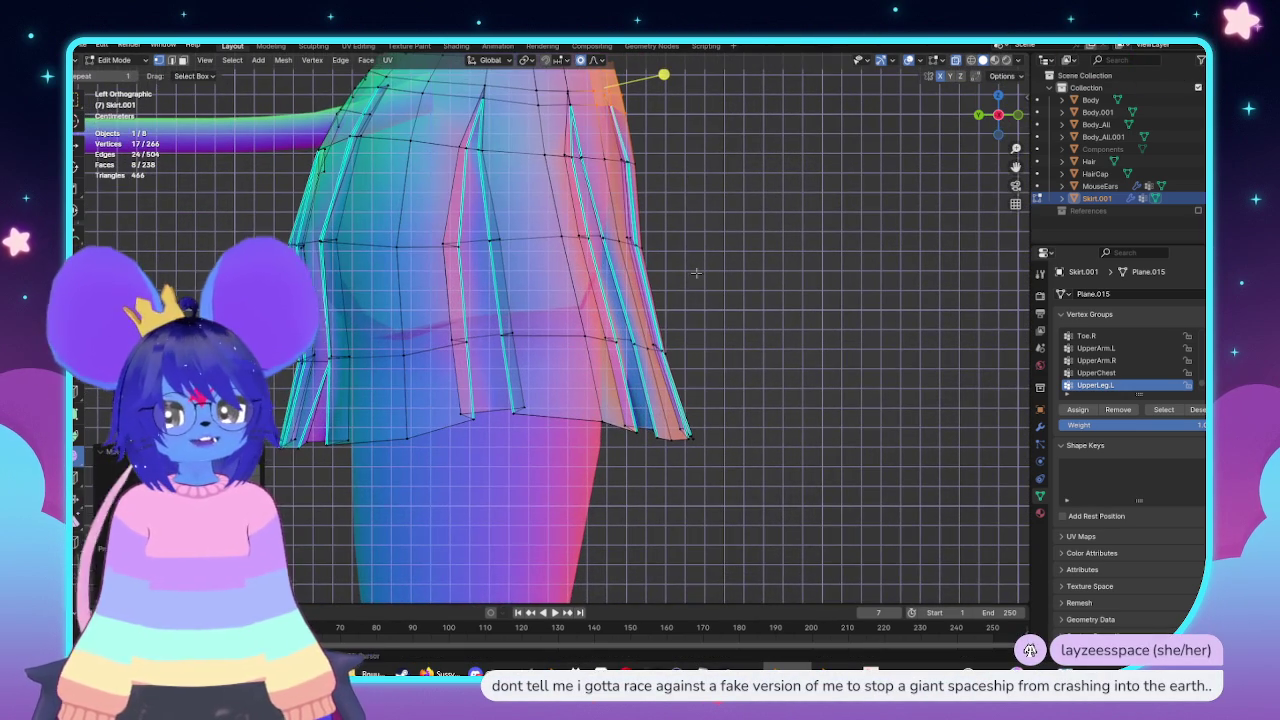
Adjust the lower front skirt vertices with proportional falloff.
left_click_drag(690, 272, 692, 274)
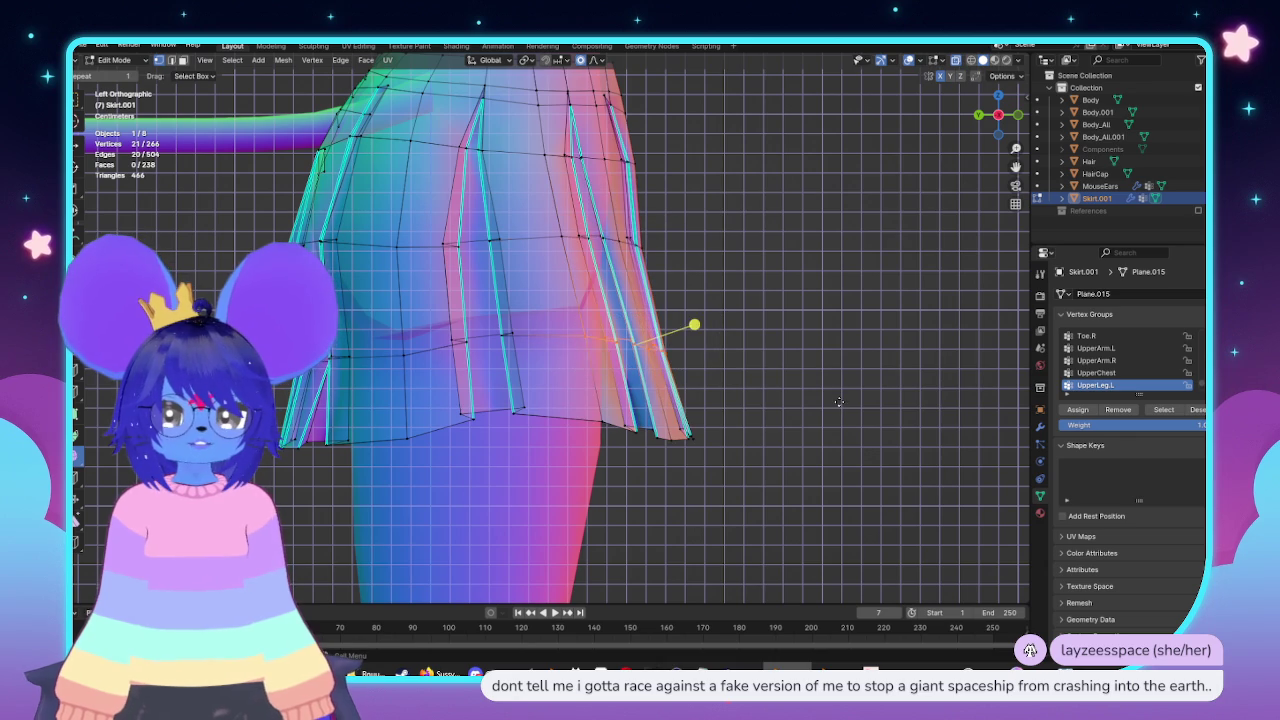
key("g")
scroll(834, 402, "down", 2)
scroll(831, 403, "down", 3)
key("Escape")
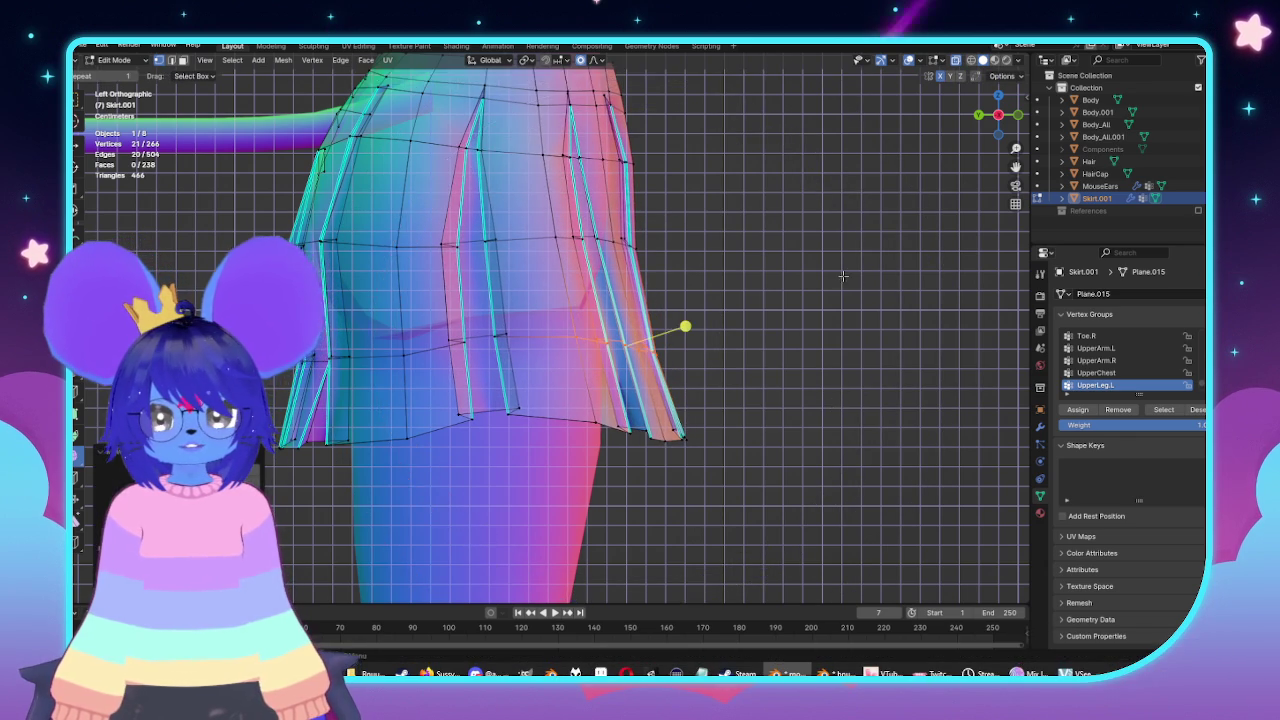
key("KP_1")
scroll(523, 314, "down", 3)
Inspect the fitted skirt in perspective, side, below and front views.
key("Tab")
mouse_move(719, 309)
middle_mouse_down()
mouse_move(651, 297)
mouse_move(846, 323)
middle_mouse_up()
key("Tab")
key("ctrl+KP_3")
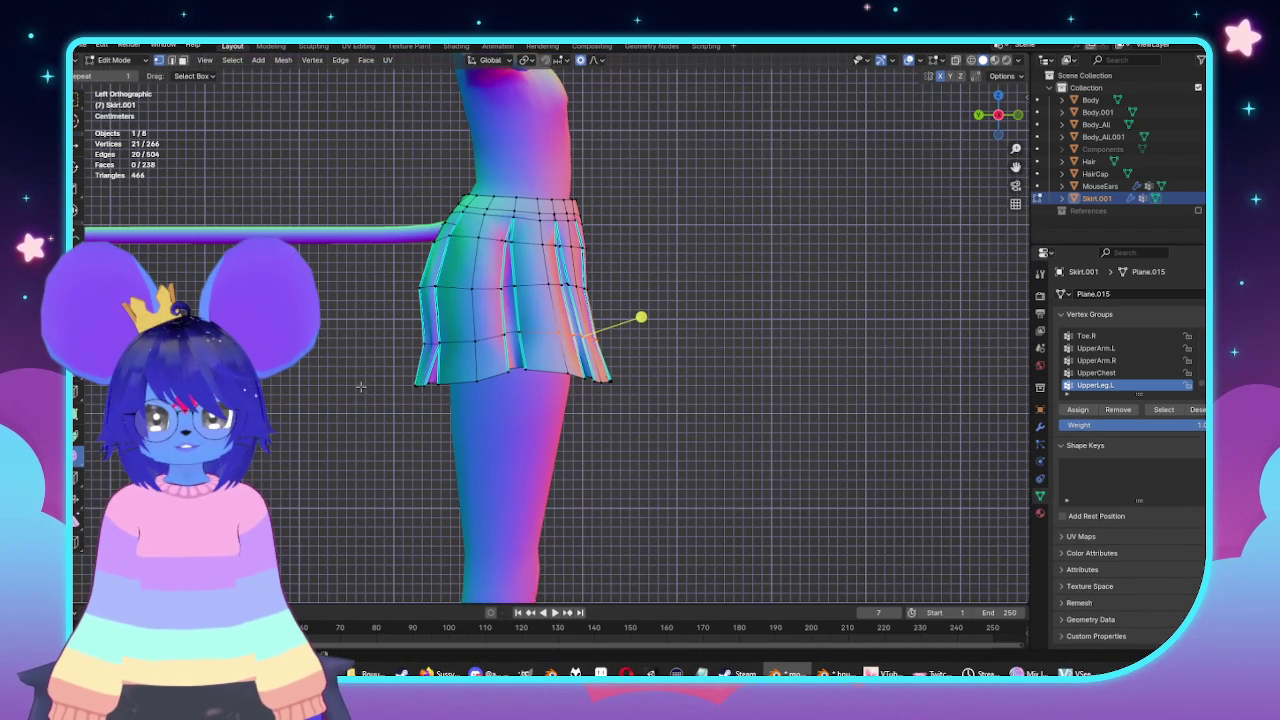
scroll(560, 341, "up", 5)
mouse_move(626, 332)
middle_mouse_down()
mouse_move(560, 300)
mouse_move(540, 250)
mouse_move(580, 240)
mouse_move(680, 258)
middle_mouse_up()
key("KP_1")
scroll(692, 257, "up", 2)
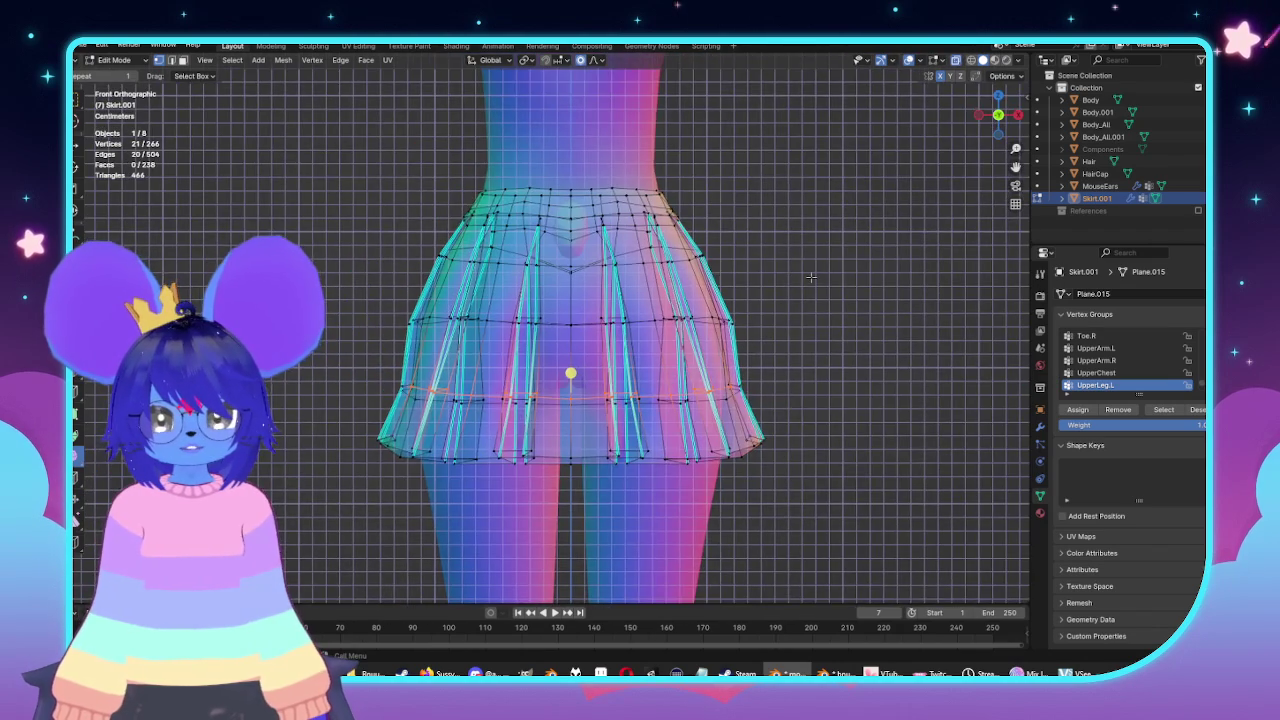
Check the skirt against the body by hiding and unhiding it, then resume X-ray mesh editing.
scroll(692, 257, "up", 3)
key("Tab")
key("alt+z")
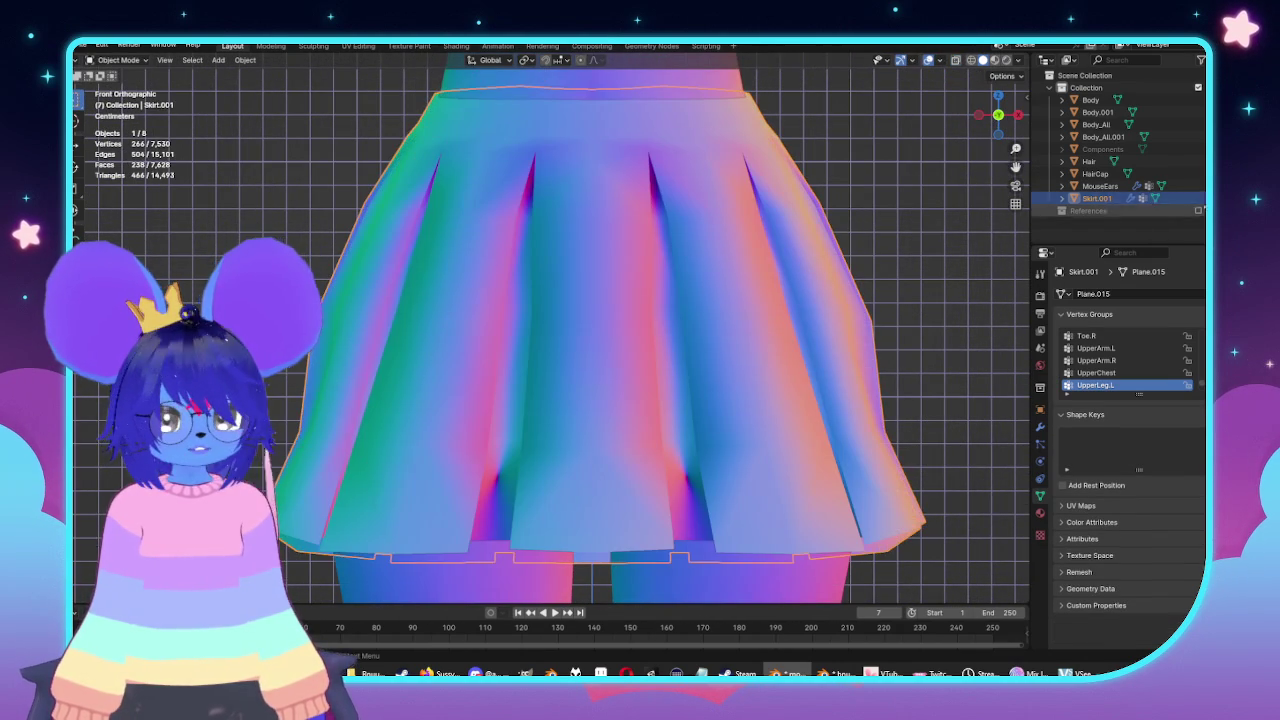
key("h")
key("alt+h")
key("Tab")
key("alt+z")
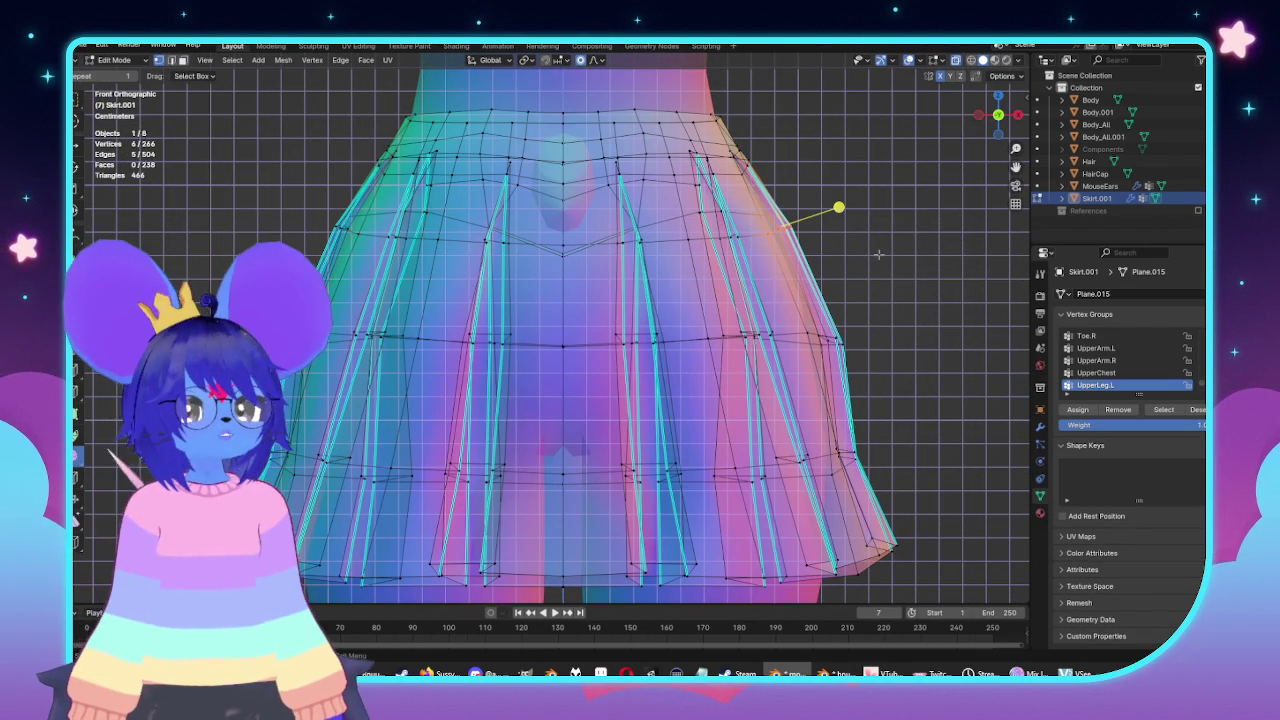
Pull the skirt's upper hip-level pleat vertices inward with proportional editing to follow the hip.
key("g")
scroll(872, 254, "up", 7)
scroll(869, 254, "up", 6)
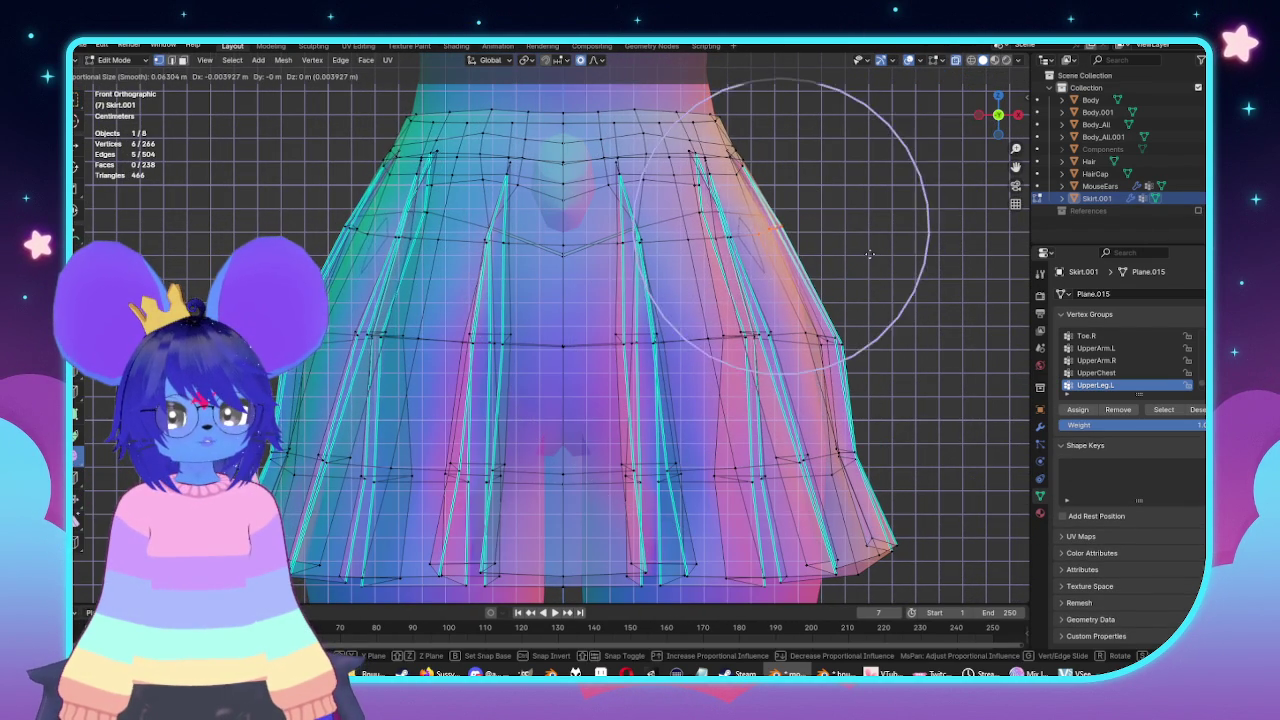
key("Escape")
key("g")
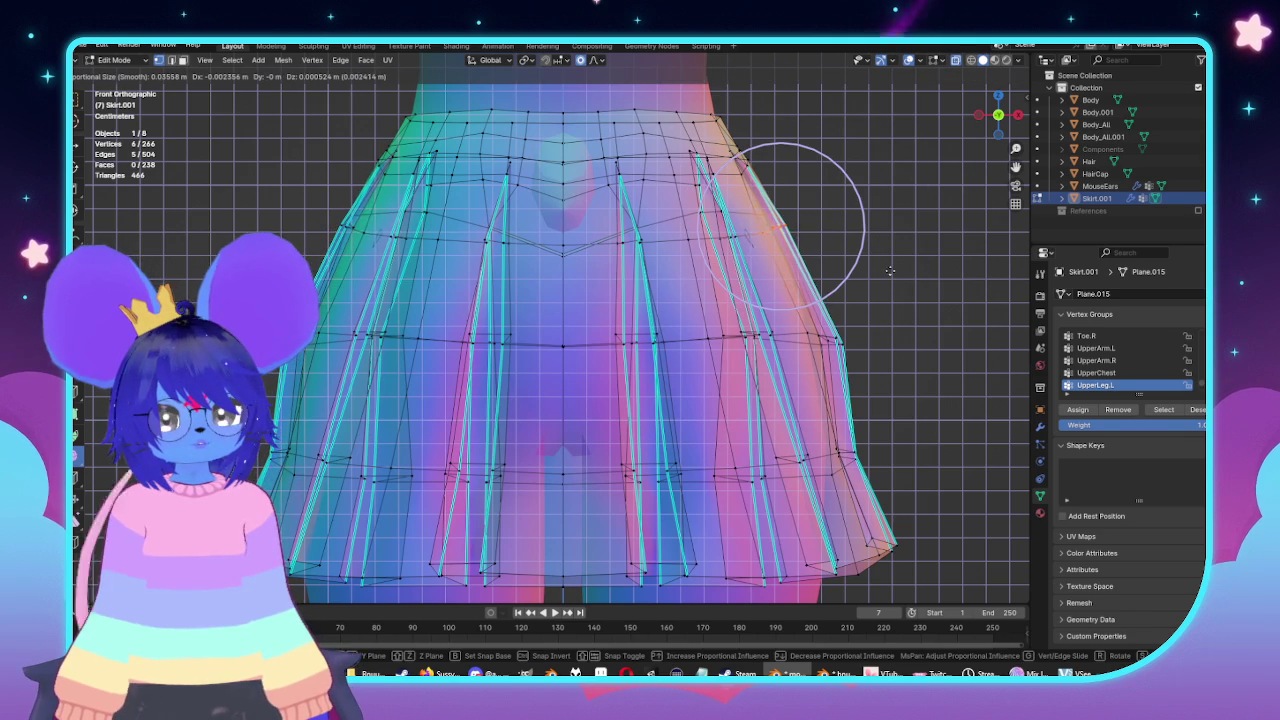
key("Escape")
key("c")
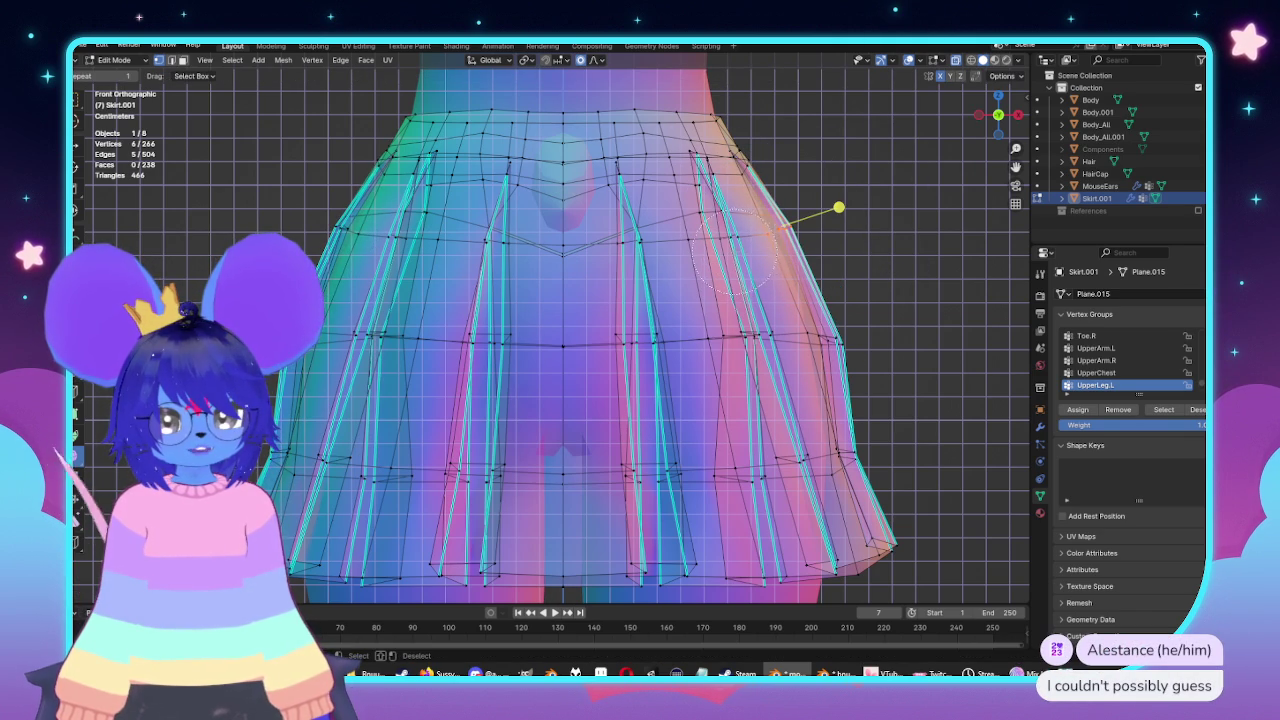
key("g")
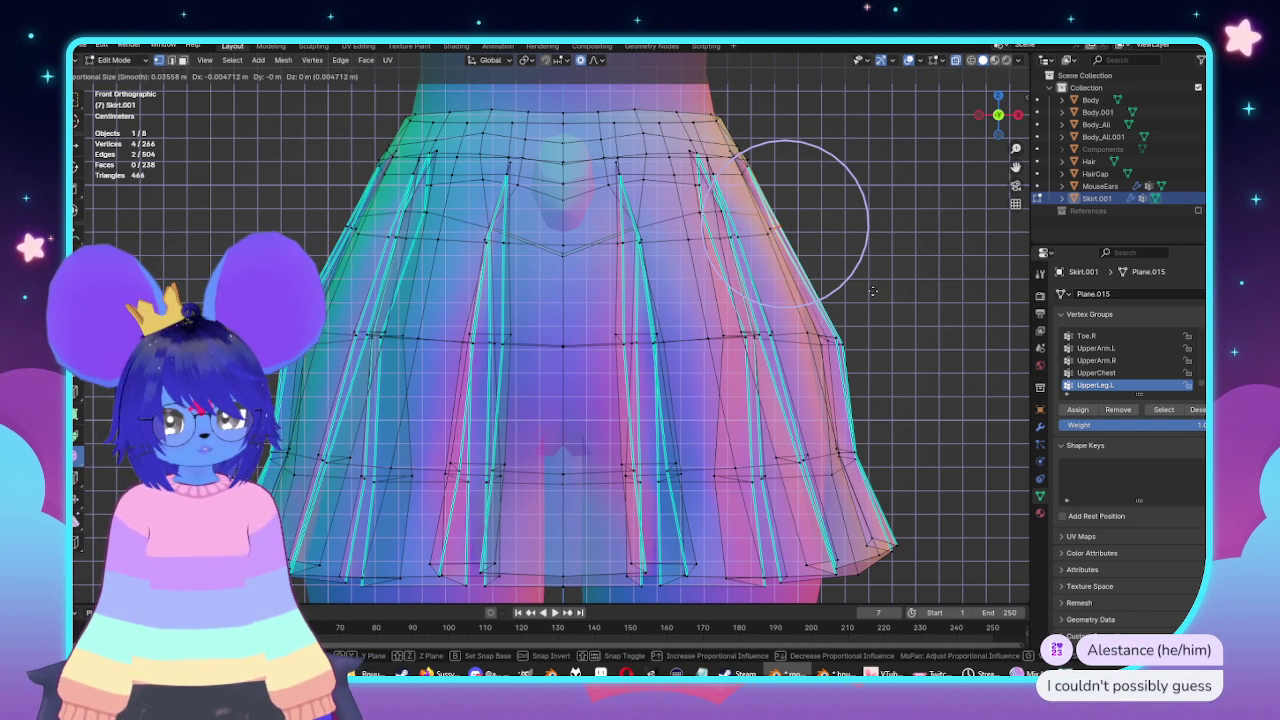
left_click(877, 290)
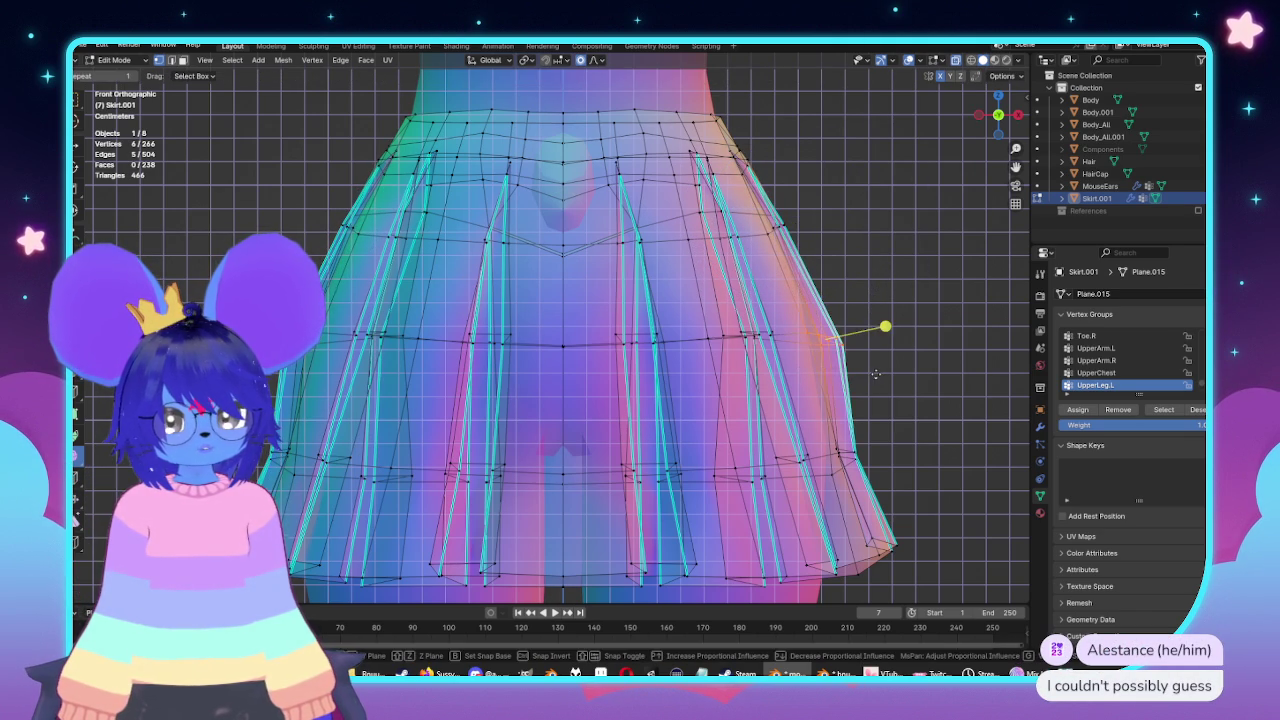
Orbit to perspective and side-rear angles to review how the skirt fits the hip.
key("Tab")
scroll(860, 330, "down", 4)
mouse_move(837, 354)
middle_mouse_down()
mouse_move(736, 372)
mouse_move(628, 363)
middle_mouse_up()
key("Tab")
scroll(420, 413, "up", 2)
mouse_move(420, 414)
middle_mouse_down()
mouse_move(423, 251)
mouse_move(665, 262)
middle_mouse_up()
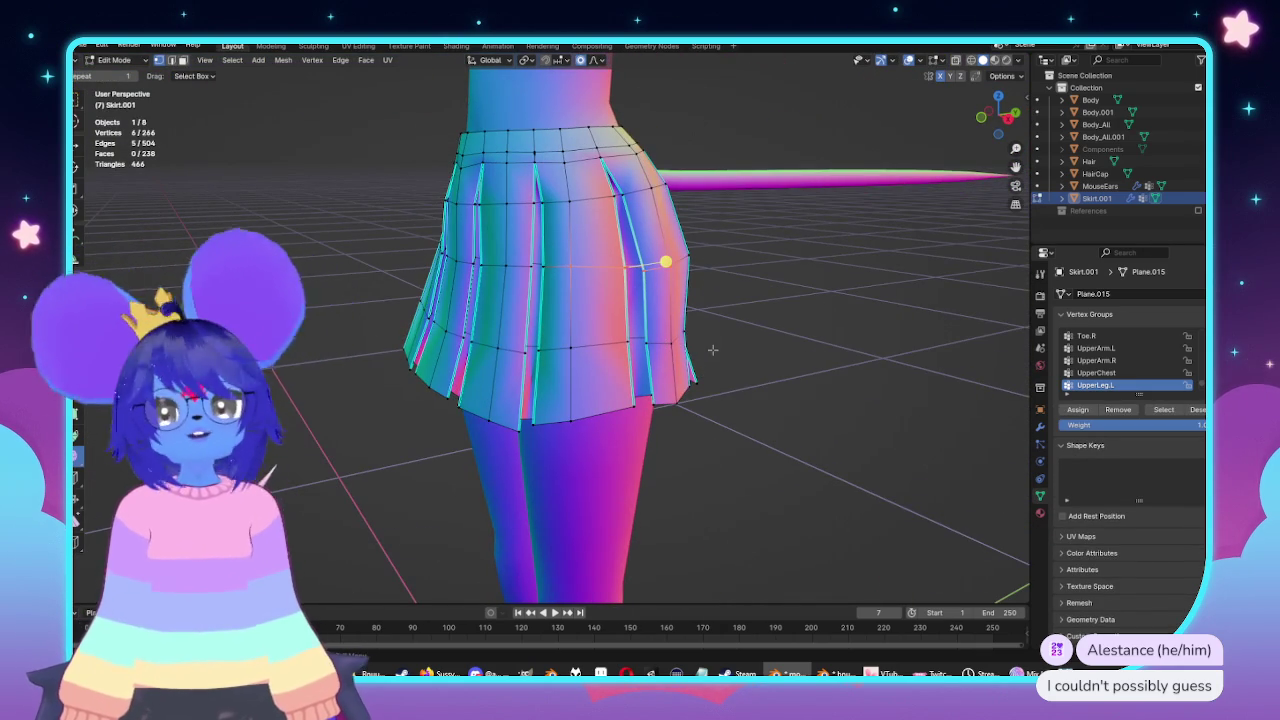
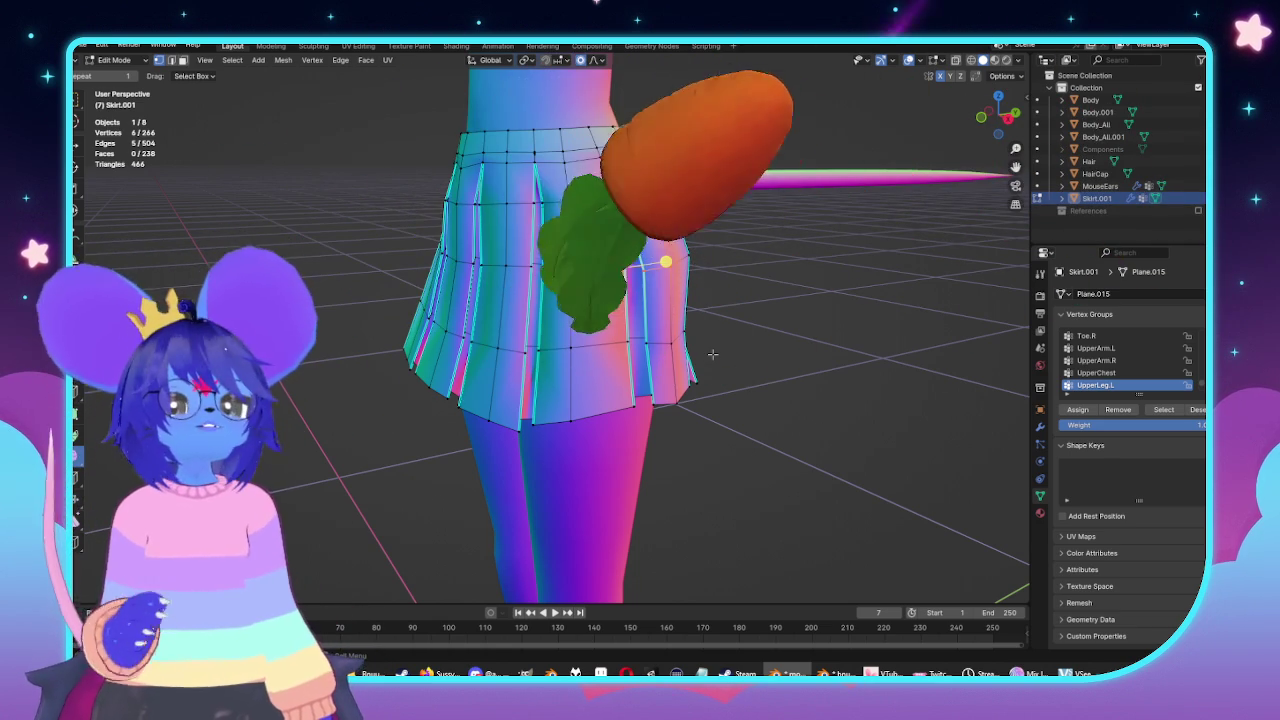
Set up an orthographic straight side view of the skirt.
middle_click_drag(548, 272, 493, 360)
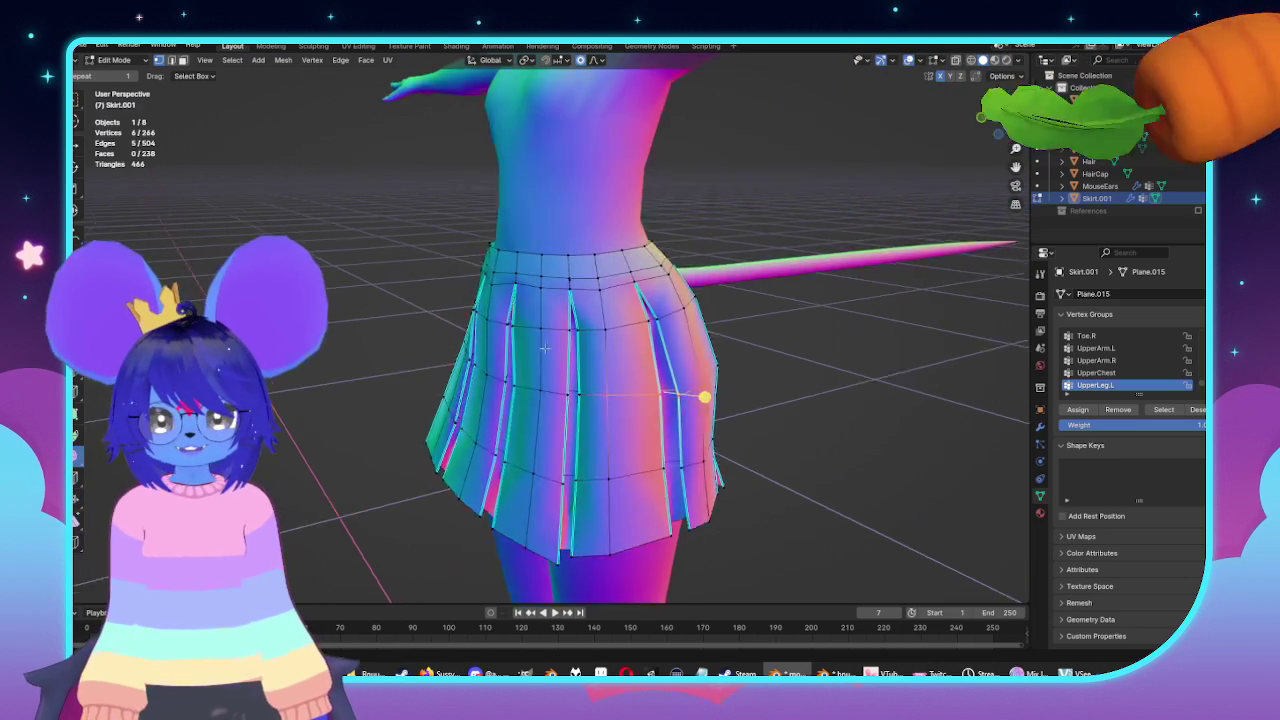
scroll(492, 360, "up", 4)
middle_click_drag(492, 360, 434, 328)
key("KP_5")
key("ctrl+KP_3")
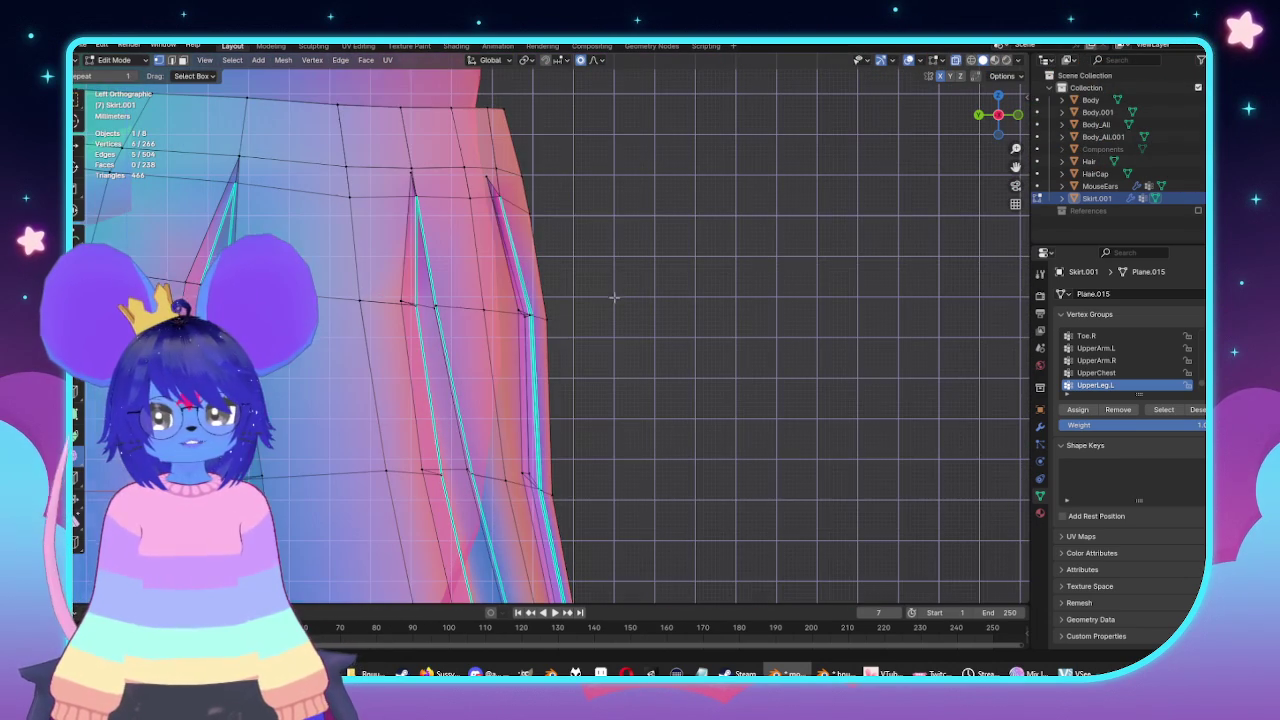
Box-select vertices along the side pleats, leaving the mesh unchanged.
left_click_drag(487, 285, 583, 350)
scroll(588, 305, "down", 3)
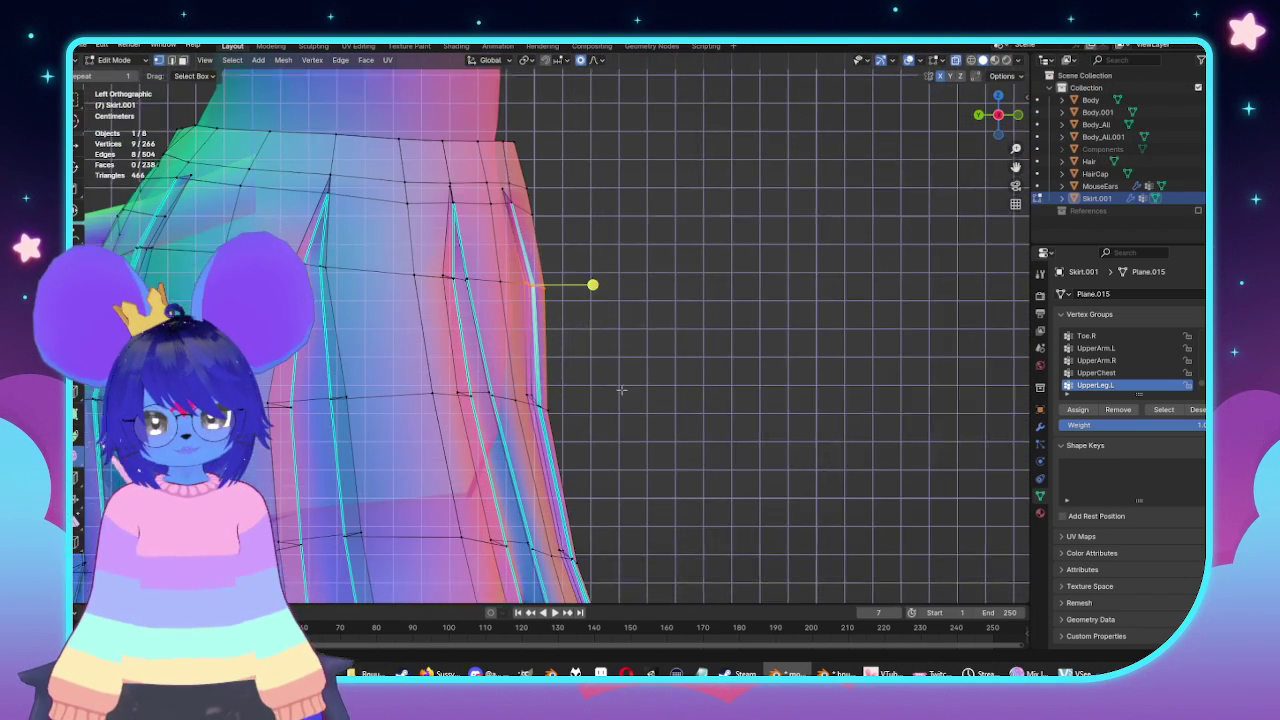
left_click_drag(643, 391, 790, 459)
key("g")
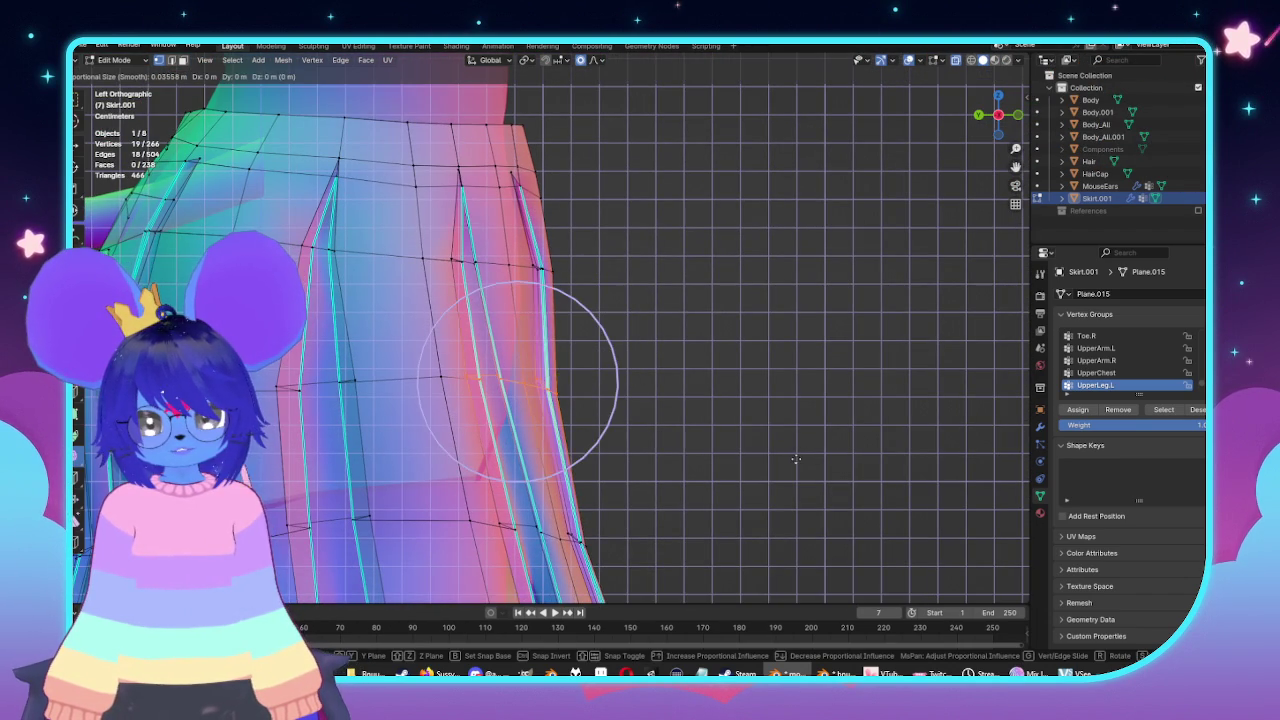
scroll(790, 459, "down", 5)
scroll(790, 459, "down", 4)
right_click(790, 459)
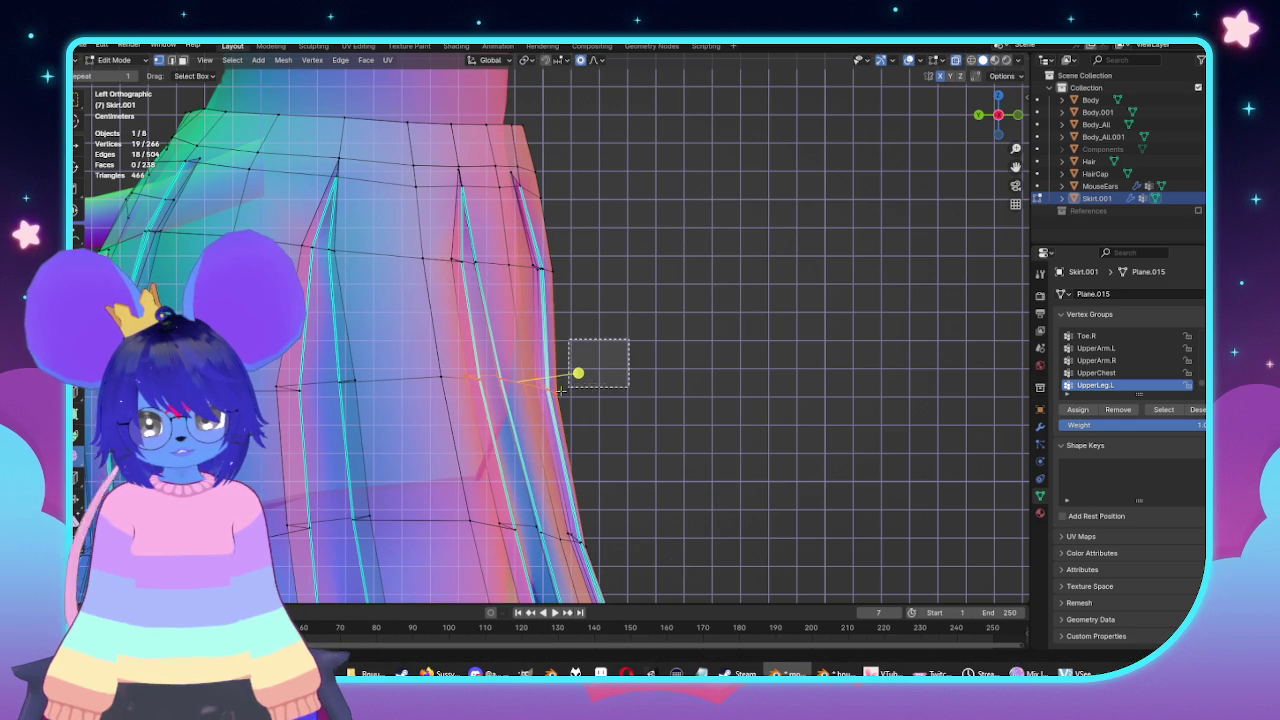
Reselect a smaller set of pleat vertices and try several moves, cancelling each.
left_click_drag(628, 406, 628, 406)
key("g")
right_click(693, 445)
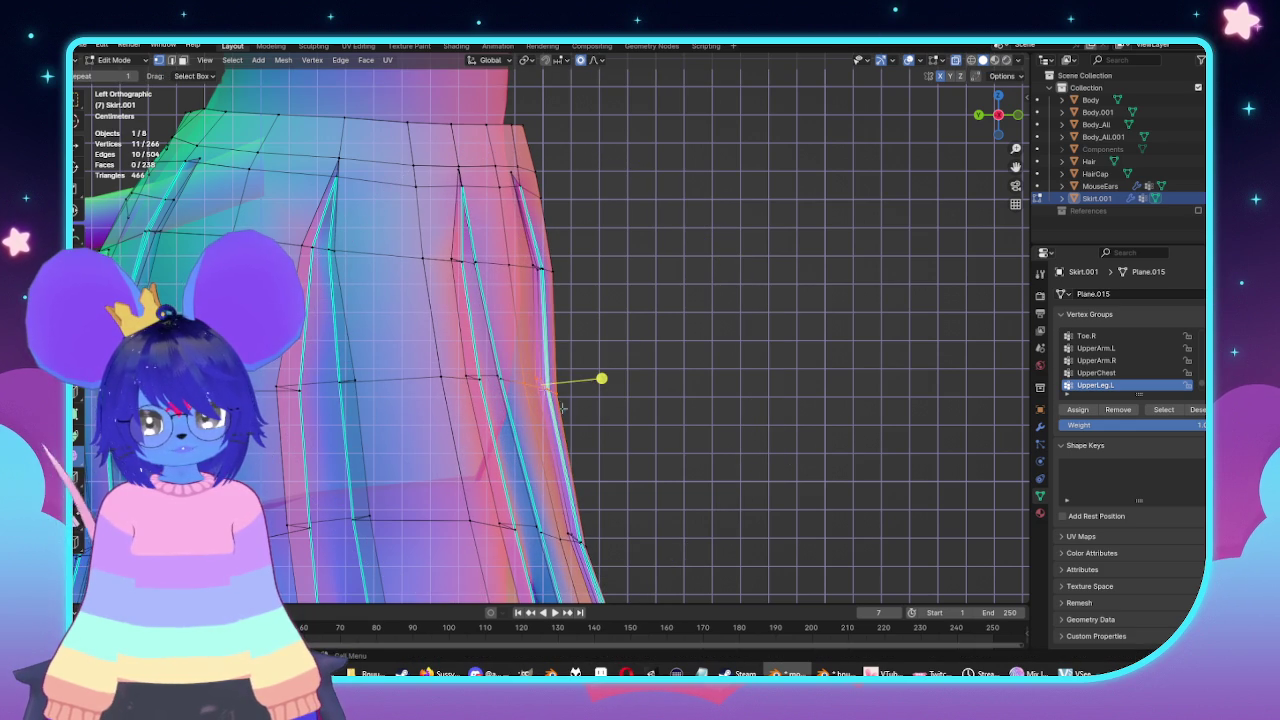
key("g")
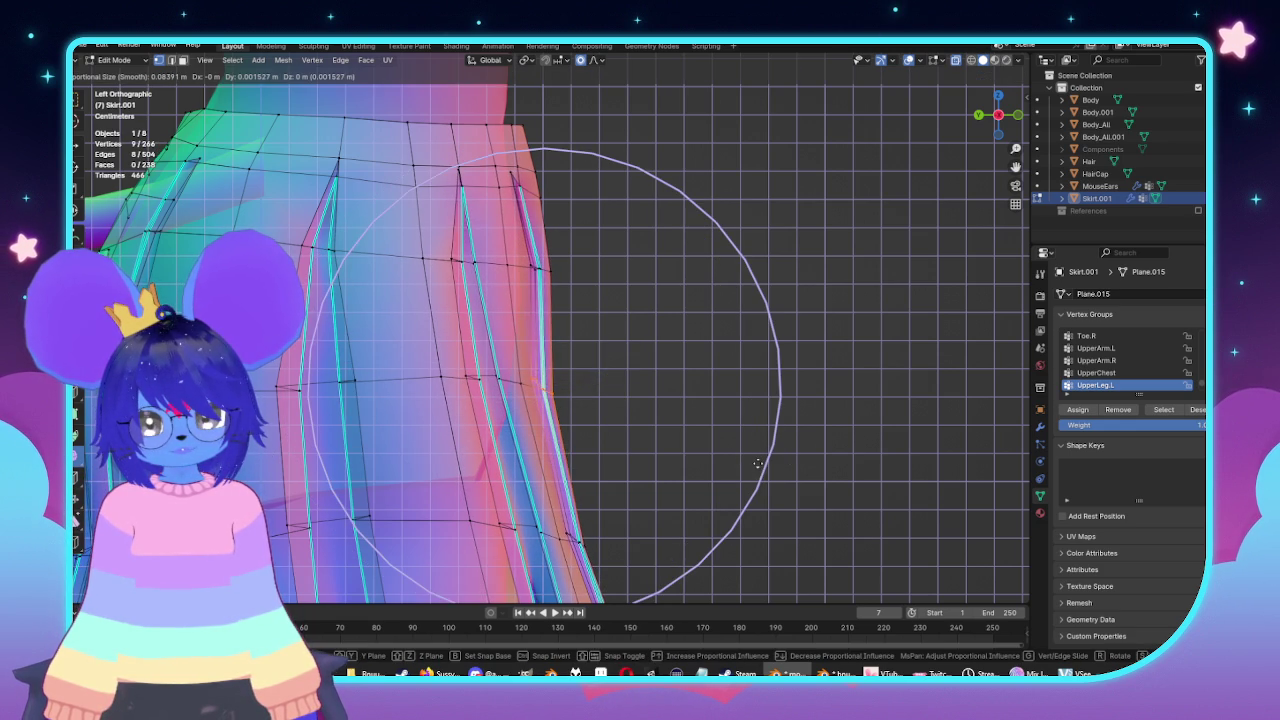
right_click(755, 463)
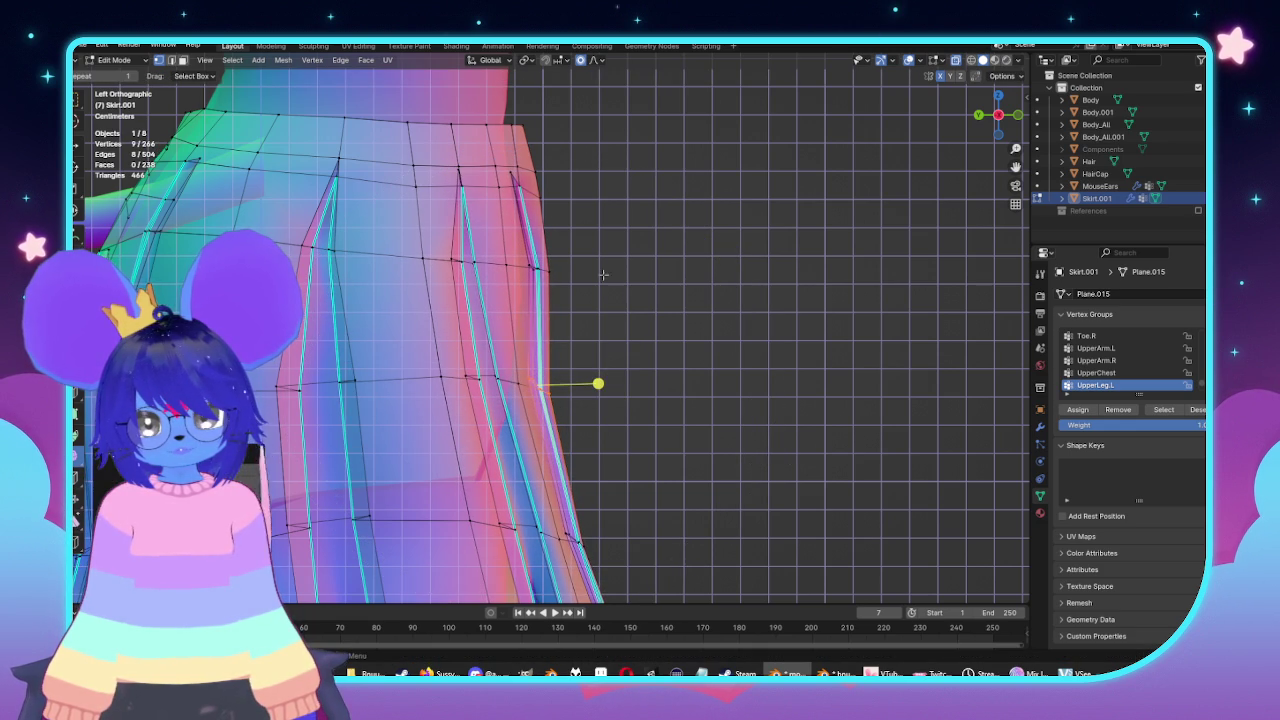
key("g")
scroll(680, 325, "up", 2)
right_click(688, 335)
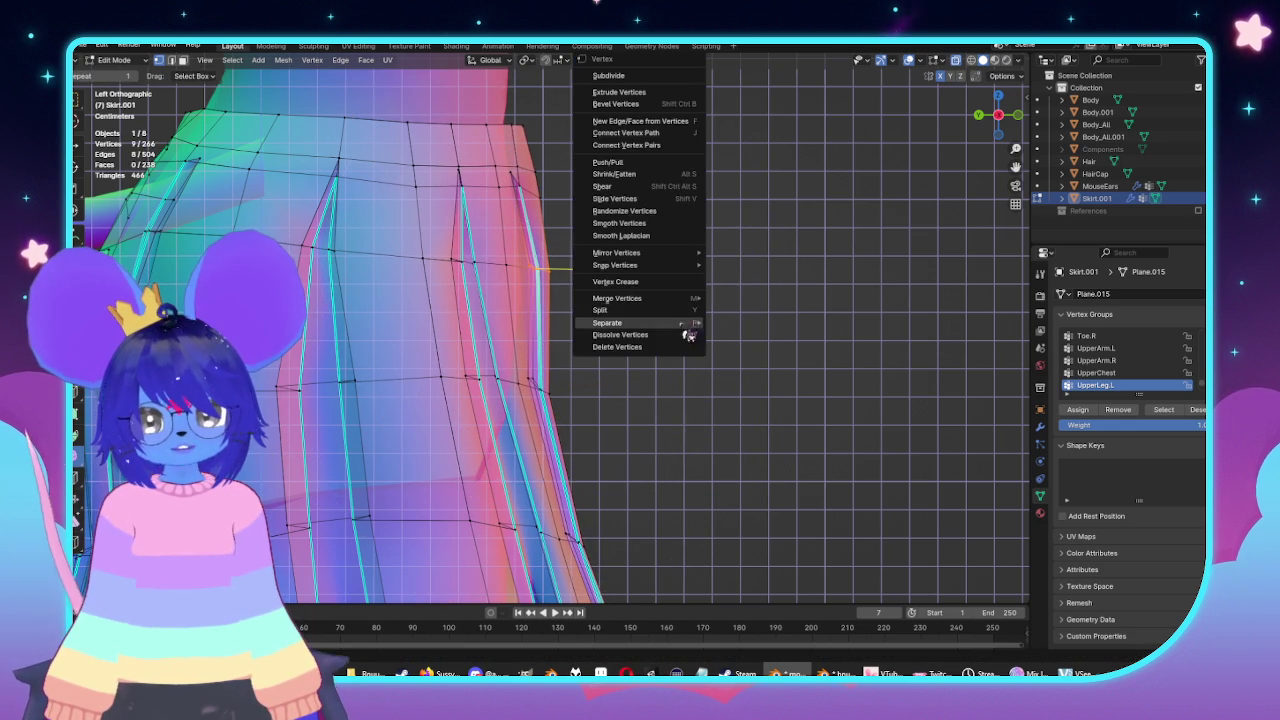
Move the side pleat edges outward with proportional falloff, then the next pleat edge.
right_click(688, 335)
middle_click_drag(640, 222, 697, 252, "shift")
key("g")
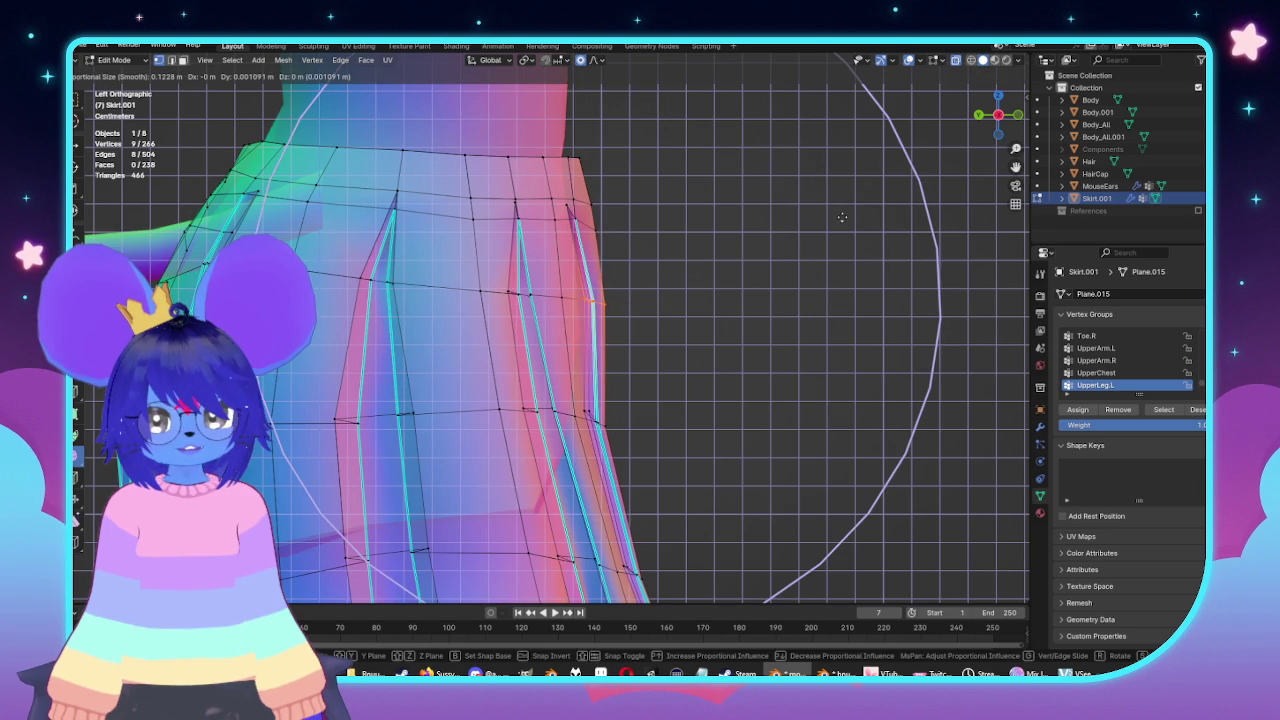
left_click(836, 220)
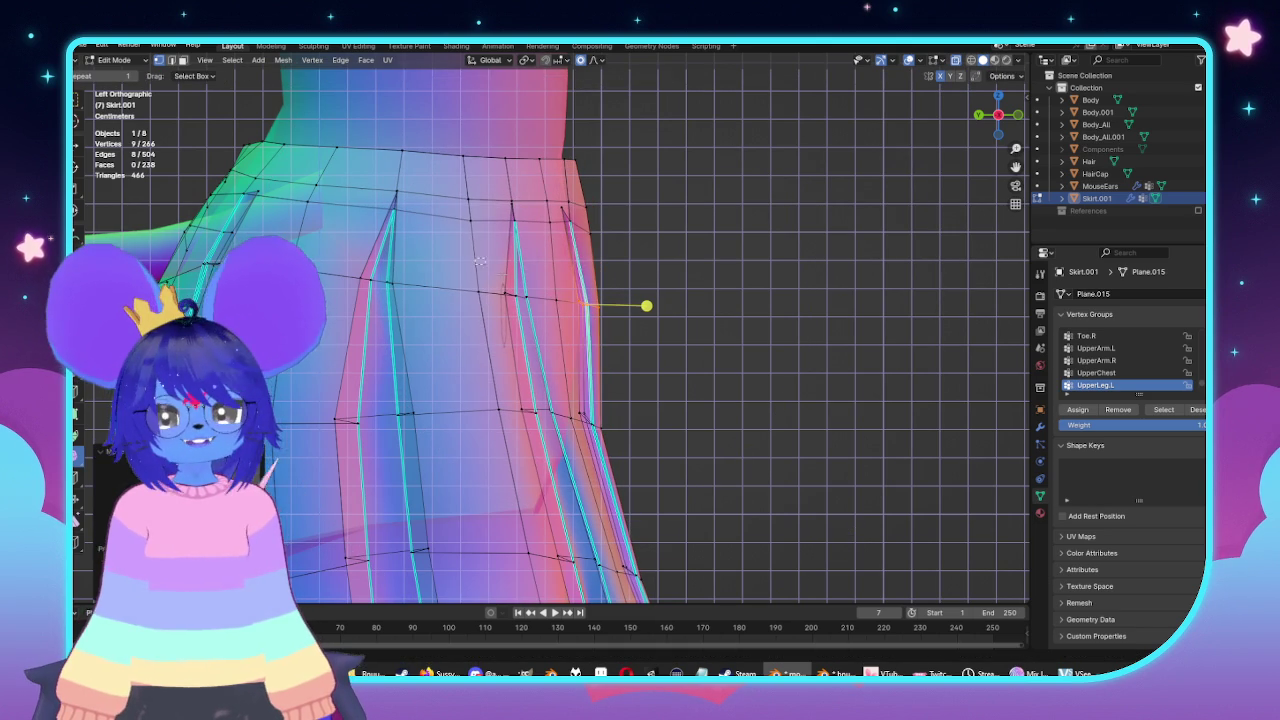
left_click_drag(475, 258, 545, 345)
key("g")
scroll(640, 380, "up", 3)
scroll(640, 380, "up", 2)
left_click(640, 380)
Inspect the reshaped pleats in X-ray, then return to Object Mode in side view.
middle_click_drag(640, 380, 669, 383)
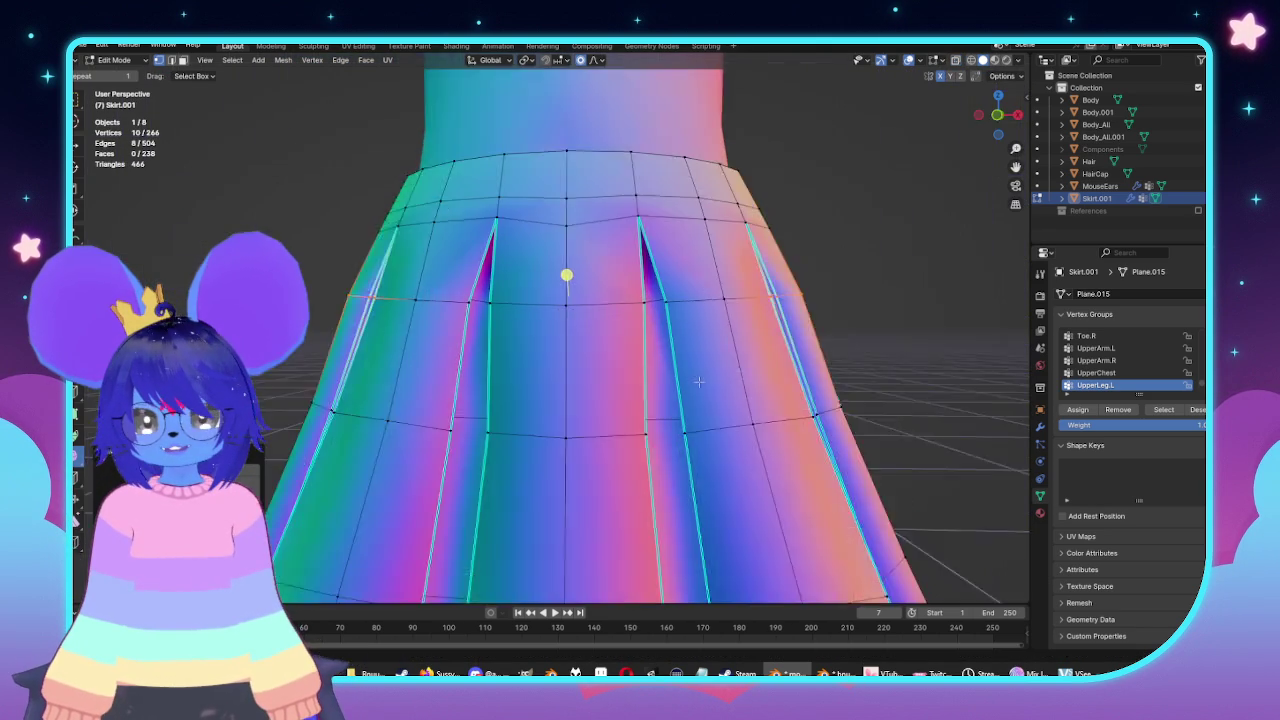
key("alt+z")
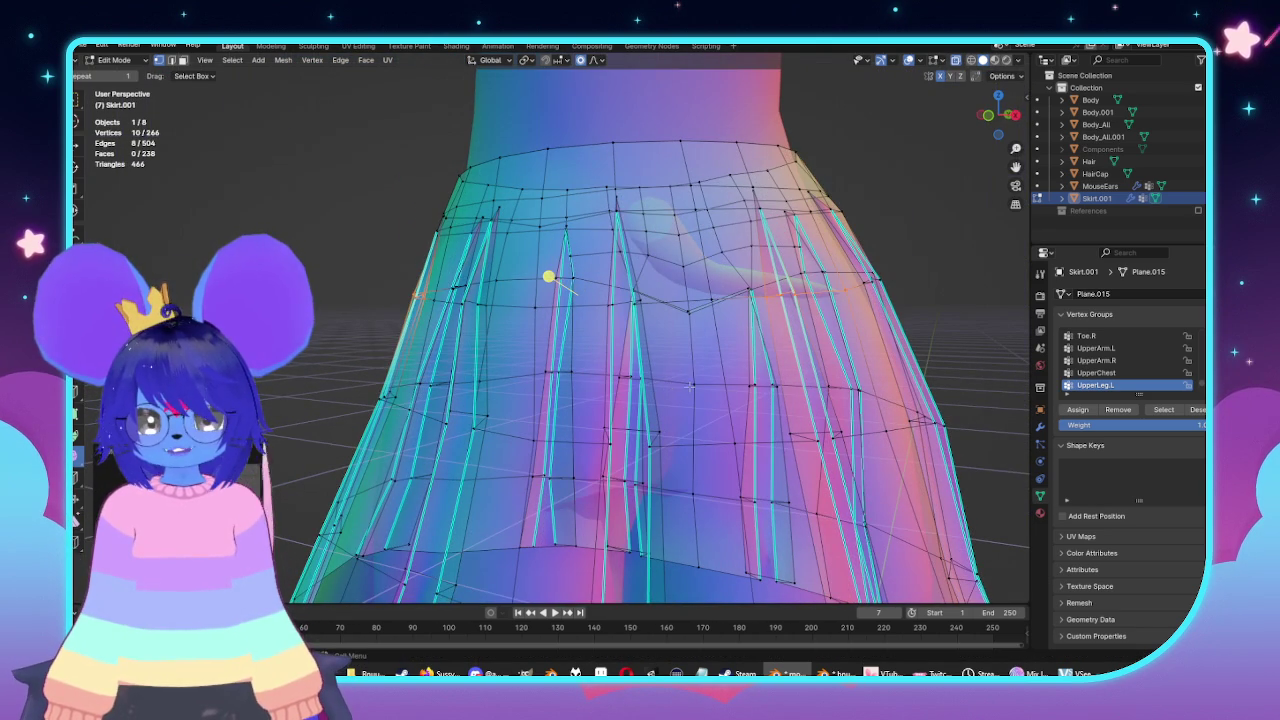
middle_click_drag(885, 290, 593, 397)
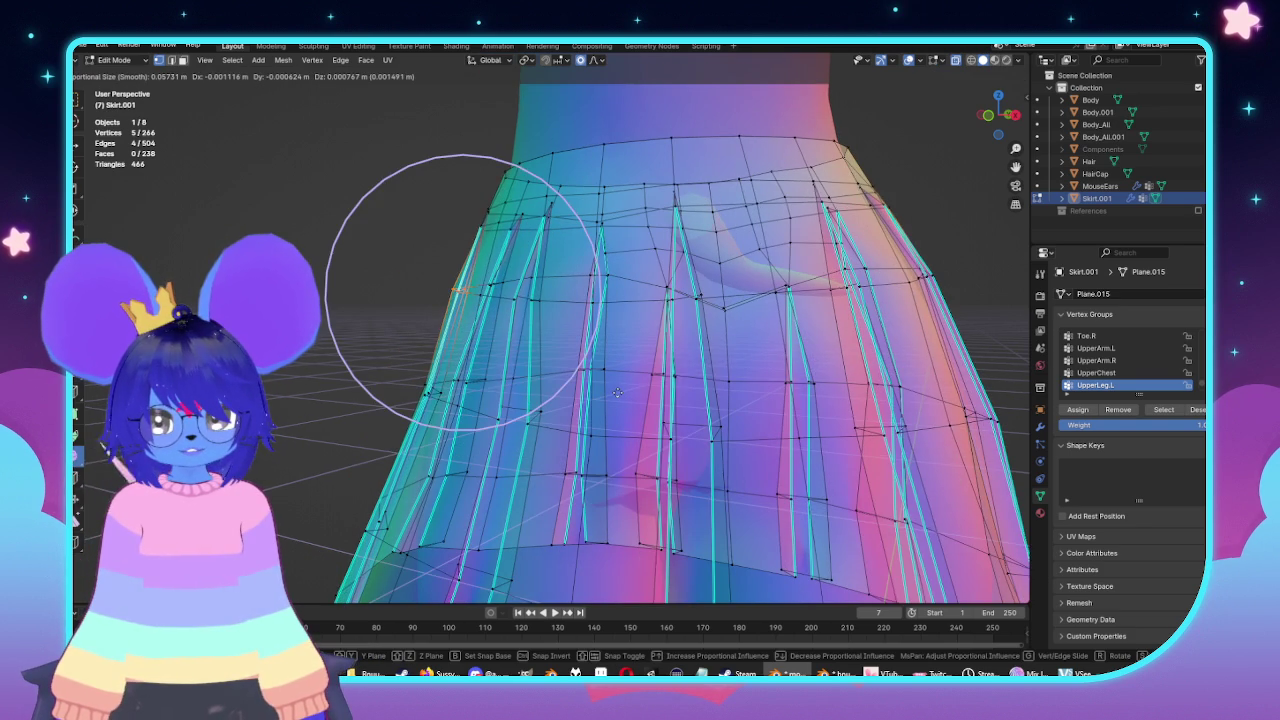
scroll(620, 395, "down", 5)
key("Tab")
key("alt+z")
key("KP_3")
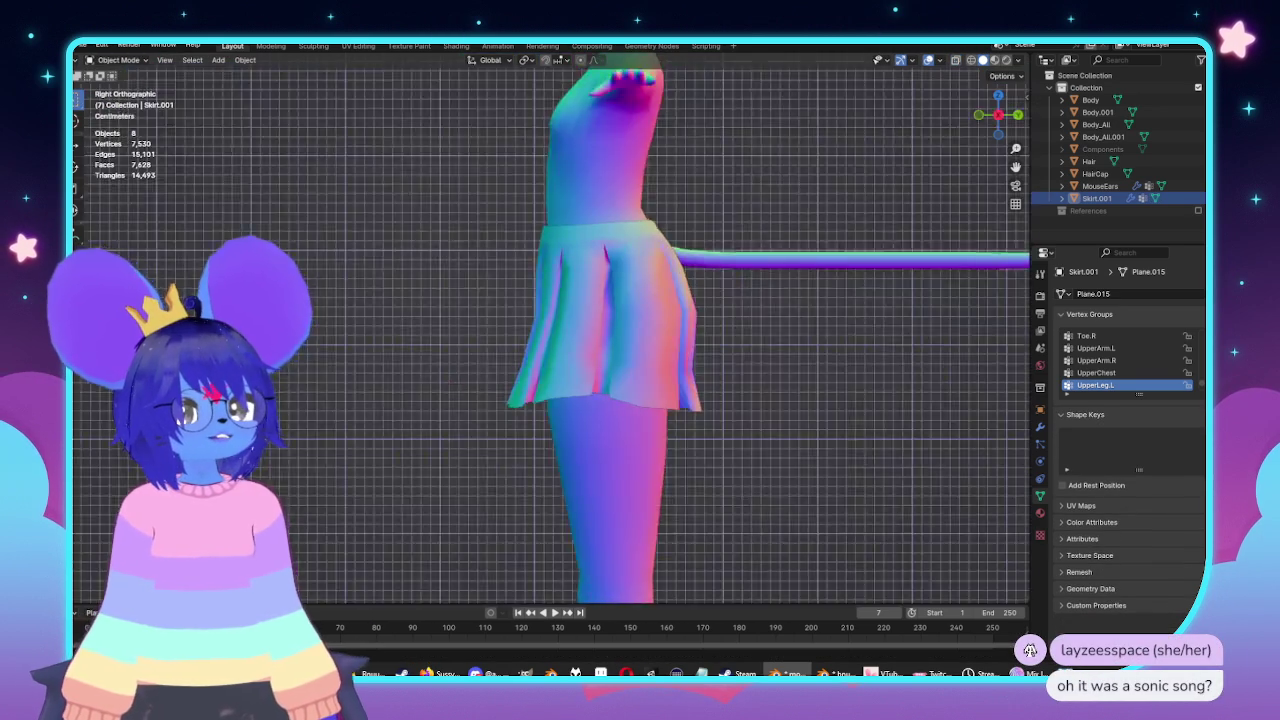
From the front view, raise the hem edge loop along Z with proportional editing.
key("KP_1")
key("alt+z")
scroll(725, 385, "up", 3)
key("Tab")
left_click_drag(836, 399, 310, 496)
key("g")
key("z")
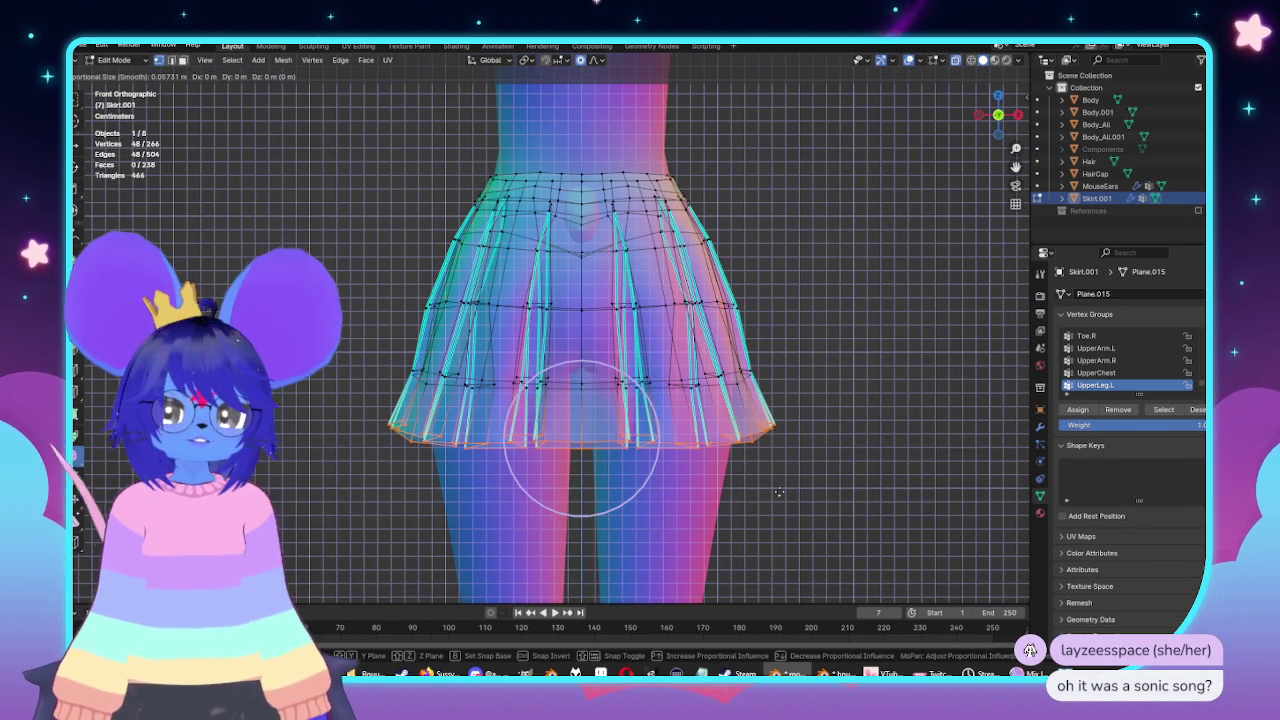
scroll(786, 475, "down", 3)
scroll(786, 473, "down", 1)
scroll(786, 468, "down", 3)
left_click(785, 453)
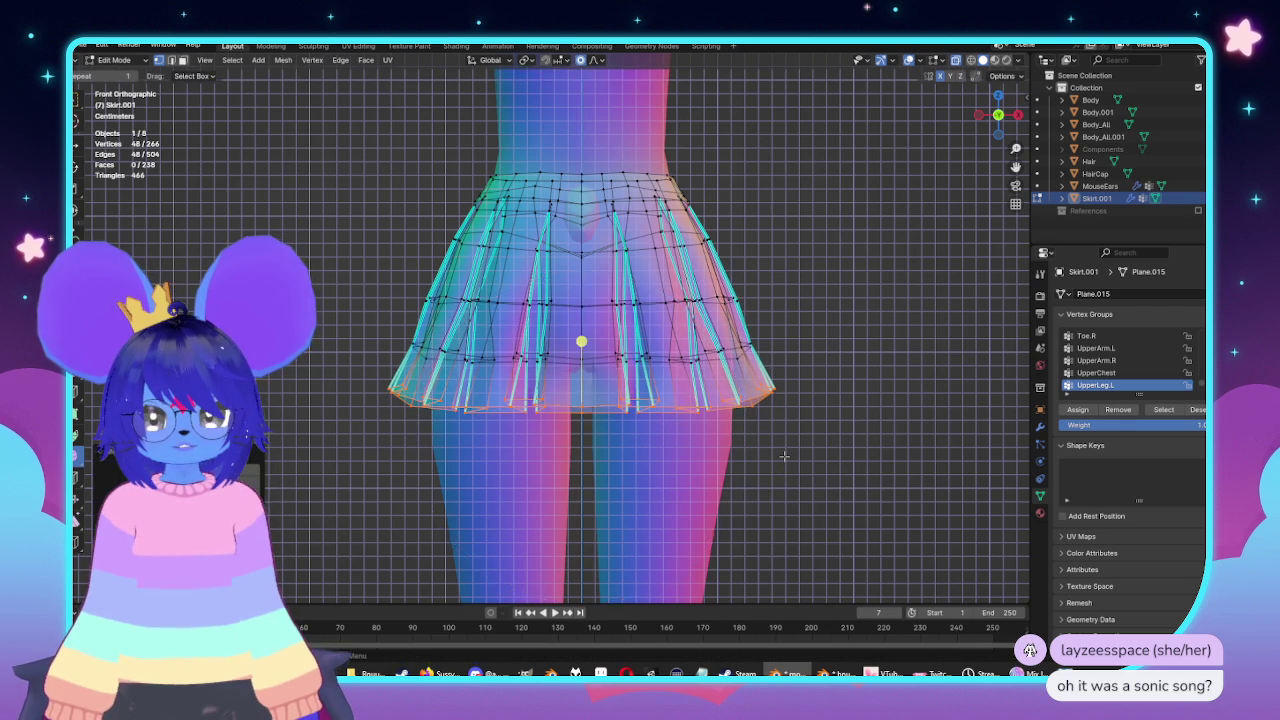
Check the shortened skirt in Object Mode, then re-enter Edit Mode in left side view.
key("Tab")
scroll(770, 455, "down", 5)
mouse_move(770, 455)
middle_mouse_down()
mouse_move(549, 366)
mouse_move(743, 366)
mouse_move(434, 400)
mouse_move(562, 401)
middle_mouse_up()
scroll(752, 457, "up", 5)
key("Tab")
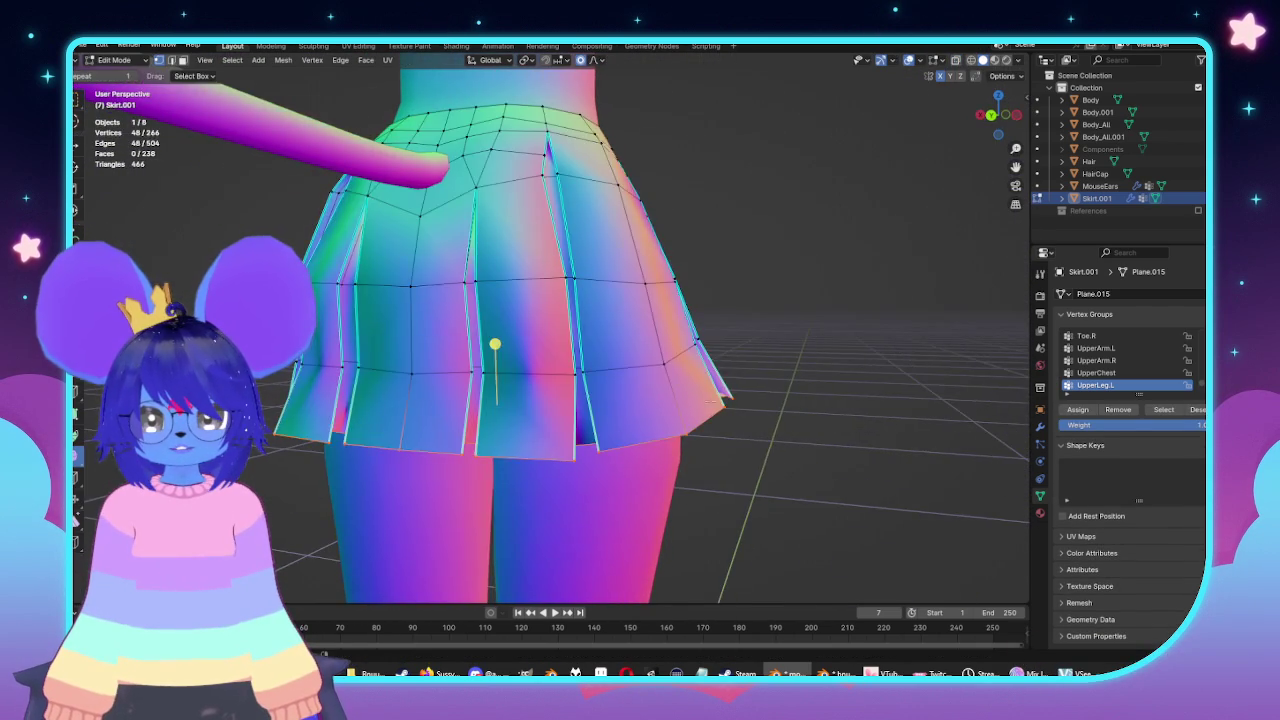
key("ctrl+KP_3")
scroll(348, 410, "up", 3)
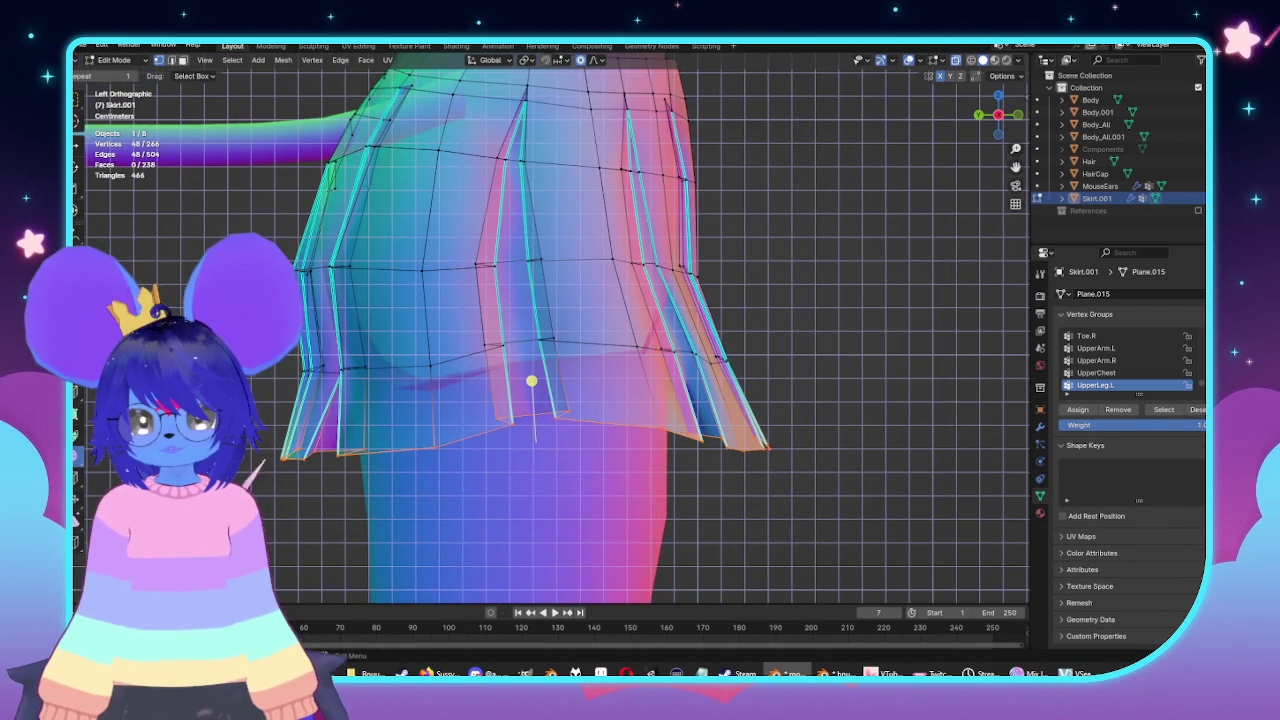
Shift the lower side corner of the pleats to even out the hem's flare.
left_click_drag(318, 484, 357, 485)
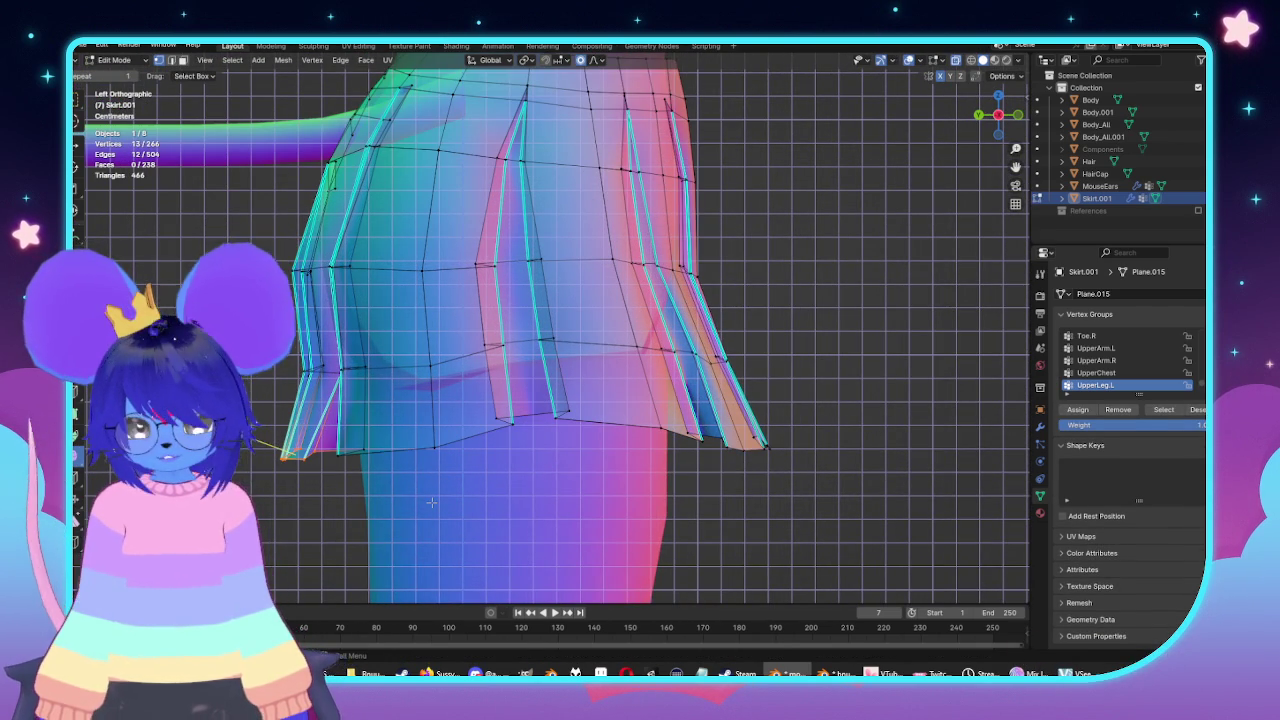
key("g")
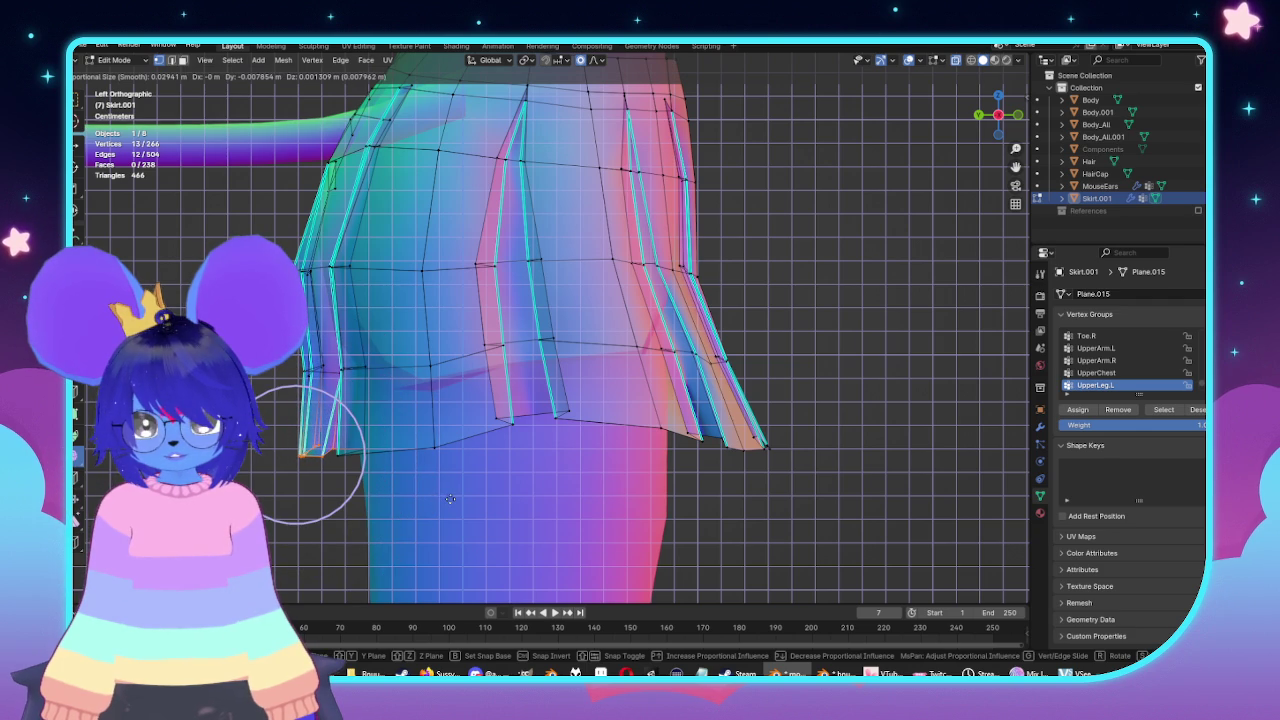
left_click(449, 499)
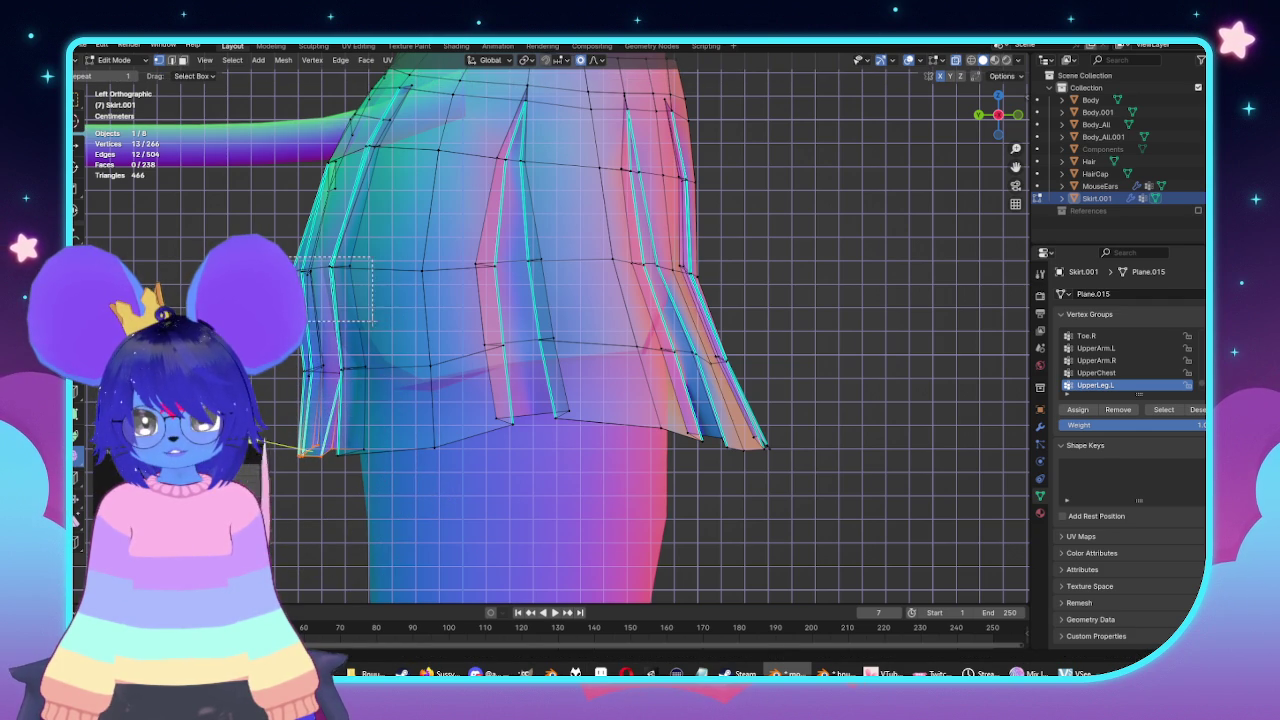
key("g")
left_click(456, 385)
middle_click_drag(456, 385, 506, 377)
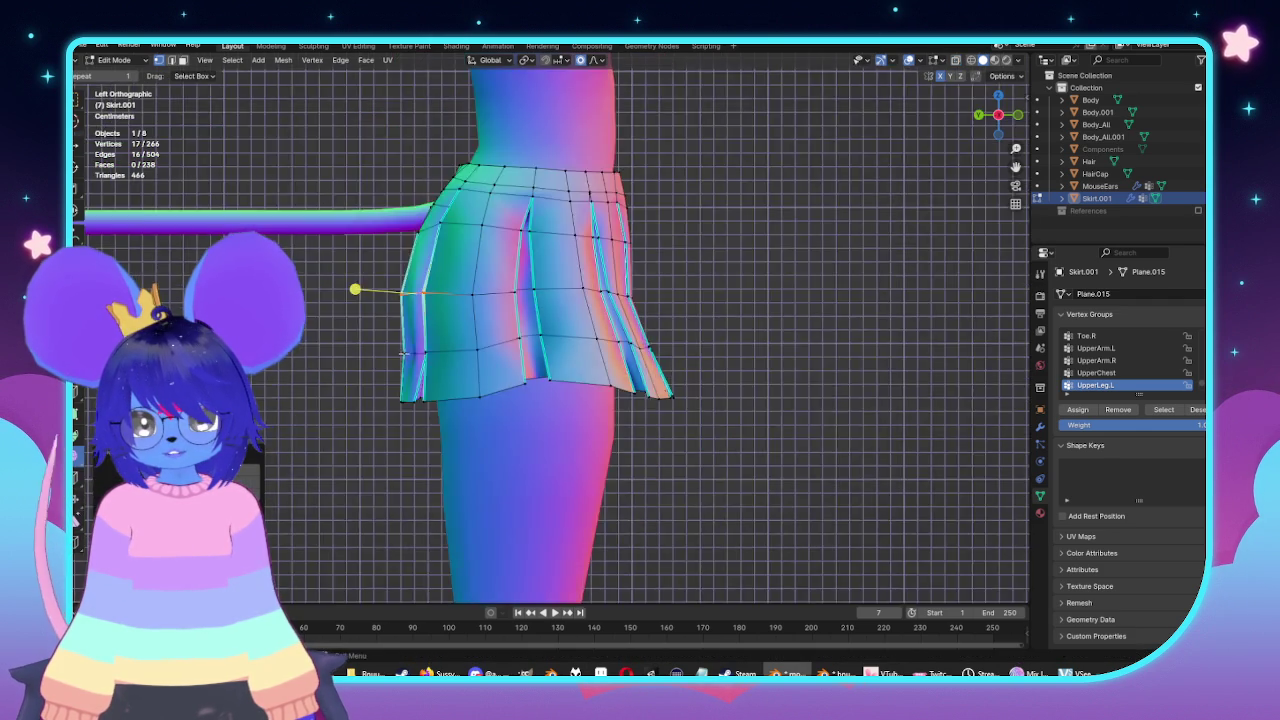
scroll(510, 370, "up", 1)
scroll(525, 347, "up", 2)
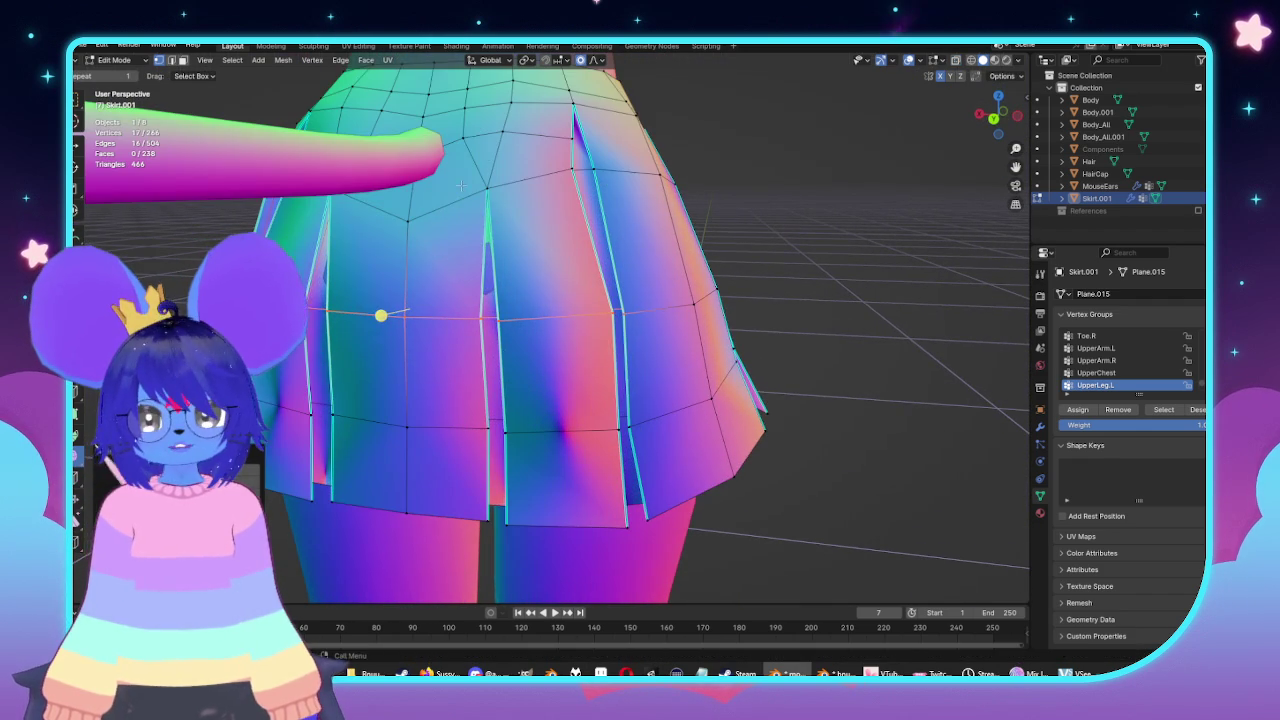
Nudge a pleat vertex and slide it along its edge.
key("alt+z")
middle_click_drag(498, 199, 524, 204)
key("alt+z")
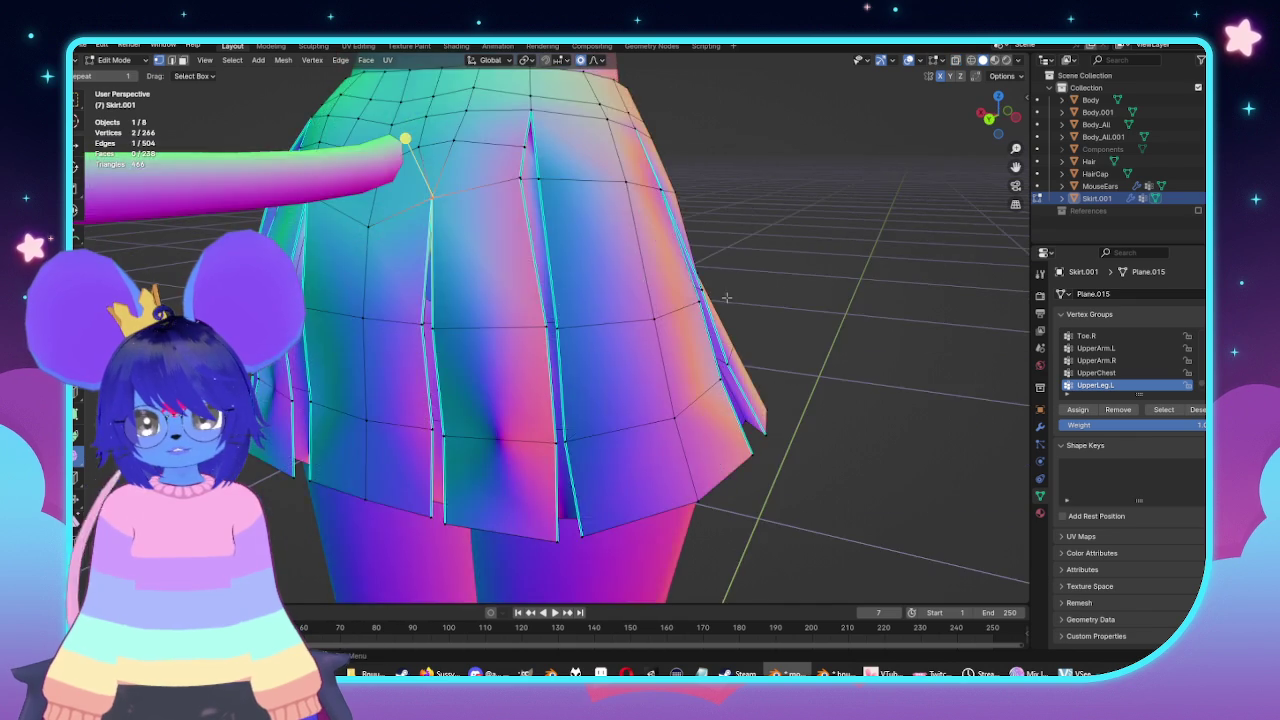
middle_click_drag(632, 279, 699, 283, "alt")
key("g")
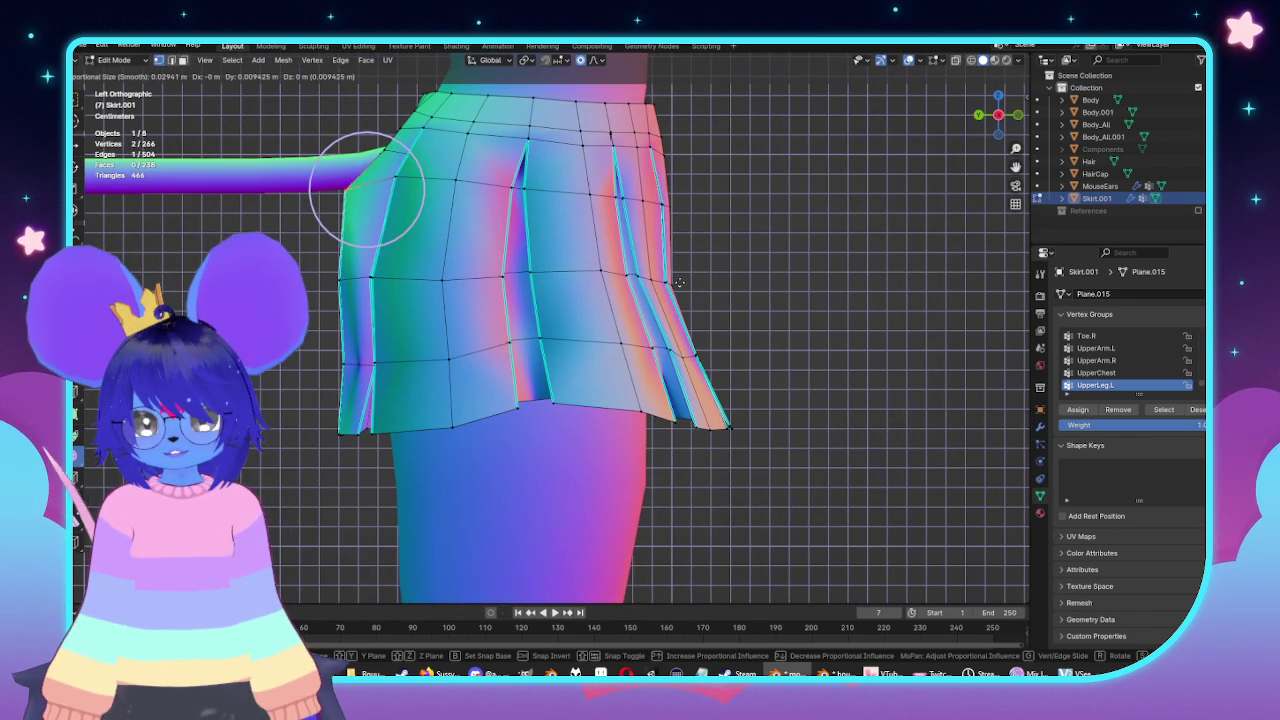
left_click(684, 283)
middle_click_drag(684, 283, 689, 348)
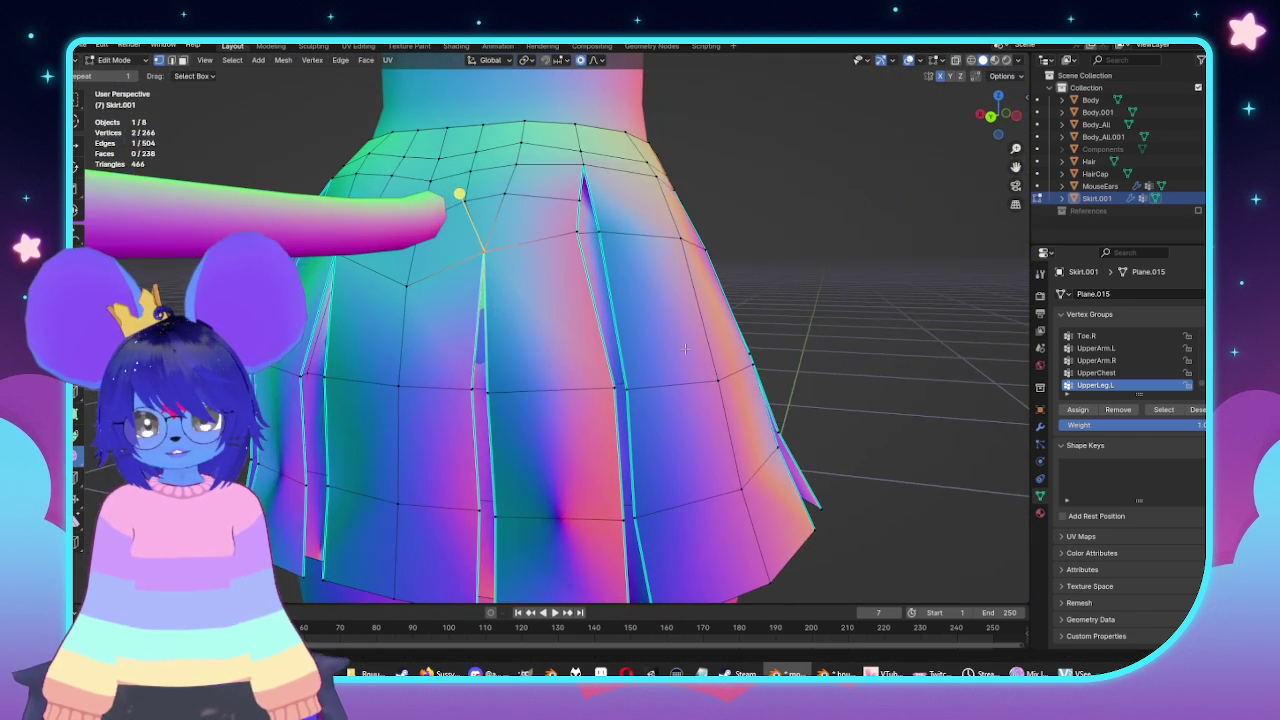
key("g")
key("g")
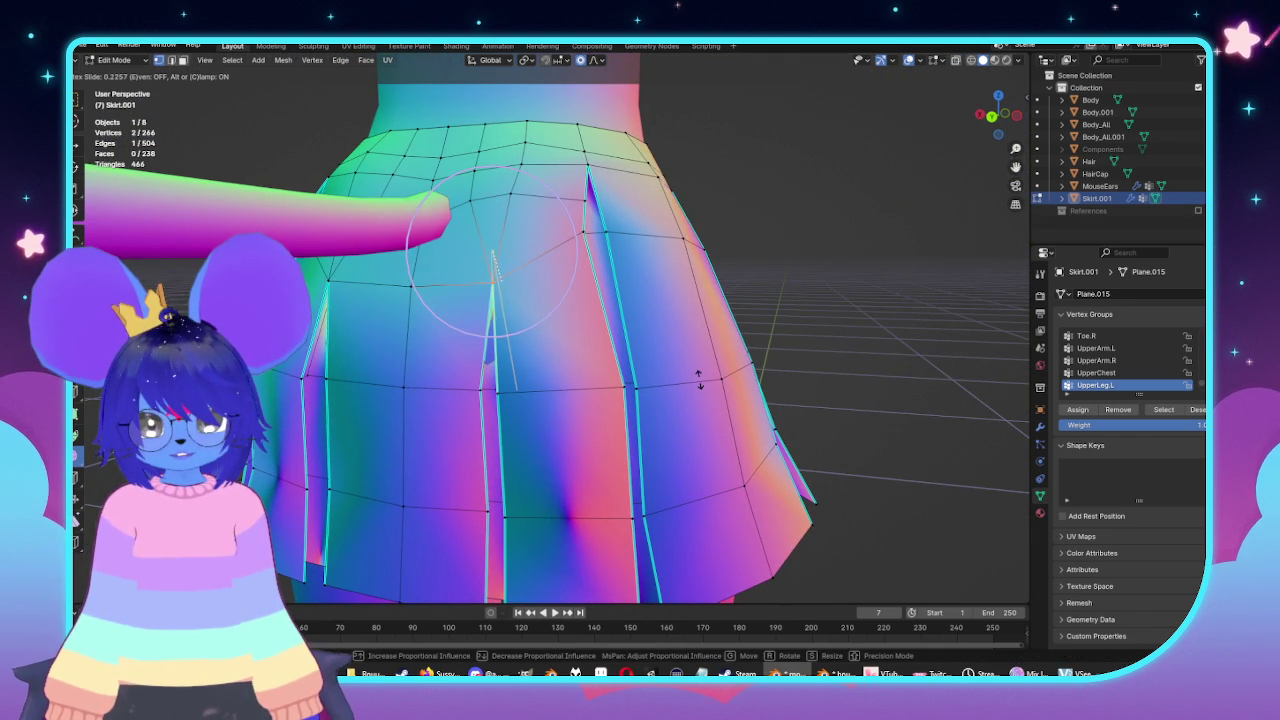
left_click(699, 378)
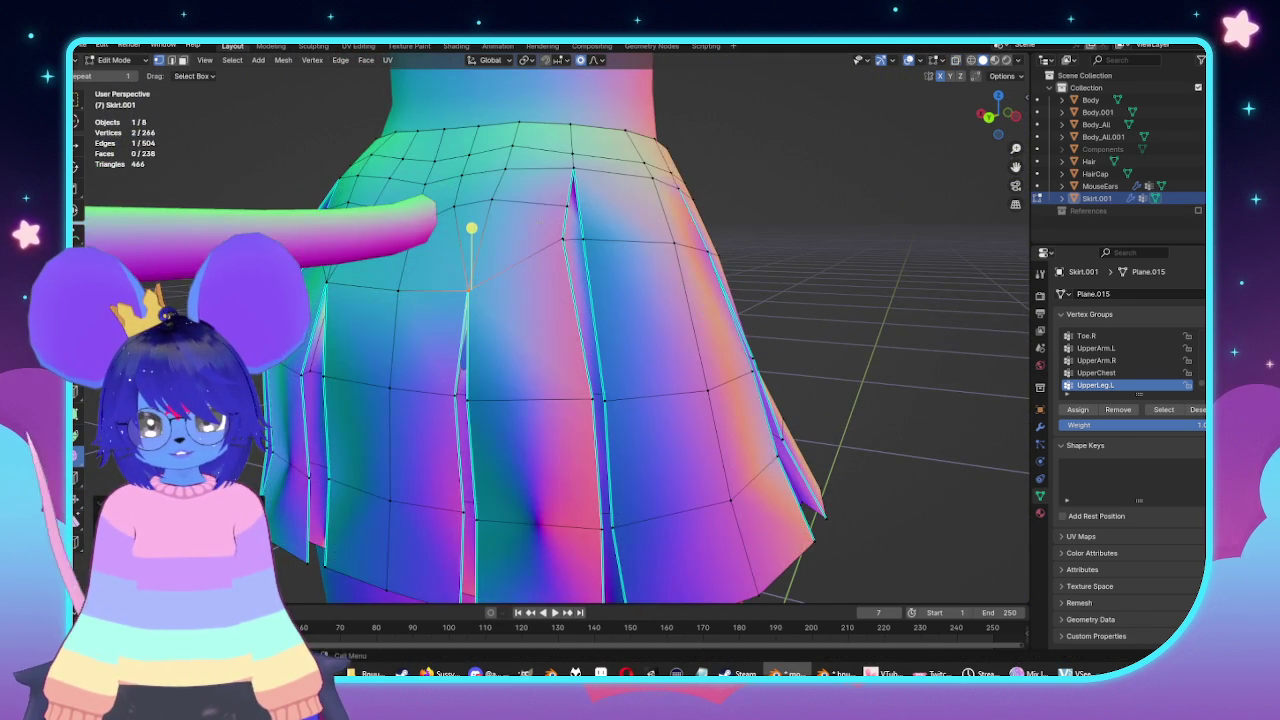
Add another pleat vertex and slide the pleat edges along the skirt.
key("alt+z")
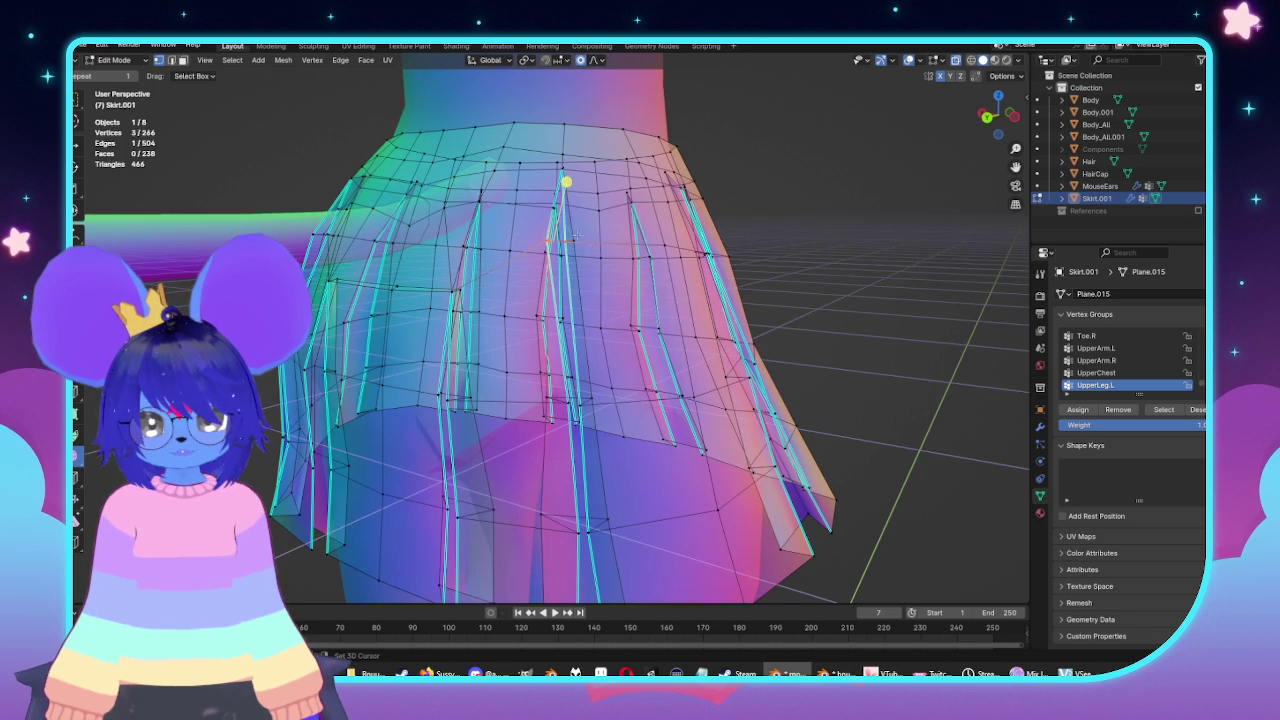
key("alt+z")
left_click(575, 237, "shift")
key("g")
key("g")
left_click(648, 330)
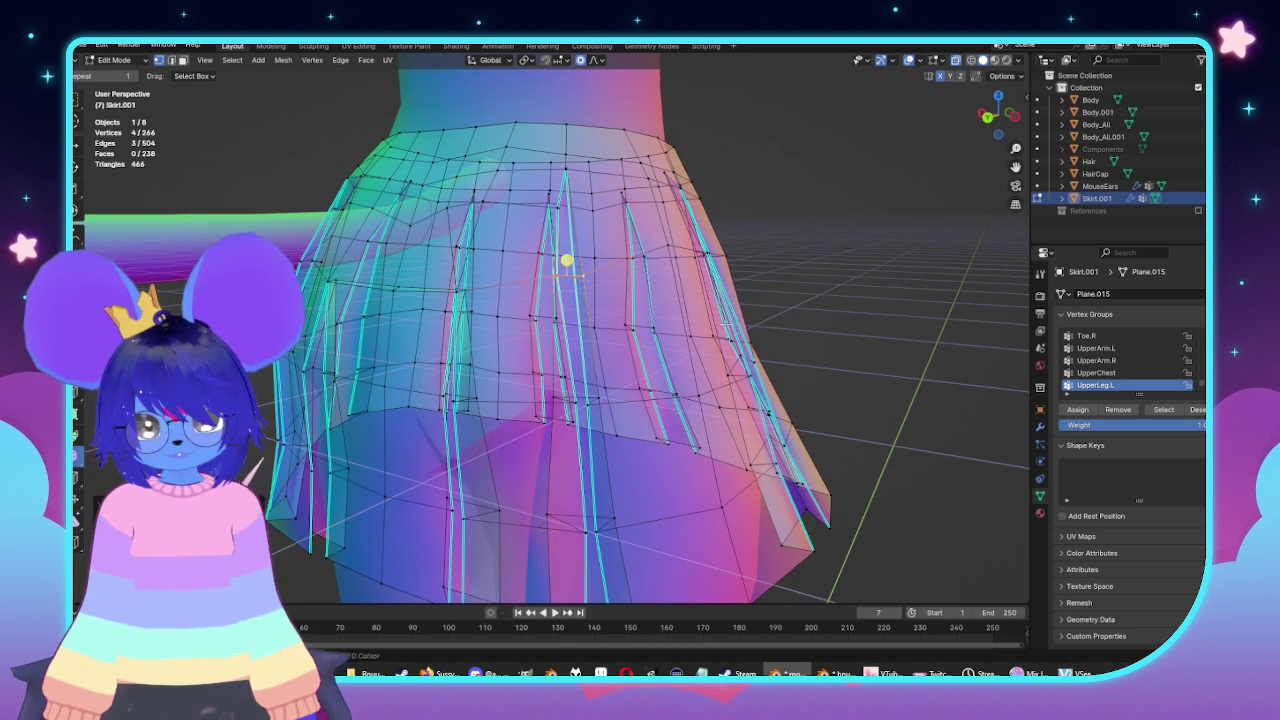
middle_click_drag(648, 330, 851, 295)
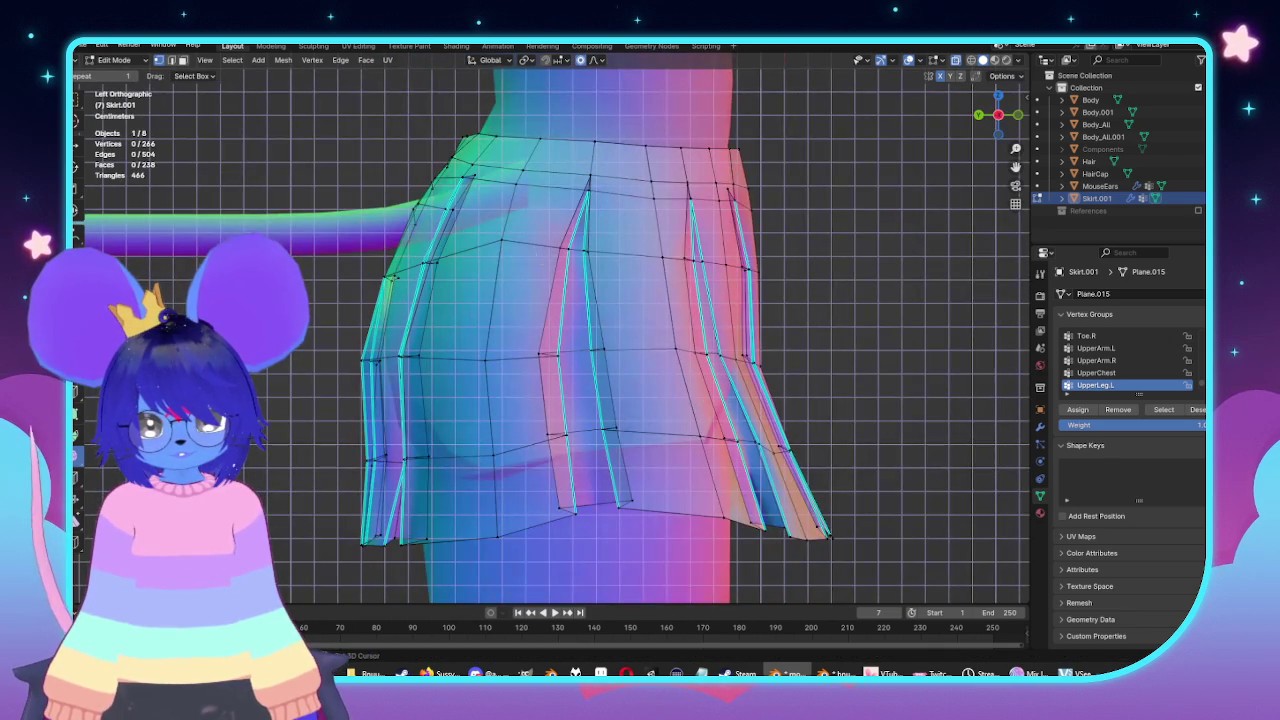
key("g")
key("g")
left_click(545, 306)
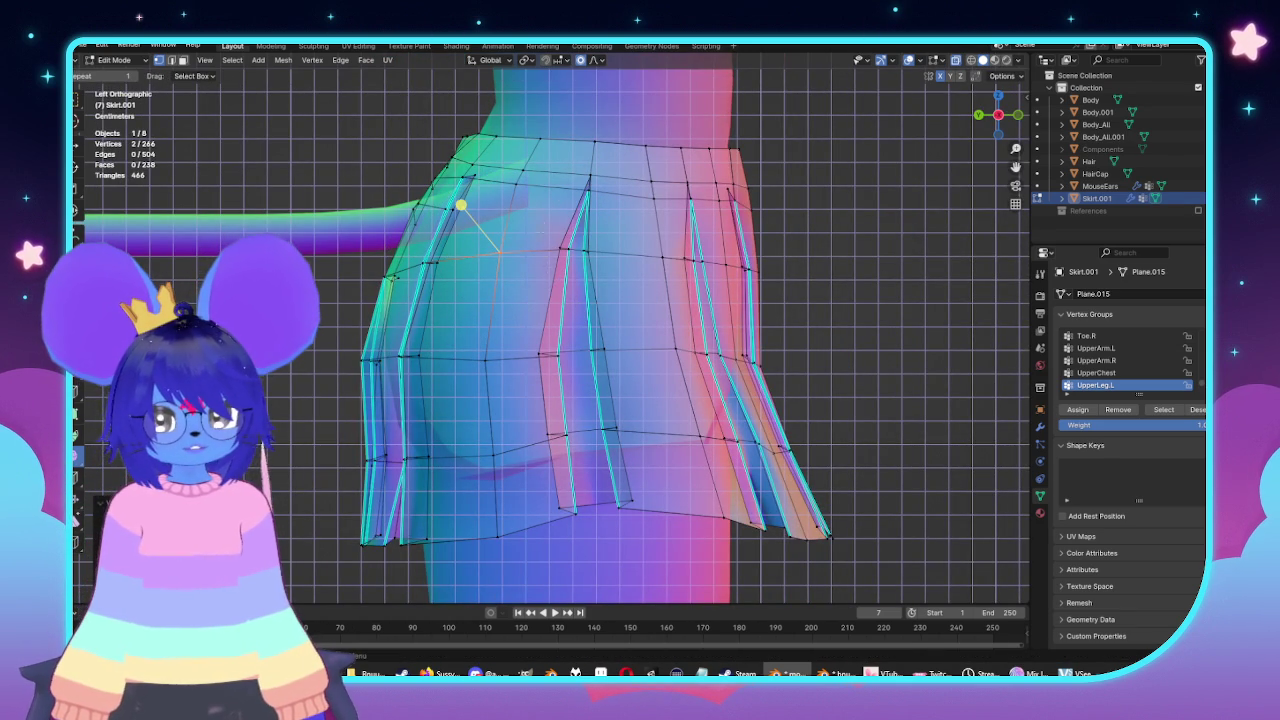
Slide the side pleat's vertices along the skirt, then clear the selection.
left_click_drag(547, 217, 603, 268)
key("g")
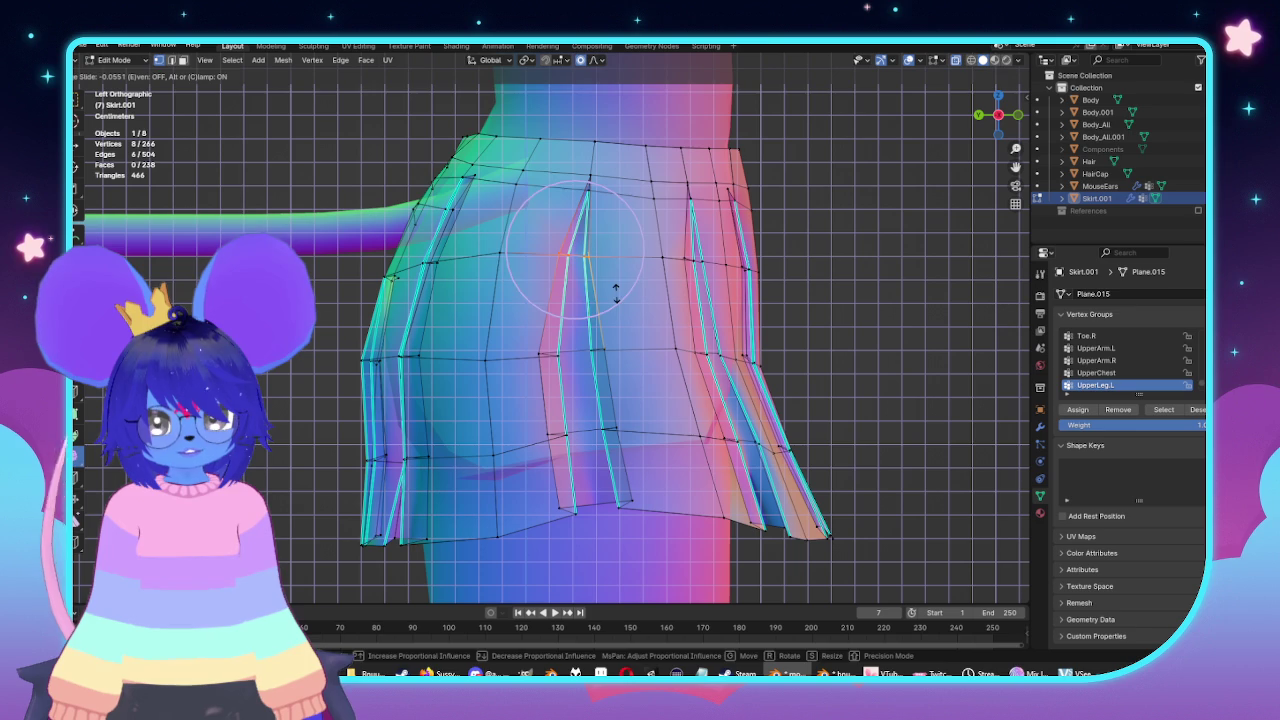
left_click(616, 292)
middle_click_drag(843, 293, 880, 290, "shift")
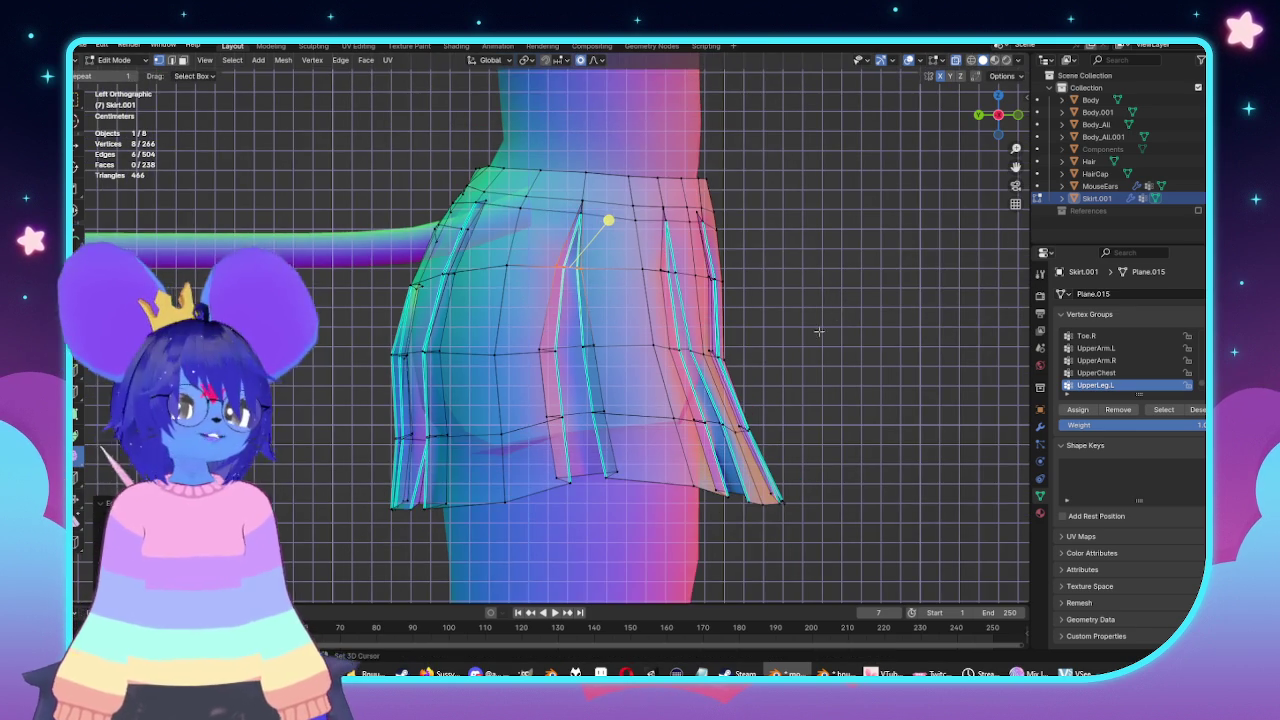
scroll(843, 293, "down", 1)
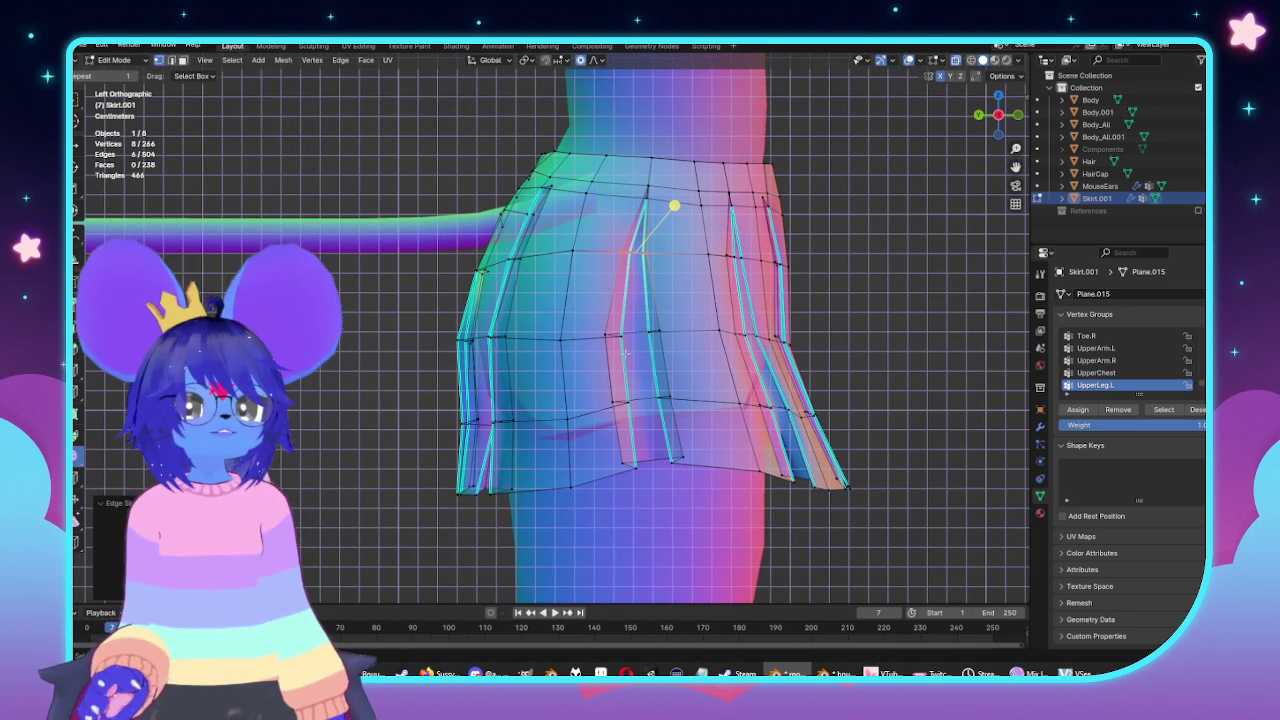
key("alt+a")
Inspect the pleats from several angles, ending in an X-ray left side view.
mouse_move(640, 350)
middle_mouse_down()
mouse_move(734, 353)
mouse_move(569, 333)
mouse_move(493, 224)
middle_mouse_up()
mouse_move(571, 271)
middle_mouse_down()
mouse_move(578, 254)
mouse_move(510, 272)
middle_mouse_up()
key("alt+z")
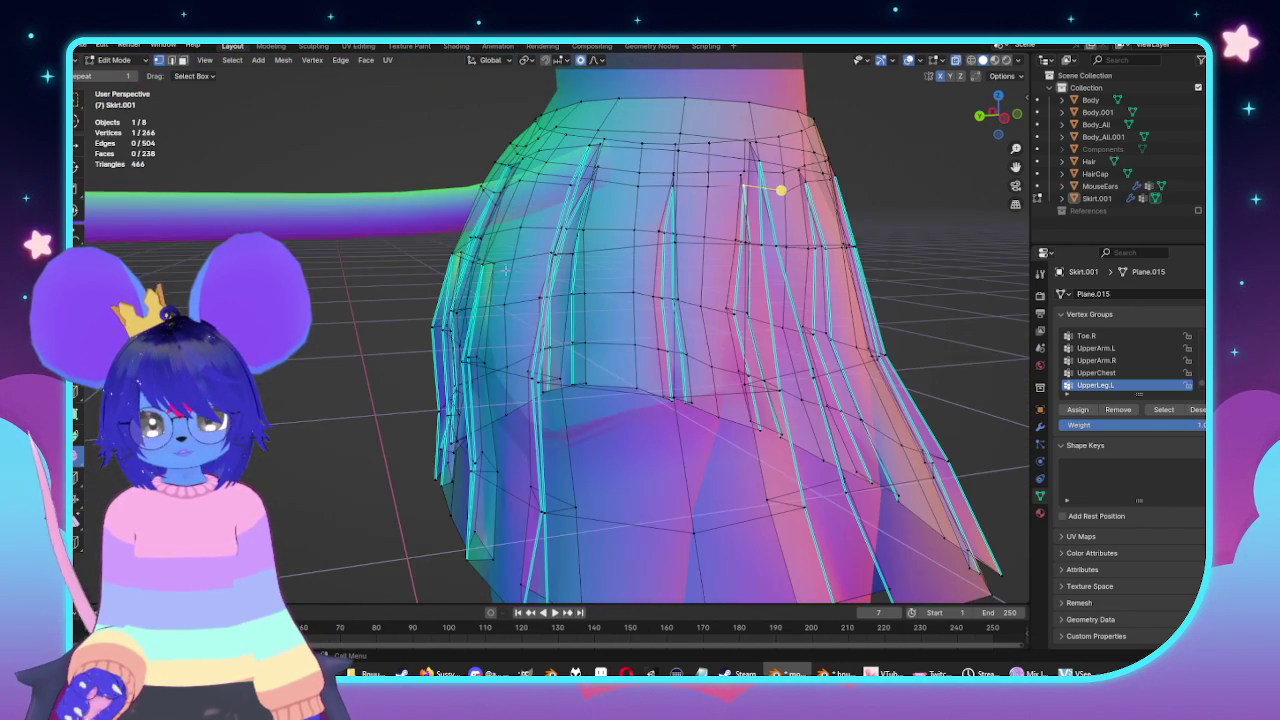
middle_click_drag(583, 325, 699, 350)
key("alt+z")
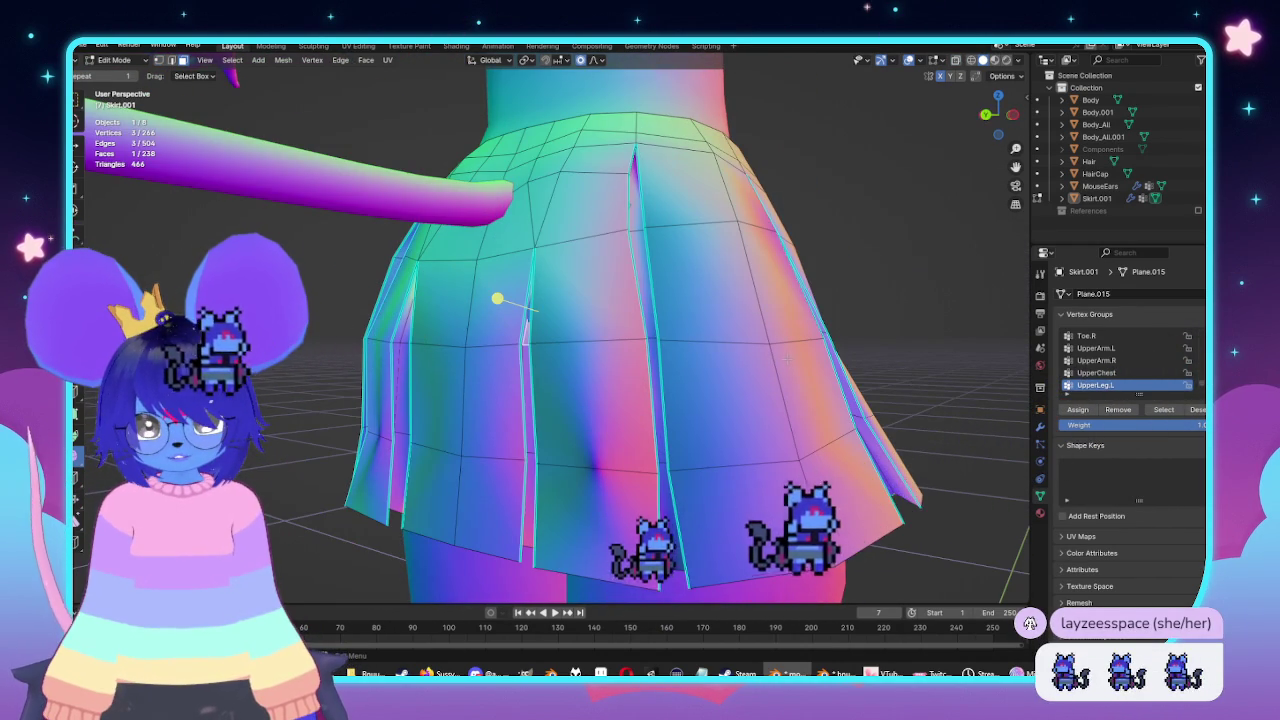
key("ctrl+KP_3")
key("alt+z")
Rotate the selected pleat vertices with soft falloff to push that side outward.
key("r")
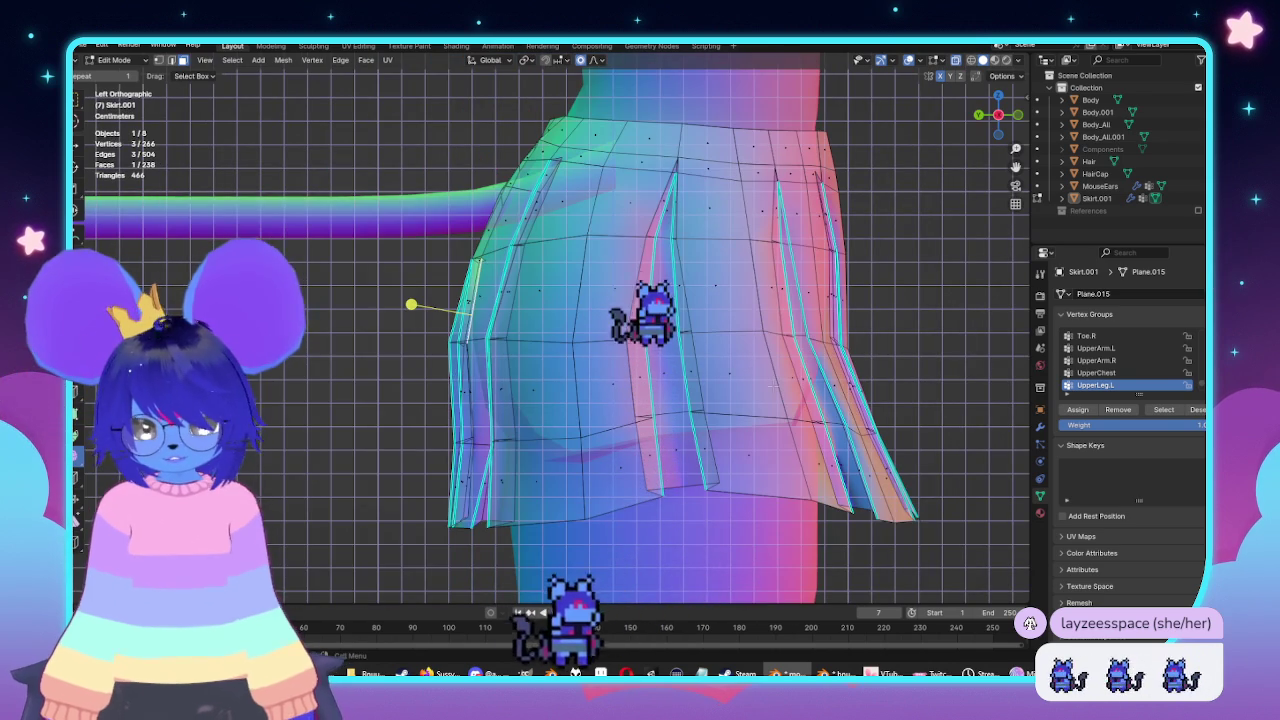
scroll(780, 376, "down", 5)
scroll(778, 371, "down", 4)
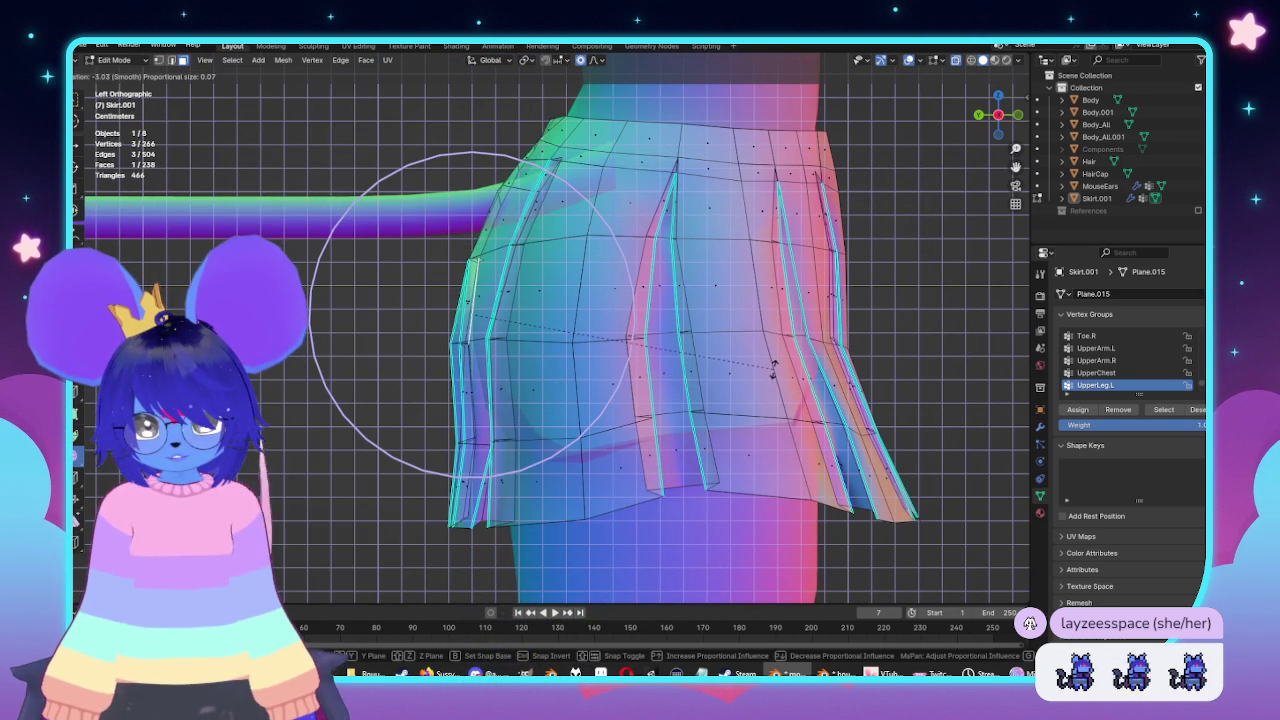
left_click(773, 372)
key("alt+z")
middle_click_drag(409, 306, 531, 306)
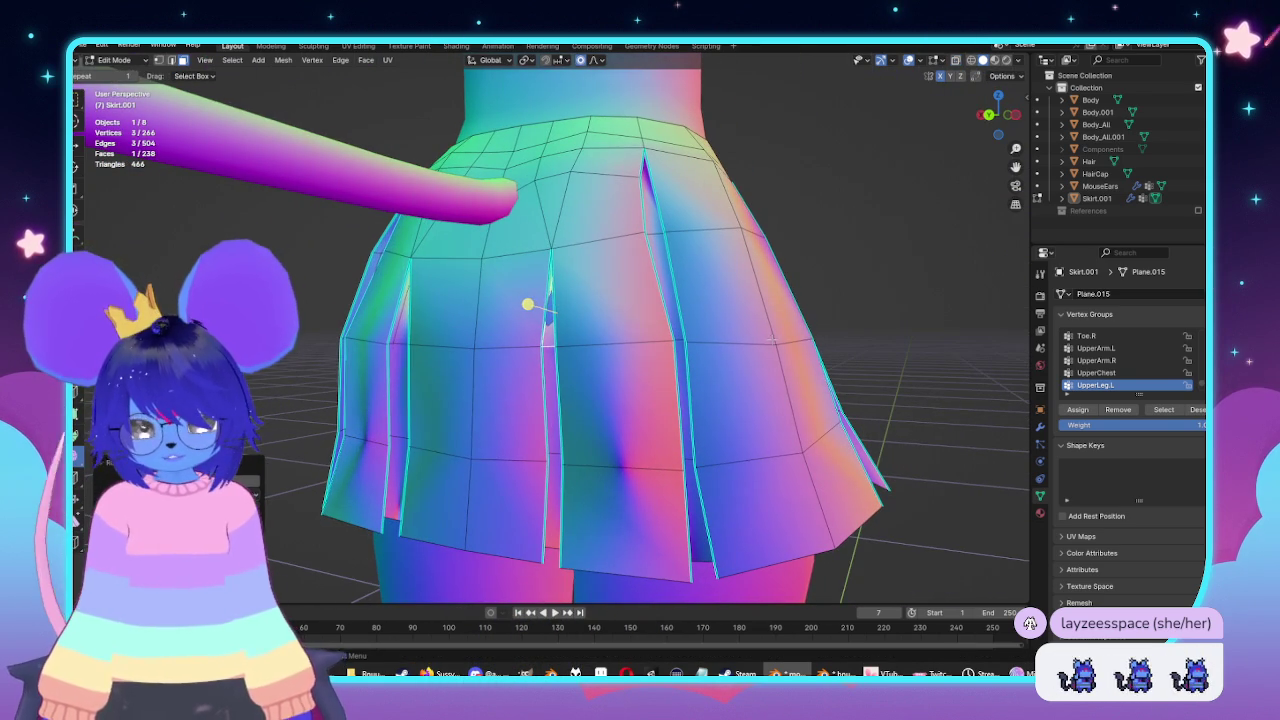
key("g")
right_click(523, 297)
Check the whole model in Object Mode side views, then frame the skirt in Edit Mode.
key("Tab")
scroll(726, 350, "down", 5)
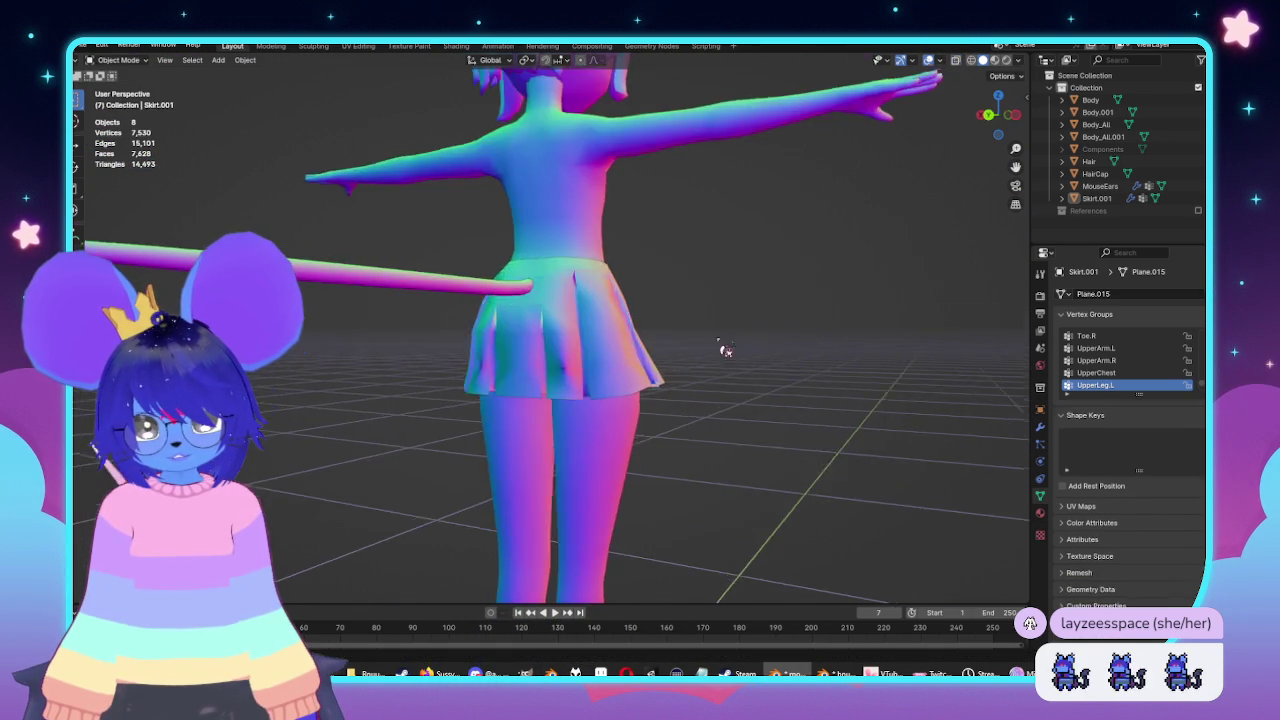
middle_click_drag(726, 350, 560, 360)
key("KP_1")
key("ctrl+KP_3")
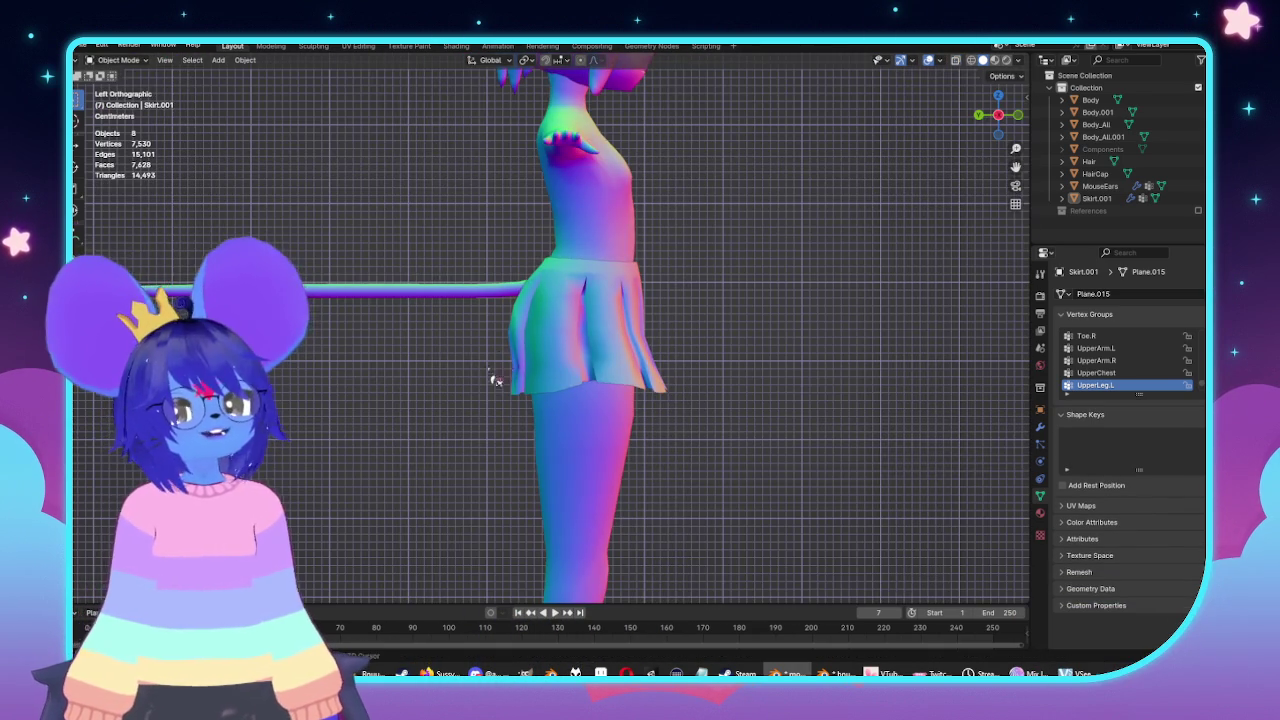
key("KP_Decimal")
key("Tab")
scroll(779, 357, "up", 2)
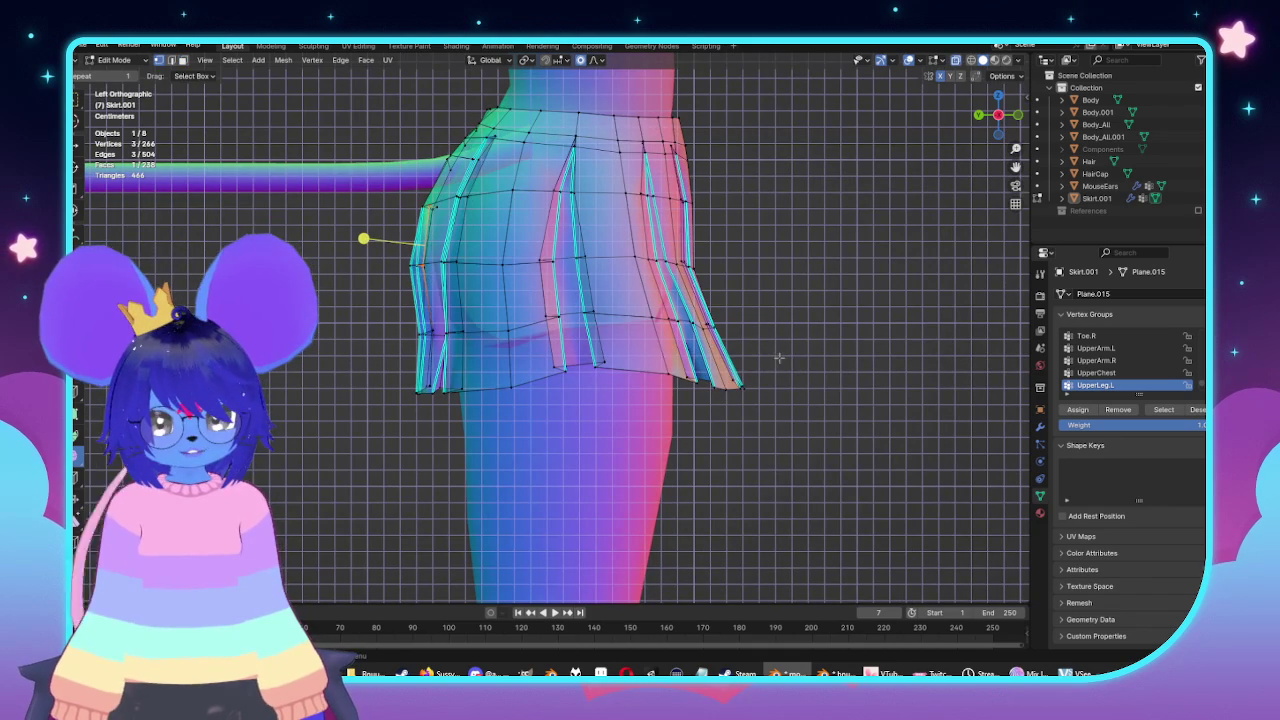
Nudge the back hem tips and lower back pleat vertices with proportional falloff.
left_click_drag(637, 418, 788, 418)
key("g")
scroll(780, 418, "down", 3)
scroll(776, 417, "up", 3)
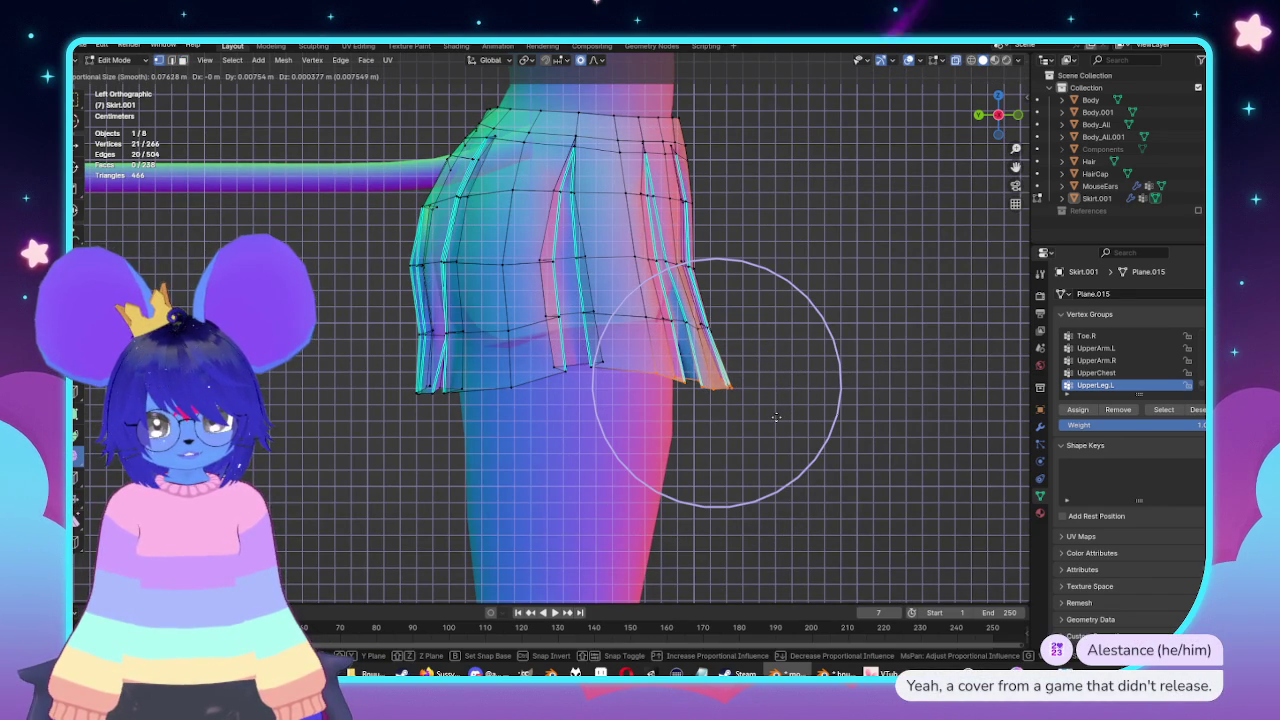
left_click(776, 417)
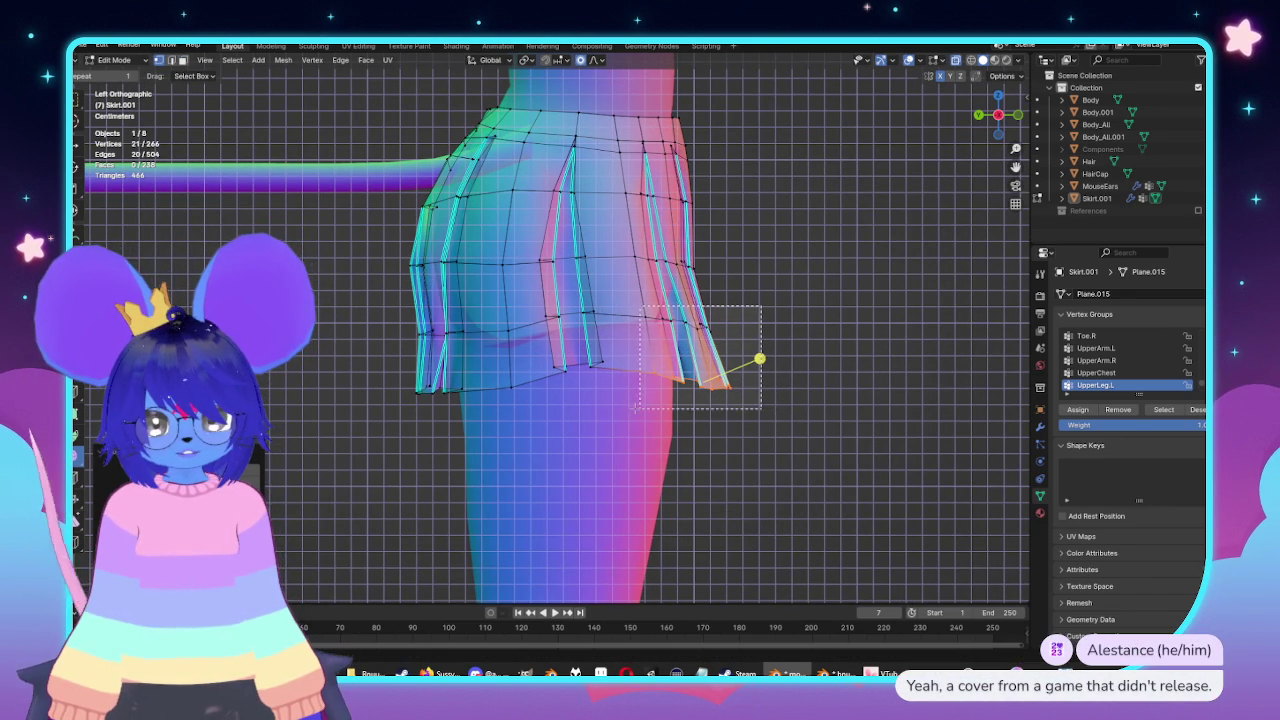
left_click_drag(760, 308, 636, 408)
key("g")
scroll(808, 387, "up", 5)
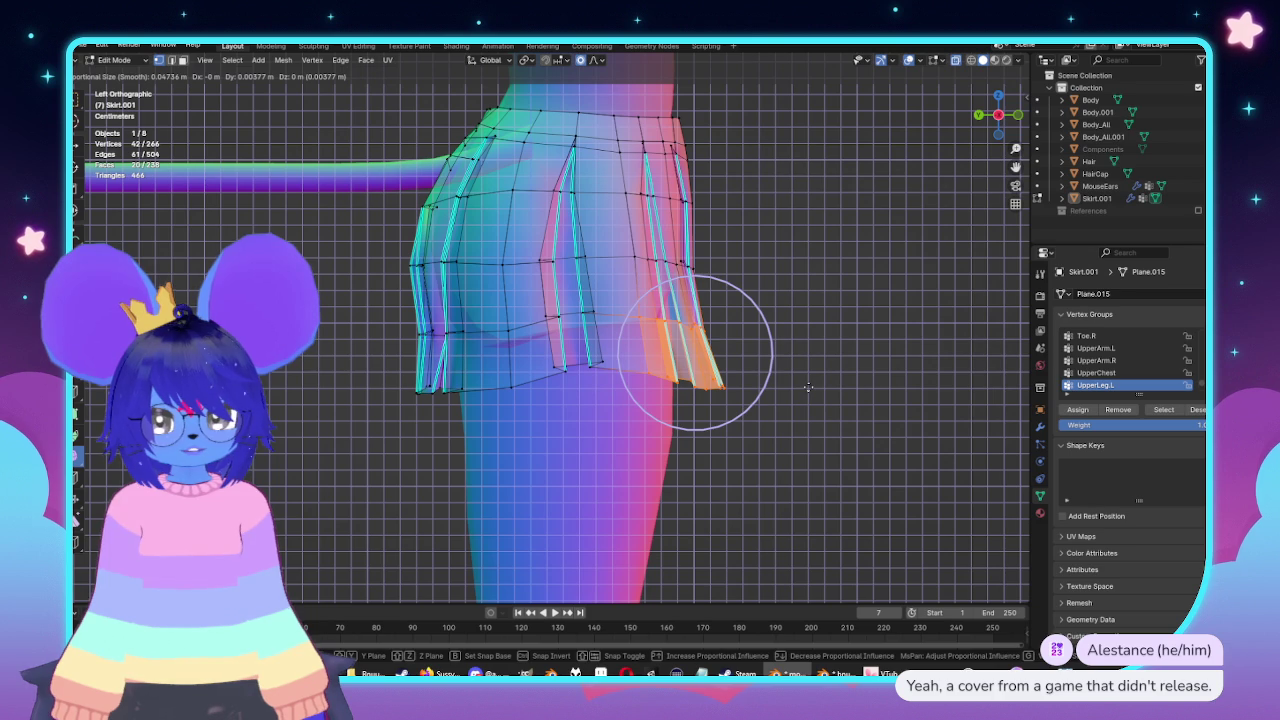
left_click(808, 387)
Move one back pleat and the middle pleat's lower vertices into place.
left_click_drag(610, 400, 580, 380)
key("g")
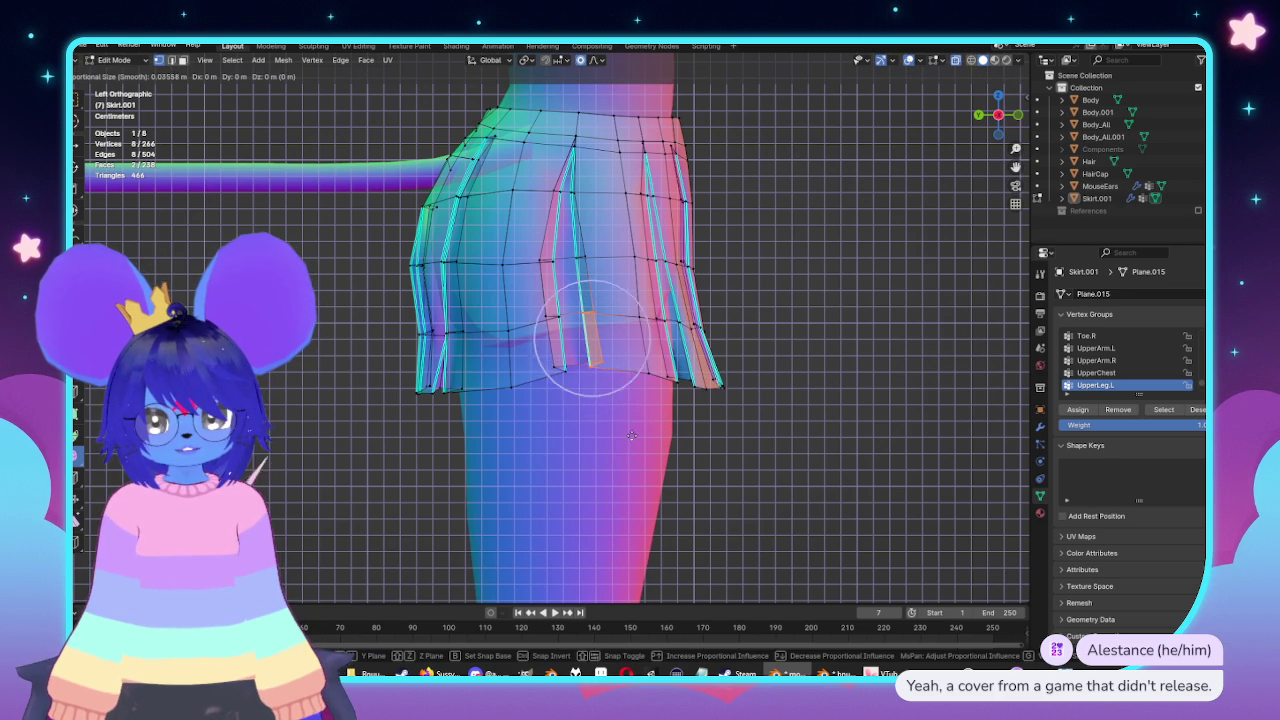
left_click(603, 421)
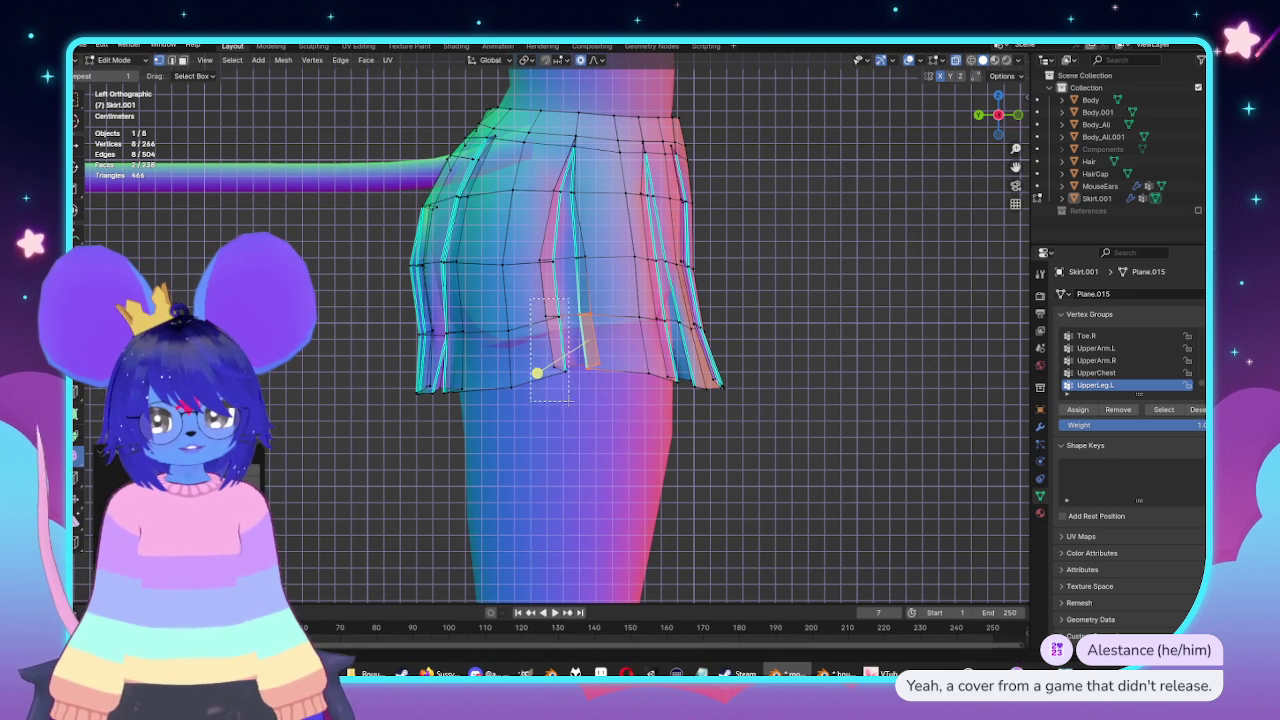
left_click_drag(530, 300, 567, 400)
key("g")
left_click(575, 392)
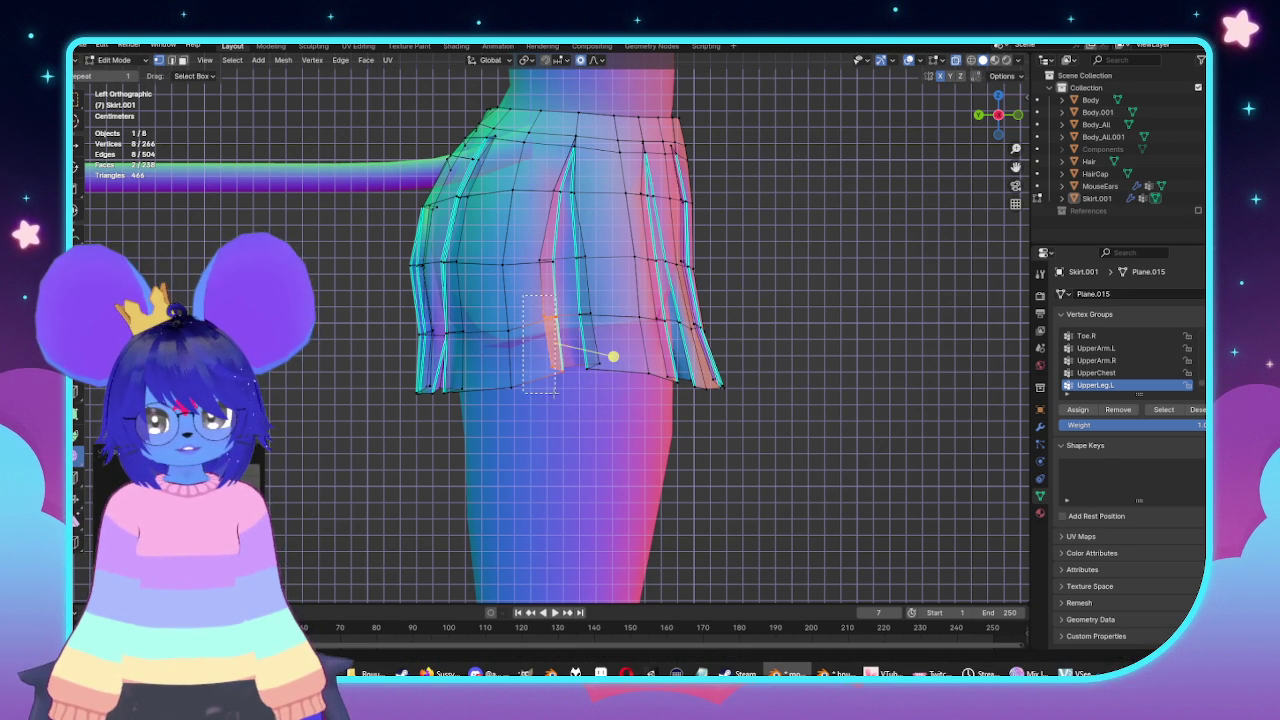
Lower the hem vertices along Z only, then view the whole skirt in Object Mode.
scroll(622, 416, "up", 3)
key("g")
key("z")
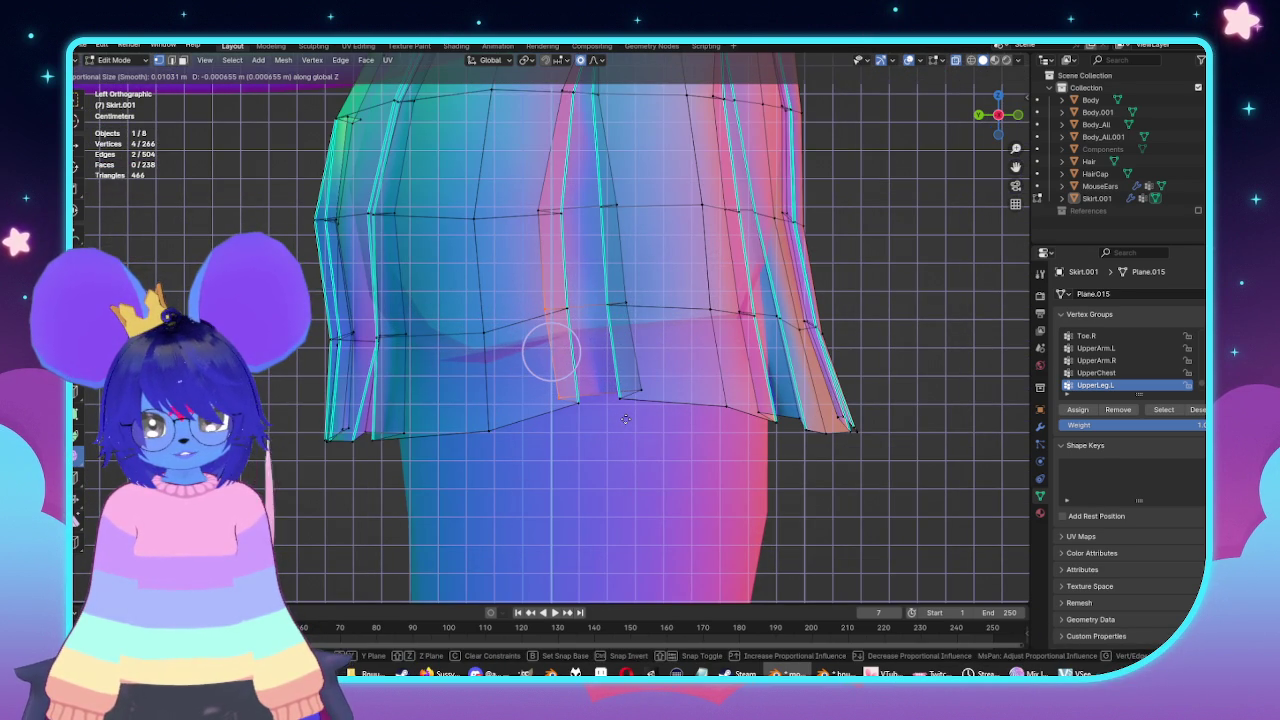
left_click(628, 419)
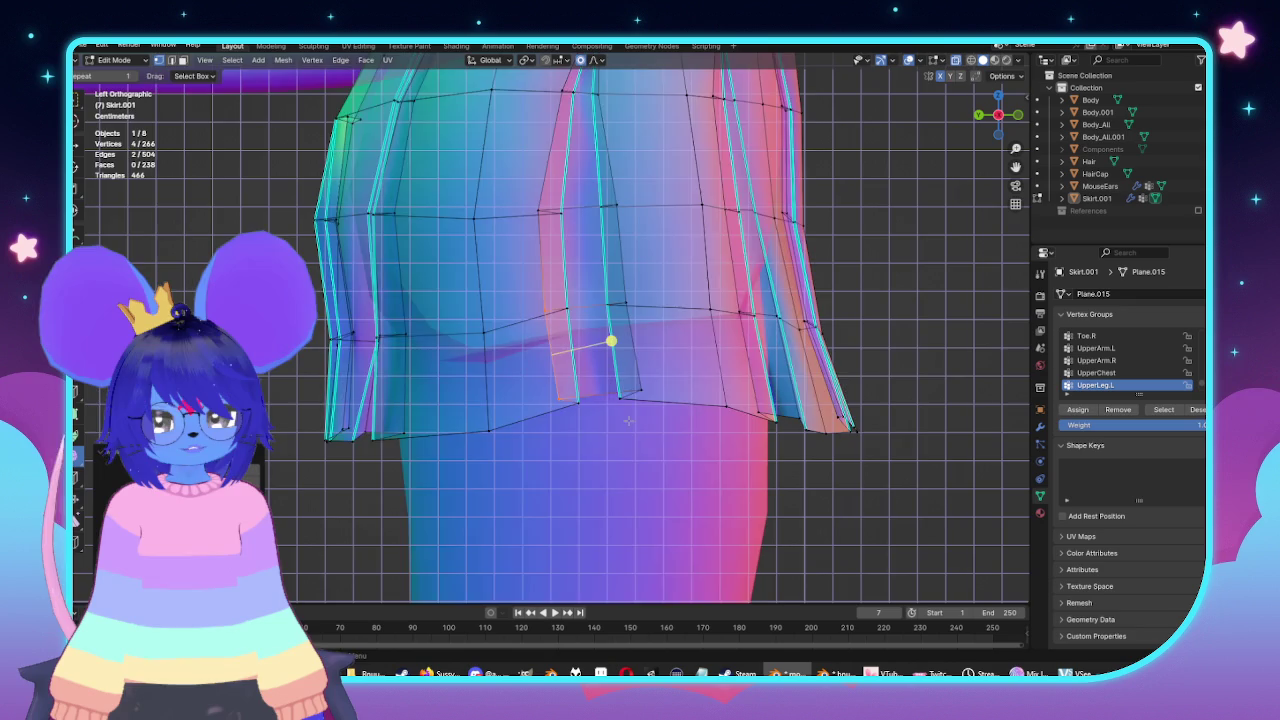
key("Tab")
scroll(640, 400, "down", 5)
mouse_move(657, 428)
middle_mouse_down()
mouse_move(703, 423)
mouse_move(616, 409)
middle_mouse_up()
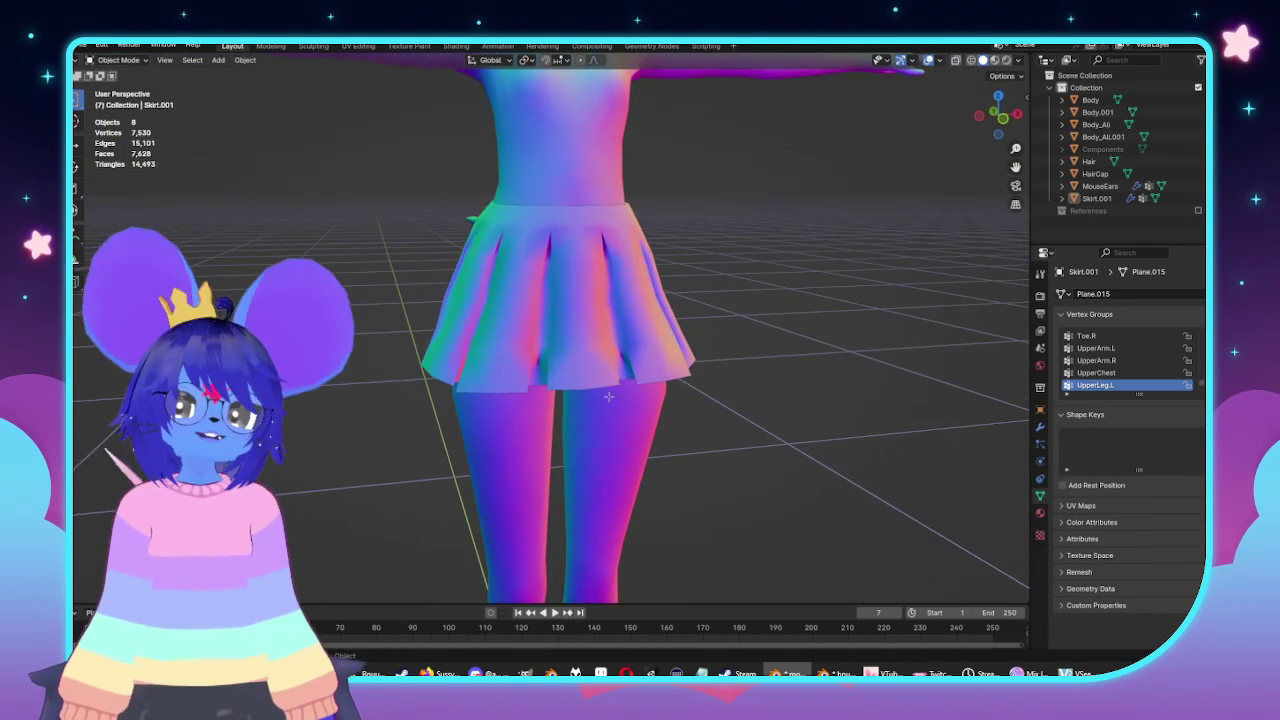
In Edit Mode with X-ray on, select two vertices at the top of a skirt pleat.
key("Tab")
key("KP_1")
scroll(700, 300, "up", 5)
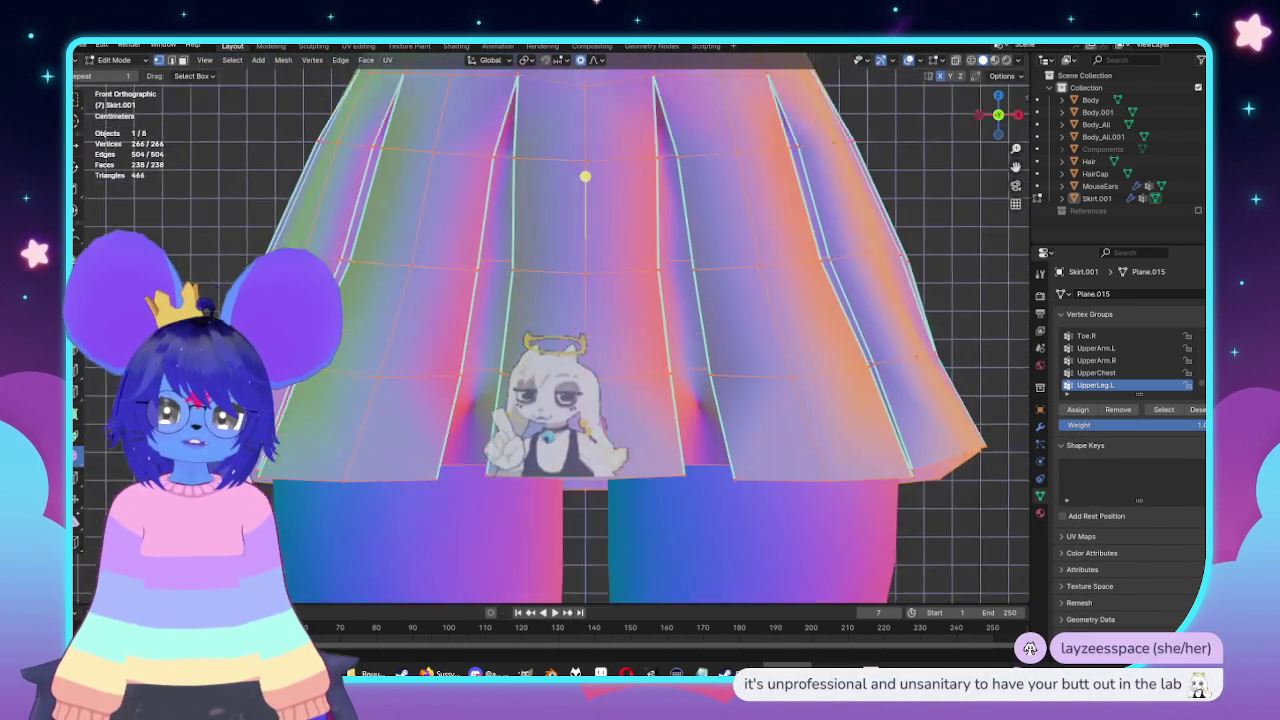
scroll(652, 232, "down", 2)
key("alt+z")
key("alt+z")
middle_click_drag(654, 232, 619, 344)
scroll(630, 300, "up", 4)
left_click(522, 302)
key("c")
middle_click_drag(486, 271, 514, 271)
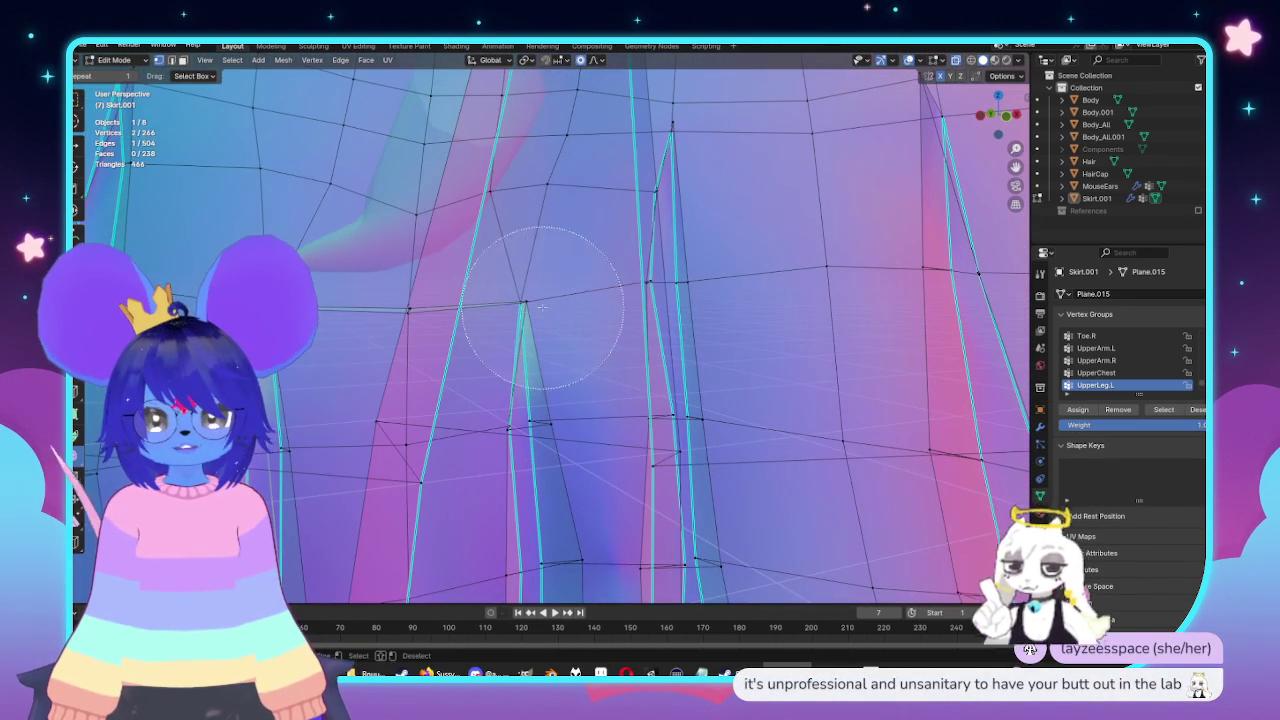
From the front view, move the pleat vertex with proportional falloff.
key("Escape")
key("KP_5")
scroll(517, 358, "down", 5)
key("KP_1")
scroll(782, 340, "up", 6)
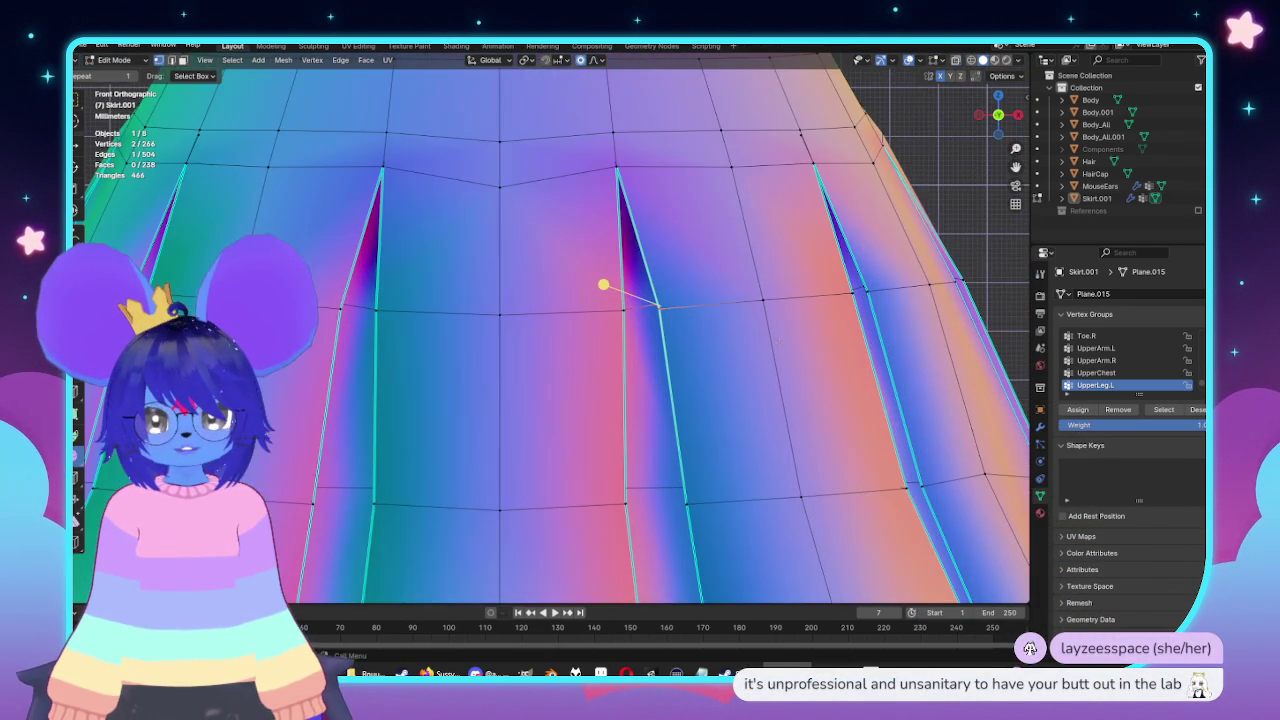
key("g")
left_click(594, 283)
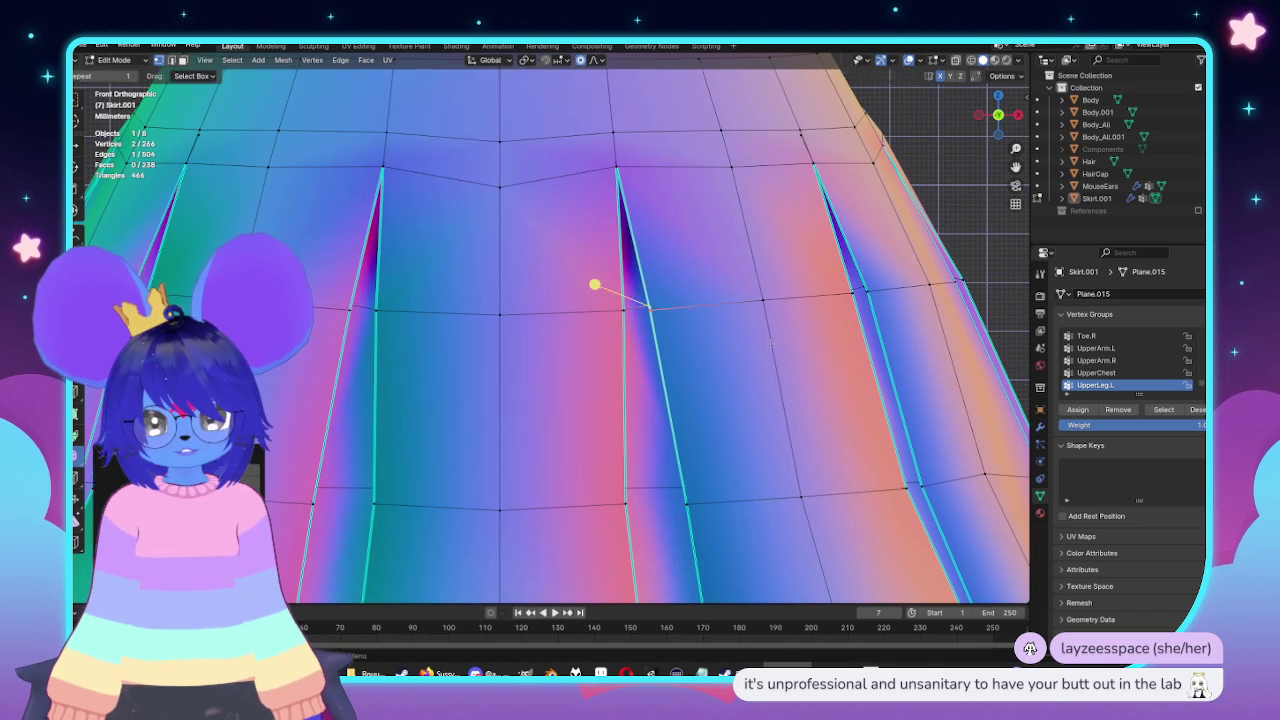
Select a single pleat vertex through X-ray and move it to a new position.
scroll(537, 291, "down", 4)
scroll(523, 259, "up", 2)
key("alt+z")
scroll(535, 245, "up", 3)
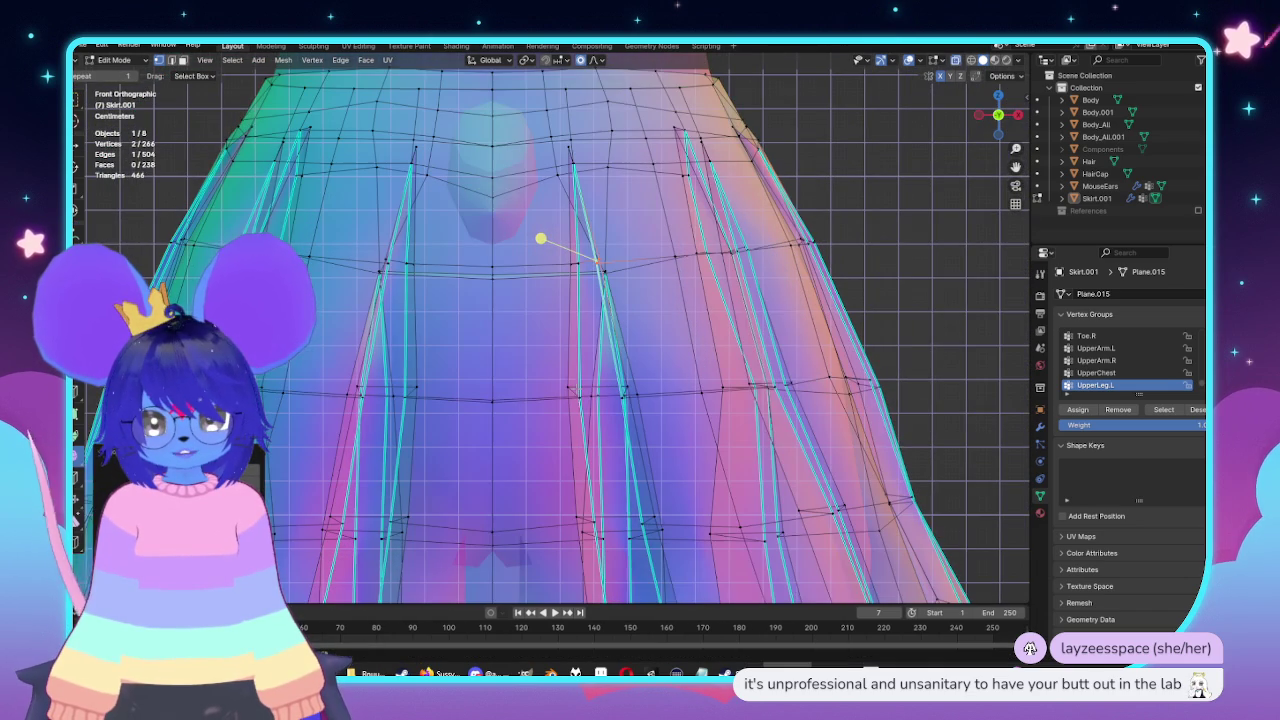
left_click_drag(555, 367, 578, 415)
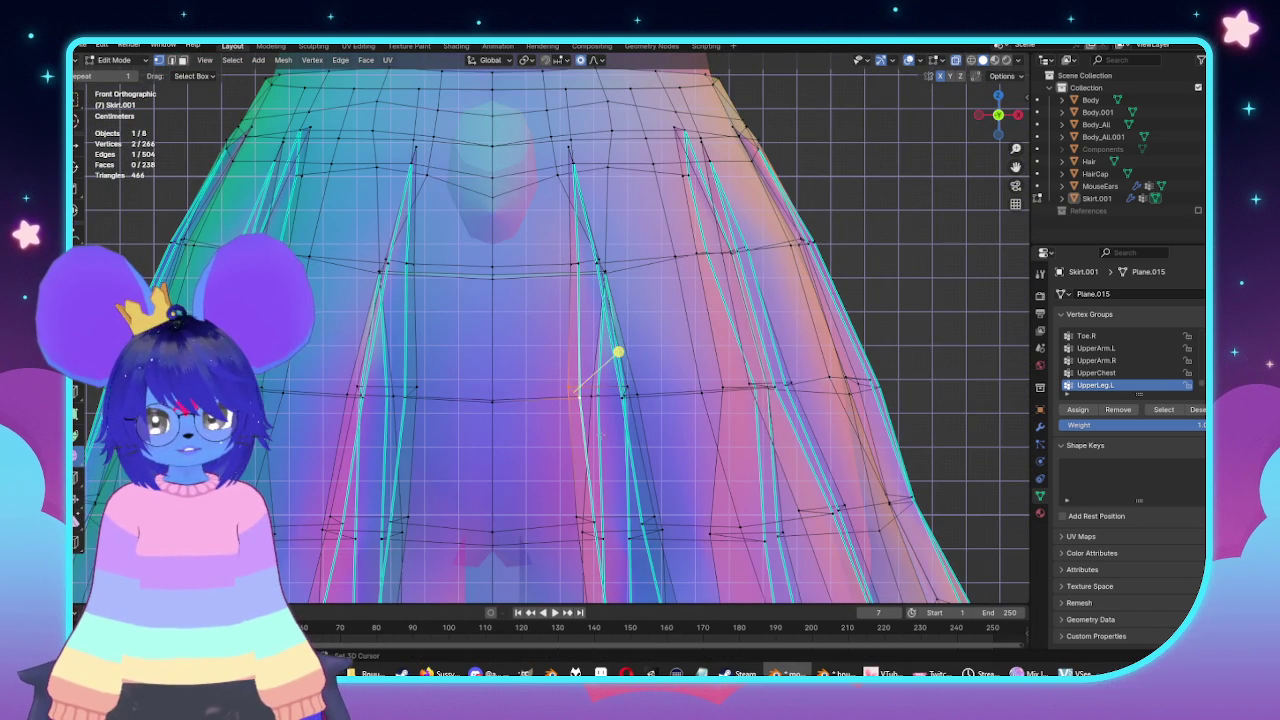
key("alt+z")
key("g")
left_click(632, 462)
Slide the pleat edge along the skirt surface with Edge Slide (G G).
mouse_move(632, 462)
middle_mouse_down()
mouse_move(685, 343)
mouse_move(632, 341)
middle_mouse_up()
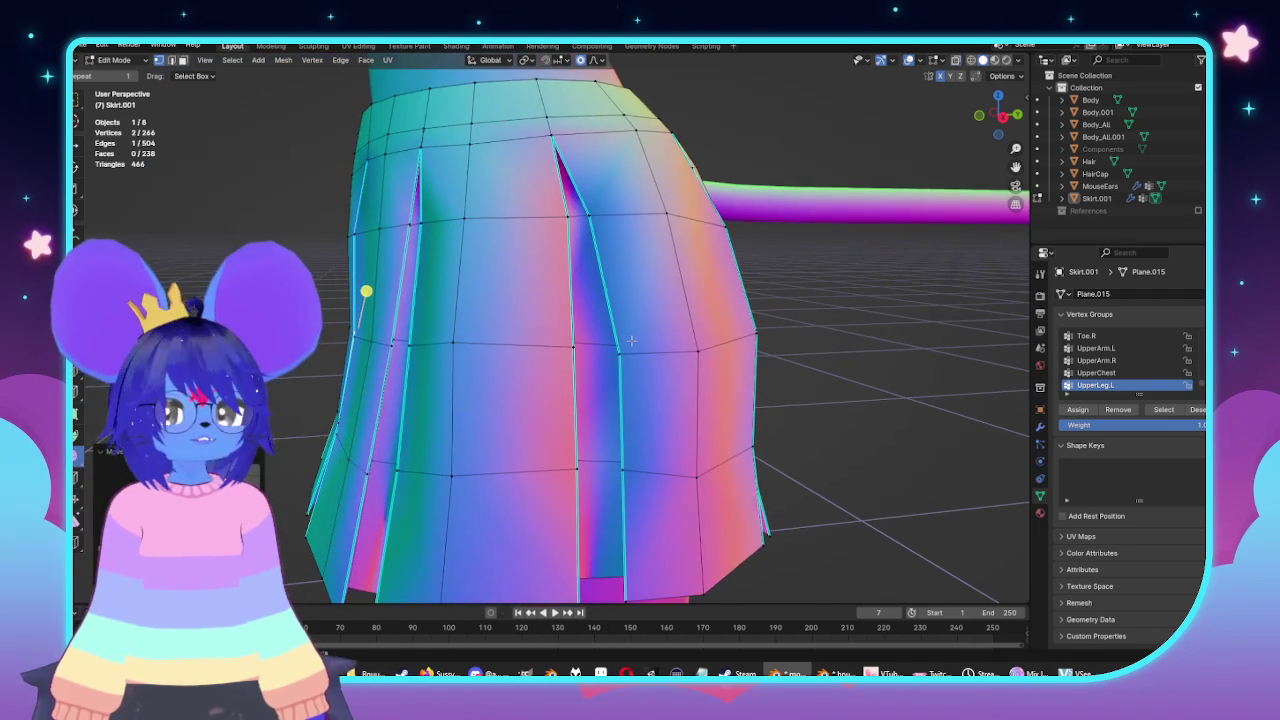
key("alt+z")
key("alt+z")
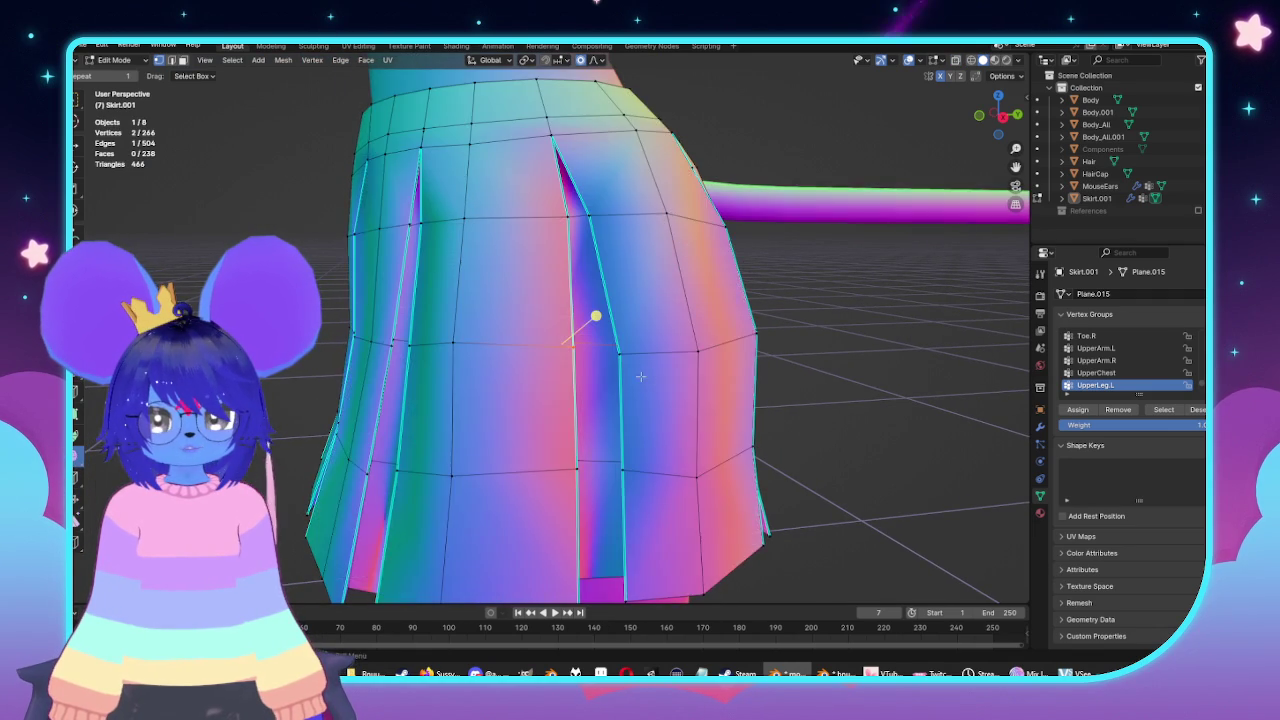
key("alt+z")
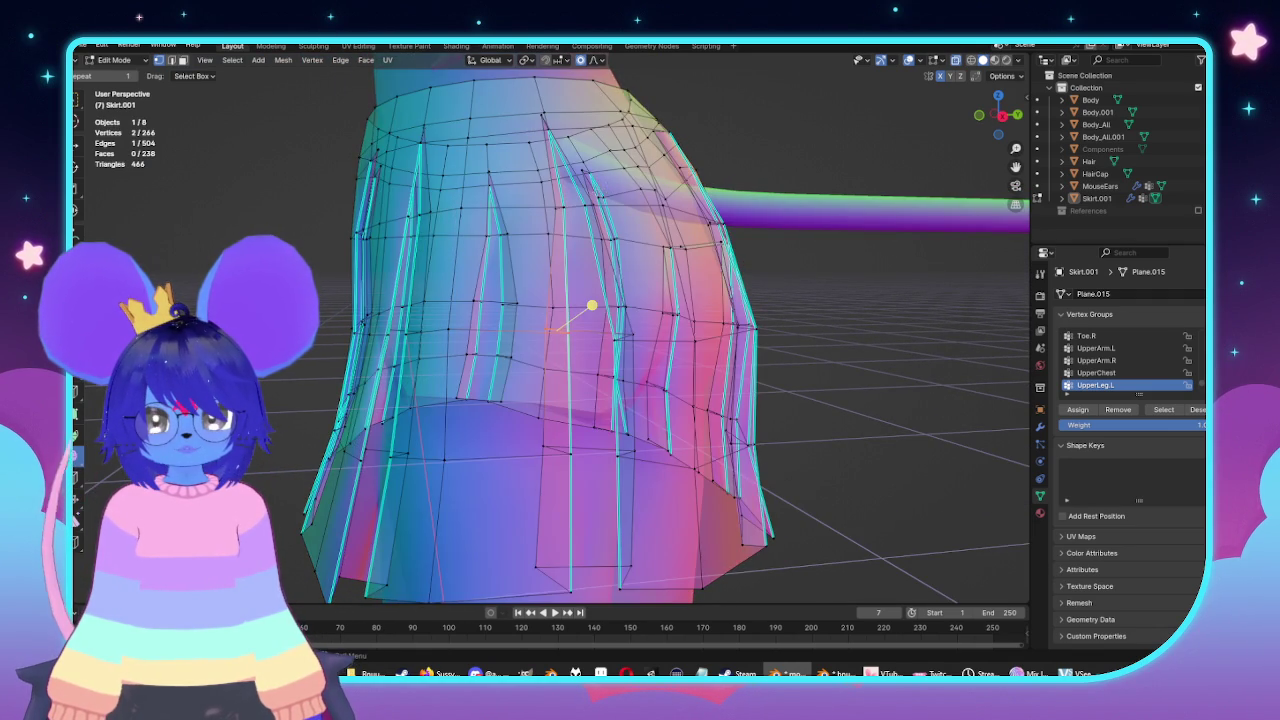
middle_click_drag(560, 330, 560, 300)
scroll(560, 330, "up", 2)
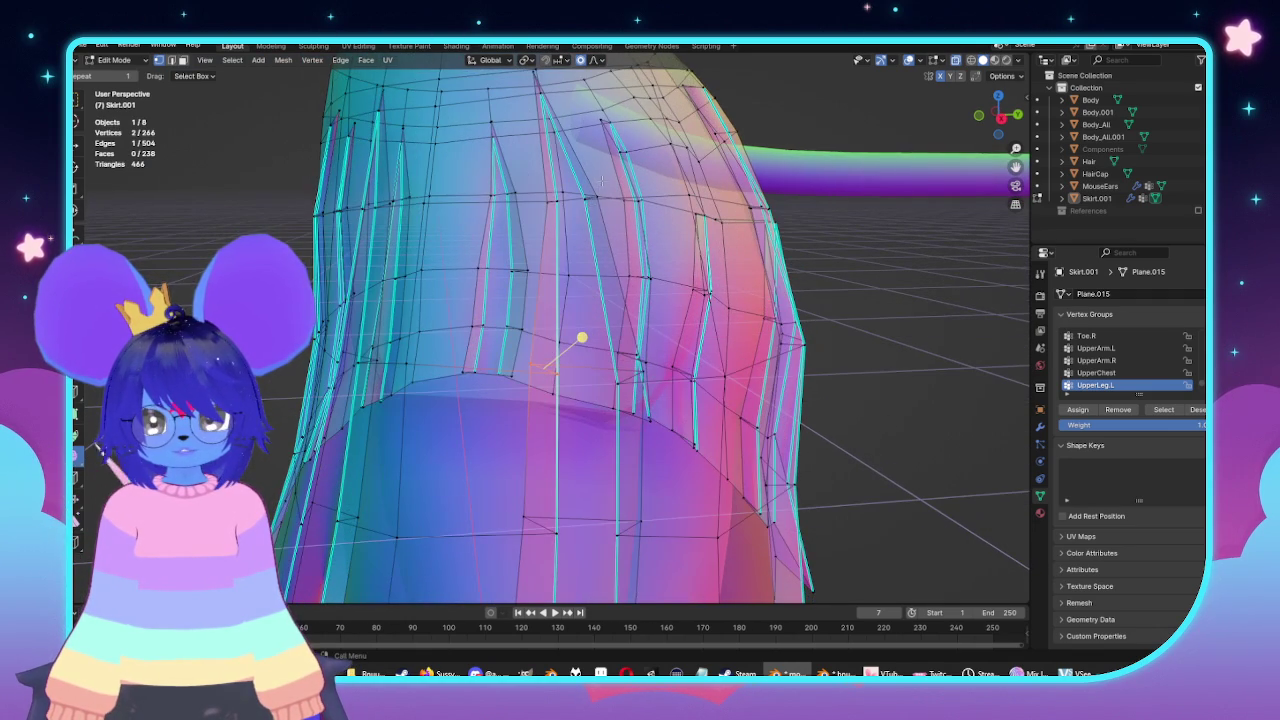
key("alt+z")
key("g")
key("g")
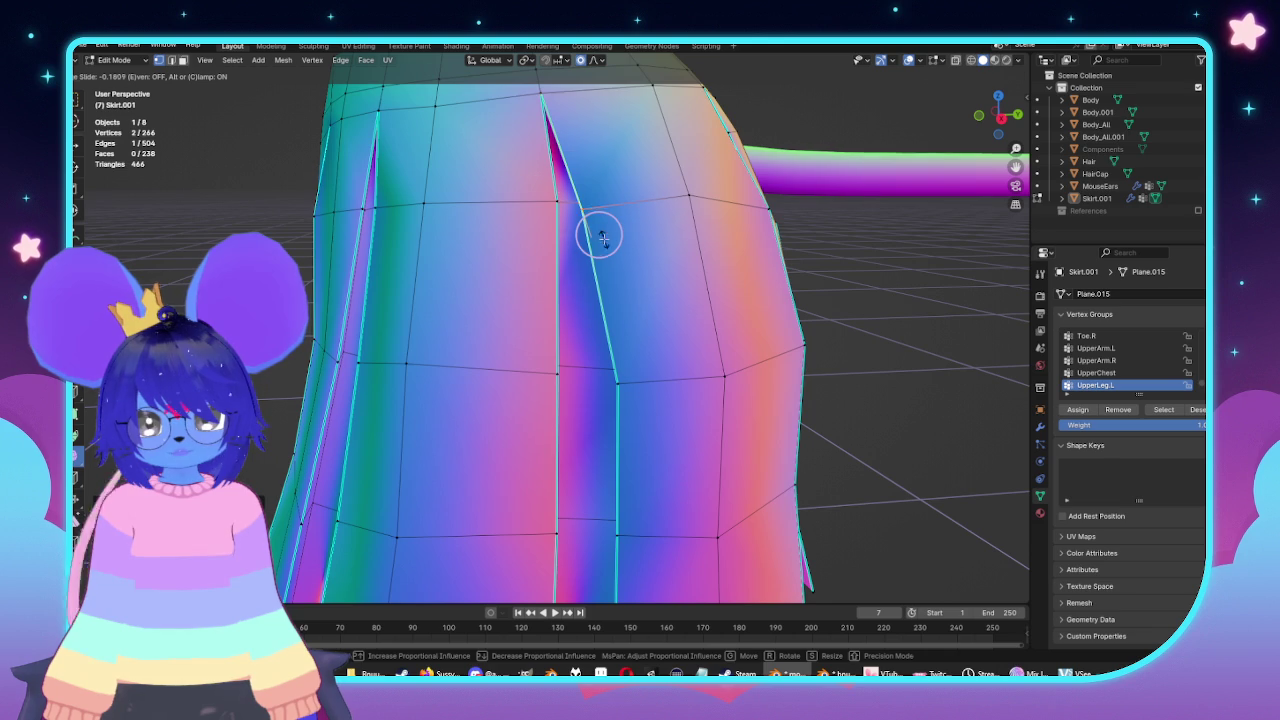
left_click(603, 238)
Slide the pleat vertex along its edge, then return to Object Mode.
key("alt+z")
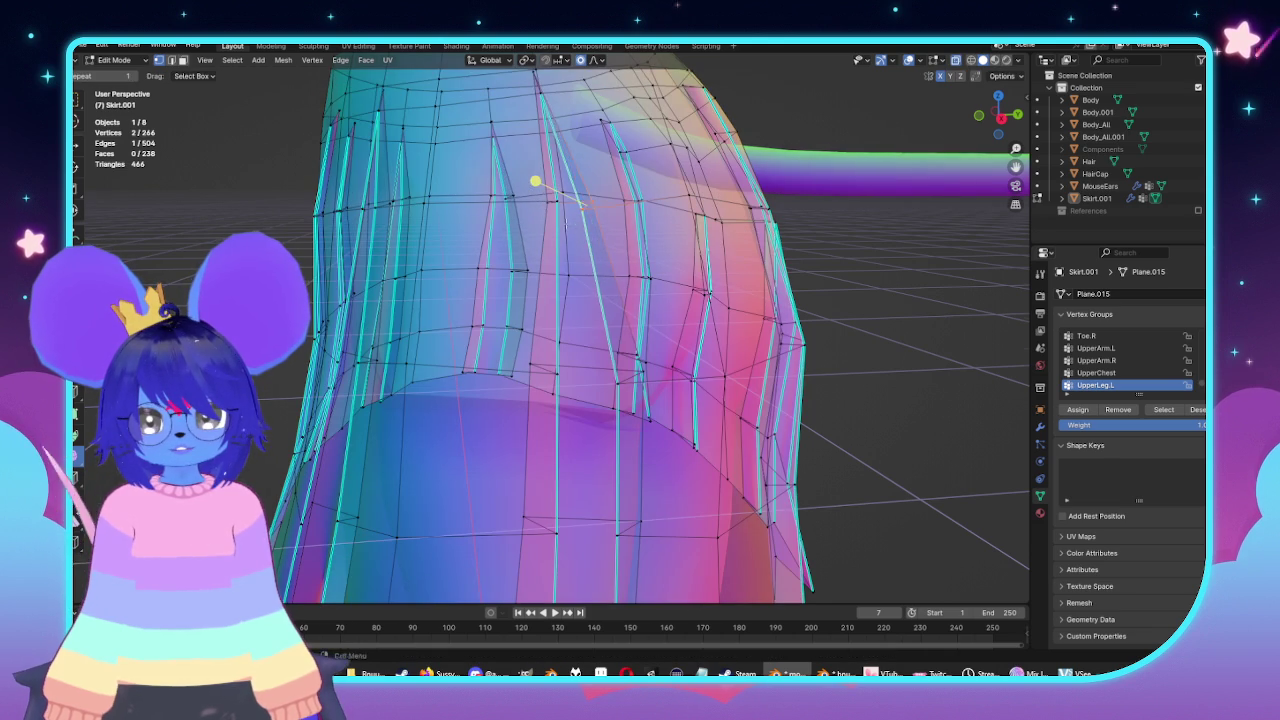
middle_click_drag(560, 300, 600, 300)
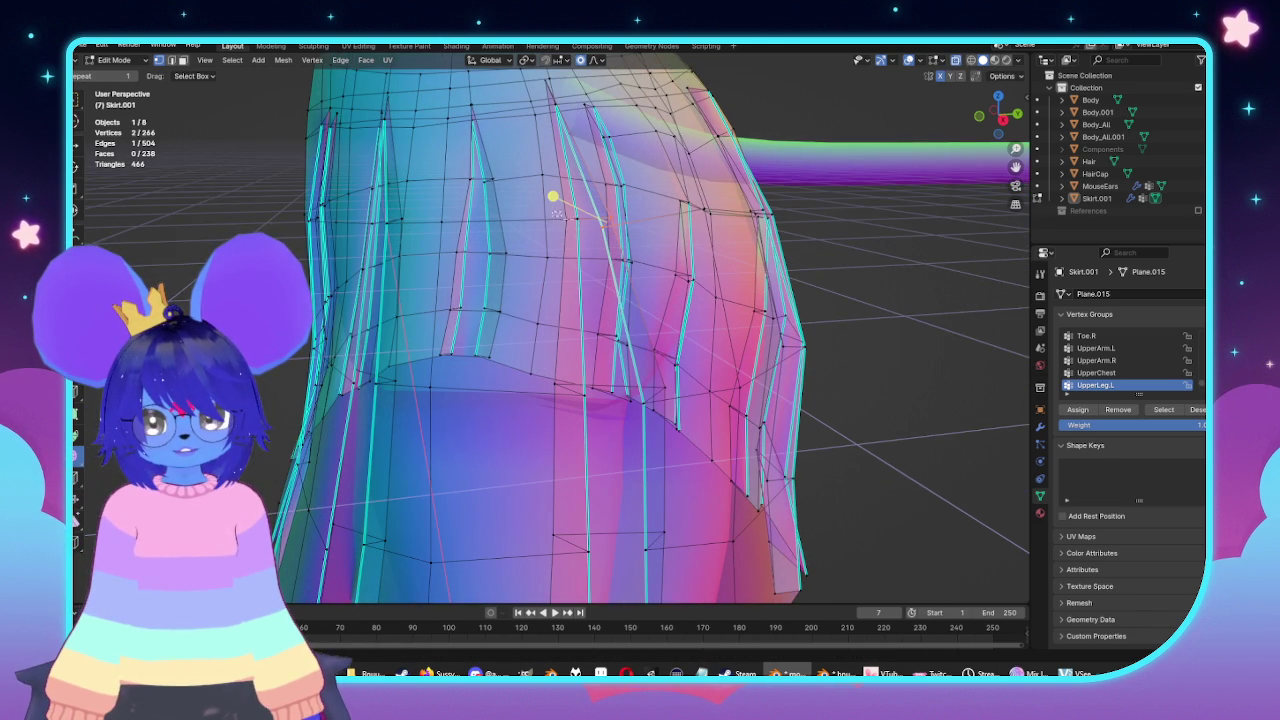
key("alt+z")
key("shift+v")
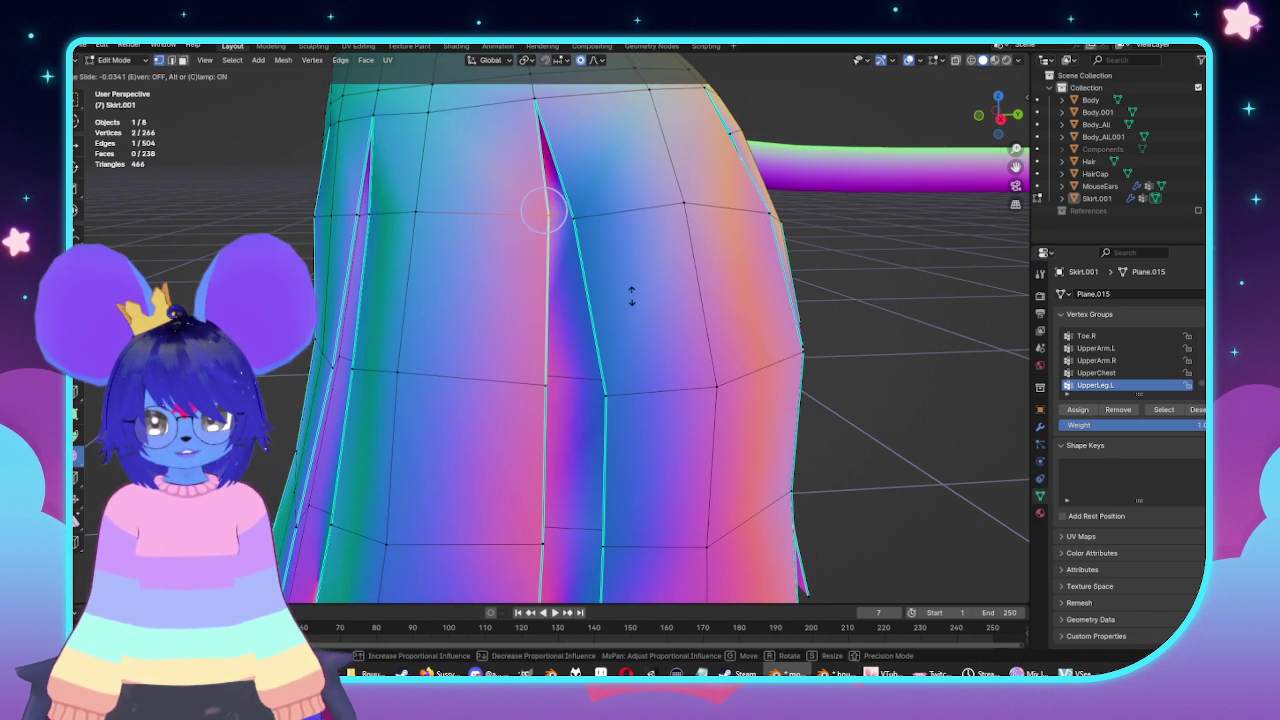
left_click(630, 291)
key("Tab")
scroll(630, 291, "down", 5)
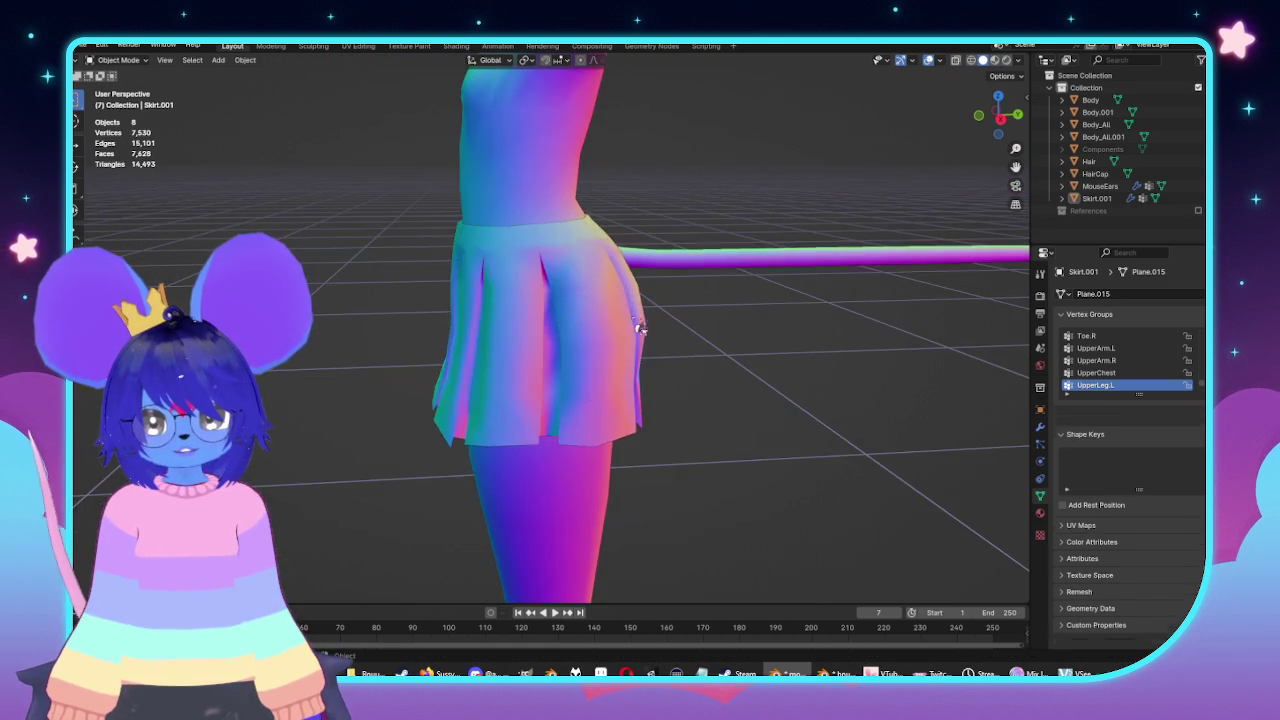
Back in Edit Mode with X-ray, view the skirt from the right and select two pleat vertices.
middle_click_drag(630, 291, 619, 345)
scroll(619, 345, "up", 5)
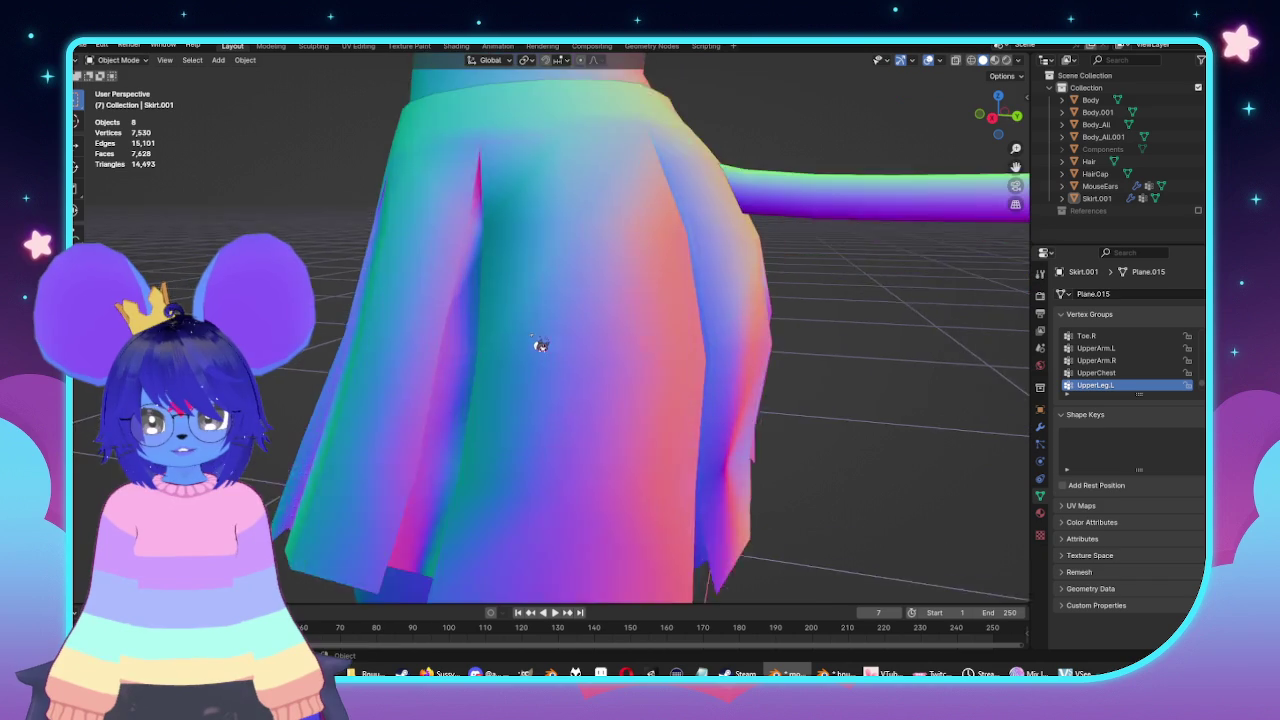
key("Tab")
key("alt+z")
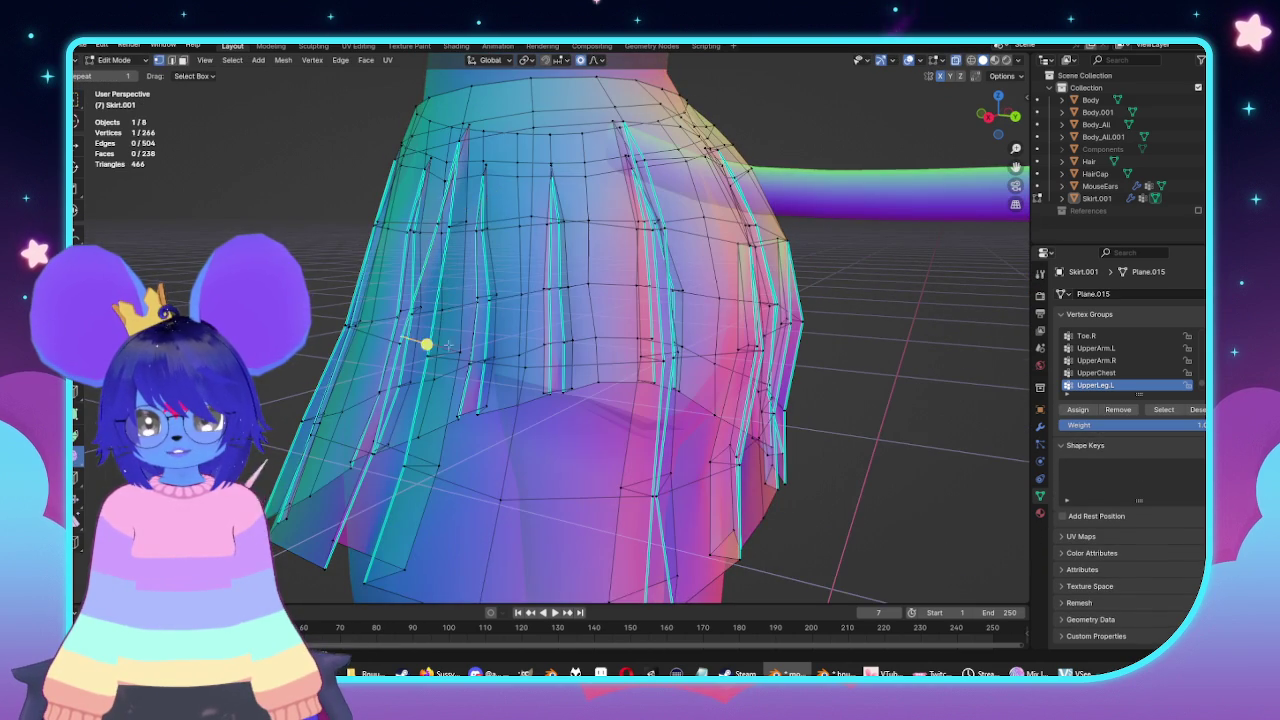
key("KP_1")
key("KP_3")
scroll(617, 313, "up", 2)
scroll(617, 313, "up", 2)
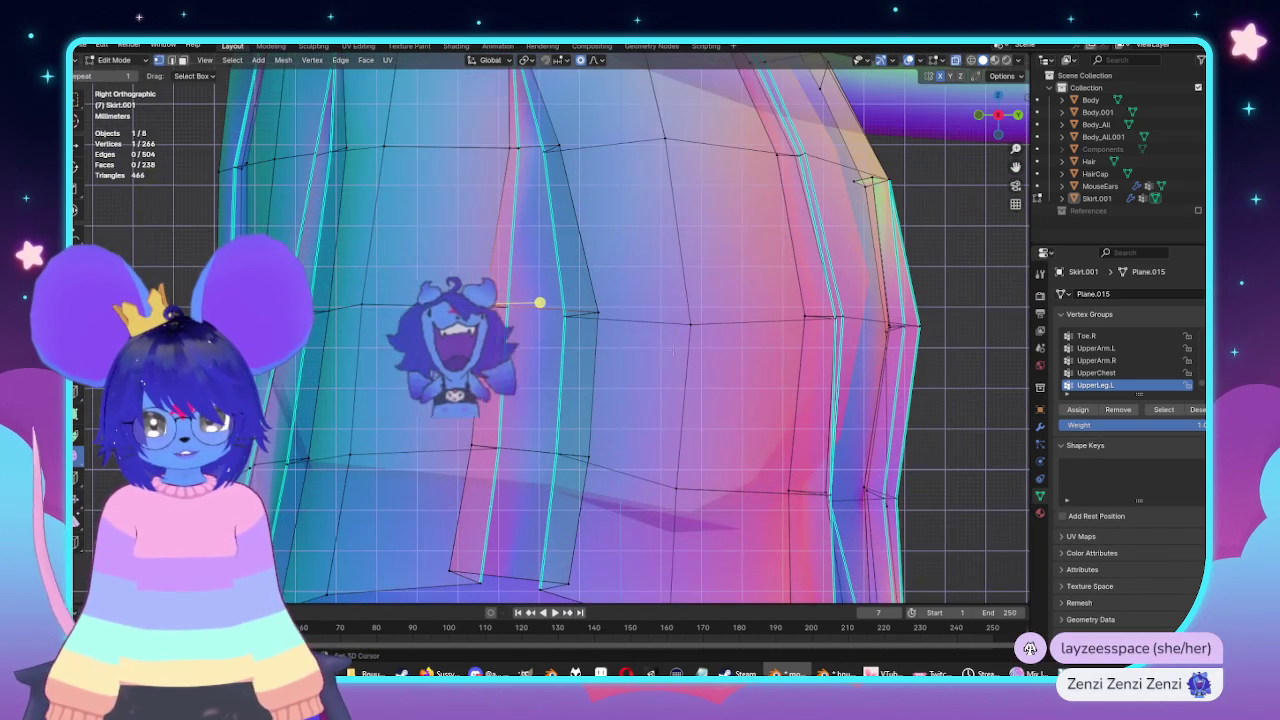
left_click(565, 315, "shift")
key("g")
key("y")
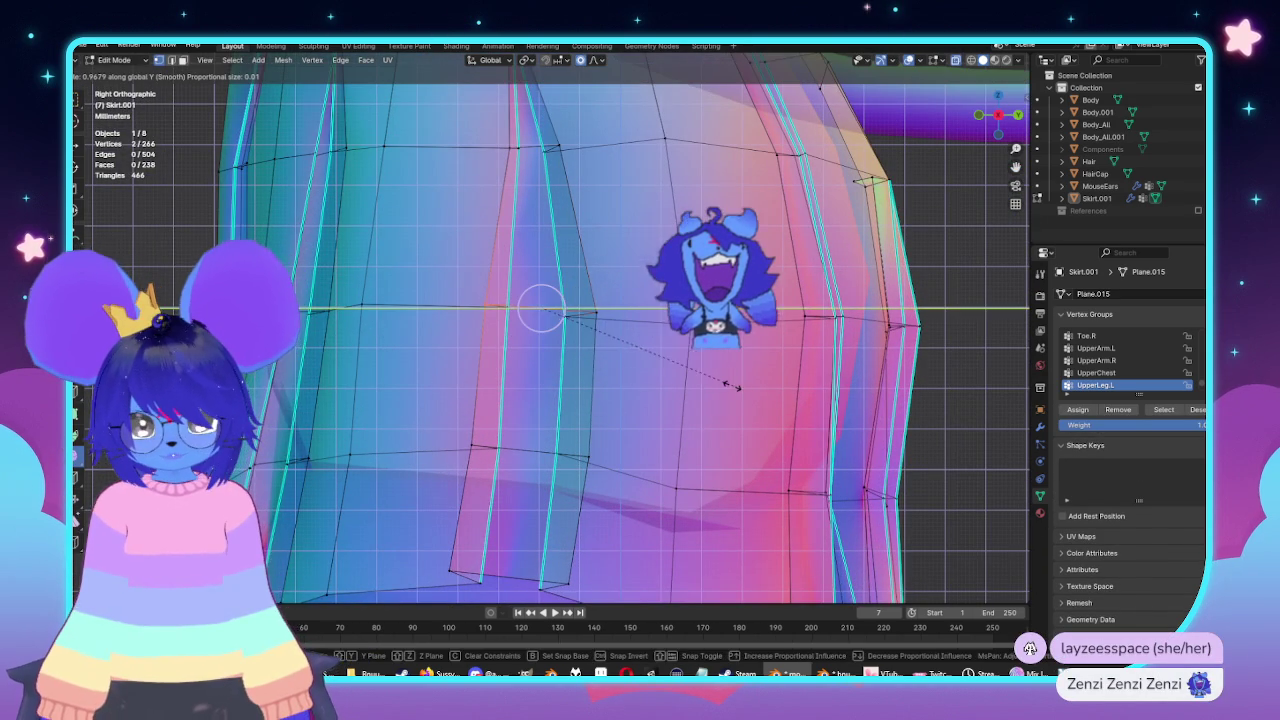
key("Escape")
Box-select the pleat edge vertices, set the pivot point, and scale them and another edge narrower.
left_click_drag(447, 273, 497, 328)
key("period")
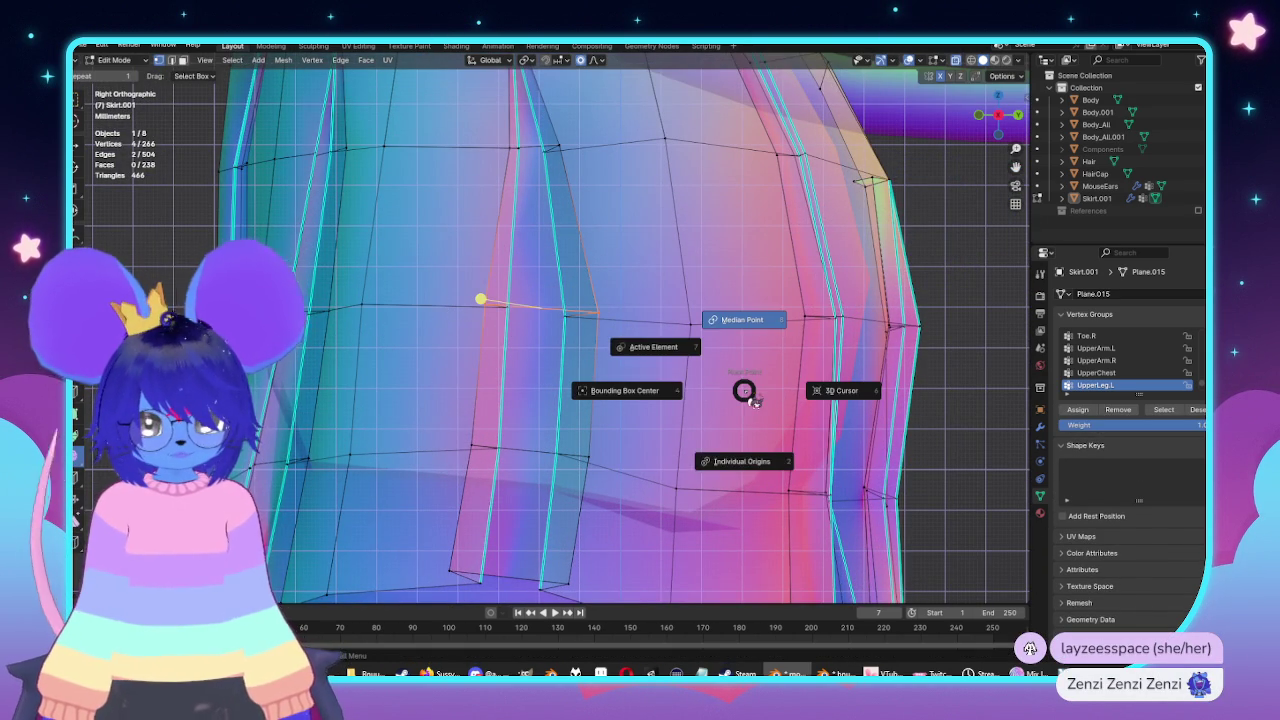
left_click(755, 461)
key("s")
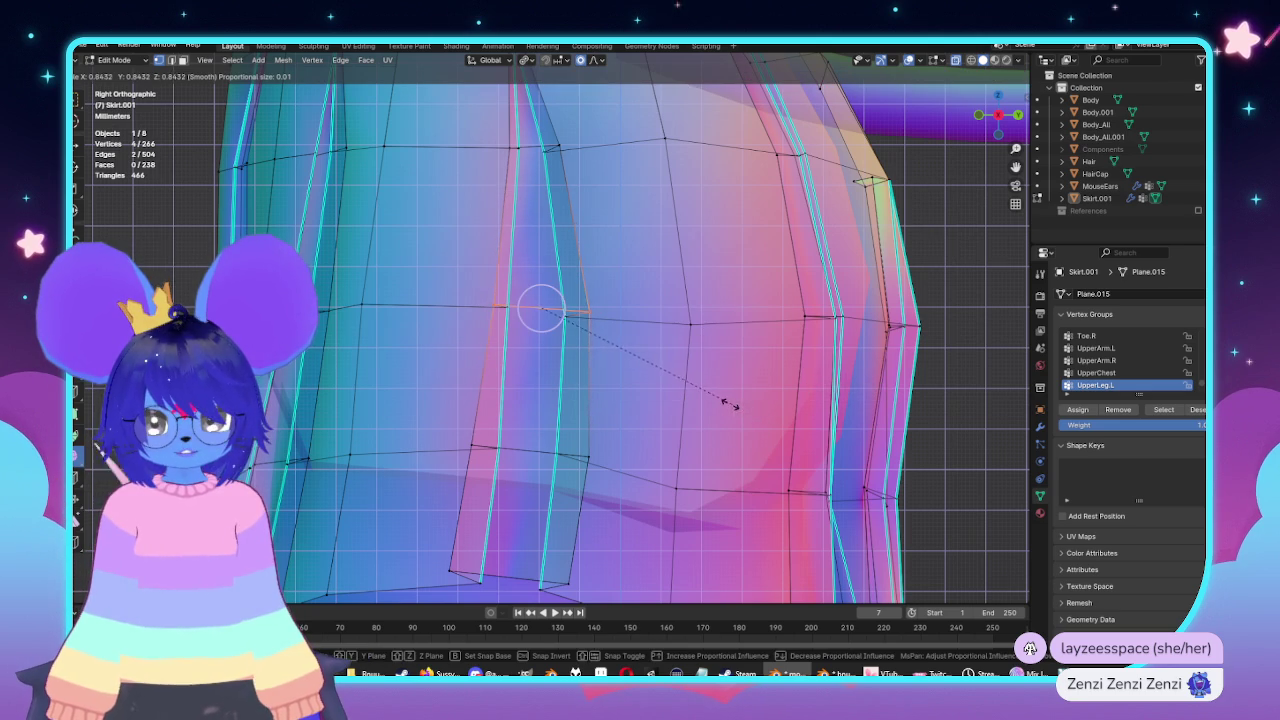
left_click(730, 404)
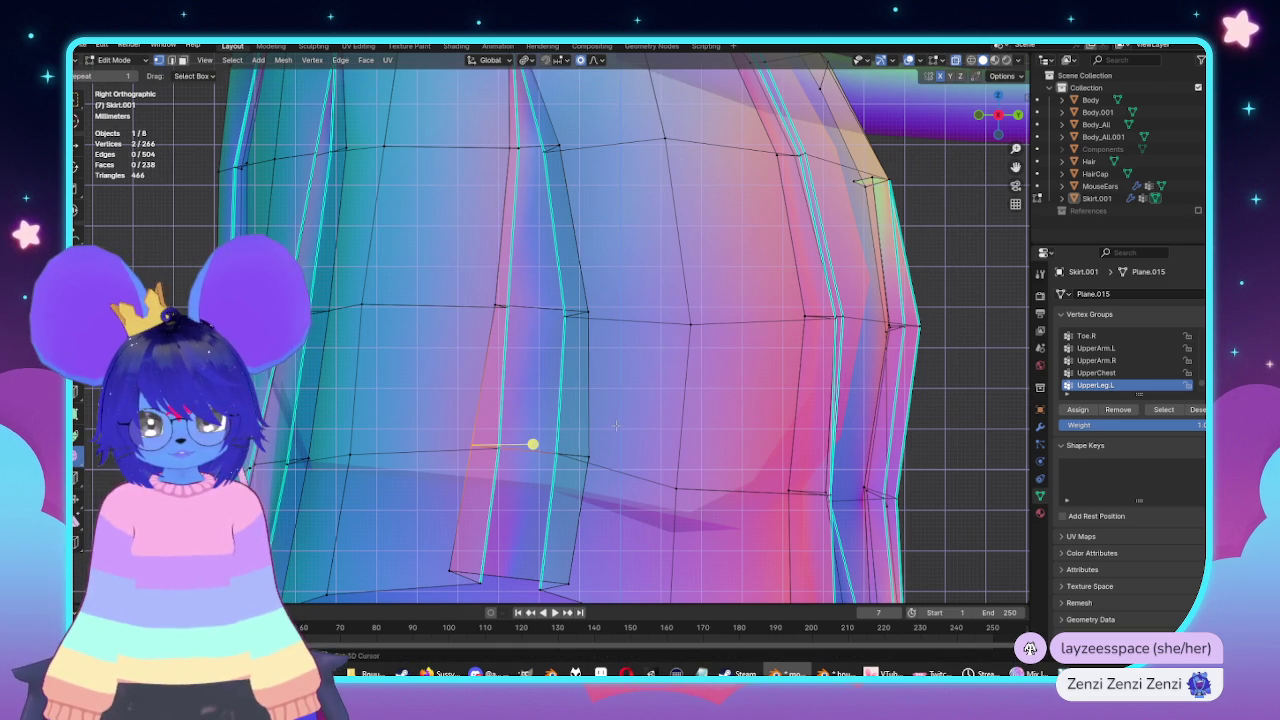
left_click(588, 458, "shift")
key("s")
left_click(676, 486)
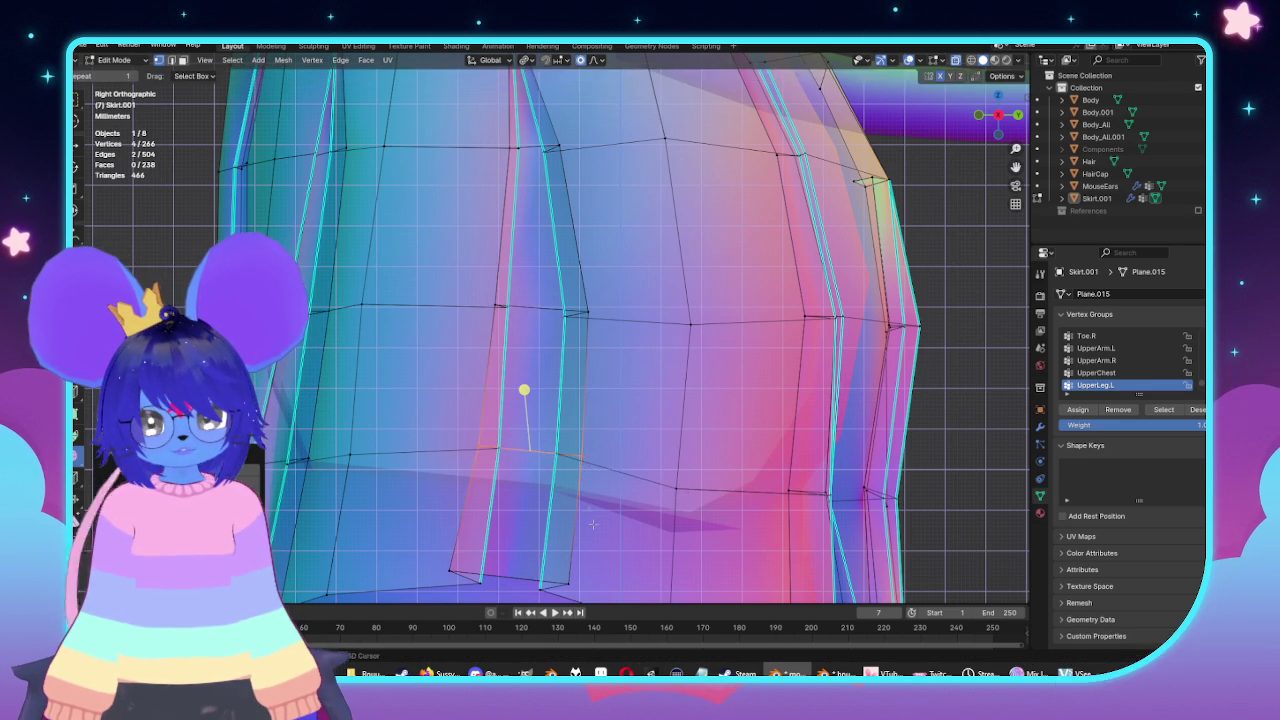
Move the selected hem edge of the pleat into a new position.
middle_click_drag(443, 572, 455, 457, "shift")
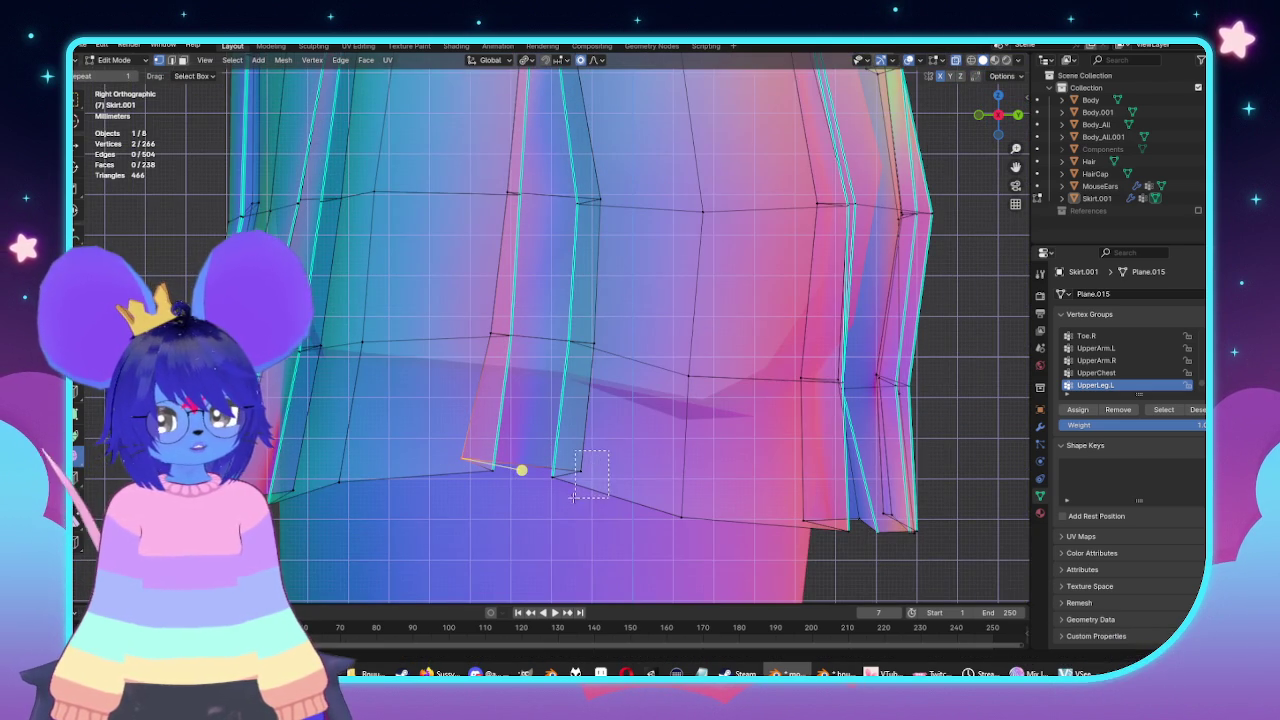
key("g")
left_click(555, 410)
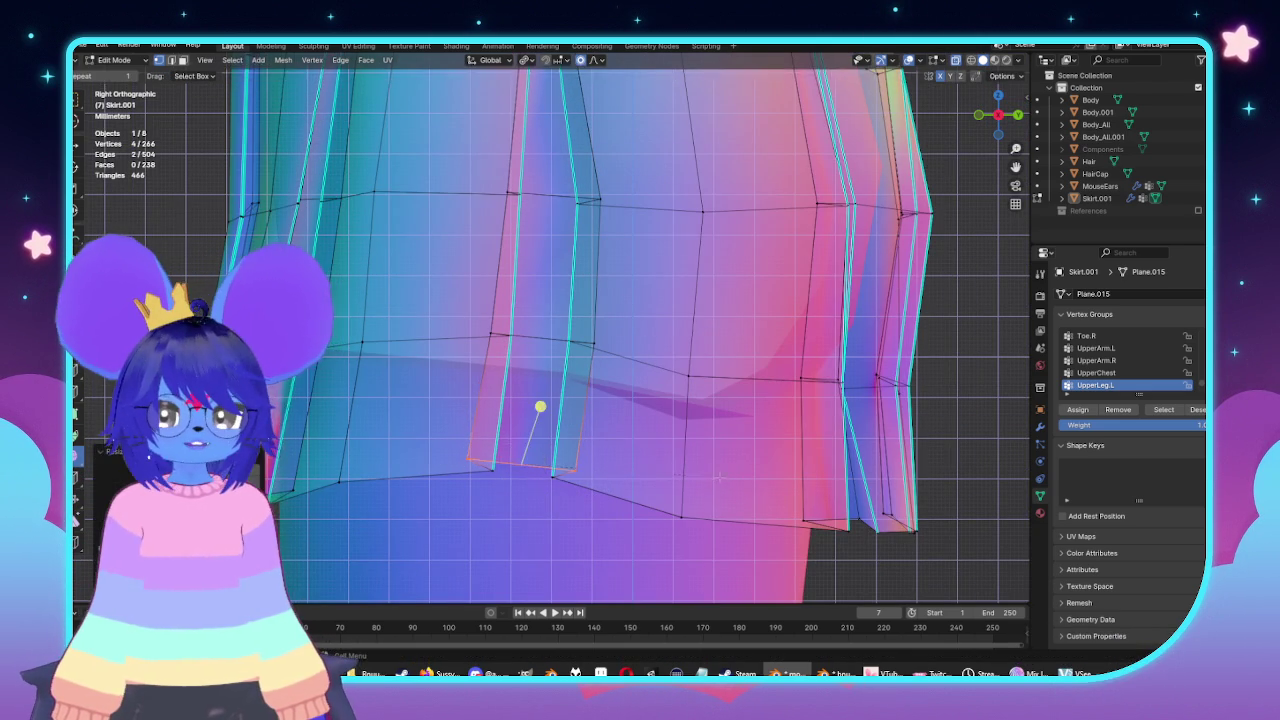
scroll(558, 412, "down", 1)
middle_click_drag(560, 410, 606, 358)
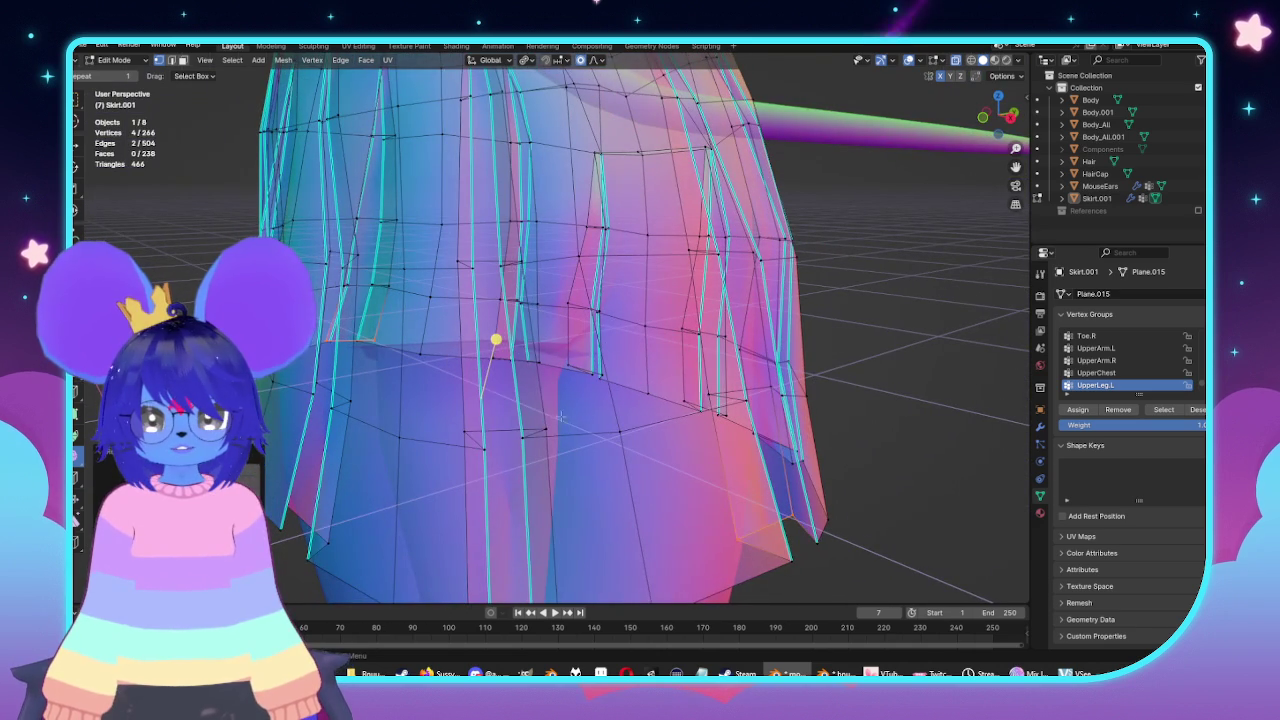
key("c")
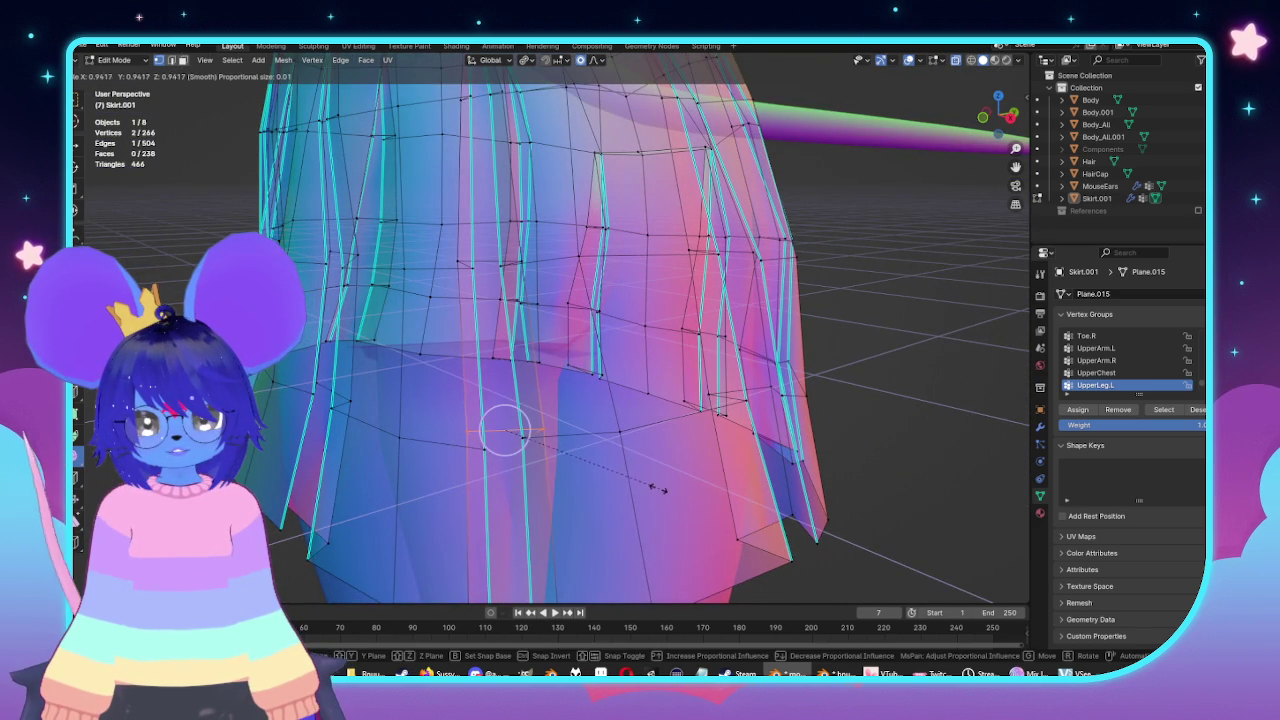
key("Escape")
scroll(640, 330, "down", 2)
scroll(782, 400, "down", 2)
Check the skirt in Object Mode, then reenter Edit Mode with X-ray from a low side angle.
key("Tab")
mouse_move(782, 400)
middle_mouse_down()
mouse_move(583, 363)
mouse_move(520, 380)
mouse_move(628, 310)
mouse_move(600, 318)
mouse_move(620, 322)
middle_mouse_up()
key("Tab")
scroll(480, 397, "up", 3)
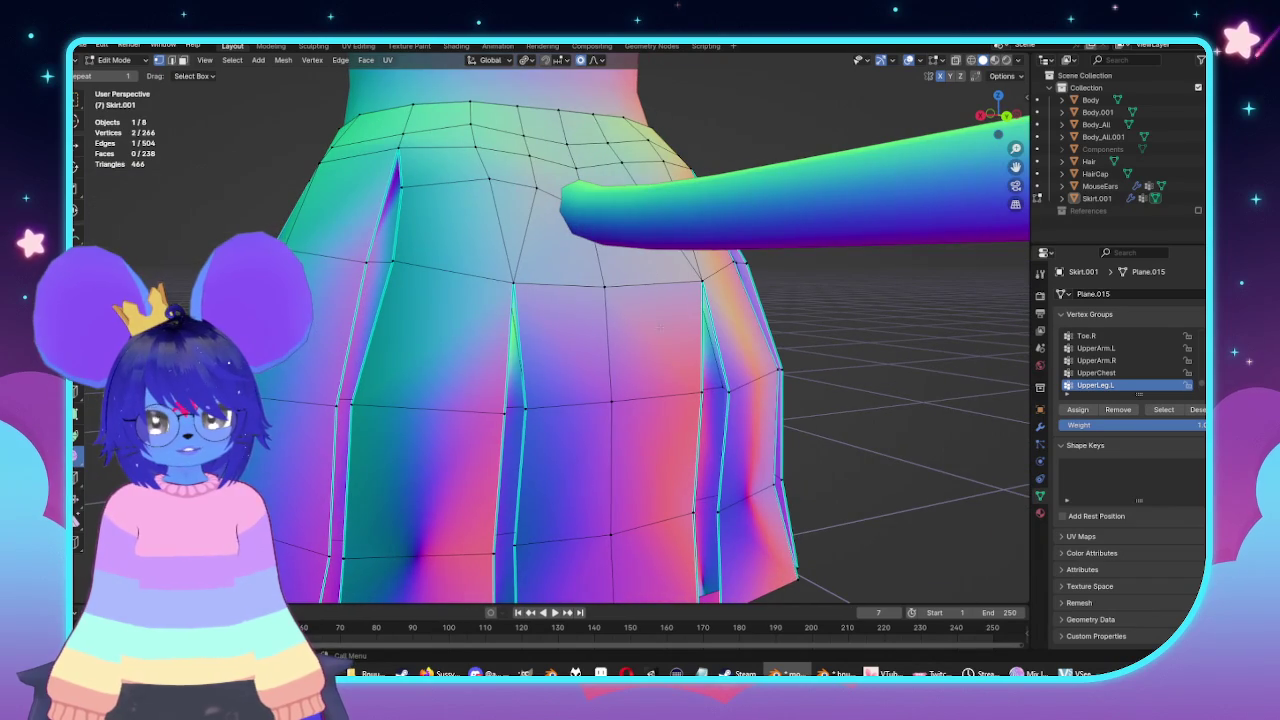
key("alt+z")
middle_click_drag(688, 269, 709, 277)
middle_click_drag(812, 236, 825, 370)
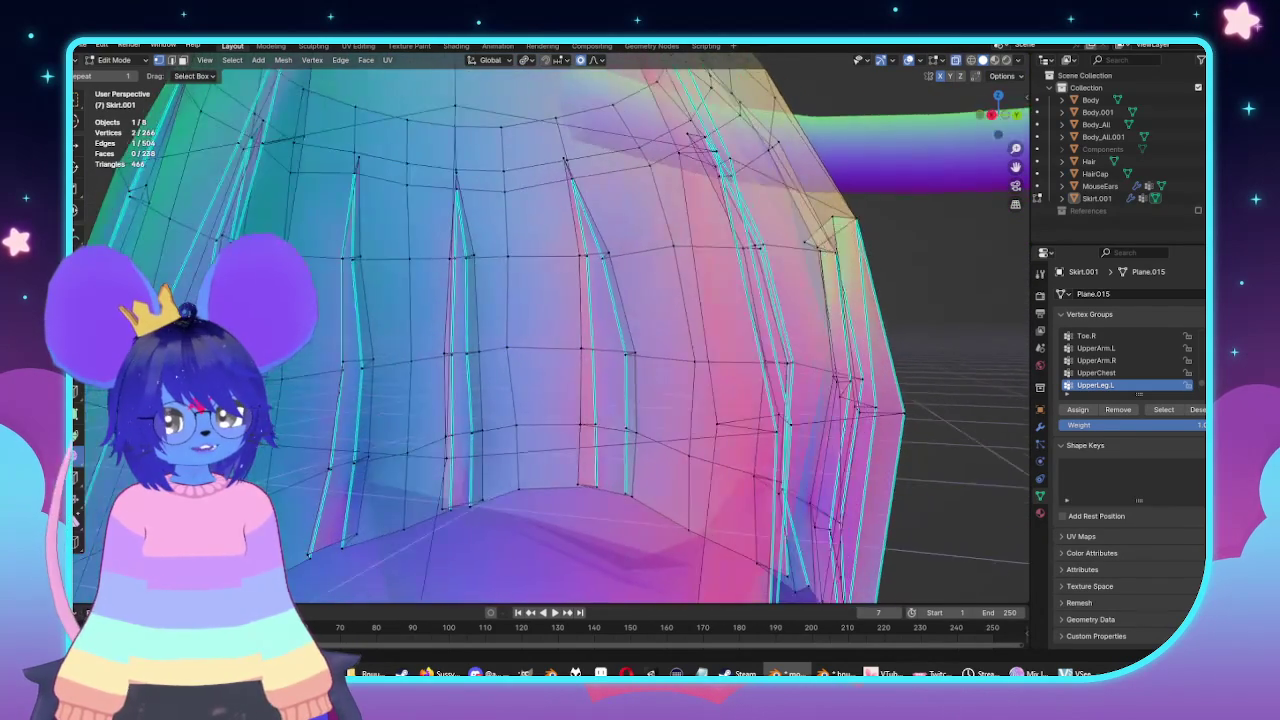
scroll(490, 362, "down", 3)
scroll(490, 362, "down", 4)
mouse_move(490, 330)
middle_mouse_down()
mouse_move(490, 362)
mouse_move(430, 320)
middle_mouse_up()
scroll(490, 362, "up", 3)
scroll(490, 362, "up", 3)
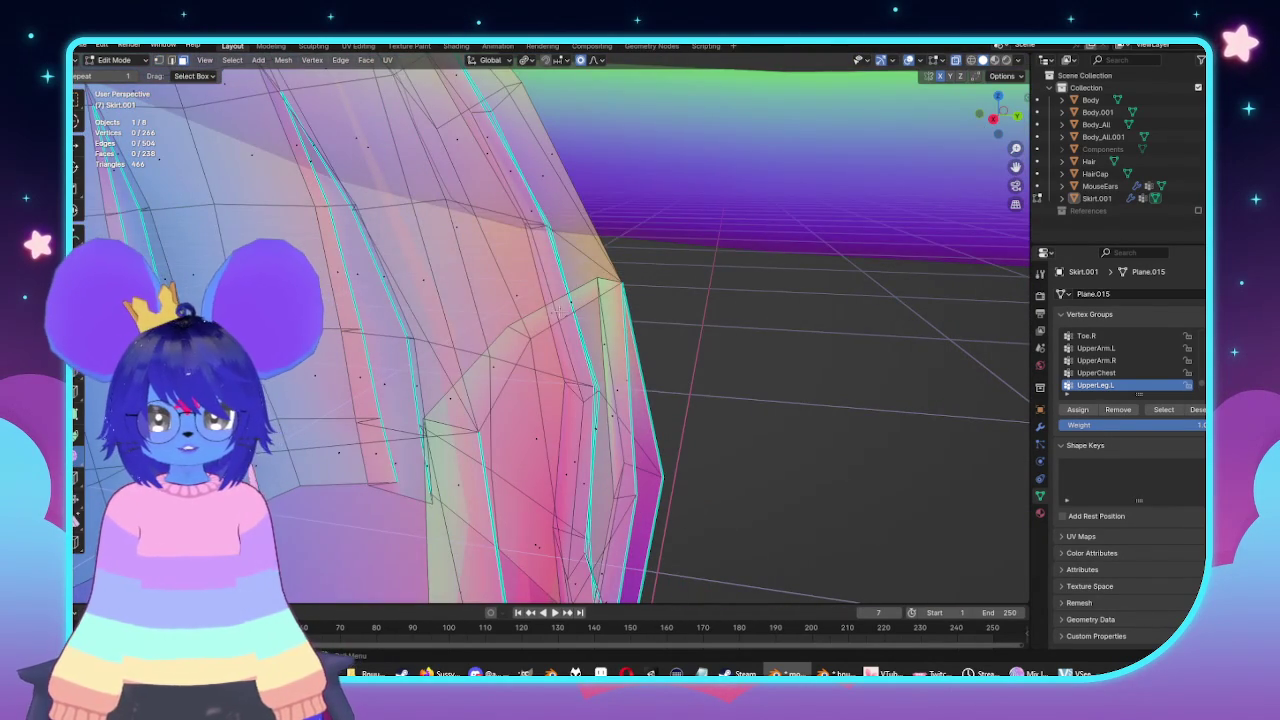
Select a stray face inside the pleat and orbit around it to inspect it.
left_click(543, 334)
scroll(543, 334, "up", 2)
scroll(591, 331, "up", 2)
scroll(589, 334, "up", 3)
scroll(487, 310, "up", 3)
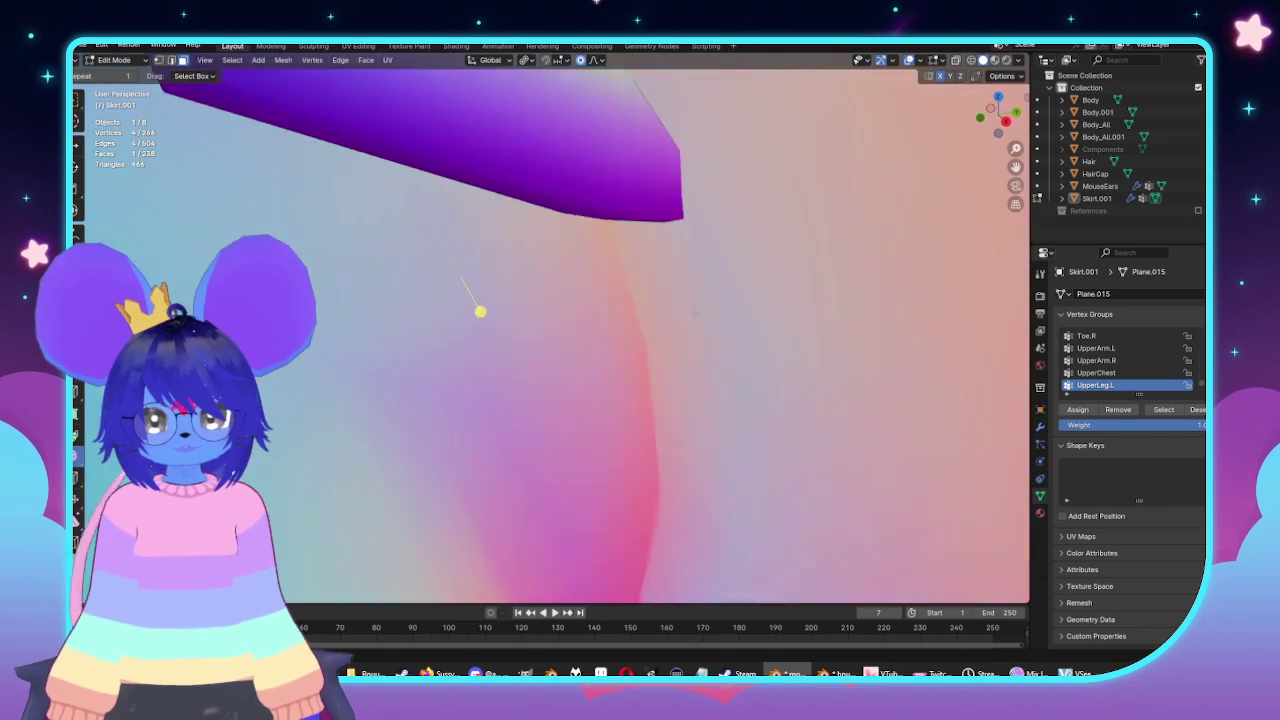
middle_click_drag(487, 310, 423, 291)
scroll(430, 289, "down", 3)
mouse_move(700, 278)
middle_mouse_down()
mouse_move(750, 310)
mouse_move(786, 360)
middle_mouse_up()
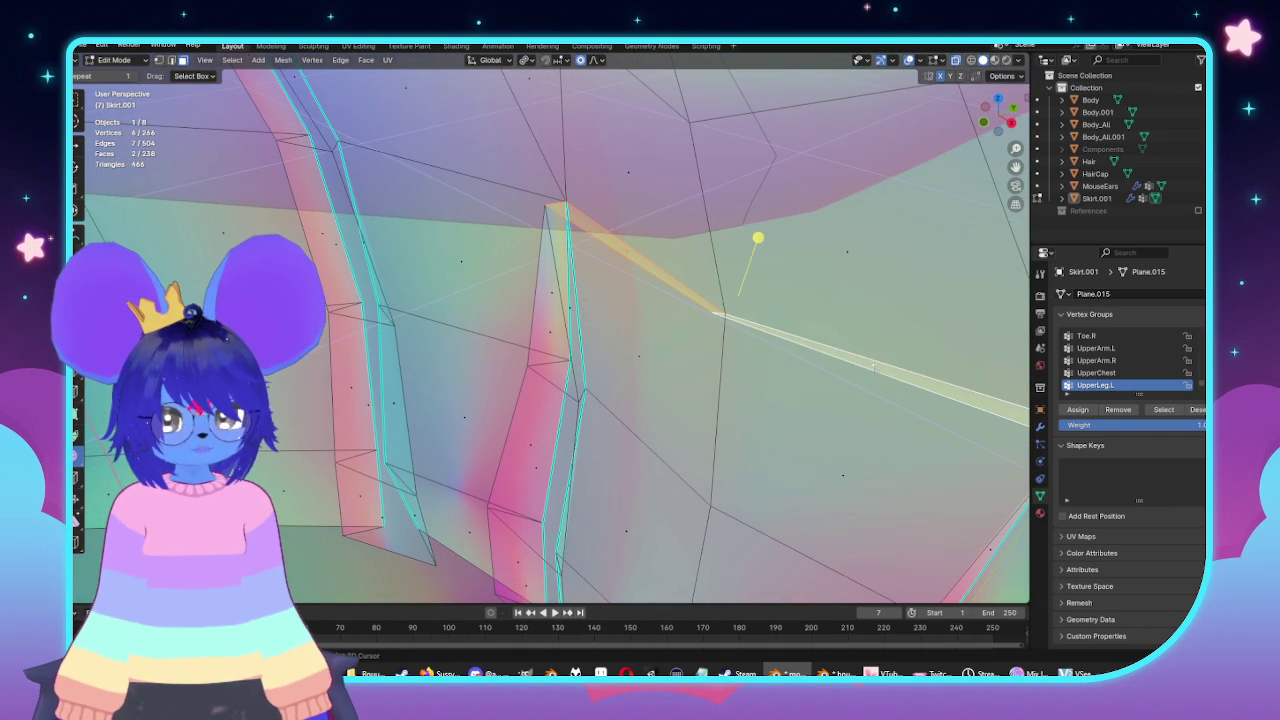
Delete the stray pleat faces via X > Faces, leaving 265 vertices and 236 faces.
key("x")
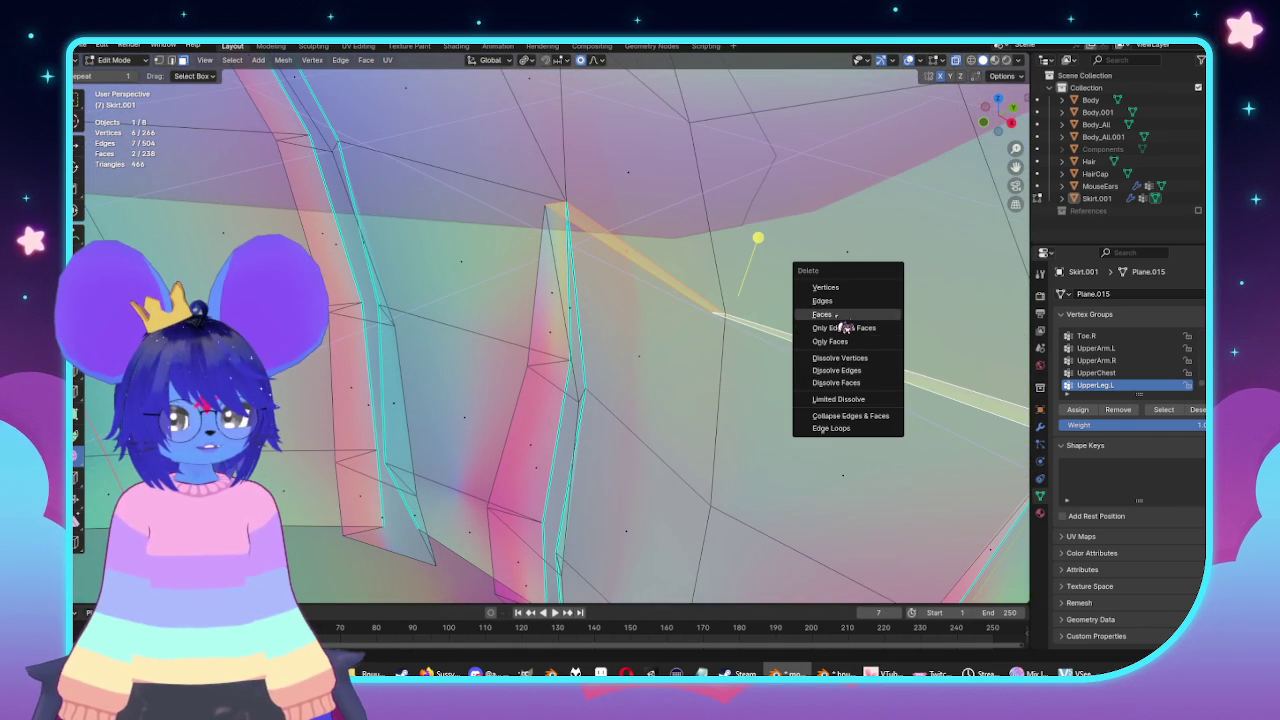
left_click(830, 314)
mouse_move(830, 320)
middle_mouse_down()
mouse_move(742, 352)
mouse_move(710, 314)
mouse_move(733, 292)
middle_mouse_up()
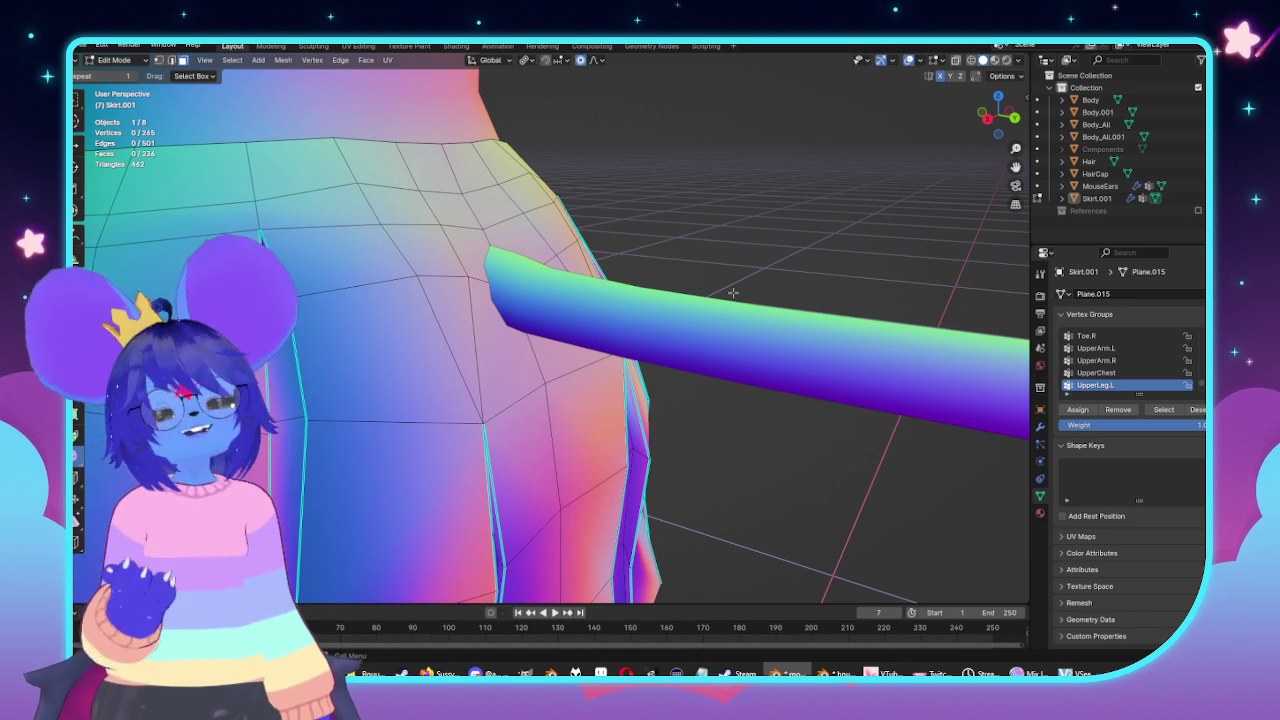
middle_click_drag(733, 292, 497, 323)
scroll(497, 323, "up", 2)
scroll(507, 261, "up", 2)
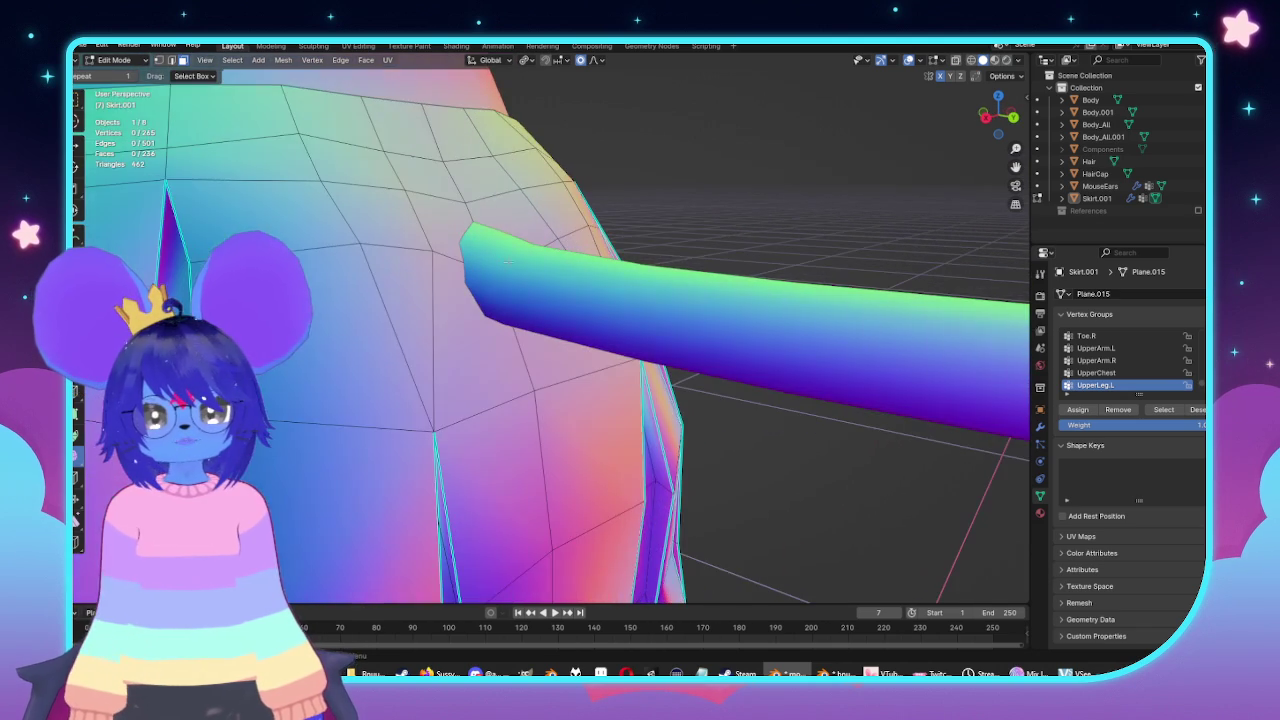
Nudge a vertex on the skirt's upper edge using proportional editing.
left_click(431, 246)
mouse_move(431, 246)
middle_mouse_down()
mouse_move(430, 234)
mouse_move(572, 283)
mouse_move(560, 272)
middle_mouse_up()
key("alt+z")
key("g")
scroll(587, 304, "down", 10)
scroll(582, 308, "down", 1)
left_click(582, 310)
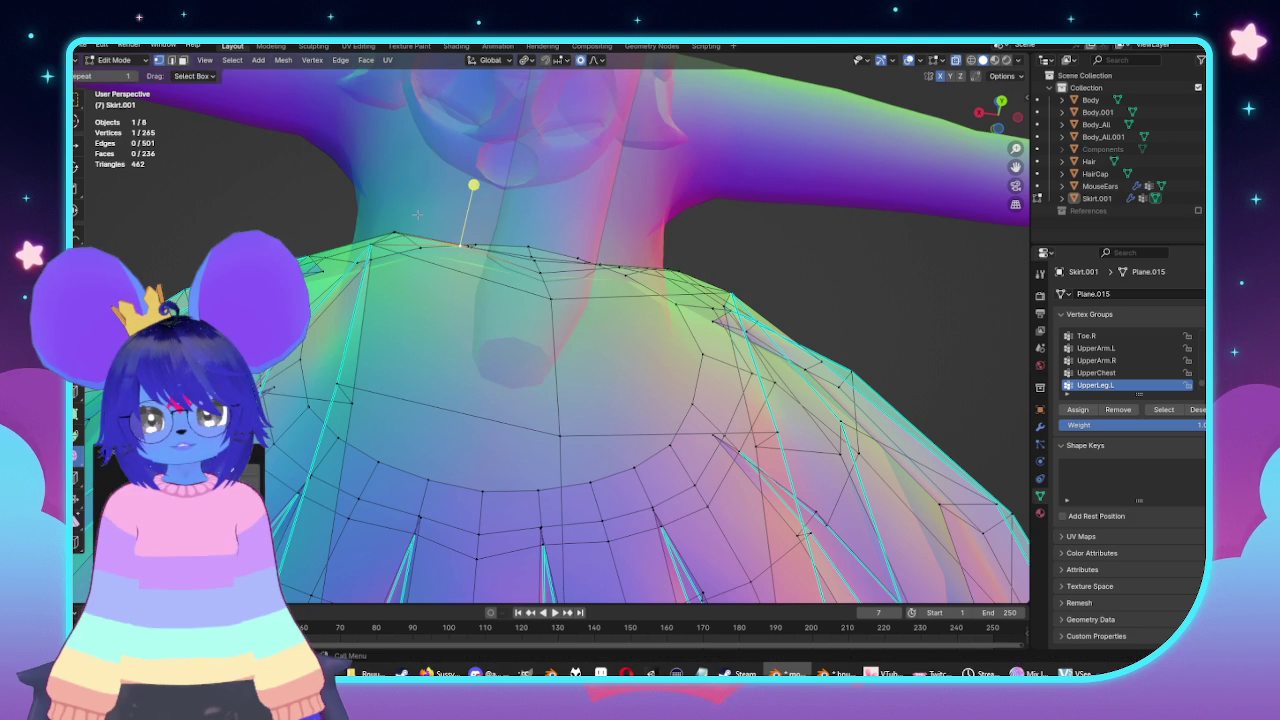
Clear the selection, pick two back waistband faces, and view them from behind in solid shading.
middle_click_drag(412, 218, 478, 285)
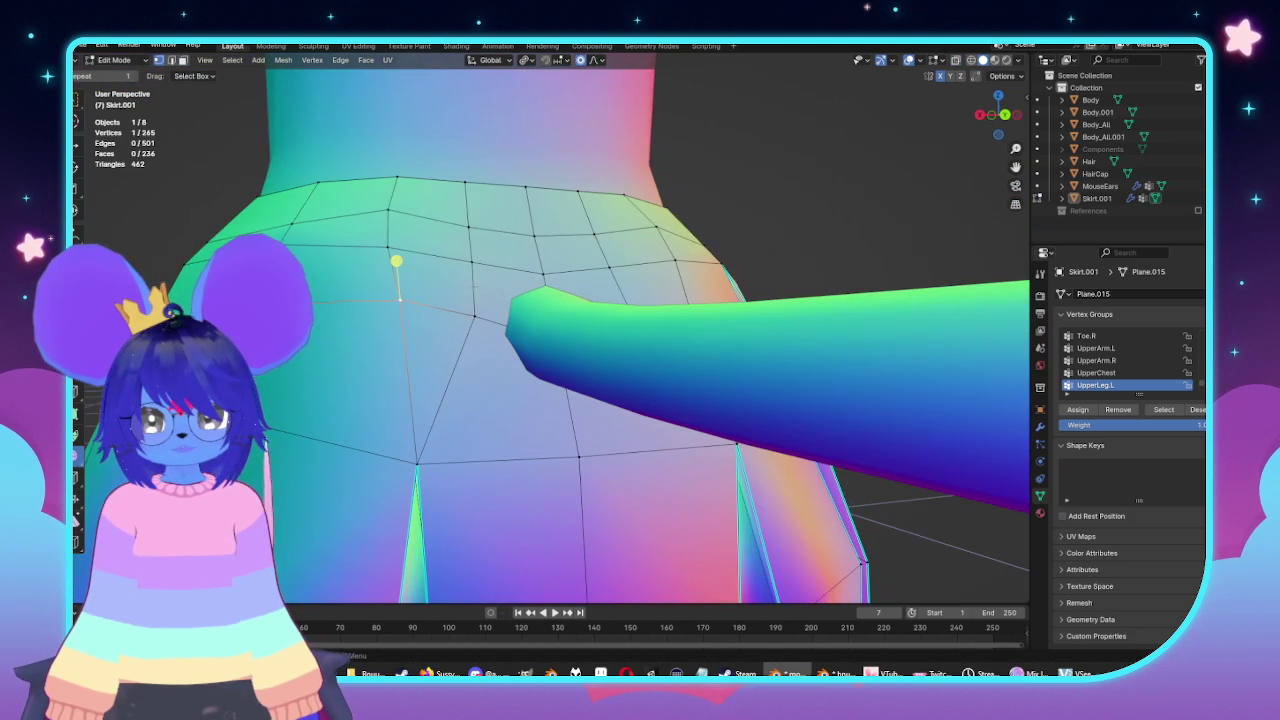
key("alt+a")
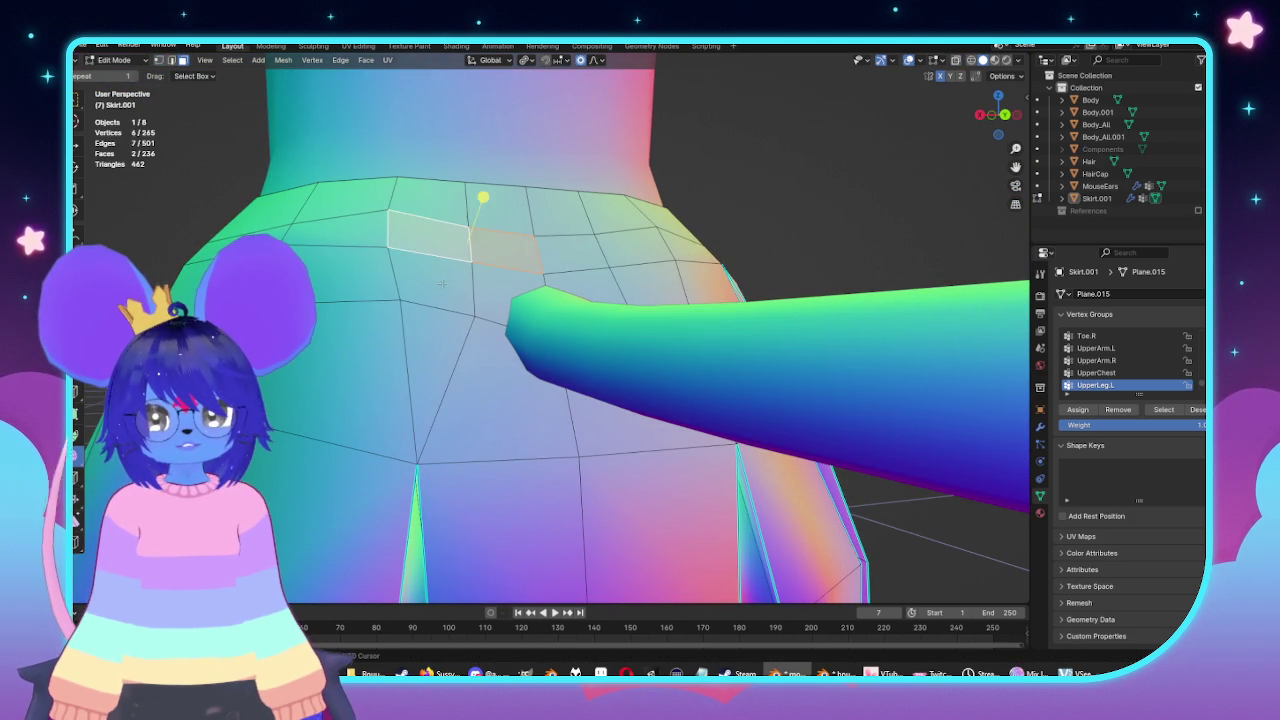
left_click(438, 284, "shift")
left_click(505, 285, "shift")
mouse_move(566, 229)
middle_mouse_down()
mouse_move(338, 344)
mouse_move(560, 330)
middle_mouse_up()
scroll(560, 330, "up", 3)
scroll(560, 330, "up", 2)
key("alt+z")
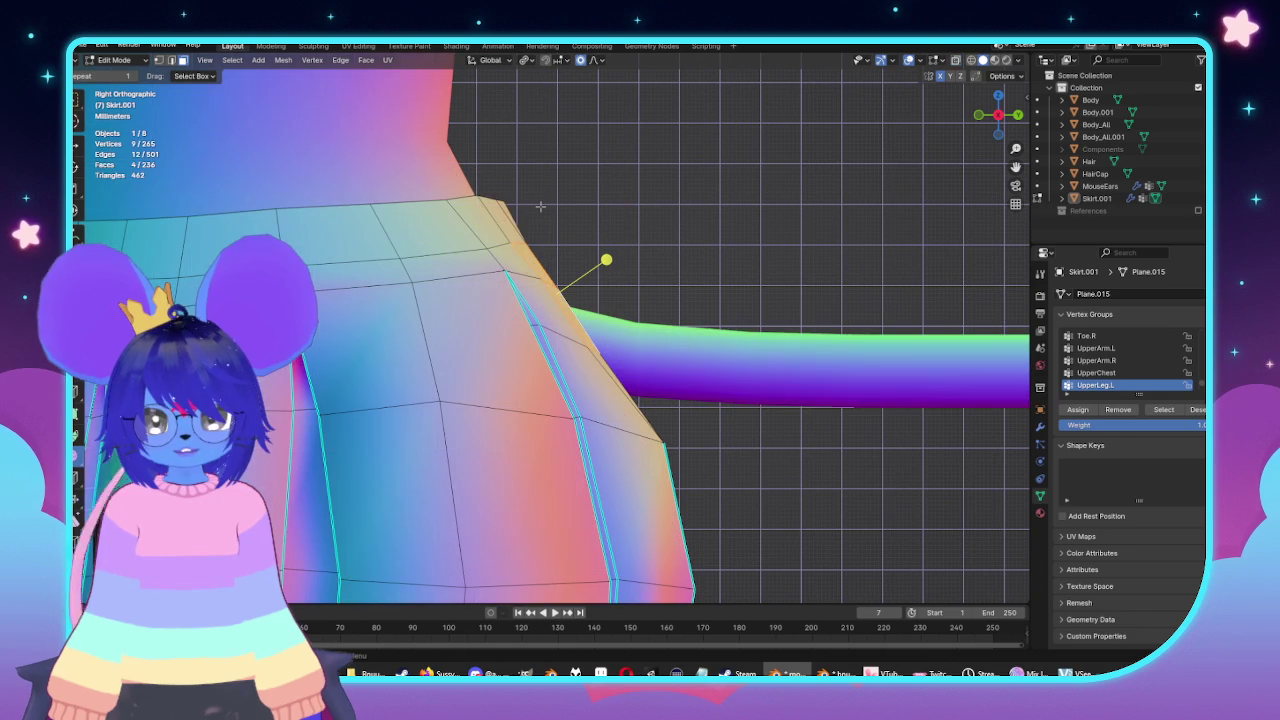
Select the skirt's top-edge and side waistband vertices in X-ray and raise them along Z.
key("alt+z")
left_click_drag(544, 155, 317, 230)
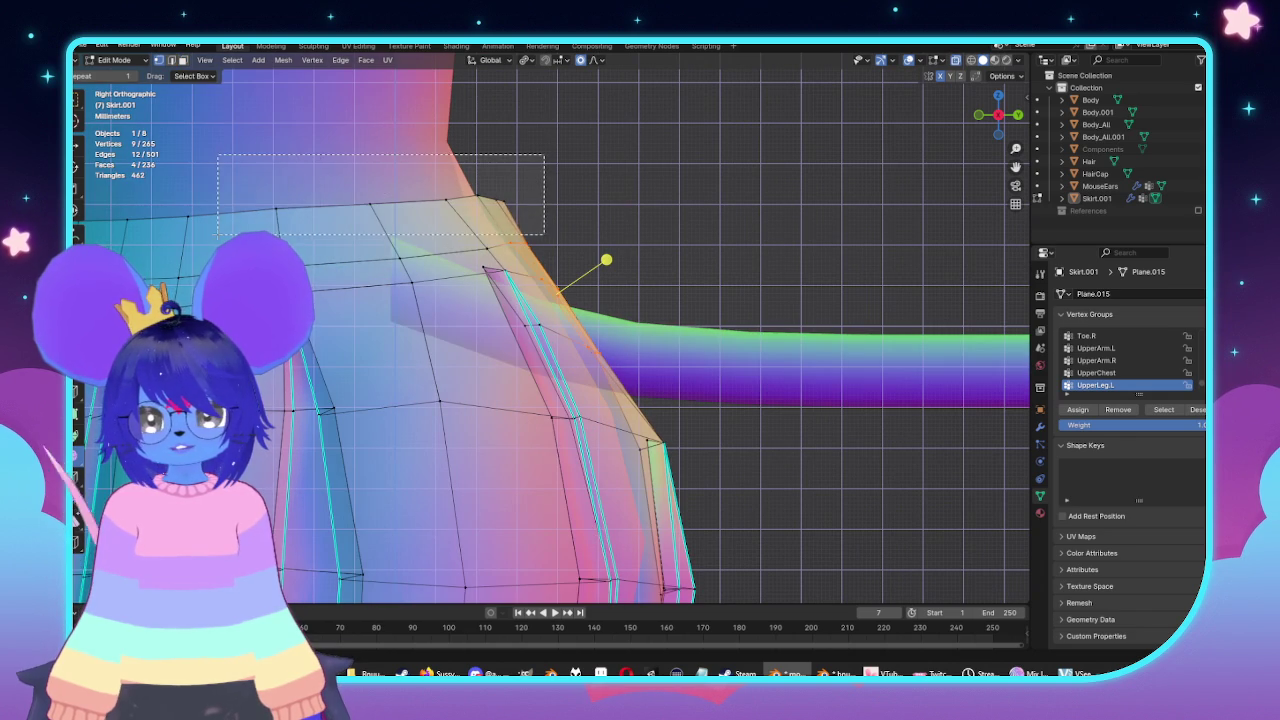
left_click_drag(218, 235, 218, 235)
key("g")
key("z")
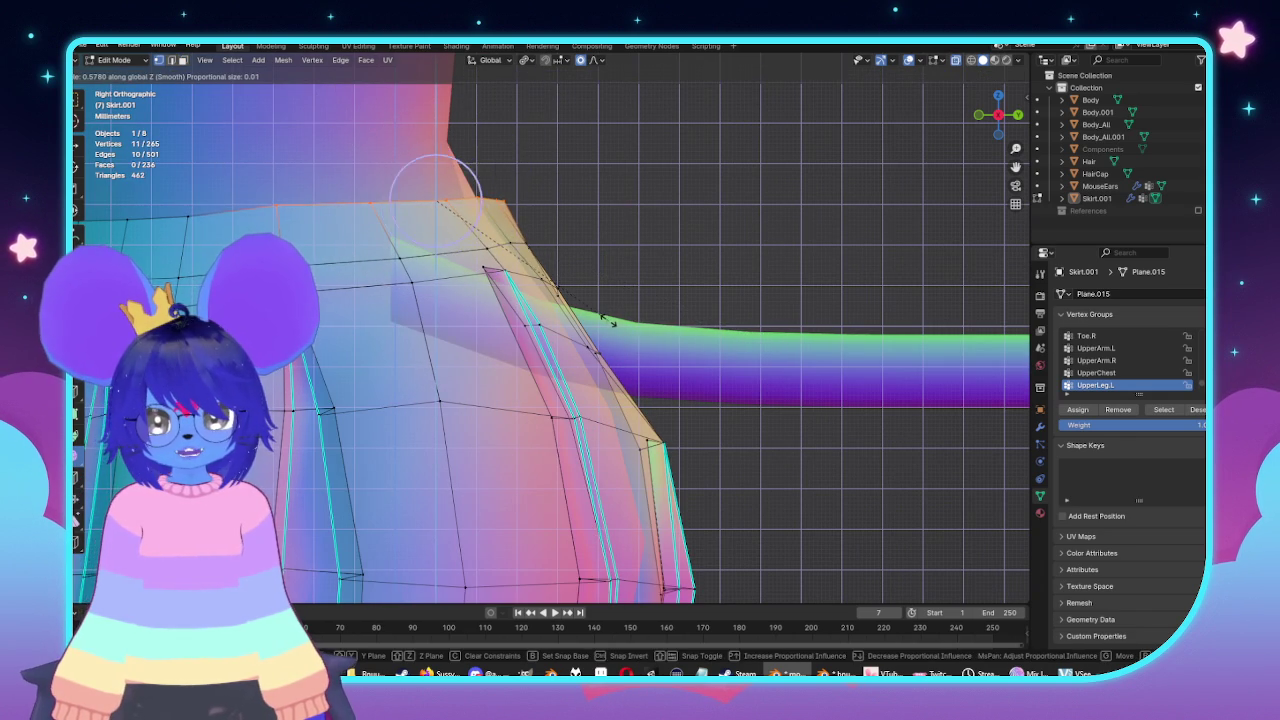
left_click(610, 320)
scroll(227, 225, "up", 2)
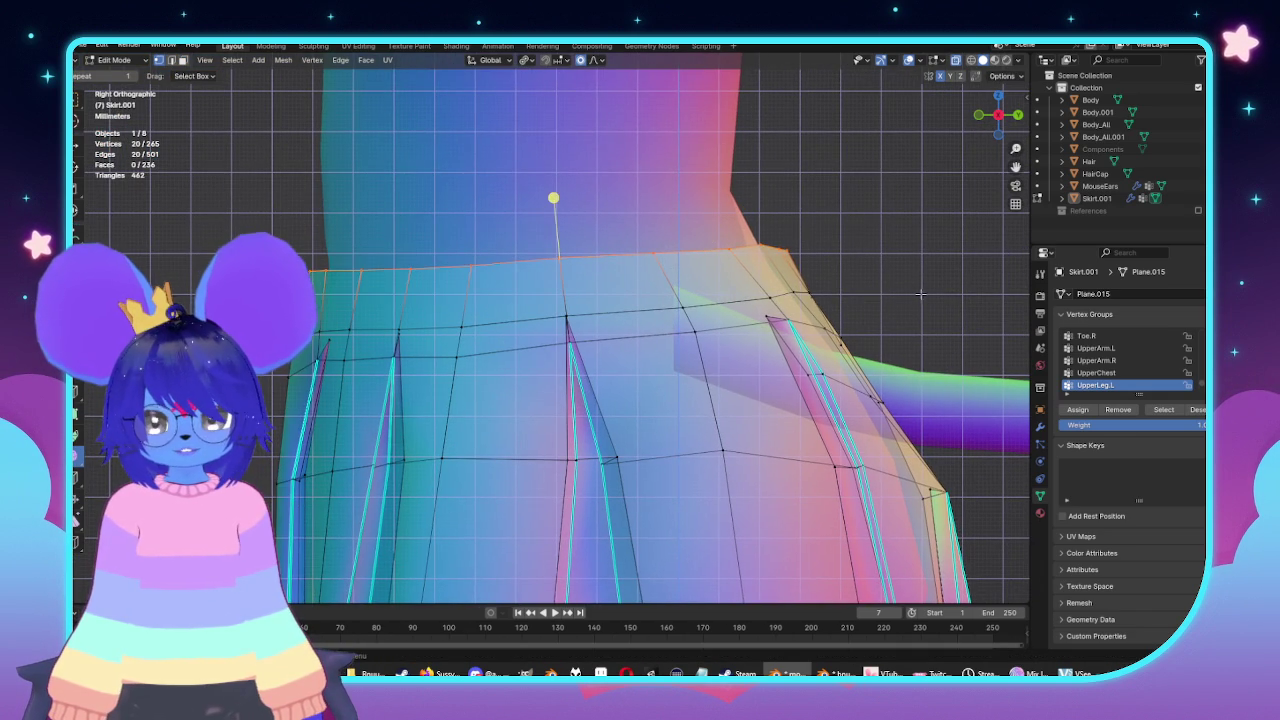
key("g")
key("z")
left_click(772, 299)
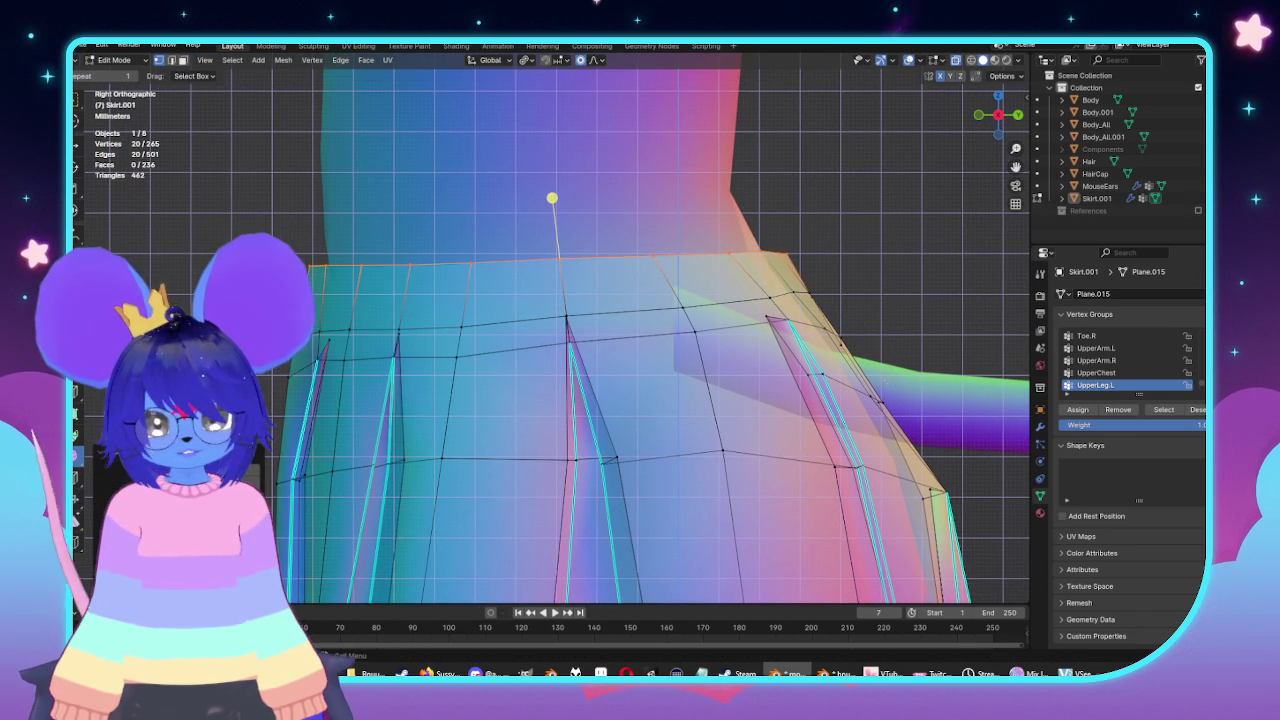
Reshape the waistband height with a final smooth-falloff vertical move.
key("g")
key("Escape")
key("g")
key("y")
key("Escape")
key("g")
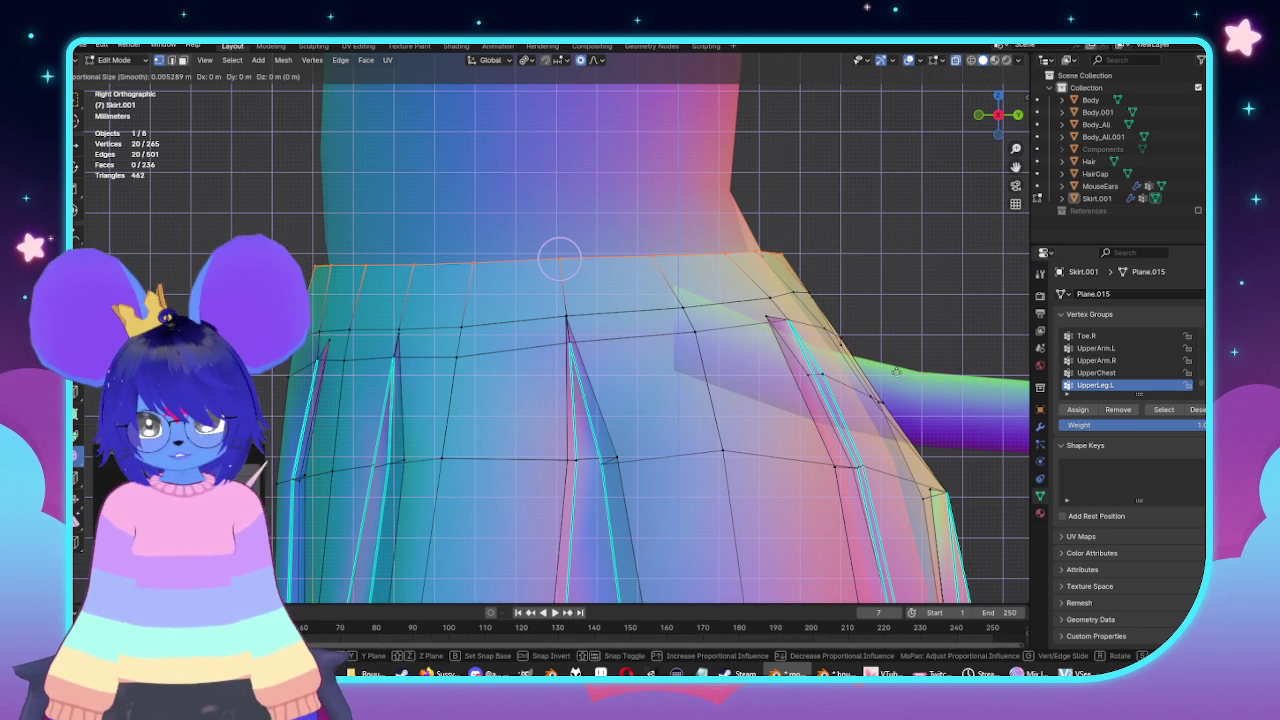
key("Escape")
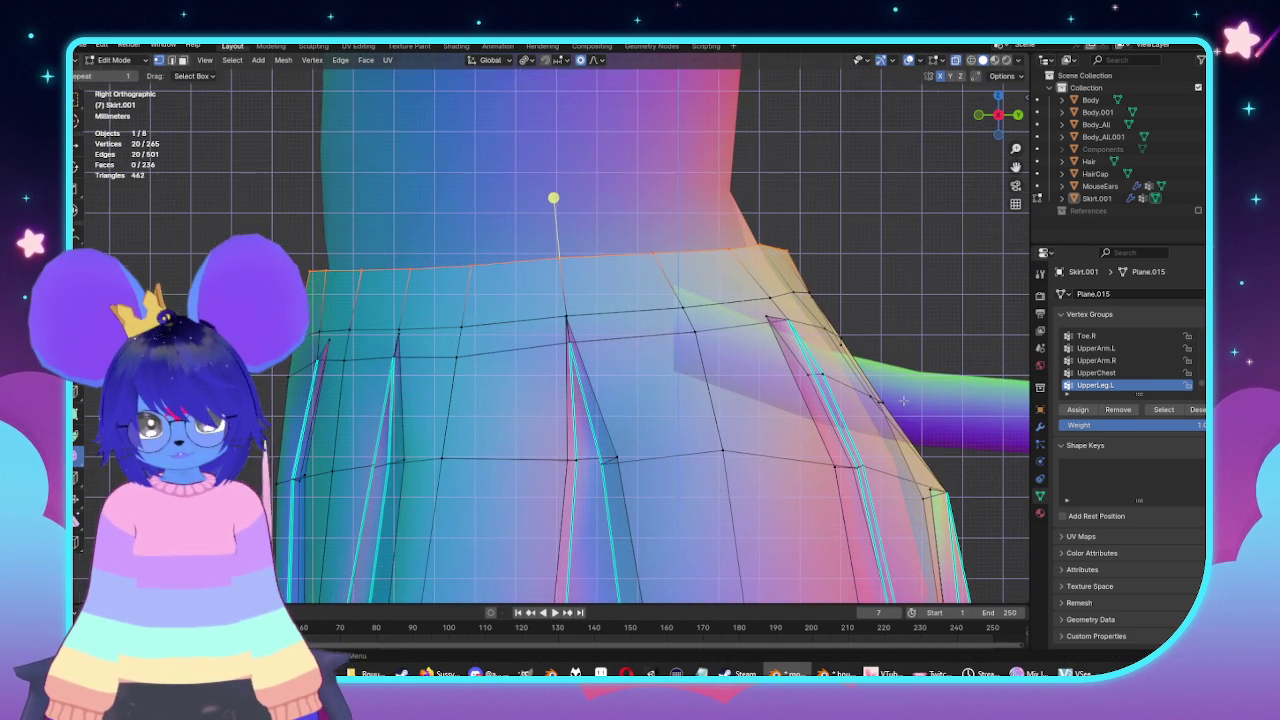
key("g")
key("z")
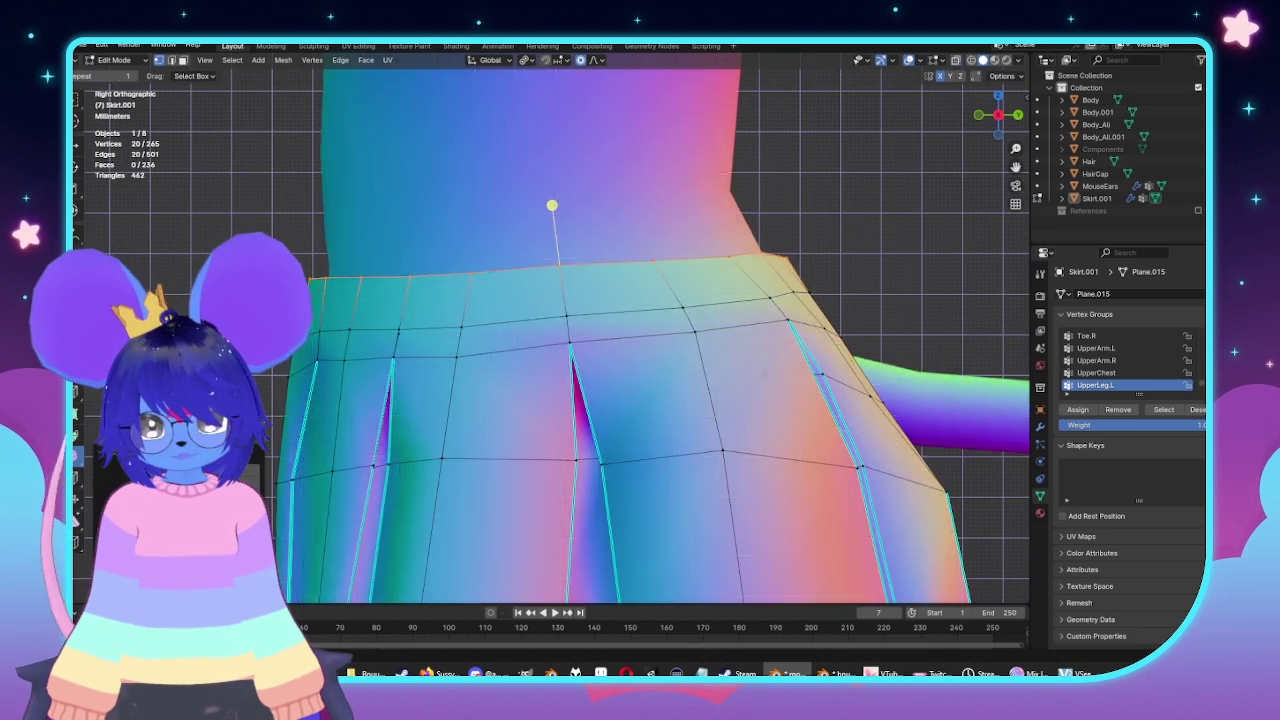
left_click(551, 206)
Return to Object Mode and orbit out to view the whole character.
key("Tab")
scroll(577, 349, "down", 3)
middle_click_drag(577, 349, 773, 381)
scroll(773, 381, "down", 3)
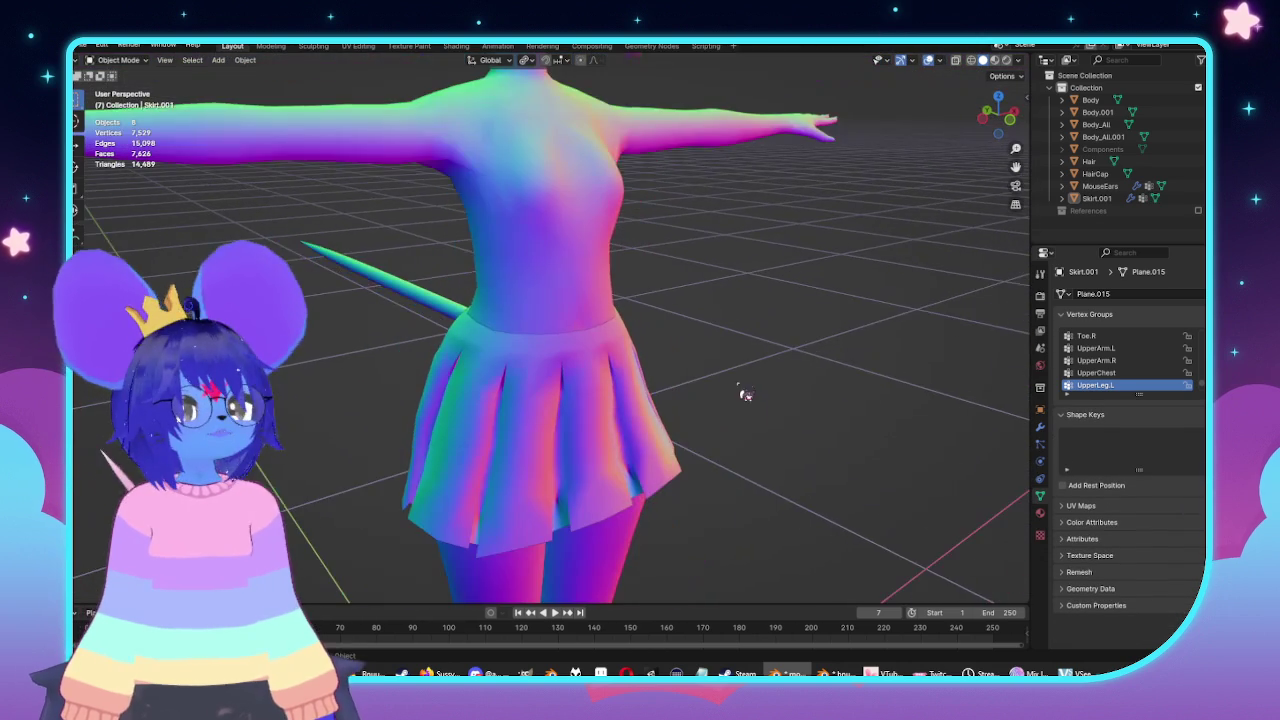
In Edit Mode, set the skirt's normals from faces so the pleats shade as flat facets.
scroll(745, 390, "up", 2)
key("Tab")
scroll(740, 337, "up", 2)
mouse_move(624, 370)
middle_mouse_down()
mouse_move(694, 360)
mouse_move(665, 356)
middle_mouse_up()
key("alt+n")
left_click(675, 356)
key("alt+n")
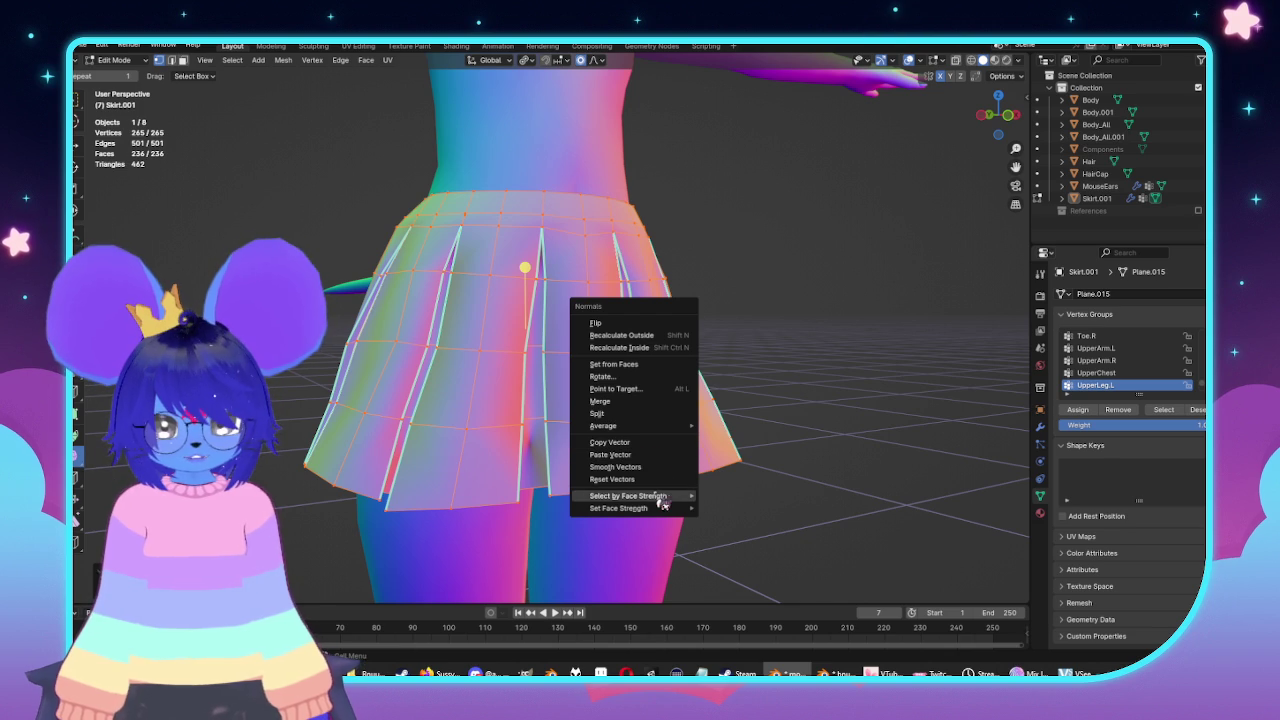
mouse_move(618, 508)
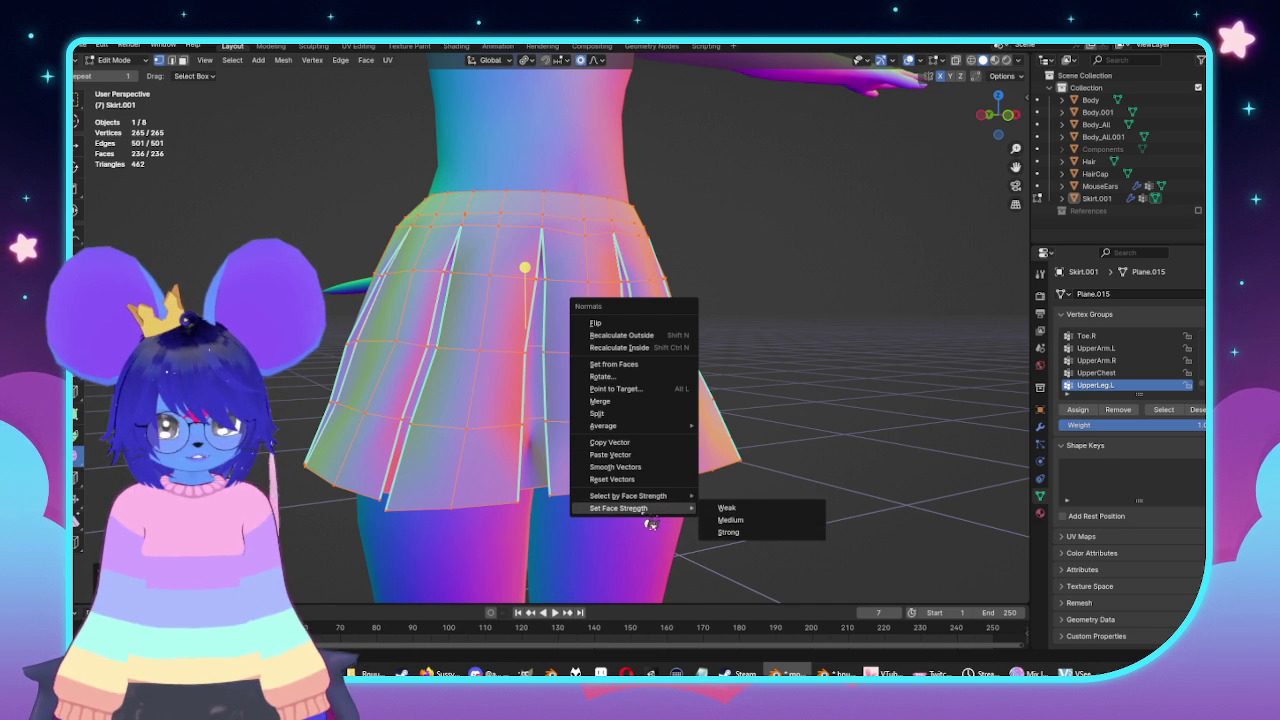
Re-enter Edit Mode on the skirt and select a single face in face select mode.
key("Escape")
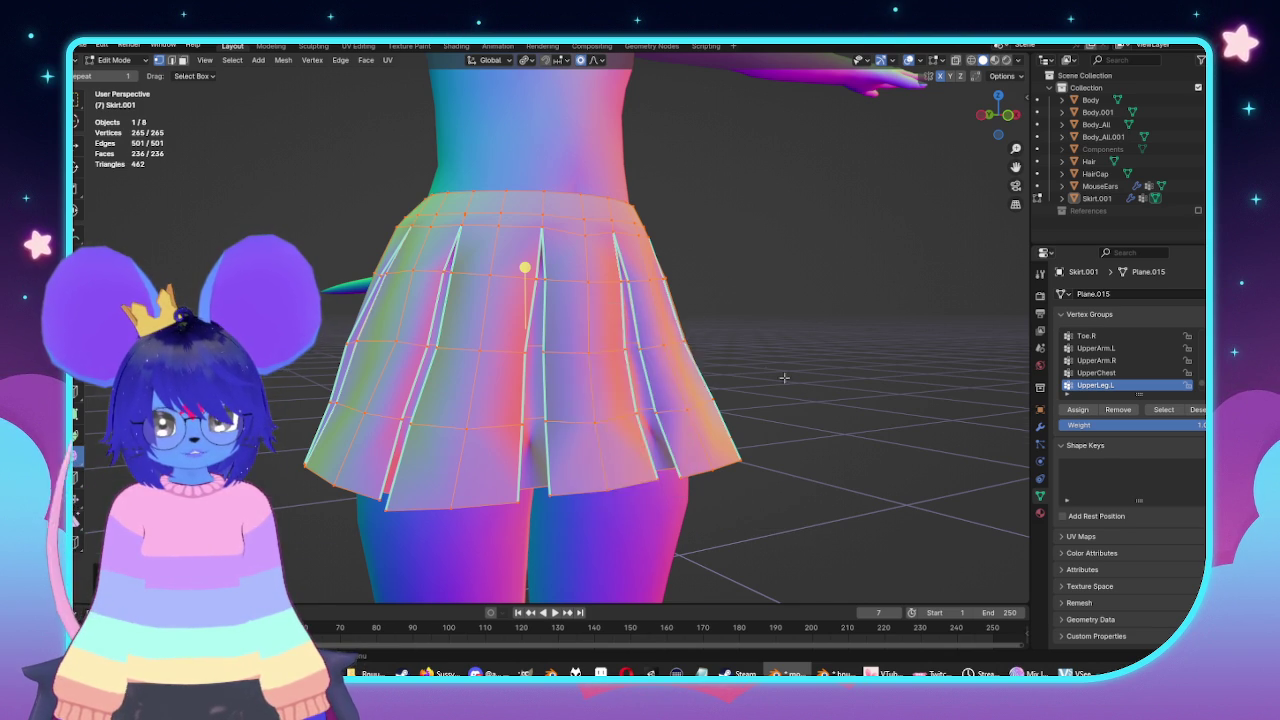
key("Tab")
scroll(680, 375, "up", 5)
key("Tab")
middle_click_drag(680, 375, 630, 403)
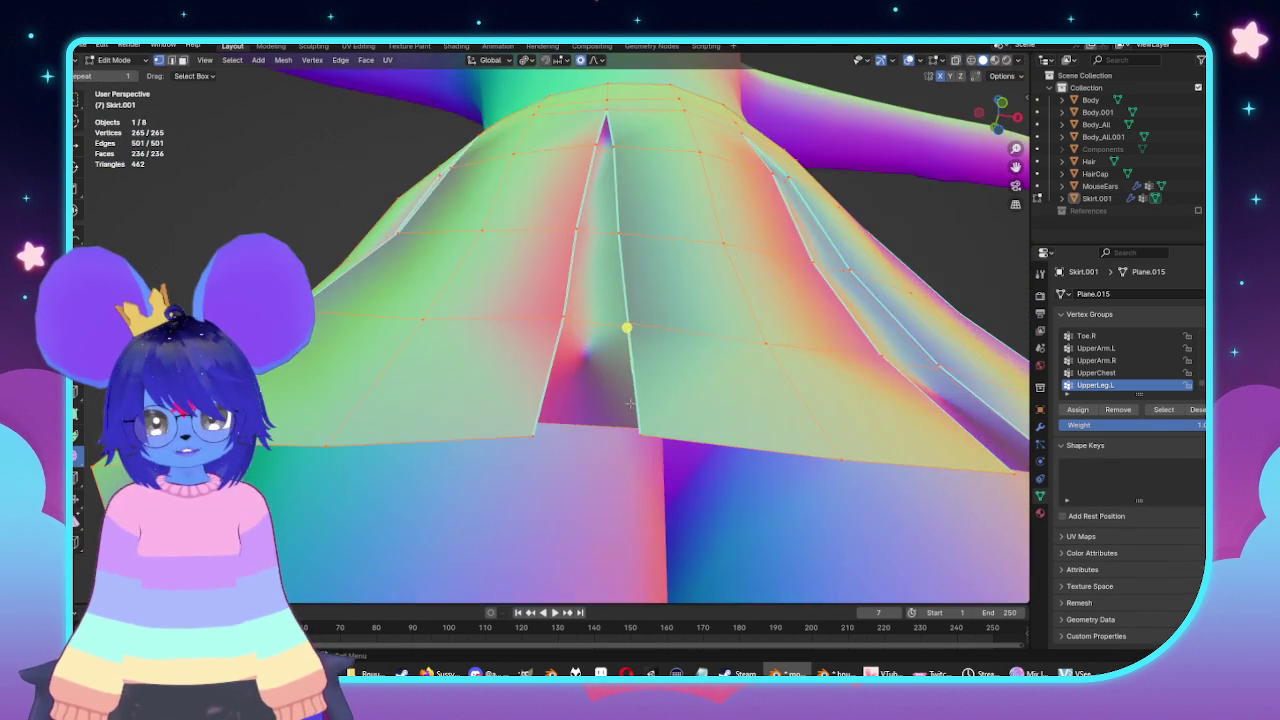
key("3")
left_click(630, 403)
Turn on X-ray, clear the face, and select two vertical pleat fold edge loops.
mouse_move(630, 403)
middle_mouse_down()
mouse_move(573, 407)
mouse_move(494, 363)
middle_mouse_up()
key("alt+z")
key("alt+z")
left_click(480, 372)
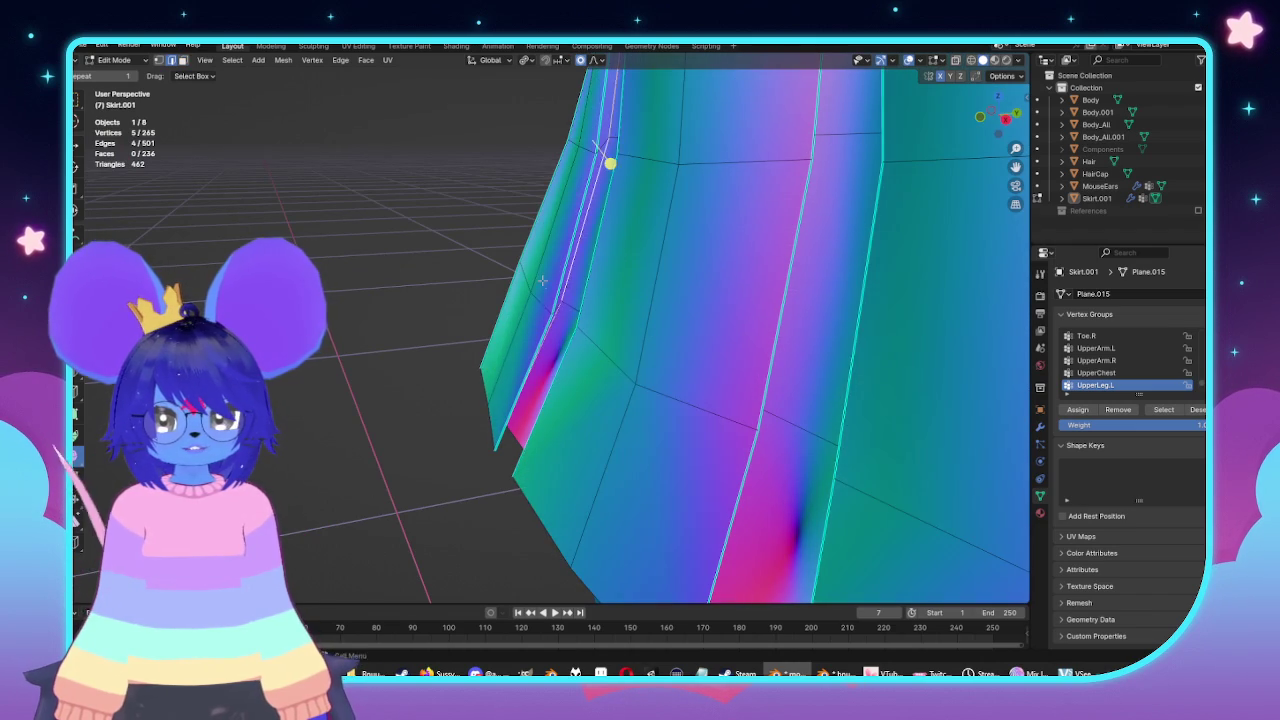
middle_click_drag(542, 281, 630, 261)
left_click(630, 261, "alt+shift")
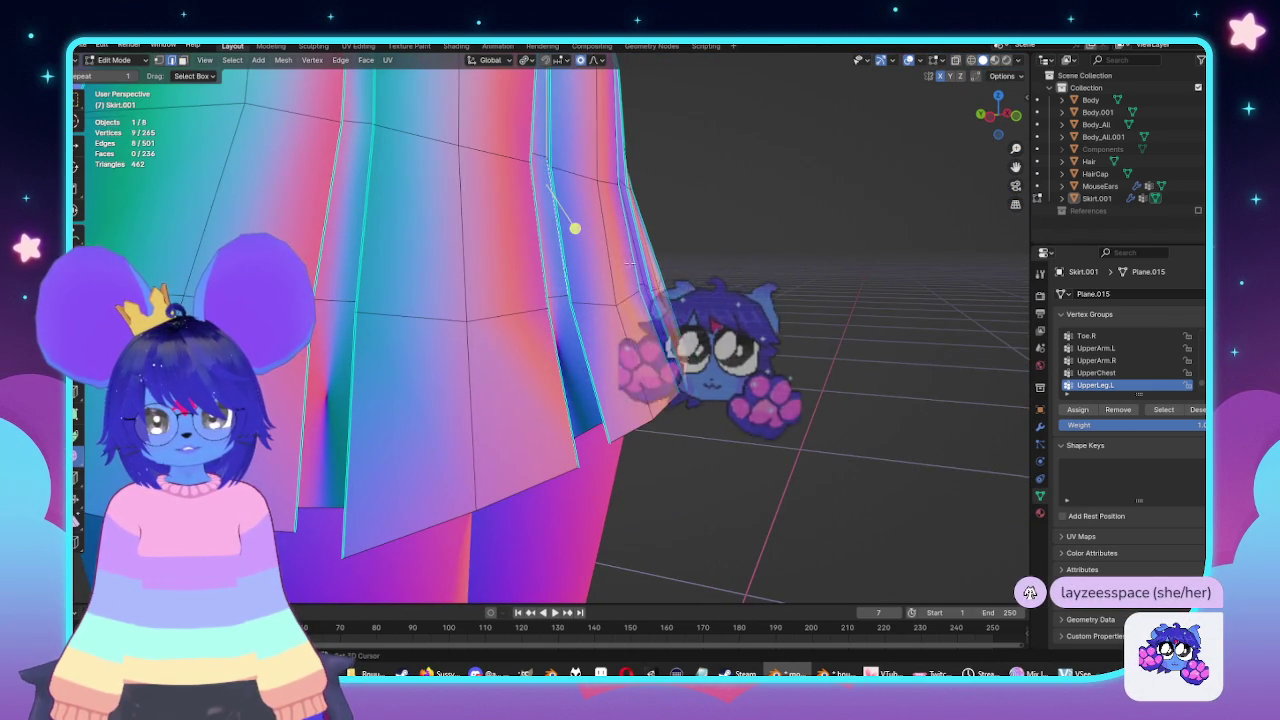
mouse_move(630, 261)
middle_mouse_down()
mouse_move(563, 354)
mouse_move(768, 285)
middle_mouse_up()
left_click(605, 340, "alt+shift")
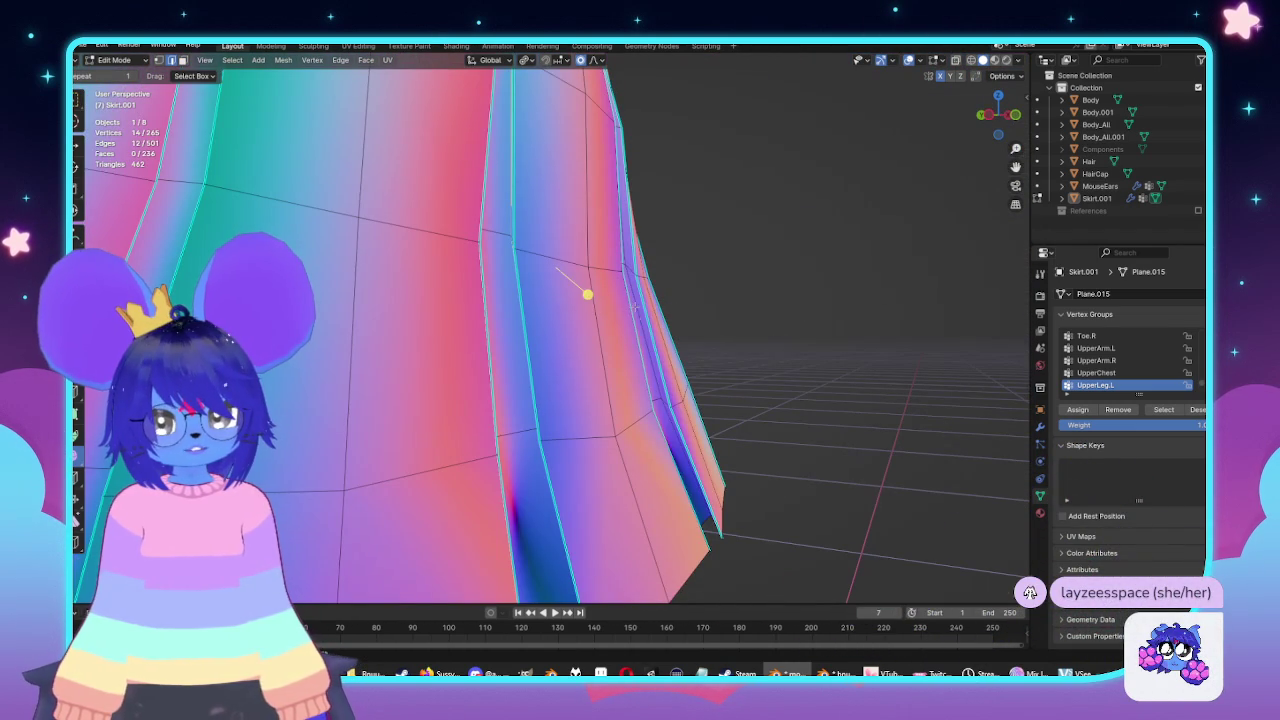
left_click(344, 62)
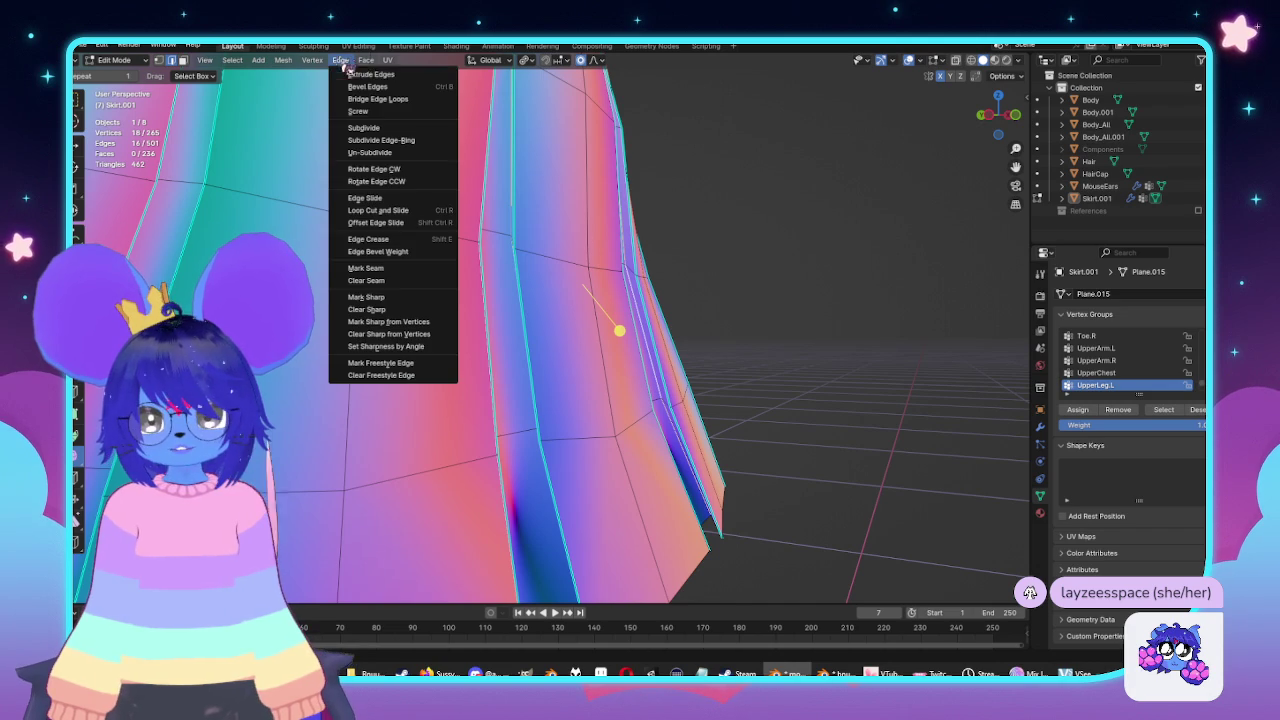
Close the Edge menu and add another fold edge loop at the skirt's front.
left_click(390, 299)
mouse_move(390, 299)
middle_mouse_down()
mouse_move(537, 360)
mouse_move(663, 349)
middle_mouse_up()
key("Tab")
key("Tab")
scroll(663, 343, "up", 5)
middle_click_drag(585, 293, 550, 300)
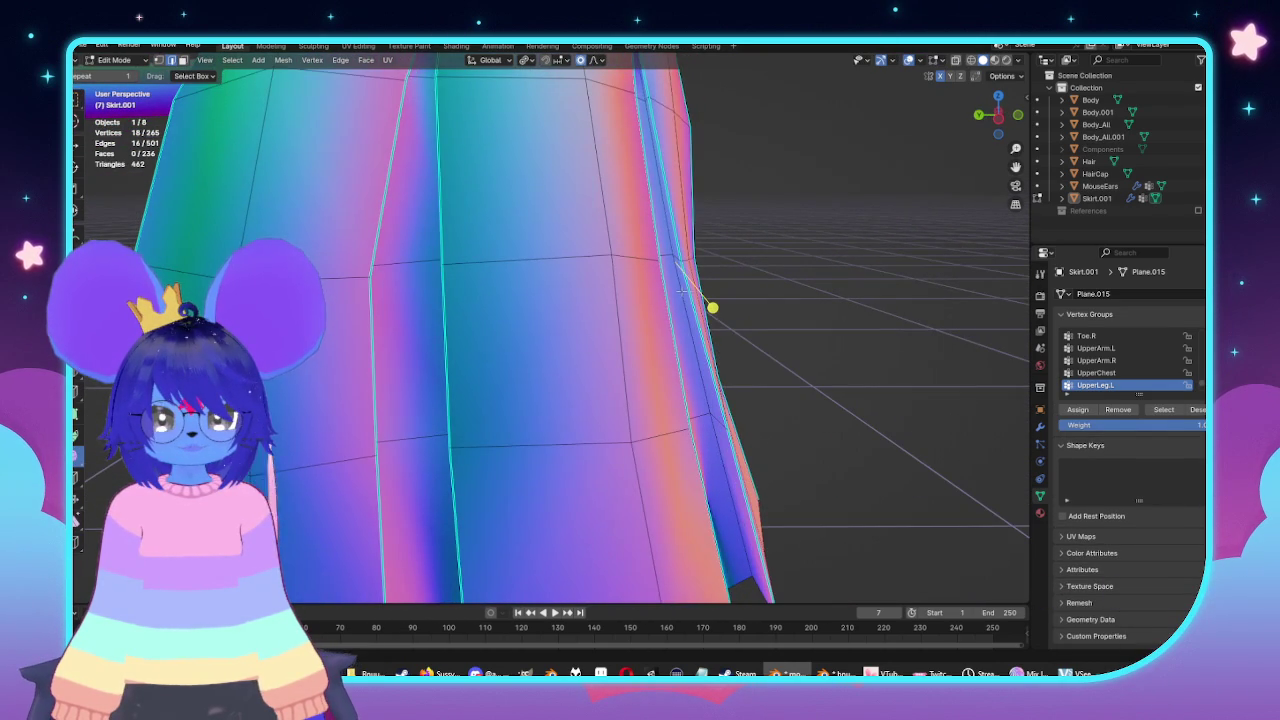
middle_click_drag(682, 290, 500, 314)
left_click(338, 205, "alt+shift")
mouse_move(338, 205)
middle_mouse_down()
mouse_move(395, 162)
mouse_move(424, 173)
middle_mouse_up()
With X-ray on, add the remaining vertical pleat edge loops to the selection.
key("alt+z")
mouse_move(626, 337)
middle_mouse_down()
mouse_move(811, 391)
mouse_move(803, 323)
mouse_move(789, 314)
mouse_move(797, 333)
mouse_move(766, 357)
mouse_move(714, 289)
mouse_move(773, 271)
mouse_move(719, 277)
middle_mouse_up()
left_click(803, 323, "alt+shift")
left_click(789, 314, "alt+shift")
left_click(714, 289, "alt+shift")
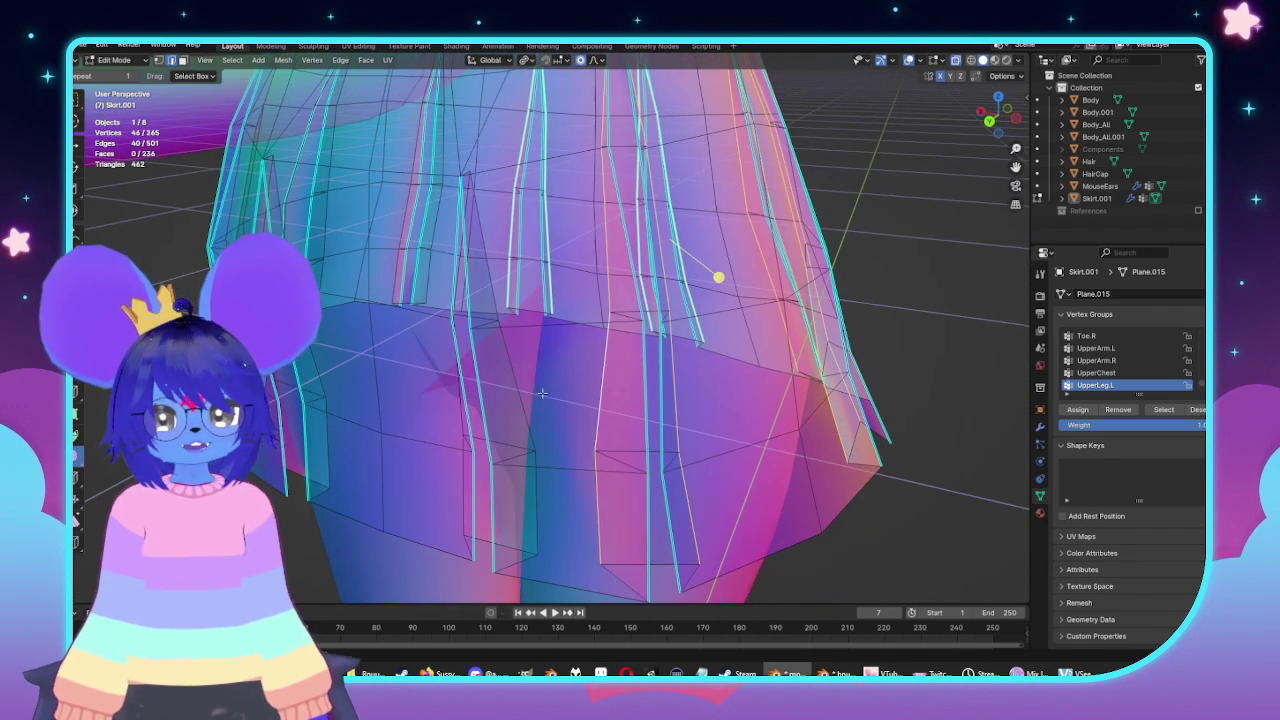
middle_click_drag(454, 397, 467, 416)
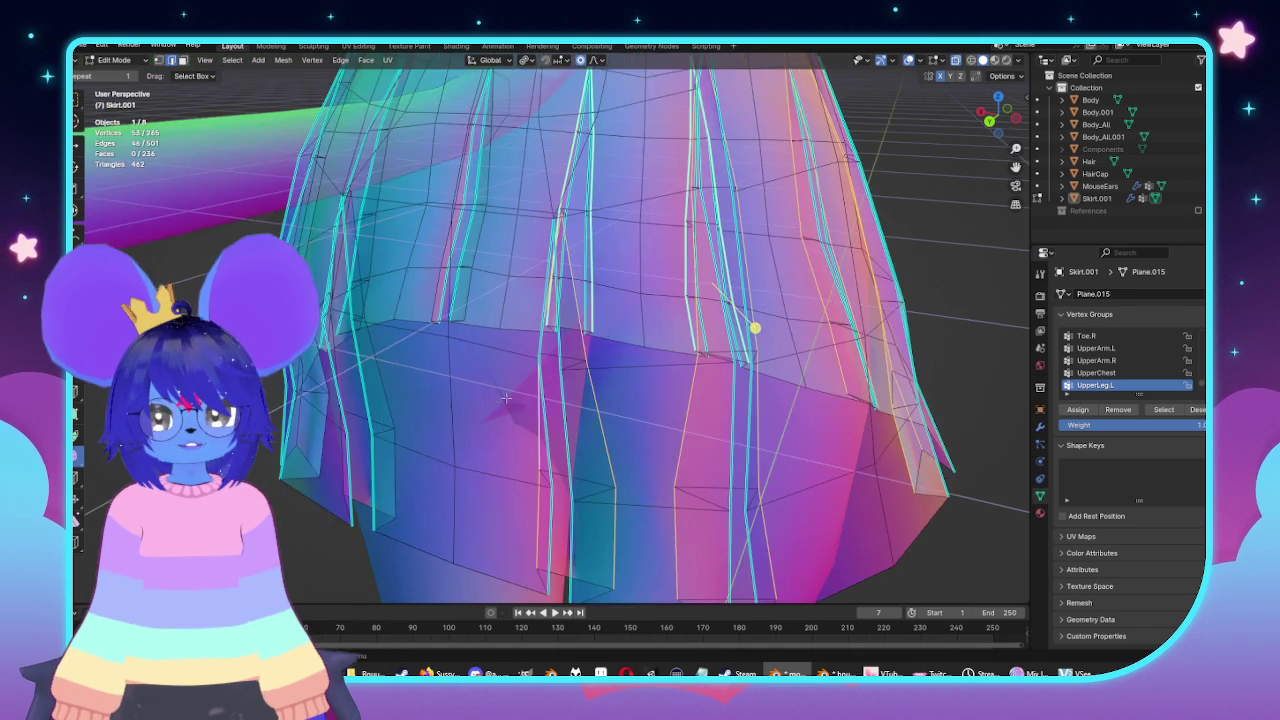
mouse_move(373, 418)
middle_mouse_down()
mouse_move(515, 365)
mouse_move(476, 405)
mouse_move(345, 390)
mouse_move(506, 378)
middle_mouse_up()
left_click(518, 371, "alt+shift")
left_click(412, 395, "alt+shift")
left_click(504, 372, "alt+shift")
left_click(504, 373, "alt+shift")
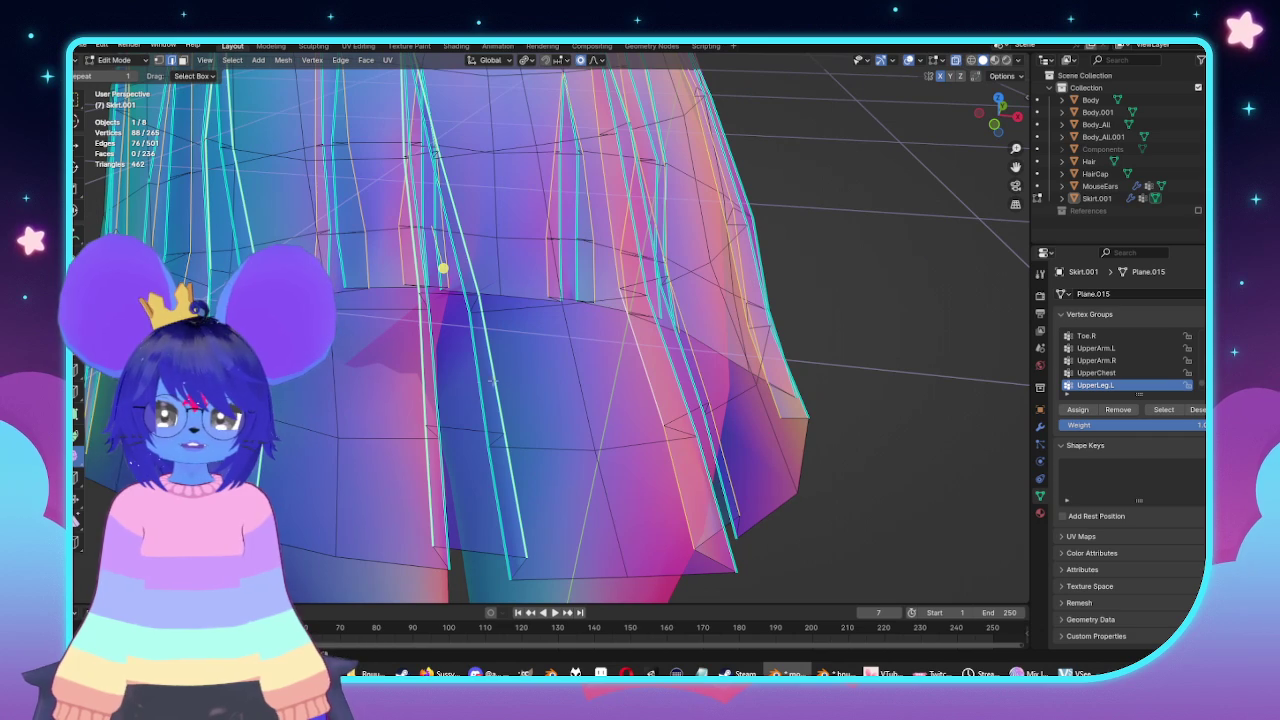
Mark the selected pleat fold edges as sharp and return to Object Mode.
left_click(283, 60)
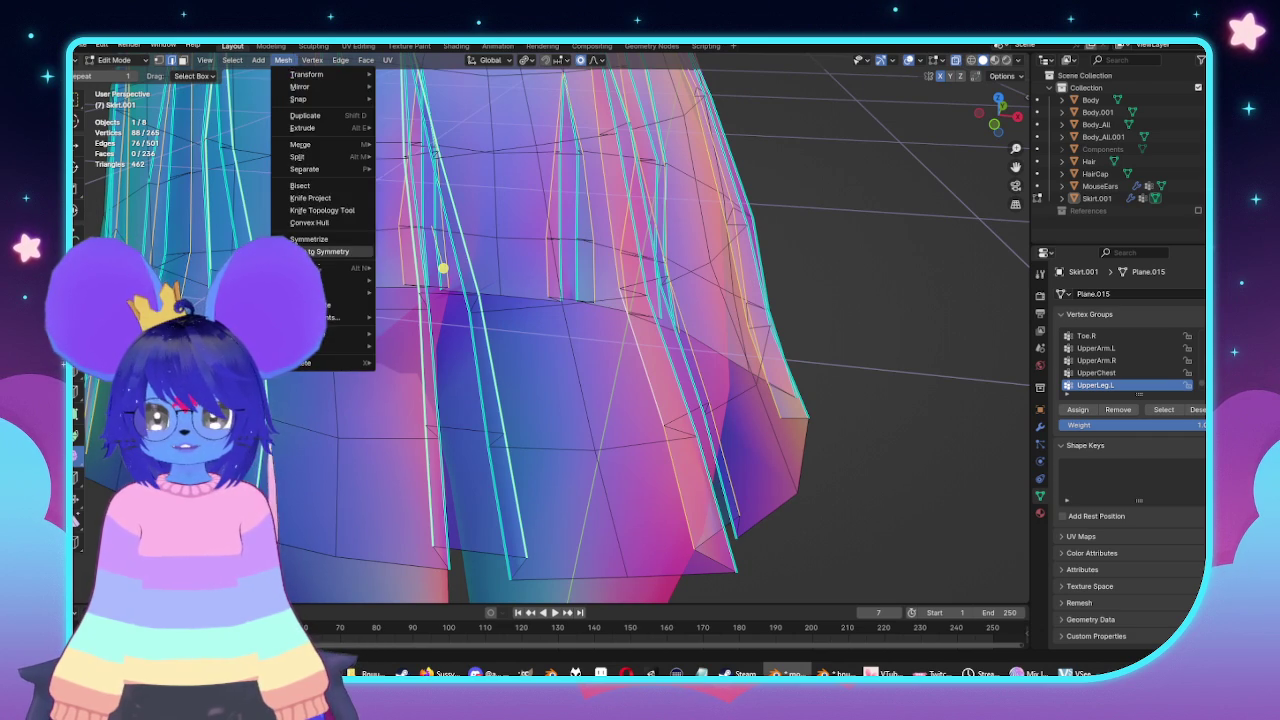
key("Escape")
left_click(341, 60)
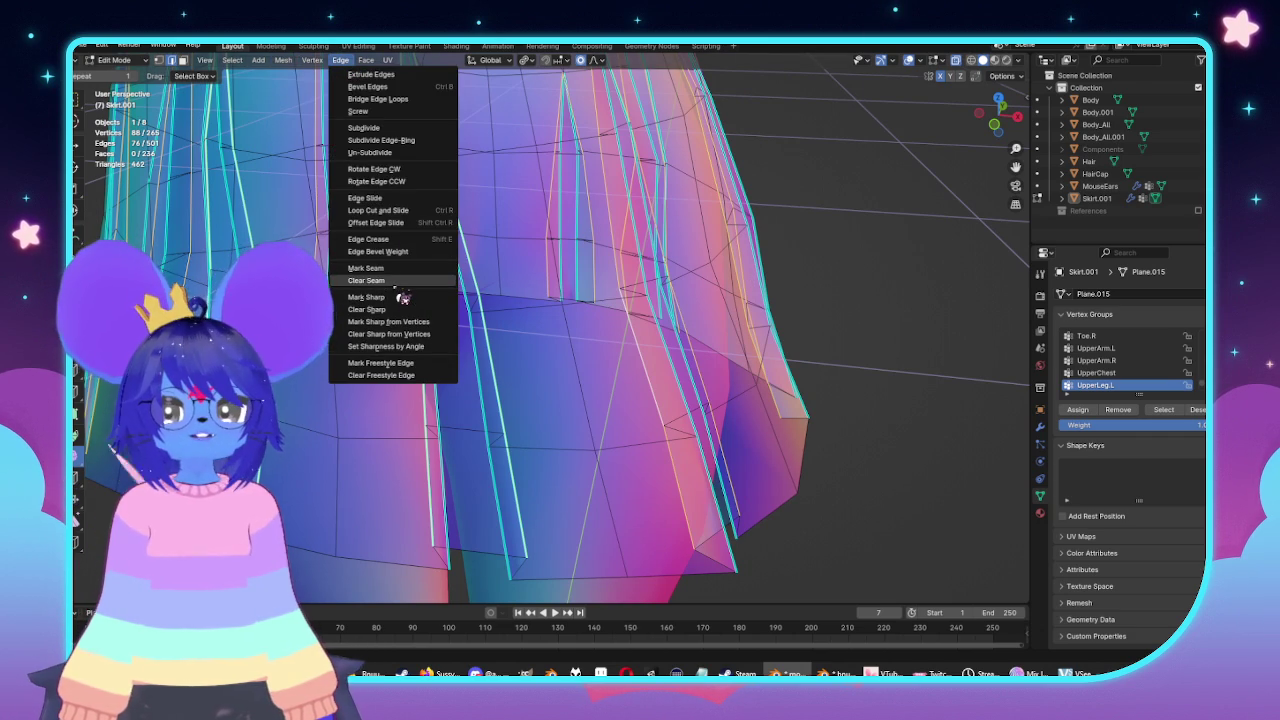
left_click(407, 303)
key("Tab")
scroll(614, 380, "down", 5)
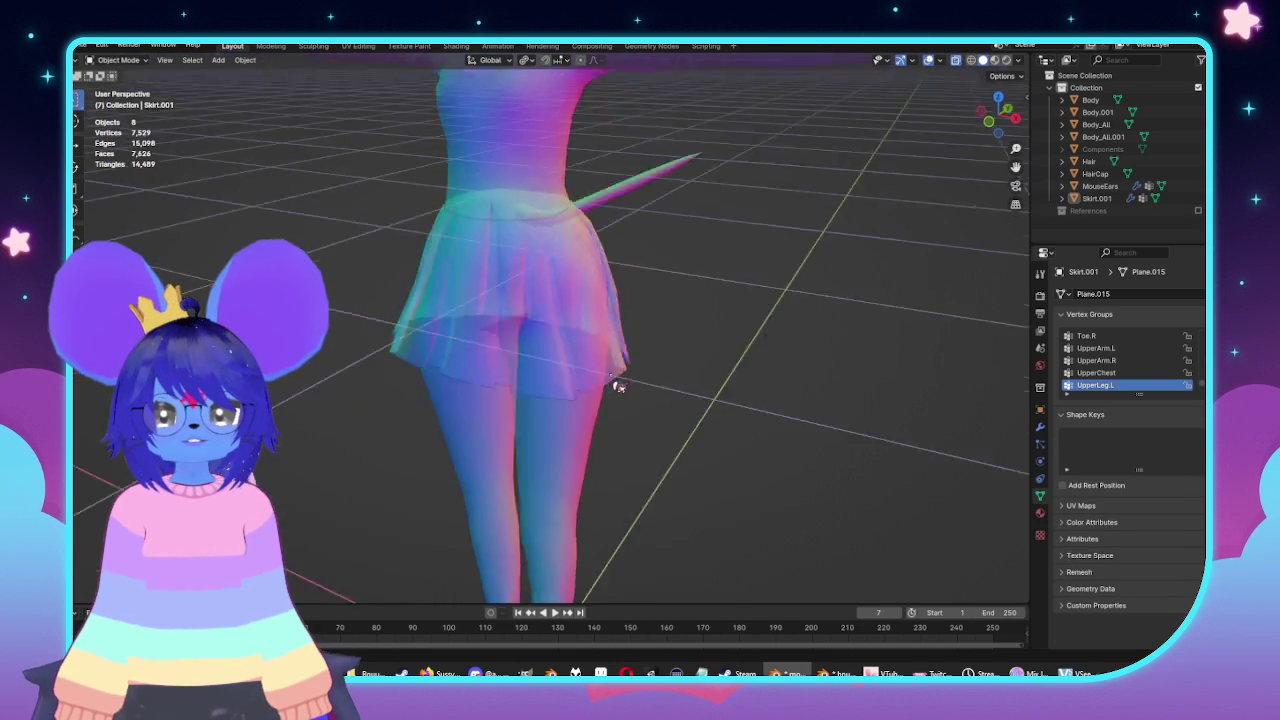
Enter Edit Mode in Right view and select the vertex at the waistband corner.
scroll(637, 380, "up", 2)
mouse_move(637, 380)
middle_mouse_down()
mouse_move(580, 380)
mouse_move(546, 303)
mouse_move(528, 306)
middle_mouse_up()
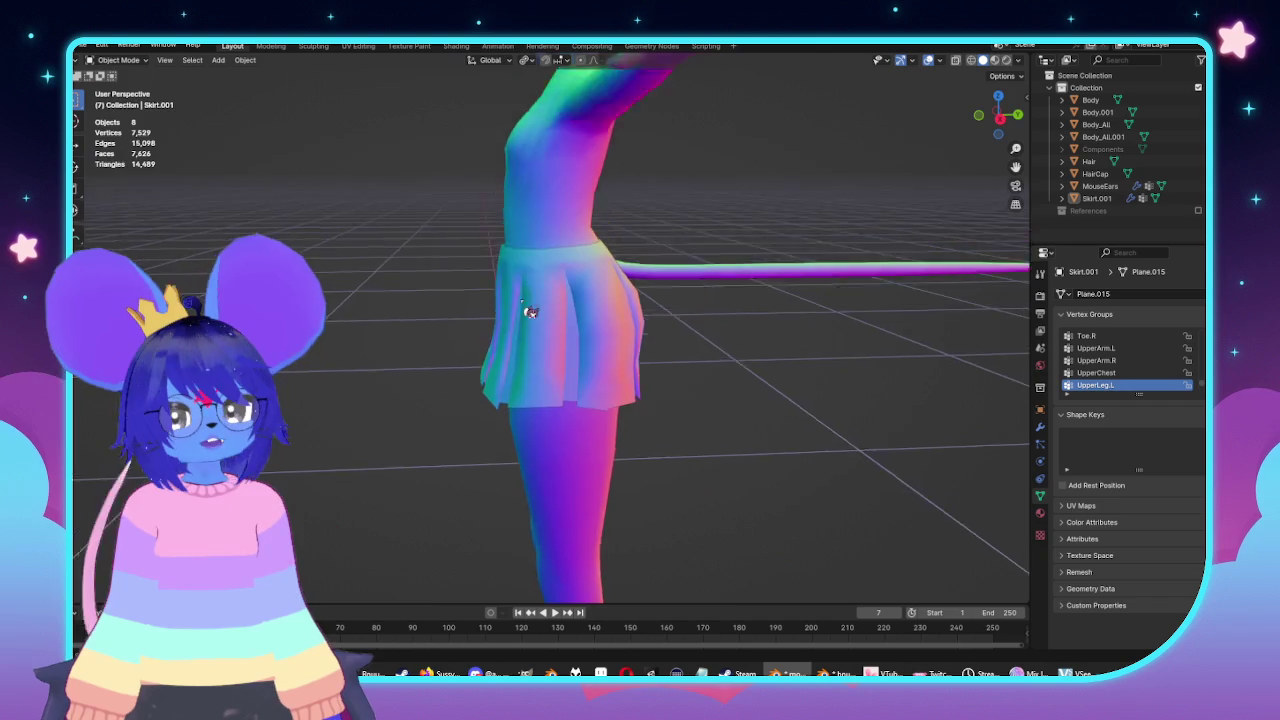
scroll(646, 286, "up", 5)
key("Tab")
middle_click_drag(604, 290, 292, 415)
key("KP_3")
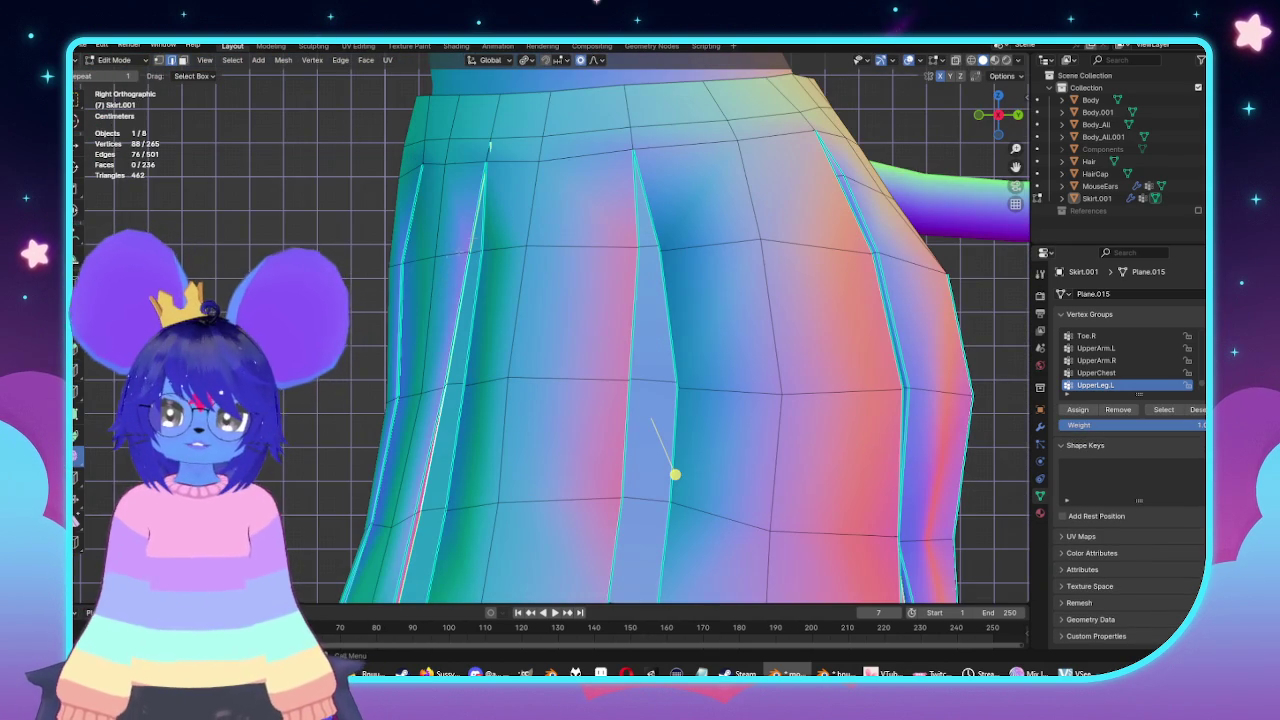
middle_click_drag(450, 256, 450, 366, "shift")
scroll(477, 199, "up", 4)
left_click(477, 199)
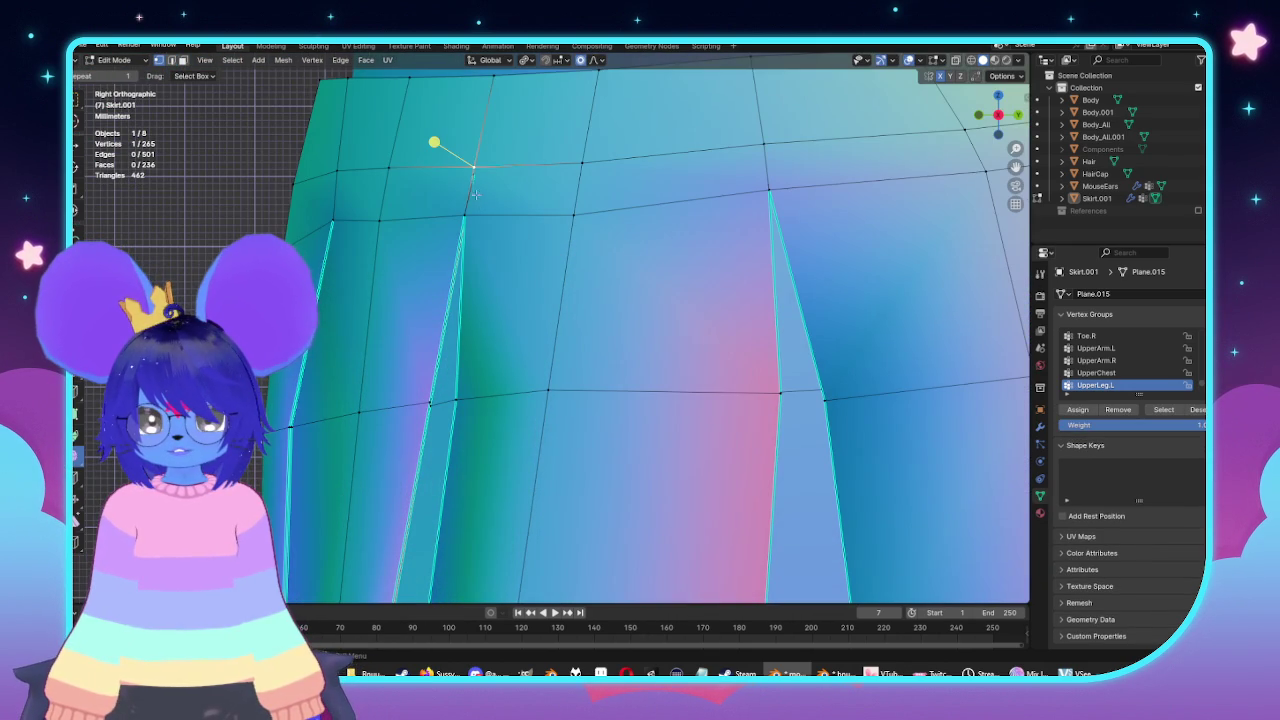
In Front view, move the waistband vertex with proportional falloff, comparing with undo and redo.
mouse_move(474, 180)
middle_mouse_down()
mouse_move(675, 287)
mouse_move(641, 223)
middle_mouse_up()
key("ctrl+KP_3")
key("KP_1")
key("g")
left_click(565, 227)
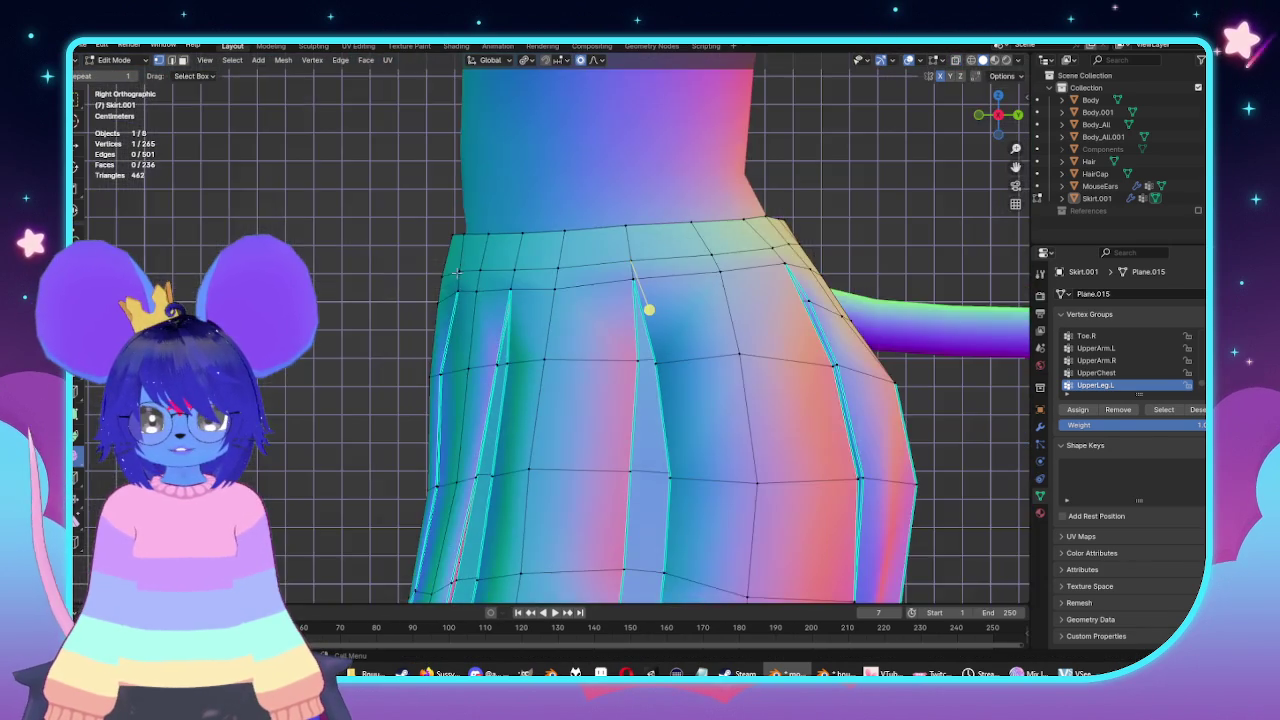
key("ctrl+z")
key("ctrl+shift+z")
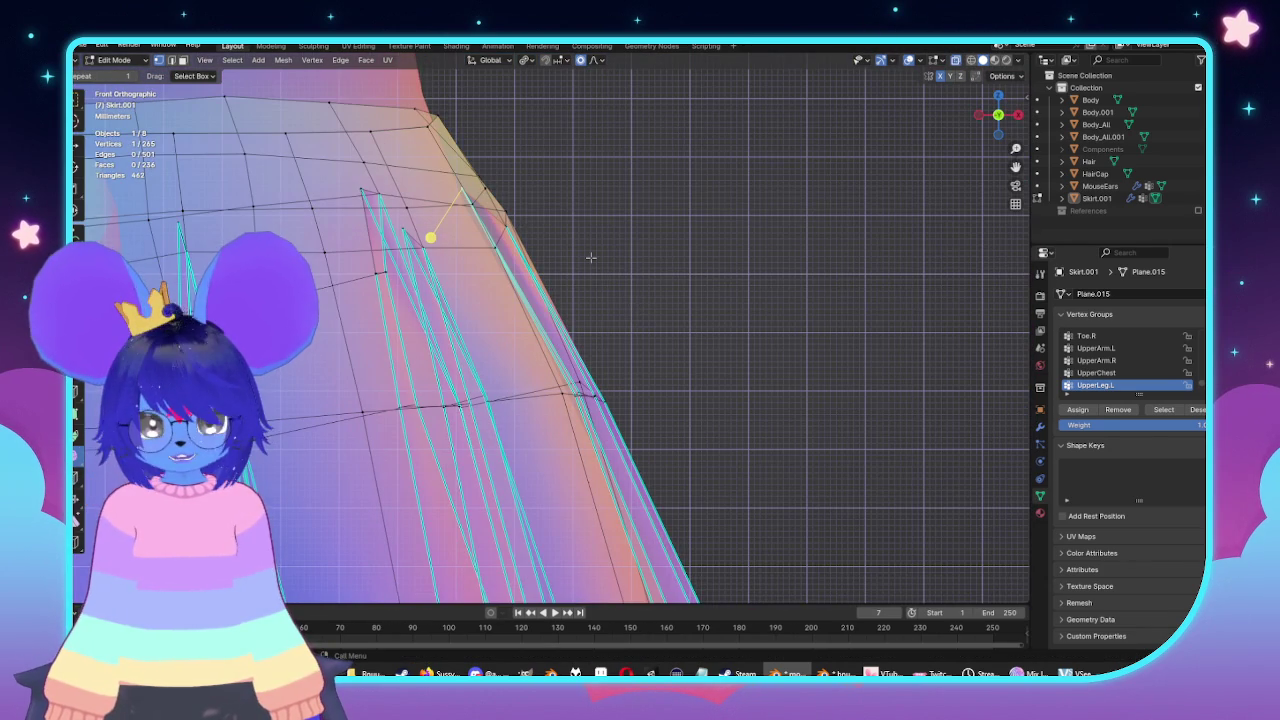
In Front view, move the selected pleat-top vertices left and up into new positions.
key("g")
right_click(606, 278)
scroll(571, 243, "up", 2)
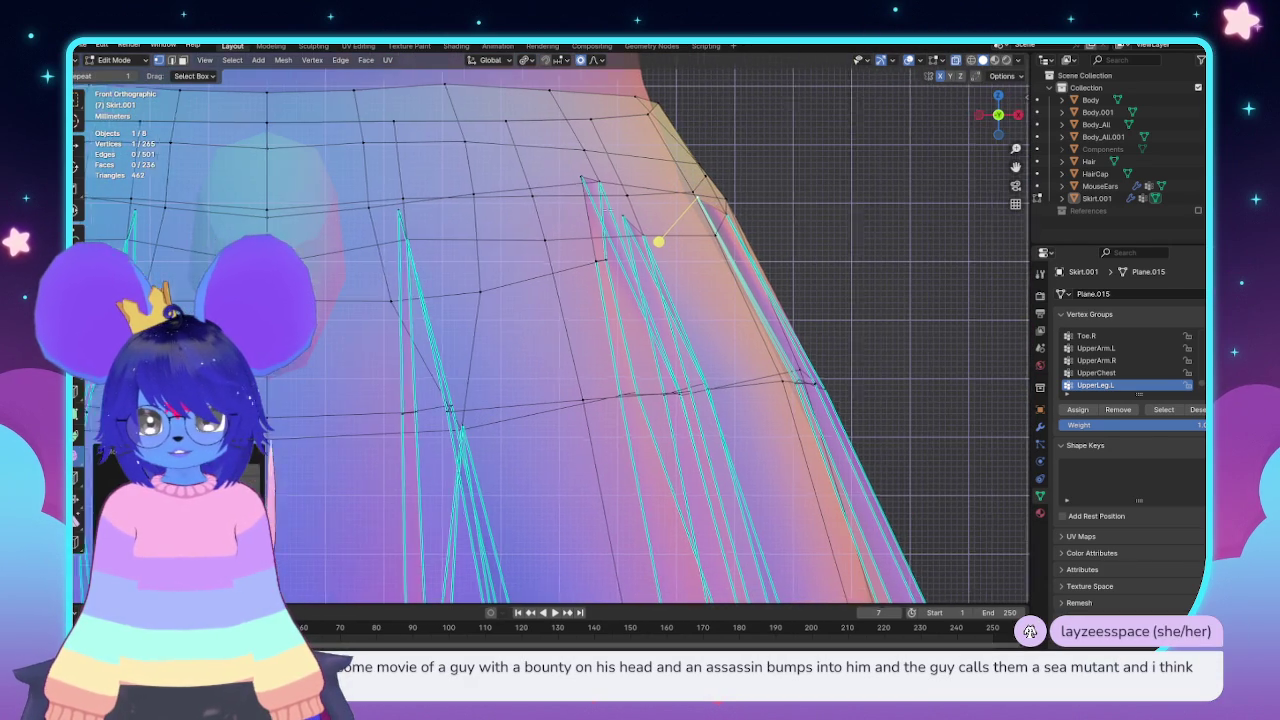
middle_click_drag(603, 178, 603, 185)
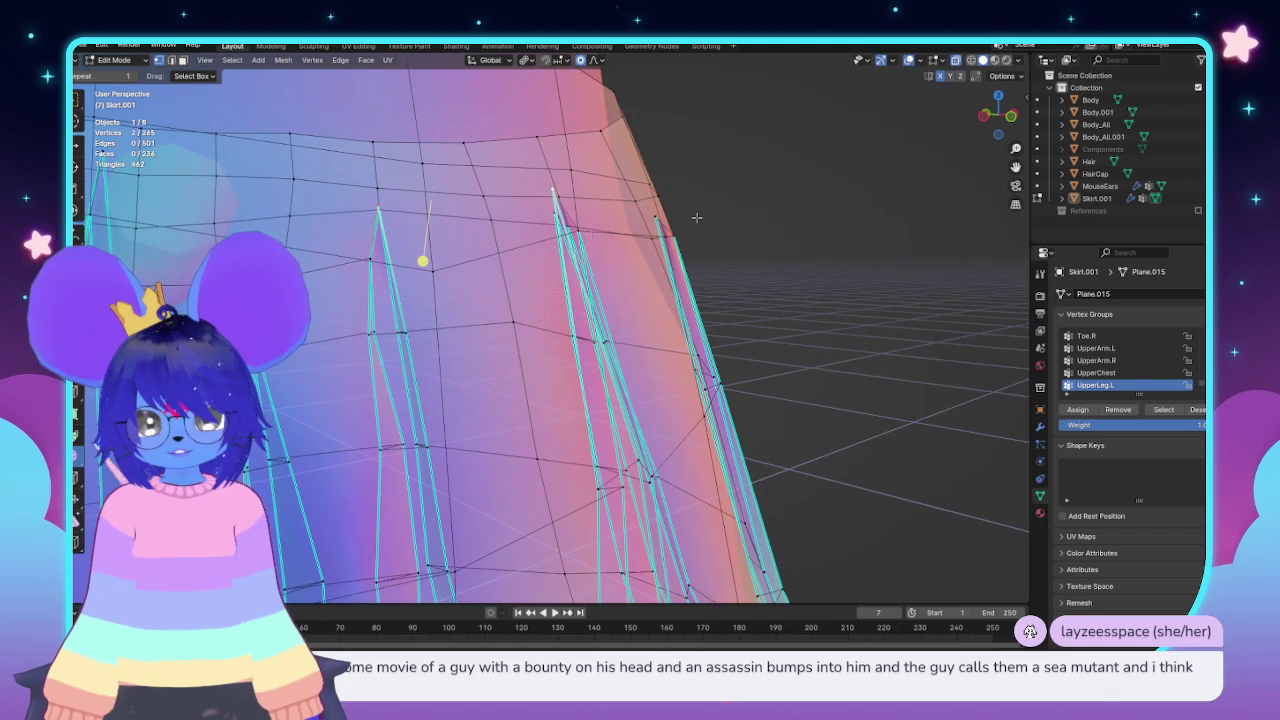
key("KP_1")
key("g")
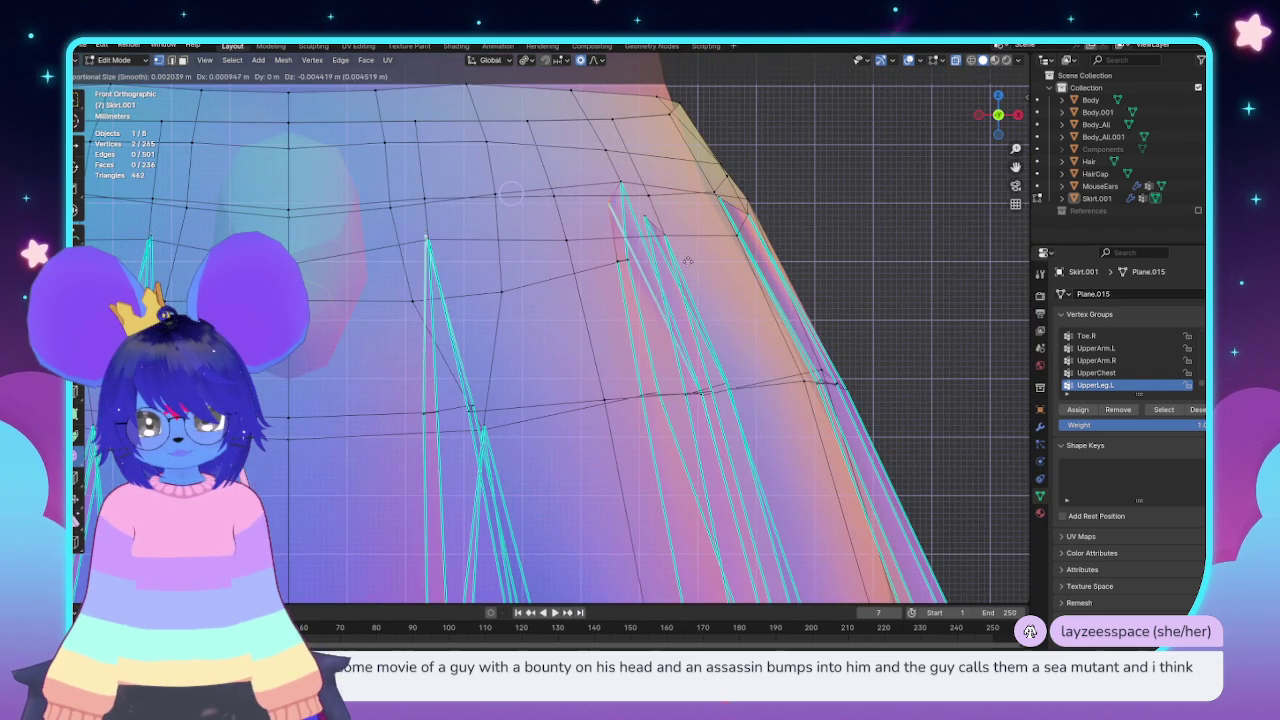
left_click(503, 254)
key("g")
left_click(630, 243)
Switch to Right view and select the vertex at the top of a pleat.
key("KP_3")
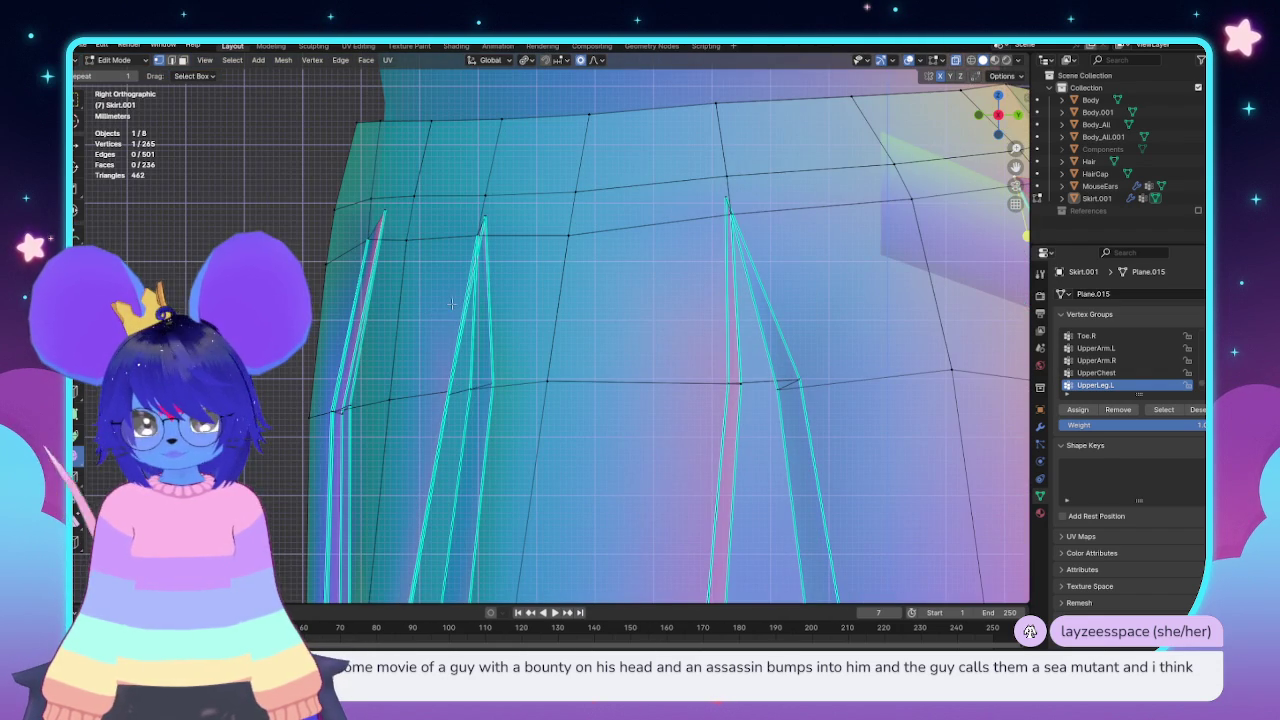
key("k")
left_click(384, 212)
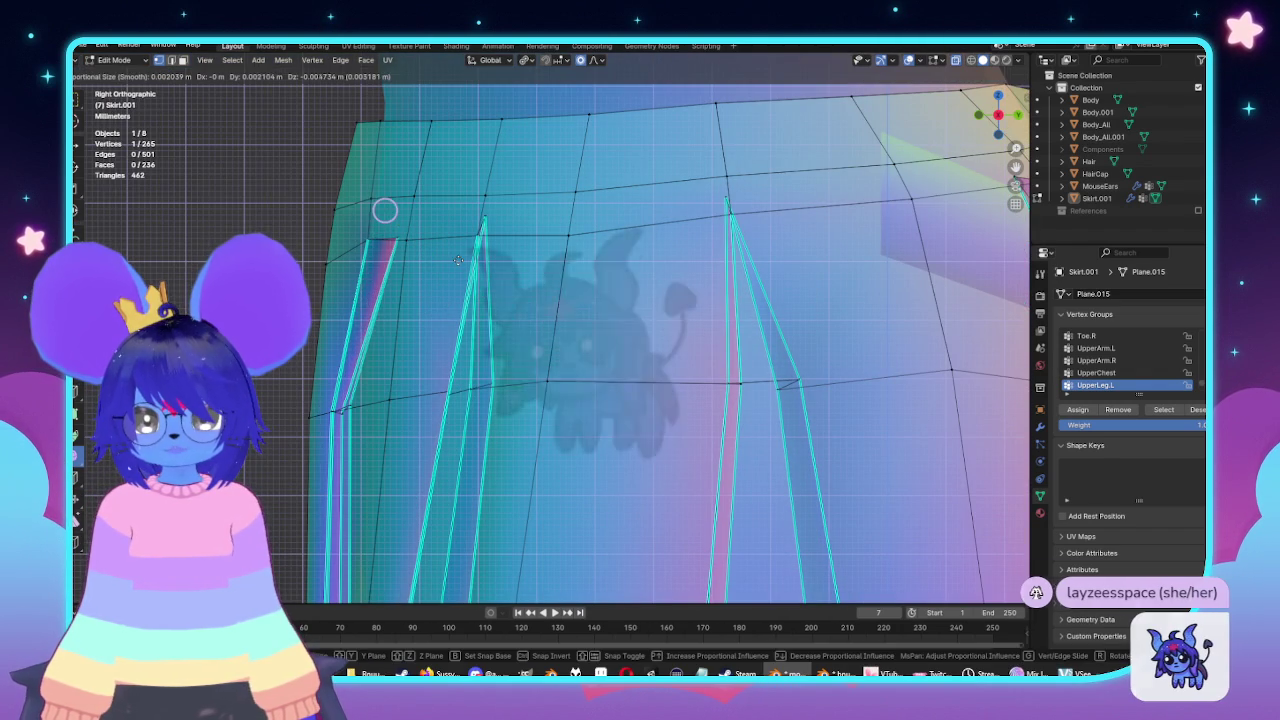
scroll(428, 253, "down", 3)
scroll(500, 300, "down", 2)
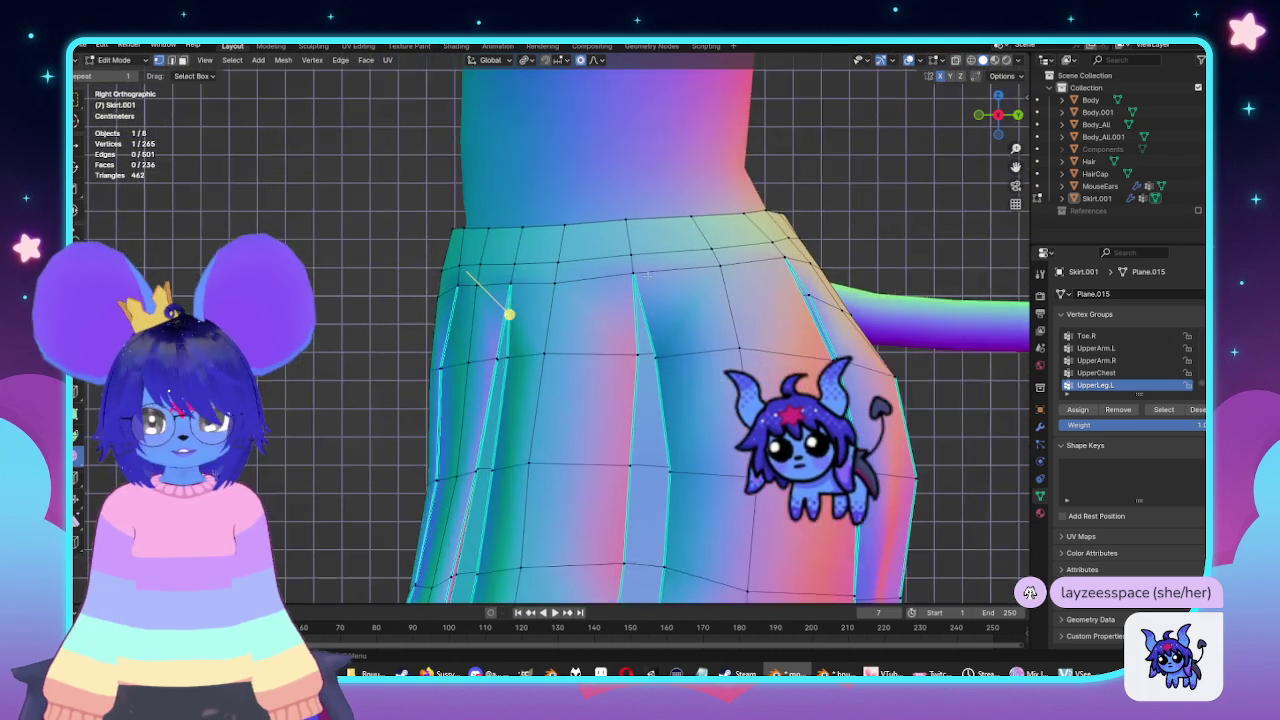
scroll(600, 290, "down", 2)
scroll(648, 287, "down", 2)
scroll(443, 334, "down", 2)
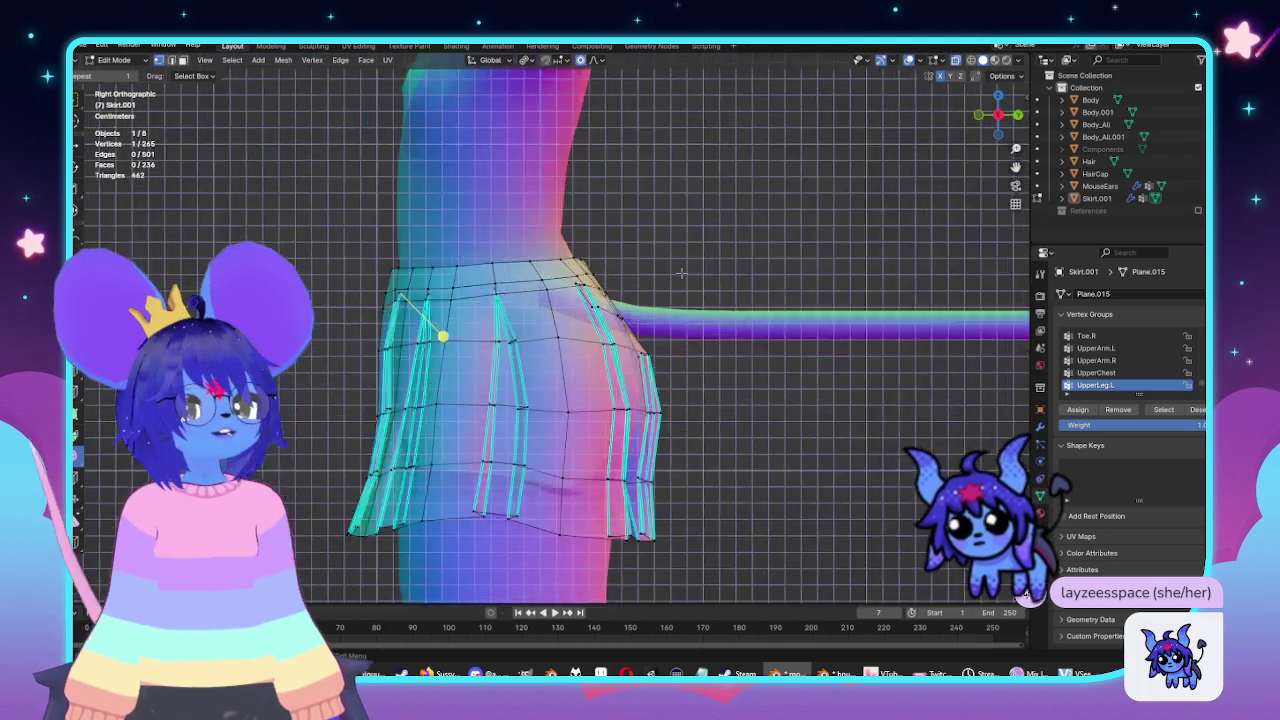
scroll(486, 343, "down", 2)
Check the skirt in Object Mode, then move the pleat-top vertex up and left.
key("Tab")
mouse_move(486, 343)
middle_mouse_down()
mouse_move(645, 362)
mouse_move(606, 346)
middle_mouse_up()
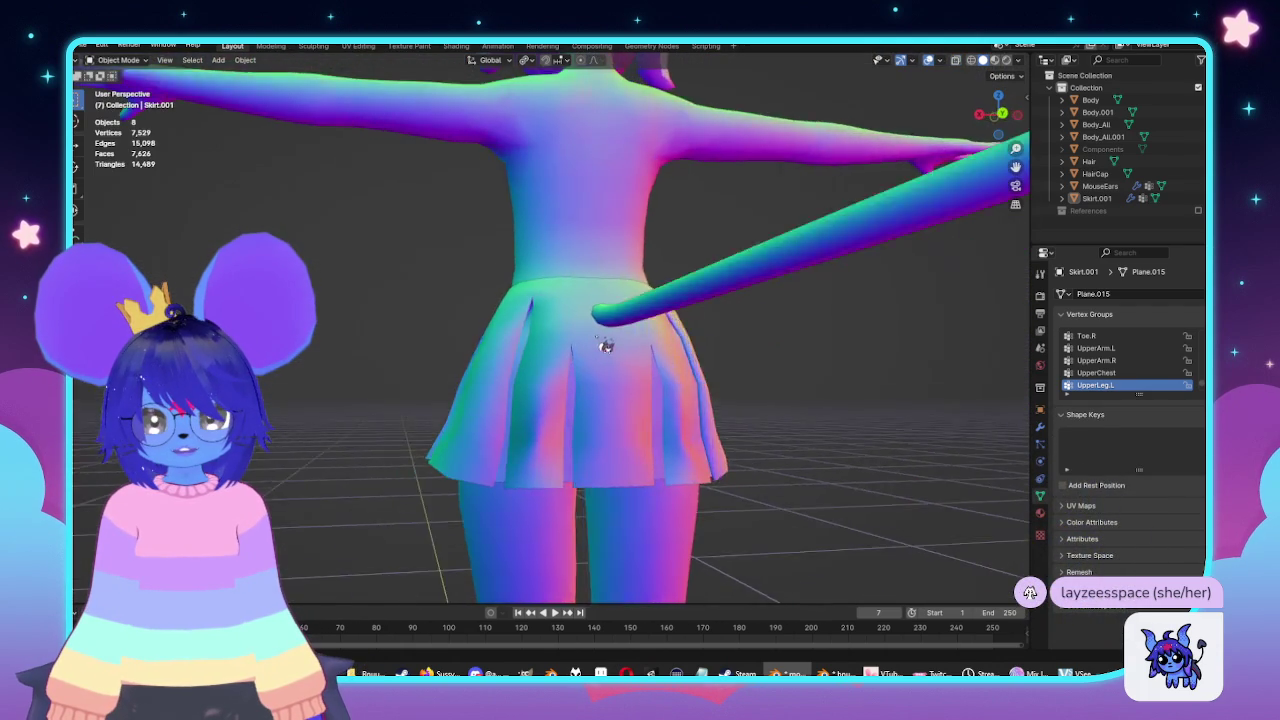
key("Tab")
scroll(569, 346, "up", 2)
scroll(587, 348, "up", 4)
key("k")
scroll(570, 390, "down", 1)
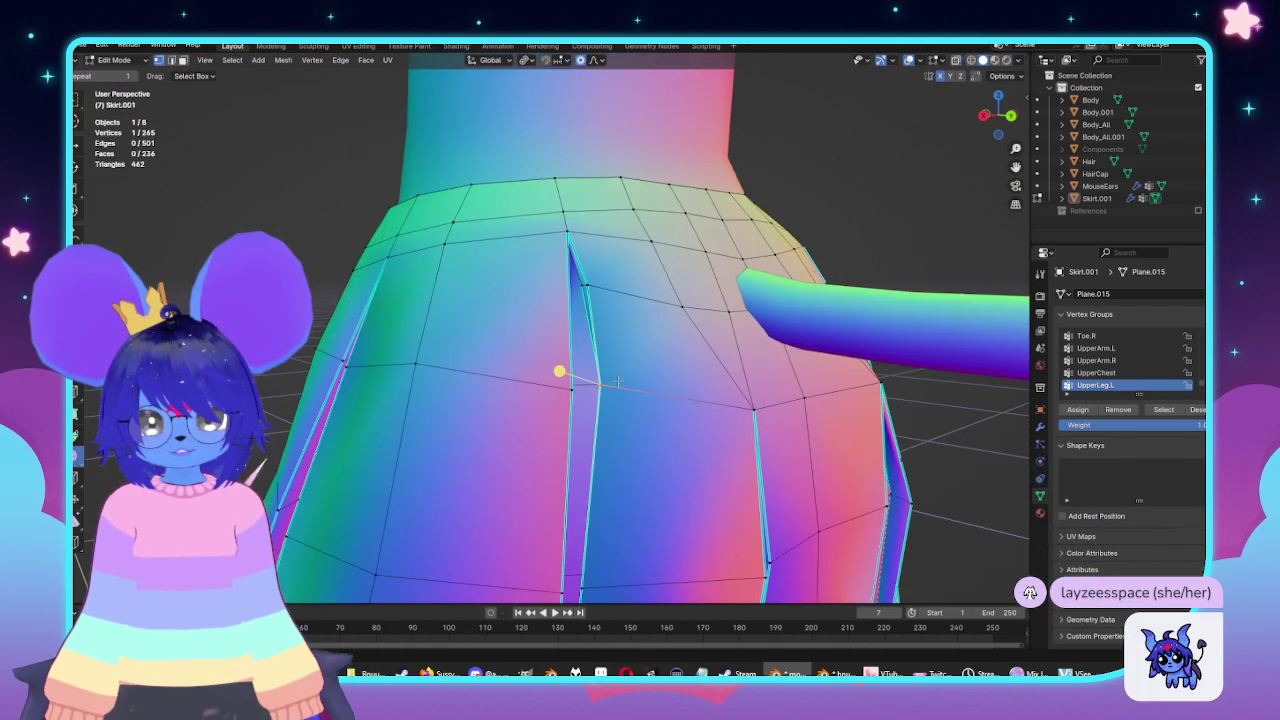
key("alt+z")
scroll(655, 423, "up", 1)
key("alt+z")
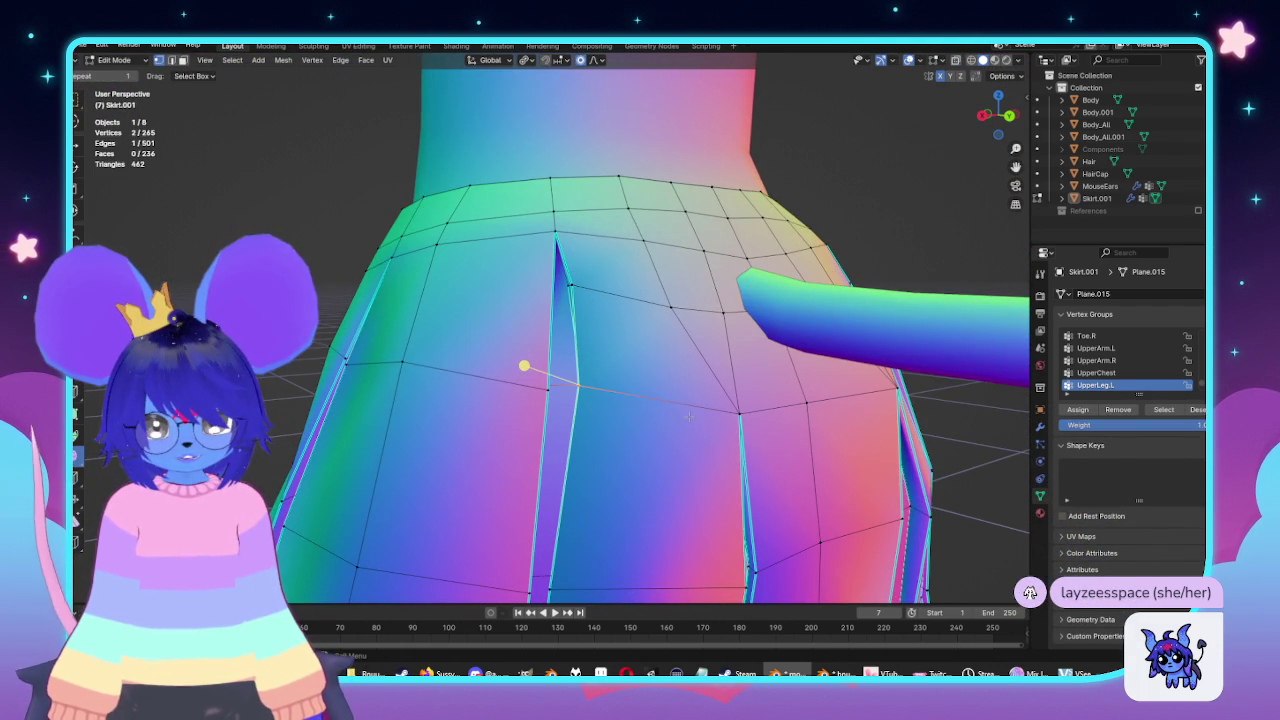
key("Escape")
key("g")
left_click(595, 283)
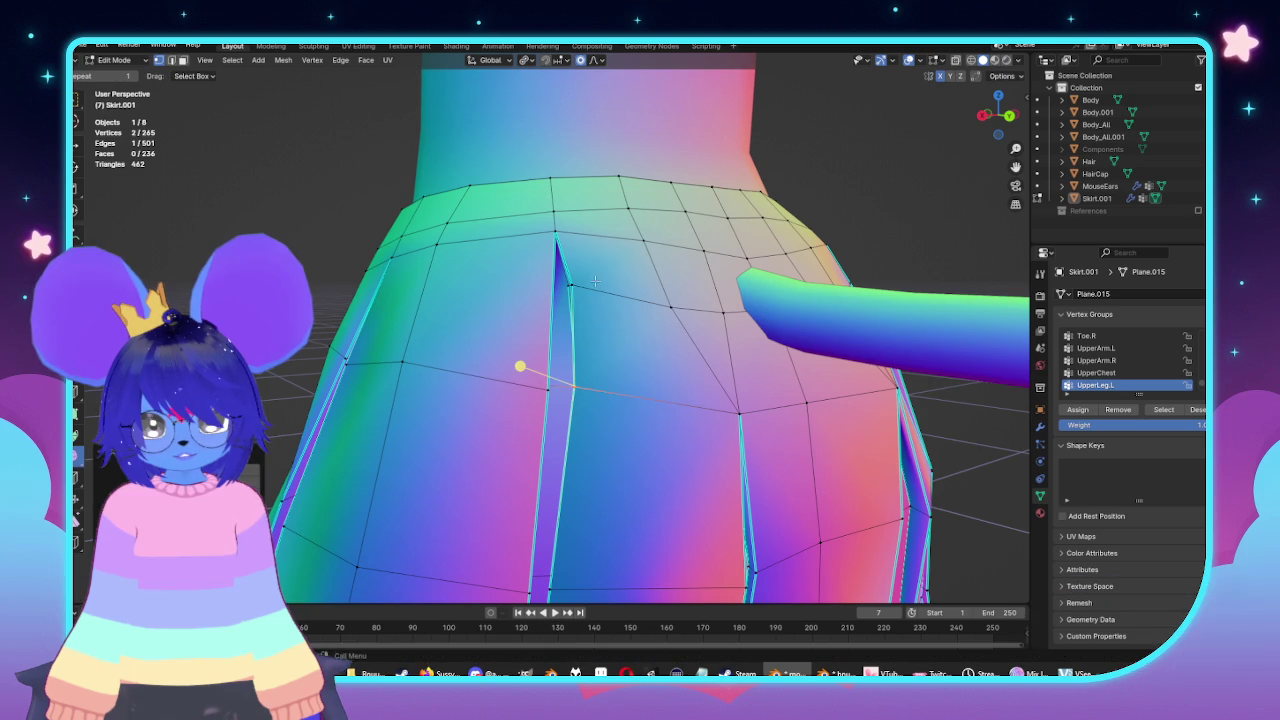
Orbit and zoom around the skirt to inspect the repositioned pleat tops.
scroll(577, 301, "up", 5)
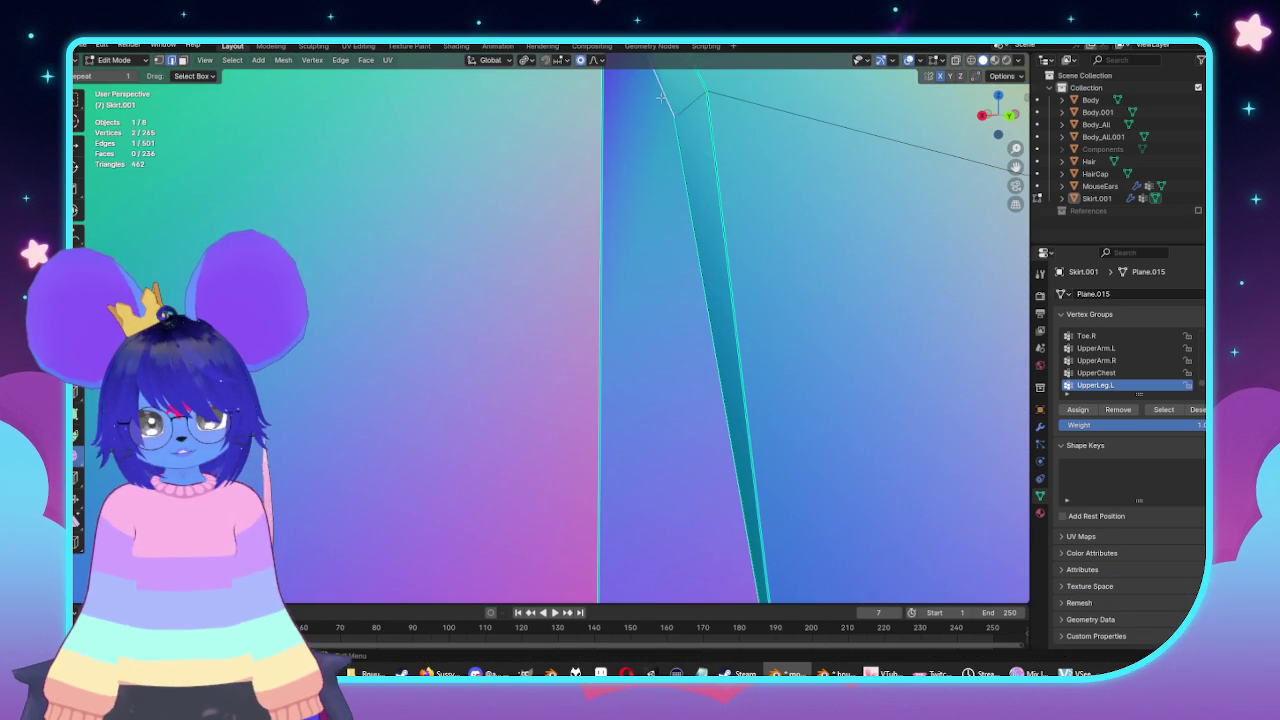
scroll(662, 96, "down", 5)
mouse_move(640, 140)
middle_mouse_down()
mouse_move(684, 138)
mouse_move(700, 180)
middle_mouse_up()
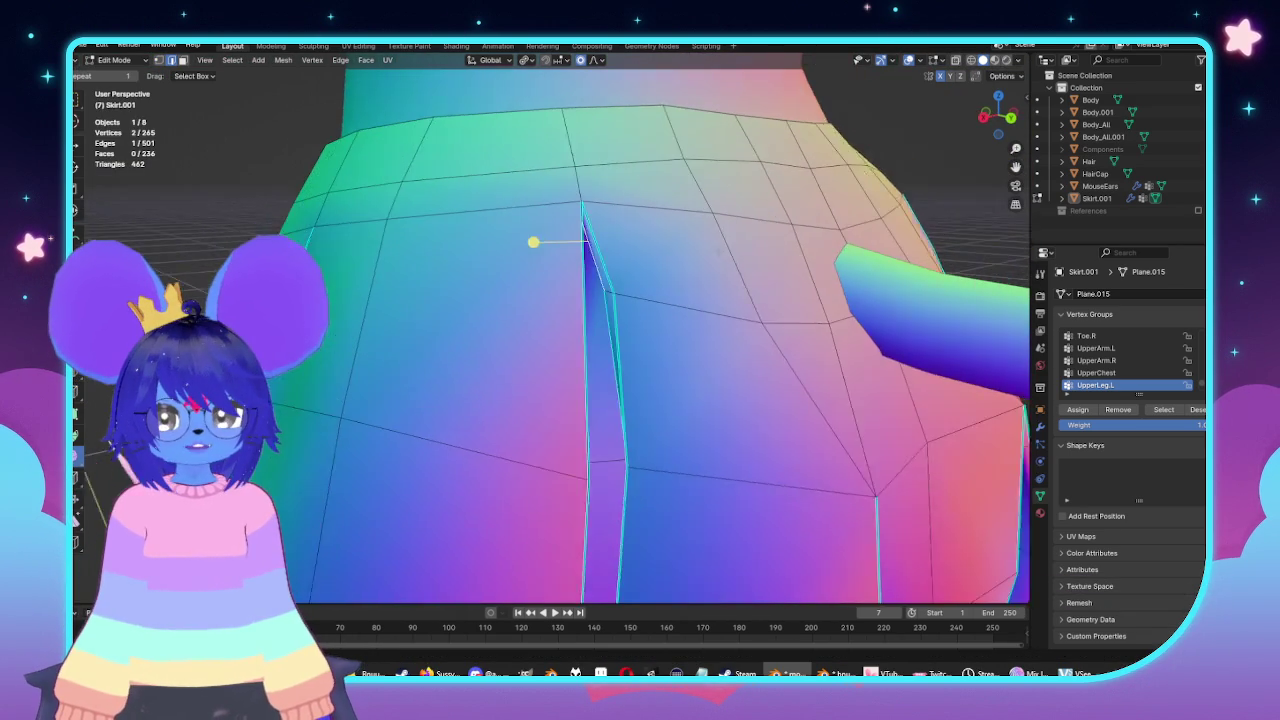
middle_click_drag(612, 241, 512, 242)
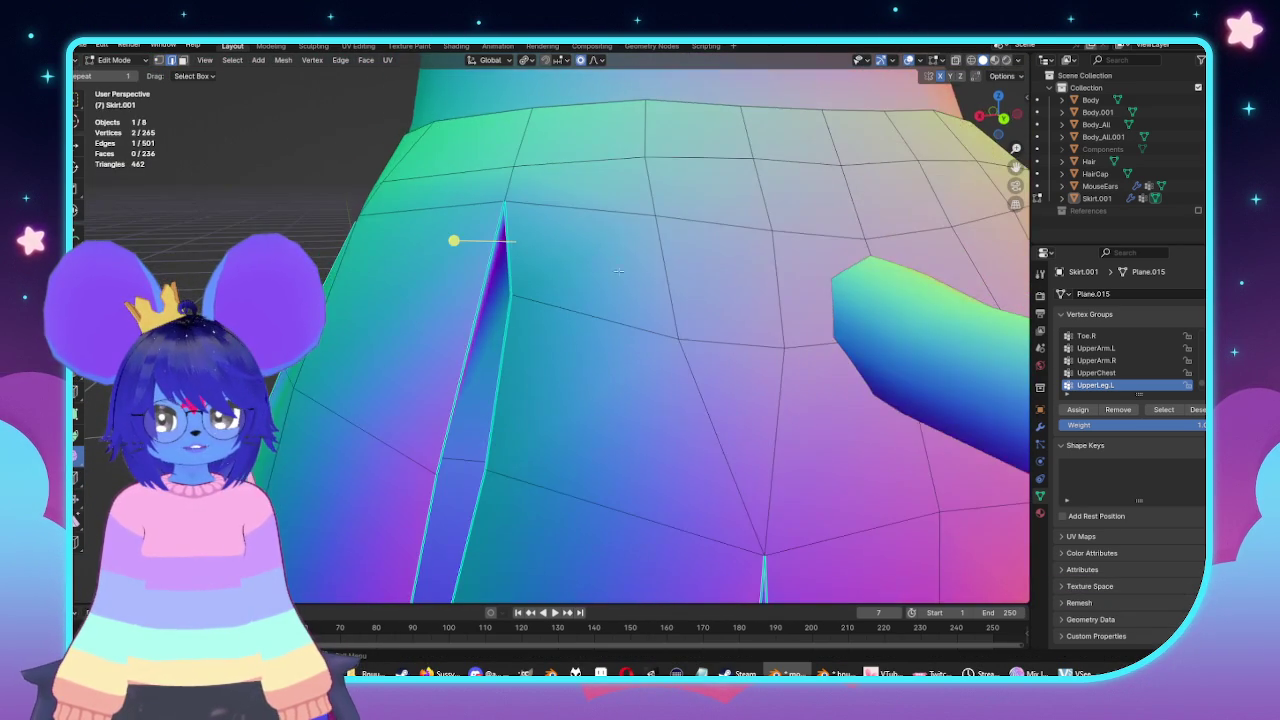
scroll(512, 242, "down", 5)
middle_click_drag(515, 280, 530, 337)
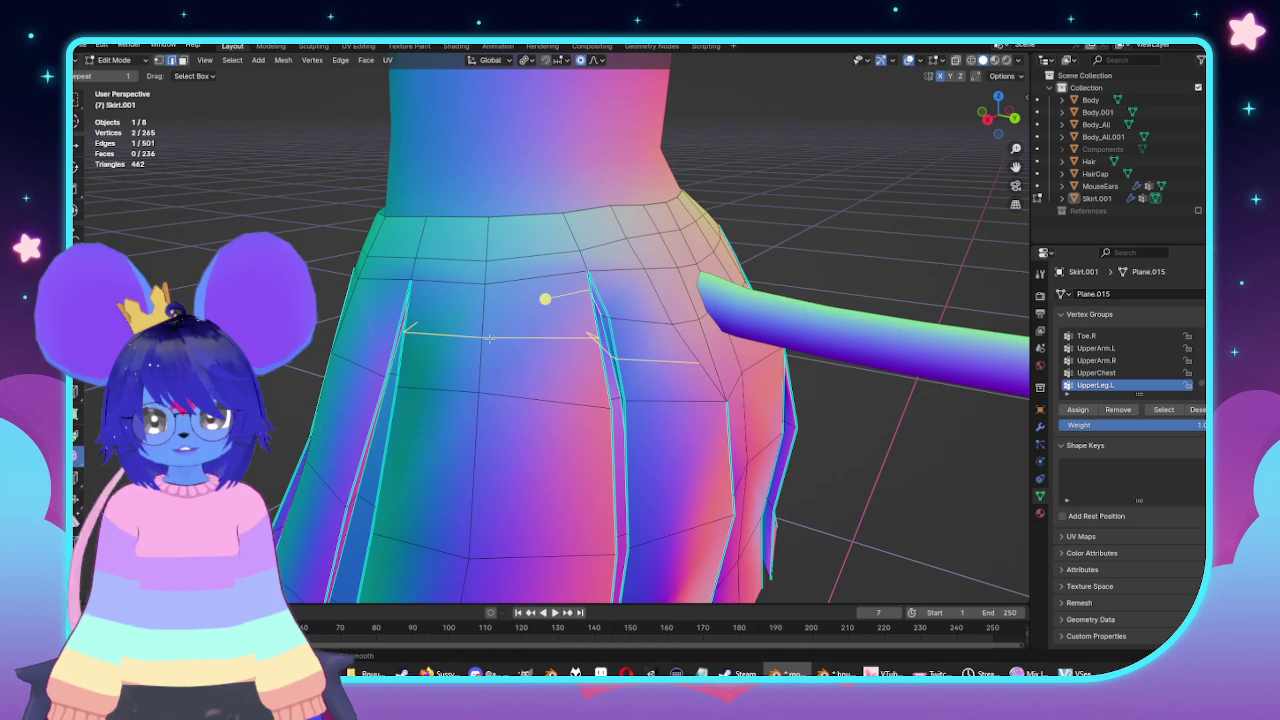
scroll(560, 325, "up", 3)
scroll(560, 325, "up", 2)
mouse_move(560, 325)
middle_mouse_down()
mouse_move(577, 284)
mouse_move(630, 295)
mouse_move(600, 305)
middle_mouse_up()
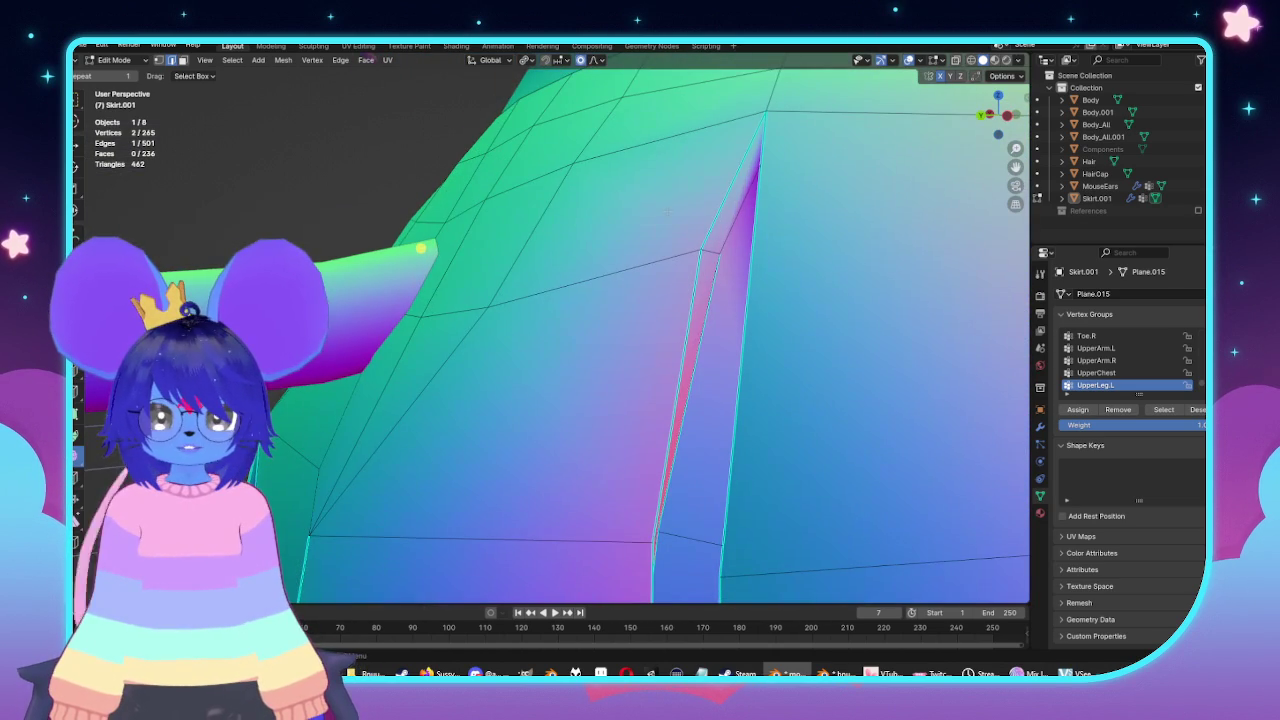
Mark the selected pleat edges as sharp and check the shading in Object Mode.
left_click(340, 60)
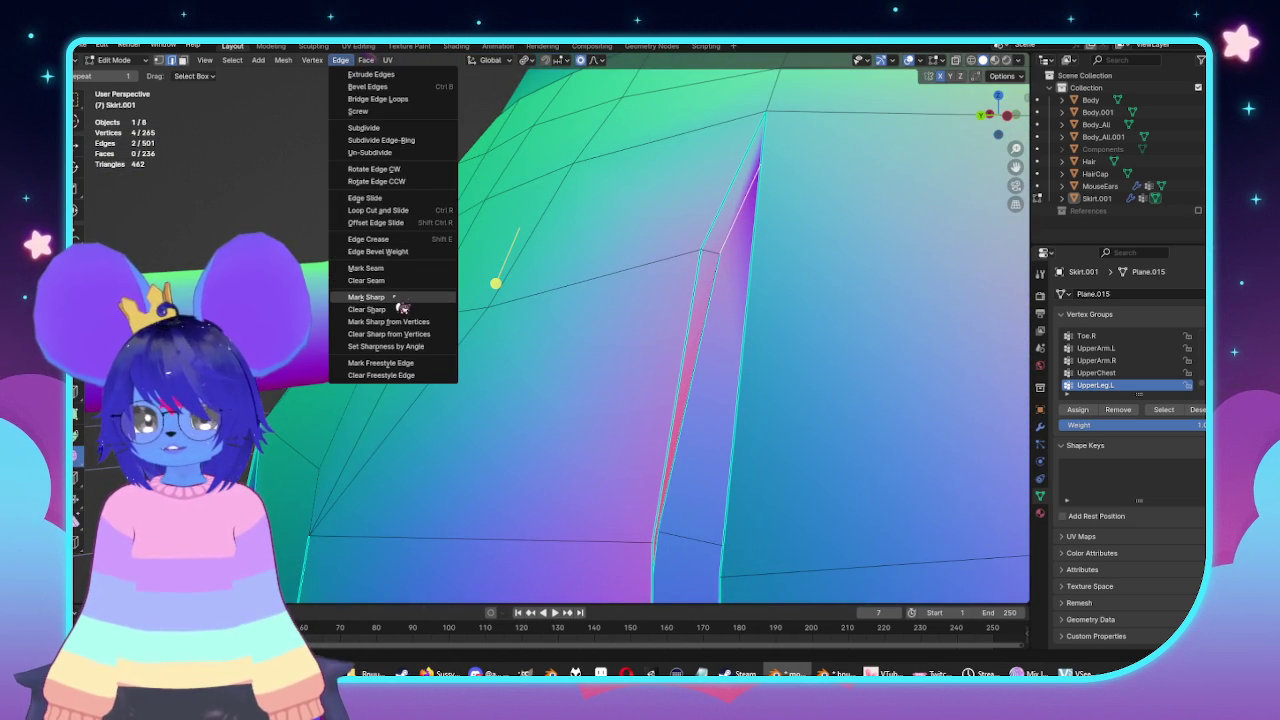
left_click(366, 297)
key("Tab")
scroll(580, 317, "down", 5)
mouse_move(580, 317)
middle_mouse_down()
mouse_move(698, 355)
mouse_move(846, 326)
mouse_move(563, 360)
mouse_move(684, 294)
mouse_move(754, 289)
middle_mouse_up()
Back in Edit Mode, select a horizontal face loop around the skirt, then deselect it.
key("Tab")
scroll(705, 299, "up", 3)
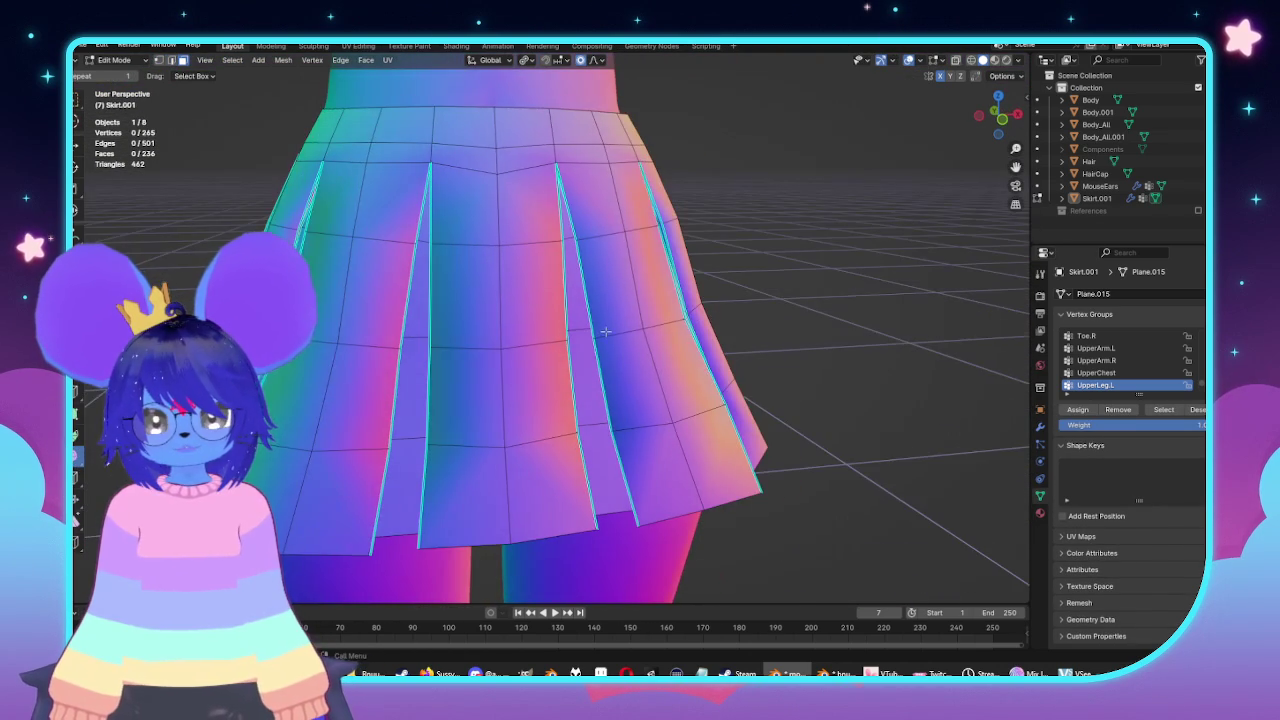
middle_click_drag(605, 331, 471, 245)
left_click(471, 245, "alt")
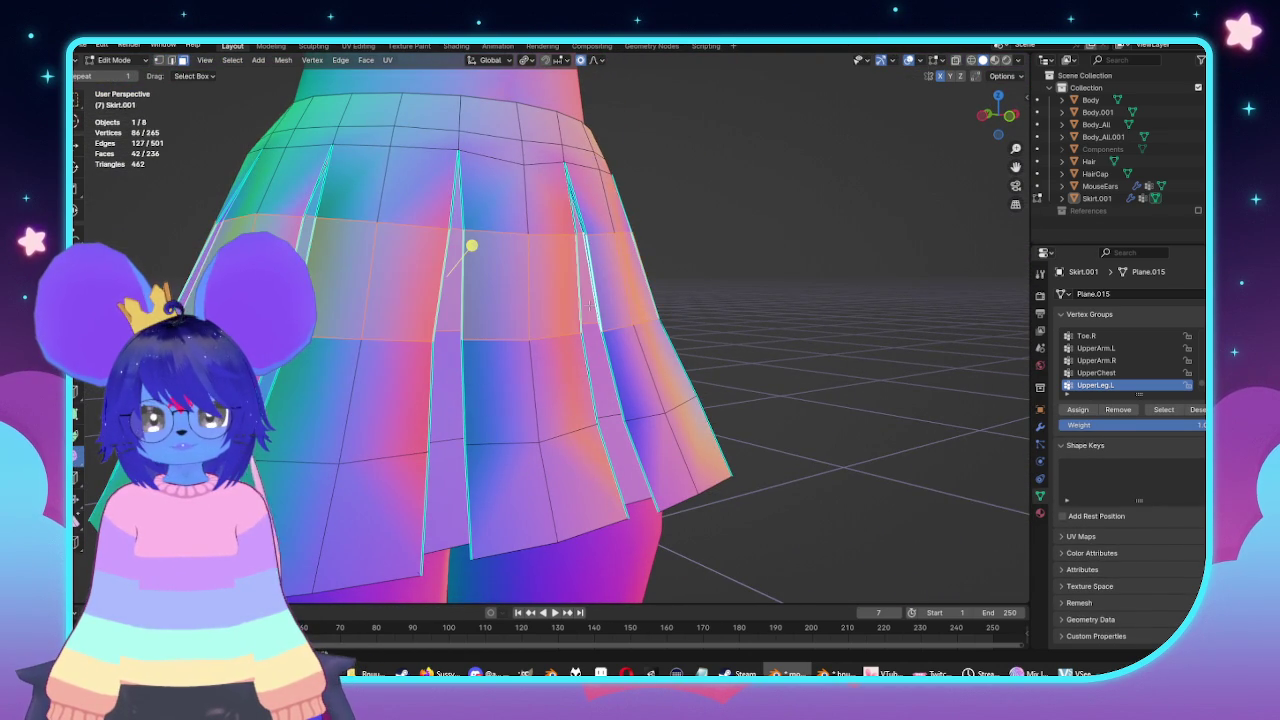
left_click(779, 337)
middle_click_drag(779, 337, 745, 233)
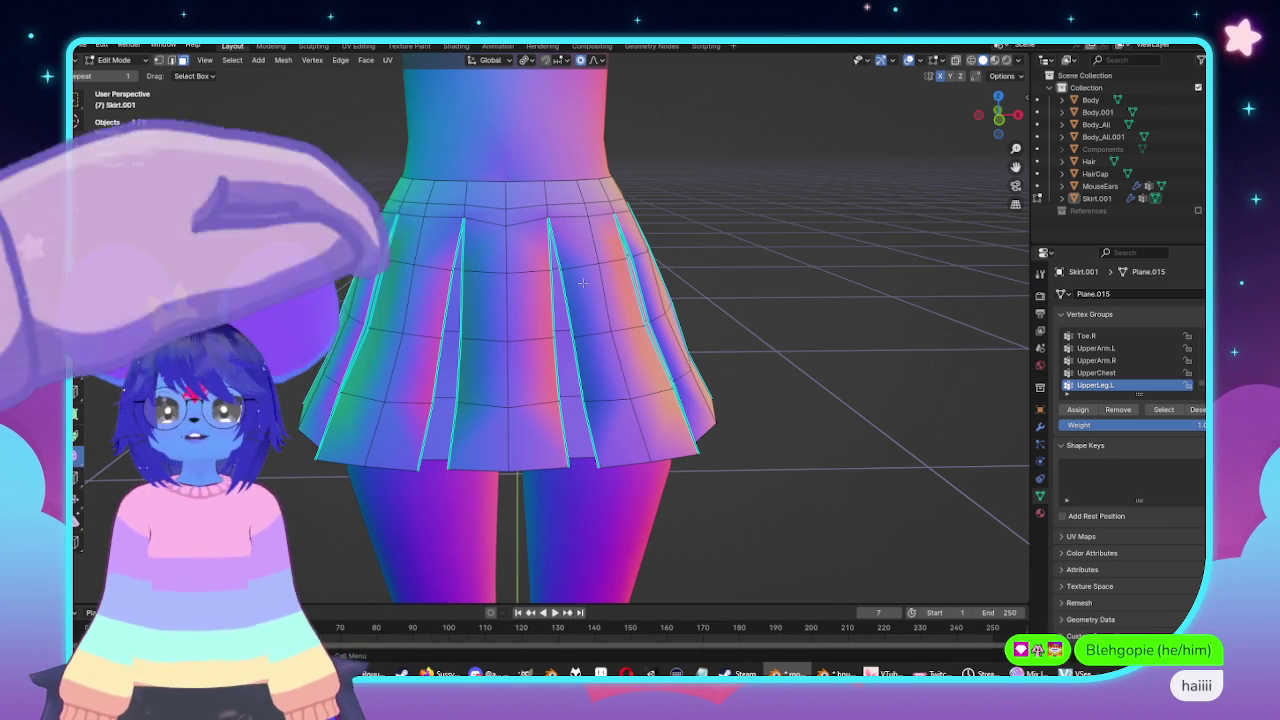
Slightly shrink the edge loop just below the skirt's waistband.
scroll(560, 240, "up", 1)
scroll(540, 236, "up", 2)
middle_click_drag(540, 236, 597, 283, "alt")
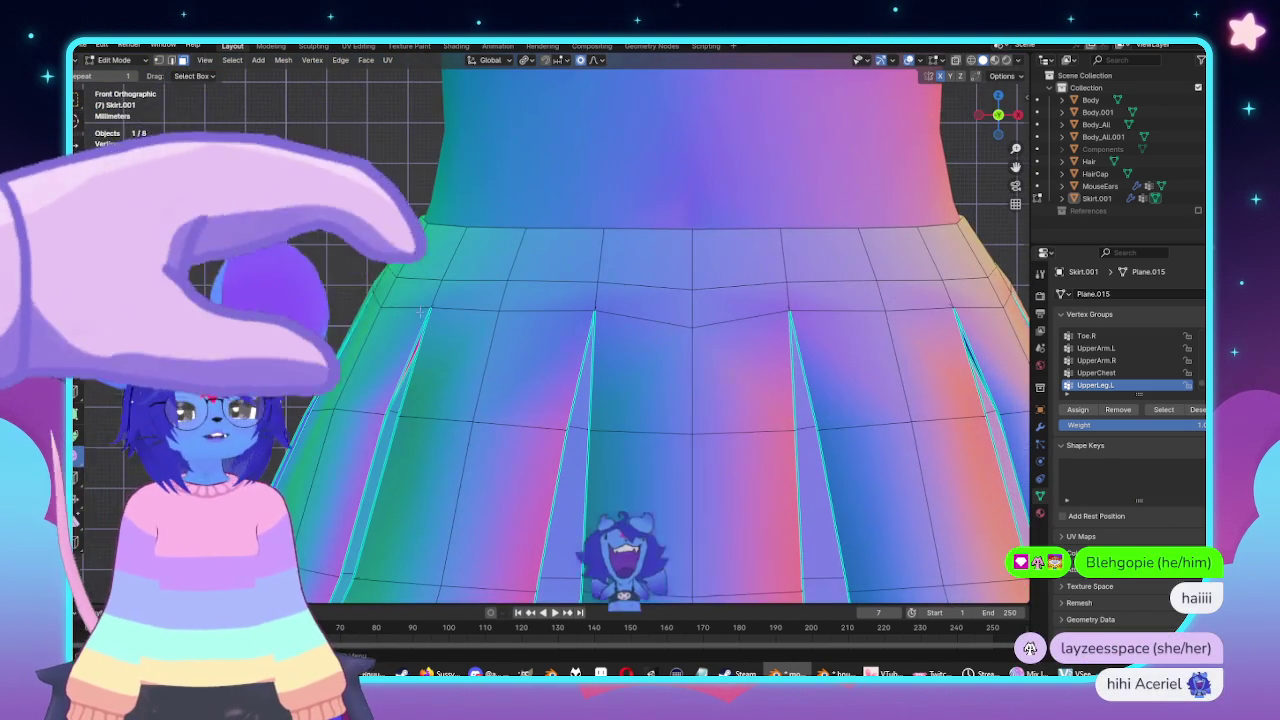
middle_click_drag(597, 283, 560, 260)
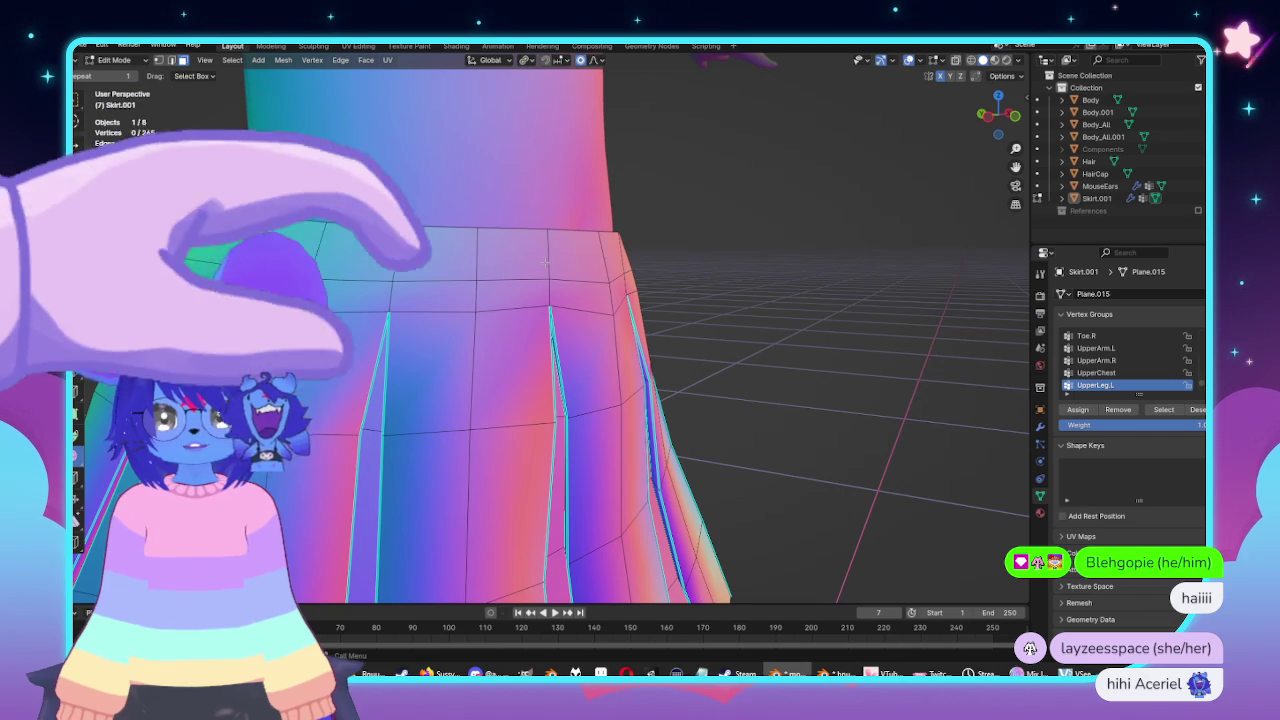
mouse_move(545, 262)
middle_mouse_down()
mouse_move(570, 228)
mouse_move(768, 377)
middle_mouse_up()
key("s")
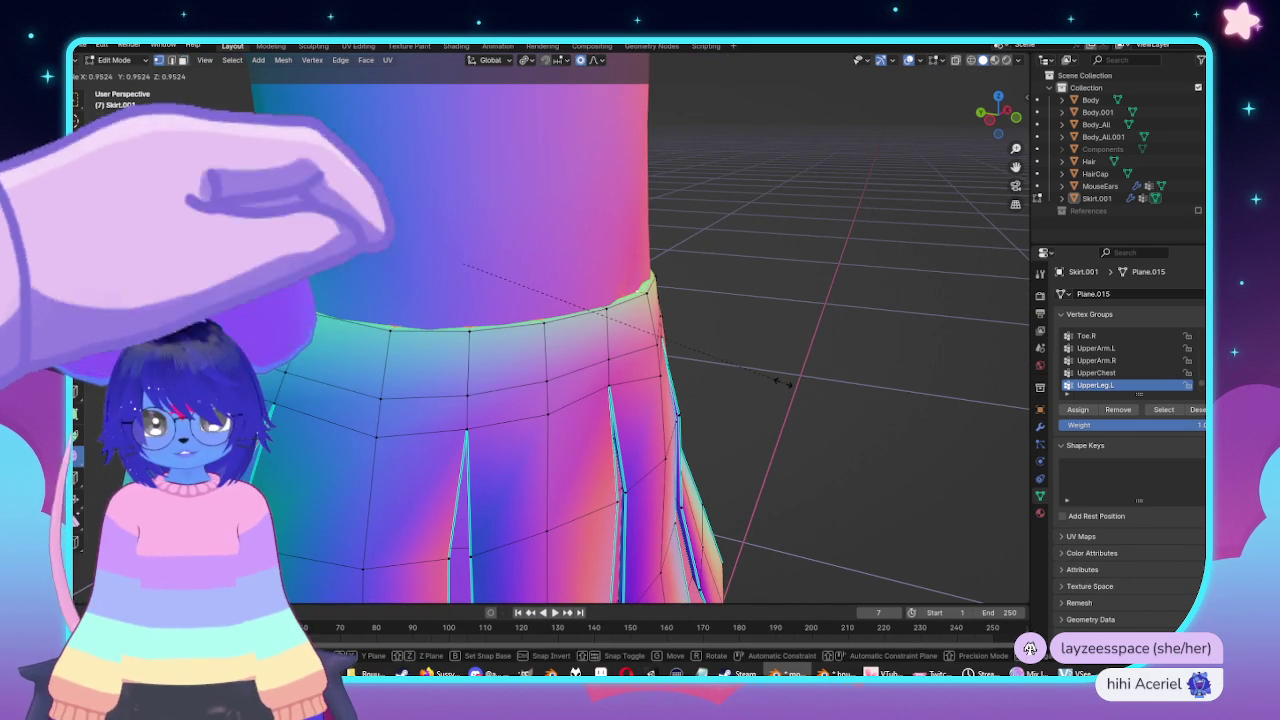
left_click(785, 382)
Check the skirt in Object Mode, then widen the loop below the waistband.
key("Tab")
mouse_move(466, 206)
middle_mouse_down()
mouse_move(786, 343)
mouse_move(663, 389)
mouse_move(643, 333)
mouse_move(749, 229)
mouse_move(614, 186)
mouse_move(757, 380)
mouse_move(554, 384)
middle_mouse_up()
key("Tab")
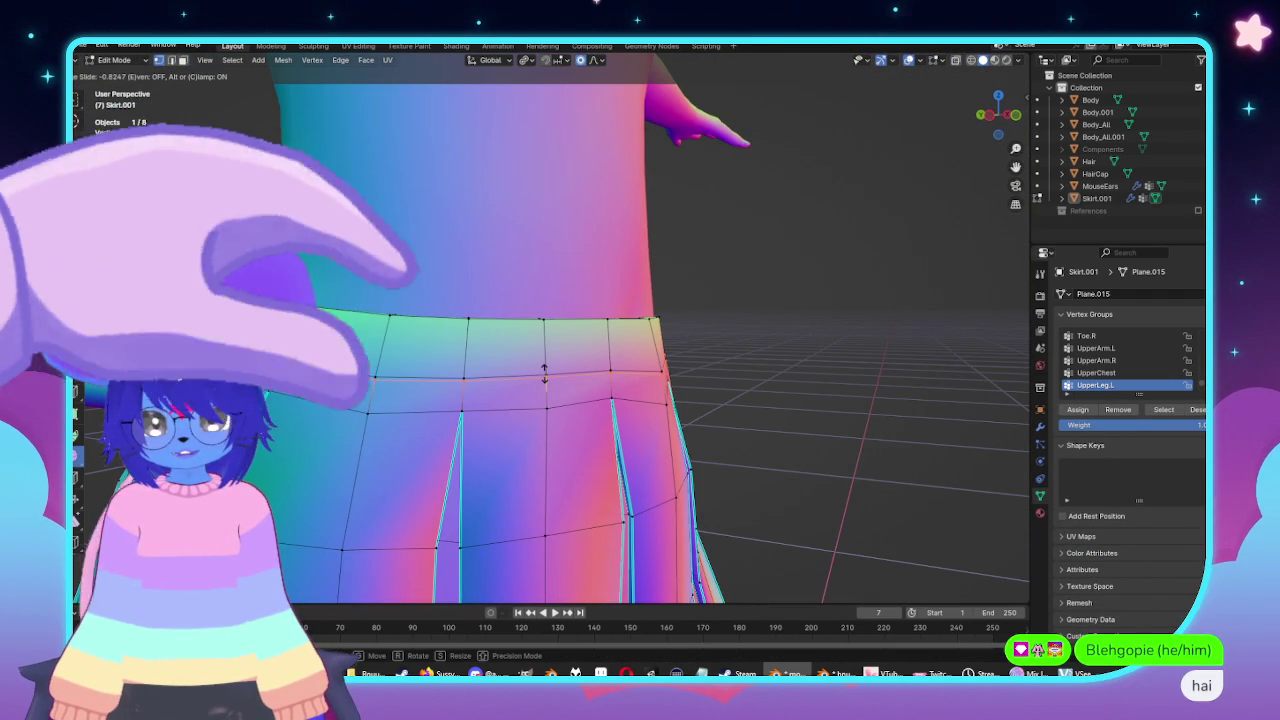
middle_click_drag(765, 338, 800, 330)
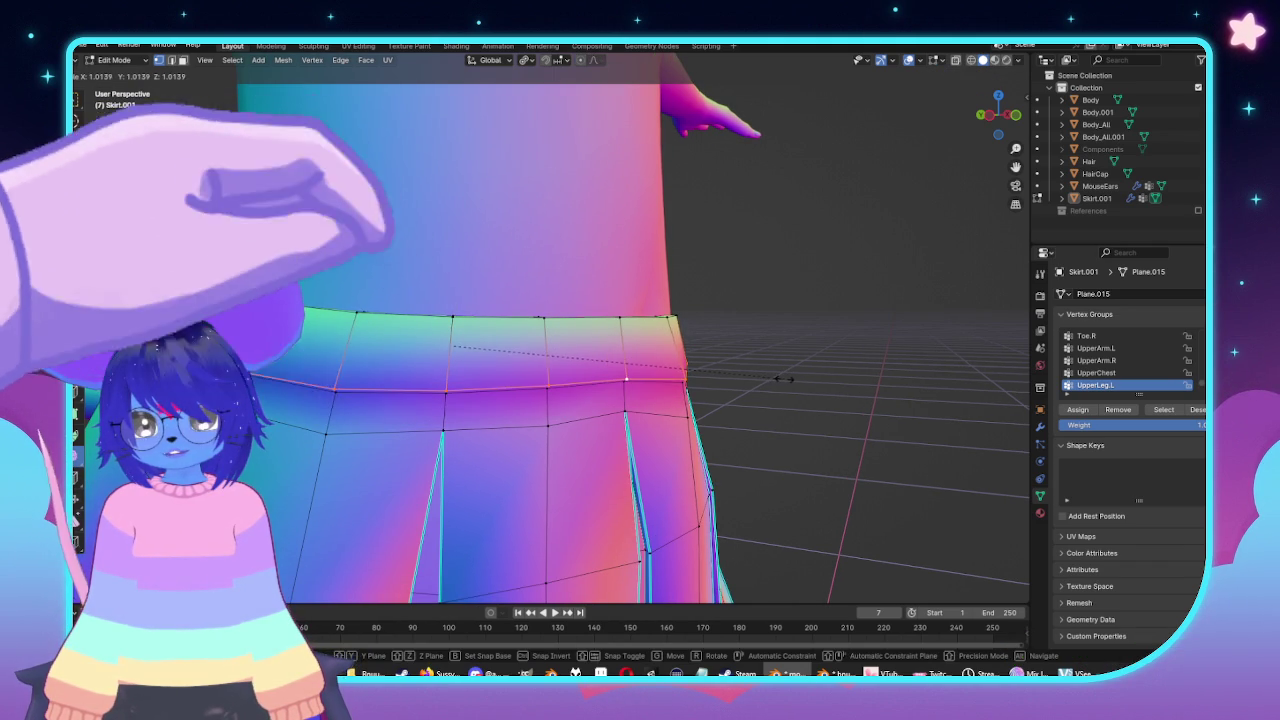
left_click(783, 378)
left_click(341, 60)
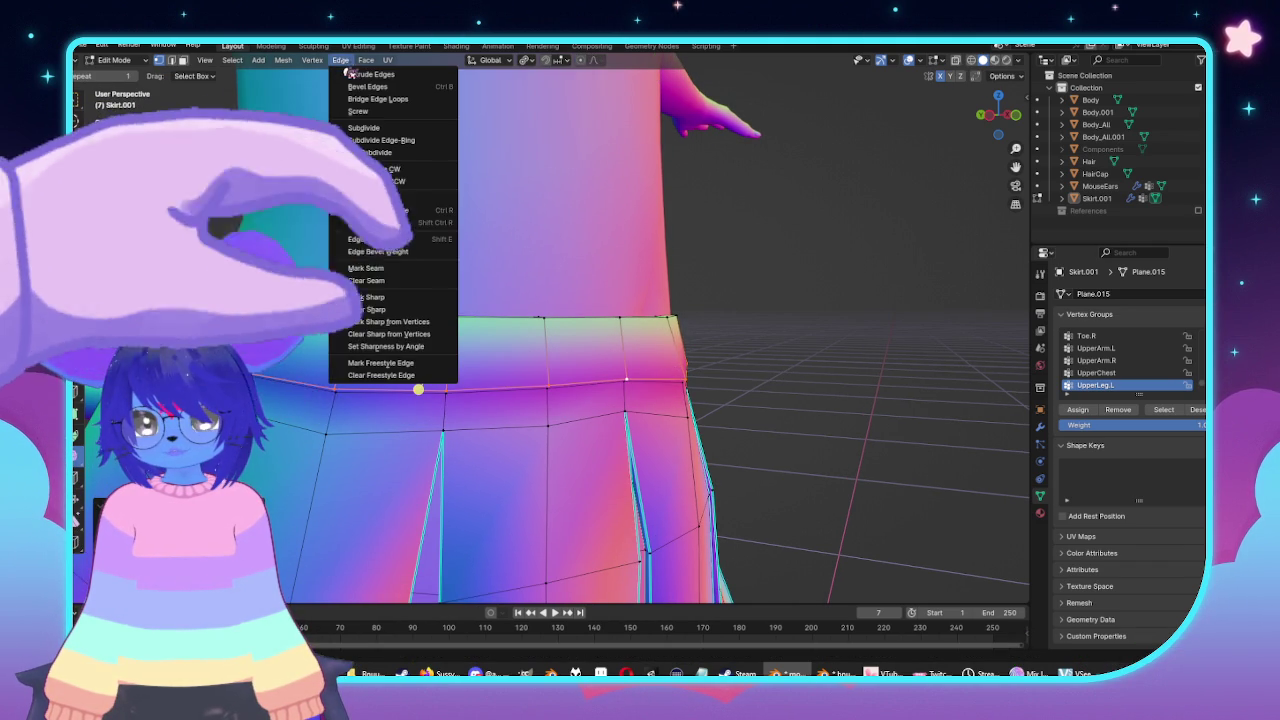
Apply the edge operation to the skirt's waist loop and review it from above and the front.
left_click(410, 305)
key("Tab")
mouse_move(410, 309)
middle_mouse_down()
mouse_move(674, 406)
mouse_move(574, 406)
mouse_move(760, 380)
mouse_move(780, 337)
mouse_move(486, 357)
mouse_move(429, 337)
mouse_move(793, 321)
mouse_move(434, 371)
mouse_move(651, 374)
middle_mouse_up()
key("Tab")
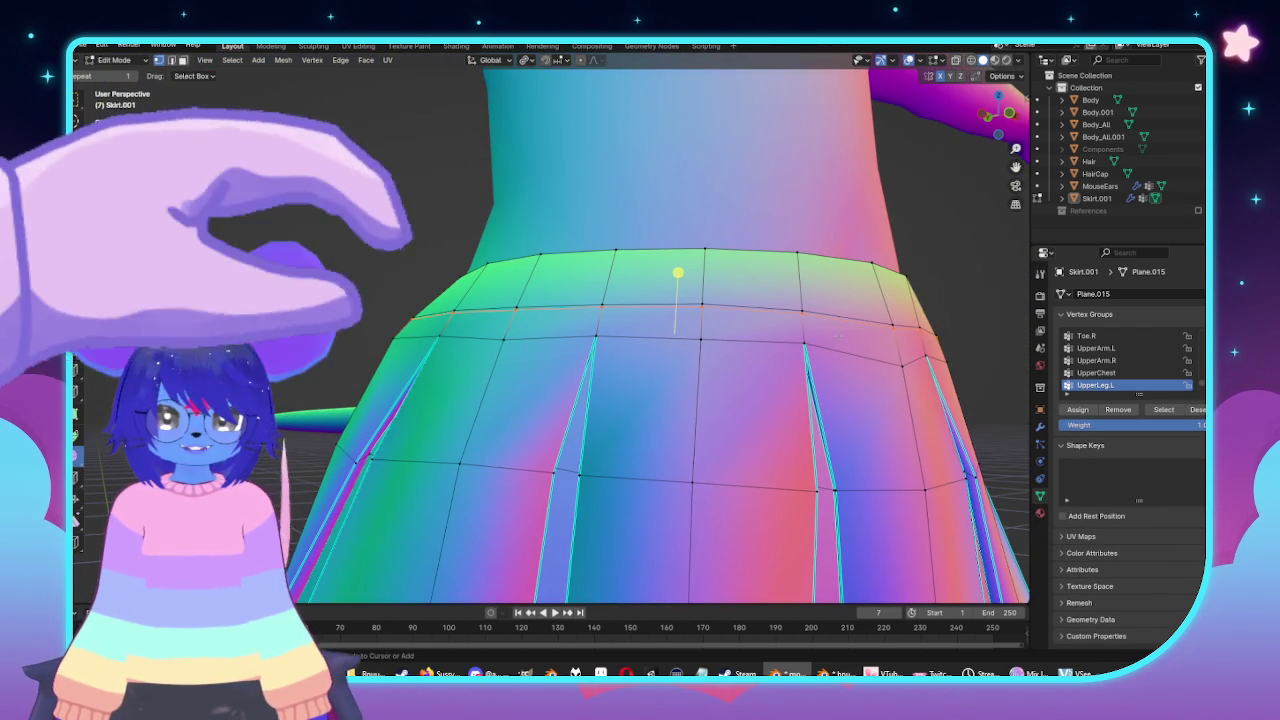
middle_click_drag(905, 330, 820, 327)
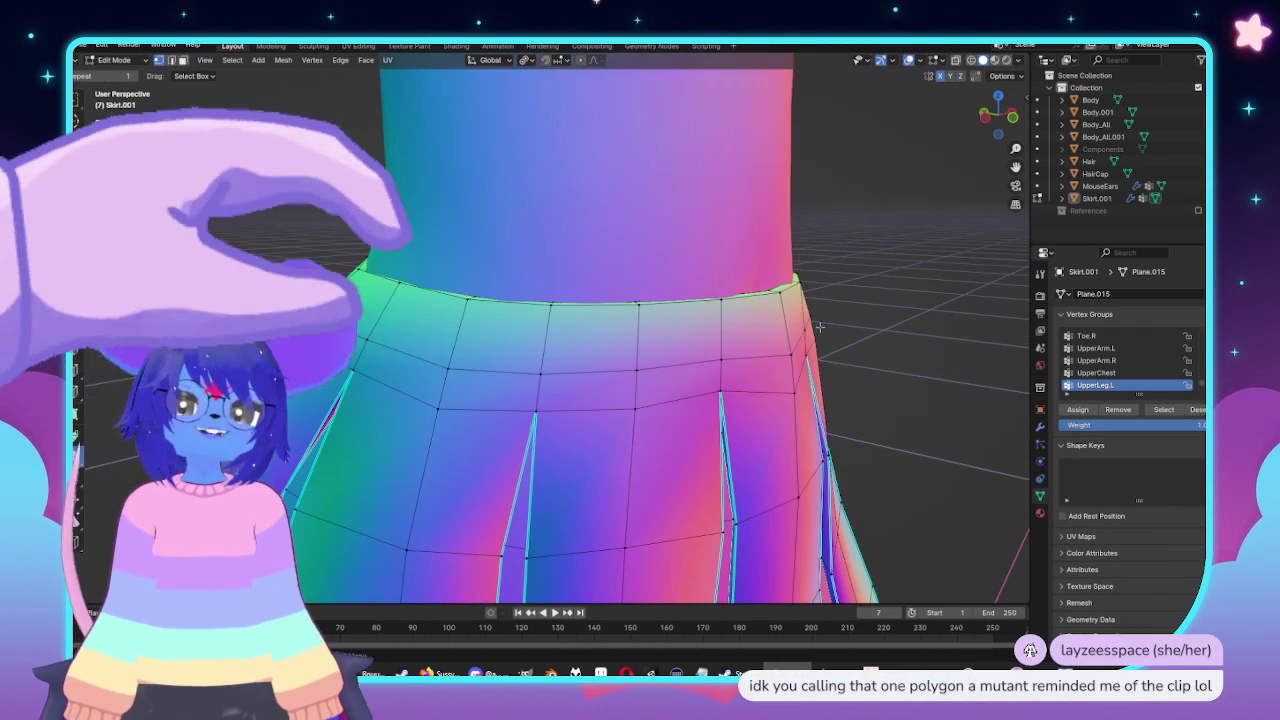
middle_click_drag(841, 354, 773, 355)
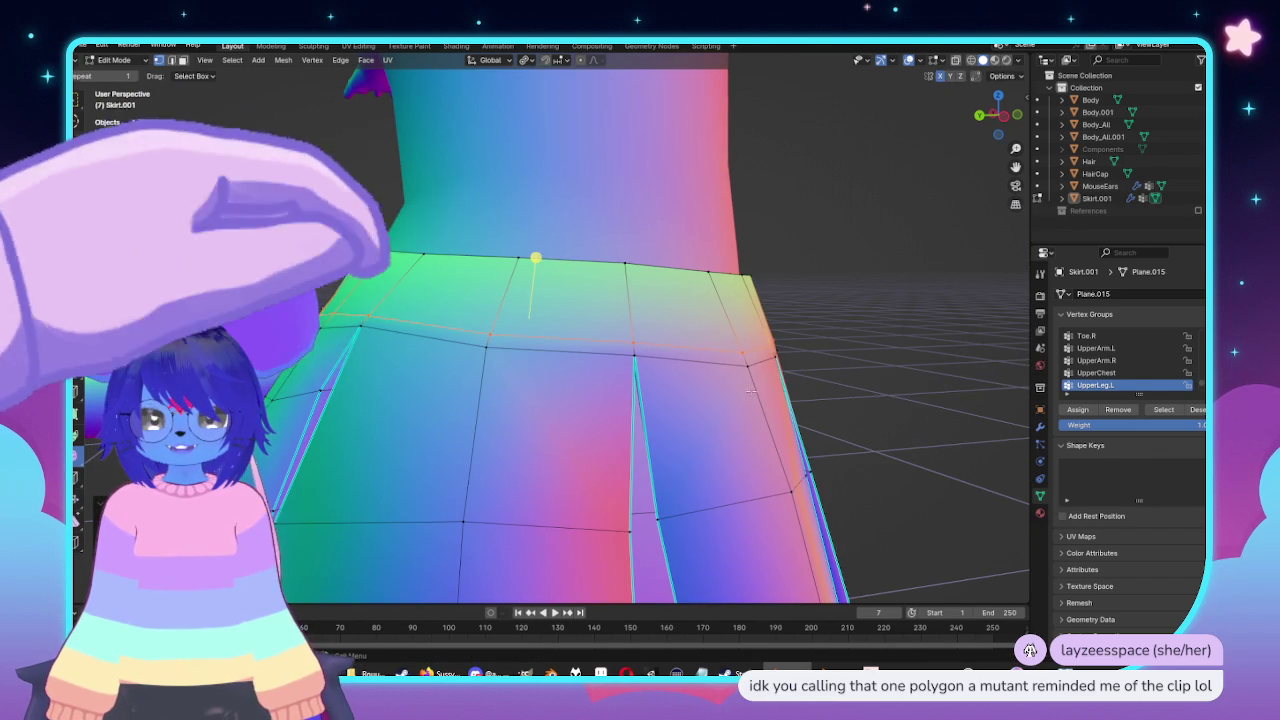
Confirm the waist loop resize, dismiss the Edge menu unused, and return to Object Mode.
left_click(828, 418)
key("Tab")
mouse_move(666, 374)
middle_mouse_down()
mouse_move(762, 411)
mouse_move(886, 391)
mouse_move(775, 274)
mouse_move(645, 204)
middle_mouse_up()
key("Tab")
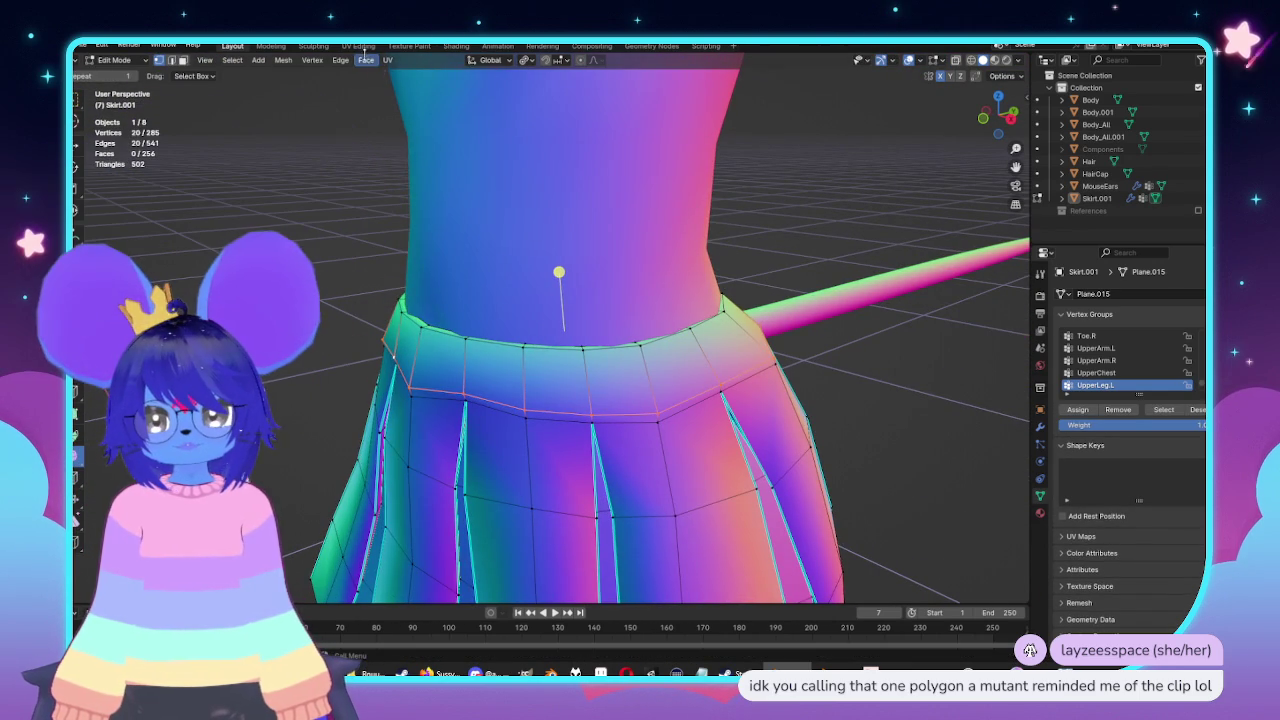
left_click(342, 62)
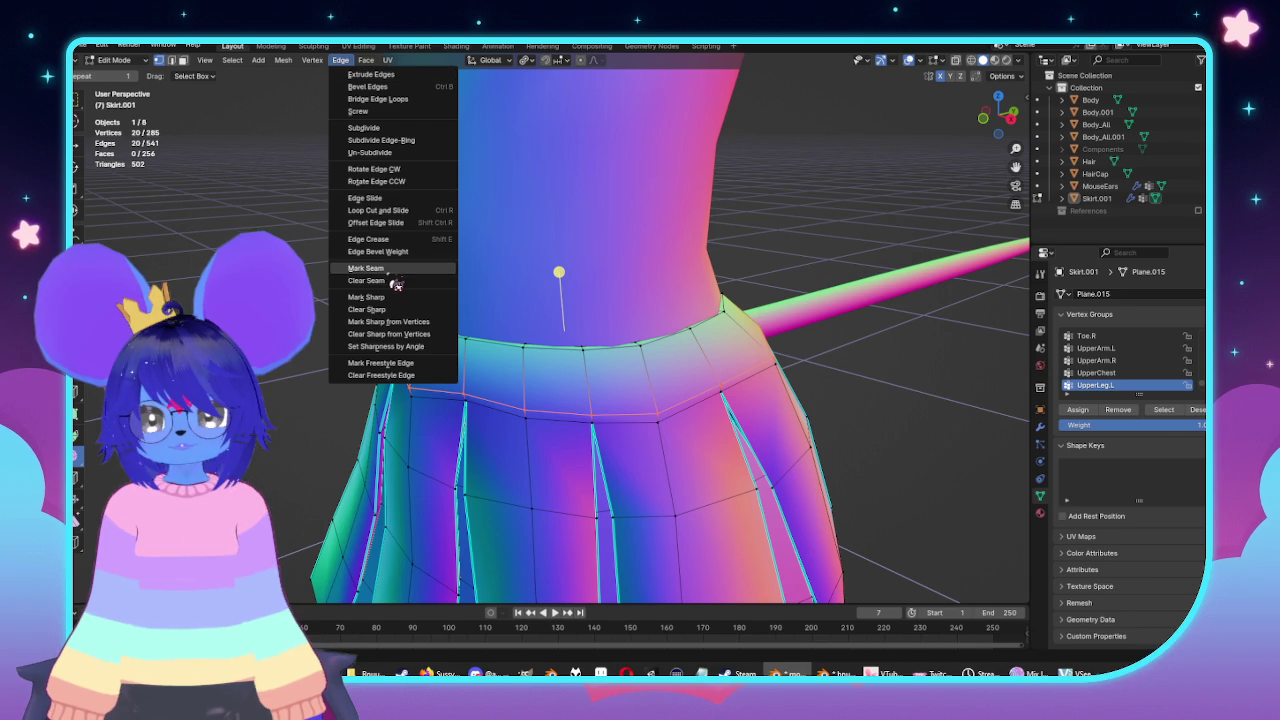
left_click(400, 301)
key("Tab")
middle_click_drag(543, 363, 857, 350)
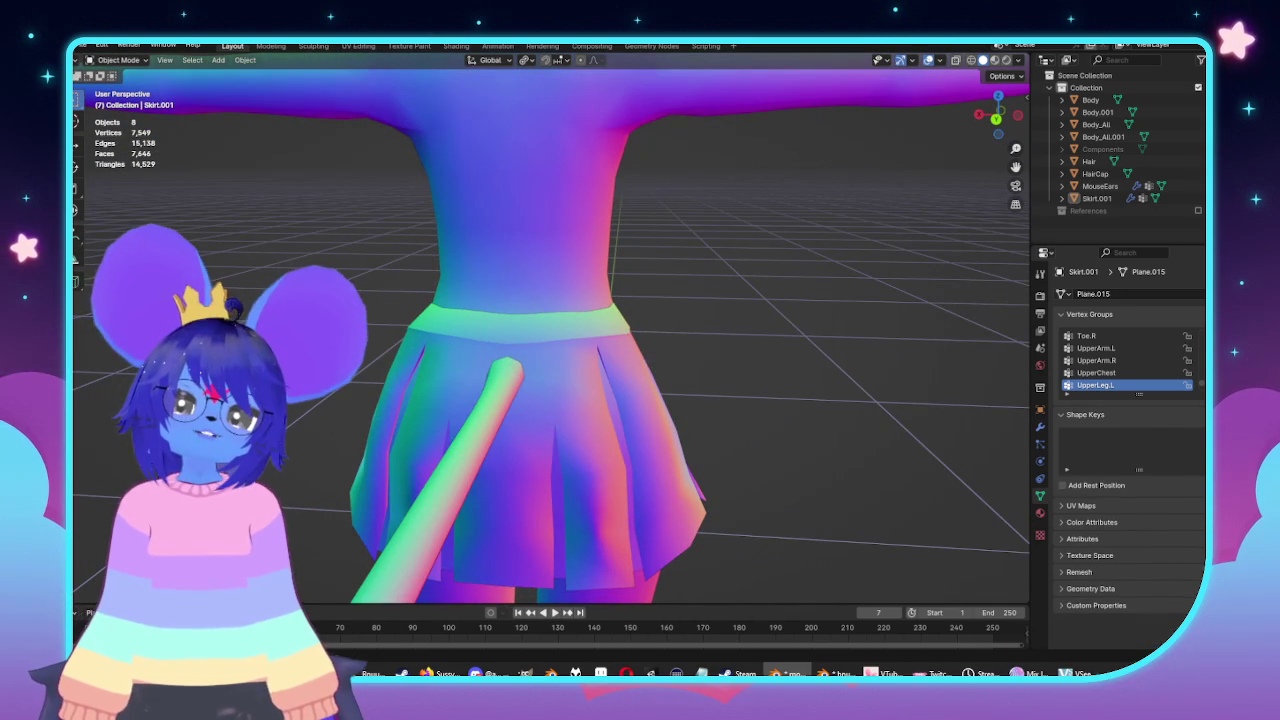
Nudge waistband vertices along Z in left side view, then the centre vertices in front view.
key("ctrl+KP_3")
scroll(780, 351, "up", 4)
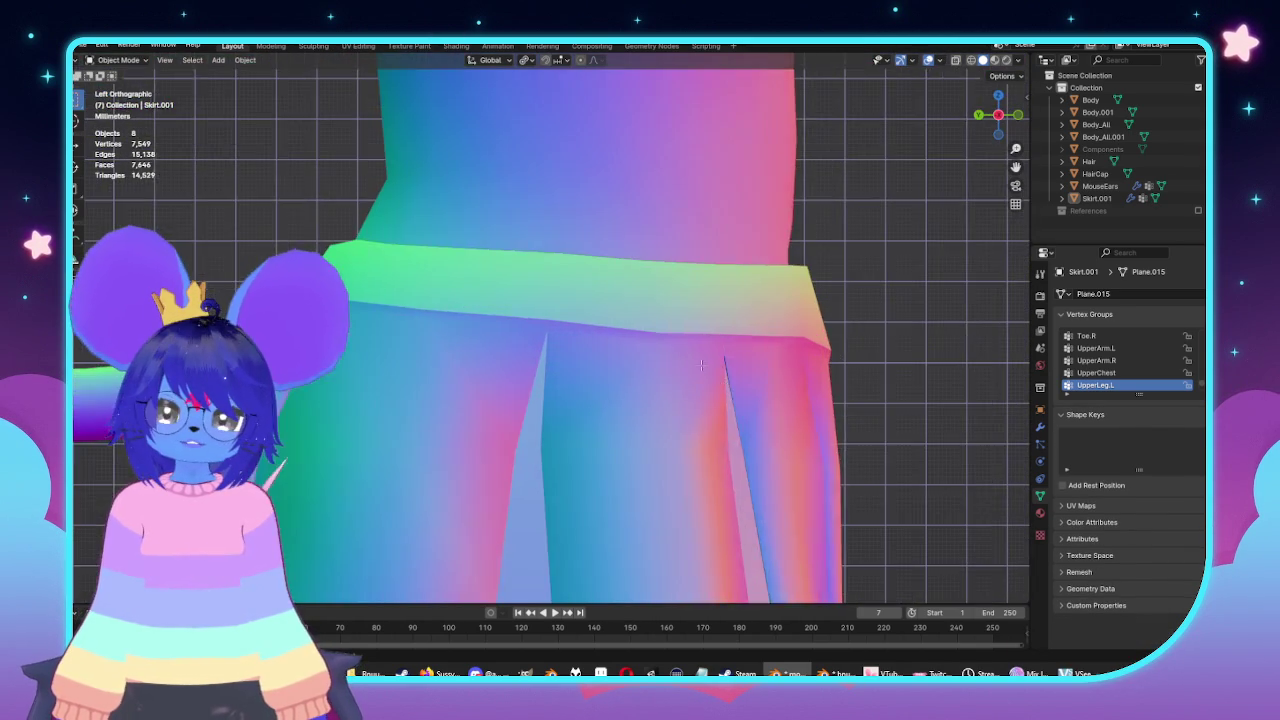
key("Tab")
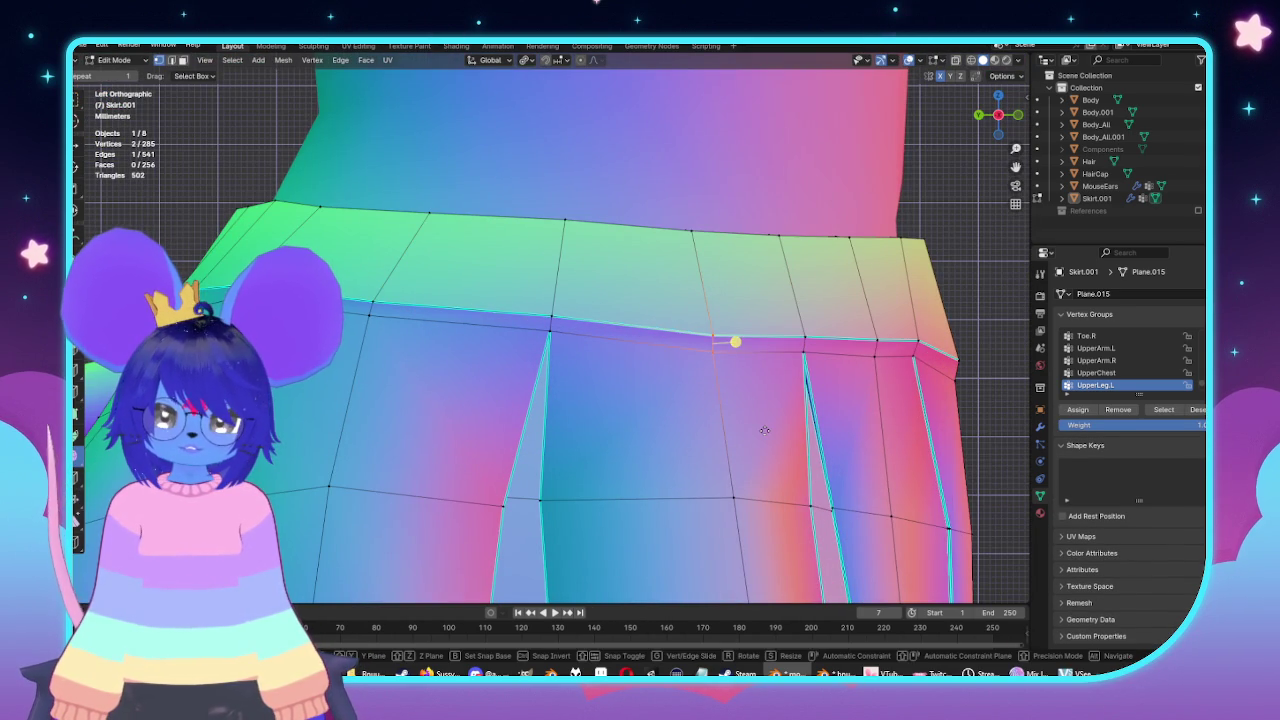
key("g")
key("z")
left_click(765, 428)
key("KP_1")
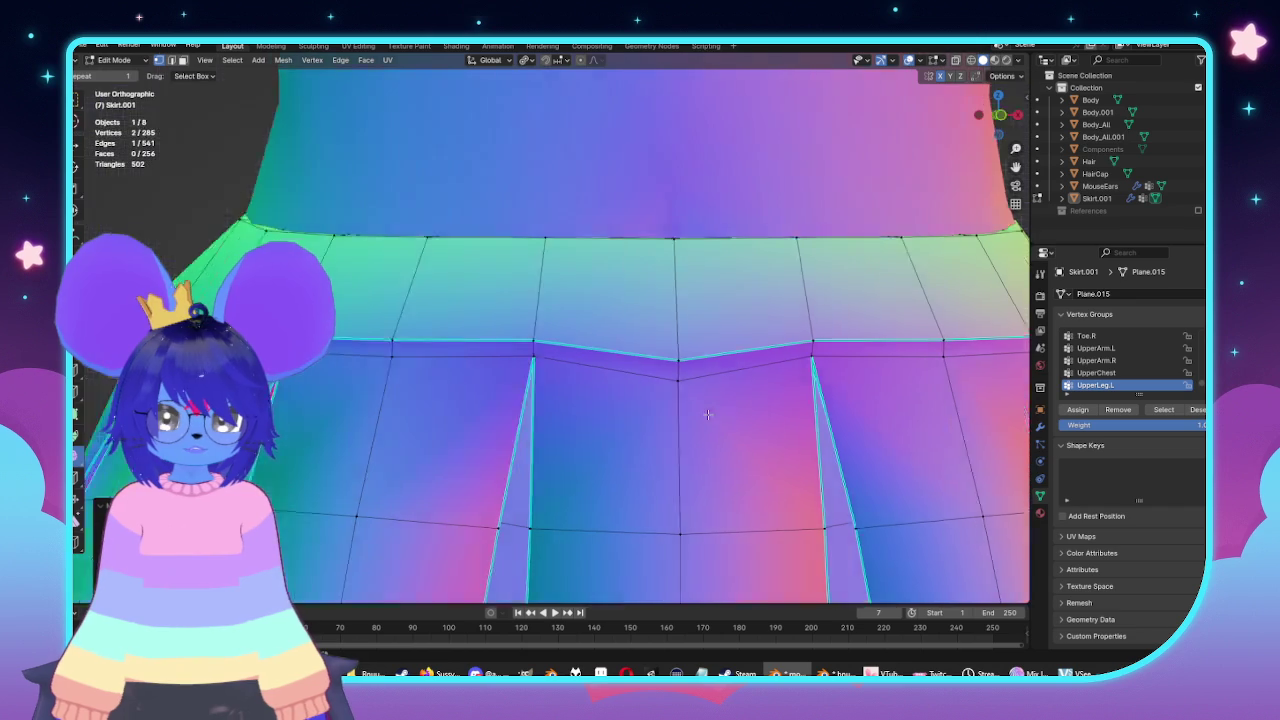
left_click_drag(608, 338, 642, 406)
key("g")
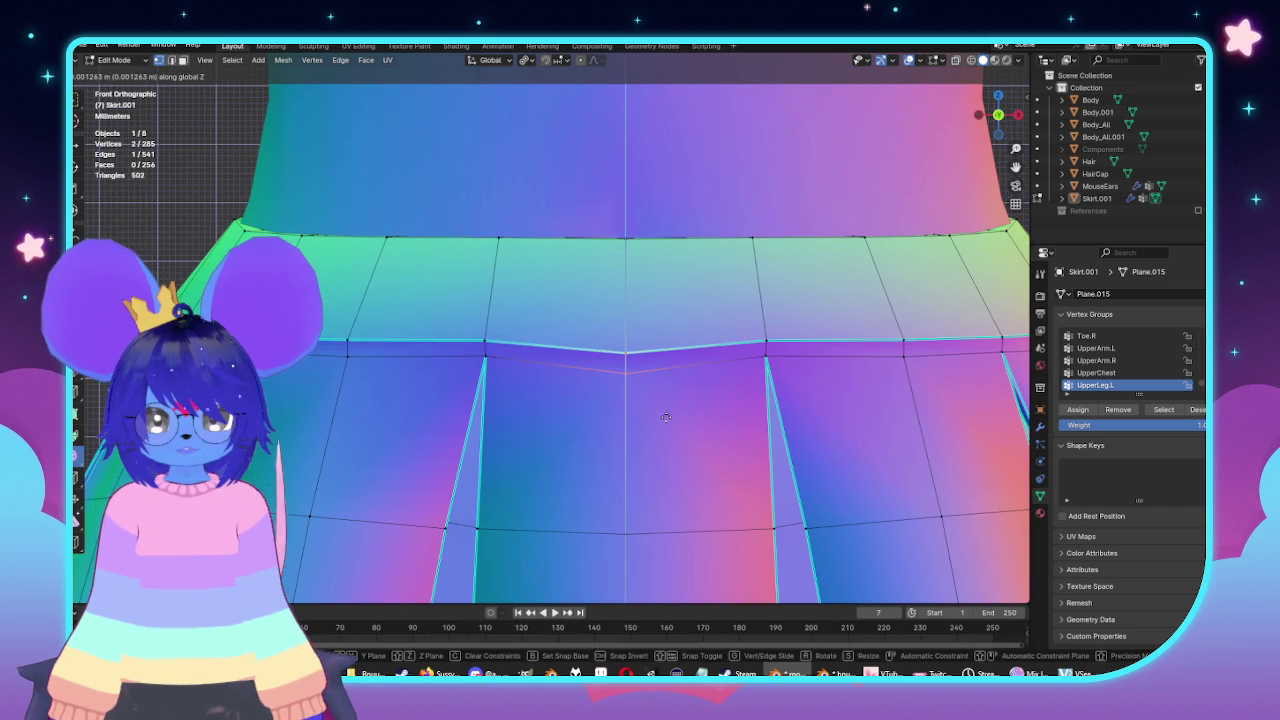
left_click(668, 408)
Check the skirt in perspective, then shift more side waistband vertices along Z.
key("Tab")
scroll(623, 363, "down", 4)
middle_click_drag(594, 383, 588, 391)
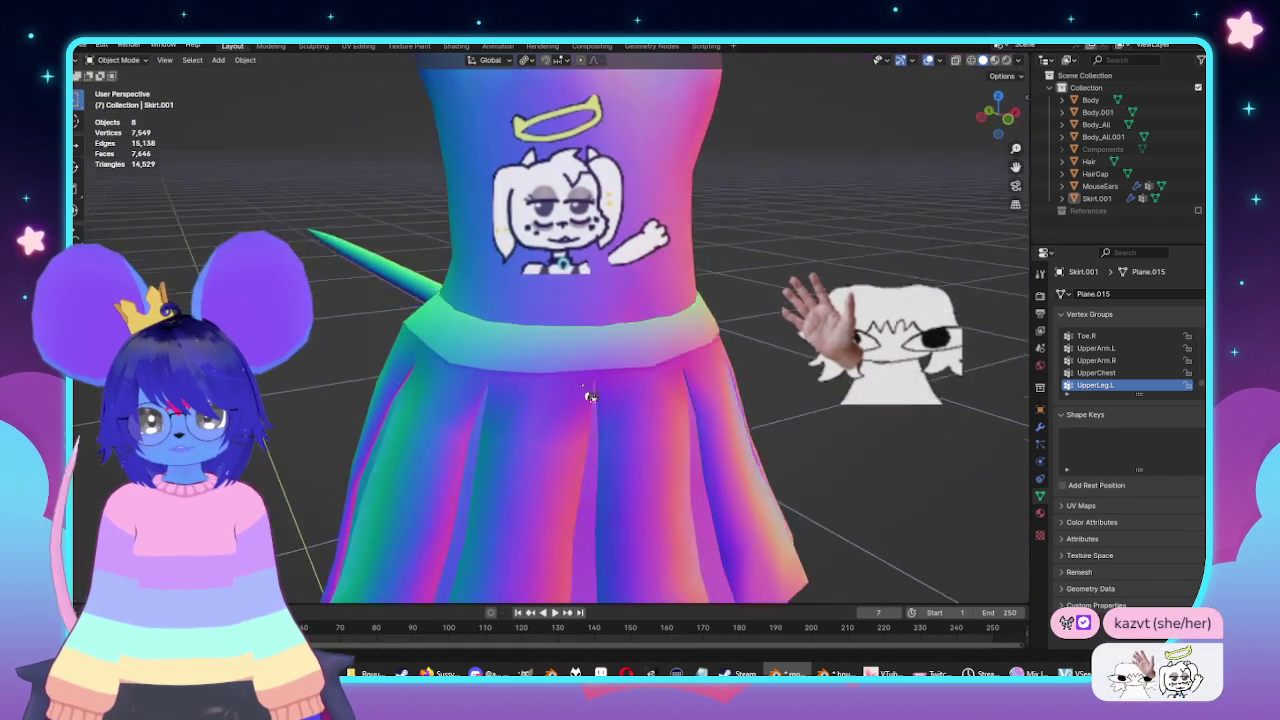
scroll(620, 395, "up", 2)
key("Tab")
key("ctrl+KP_3")
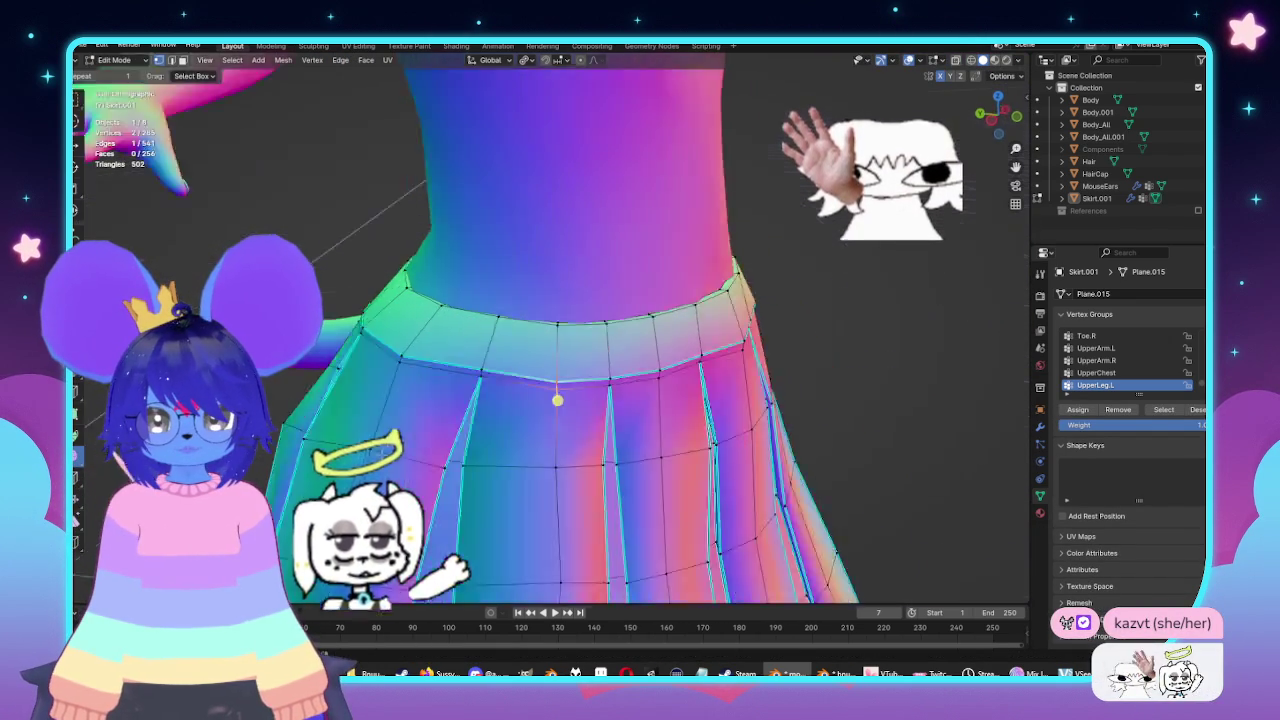
scroll(790, 422, "up", 2)
key("g")
key("z")
left_click(790, 422)
mouse_move(790, 422)
middle_mouse_down()
mouse_move(574, 409)
mouse_move(394, 431)
mouse_move(643, 429)
mouse_move(849, 370)
middle_mouse_up()
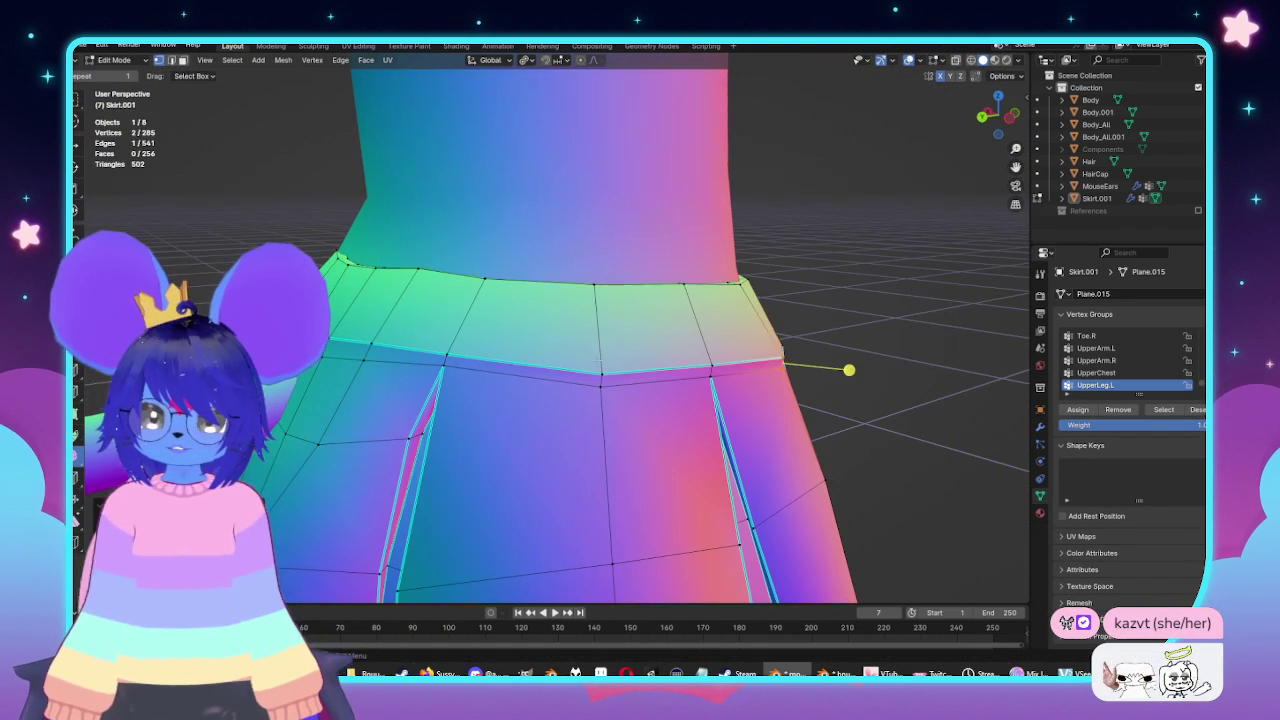
Move the waistband vertices beside a pleat as an edge, adjusting them in back view.
left_click_drag(634, 417, 634, 414)
key("g")
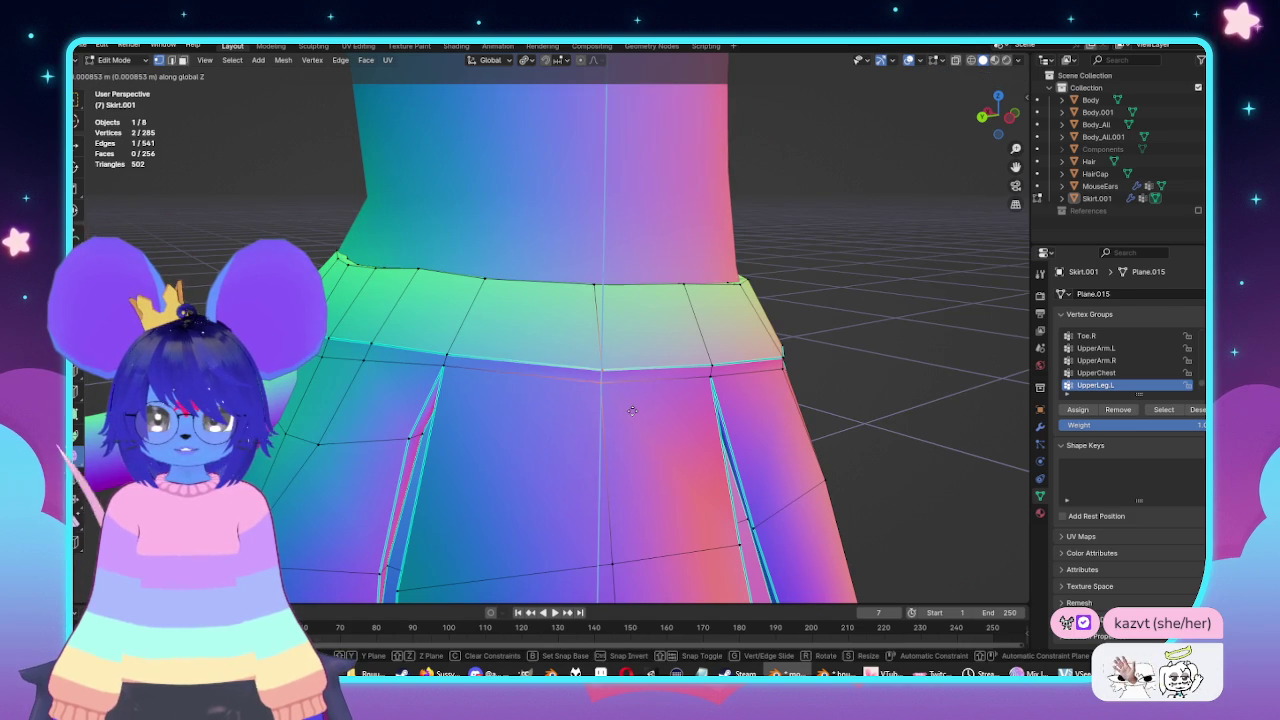
middle_click_drag(459, 397, 530, 394)
left_click(445, 399, "shift")
key("ctrl+KP_1")
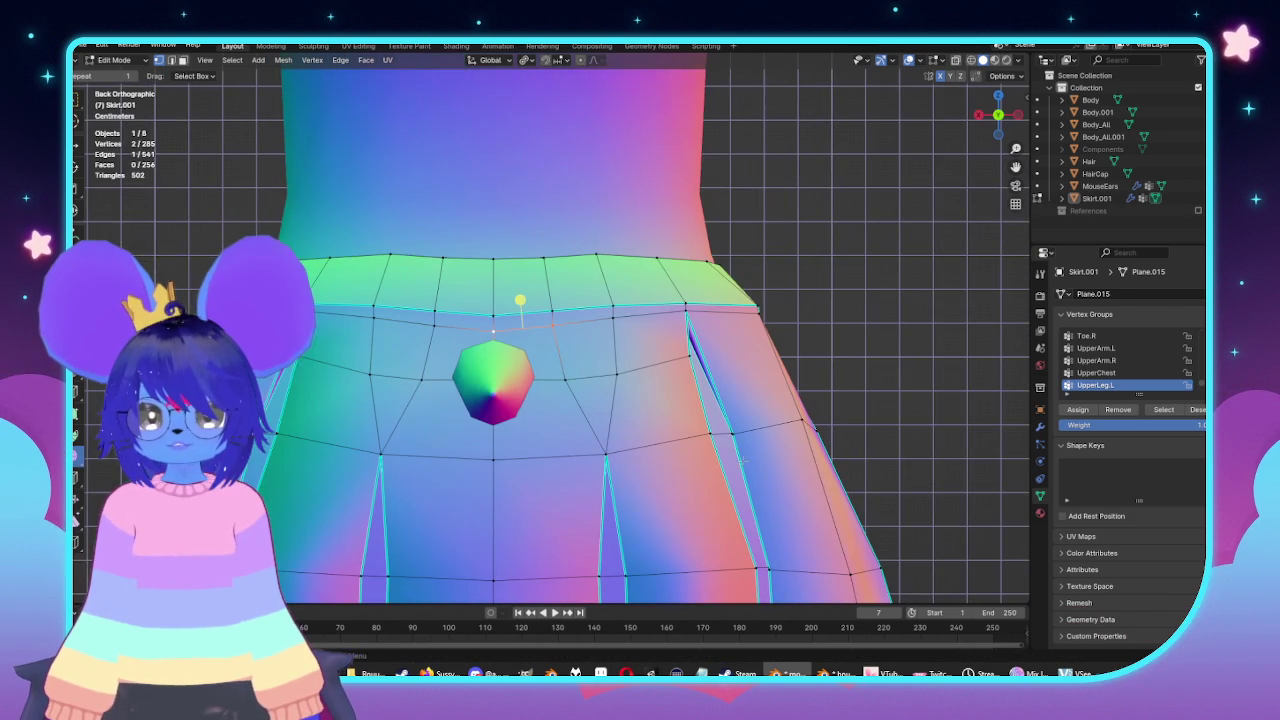
key("g")
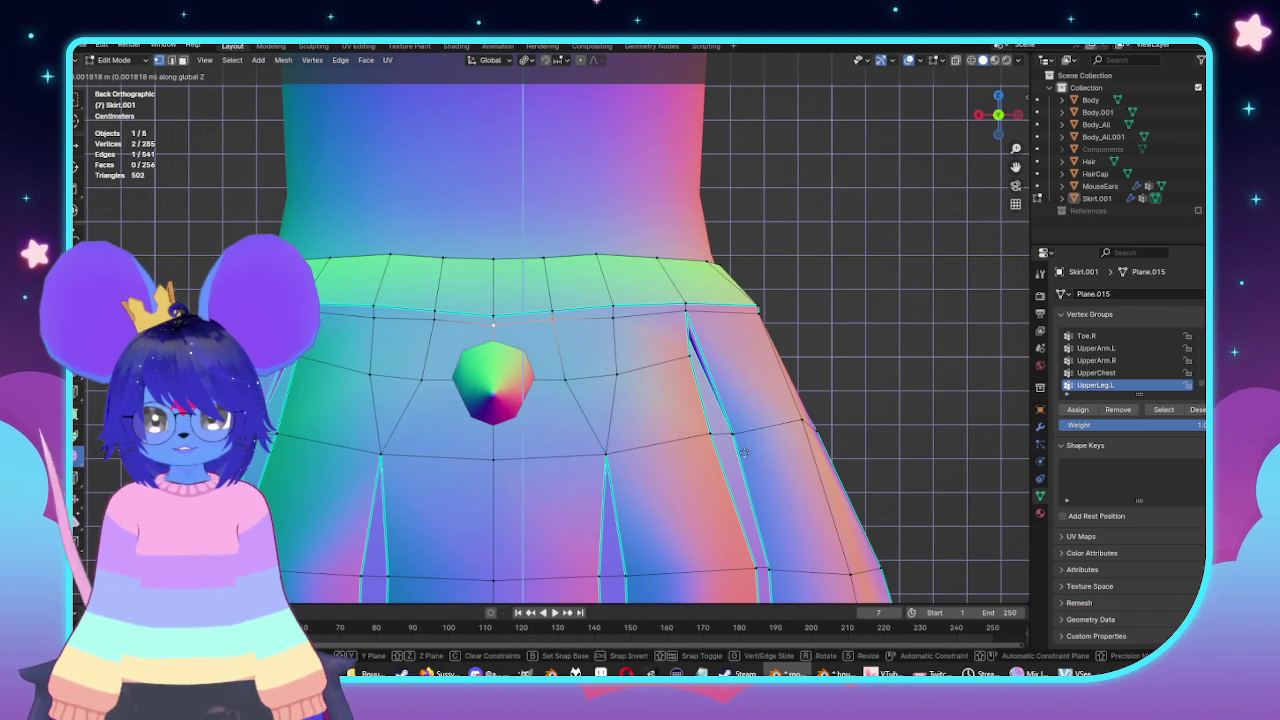
left_click(744, 453)
scroll(744, 453, "up", 2)
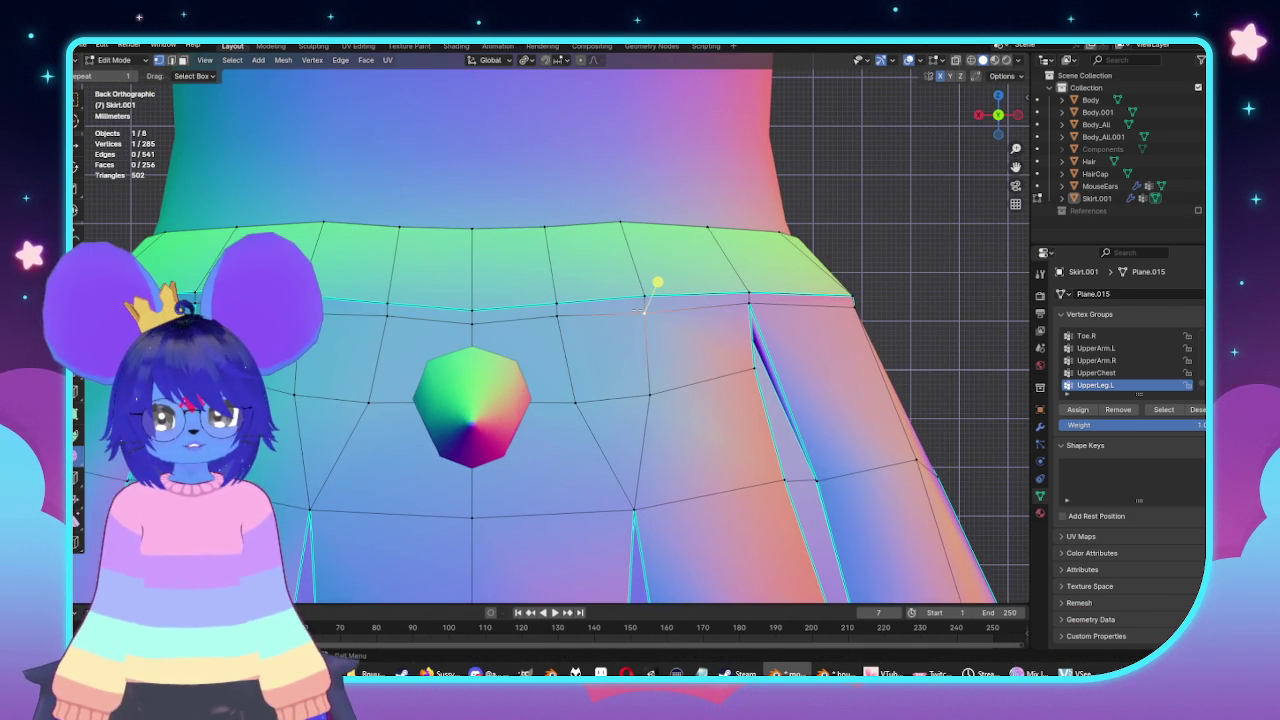
key("g")
key("z")
left_click(715, 413)
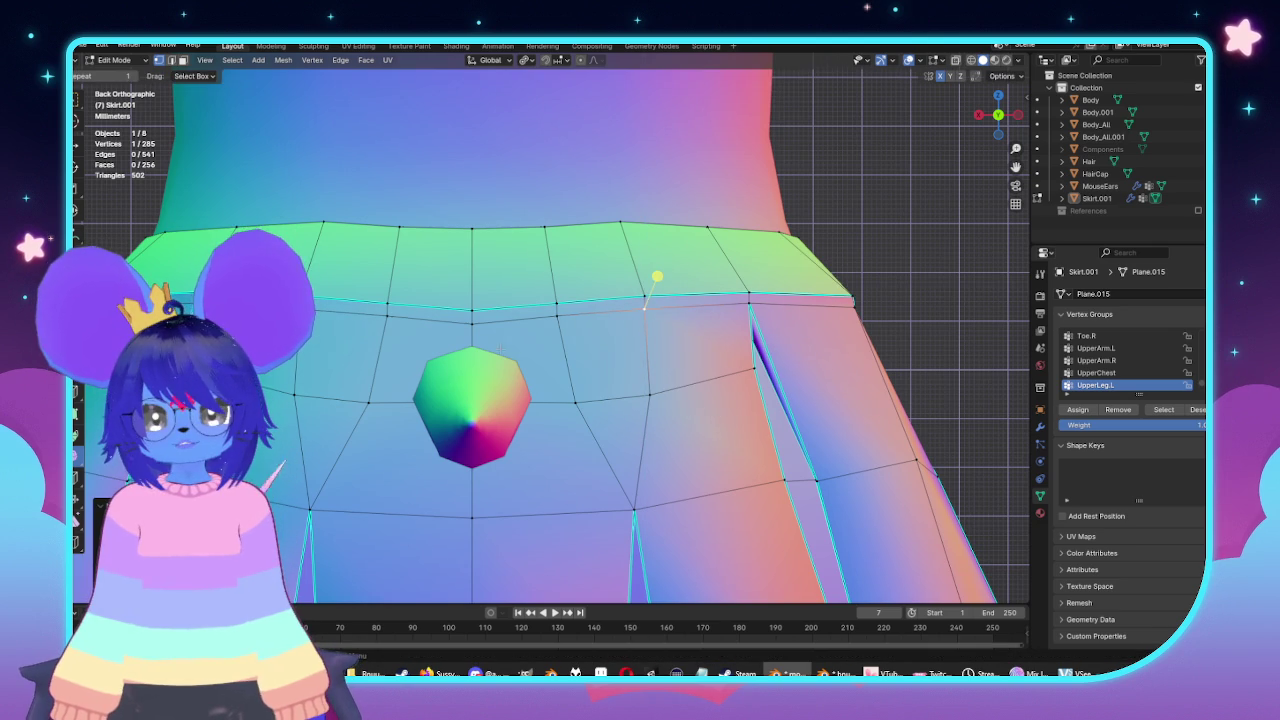
Move the back-centre waistband vertex, review the skirt, then select the whole waist loop.
left_click(472, 323)
key("g")
left_click(633, 444)
mouse_move(633, 444)
middle_mouse_down()
mouse_move(586, 389)
mouse_move(795, 397)
middle_mouse_up()
key("Tab")
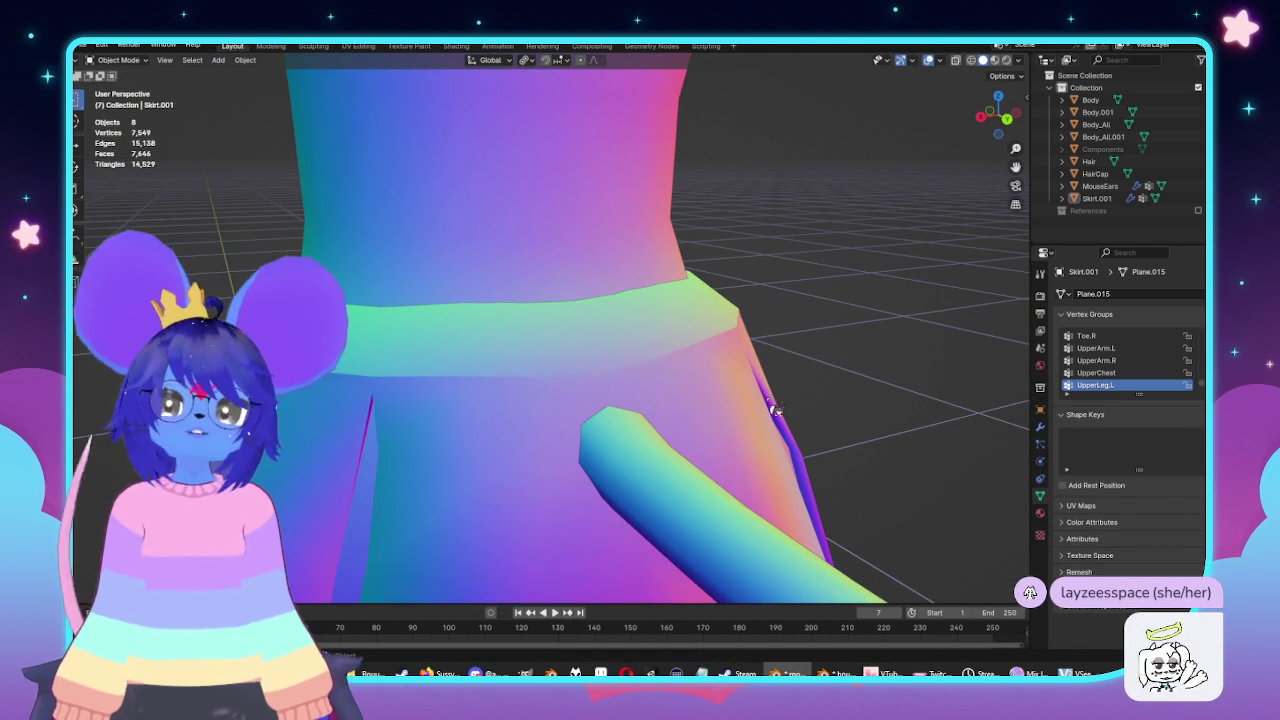
scroll(776, 410, "down", 5)
middle_click_drag(626, 380, 611, 429)
scroll(611, 429, "up", 5)
key("Tab")
scroll(916, 257, "up", 1)
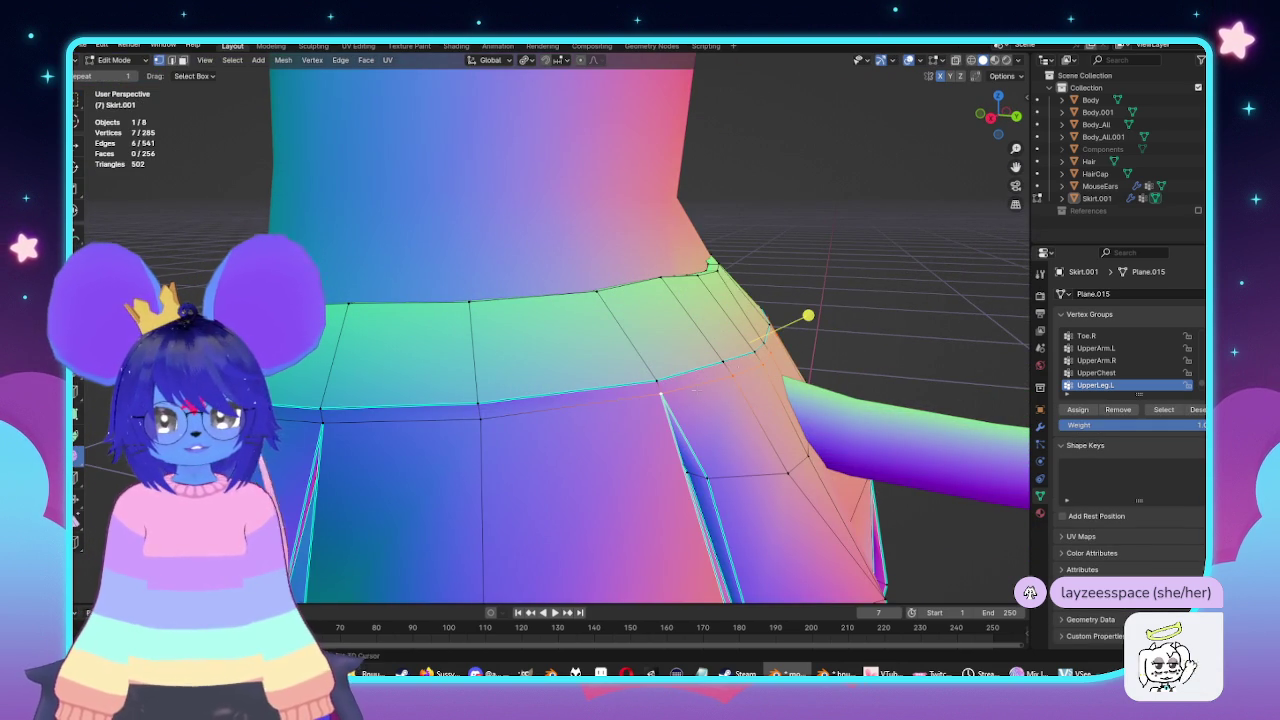
left_click(695, 390, "alt")
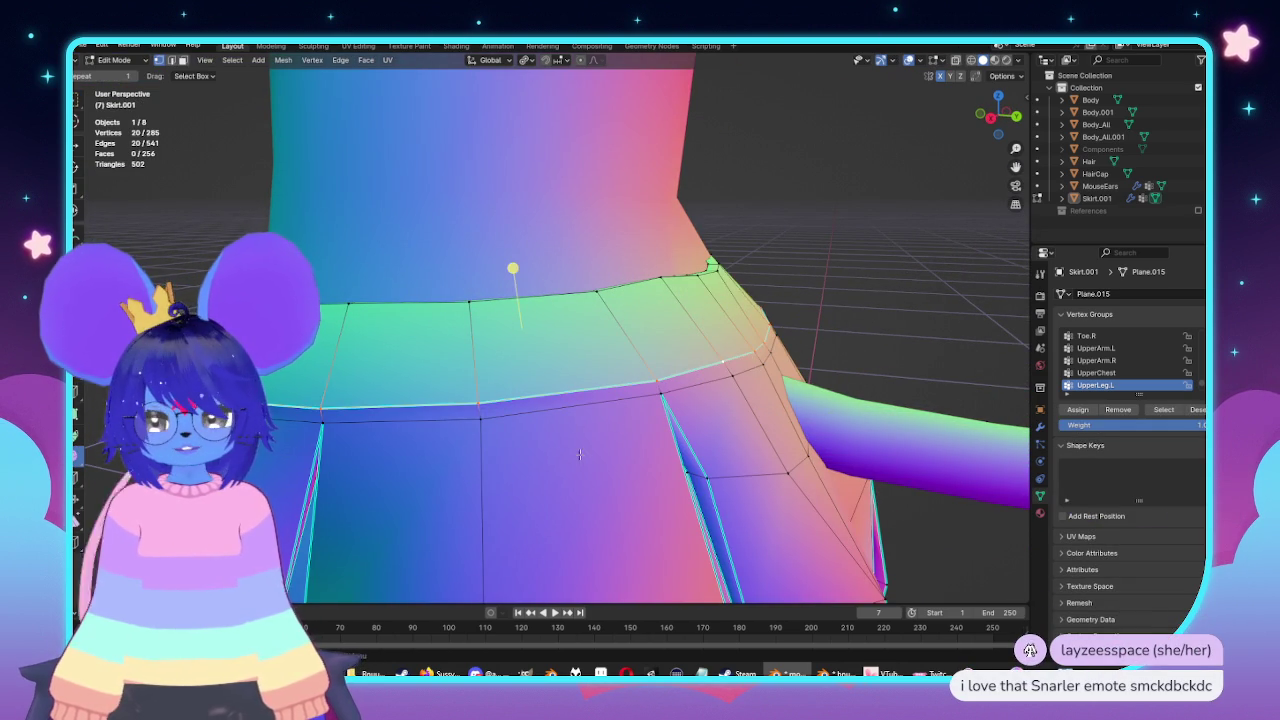
key("KP_1")
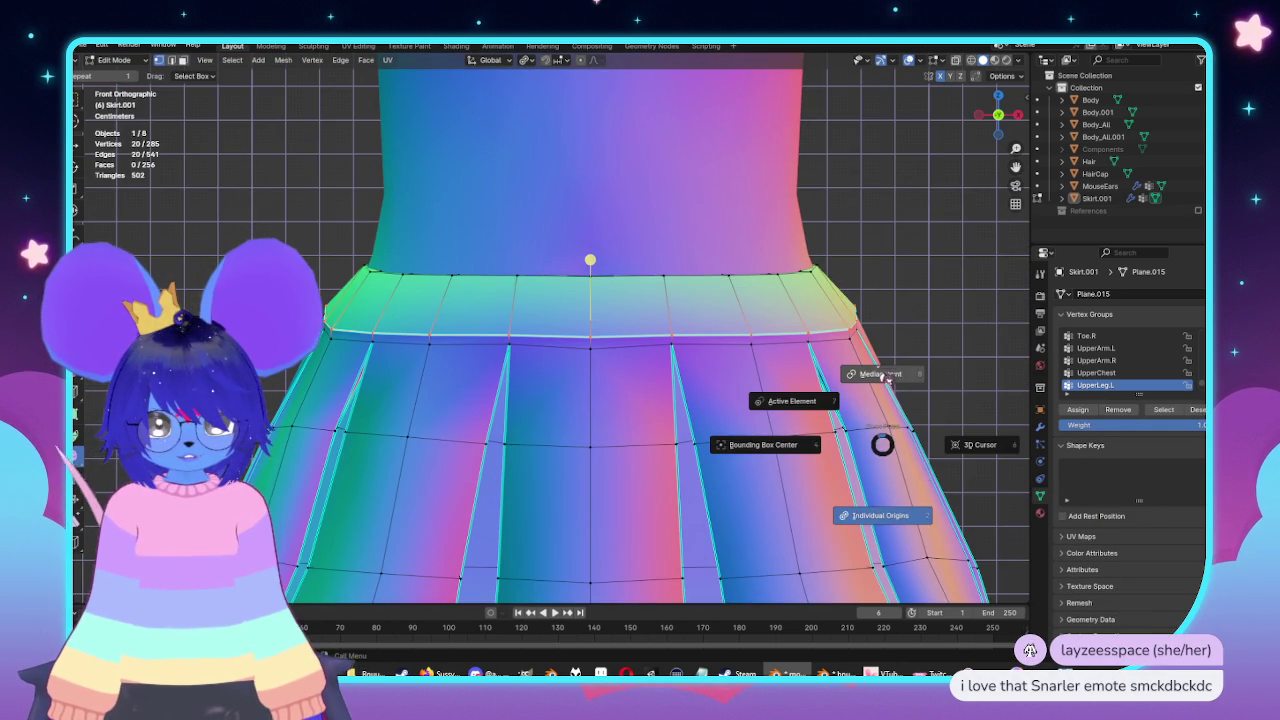
Check the side and front views, then shift a single waistband edge along Z.
key("KP_3")
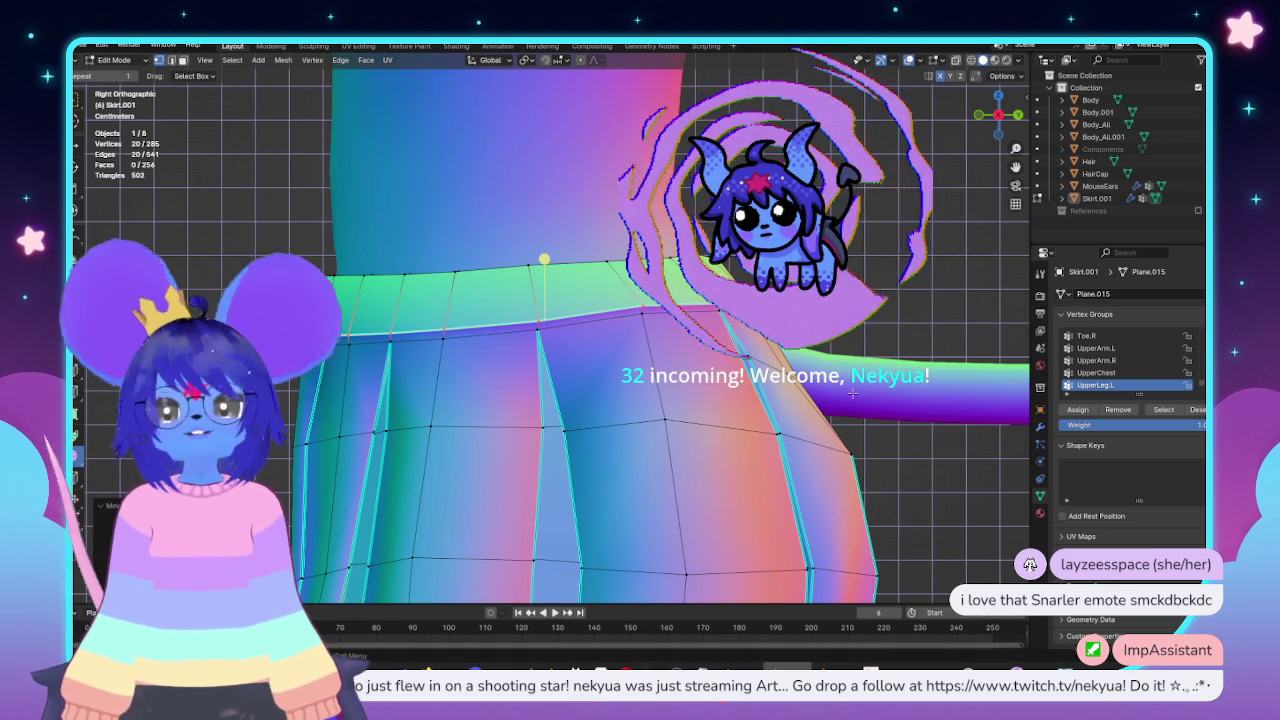
key("KP_1")
middle_click_drag(814, 394, 550, 401)
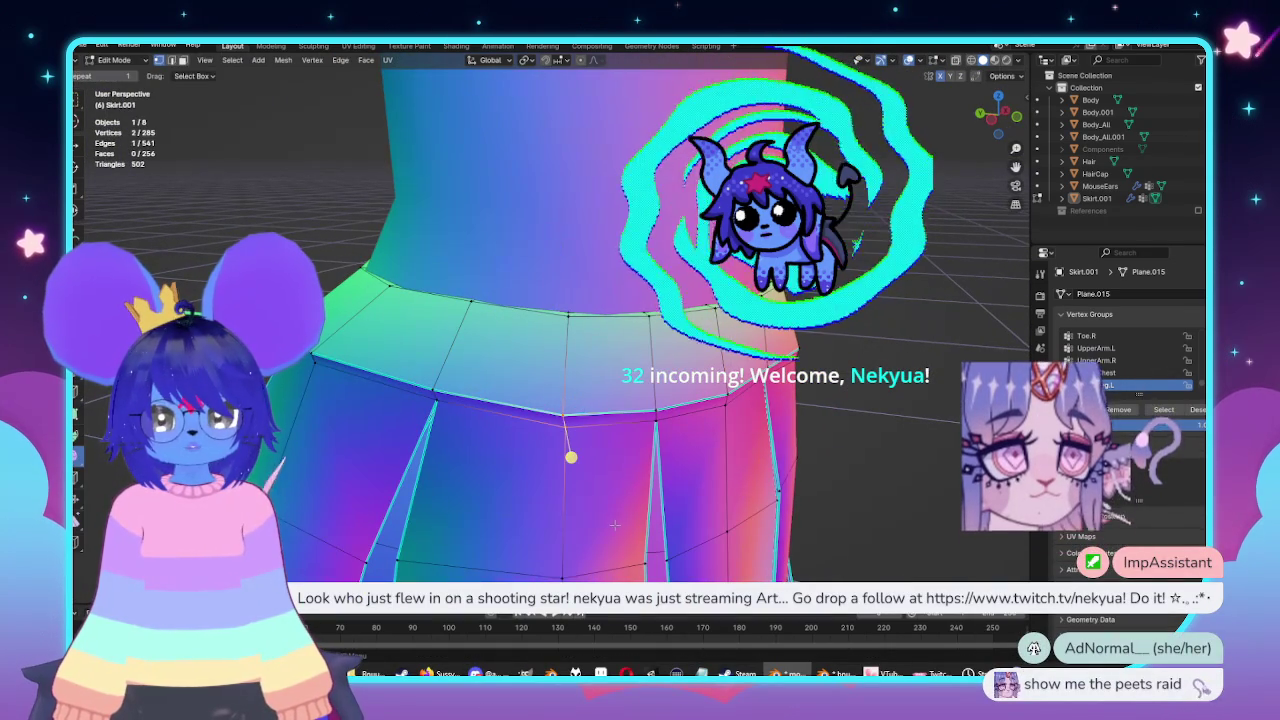
left_click(564, 440)
key("g")
key("z")
key("Escape")
Return to Object Mode and frame the finished skirt.
key("Tab")
mouse_move(621, 520)
middle_mouse_down()
mouse_move(706, 489)
mouse_move(603, 472)
middle_mouse_up()
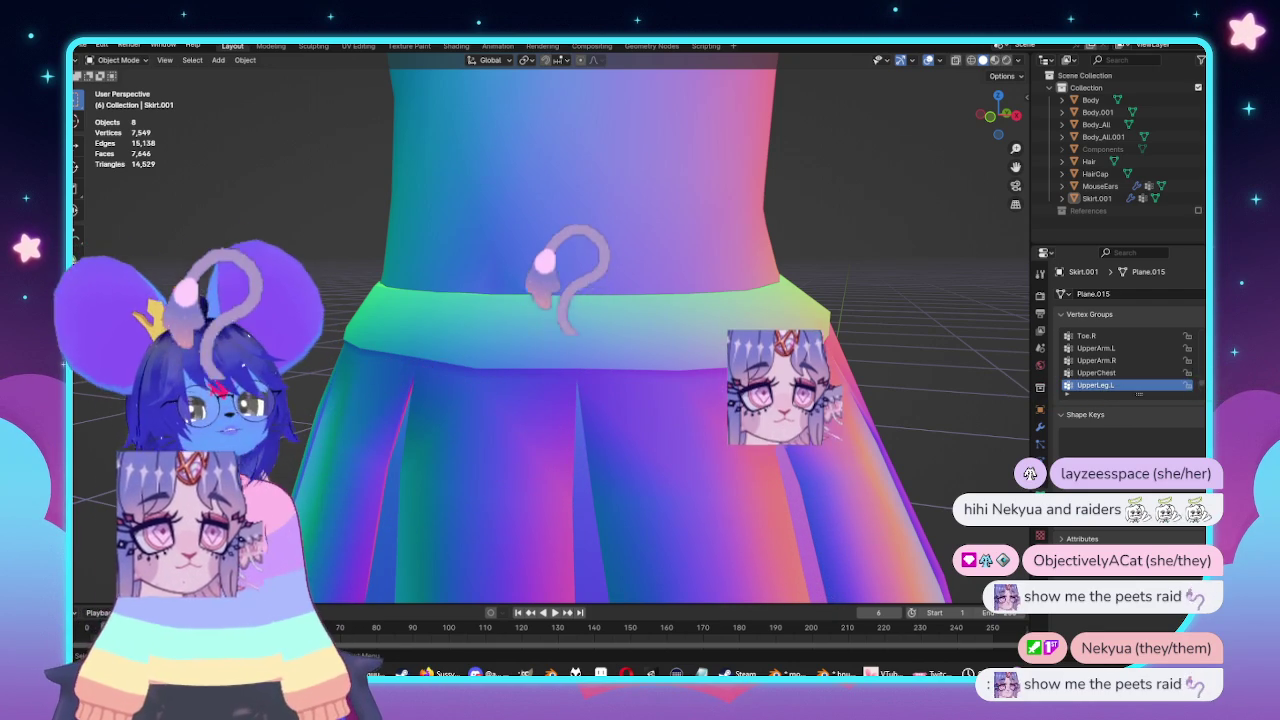
scroll(840, 337, "down", 2)
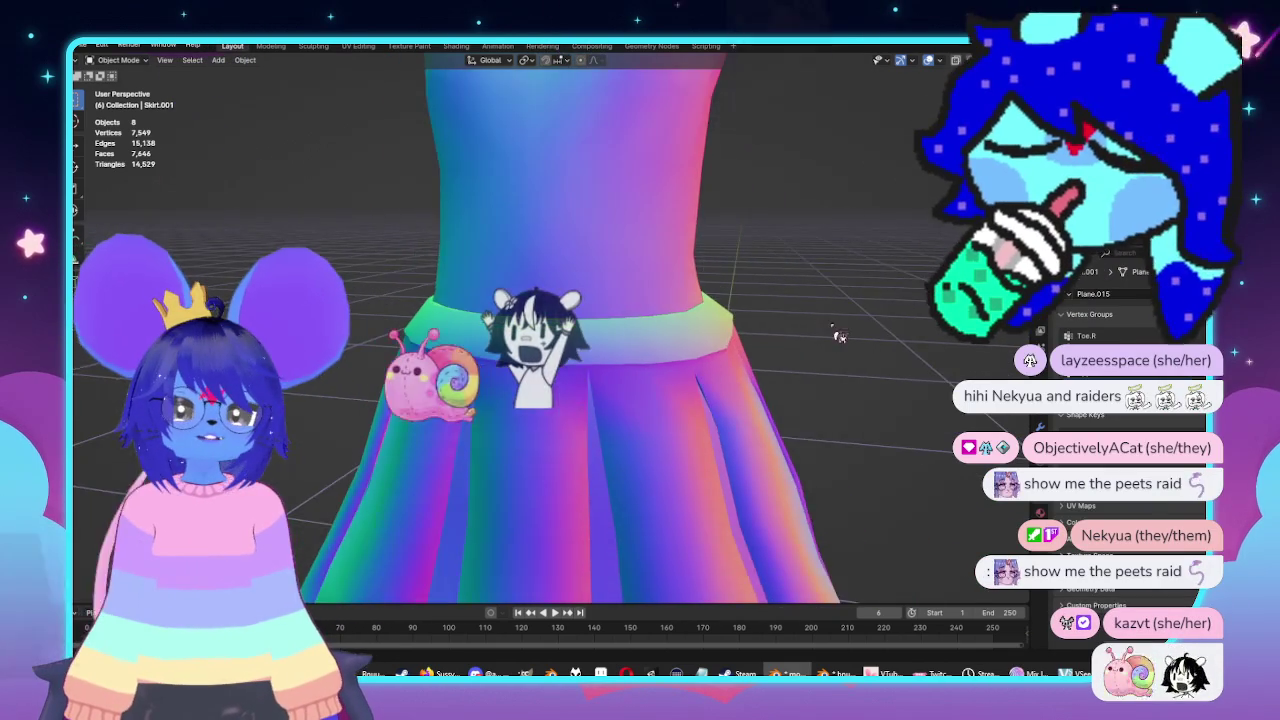
Zoom out around the model, select the Hair and briefly toggle it into Edit Mode.
scroll(840, 337, "down", 3)
scroll(800, 345, "down", 3)
mouse_move(737, 357)
middle_mouse_down()
mouse_move(680, 388)
mouse_move(503, 156)
middle_mouse_up()
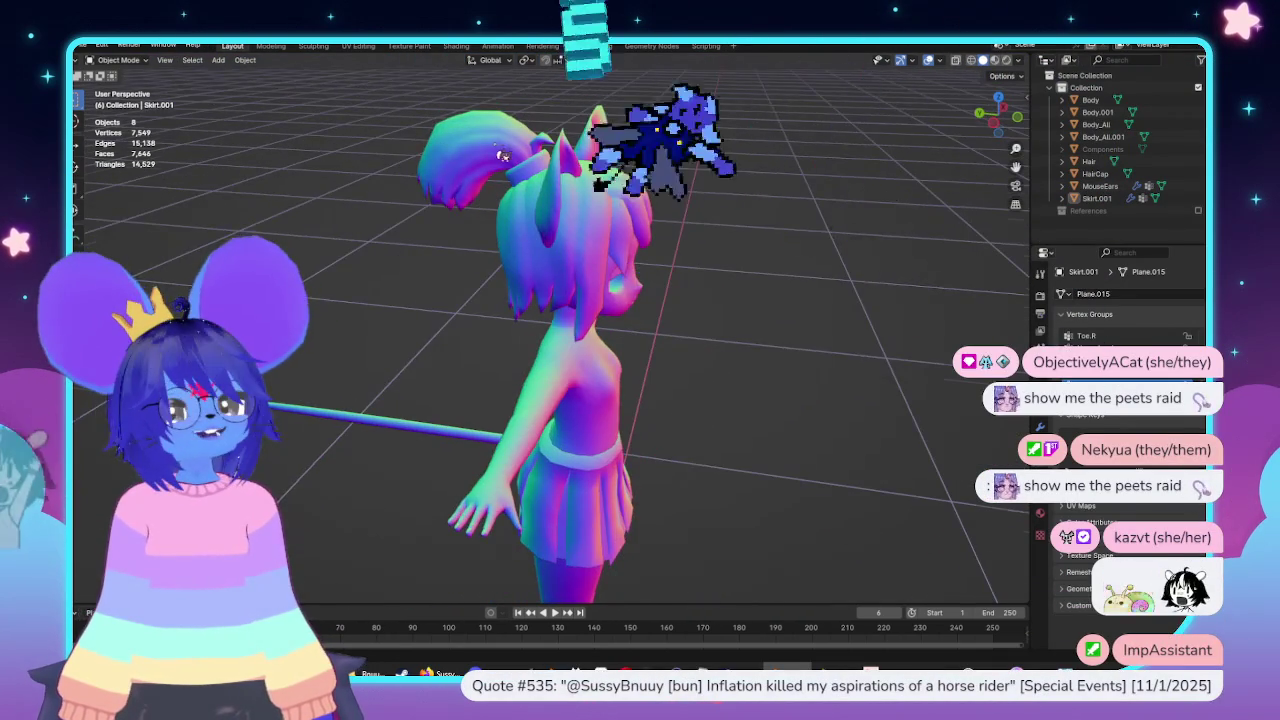
scroll(777, 271, "up", 5)
mouse_move(777, 271)
middle_mouse_down()
mouse_move(700, 280)
mouse_move(728, 256)
mouse_move(760, 351)
mouse_move(771, 303)
mouse_move(837, 380)
mouse_move(765, 374)
mouse_move(780, 369)
mouse_move(763, 411)
middle_mouse_up()
left_click(679, 437)
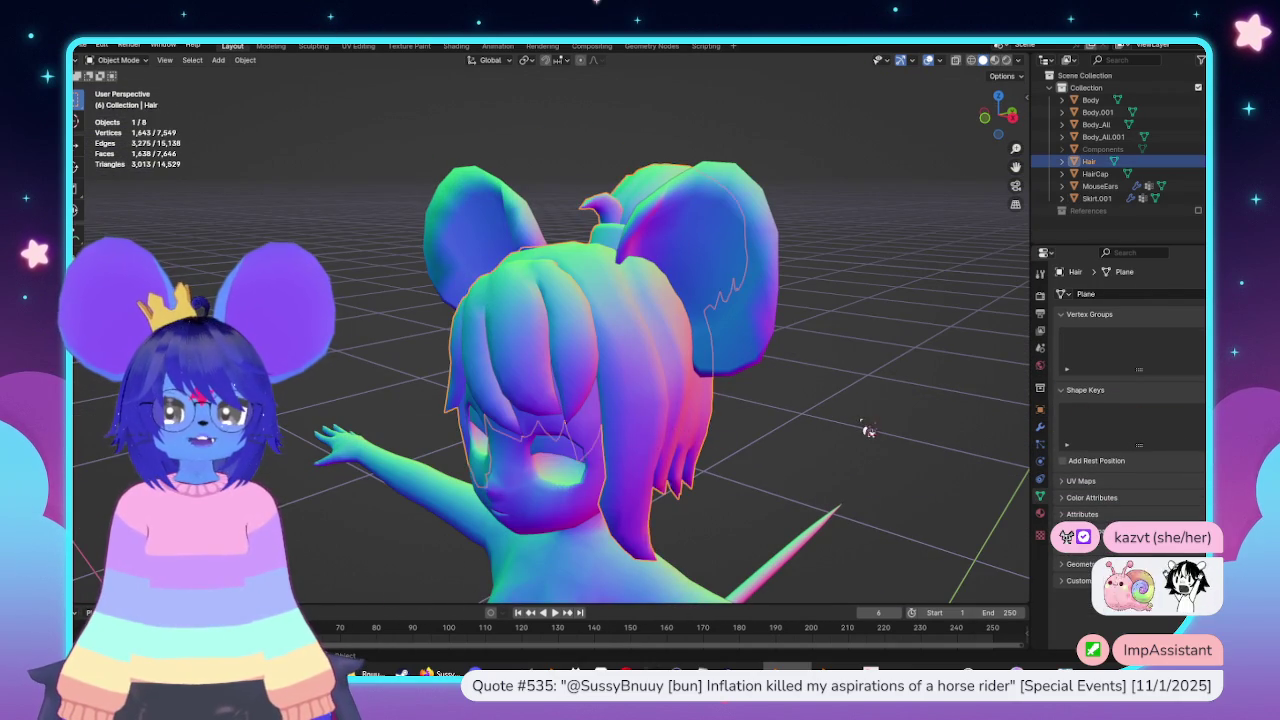
key("Tab")
mouse_move(679, 437)
middle_mouse_down()
mouse_move(871, 419)
mouse_move(726, 350)
mouse_move(649, 400)
mouse_move(849, 338)
mouse_move(831, 340)
middle_mouse_up()
mouse_move(719, 364)
middle_mouse_down()
mouse_move(885, 330)
mouse_move(846, 314)
mouse_move(870, 328)
middle_mouse_up()
key("Tab")
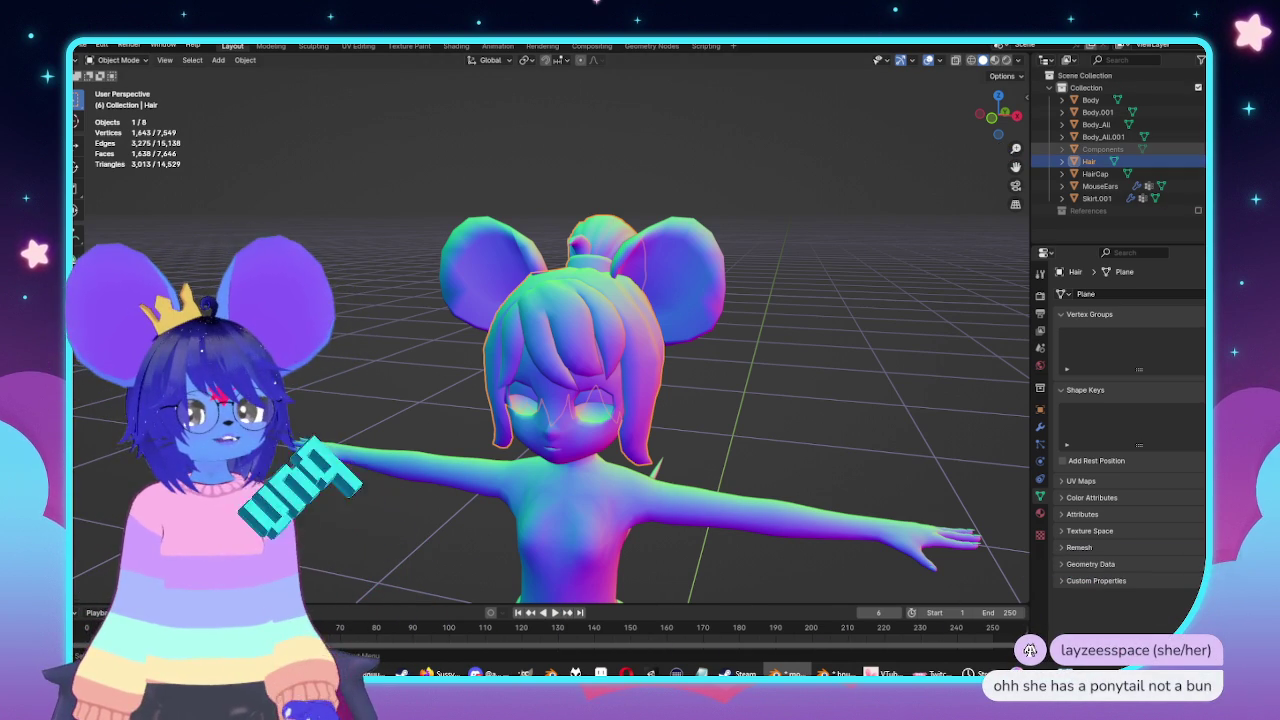
Unhide the Components objects with Alt+H and orbit around the character.
key("alt+h")
middle_click_drag(855, 280, 658, 260)
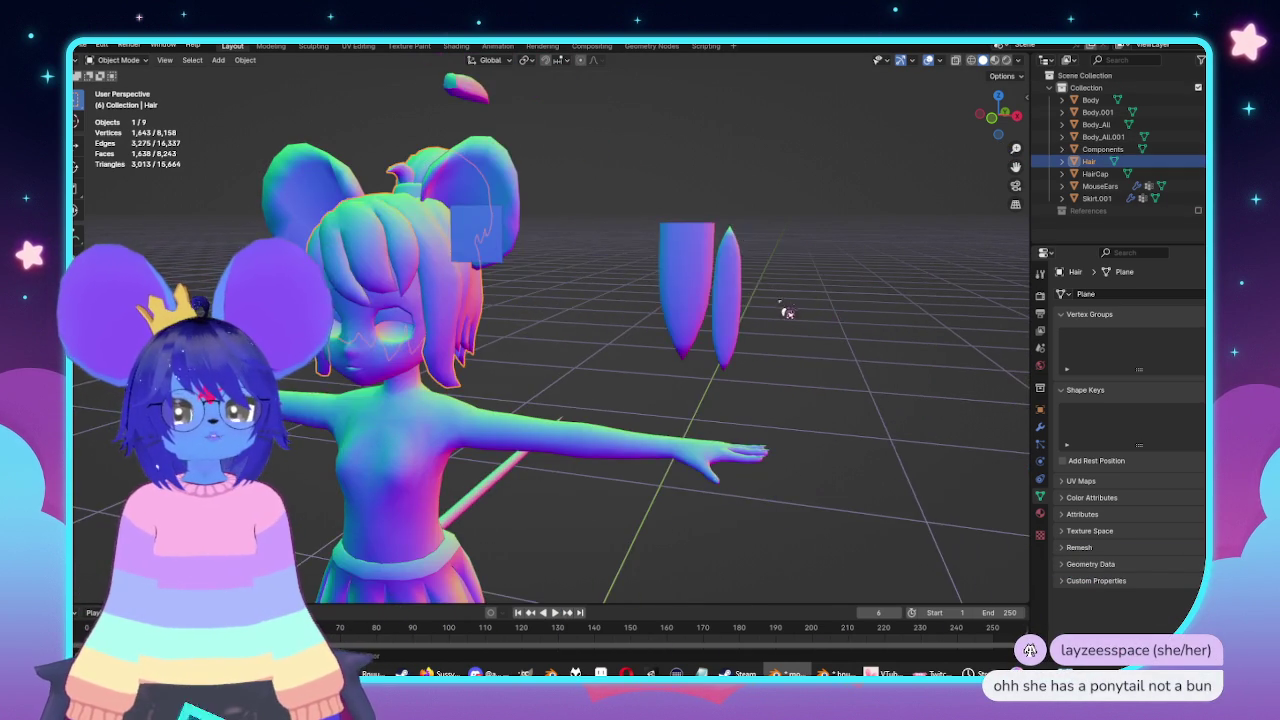
scroll(549, 374, "up", 3)
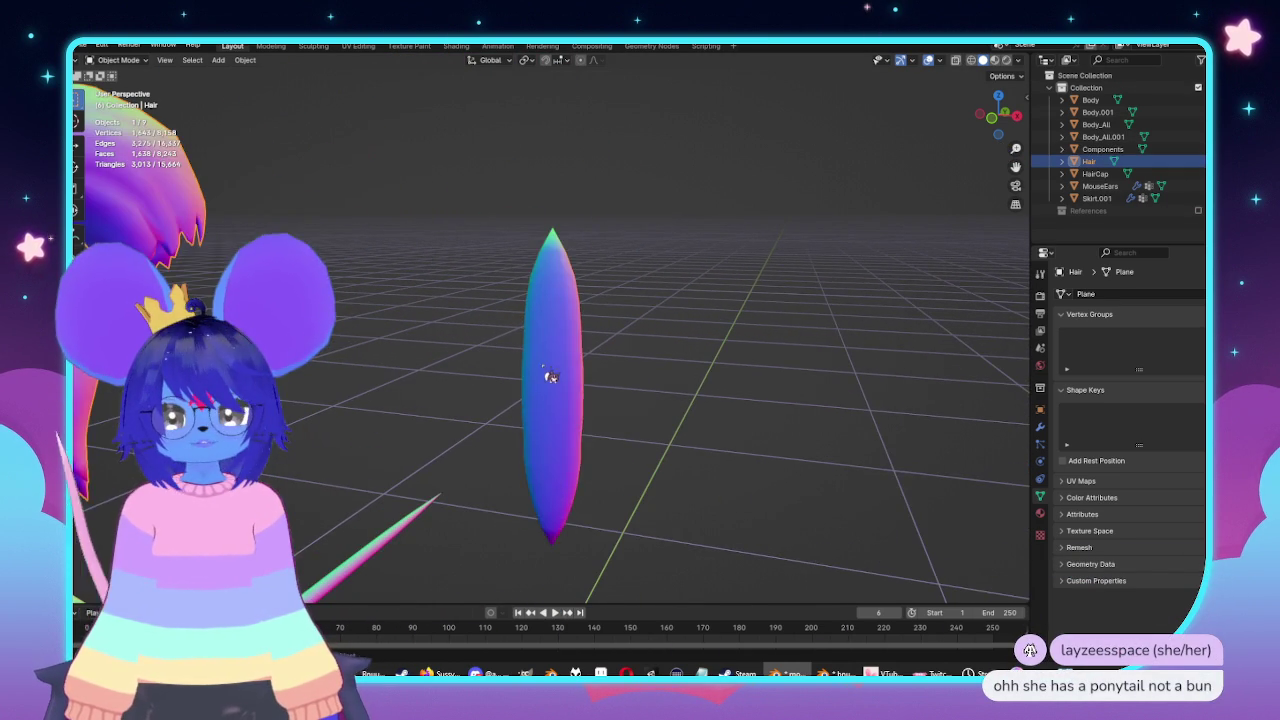
Select the Components spike, rotate it upright in Edit Mode, and return to Object Mode.
left_click(549, 374)
key("Tab")
middle_click_drag(645, 283, 541, 289)
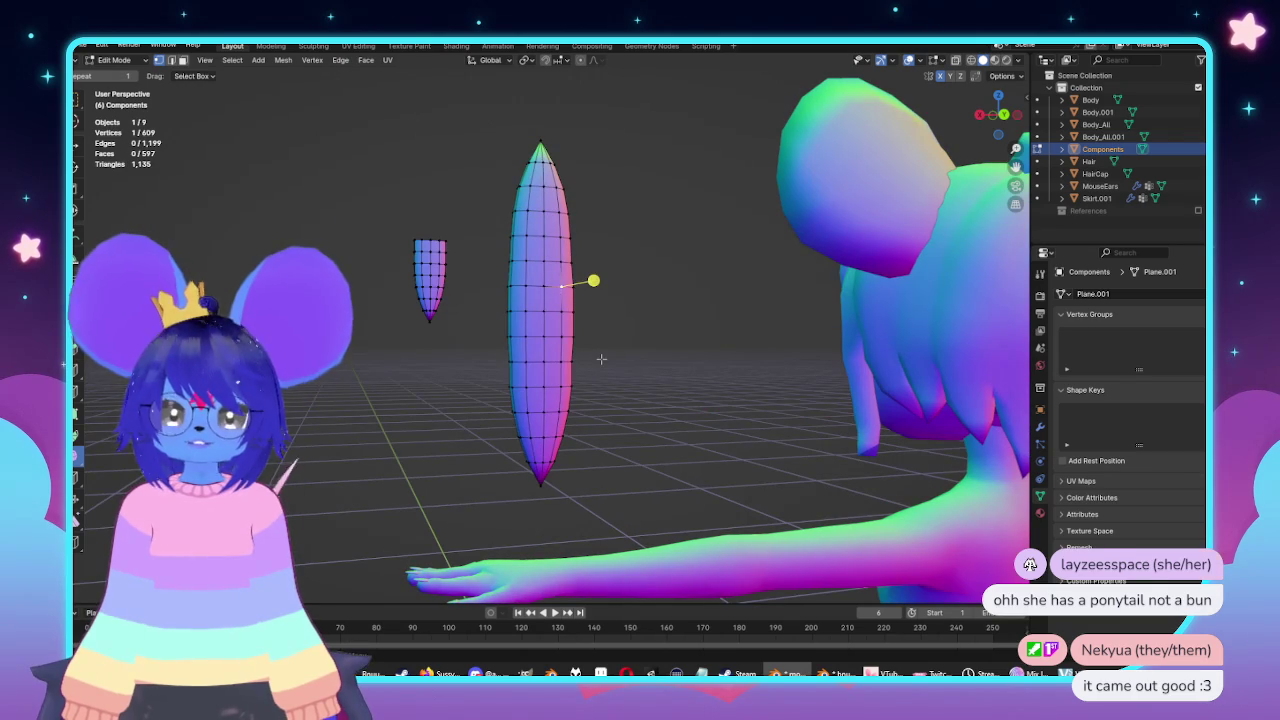
key("r")
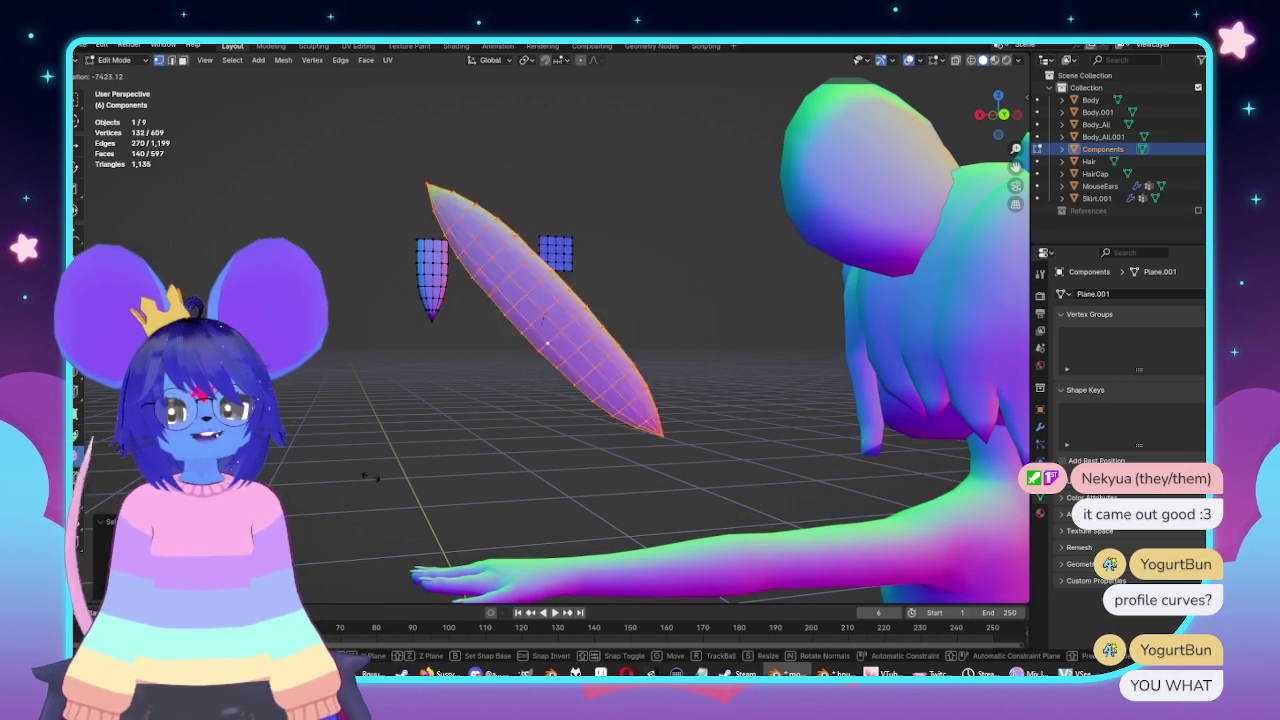
middle_click_drag(689, 255, 671, 309)
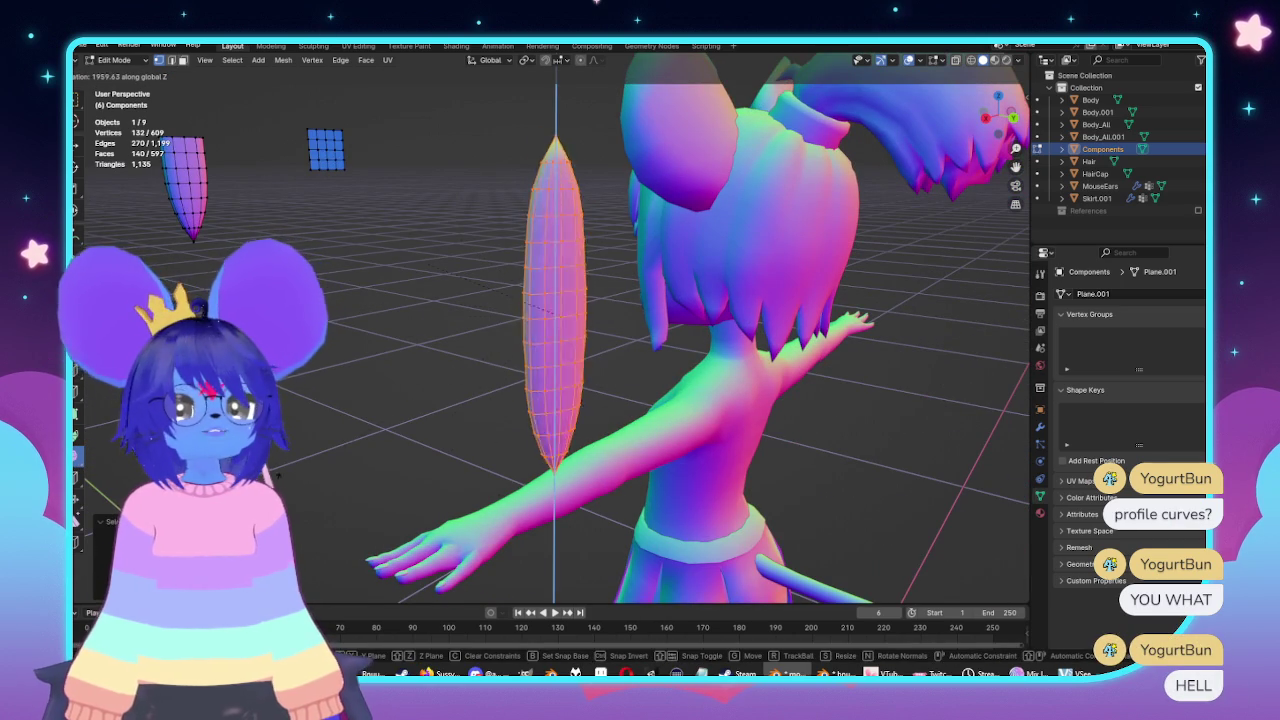
key("z")
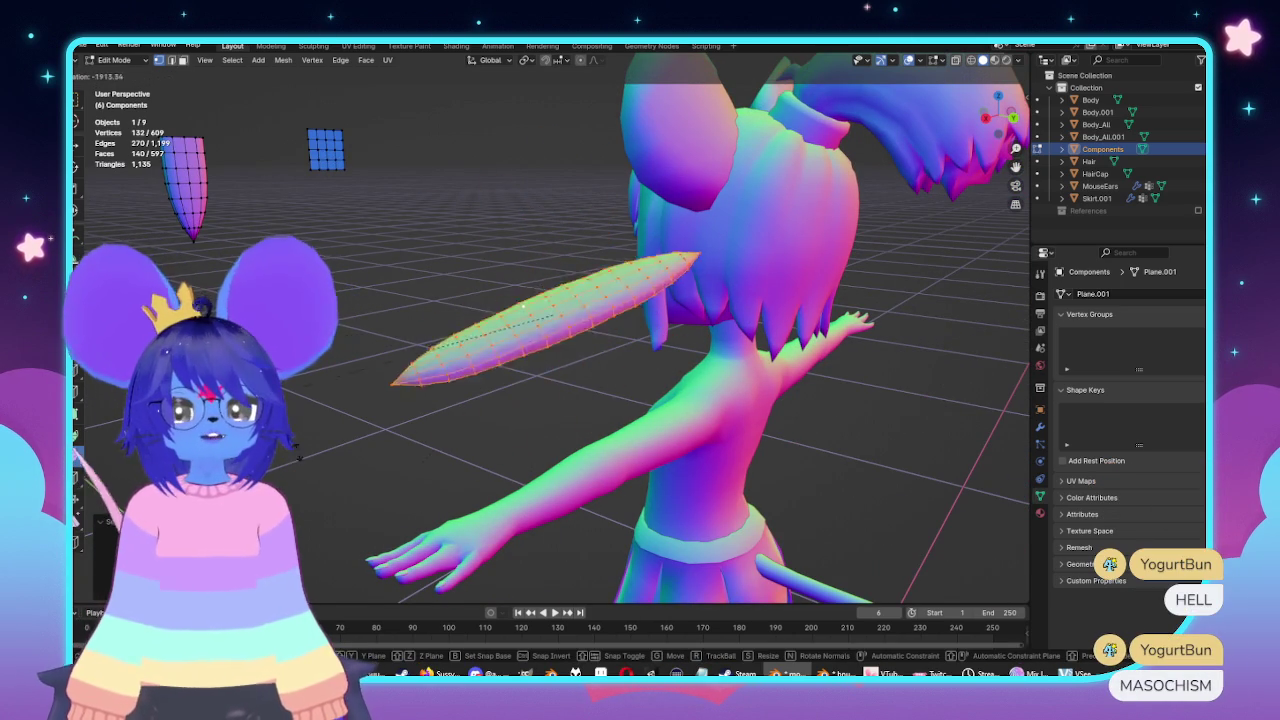
key("Escape")
key("Tab")
mouse_move(551, 371)
middle_mouse_down()
mouse_move(437, 366)
mouse_move(665, 285)
middle_mouse_up()
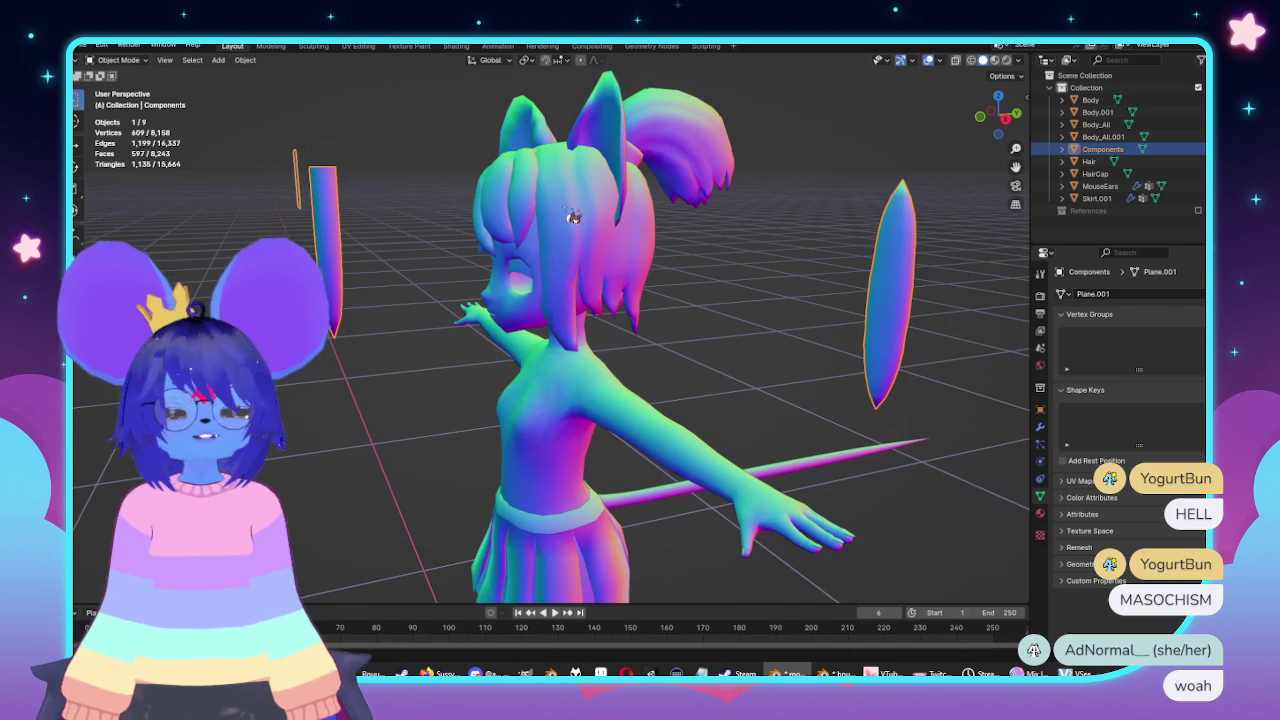
Orbit around the character to inspect the back of the head, skirt and side of the head.
mouse_move(573, 217)
middle_mouse_down()
mouse_move(571, 206)
mouse_move(537, 303)
mouse_move(493, 238)
middle_mouse_up()
mouse_move(548, 501)
middle_mouse_down()
mouse_move(540, 400)
mouse_move(594, 329)
middle_mouse_up()
scroll(529, 286, "up", 3)
scroll(576, 252, "down", 2)
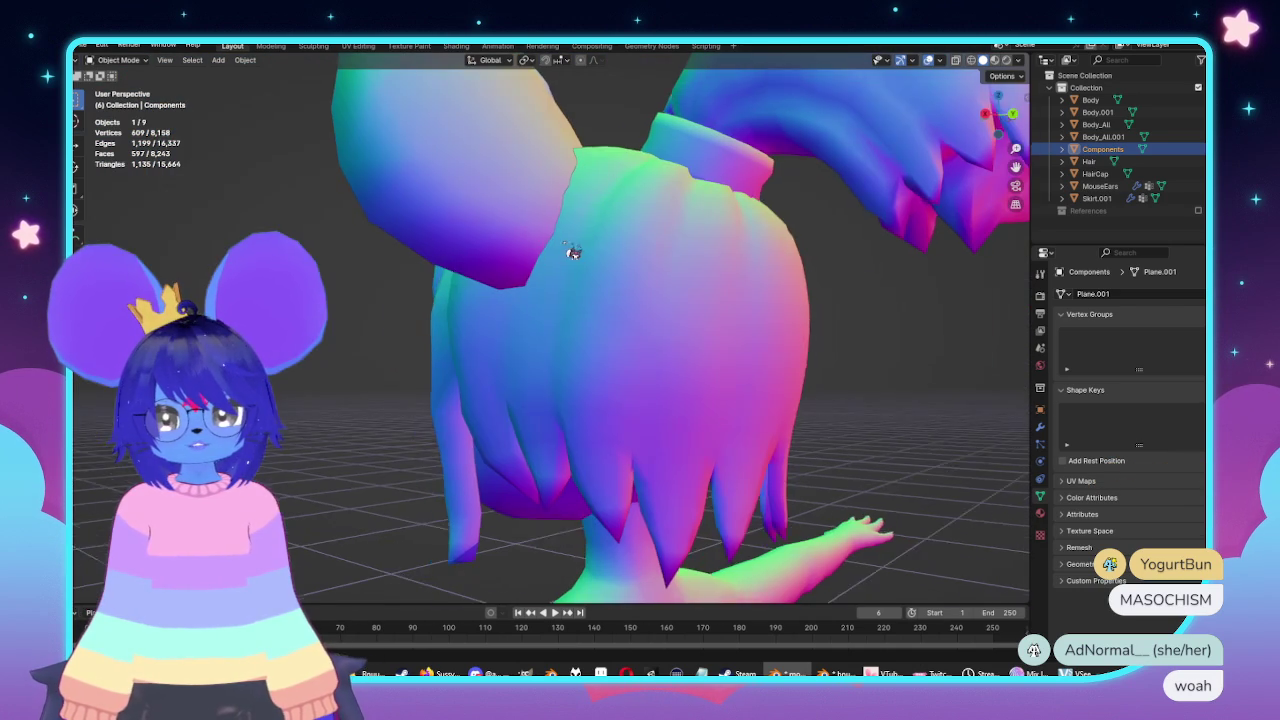
middle_click_drag(576, 252, 530, 540)
middle_click_drag(842, 405, 732, 348)
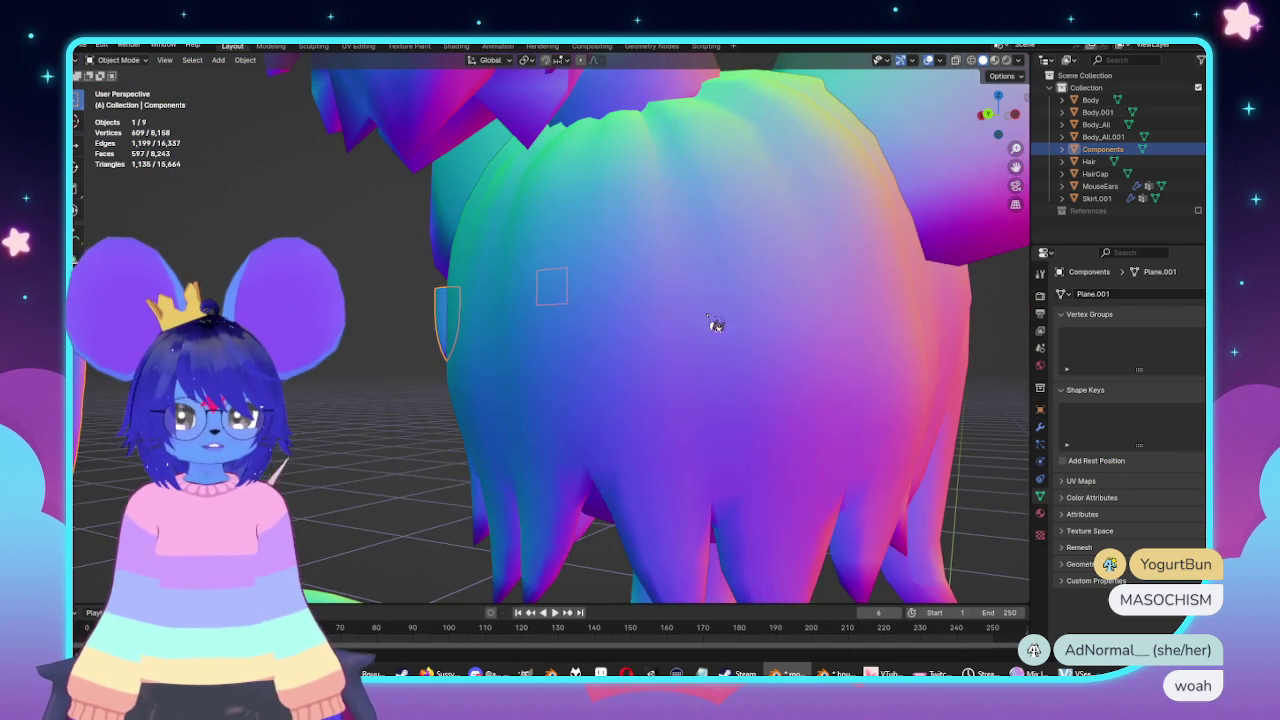
middle_click_drag(820, 336, 714, 371)
mouse_move(757, 291)
middle_mouse_down()
mouse_move(820, 343)
mouse_move(353, 262)
mouse_move(494, 206)
mouse_move(380, 246)
mouse_move(680, 263)
middle_mouse_up()
scroll(751, 297, "down", 2)
scroll(849, 317, "down", 2)
mouse_move(849, 317)
middle_mouse_down()
mouse_move(805, 330)
mouse_move(537, 286)
middle_mouse_up()
Select Hair, hide the Components pieces with the eye icon, and view from the front.
left_click(537, 286)
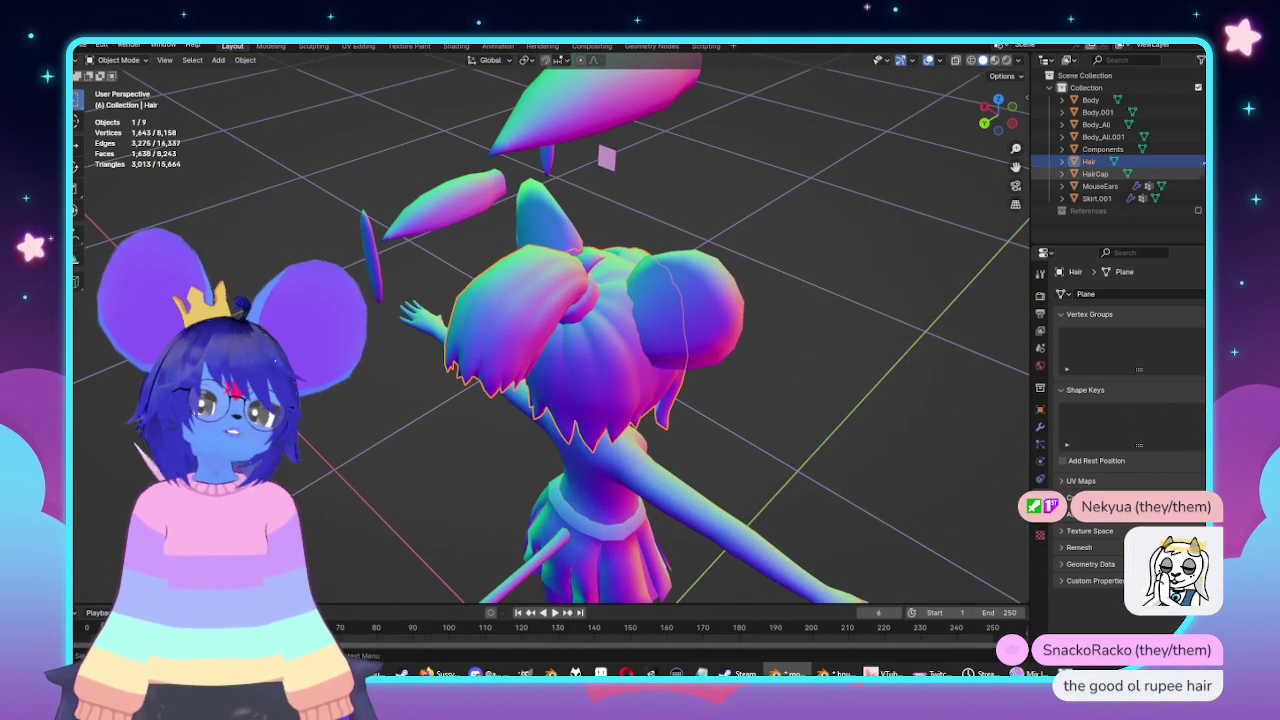
left_click(1190, 149)
key("KP_1")
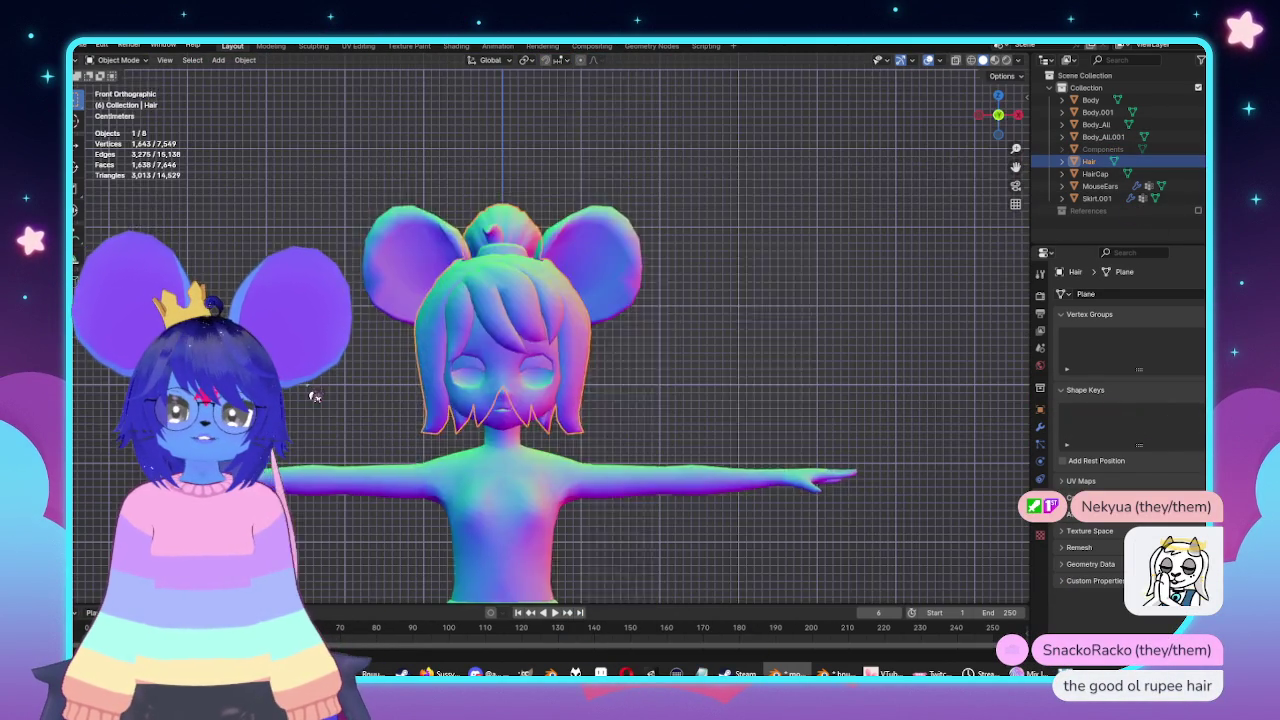
key("ctrl+KP_3")
key("Tab")
key("alt+z")
left_click_drag(489, 205, 537, 258)
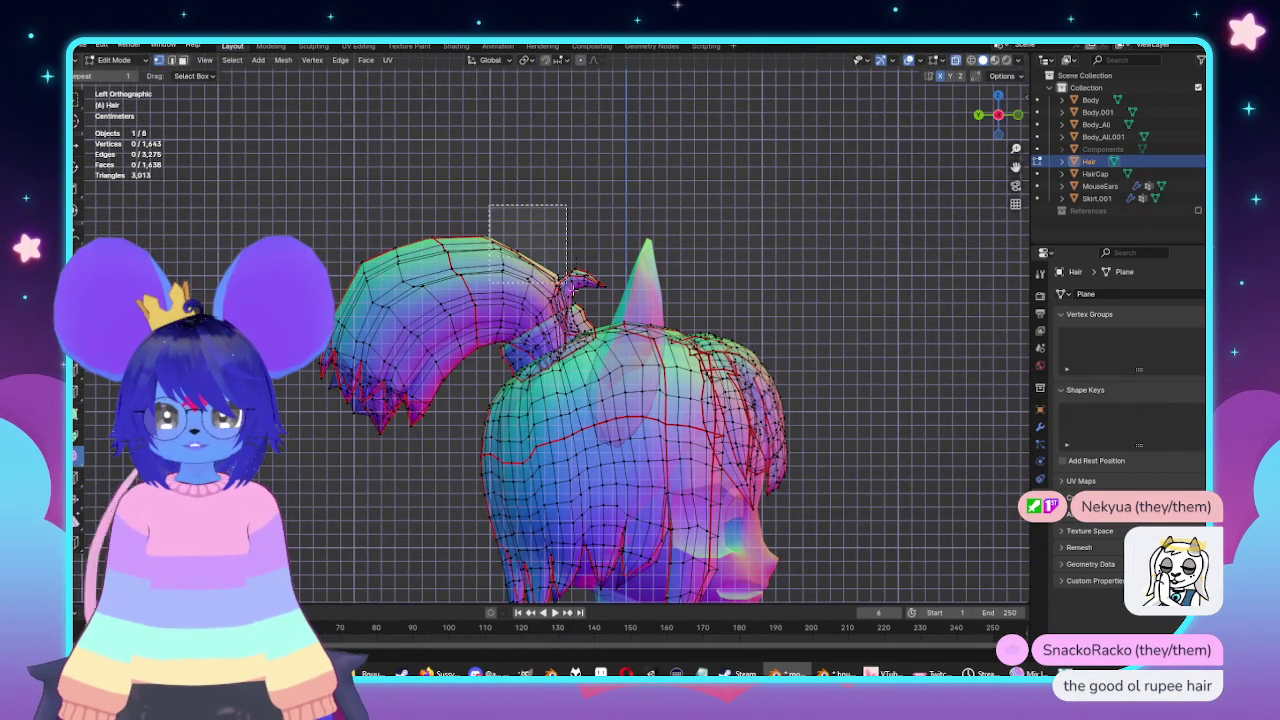
left_click_drag(578, 318, 578, 318)
key("ctrl+l")
key("h")
key("alt+z")
mouse_move(578, 318)
middle_mouse_down()
mouse_move(645, 267)
mouse_move(608, 366)
mouse_move(725, 302)
mouse_move(651, 288)
middle_mouse_up()
key("Tab")
scroll(608, 366, "up", 5)
key("Tab")
scroll(725, 302, "down", 5)
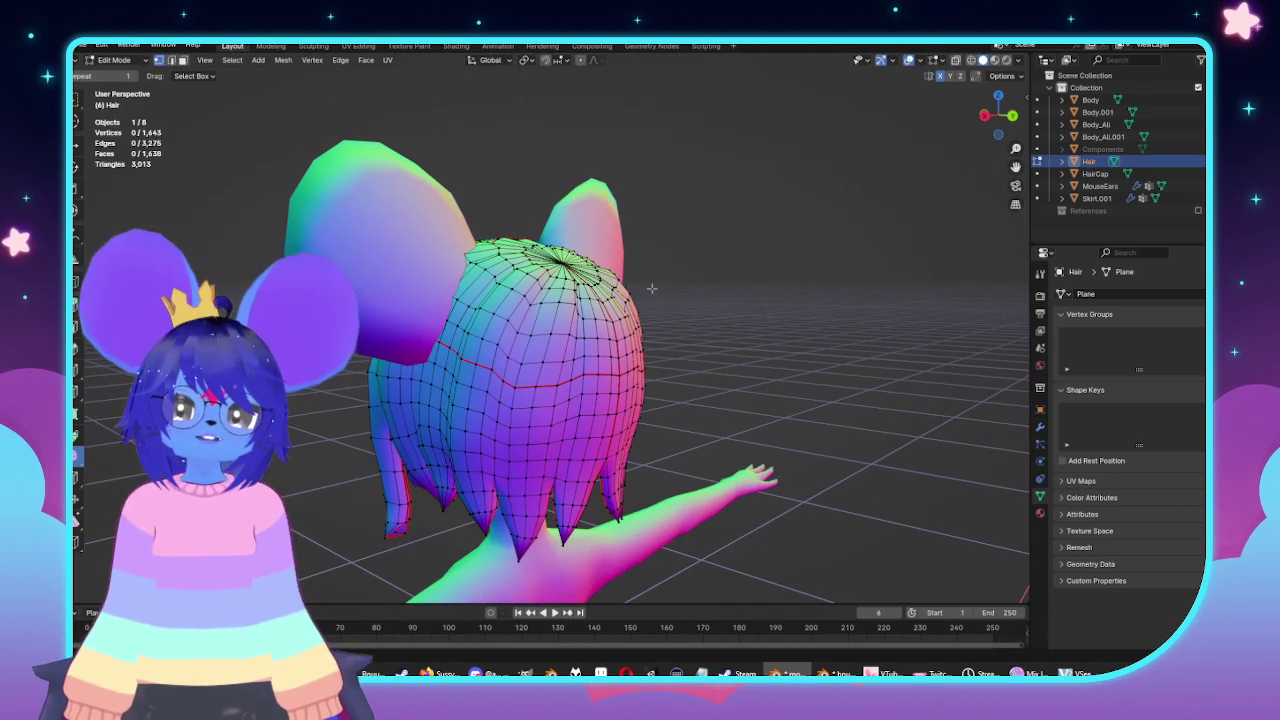
key("alt+h")
key("Tab")
mouse_move(849, 420)
middle_mouse_down()
mouse_move(720, 500)
mouse_move(664, 485)
mouse_move(700, 478)
middle_mouse_up()
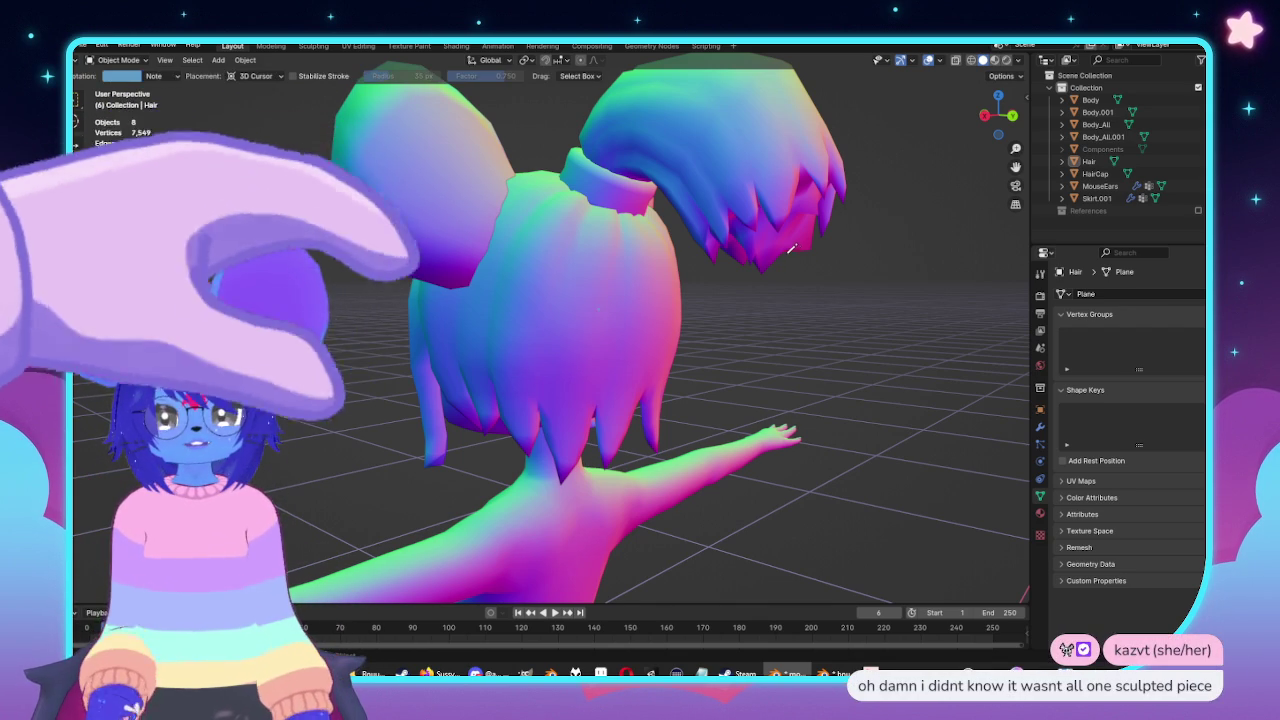
Merge three sets of extra vertices along the back seam of the Hair mesh.
key("Tab")
scroll(641, 278, "up", 3)
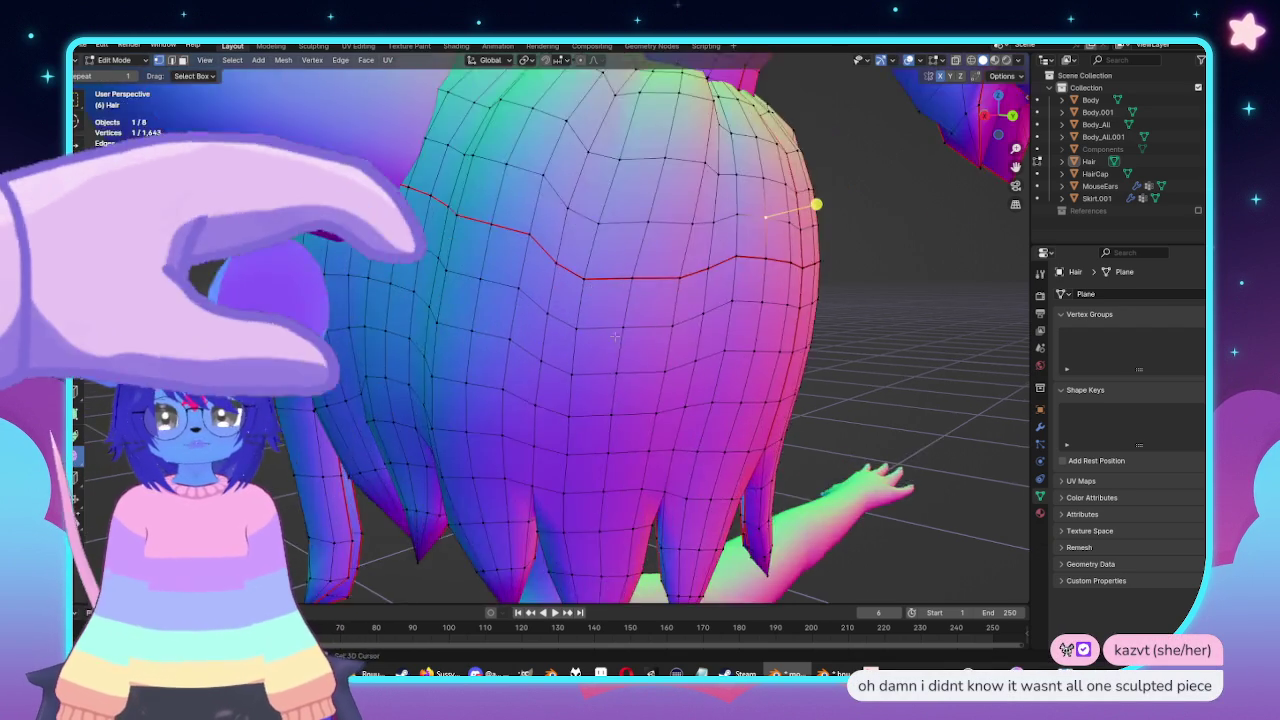
middle_click_drag(641, 278, 596, 298)
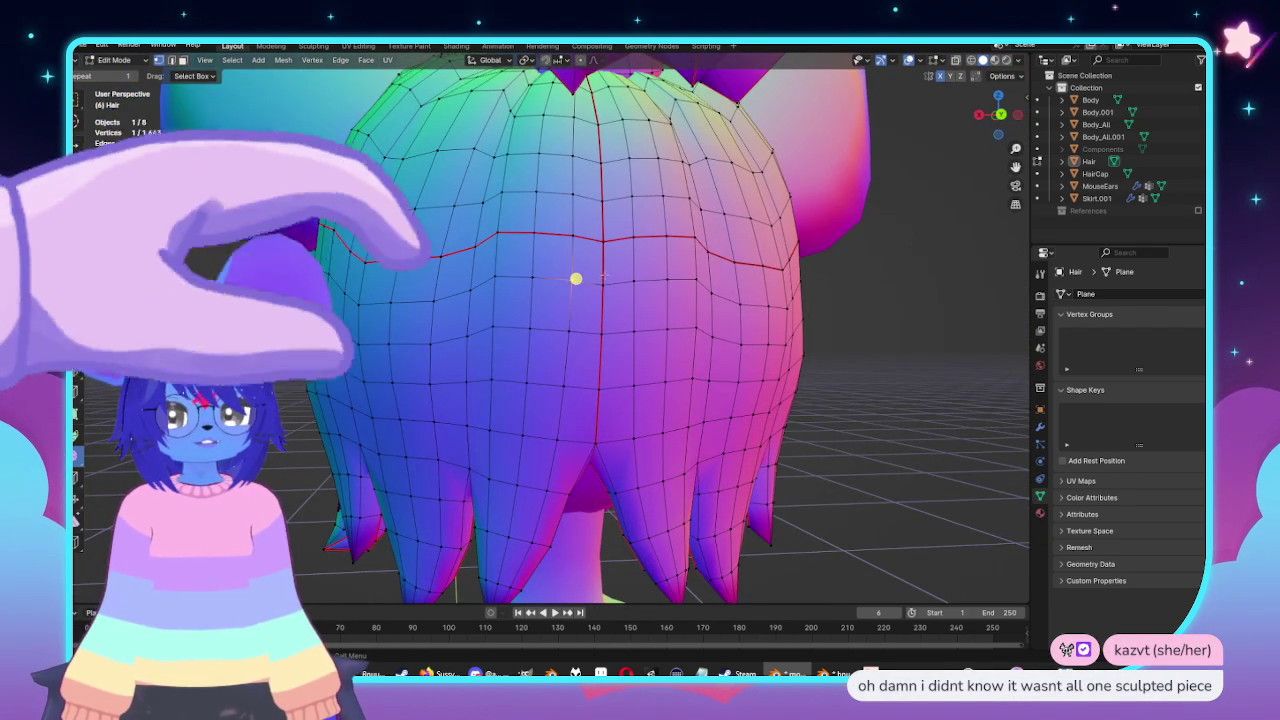
key("m")
left_click(632, 330)
scroll(662, 338, "up", 1)
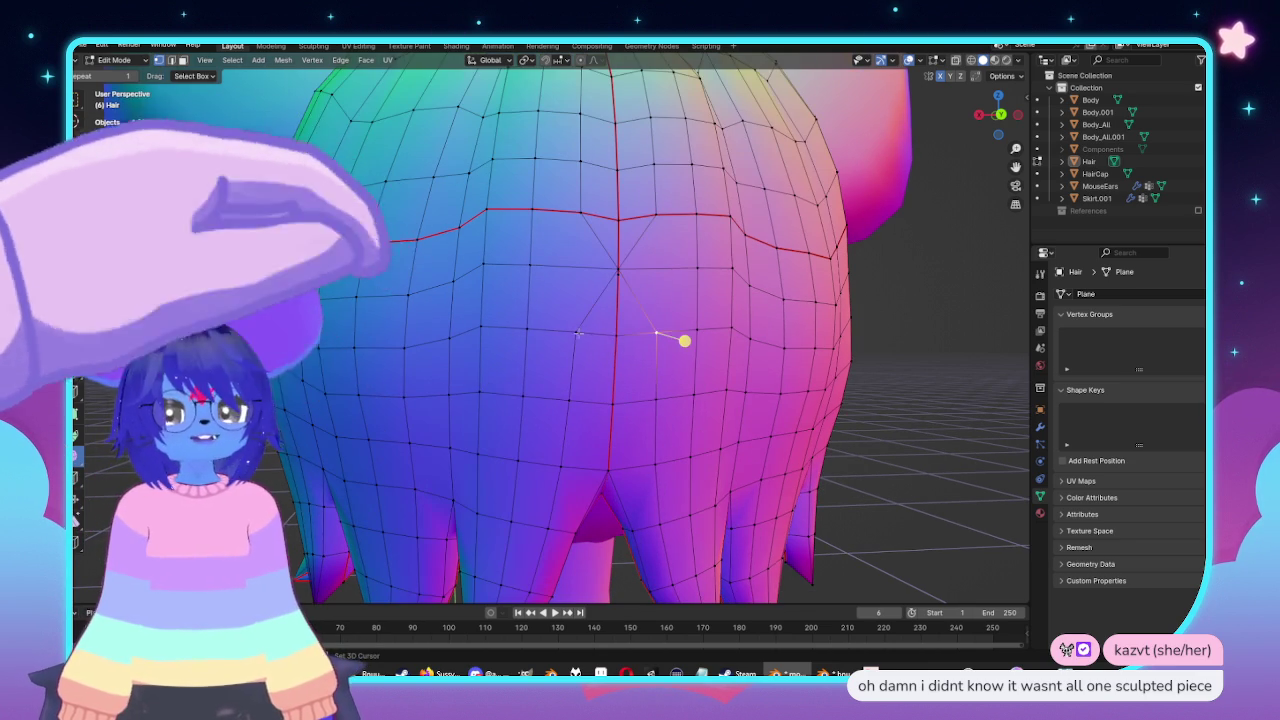
key("m")
left_click(680, 382)
left_click(628, 420)
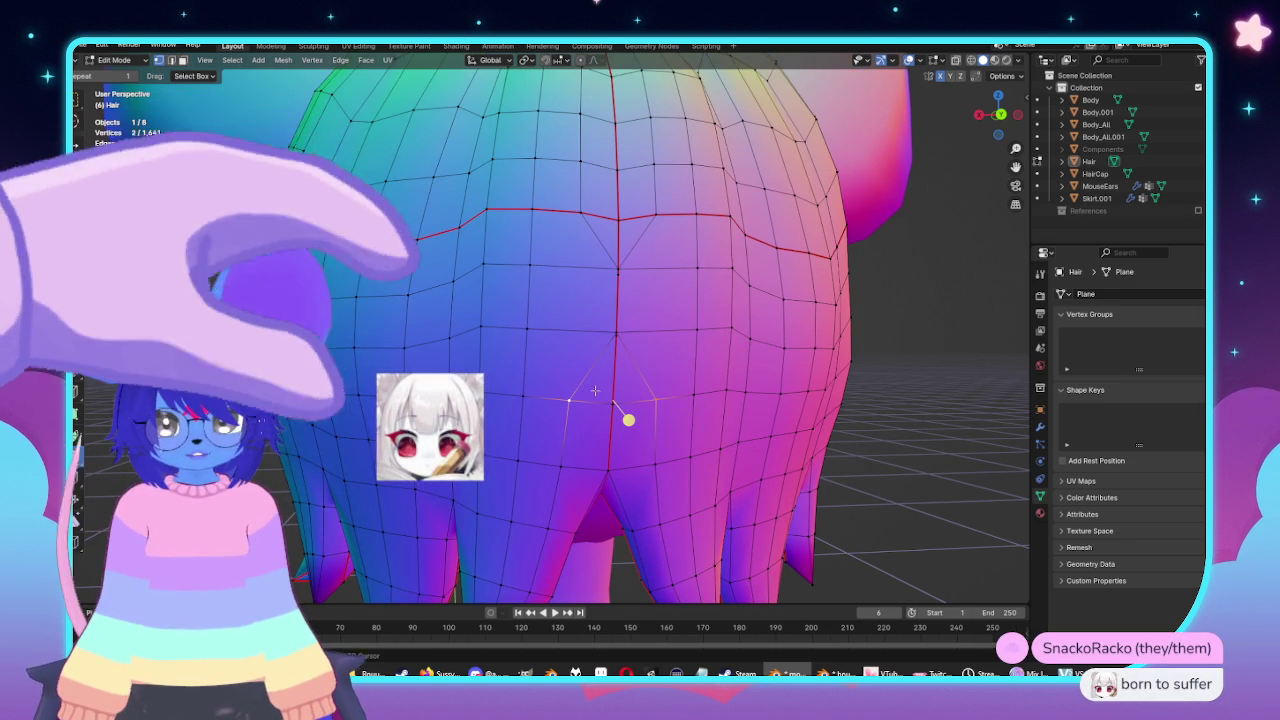
key("m")
left_click(623, 408)
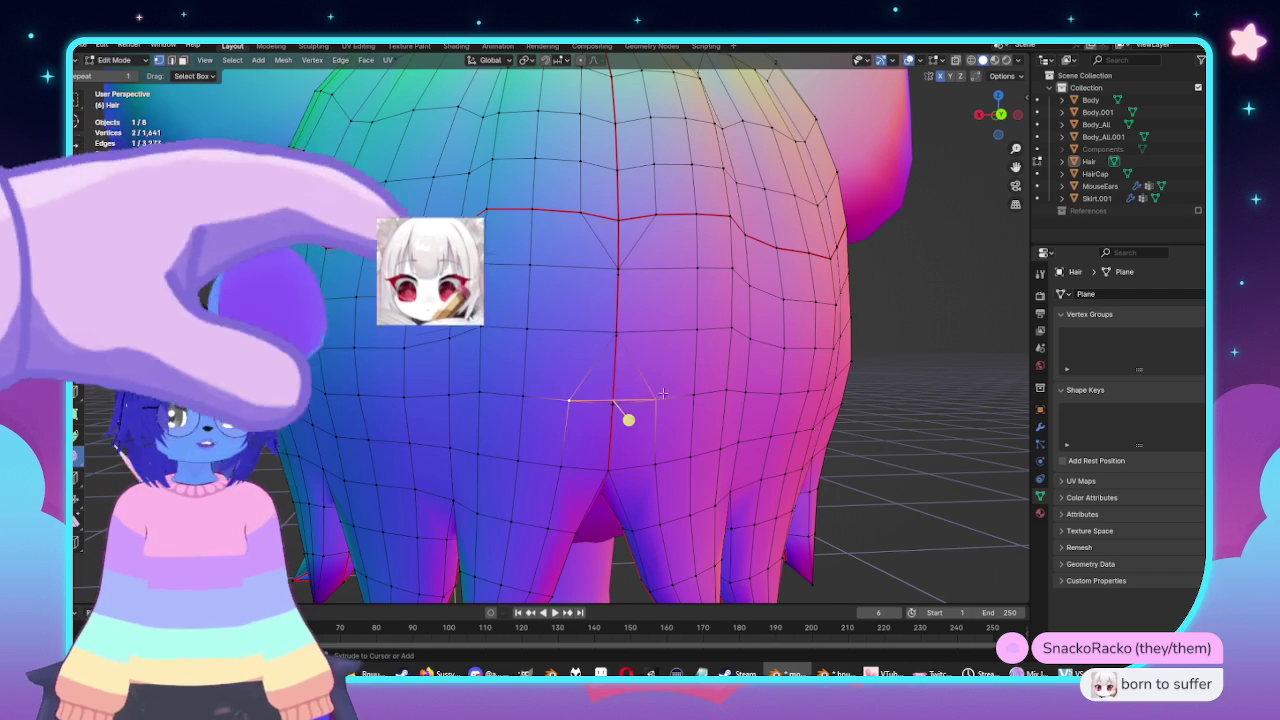
Select the next seam vertex and review the hair in and out of Edit Mode.
left_click(633, 341)
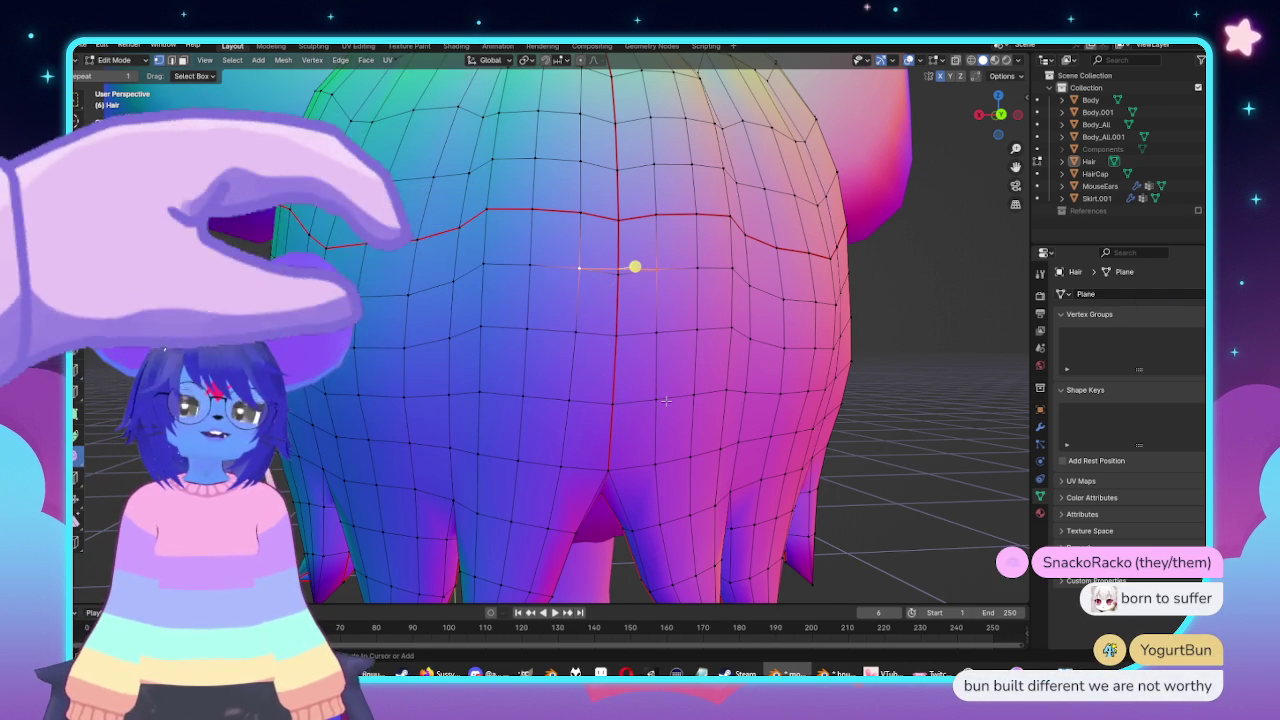
middle_click_drag(666, 400, 603, 286)
key("Tab")
middle_click_drag(689, 352, 666, 370)
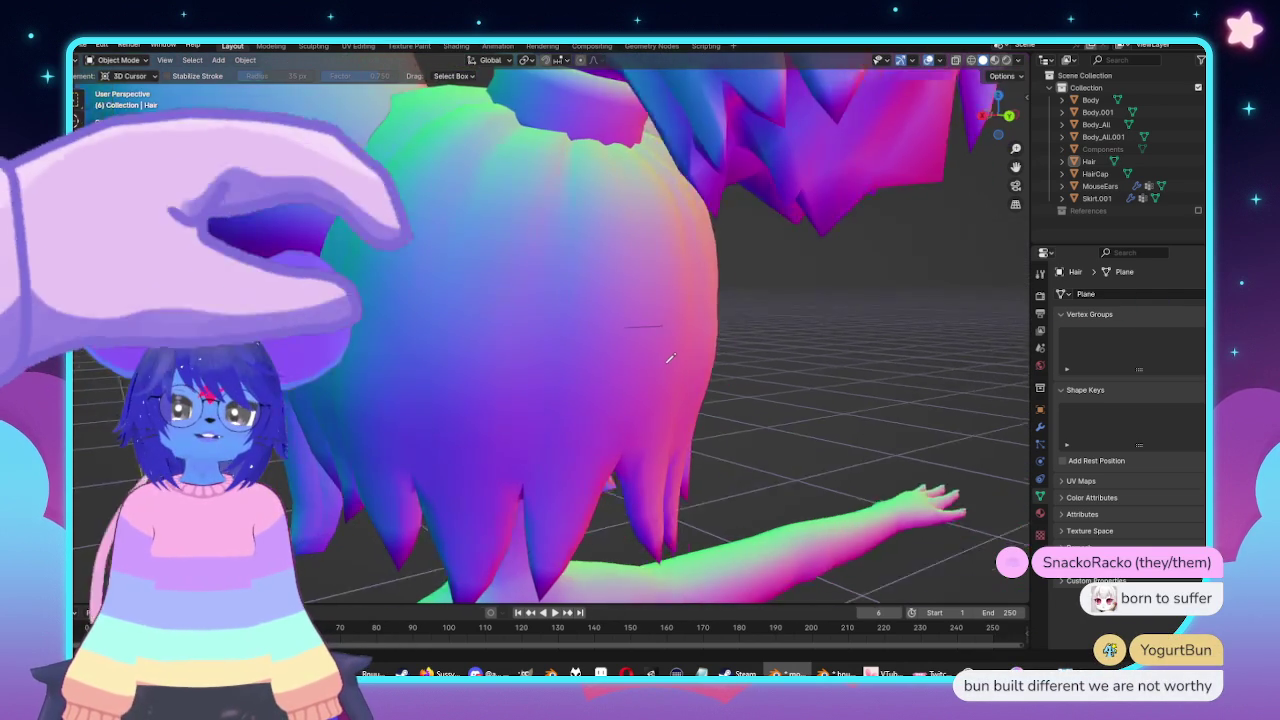
key("Tab")
key("Tab")
key("Tab")
key("Tab")
mouse_move(666, 370)
middle_mouse_down()
mouse_move(485, 170)
mouse_move(90, 127)
middle_mouse_up()
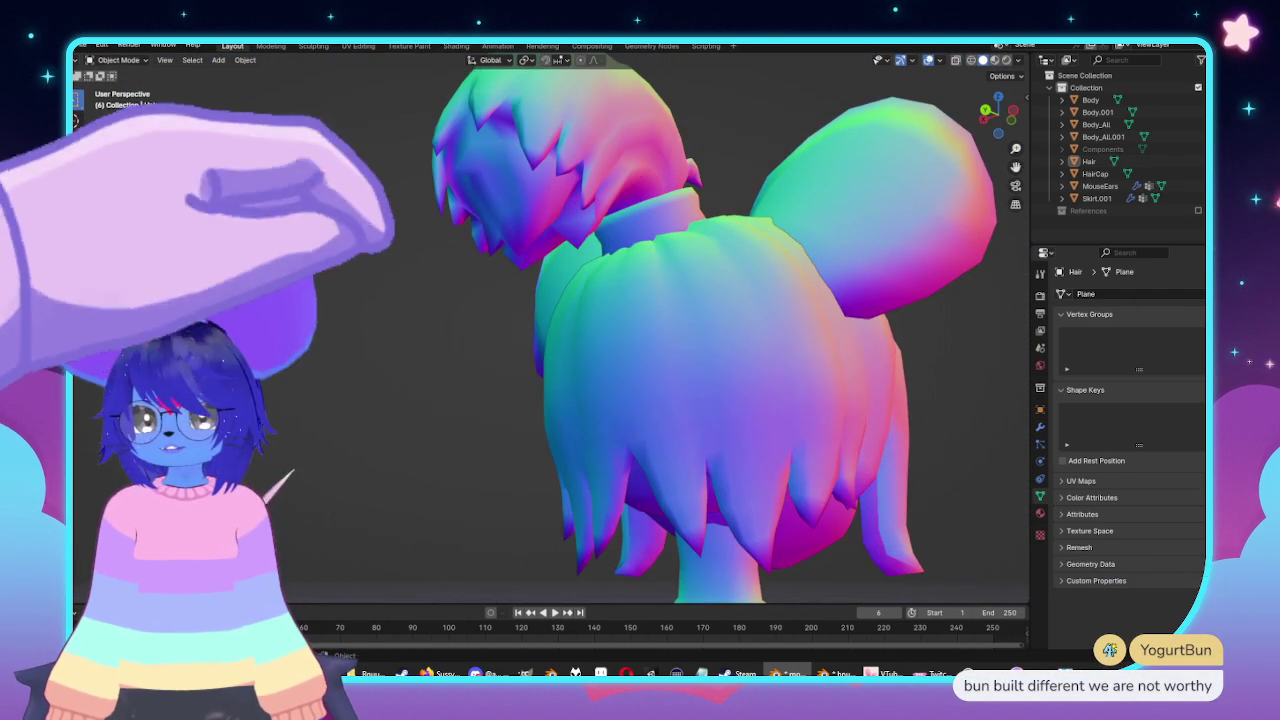
middle_click_drag(90, 127, 455, 315)
scroll(455, 315, "down", 3)
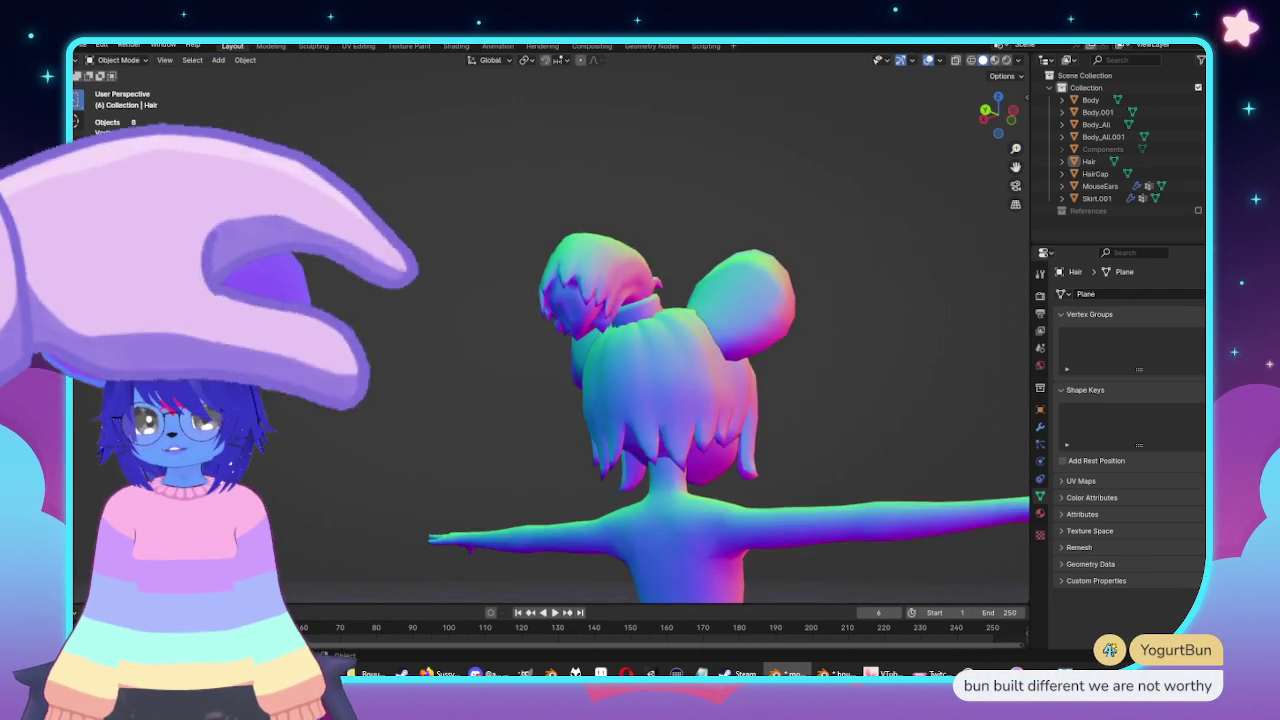
key("Tab")
scroll(583, 375, "up", 2)
scroll(560, 380, "up", 3)
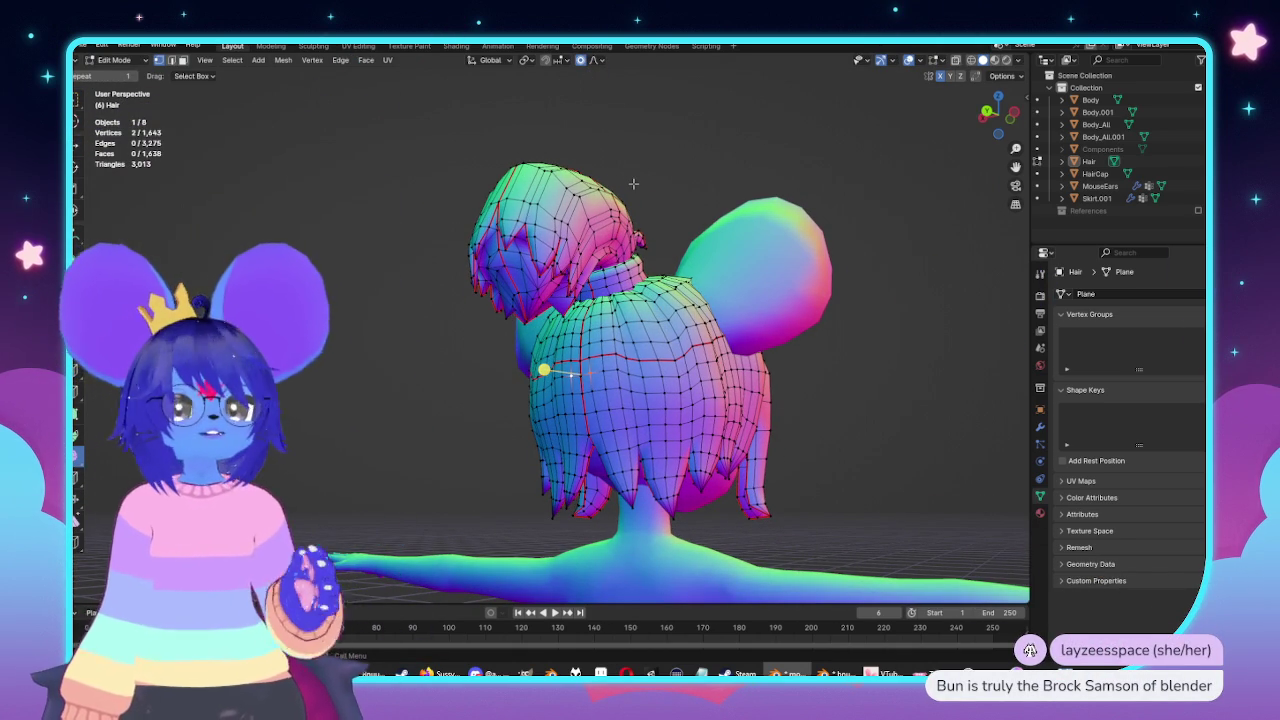
middle_click_drag(548, 106, 625, 474)
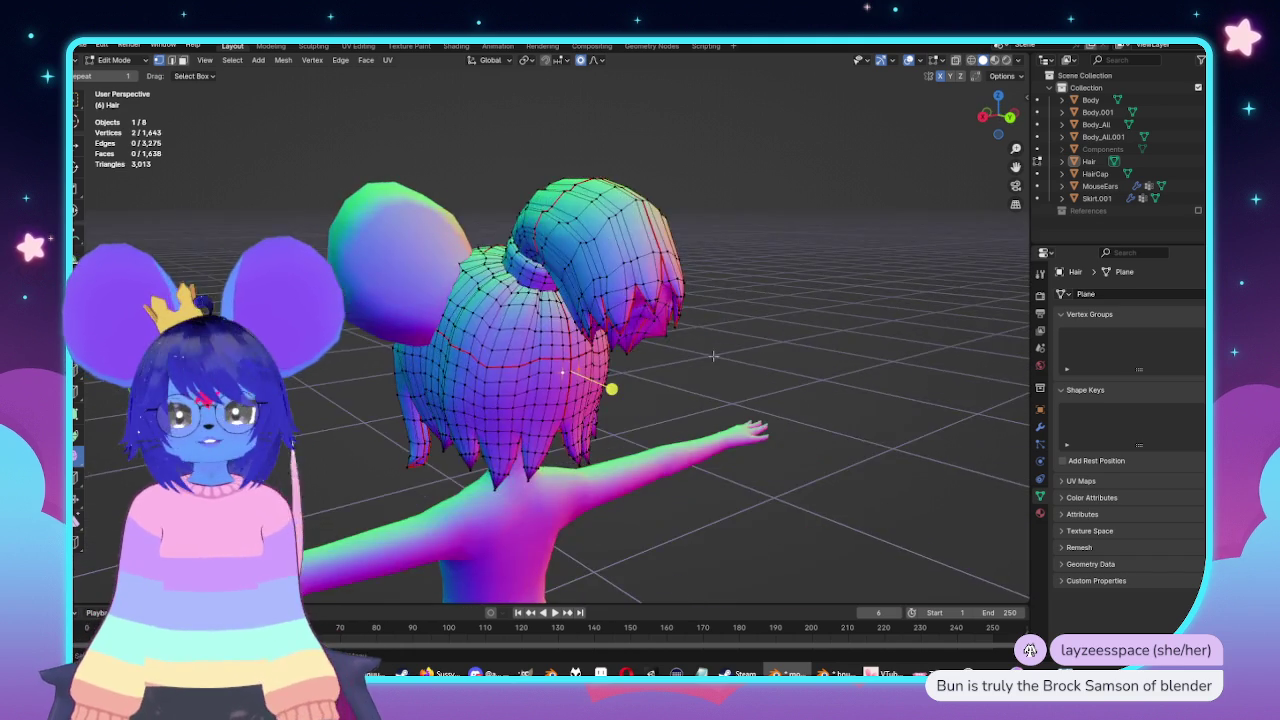
key("Tab")
middle_click_drag(625, 474, 686, 506)
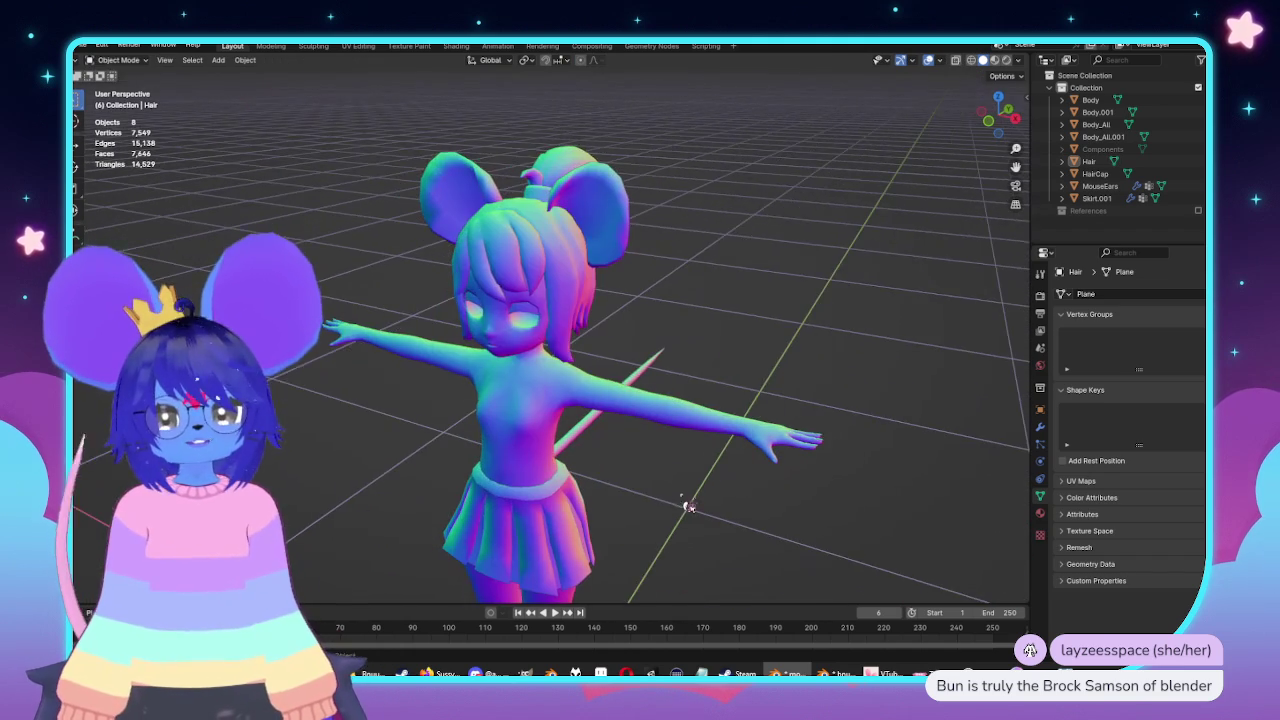
scroll(556, 383, "up", 3)
scroll(556, 383, "down", 5, "shift")
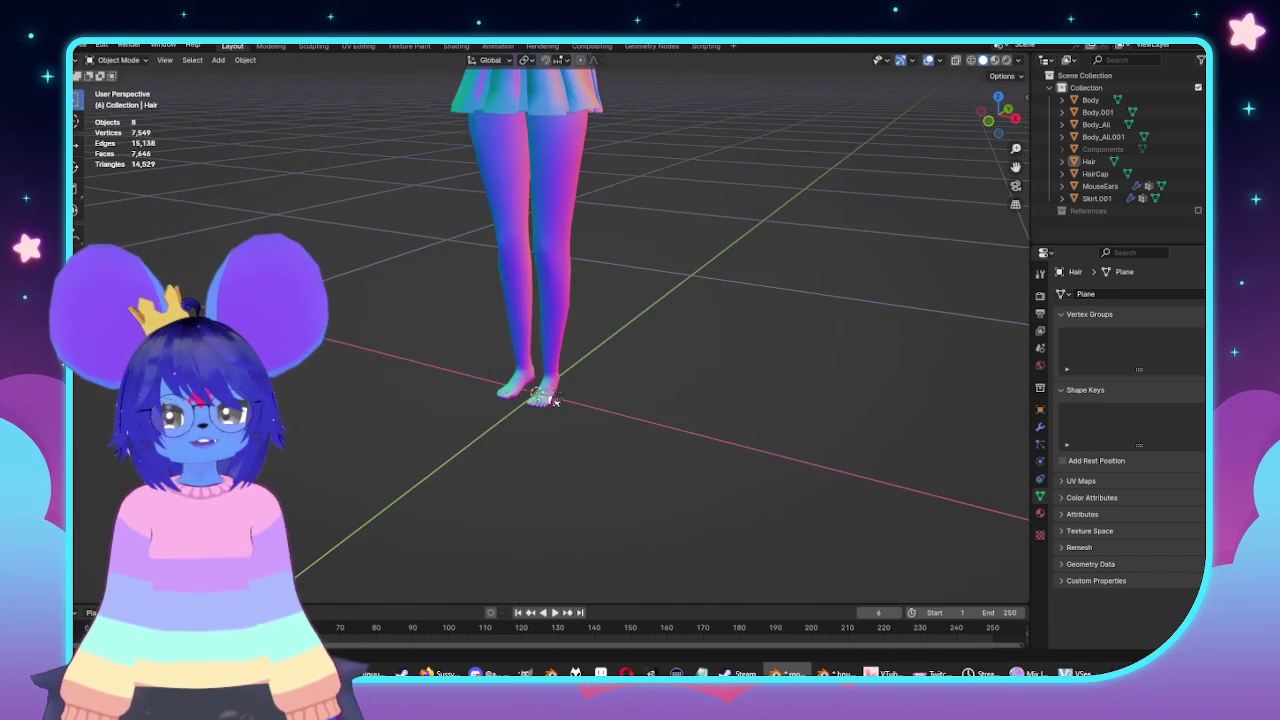
scroll(555, 400, "up", 4)
scroll(543, 406, "up", 3)
mouse_move(663, 323)
middle_mouse_down()
mouse_move(742, 283)
mouse_move(682, 264)
mouse_move(694, 263)
middle_mouse_up()
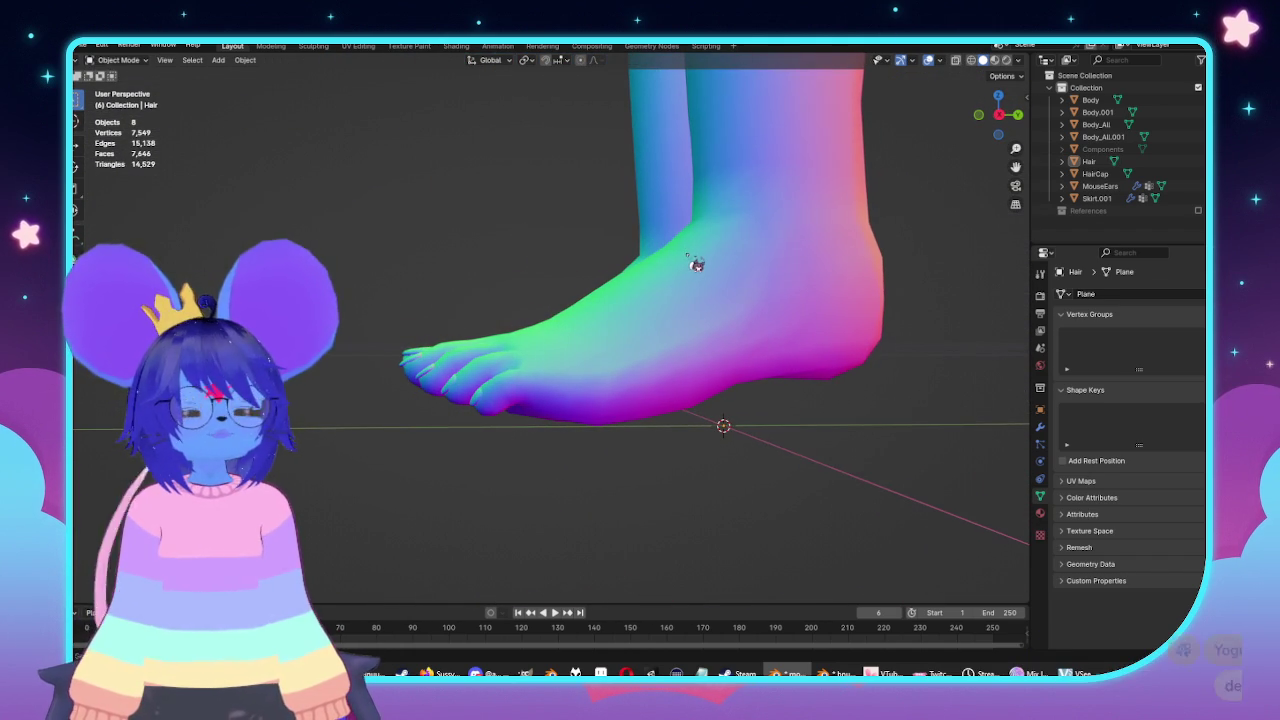
mouse_move(803, 292)
middle_mouse_down()
mouse_move(677, 274)
mouse_move(586, 343)
middle_mouse_up()
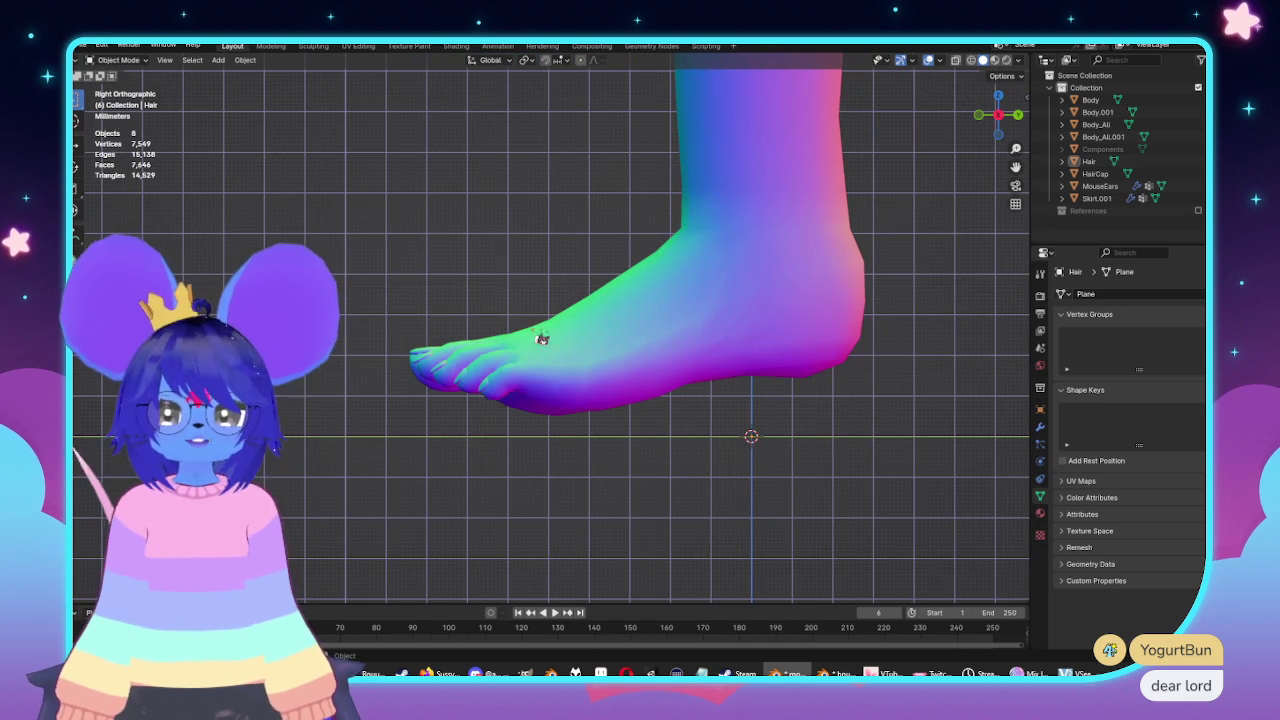
mouse_move(520, 380)
middle_mouse_down()
mouse_move(606, 377)
mouse_move(709, 282)
mouse_move(723, 289)
mouse_move(725, 332)
mouse_move(574, 383)
mouse_move(629, 366)
mouse_move(628, 354)
mouse_move(529, 337)
mouse_move(696, 331)
mouse_move(711, 317)
middle_mouse_up()
scroll(640, 294, "up", 3)
left_click(640, 294)
key("Tab")
mouse_move(640, 294)
middle_mouse_down()
mouse_move(774, 340)
mouse_move(590, 314)
middle_mouse_up()
scroll(750, 330, "up", 4)
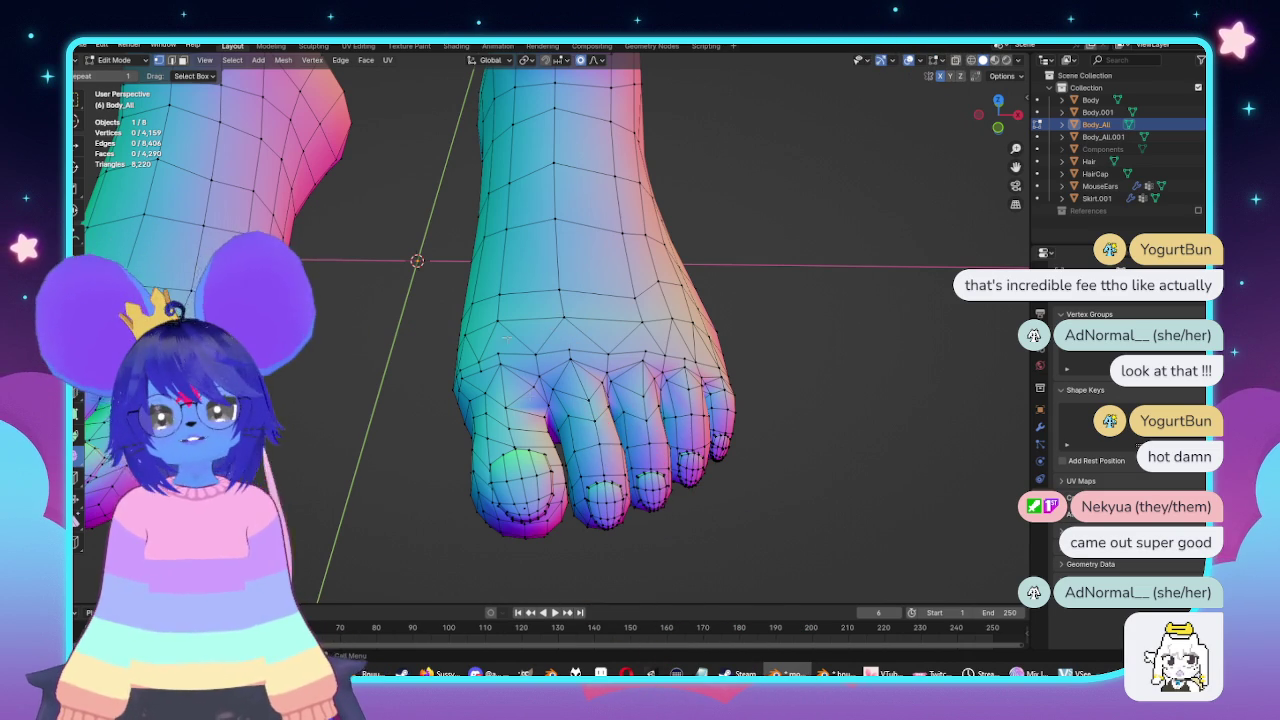
middle_click_drag(505, 337, 435, 367)
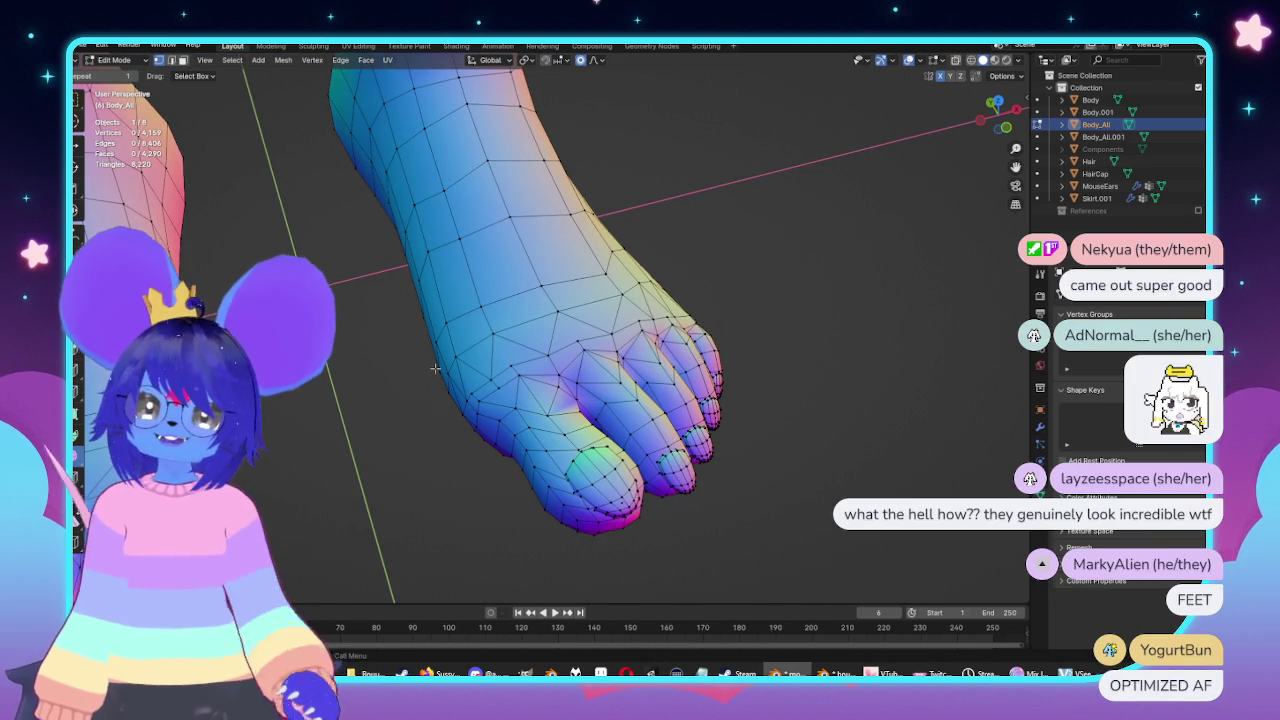
scroll(535, 329, "up", 2)
left_click(500, 365)
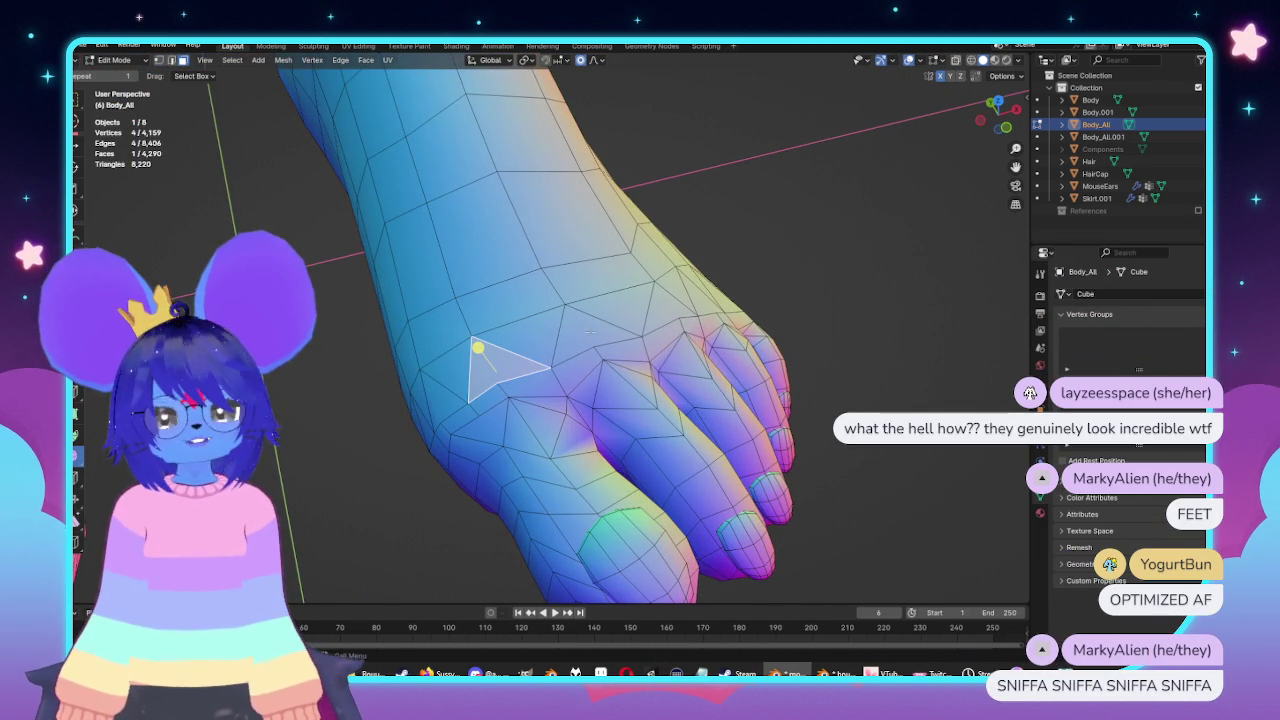
mouse_move(587, 328)
middle_mouse_down()
mouse_move(642, 332)
mouse_move(630, 285)
mouse_move(694, 290)
middle_mouse_up()
mouse_move(682, 433)
middle_mouse_down()
mouse_move(648, 450)
mouse_move(730, 398)
middle_mouse_up()
scroll(668, 440, "up", 4)
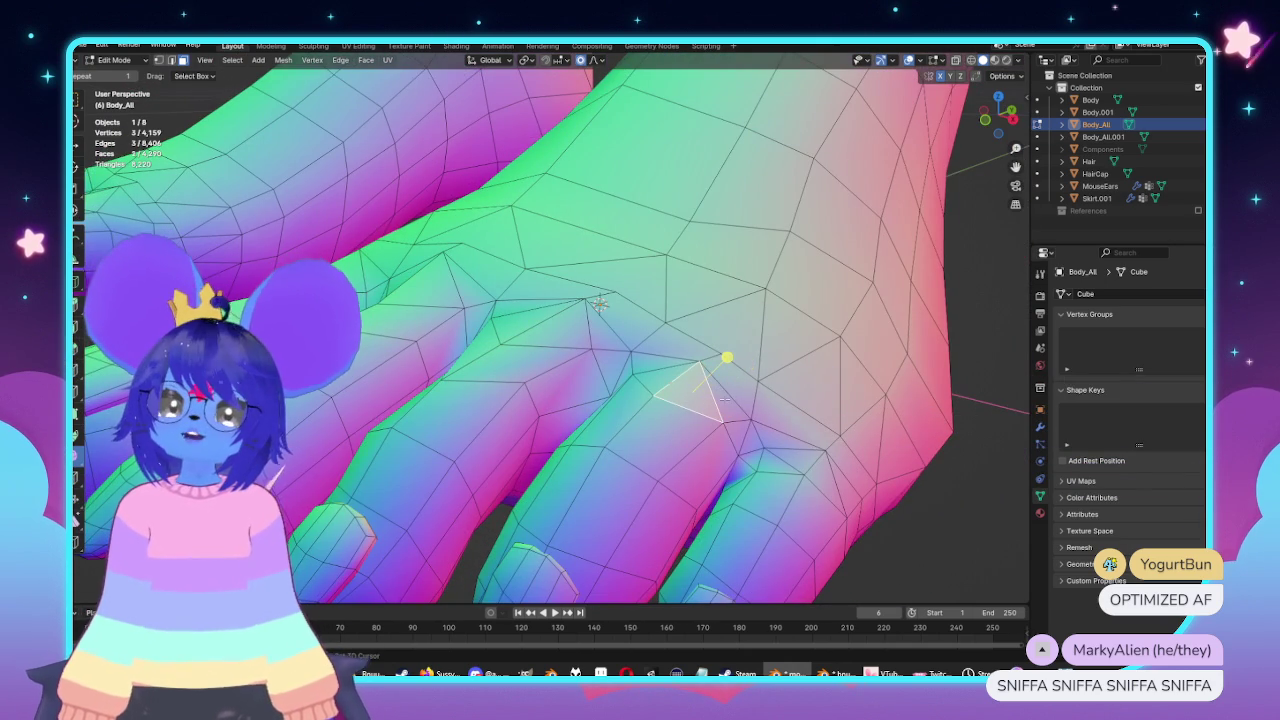
left_click(715, 400, "shift")
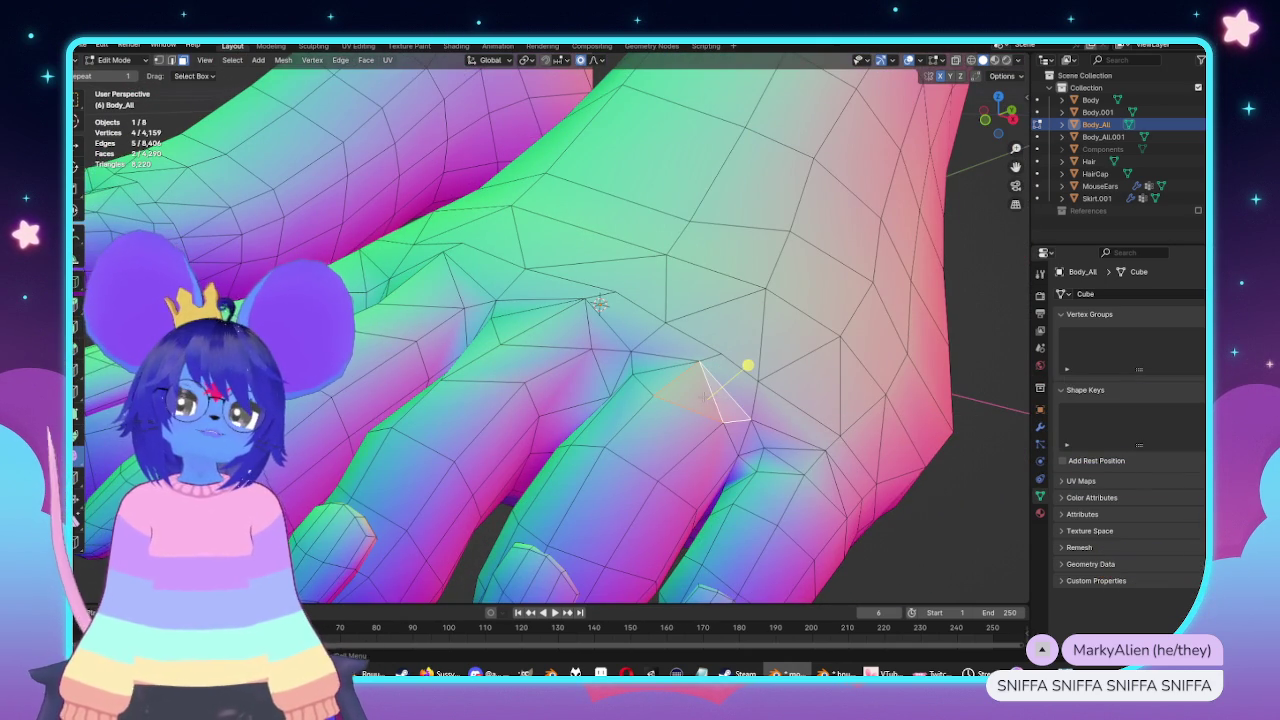
mouse_move(673, 412)
middle_mouse_down()
mouse_move(745, 437)
mouse_move(730, 427)
mouse_move(856, 295)
middle_mouse_up()
scroll(745, 437, "down", 3)
scroll(738, 432, "up", 3)
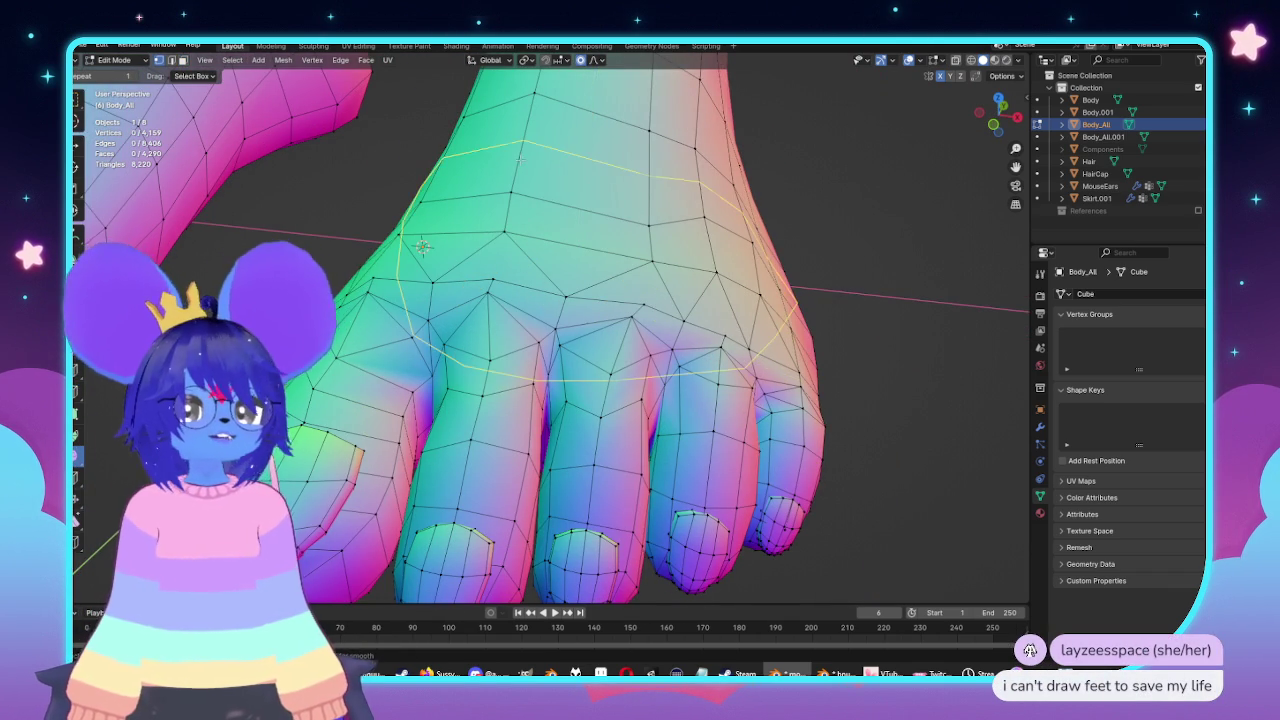
scroll(520, 158, "down", 4)
middle_click_drag(520, 158, 619, 230)
mouse_move(630, 240)
middle_mouse_down()
mouse_move(717, 320)
mouse_move(680, 357)
mouse_move(757, 354)
mouse_move(595, 409)
mouse_move(663, 366)
mouse_move(560, 380)
mouse_move(509, 366)
middle_mouse_up()
scroll(585, 305, "down", 4)
middle_click_drag(585, 305, 663, 191)
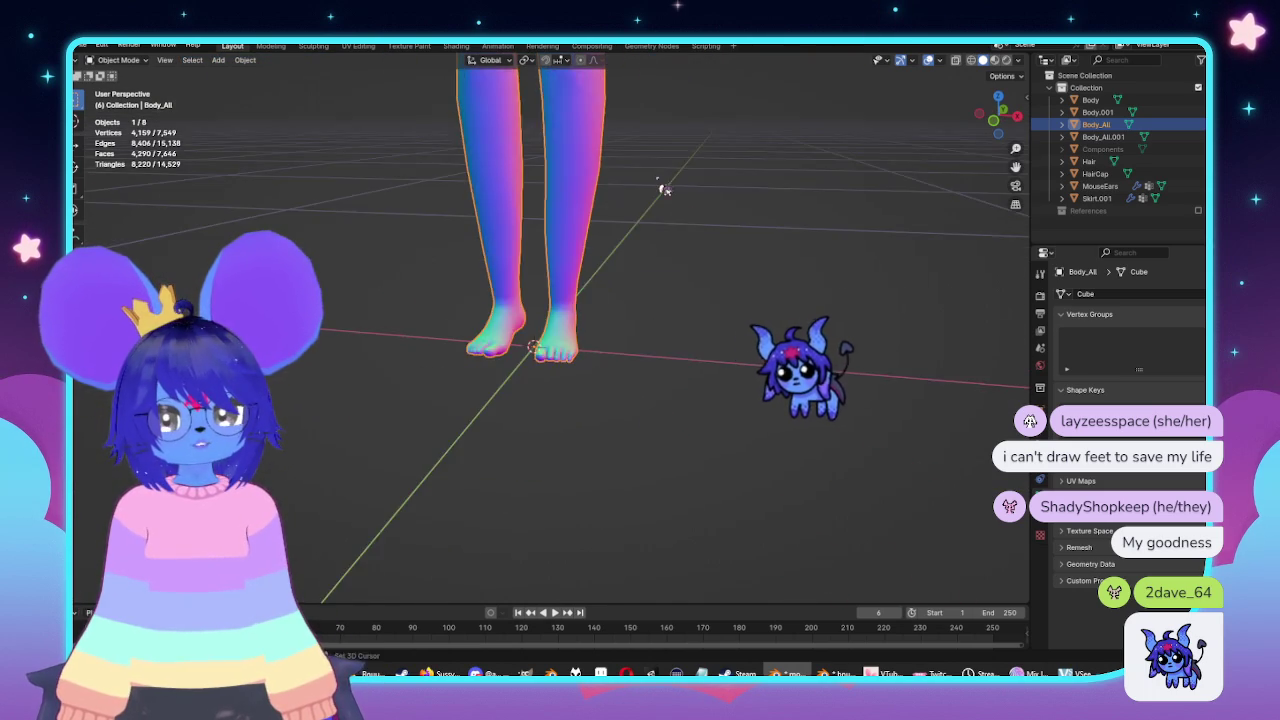
Orbit around the arm to see the palm and clear the current selection.
scroll(623, 400, "up", 3)
mouse_move(623, 400)
middle_mouse_down("shift")
mouse_move(626, 489)
mouse_move(957, 366)
mouse_move(786, 306)
mouse_move(783, 374)
middle_mouse_up("shift")
scroll(957, 366, "down", 4)
left_click(783, 374)
scroll(697, 416, "up", 4)
mouse_move(697, 416)
middle_mouse_down()
mouse_move(543, 343)
mouse_move(798, 388)
mouse_move(732, 444)
mouse_move(704, 427)
middle_mouse_up()
Select Body_All, study the hand's wireframe edge-on in Edit Mode, then exit.
left_click(543, 343)
key("Tab")
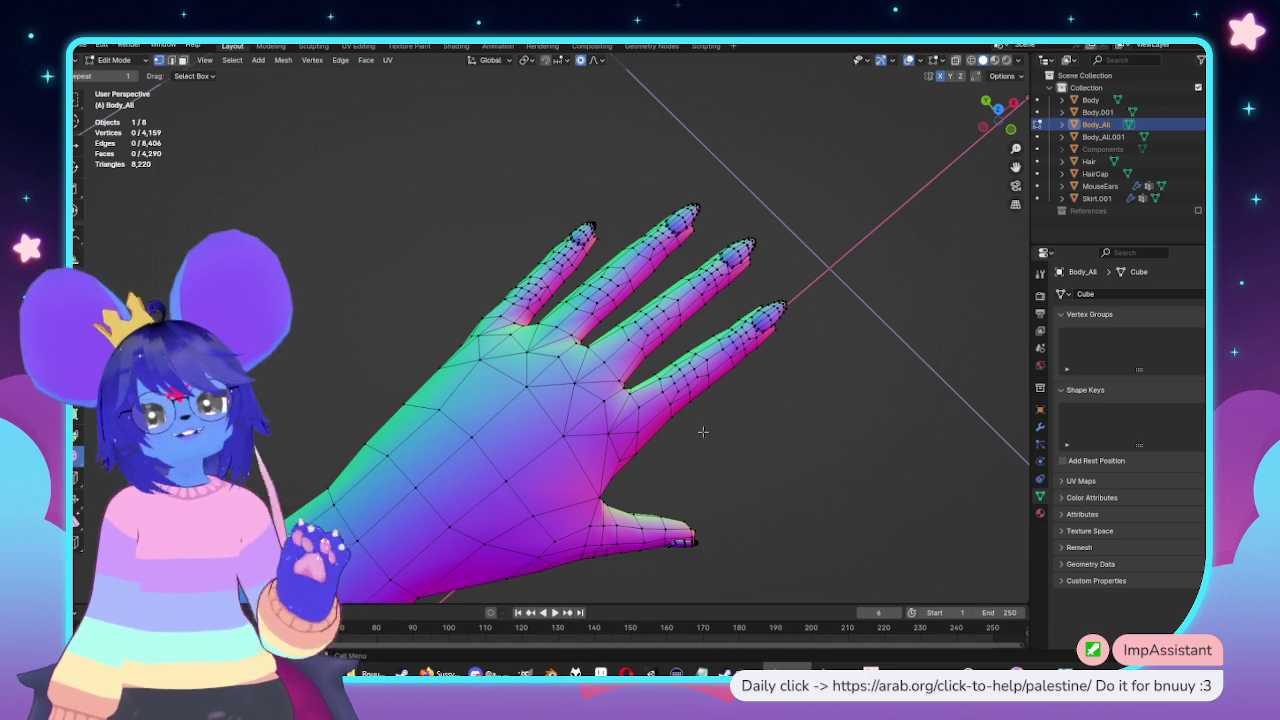
mouse_move(686, 392)
middle_mouse_down()
mouse_move(700, 330)
mouse_move(790, 407)
mouse_move(824, 377)
middle_mouse_up()
key("Tab")
Grow the selection to the whole fingertip nail cap and move it with proportional falloff.
middle_click_drag(741, 230, 714, 223)
scroll(737, 263, "up", 5)
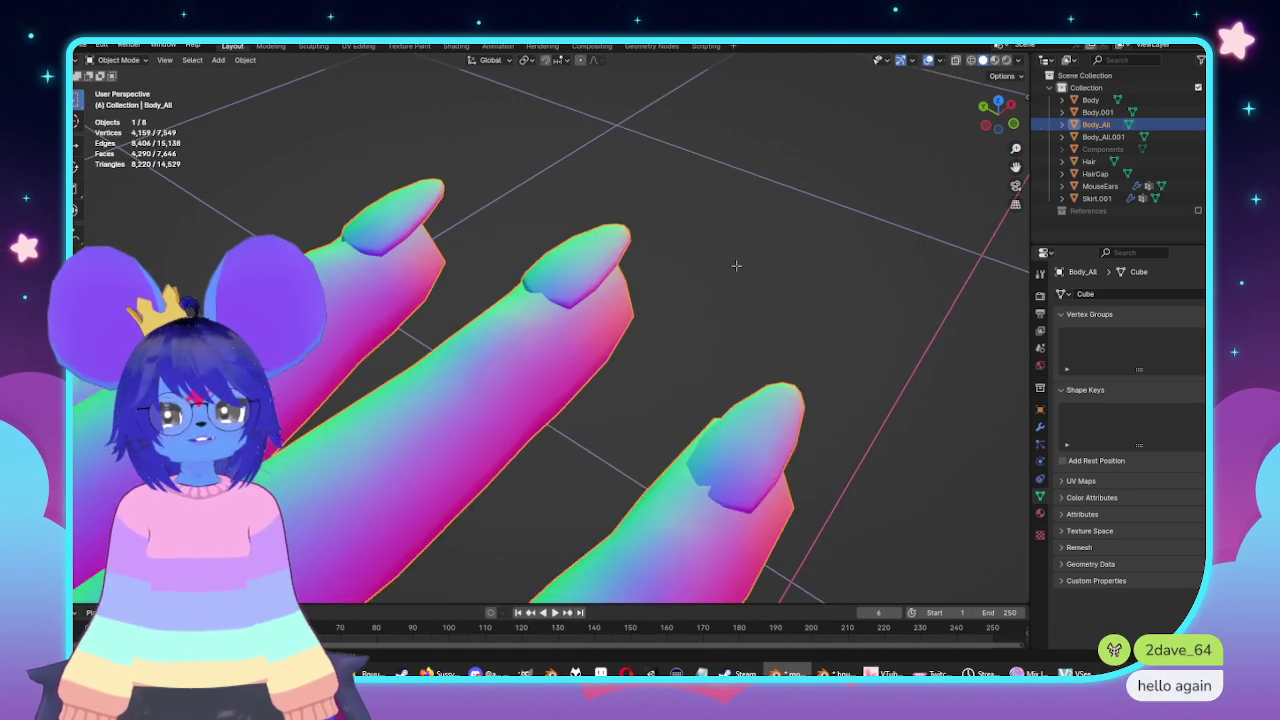
key("Tab")
scroll(720, 240, "up", 3)
mouse_move(720, 300)
middle_mouse_down()
mouse_move(680, 290)
mouse_move(714, 365)
mouse_move(767, 354)
middle_mouse_up()
middle_click_drag(665, 338, 760, 362)
key("ctrl+l")
key("g")
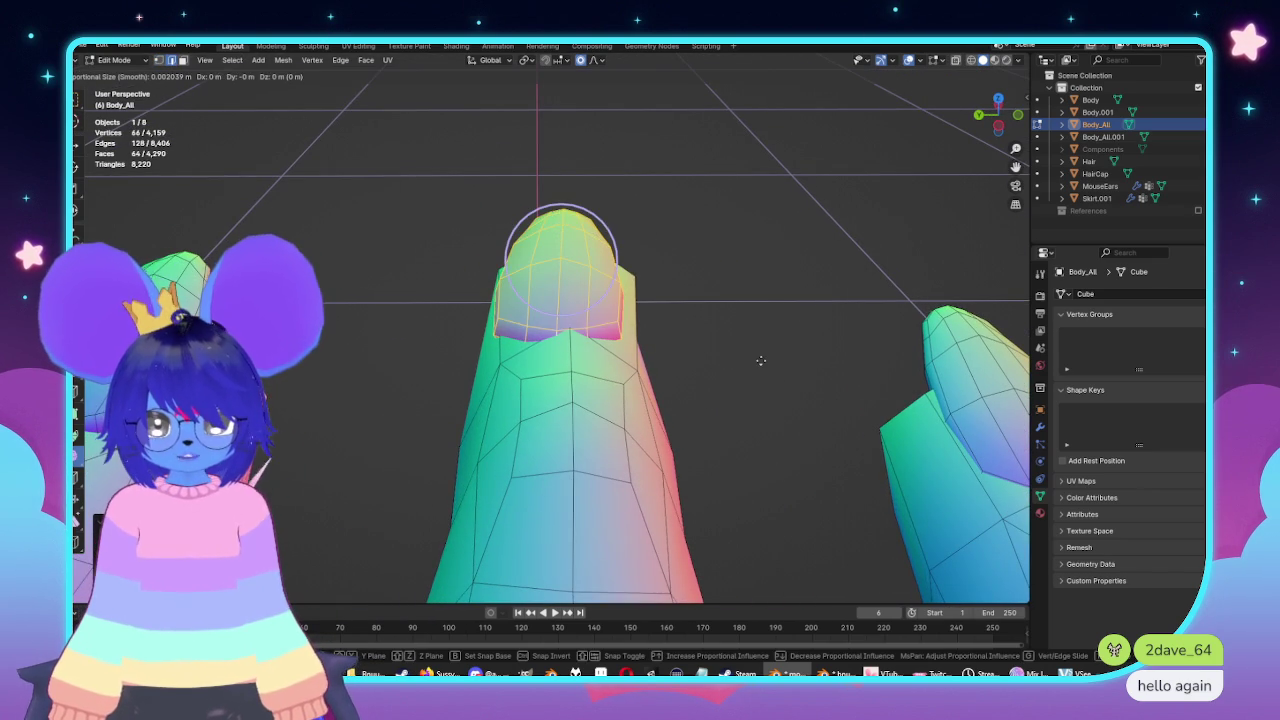
left_click(767, 359)
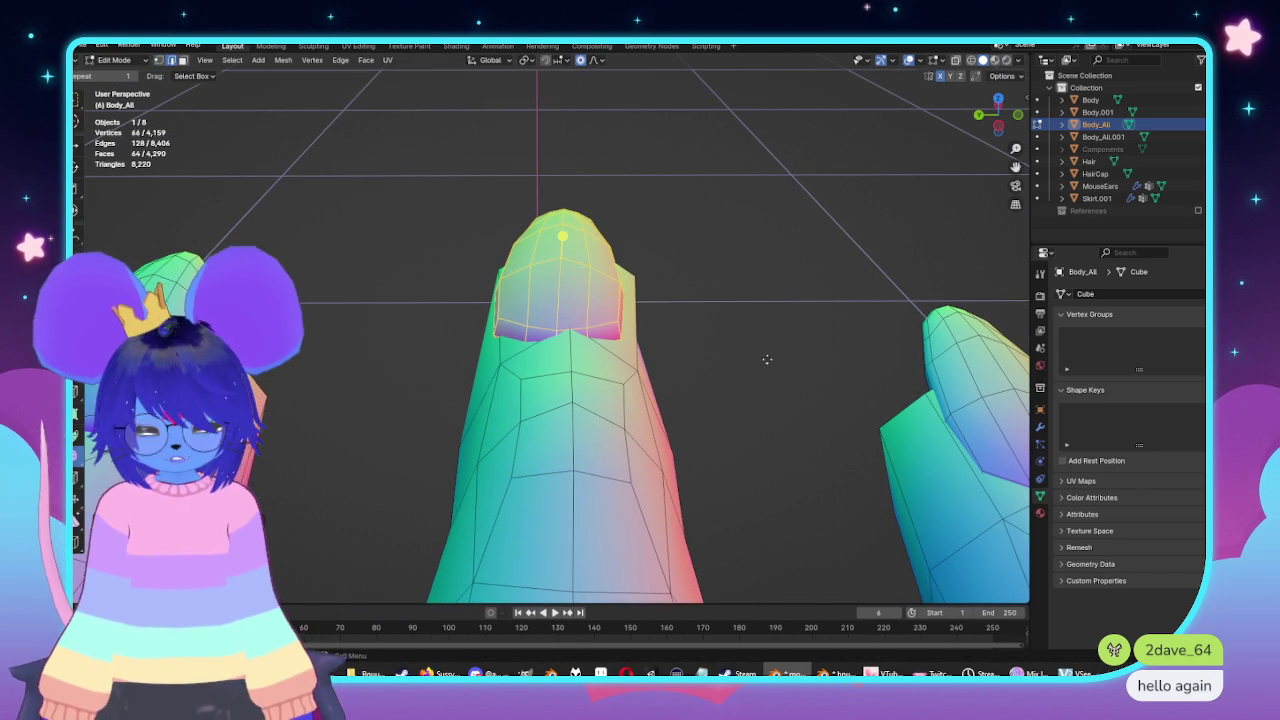
Refine the fingertip cap in top view with two more small moves.
key("KP_7")
scroll(742, 318, "down", 1)
scroll(793, 383, "down", 1)
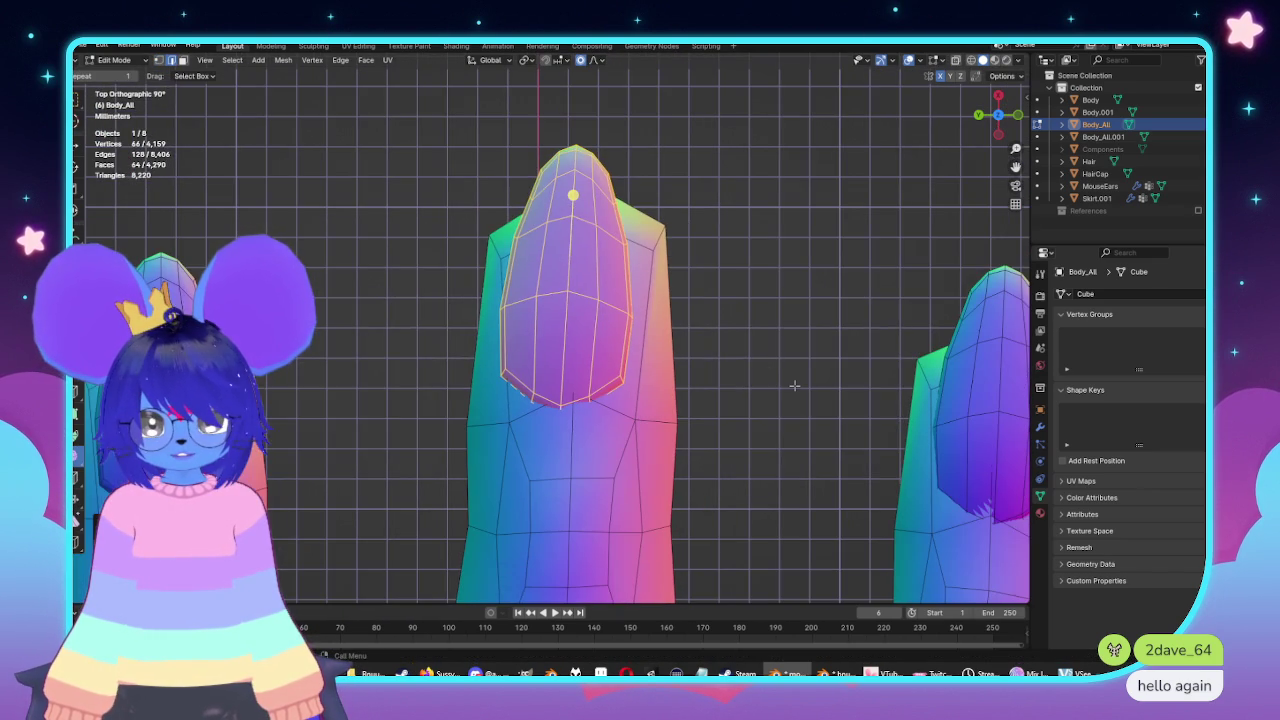
key("g")
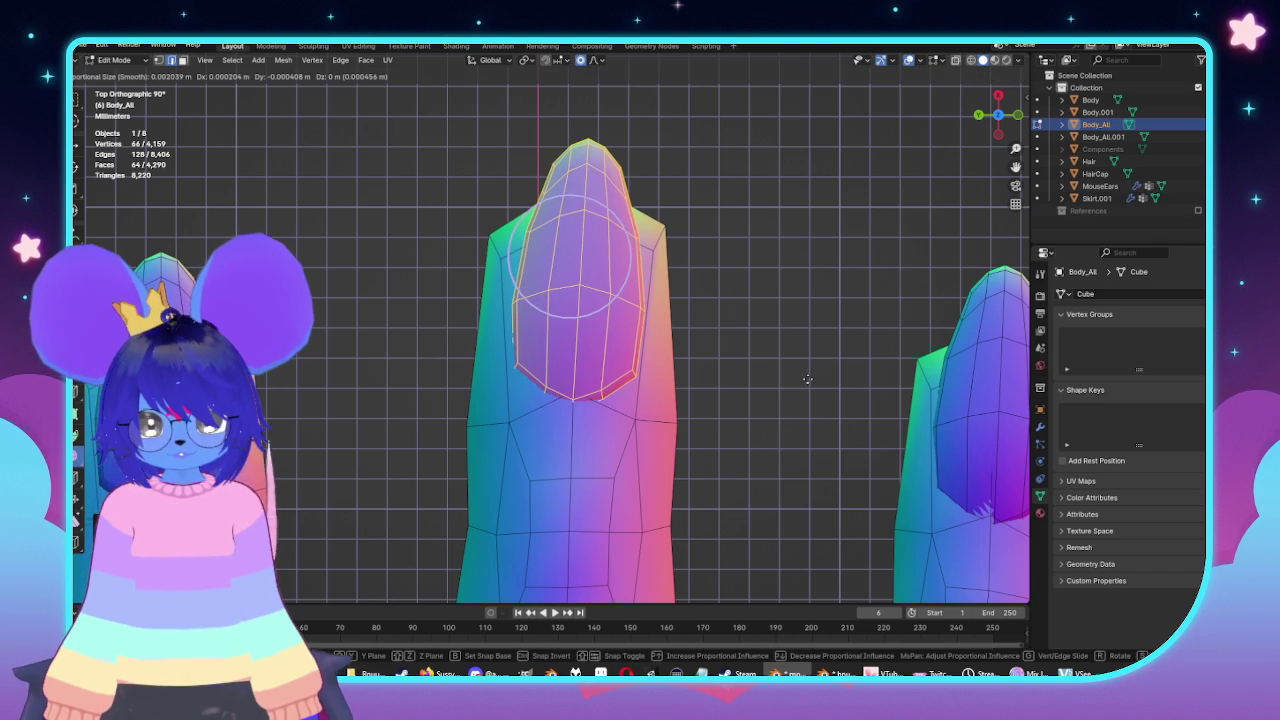
left_click(857, 412)
key("g")
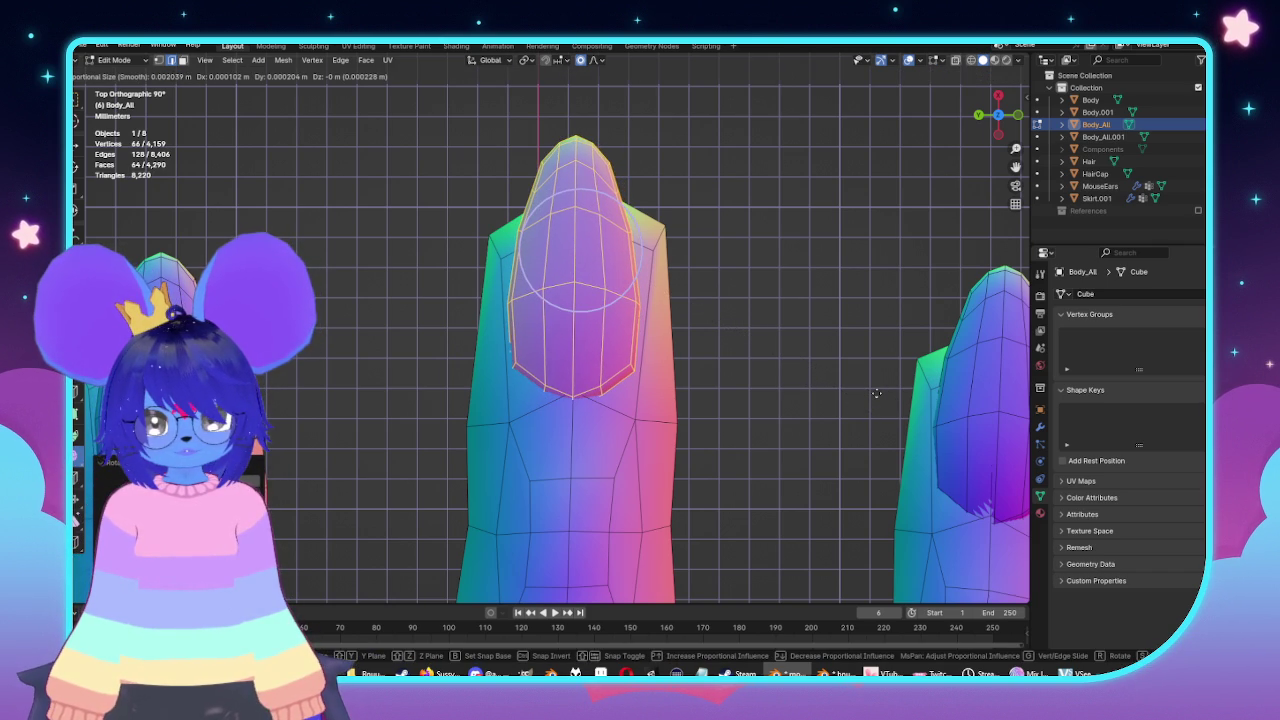
left_click(876, 393)
Return to object mode, view the whole hand, and save mouse.blend.
key("Tab")
scroll(800, 343, "down", 5)
mouse_move(800, 343)
middle_mouse_down()
mouse_move(757, 366)
mouse_move(714, 320)
mouse_move(789, 280)
mouse_move(834, 277)
mouse_move(603, 366)
mouse_move(730, 352)
mouse_move(654, 348)
mouse_move(606, 369)
mouse_move(623, 369)
mouse_move(597, 337)
mouse_move(636, 422)
mouse_move(349, 388)
middle_mouse_up()
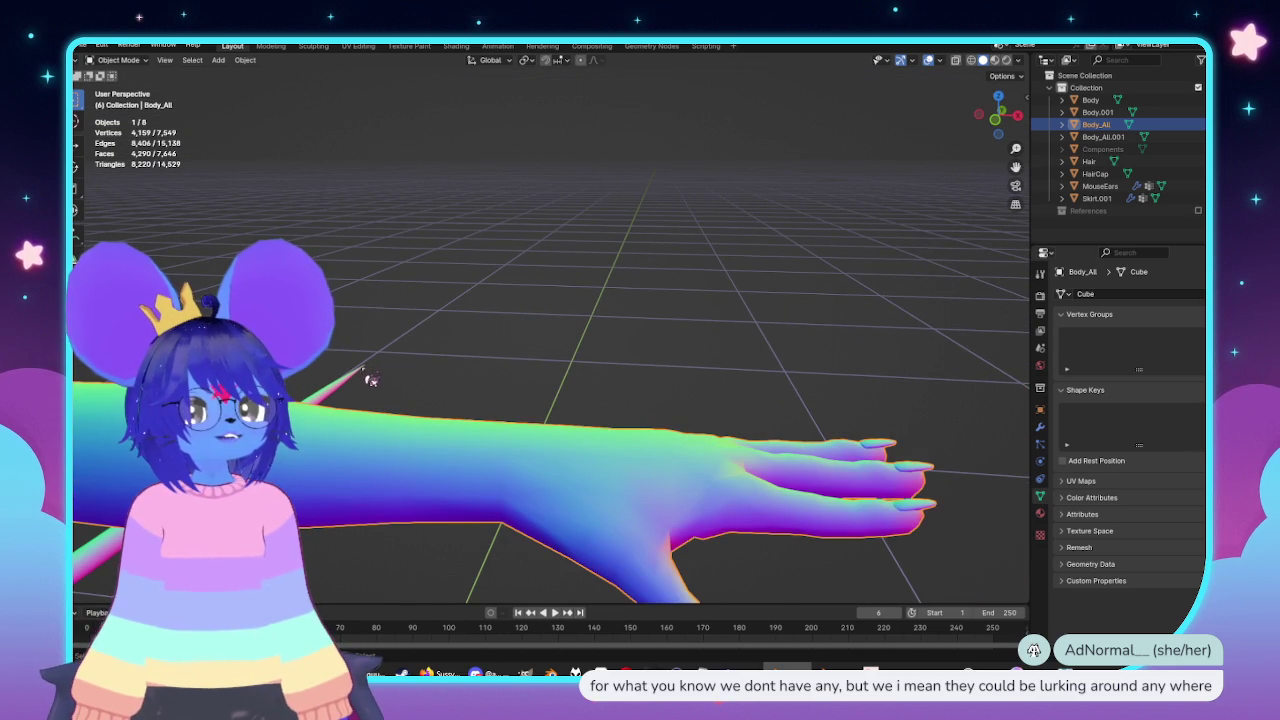
key("ctrl+s")
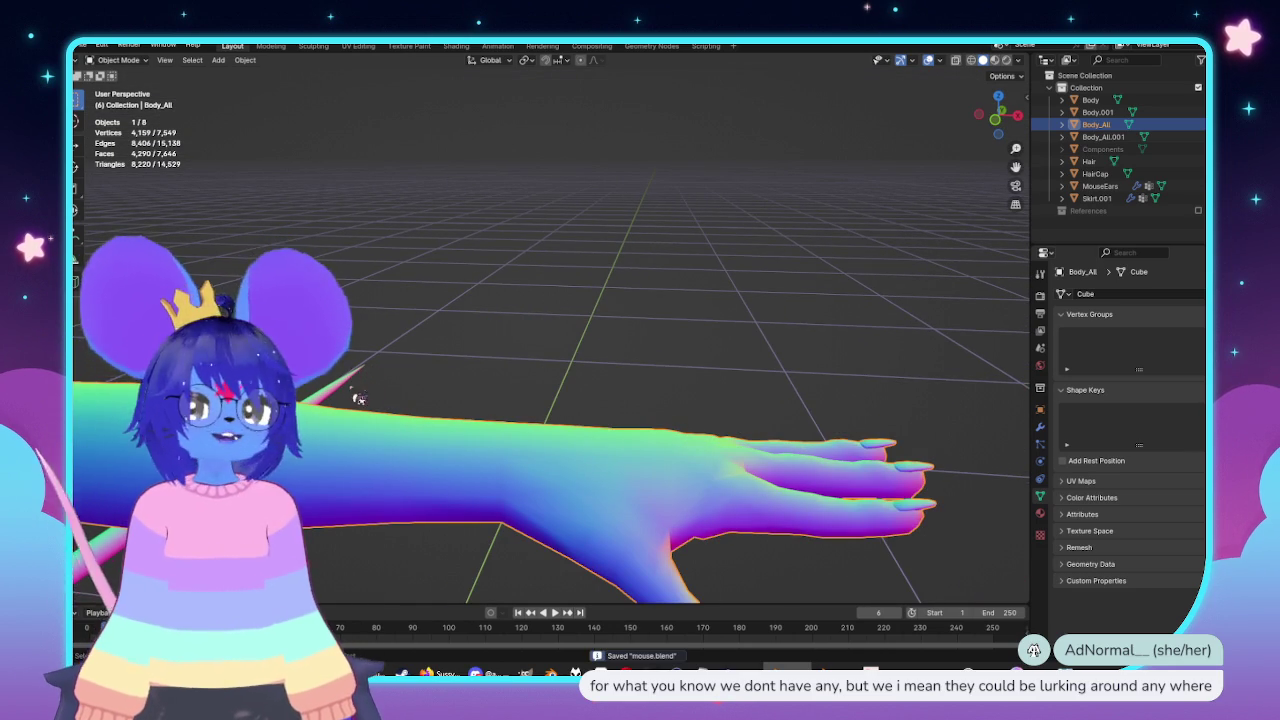
scroll(420, 360, "down", 3)
scroll(471, 330, "down", 3)
scroll(480, 450, "up", 3)
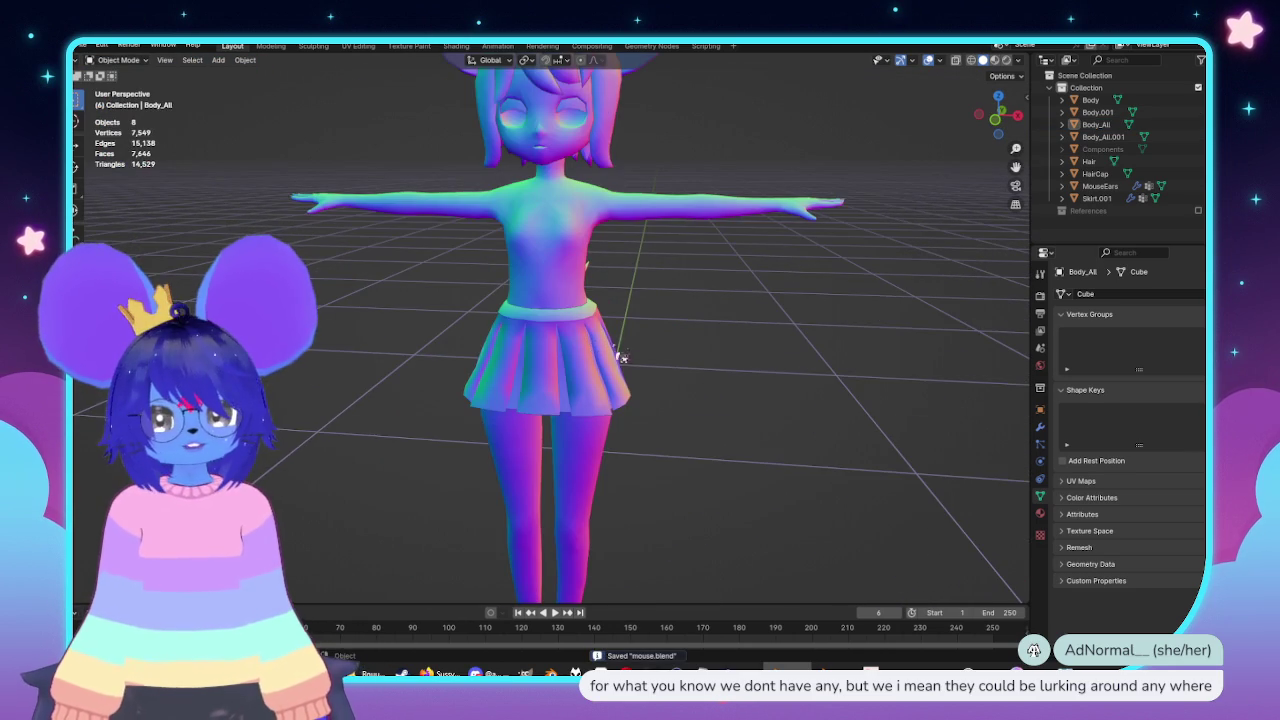
Select the skirt Skirt.001 and enter Edit Mode in front view.
left_click(614, 357)
key("KP_3")
scroll(549, 375, "up", 3)
mouse_move(549, 375)
middle_mouse_down()
mouse_move(694, 391)
mouse_move(814, 429)
mouse_move(785, 368)
middle_mouse_up()
scroll(571, 414, "up", 2)
key("KP_3")
key("KP_1")
key("Tab")
scroll(694, 457, "up", 3)
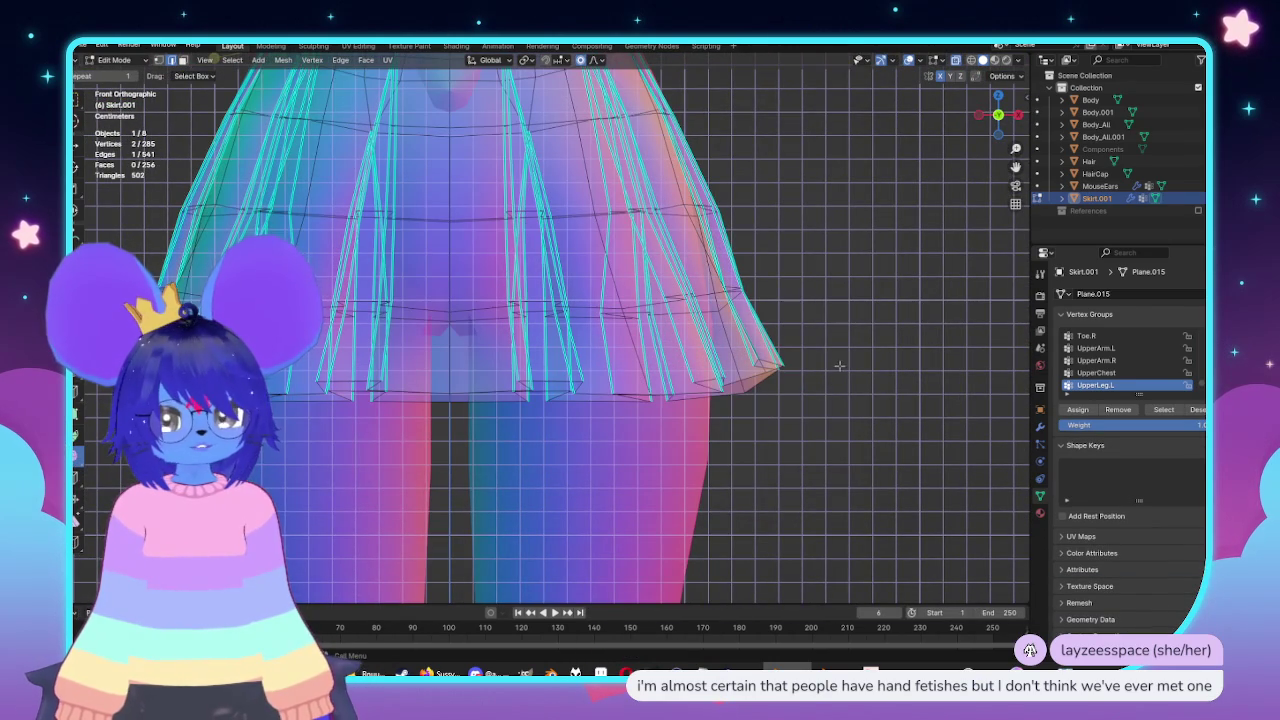
Box-select the skirt hem vertices and move them vertically along Z.
left_click_drag(820, 348, 85, 452)
key("g")
key("z")
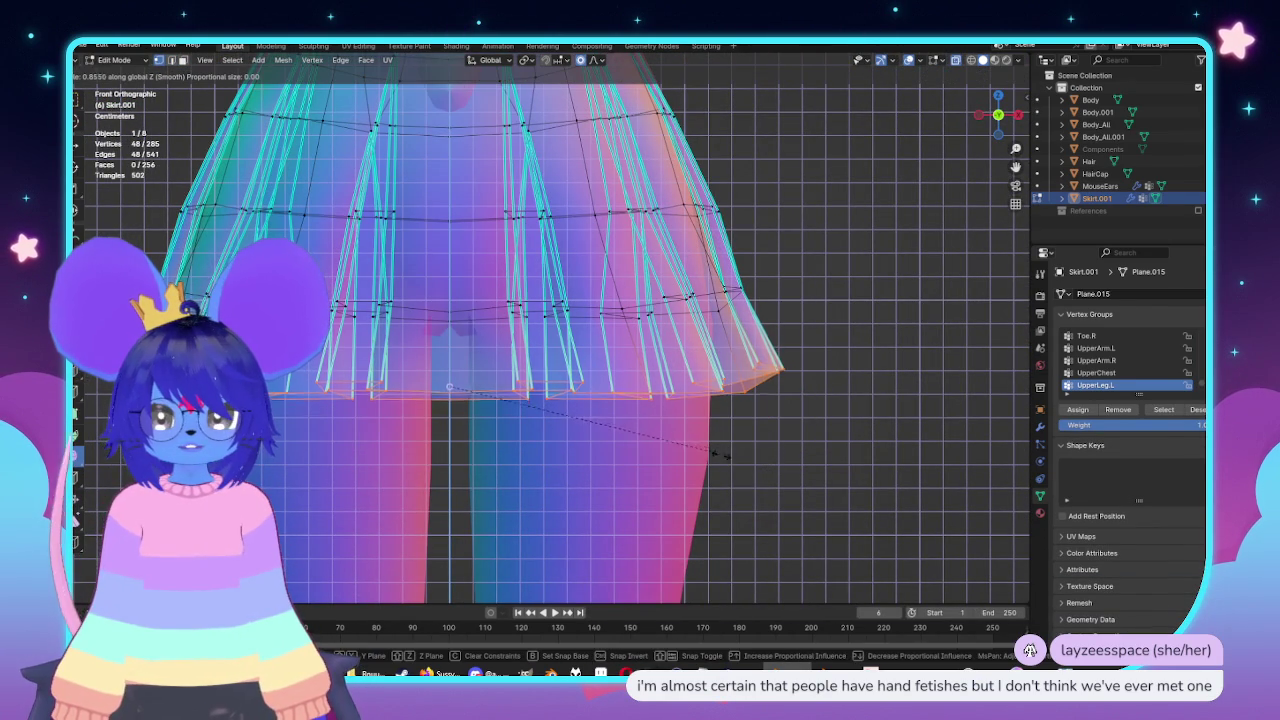
left_click(697, 440)
In right side view, select the hem edge loop and shift it along Z.
key("KP_3")
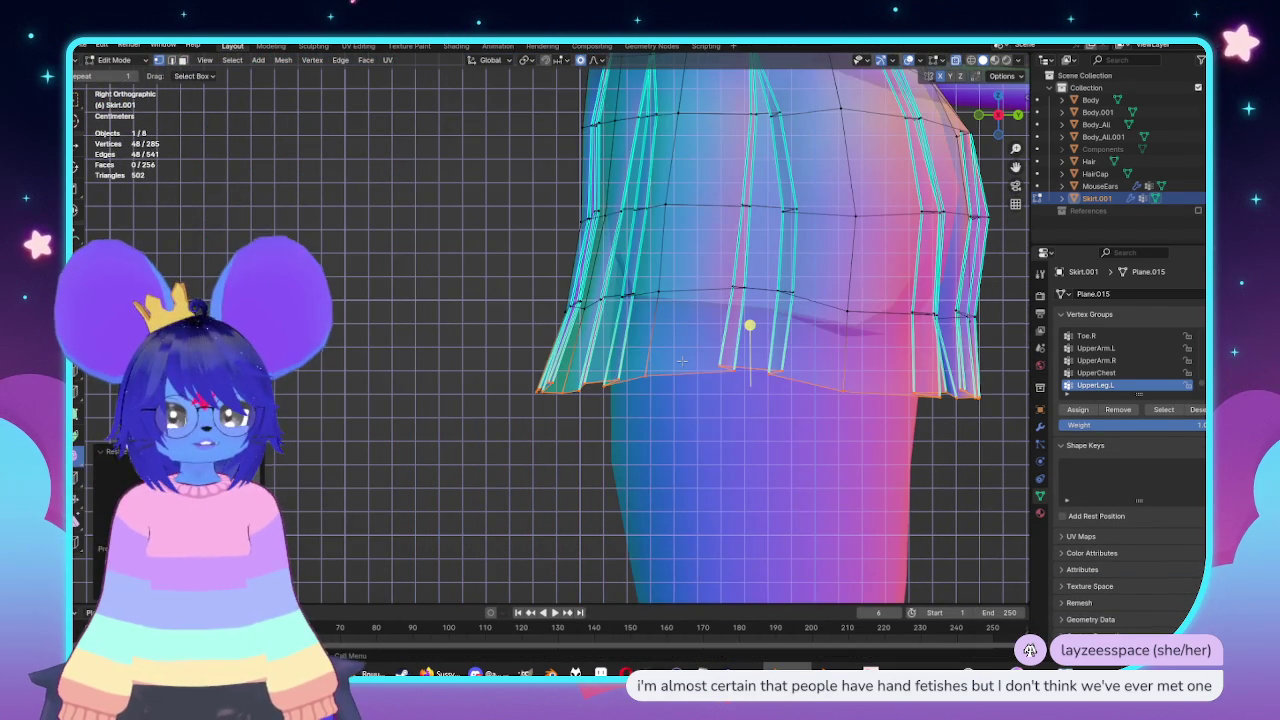
middle_click_drag(681, 360, 739, 339, "shift")
key("alt+a")
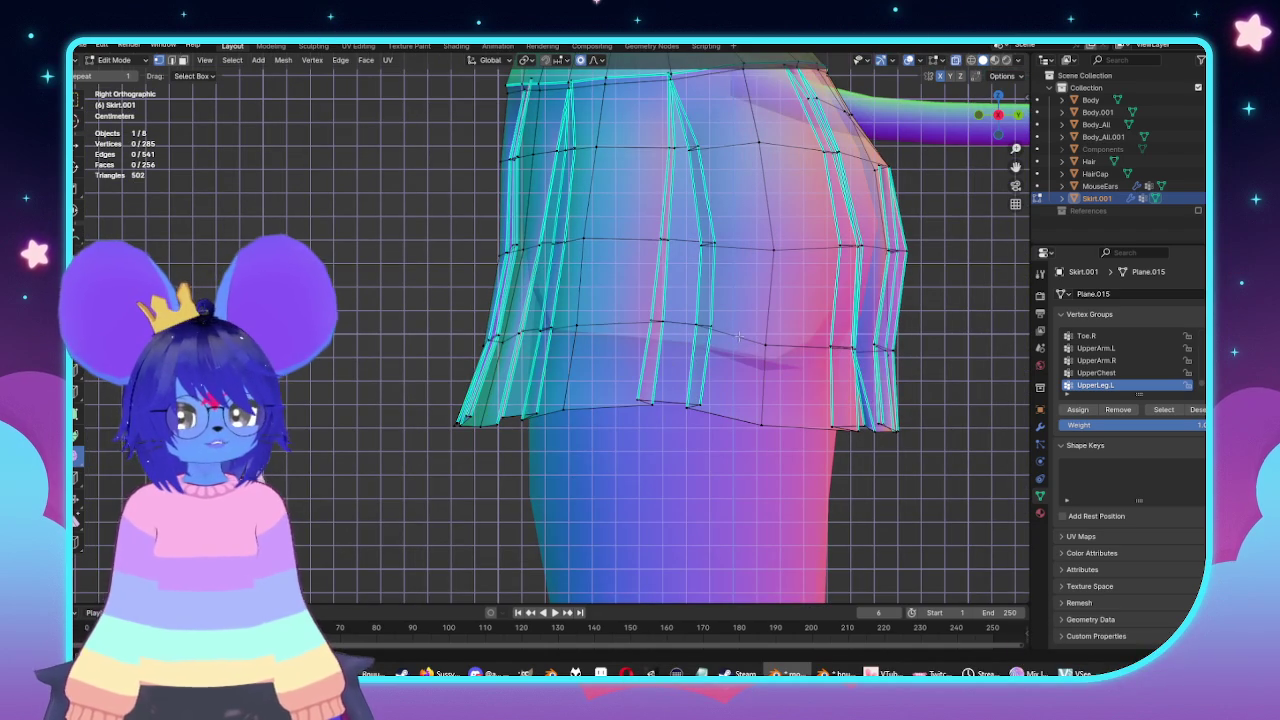
left_click(739, 339, "alt")
key("g")
key("z")
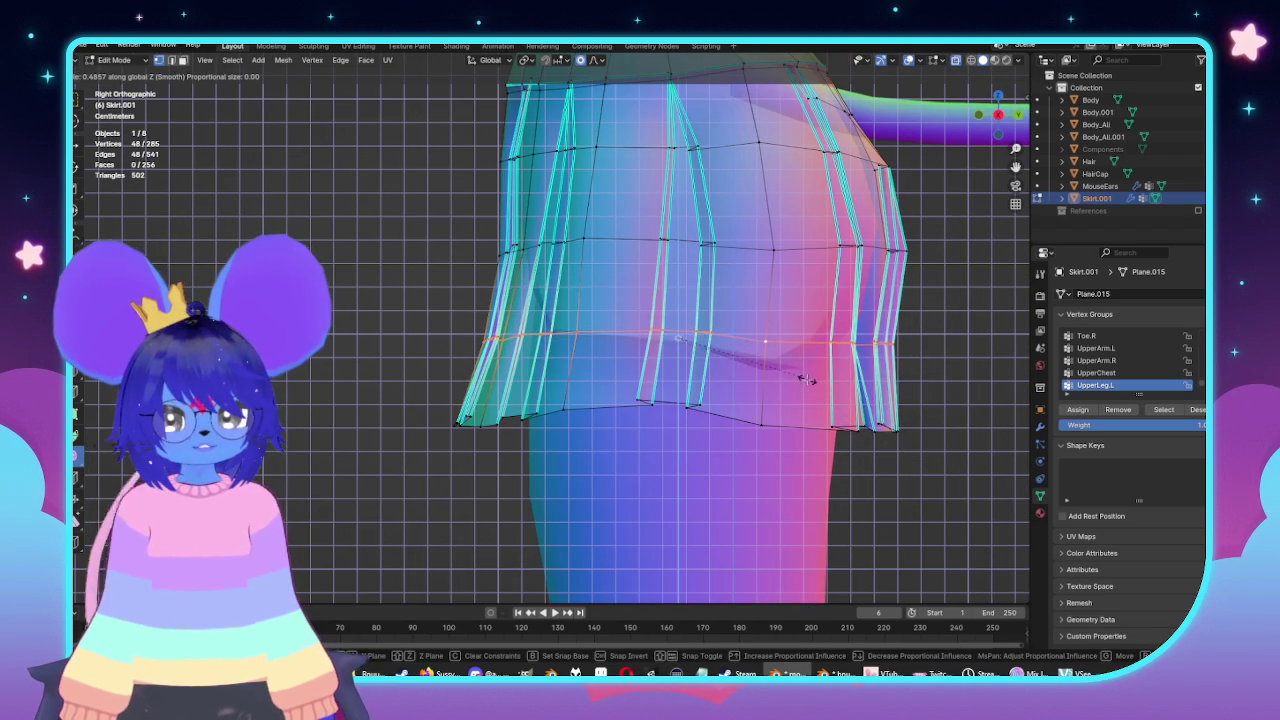
left_click(815, 380)
middle_click_drag(815, 380, 780, 435, "shift")
key("s")
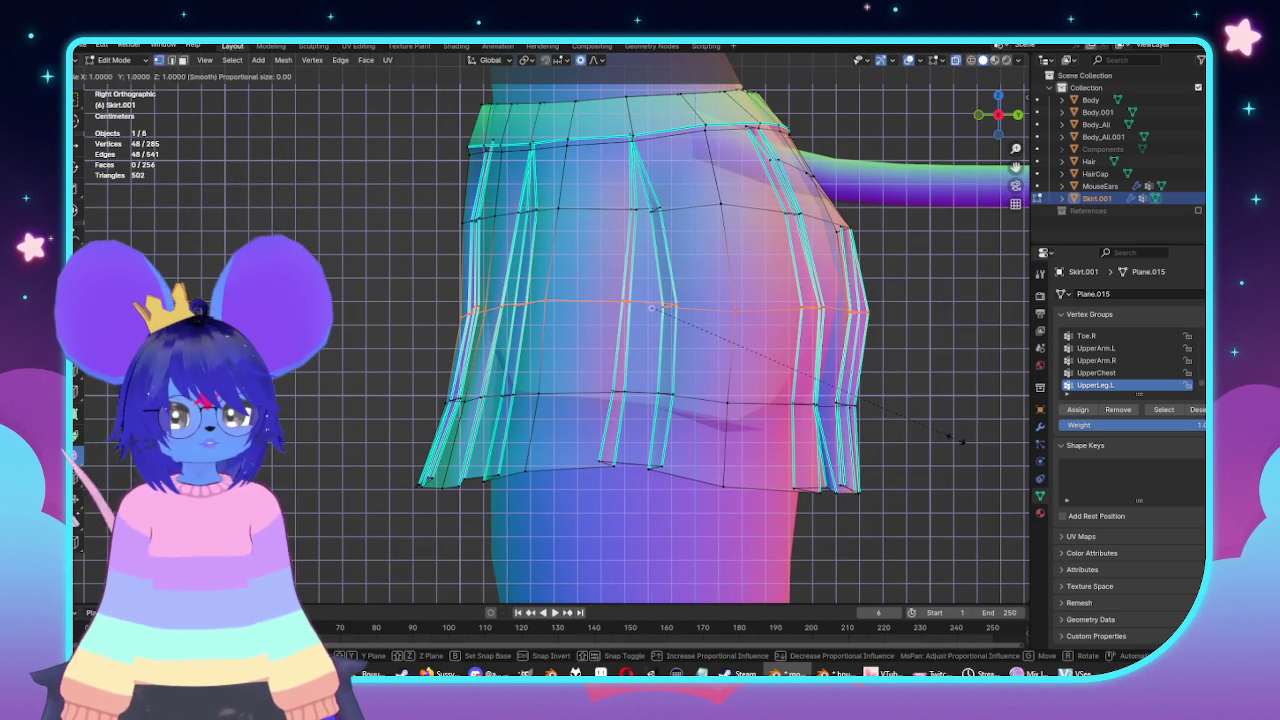
right_click(958, 440)
Shift an upper skirt edge loop along Z, adjusting it again from the back view.
middle_click_drag(640, 245, 666, 277, "shift")
key("alt+a")
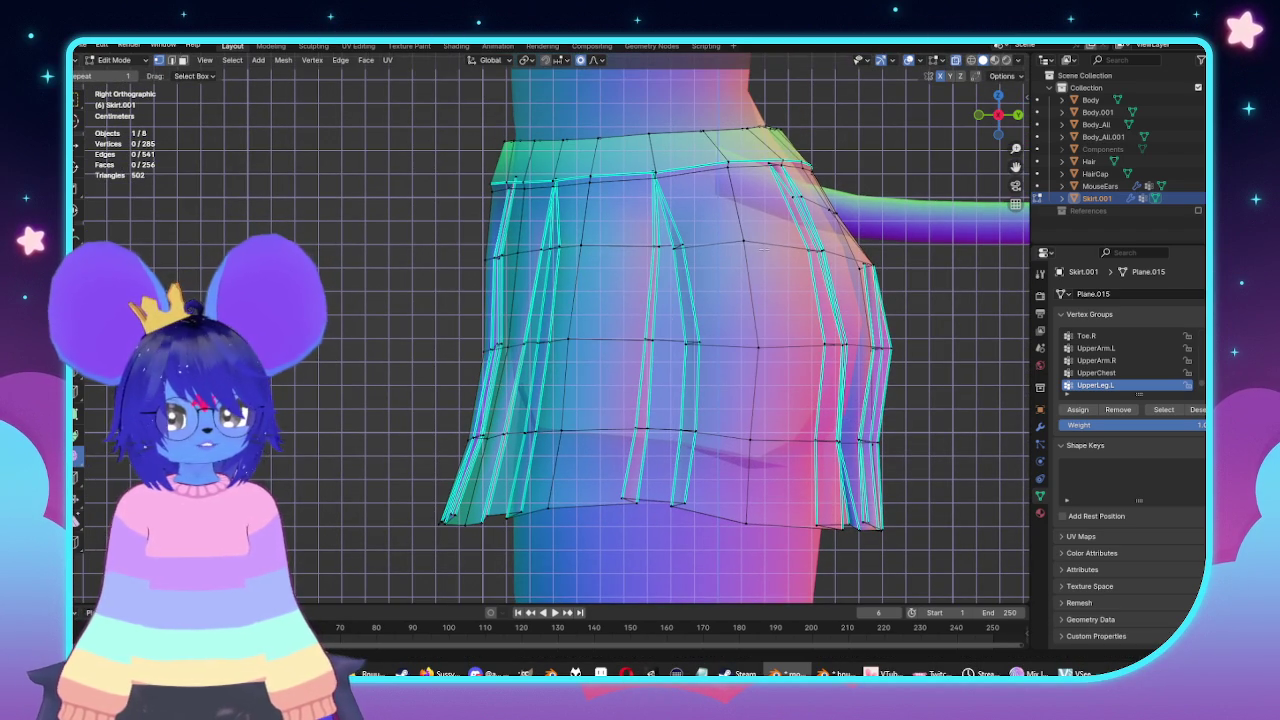
left_click(745, 242, "alt")
key("g")
key("z")
left_click(912, 348)
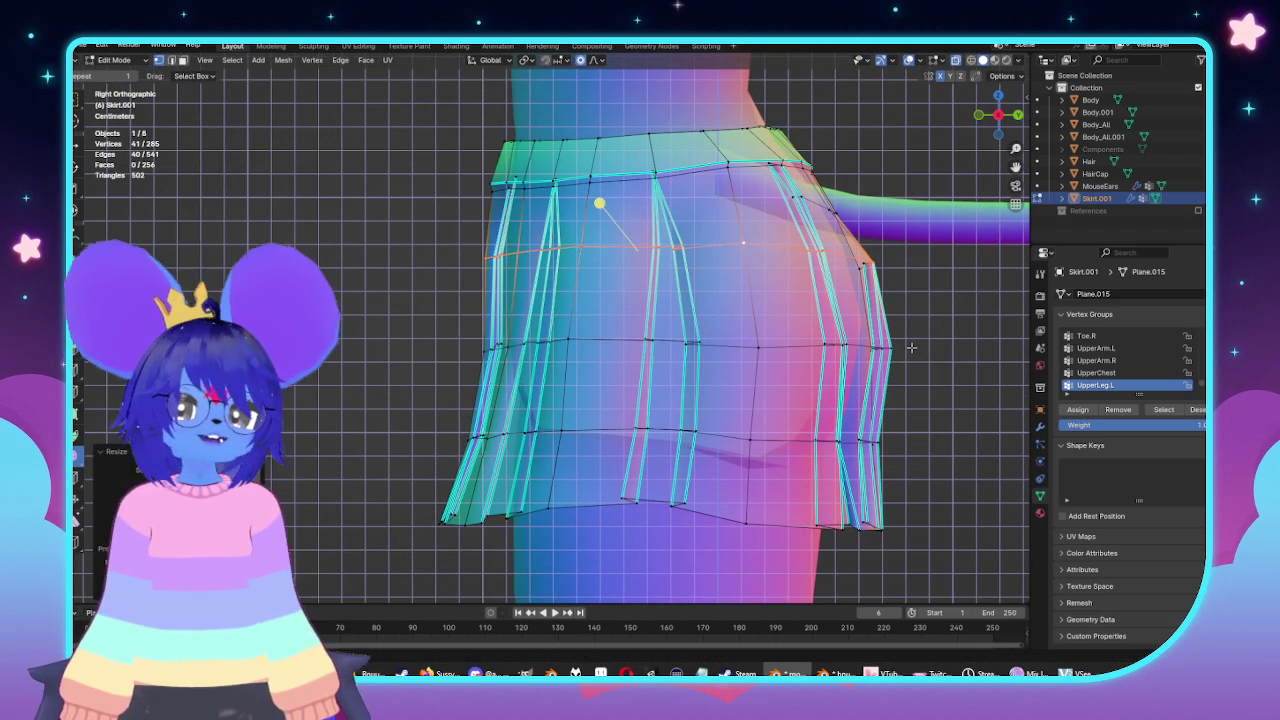
key("ctrl+KP_1")
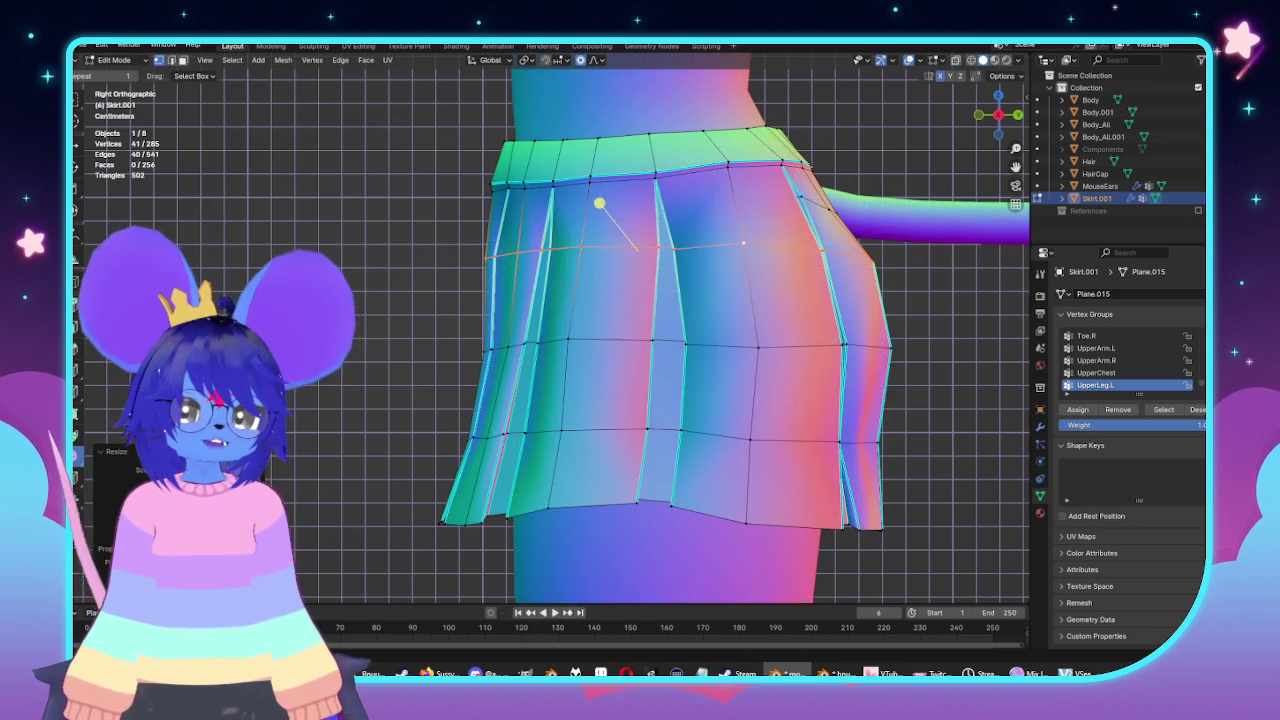
key("g")
key("z")
left_click(877, 355)
Review the reshaped skirt pleats from low side angles in object mode.
key("KP_3")
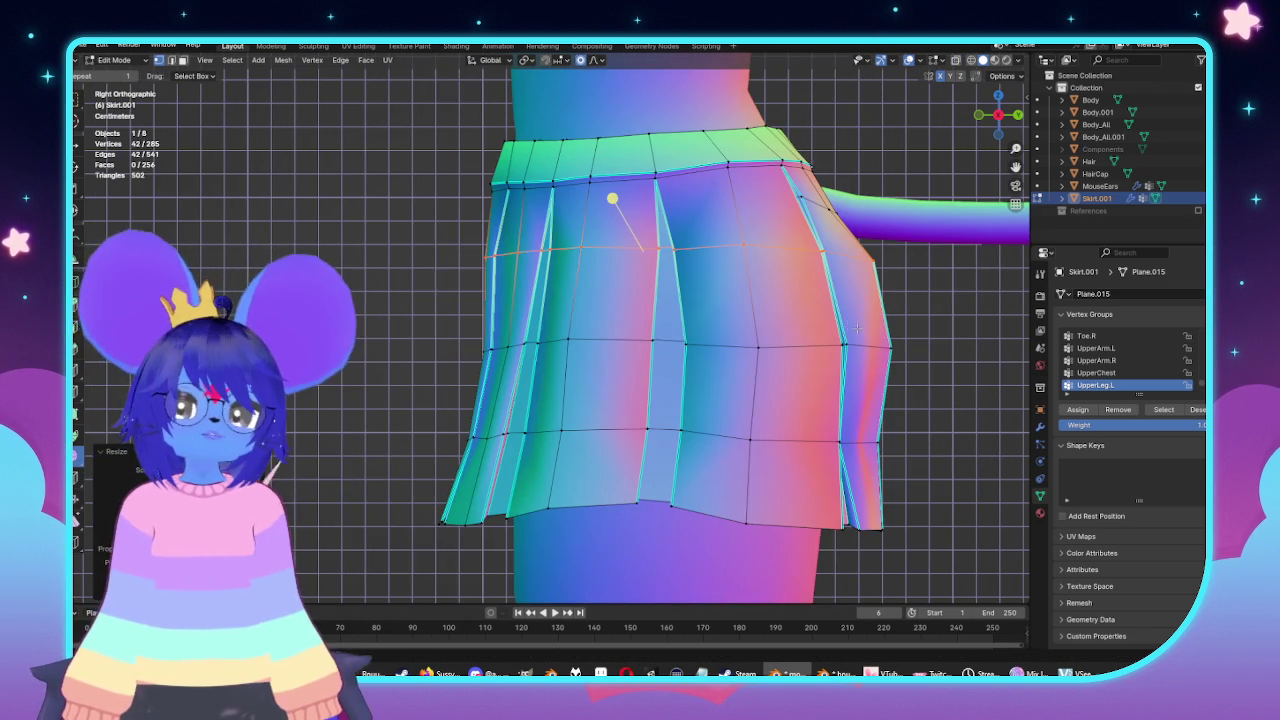
middle_click_drag(810, 314, 713, 367)
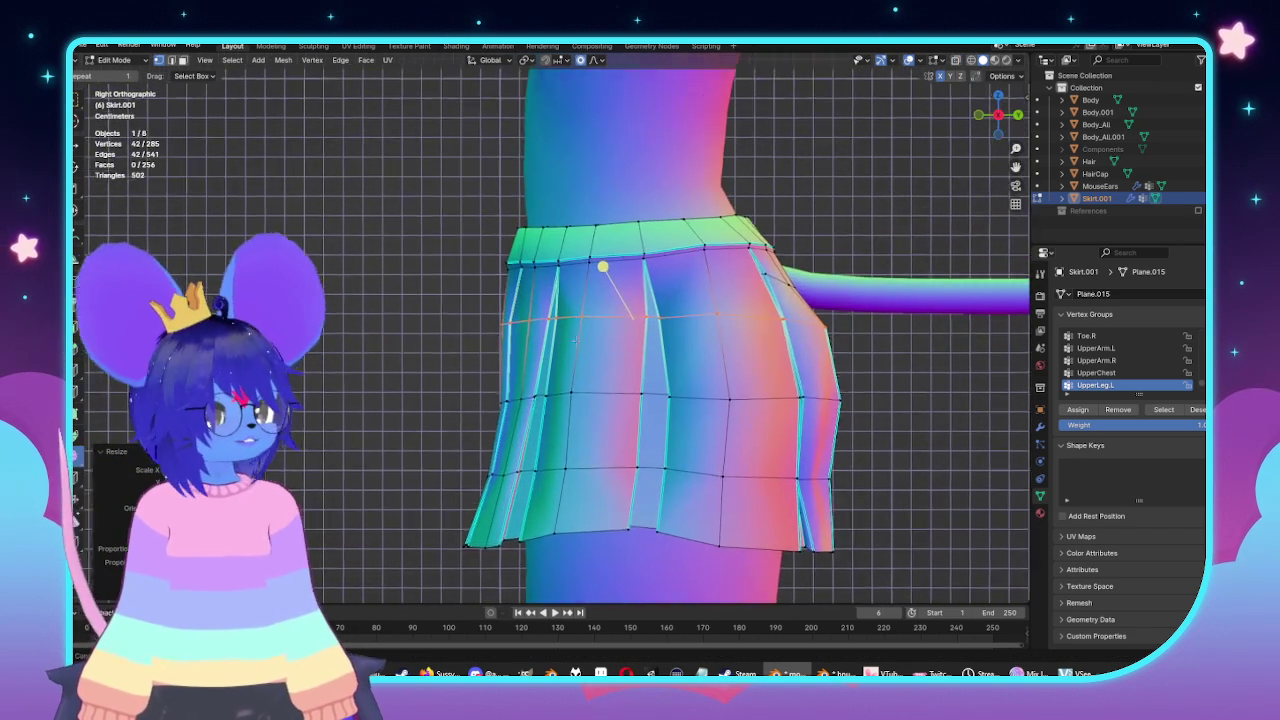
key("Tab")
scroll(706, 380, "down", 4)
scroll(737, 380, "up", 4)
mouse_move(737, 380)
middle_mouse_down()
mouse_move(600, 371)
mouse_move(520, 340)
mouse_move(491, 351)
mouse_move(537, 371)
mouse_move(634, 380)
mouse_move(700, 378)
mouse_move(694, 349)
middle_mouse_up()
key("Tab")
scroll(694, 349, "up", 3)
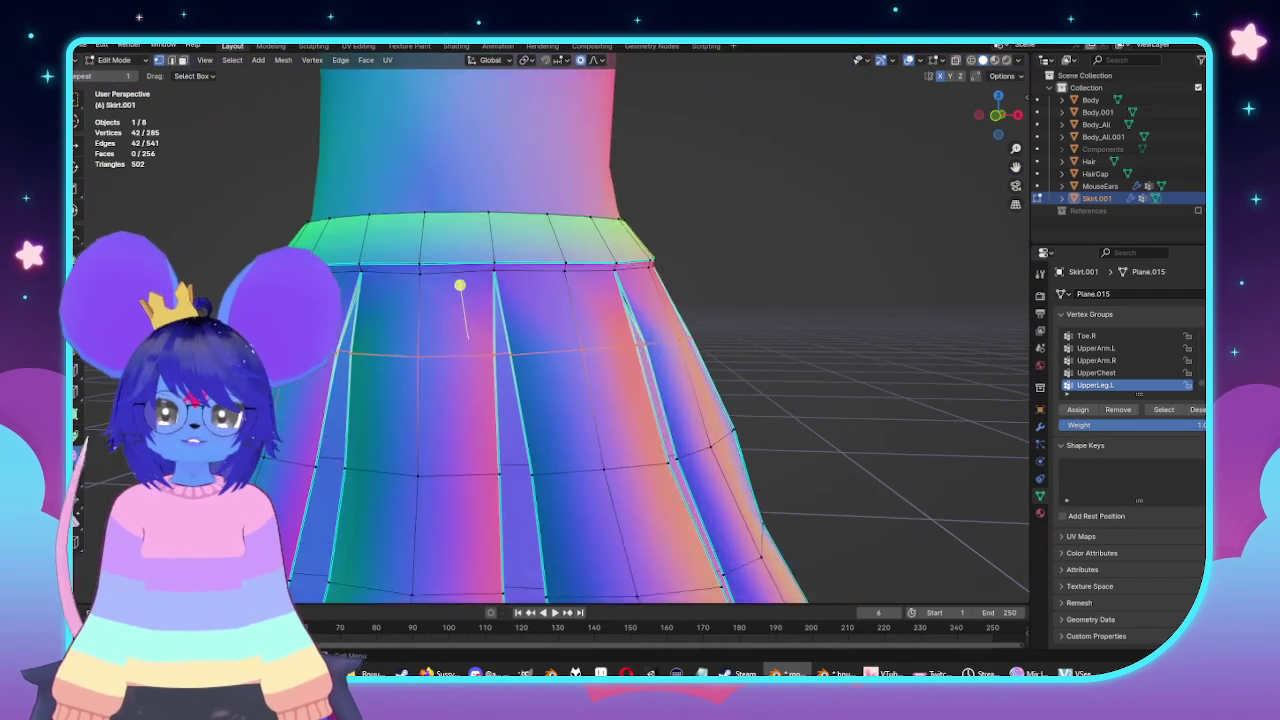
middle_click_drag(457, 286, 383, 297)
key("Tab")
scroll(733, 296, "down", 4)
scroll(708, 321, "up", 4)
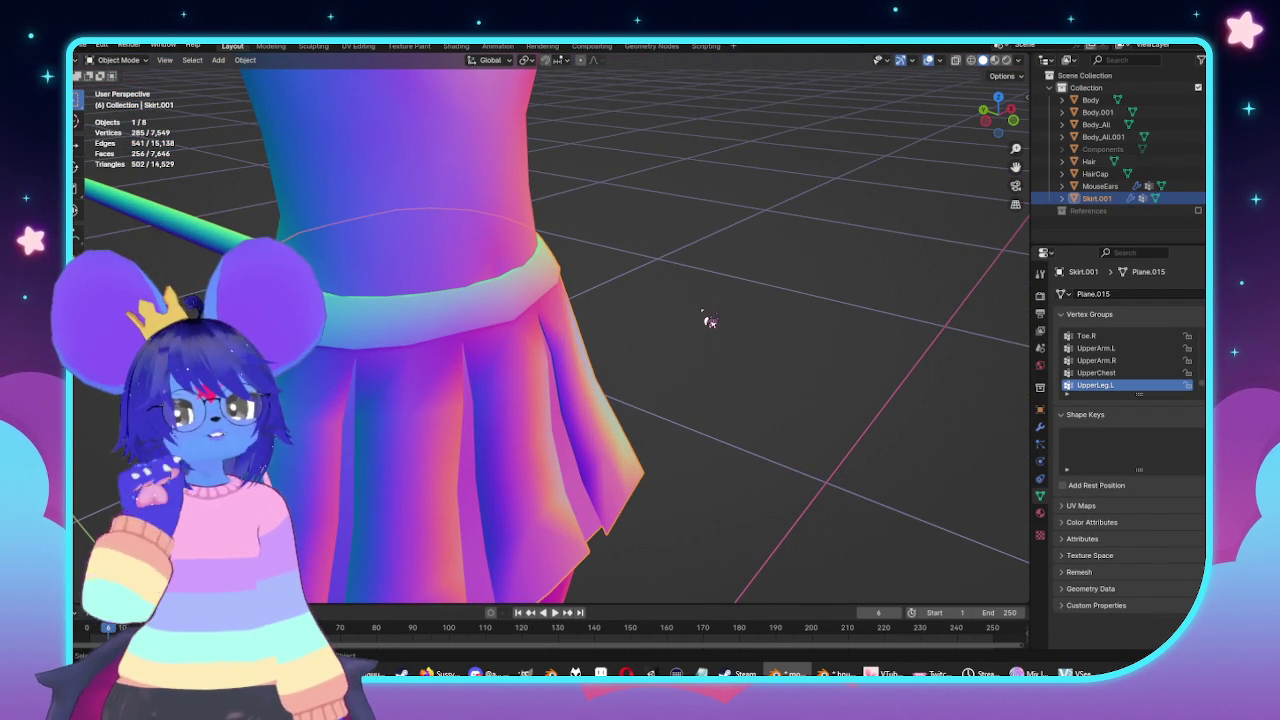
In front view, select the skirt Skirt.001 and hide it.
scroll(712, 330, "down", 5)
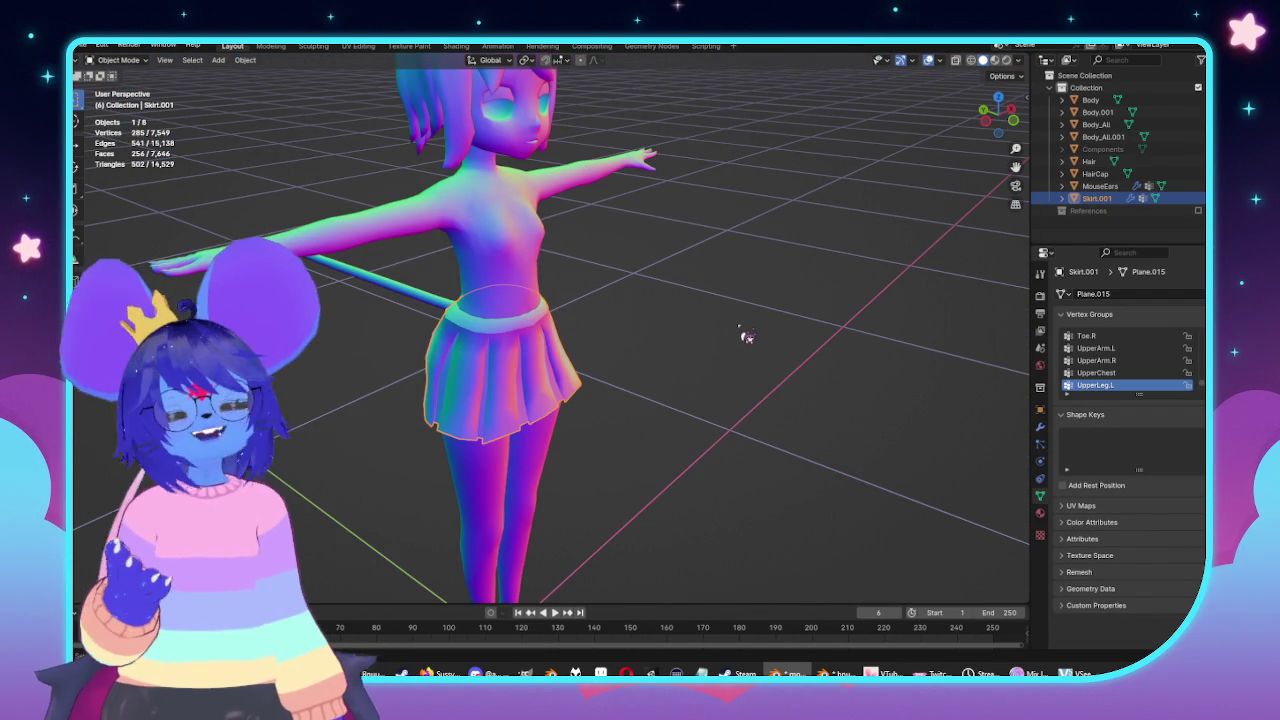
key("KP_1")
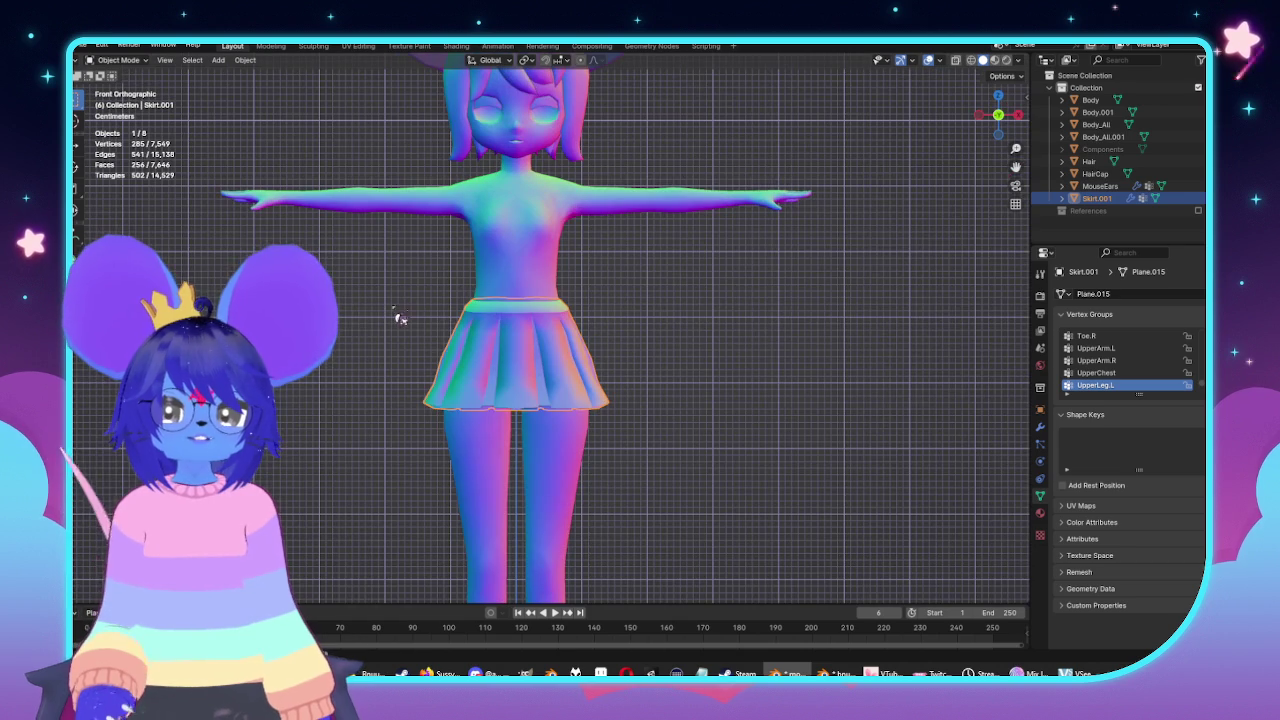
left_click(684, 280)
scroll(600, 290, "up", 2)
left_click(611, 334)
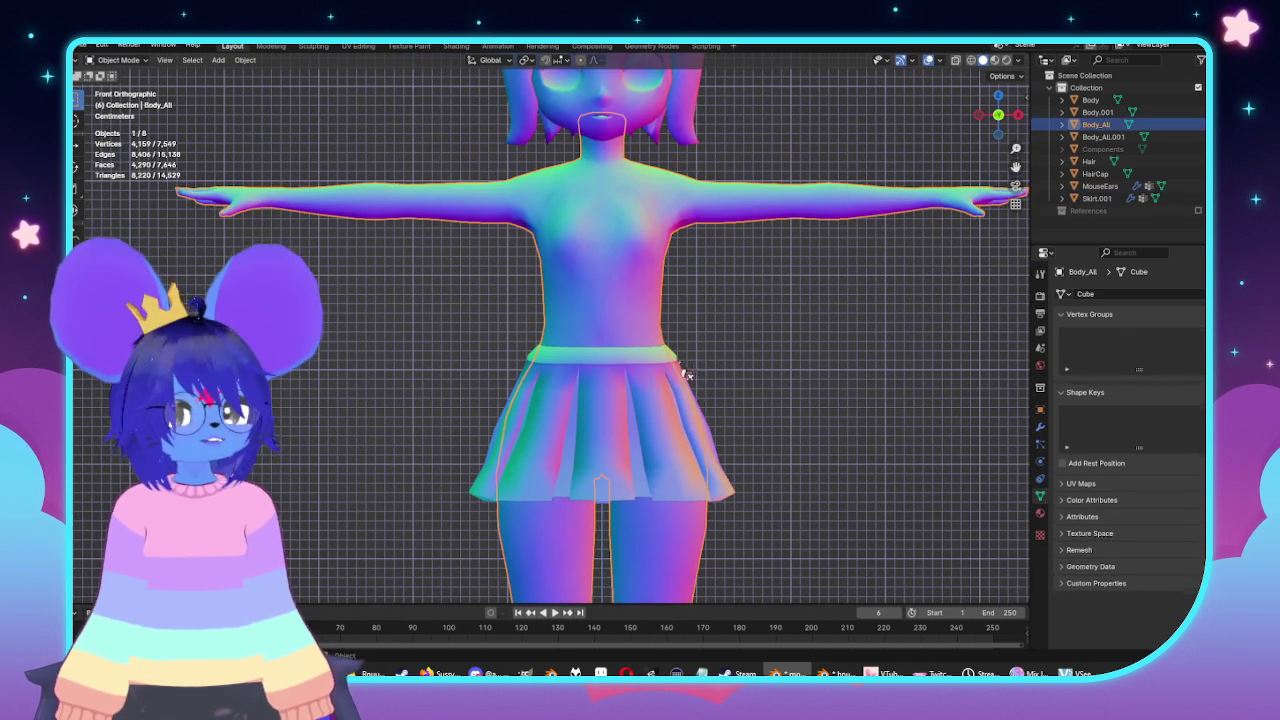
left_click(695, 402)
key("h")
scroll(840, 425, "down", 1)
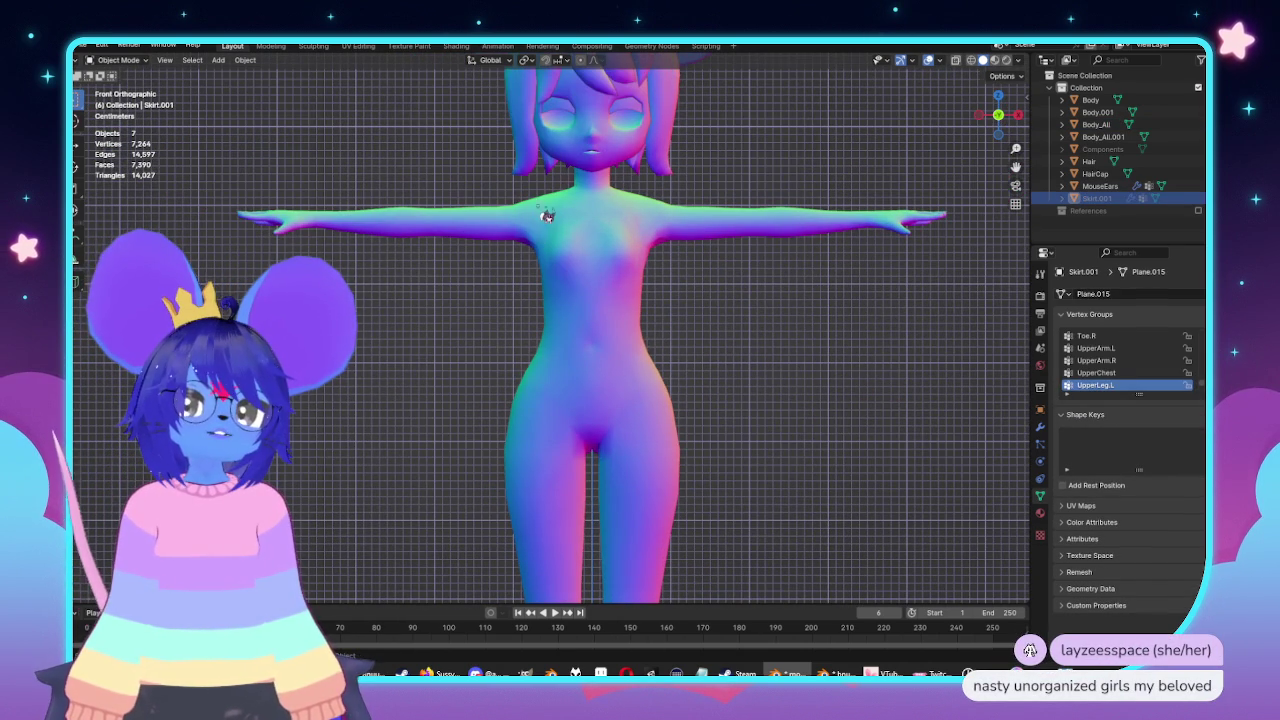
Select the Body_All mesh and enter Edit Mode on it.
scroll(590, 400, "up", 3)
scroll(623, 314, "up", 2)
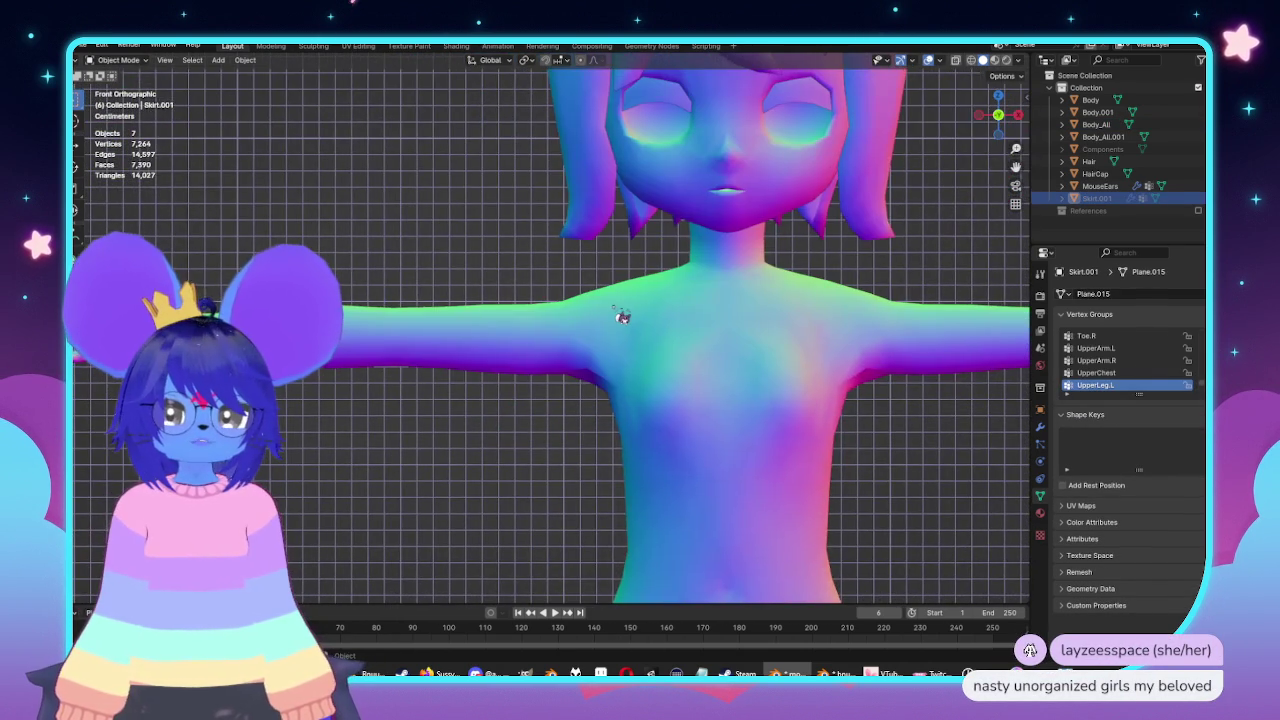
left_click(623, 314)
key("Tab")
scroll(517, 243, "up", 2)
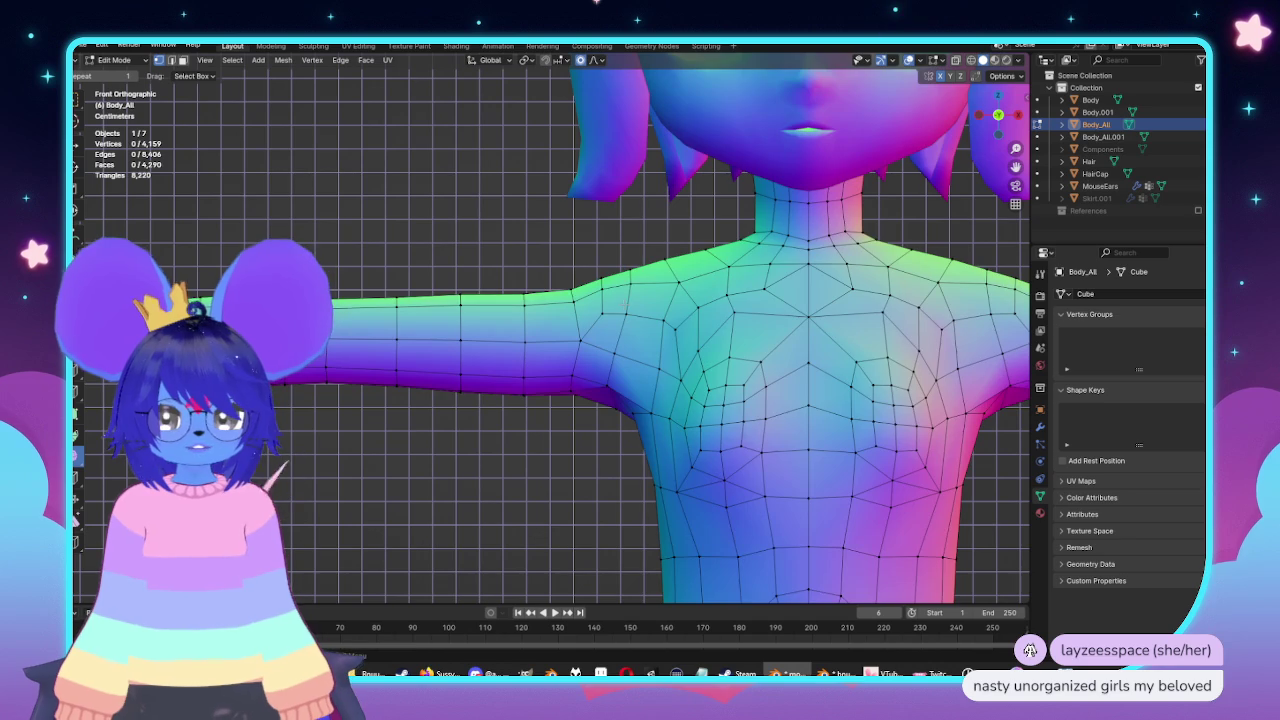
Box-select the shoulder-top vertices and move them with proportional editing.
key("alt+z")
left_click_drag(589, 251, 591, 243)
key("alt+z")
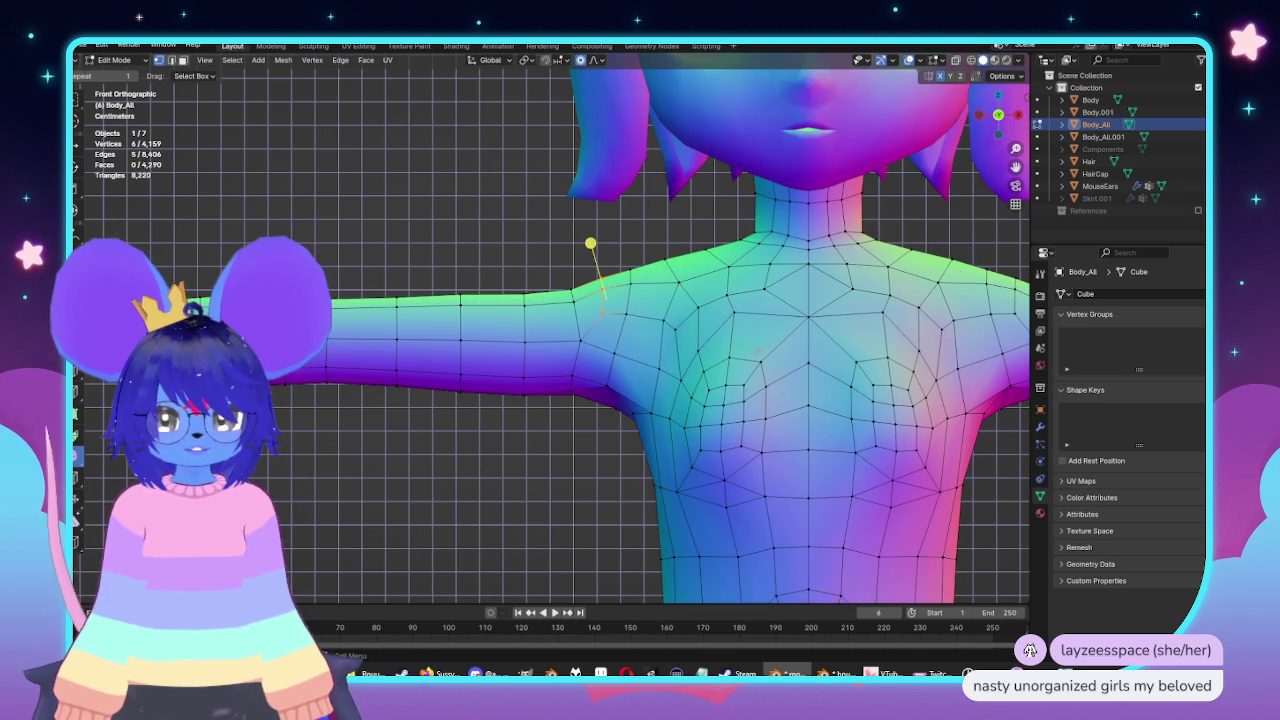
key("o")
key("g")
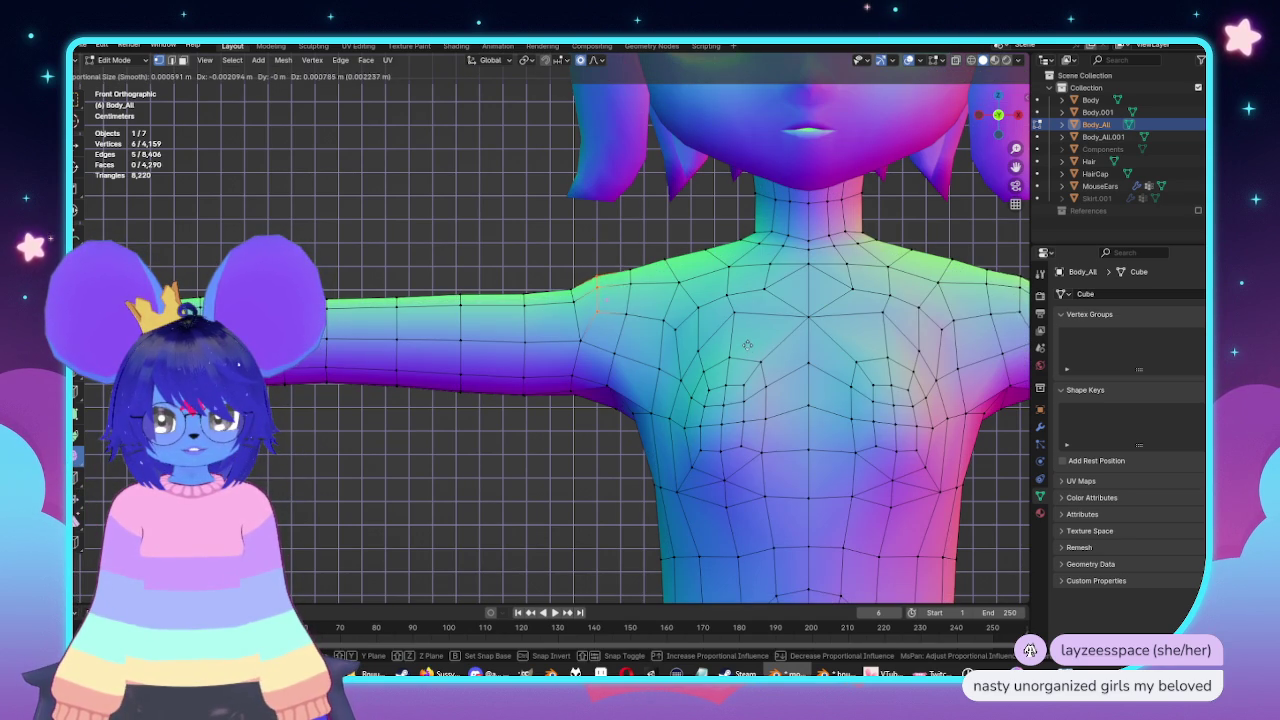
key("Return")
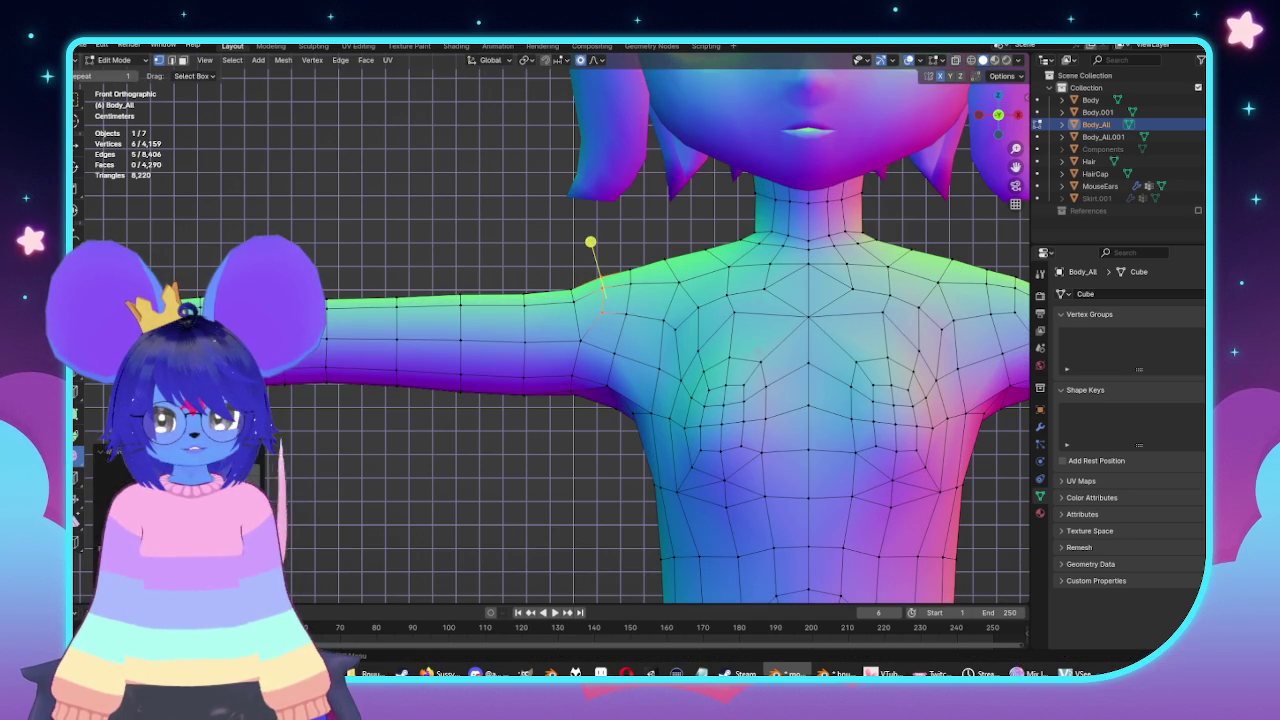
mouse_move(600, 300)
middle_mouse_down()
mouse_move(762, 286)
mouse_move(810, 257)
middle_mouse_up()
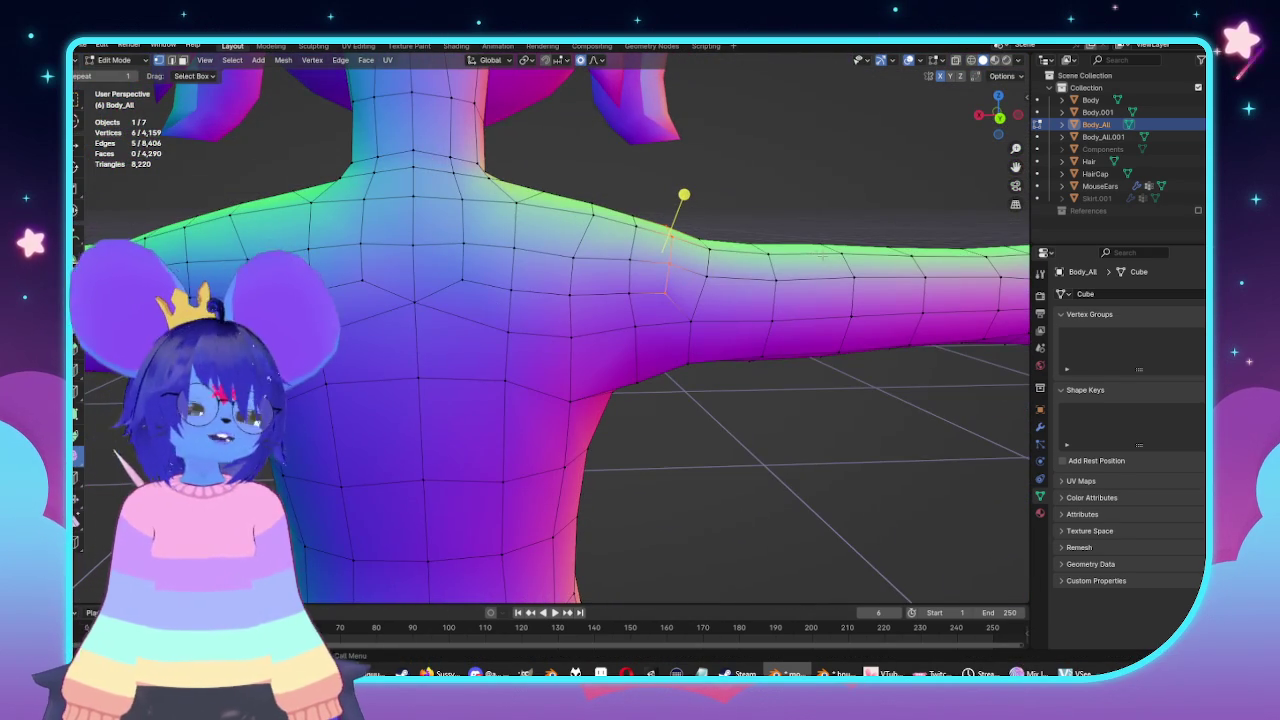
scroll(822, 256, "down", 1)
middle_click_drag(826, 226, 530, 276)
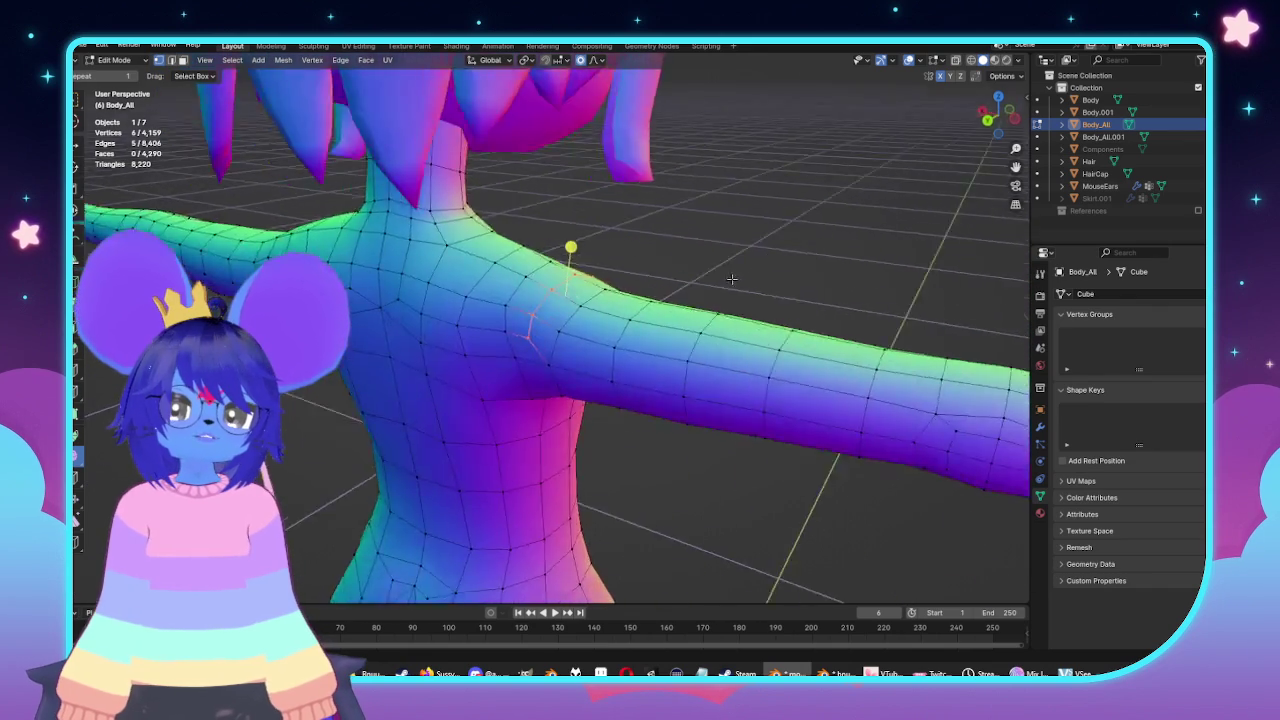
middle_click_drag(530, 276, 833, 315, "alt")
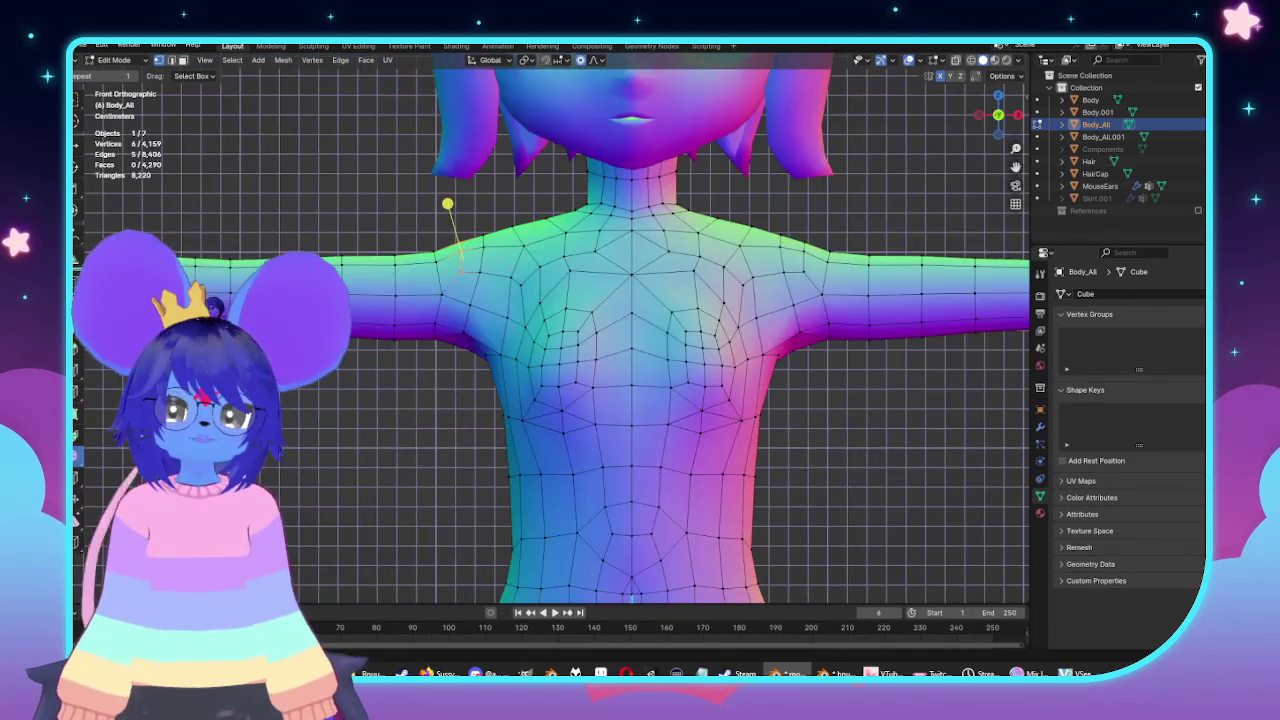
scroll(833, 315, "up", 2)
Select the faces on top of the shoulder and move them twice into place.
left_click(501, 253)
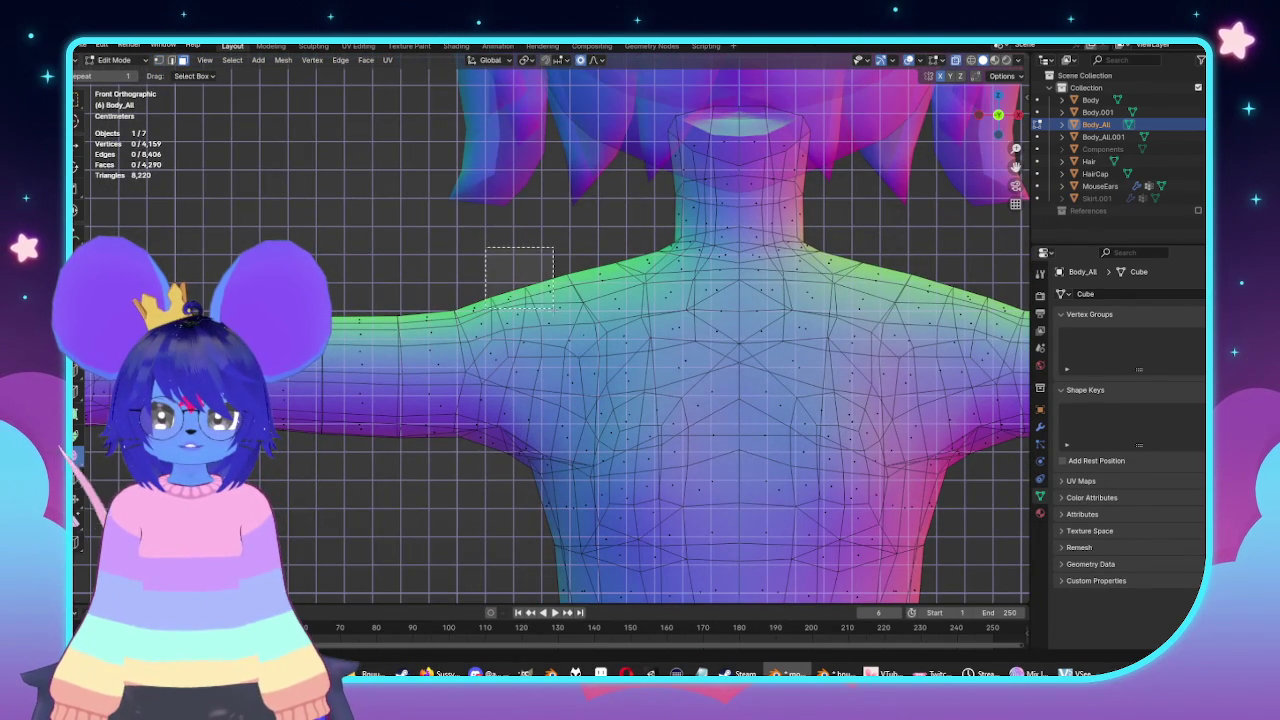
left_click_drag(552, 305, 558, 318)
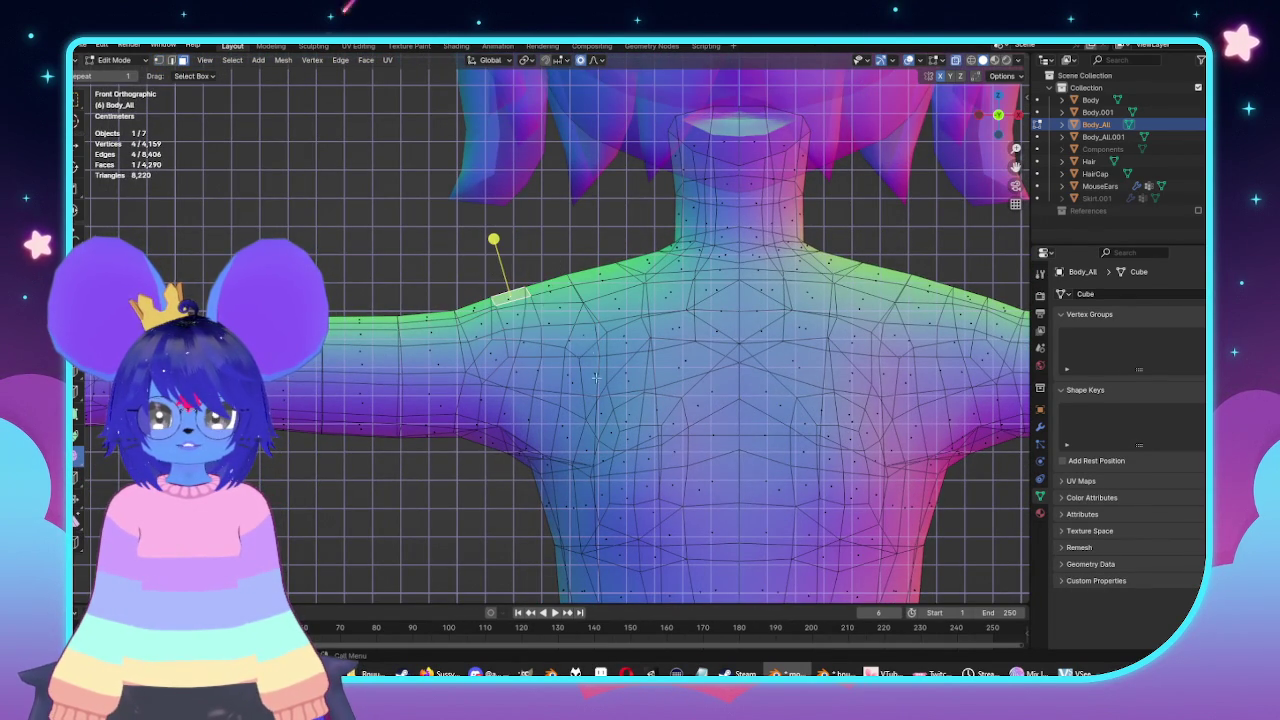
scroll(587, 358, "up", 2)
key("g")
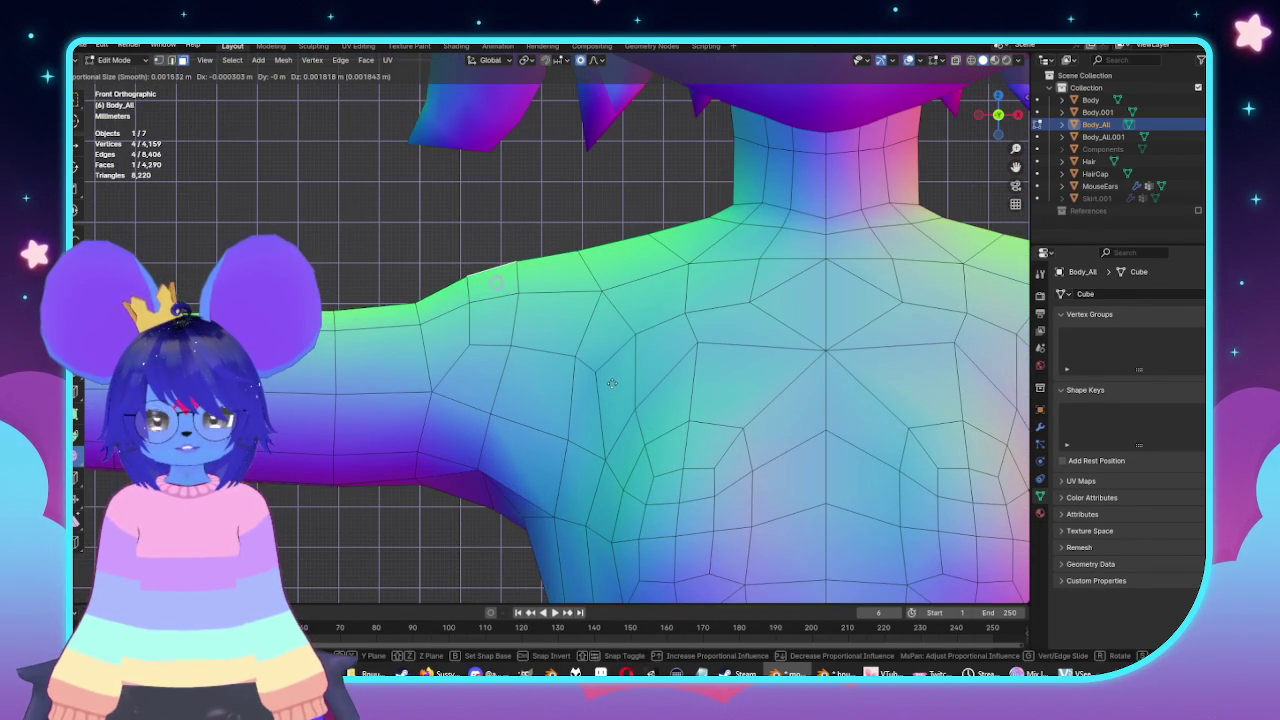
left_click(612, 383)
key("g")
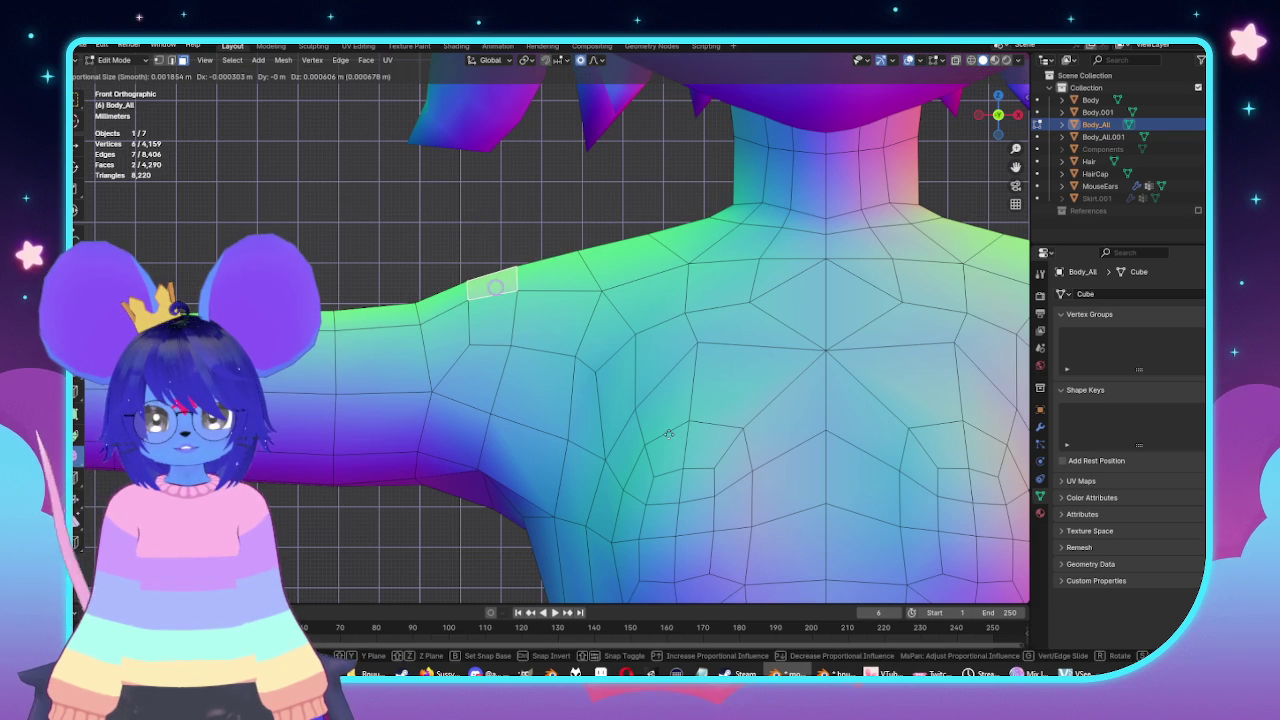
left_click(668, 433)
scroll(668, 433, "down", 2)
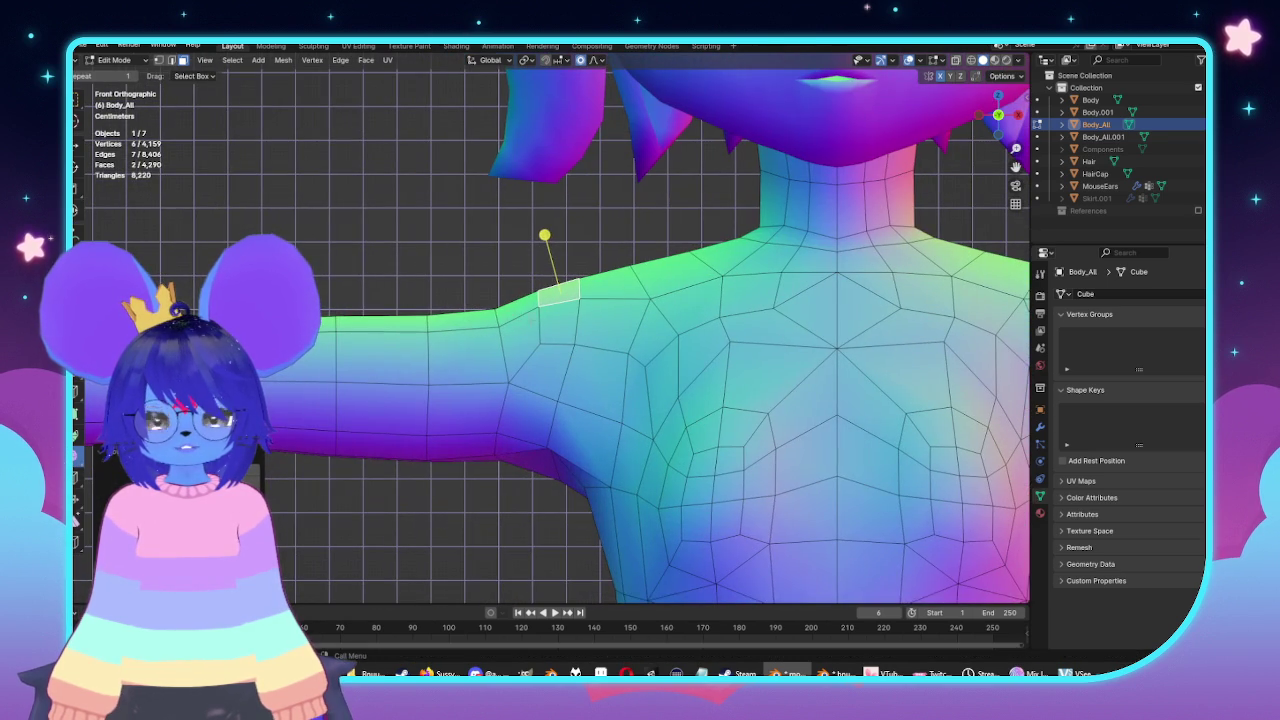
Add another shoulder face, nudge the selection with falloff in X-ray, and exit to object mode.
left_click(504, 287, "shift")
key("alt+z")
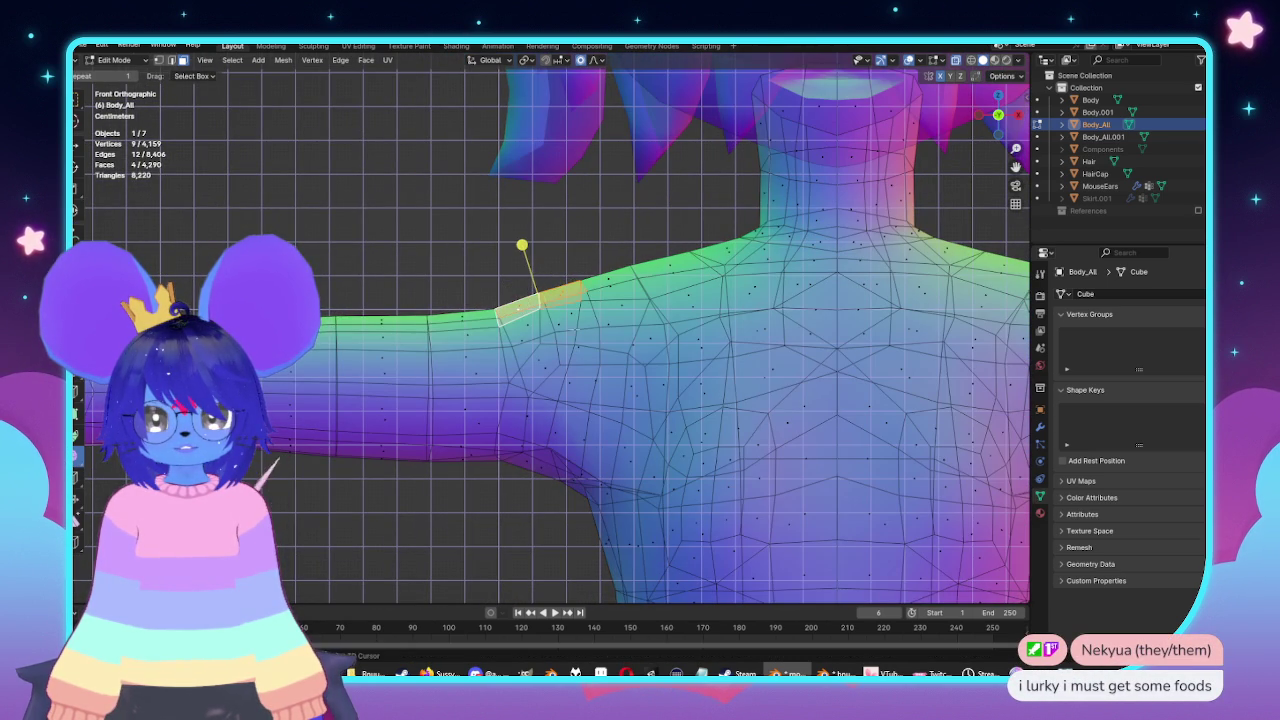
key("g")
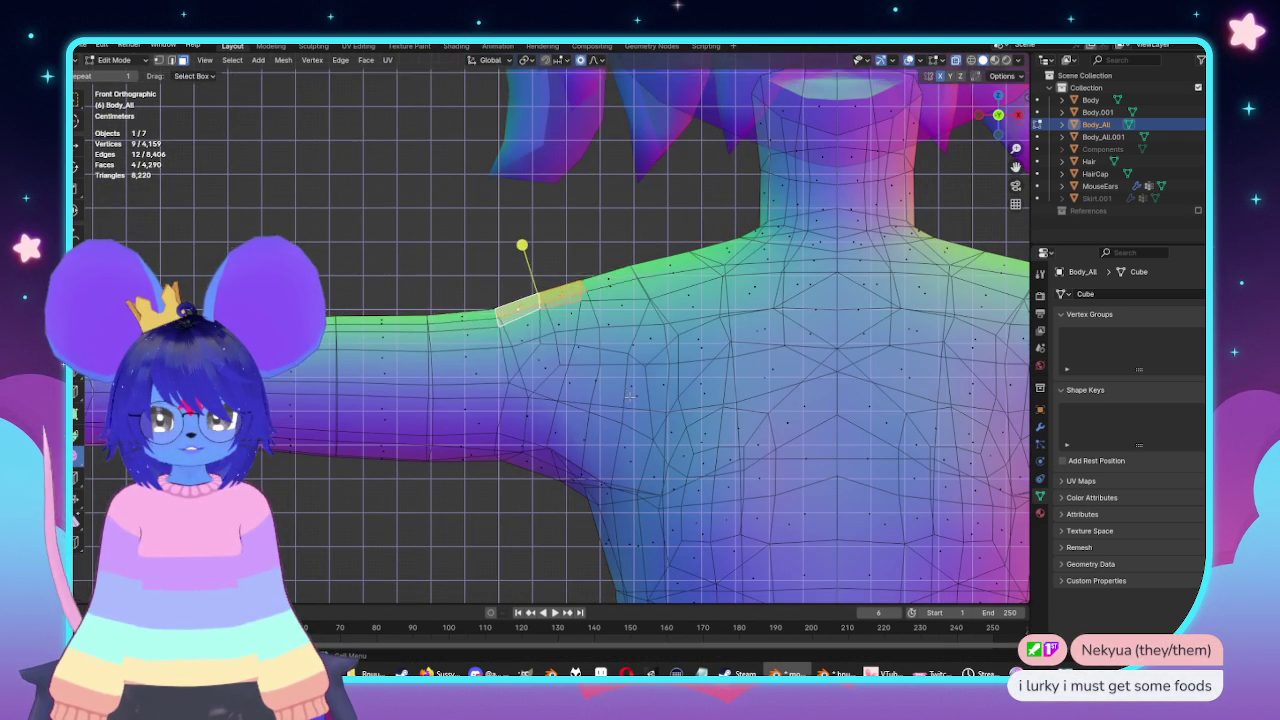
scroll(626, 398, "down", 3)
left_click(628, 398)
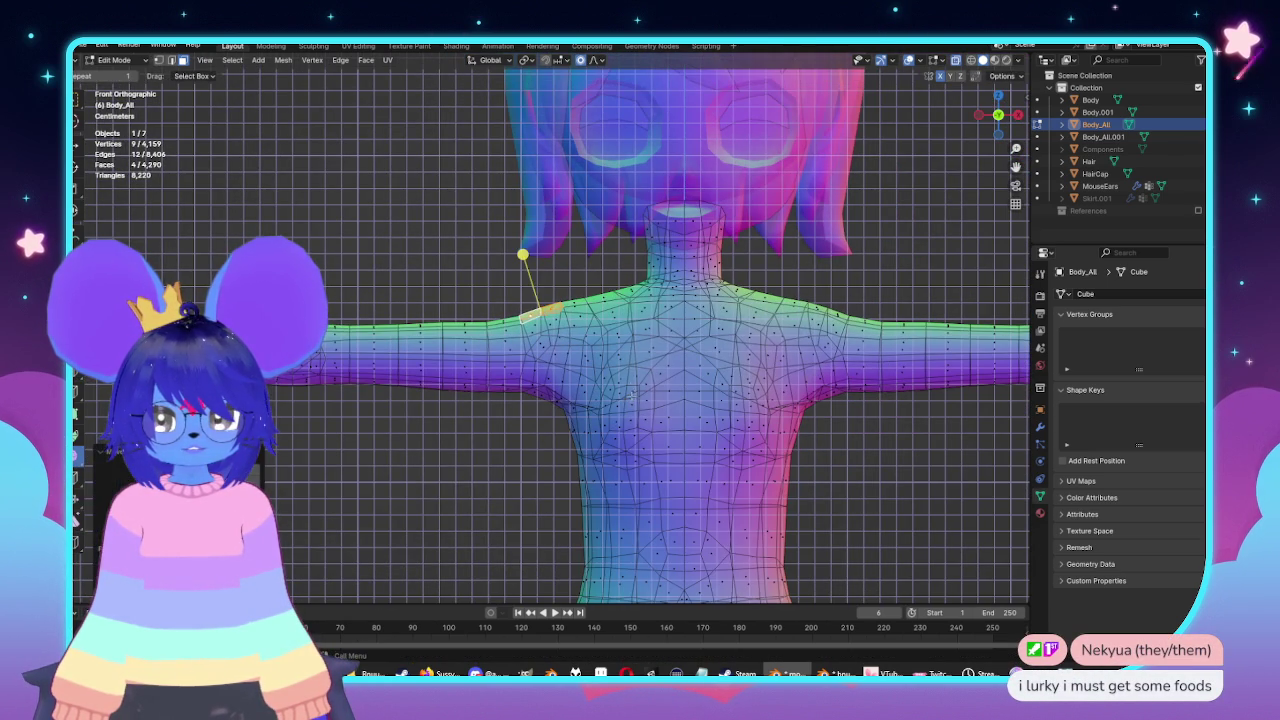
key("Tab")
scroll(637, 400, "down", 4)
scroll(632, 398, "up", 3)
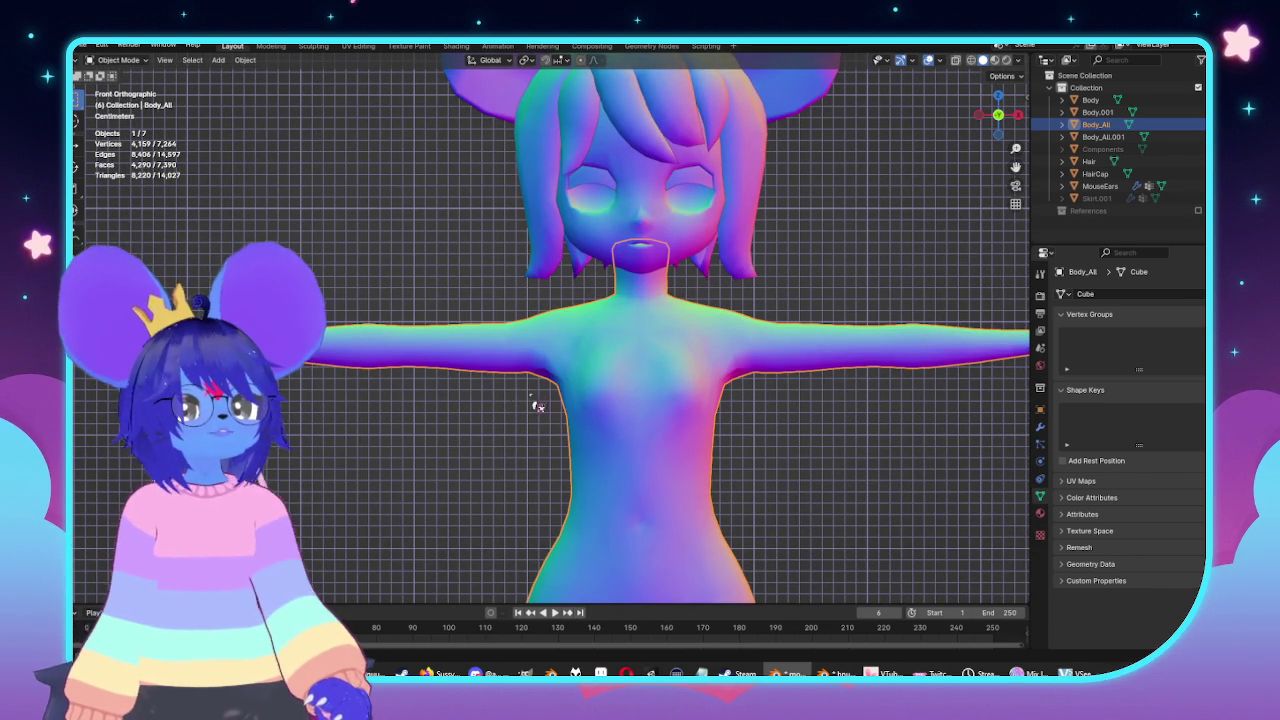
View the body from behind in Edit Mode and edge-slide the selected upper-back edge.
key("ctrl+KP_3")
mouse_move(640, 449)
middle_mouse_down()
mouse_move(714, 449)
mouse_move(600, 400)
mouse_move(521, 405)
middle_mouse_up()
scroll(521, 405, "up", 4)
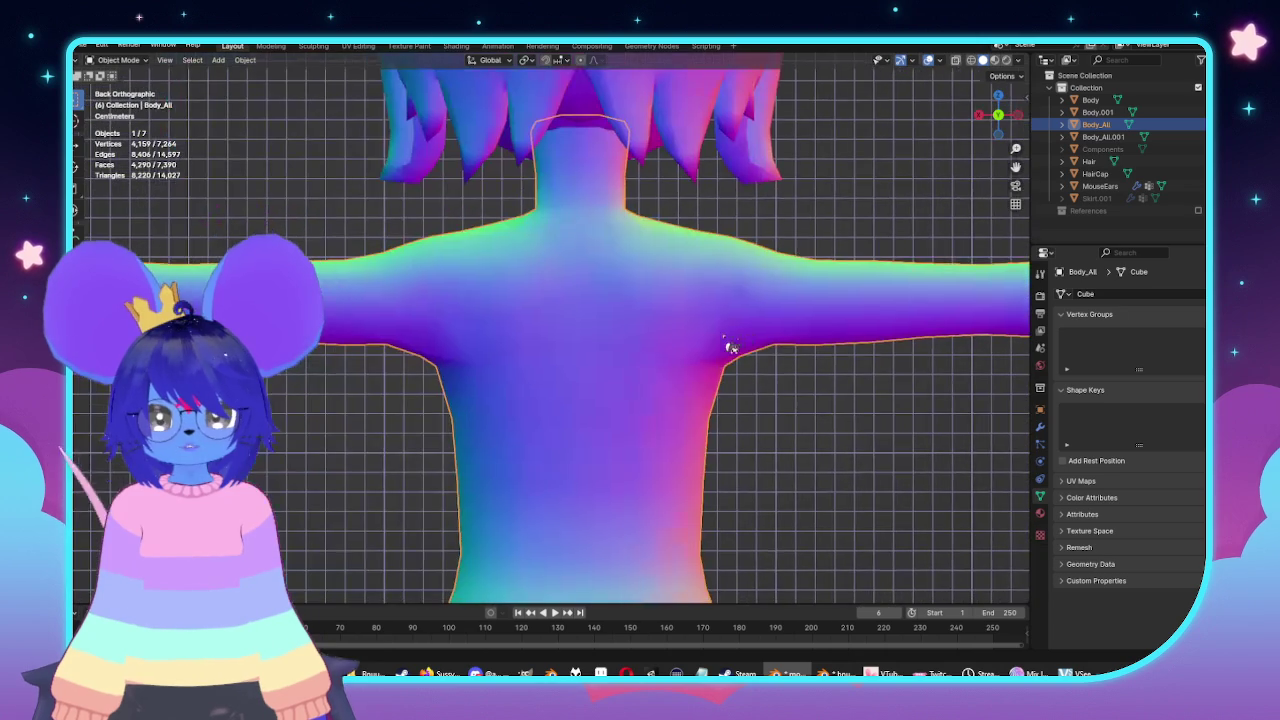
key("Tab")
mouse_move(760, 353)
middle_mouse_down()
mouse_move(636, 397)
mouse_move(600, 336)
middle_mouse_up()
mouse_move(806, 411)
middle_mouse_down("alt")
mouse_move(700, 380)
mouse_move(617, 334)
middle_mouse_up("alt")
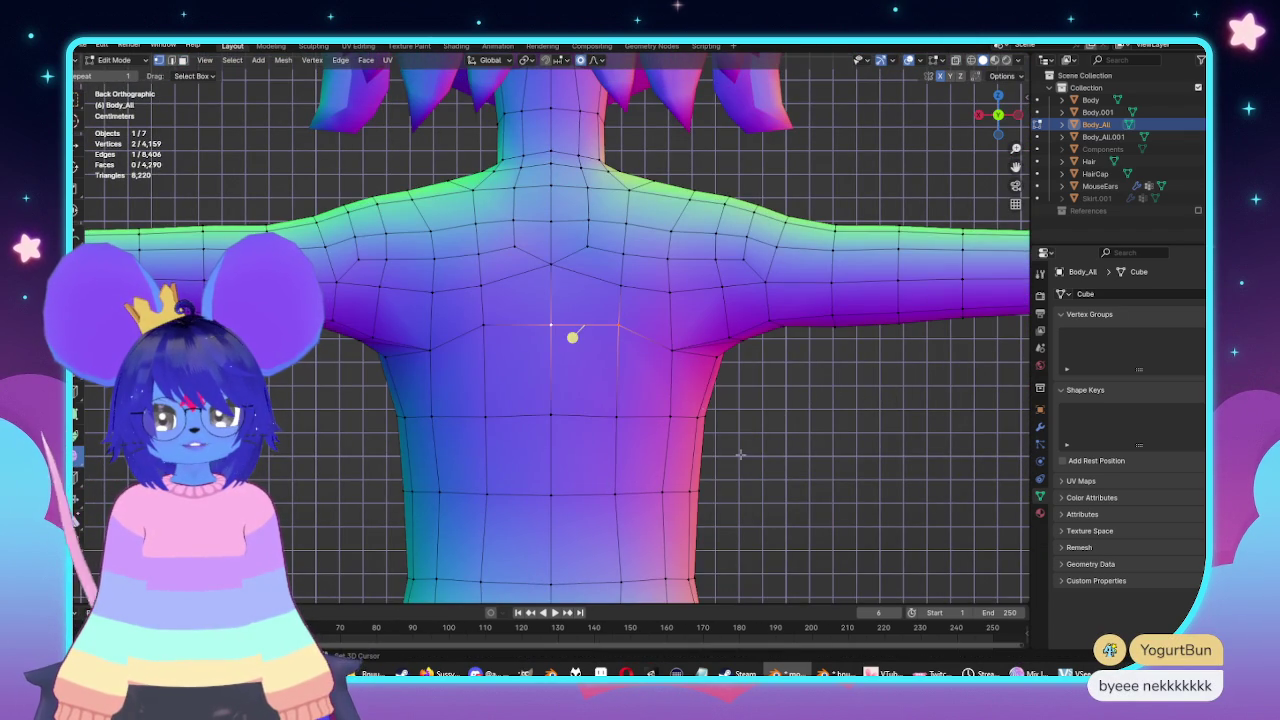
key("g")
key("g")
left_click(751, 470)
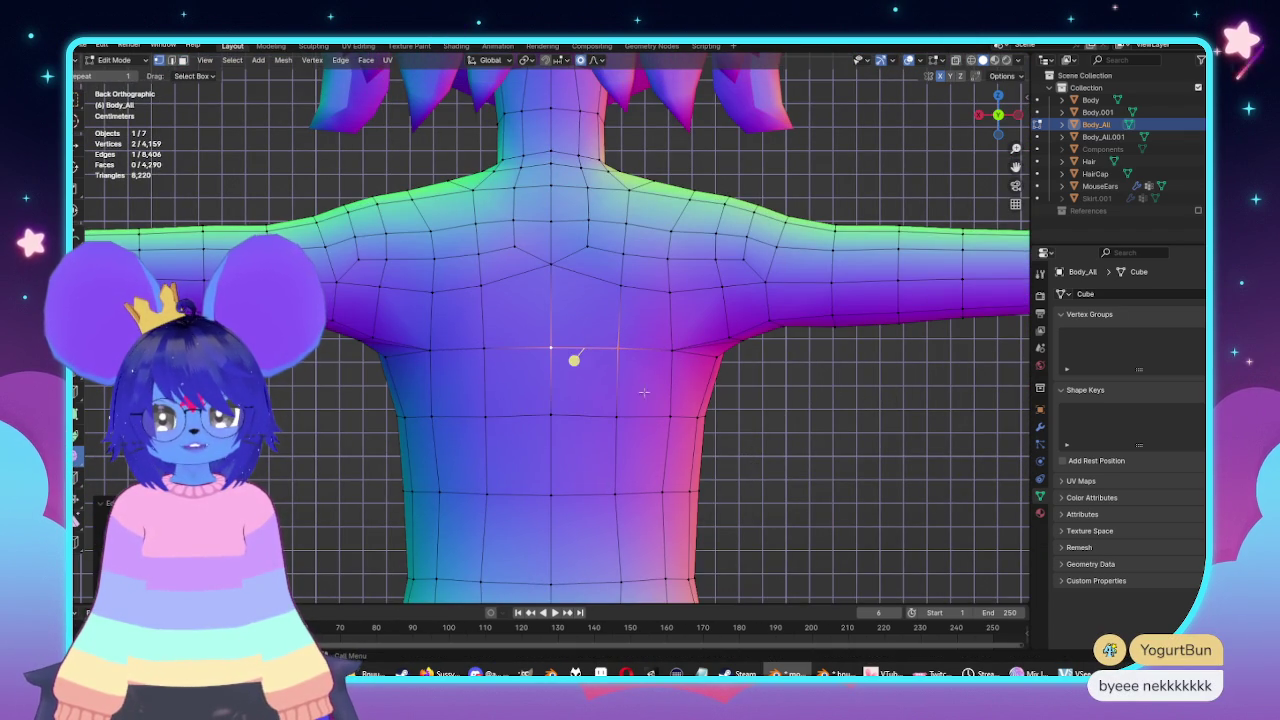
Vertex-slide a vertex near the shoulder blade lower along its edge.
left_click(622, 362)
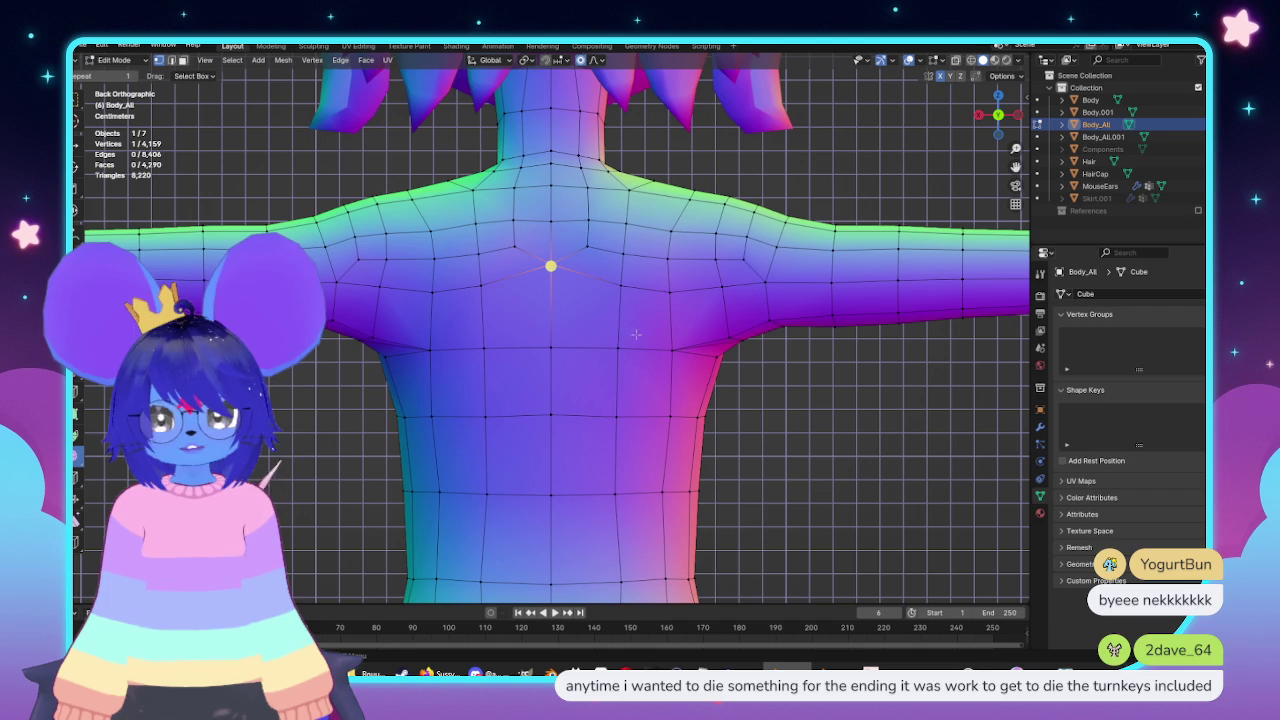
left_click(668, 300, "shift")
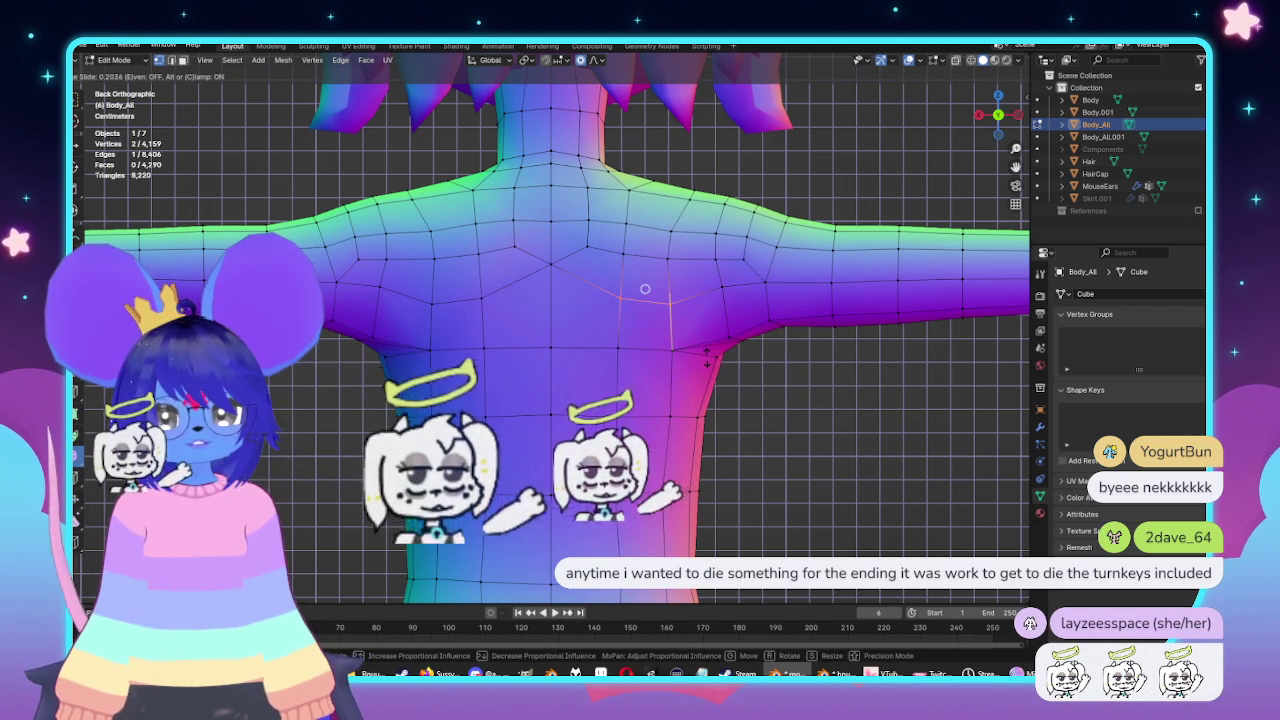
left_click(722, 287)
key("shift+v")
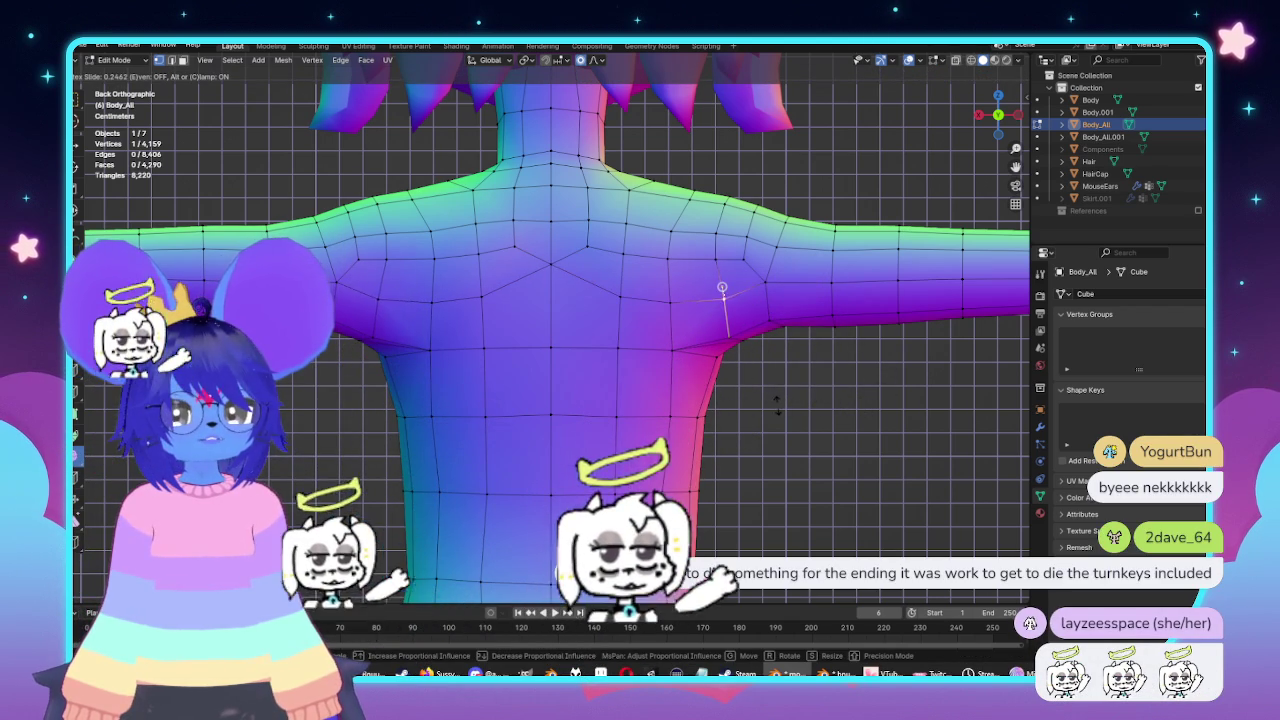
left_click(792, 406)
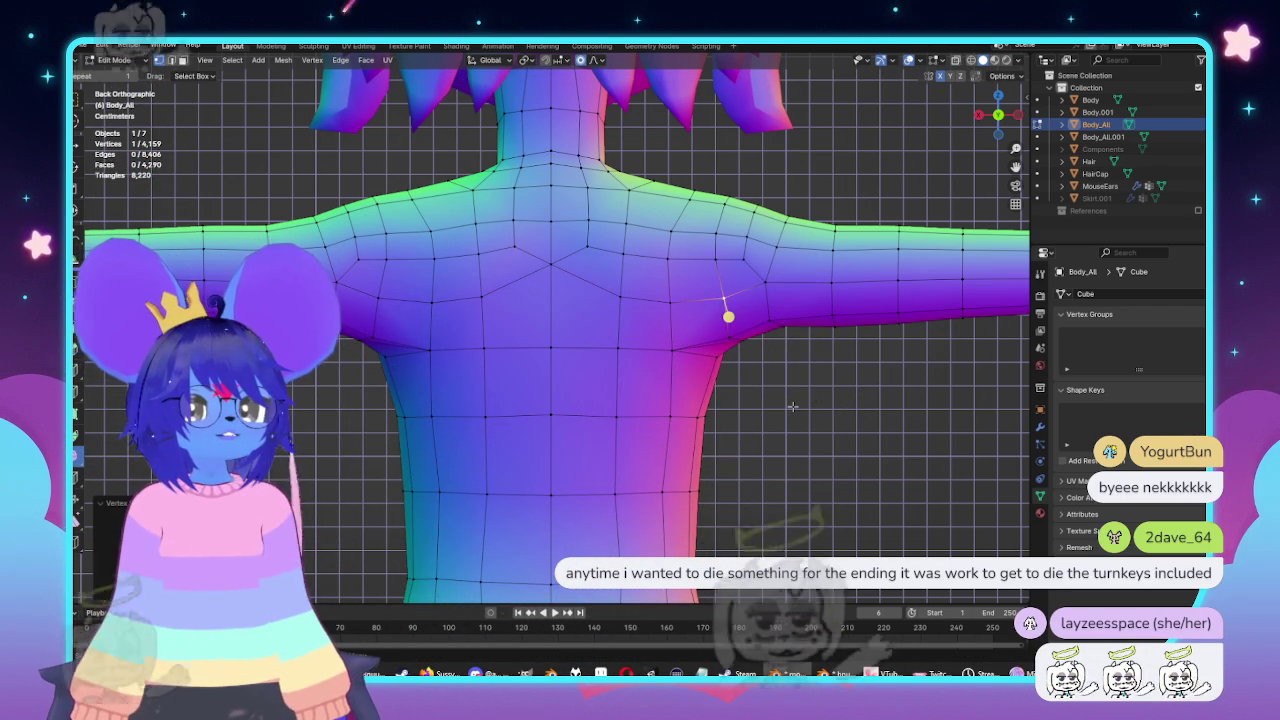
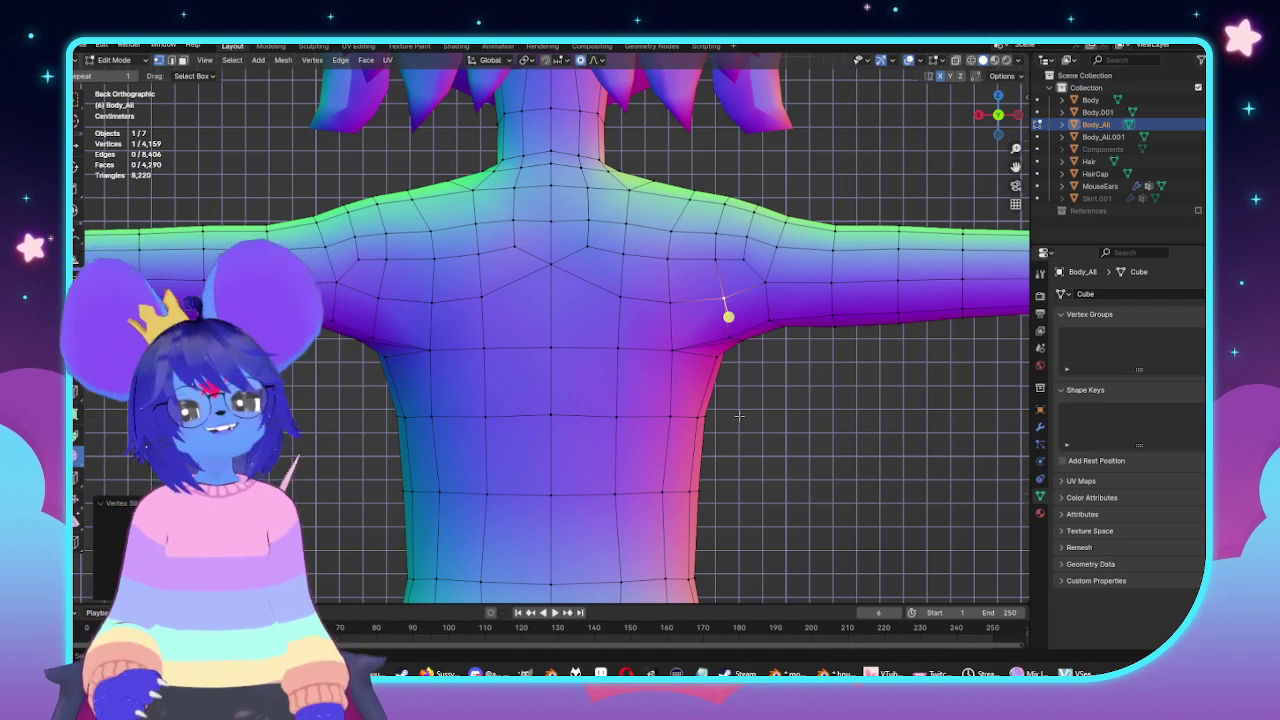
Inset a vertical strip of upper-back faces right of the spine, up to the neck.
scroll(747, 428, "up", 1)
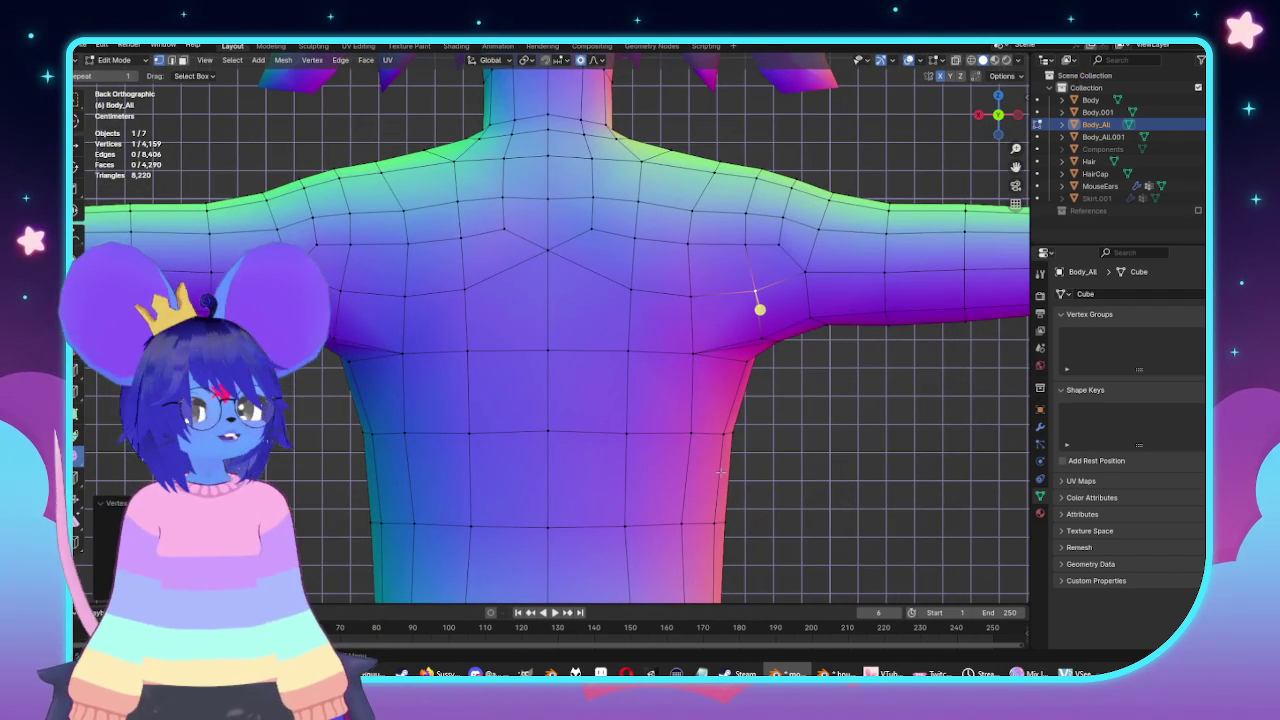
middle_click_drag(866, 508, 717, 385, "shift")
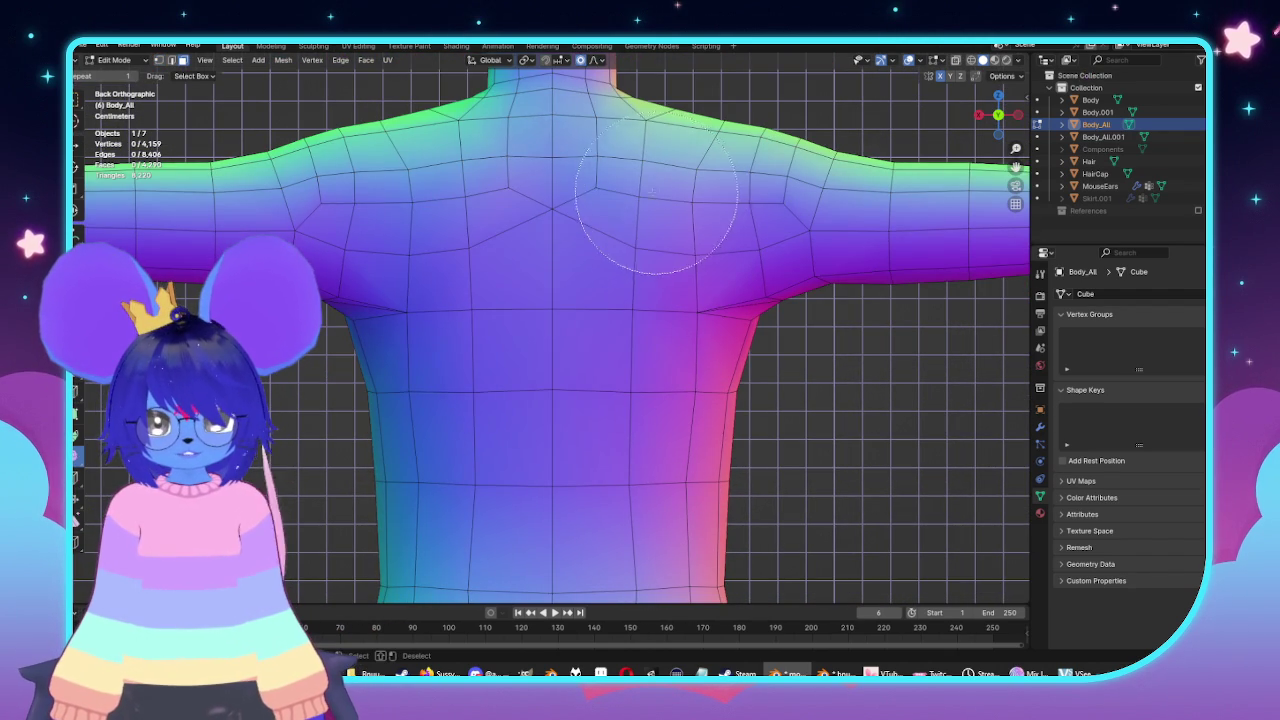
scroll(618, 230, "up", 5)
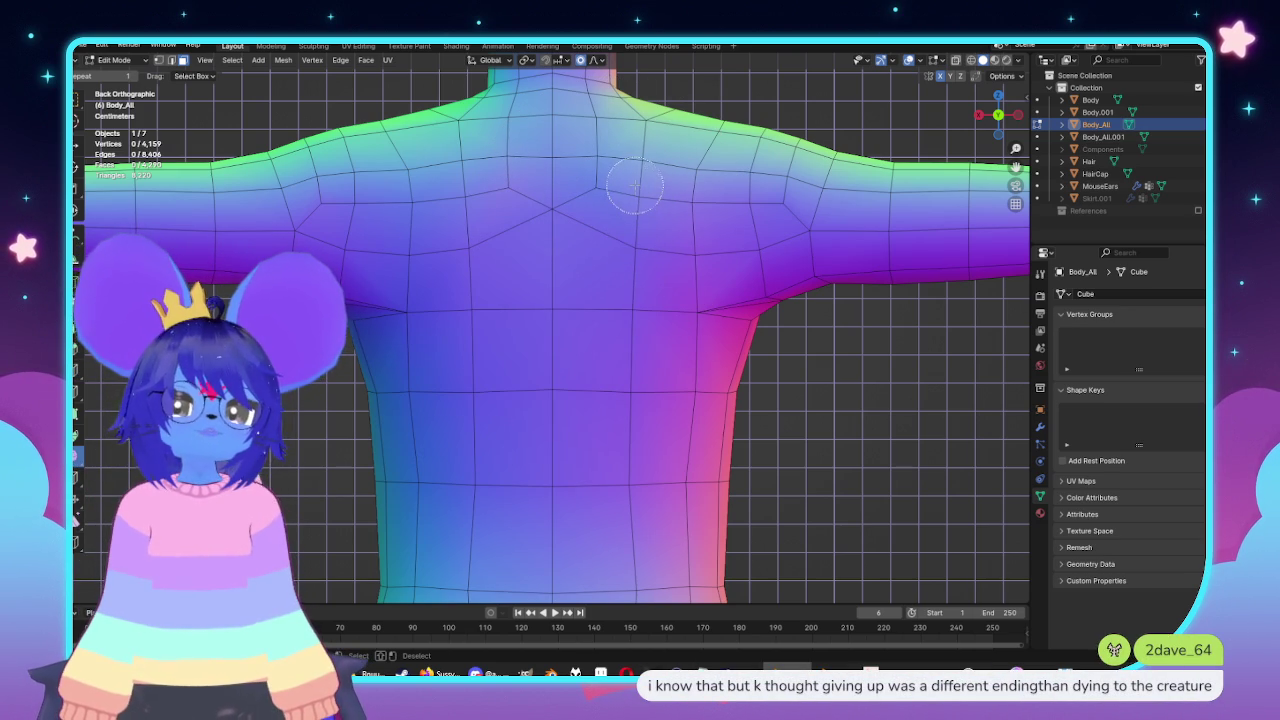
left_click_drag(638, 167, 624, 308)
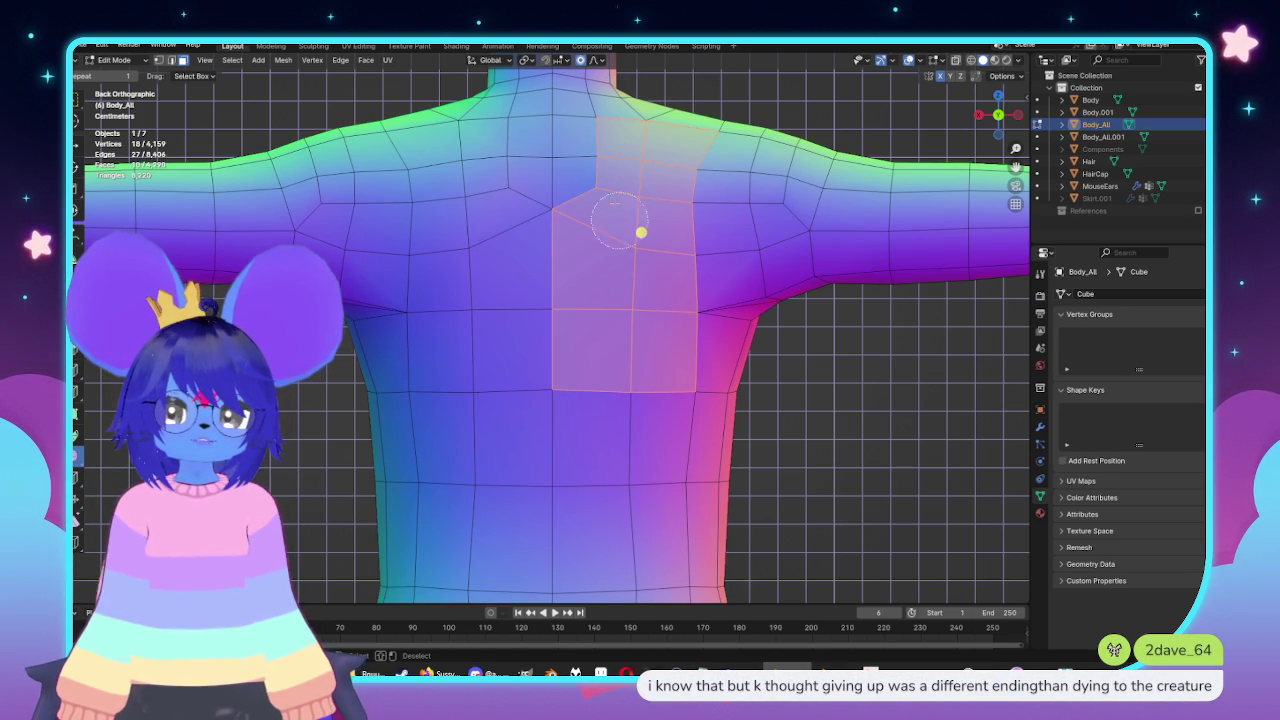
left_click_drag(618, 220, 576, 140)
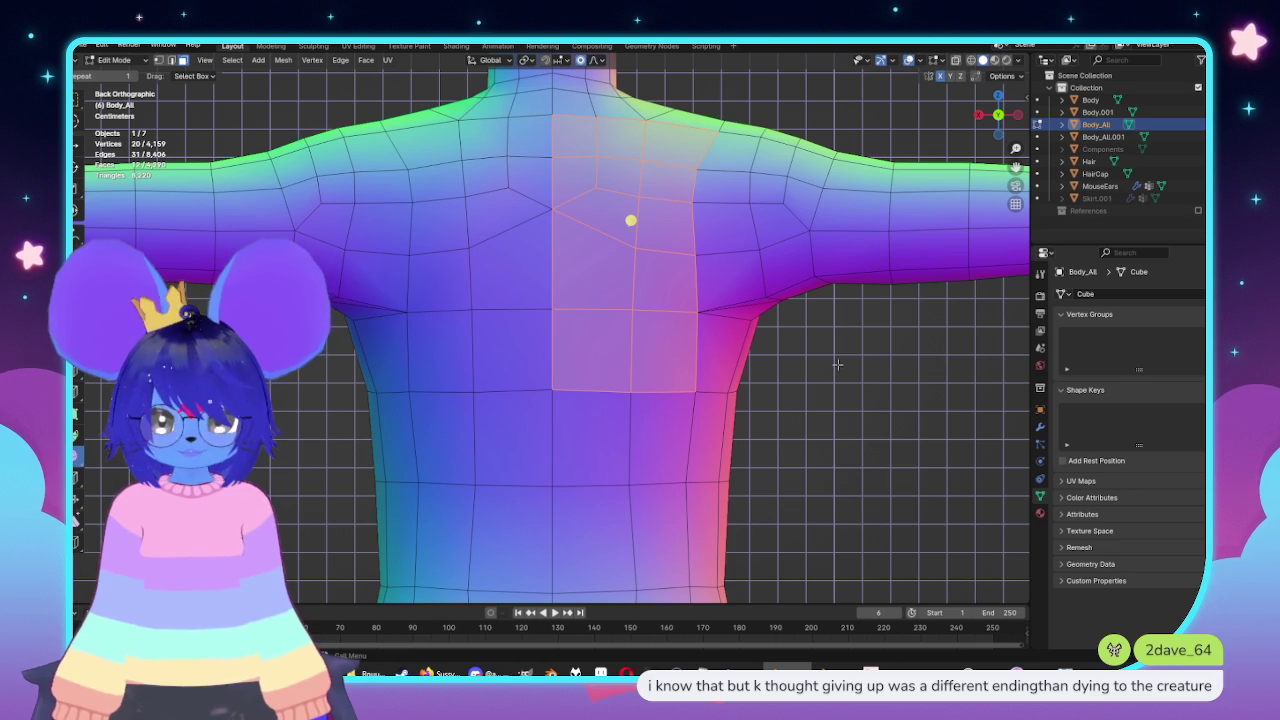
key("i")
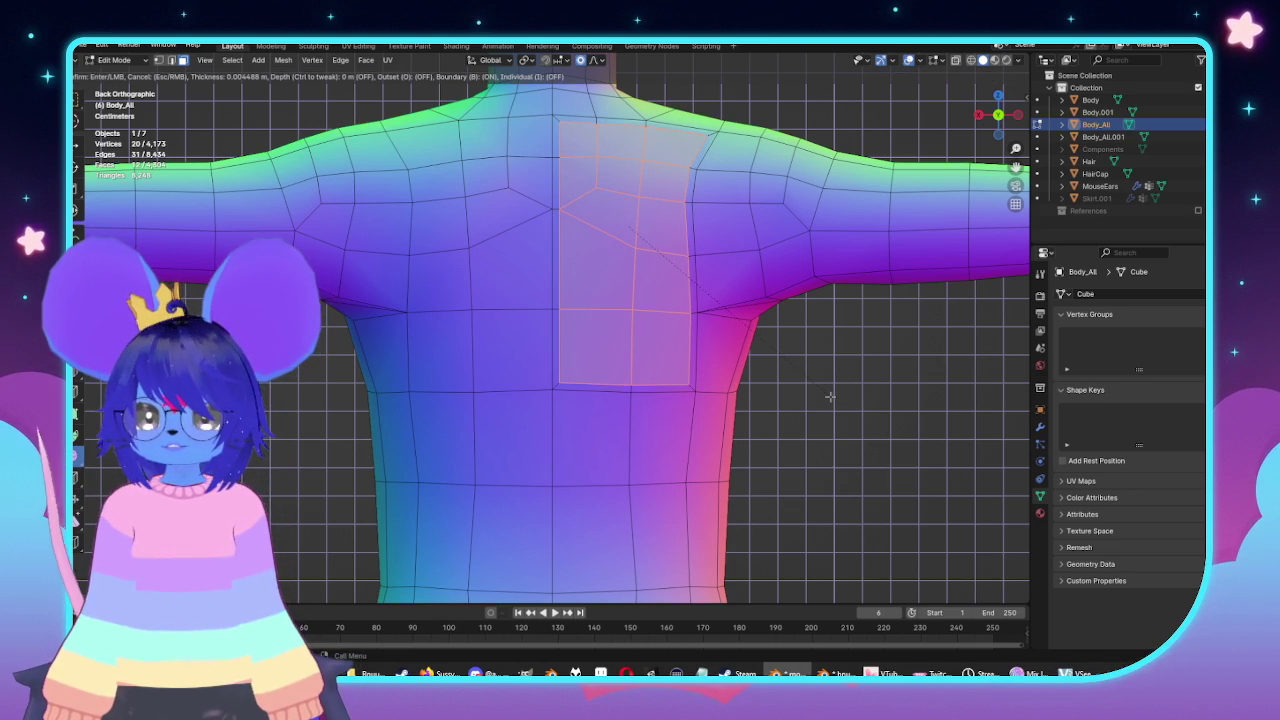
type("0.004")
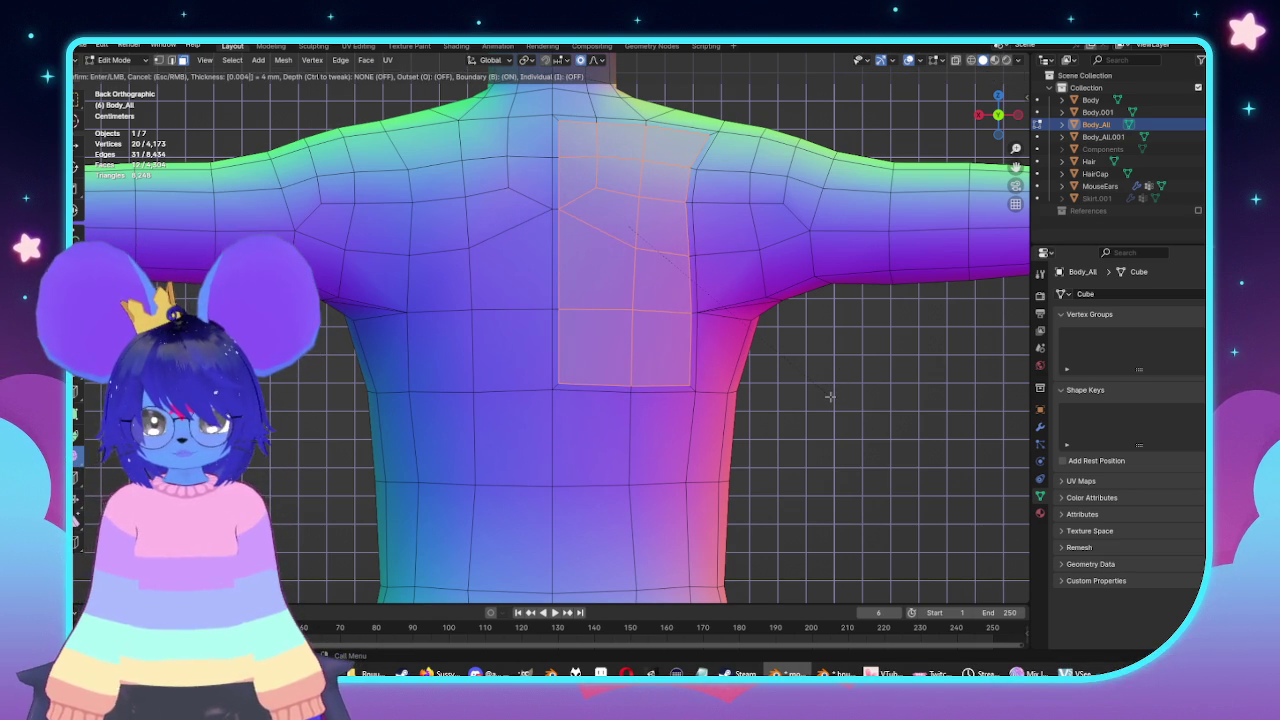
left_click(630, 220)
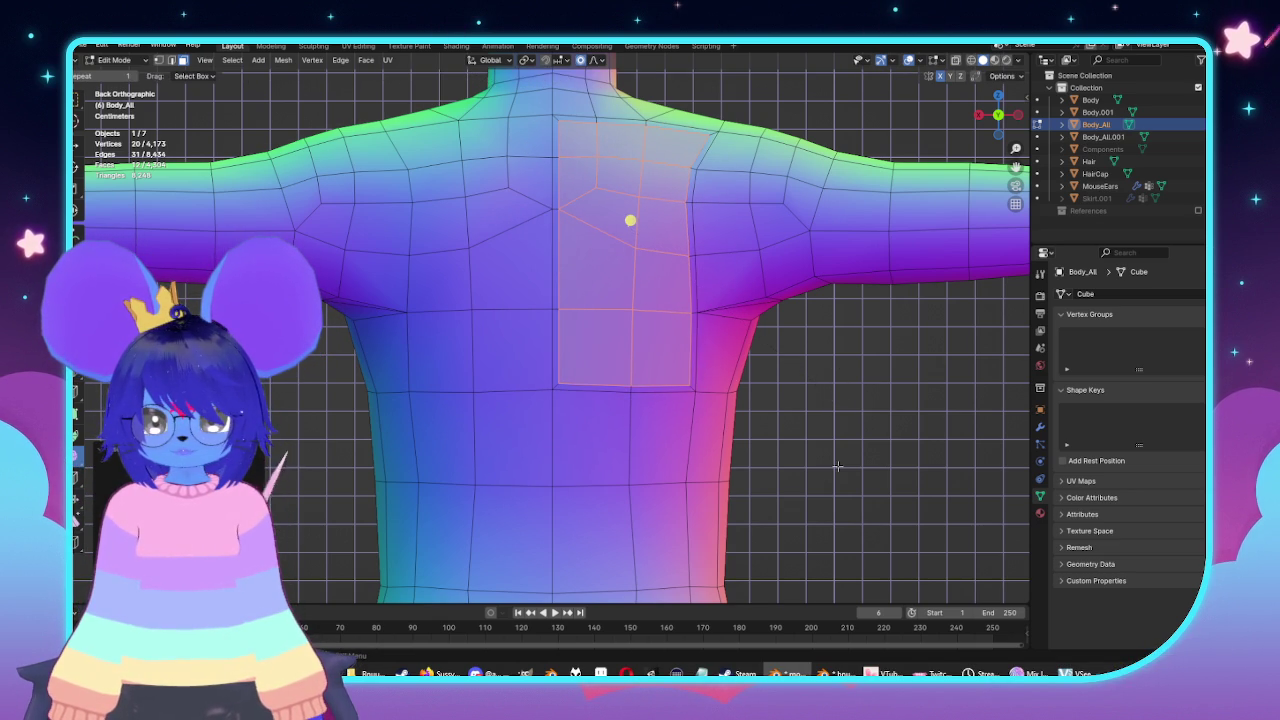
Inset the matching strip of faces left of the spine.
left_click_drag(509, 209, 499, 330)
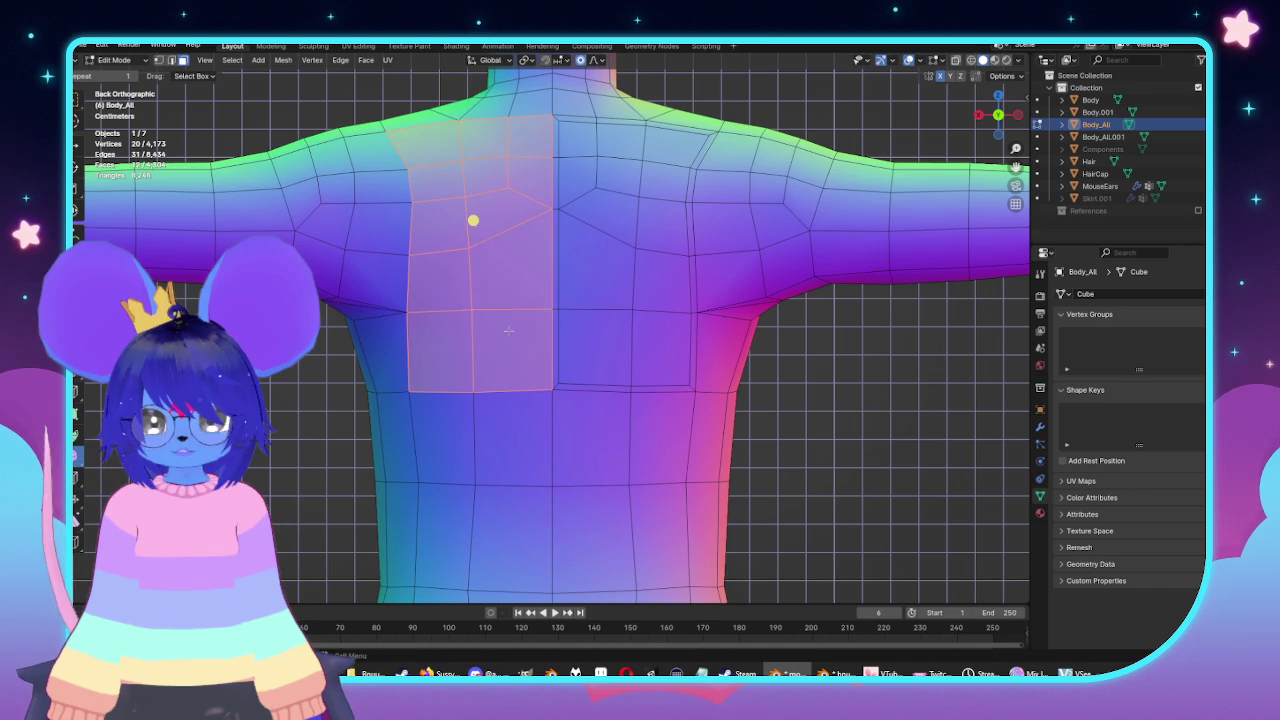
key("i")
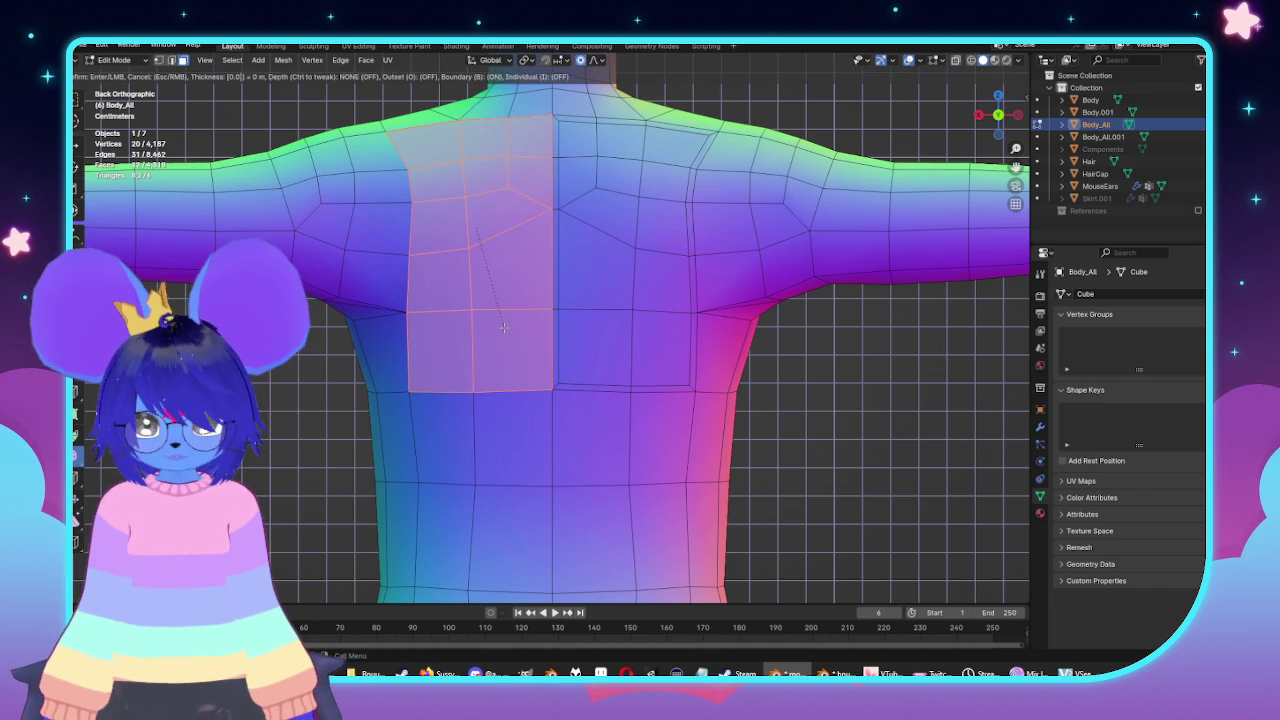
left_click(504, 327)
Inset the faces on both sides of the upper back together, then select an upper-back edge.
left_click(863, 468)
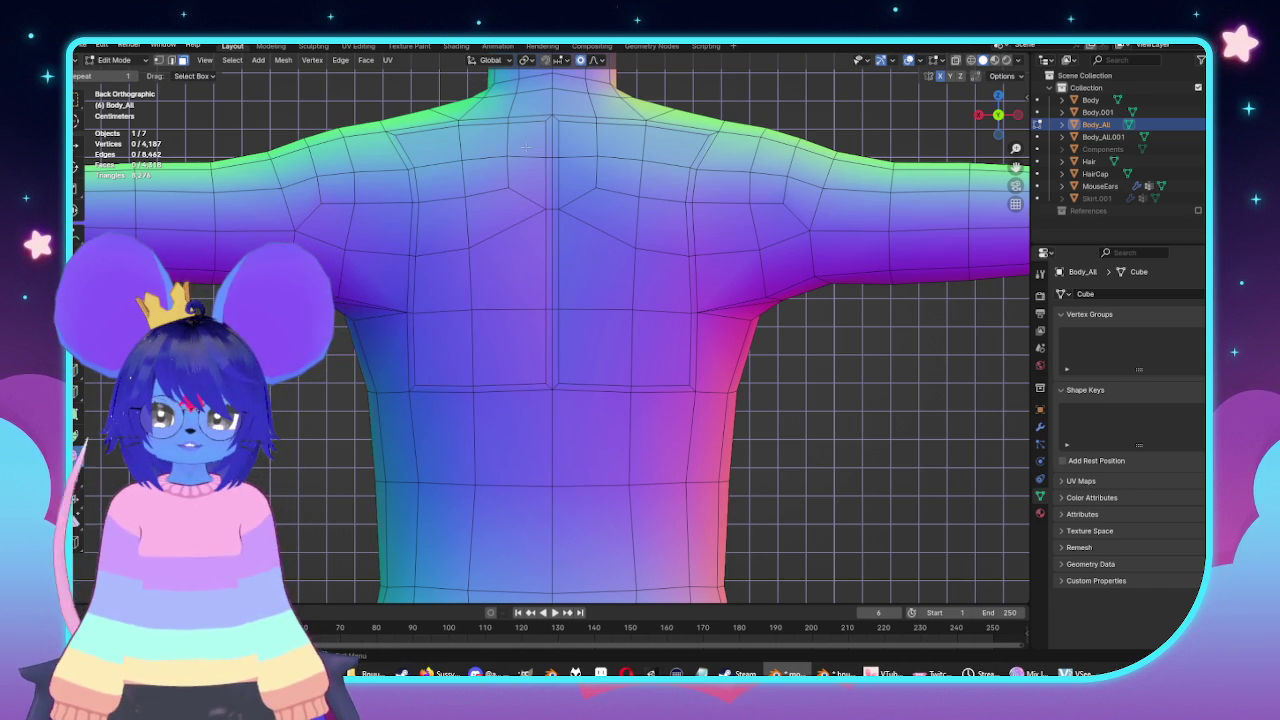
mouse_move(503, 165)
left_mouse_down()
mouse_move(470, 195)
mouse_move(480, 309)
mouse_move(634, 309)
mouse_move(637, 178)
mouse_move(606, 170)
left_mouse_up()
key("i")
left_click(799, 283)
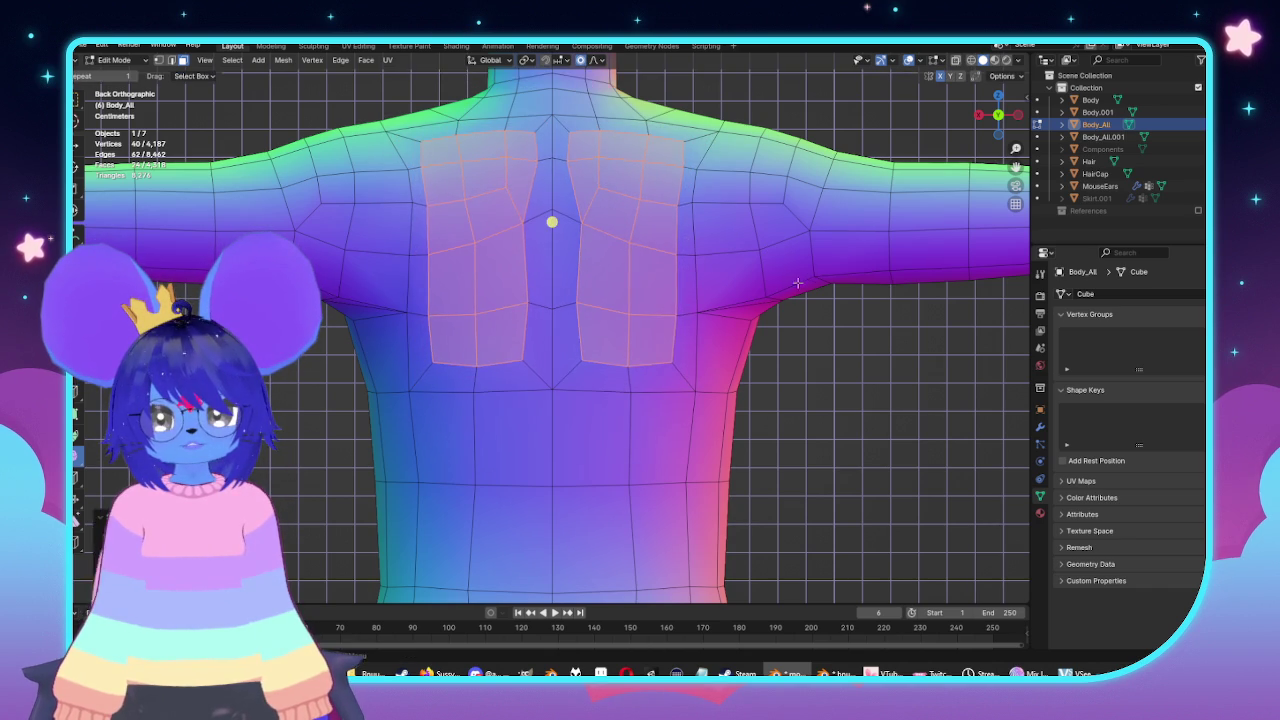
mouse_move(724, 293)
middle_mouse_down()
mouse_move(657, 306)
mouse_move(663, 271)
mouse_move(808, 294)
mouse_move(740, 330)
mouse_move(650, 310)
middle_mouse_up()
scroll(740, 330, "up", 3)
left_click(611, 283)
mouse_move(611, 283)
middle_mouse_down()
mouse_move(633, 363)
mouse_move(684, 402)
middle_mouse_up()
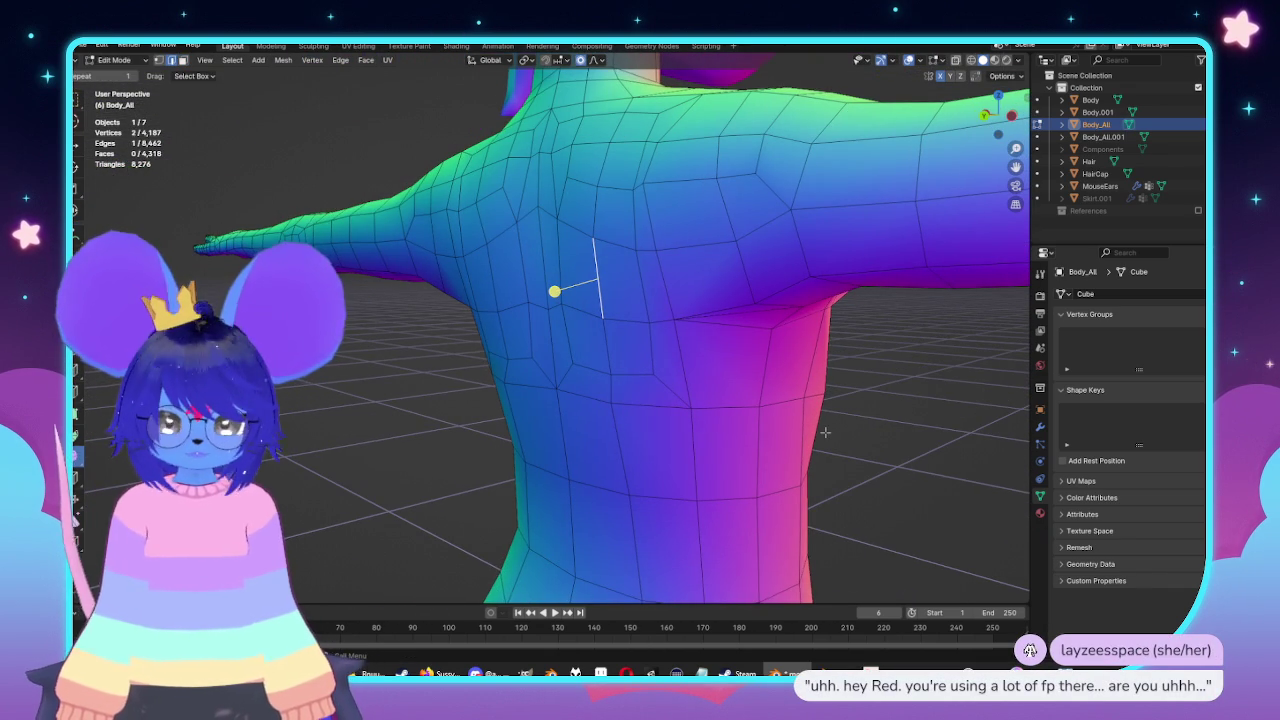
Move the selected upper-back edge along Y with a reduced proportional falloff.
key("g")
key("y")
scroll(813, 435, "down", 3)
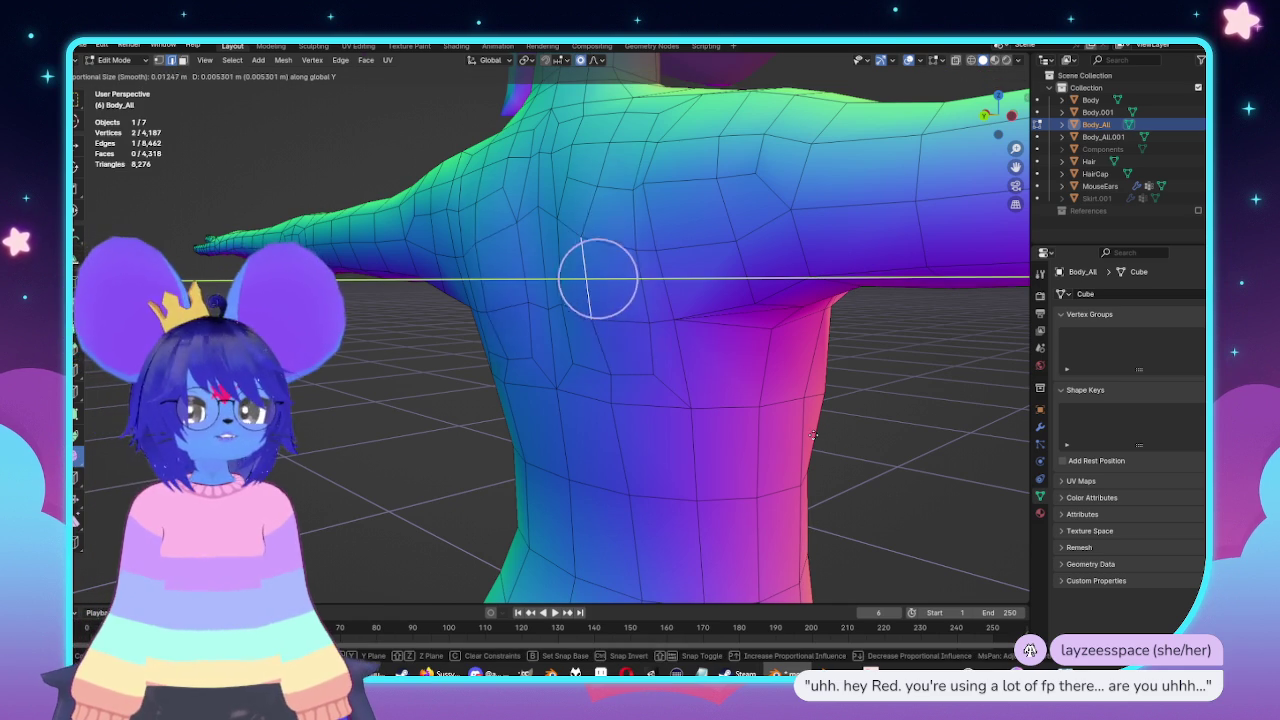
scroll(813, 435, "down", 8)
scroll(814, 437, "down", 1)
scroll(815, 439, "down", 1)
scroll(816, 441, "down", 3)
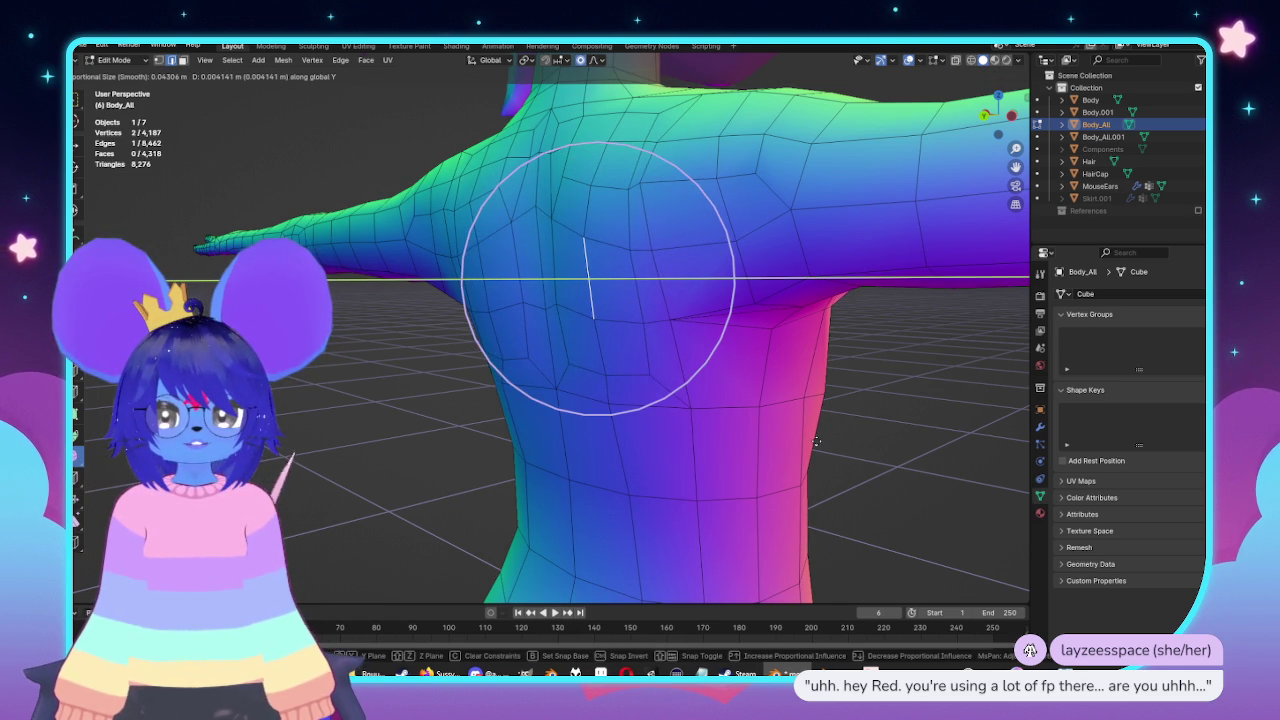
left_click(816, 441)
Leave Edit Mode and orbit around the back and side to preview the body.
mouse_move(742, 284)
middle_mouse_down()
mouse_move(700, 330)
mouse_move(693, 310)
mouse_move(720, 346)
middle_mouse_up()
key("Tab")
key("Tab")
scroll(597, 317, "up", 3)
mouse_move(597, 317)
middle_mouse_down()
mouse_move(543, 357)
mouse_move(616, 372)
mouse_move(605, 425)
middle_mouse_up()
middle_click_drag(709, 449, 527, 484)
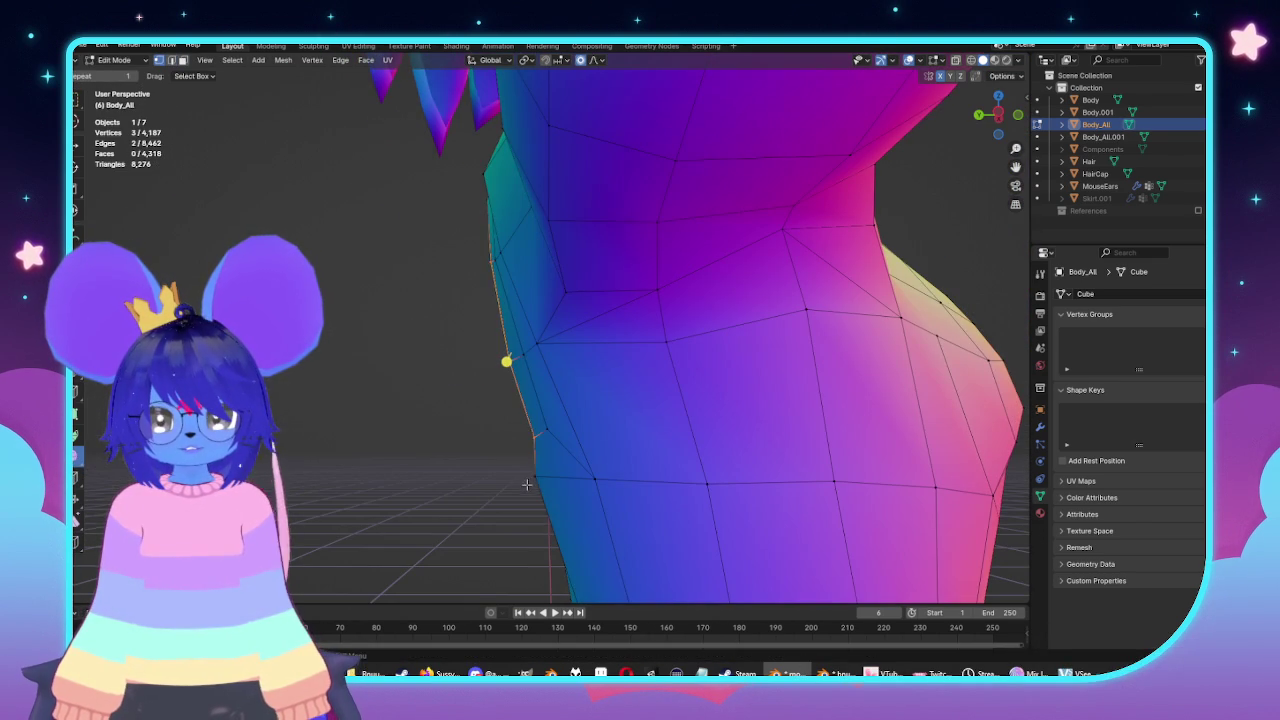
In Left view, softly move a vertex on the side of the torso.
left_click(475, 491)
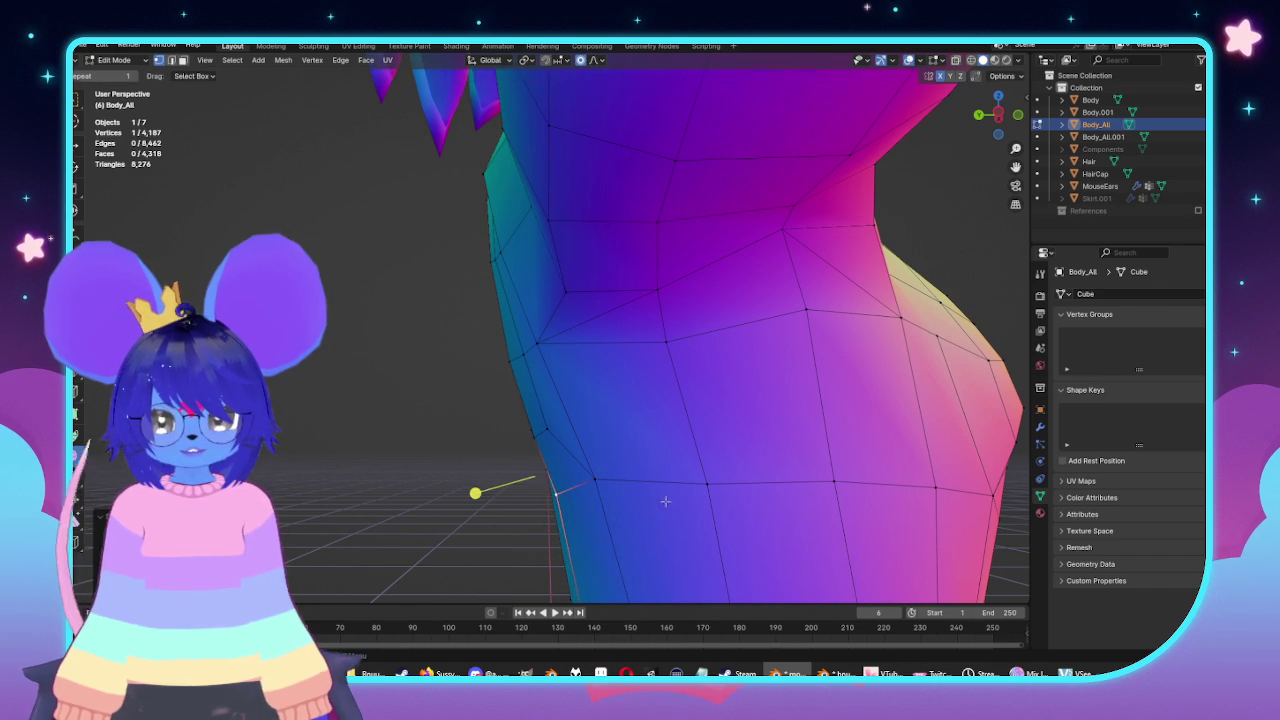
key("KP_1")
key("ctrl+KP_3")
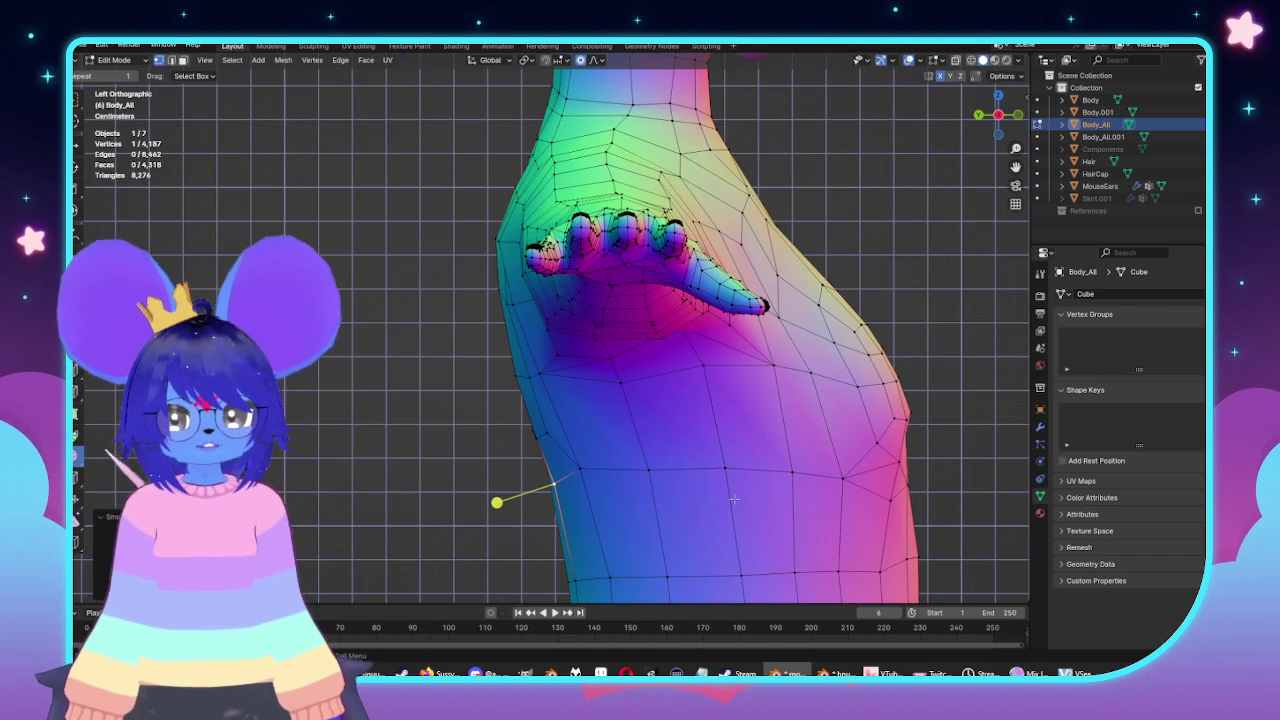
key("g")
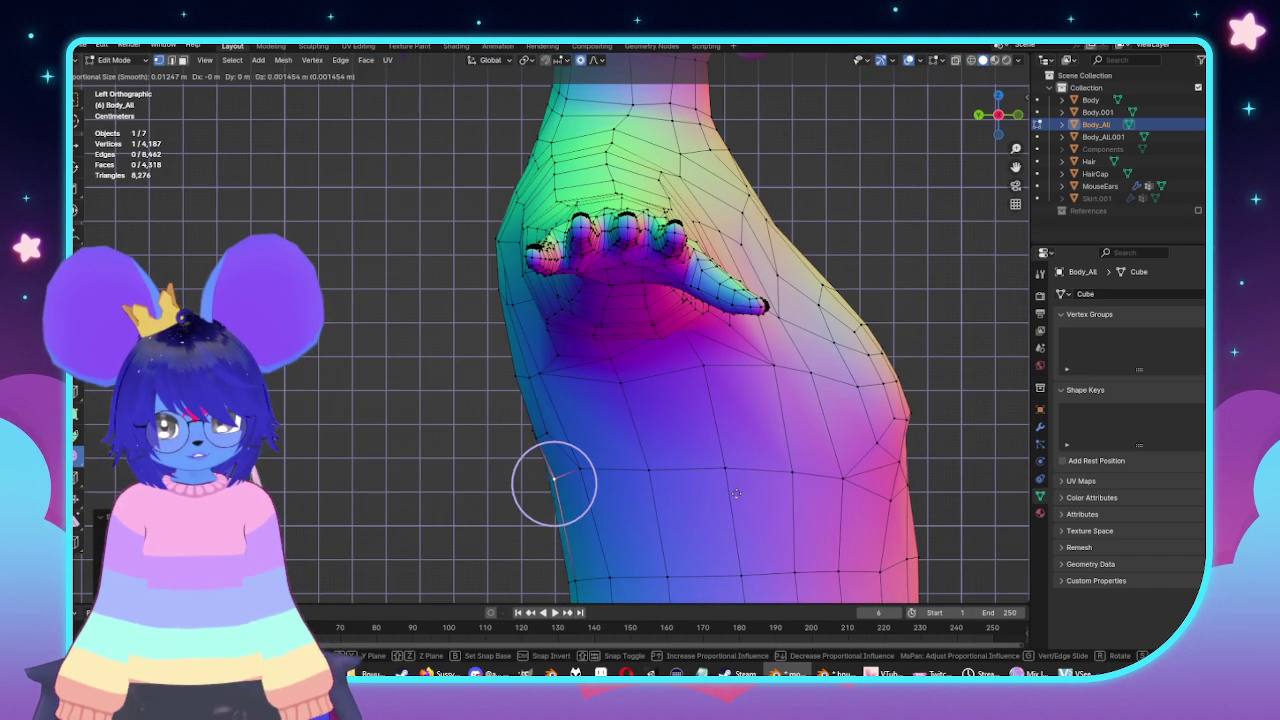
left_click(733, 486)
Select two adjacent faces on the side of the back.
middle_click_drag(733, 486, 640, 420)
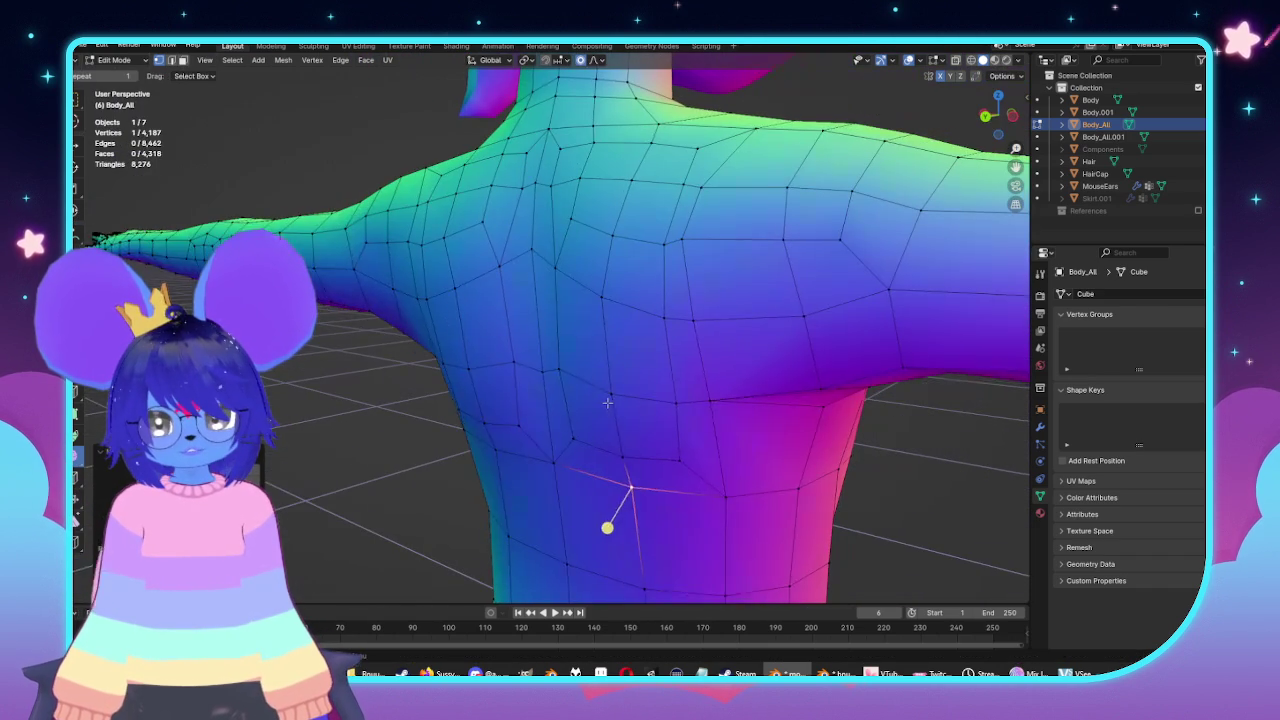
left_click_drag(553, 266, 614, 390)
left_click(599, 424, "shift")
mouse_move(599, 424)
middle_mouse_down()
mouse_move(759, 441)
mouse_move(687, 391)
middle_mouse_up()
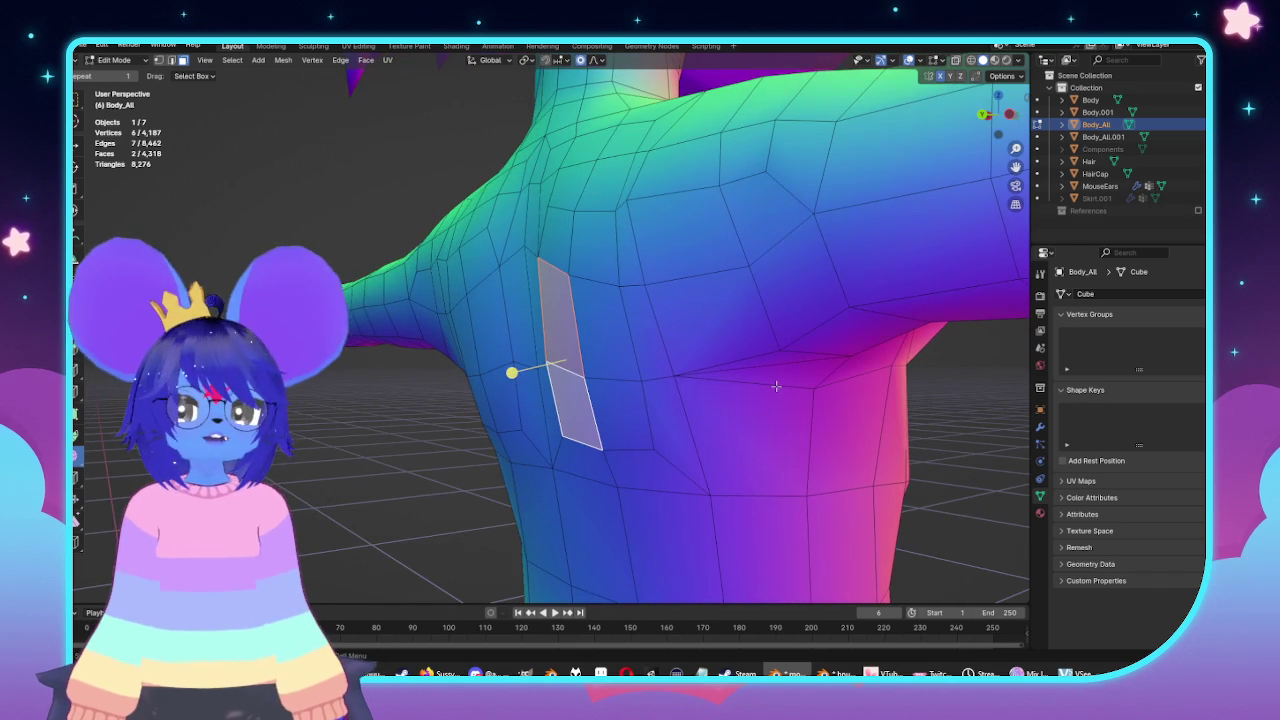
Move the two selected upper-back faces vertically along Z with soft falloff.
key("g")
key("y")
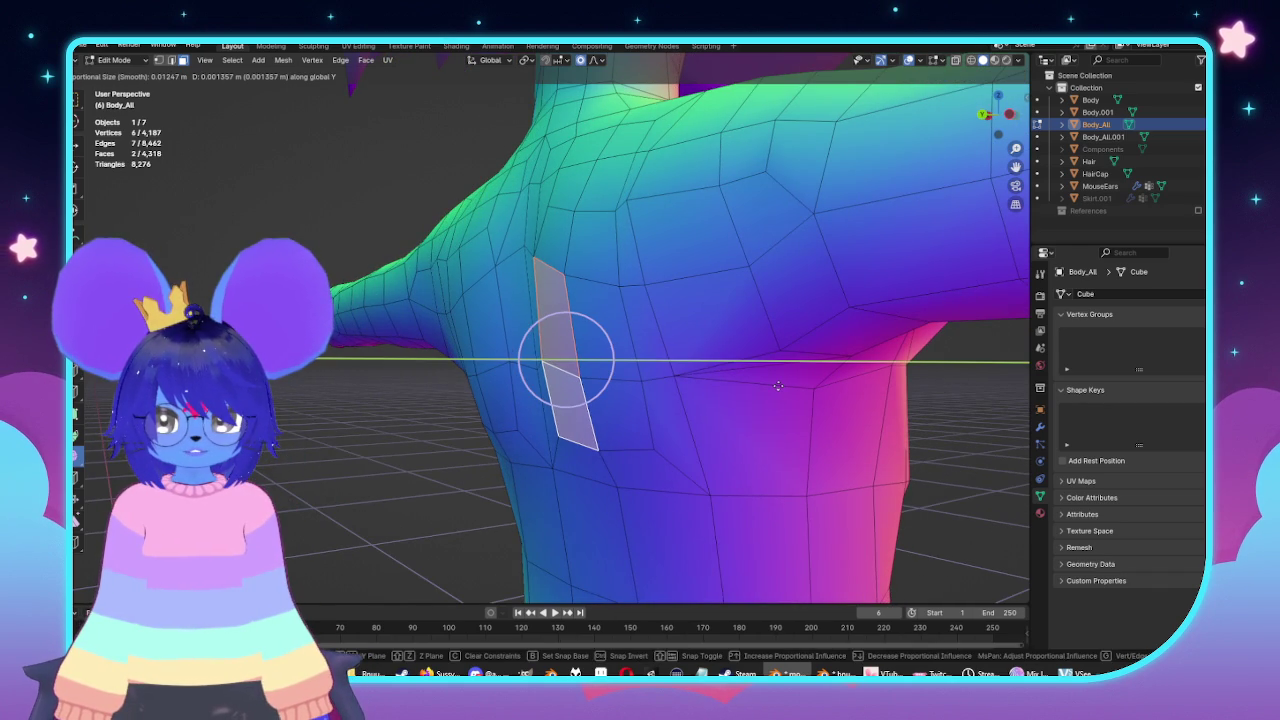
middle_click_drag(778, 385, 849, 425)
key("z")
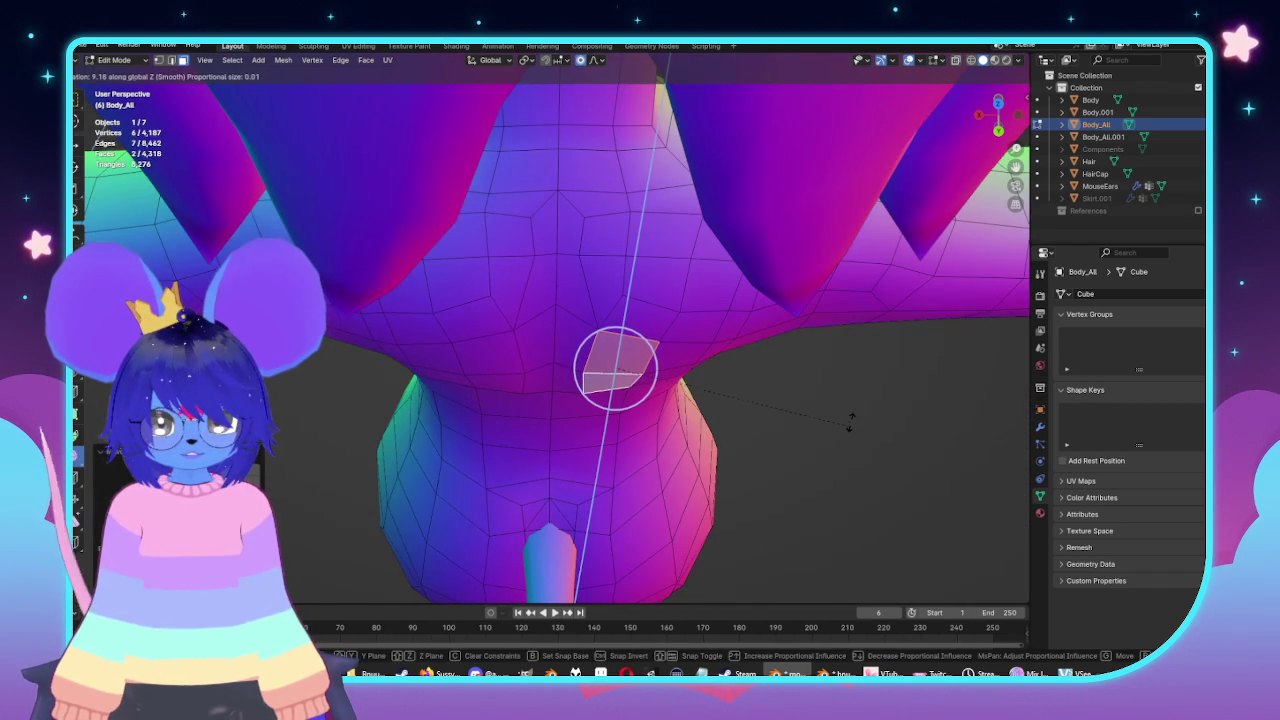
left_click(838, 432)
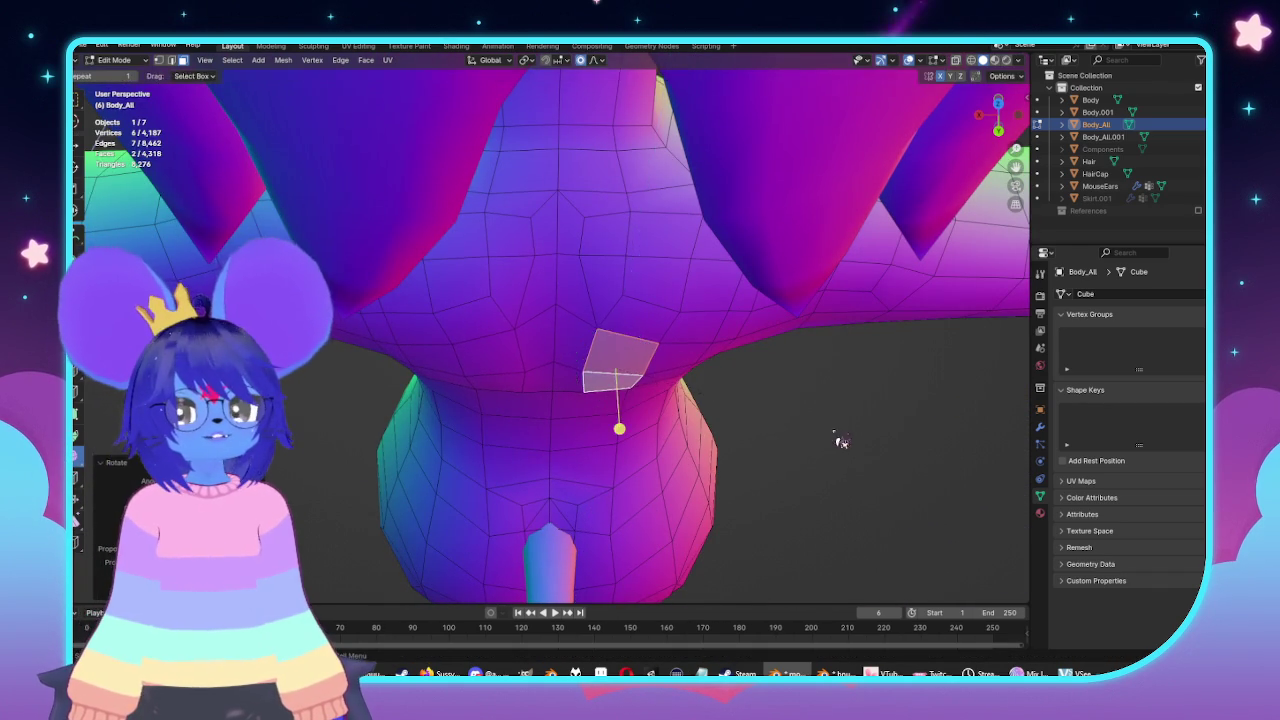
Preview the reshaped back and shoulders in Object Mode.
key("Tab")
scroll(806, 366, "down", 5)
middle_click_drag(806, 366, 840, 337)
scroll(595, 323, "up", 5)
mouse_move(657, 363)
middle_mouse_down()
mouse_move(705, 290)
mouse_move(684, 382)
middle_mouse_up()
In Edit Mode, deselect one of the two faces, then return to Object Mode to check the back.
key("Tab")
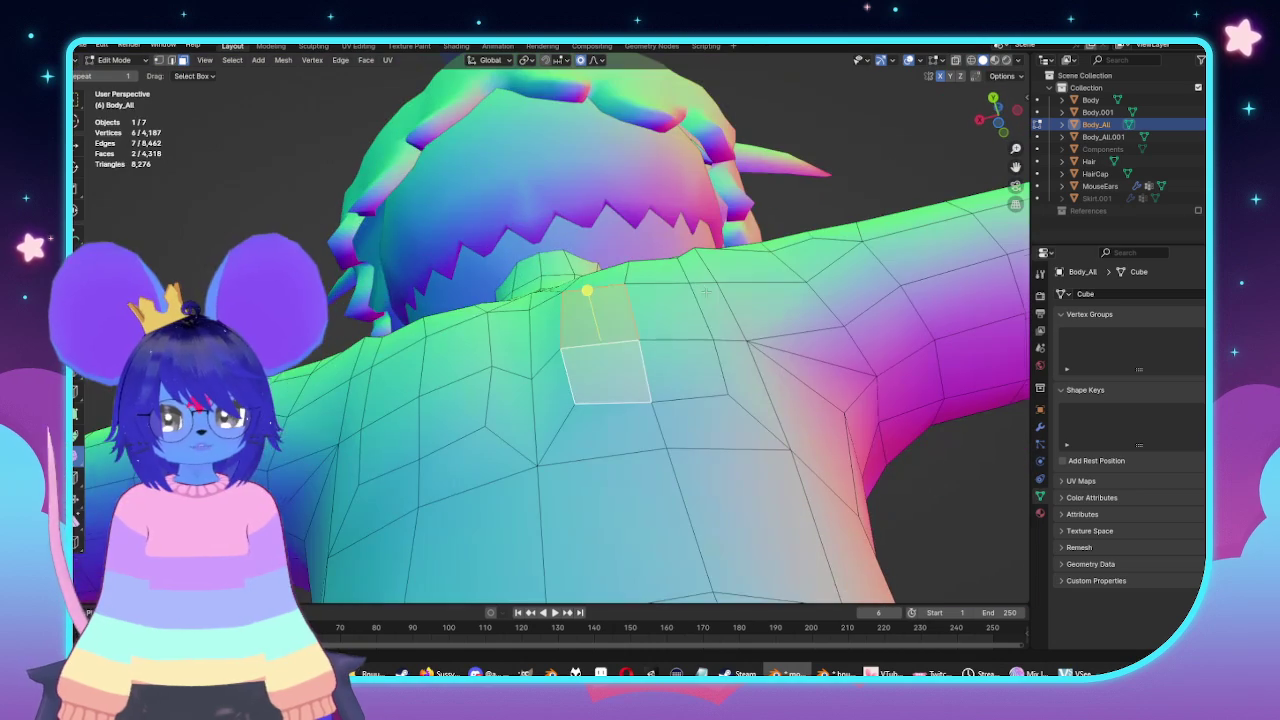
left_click(684, 382, "shift")
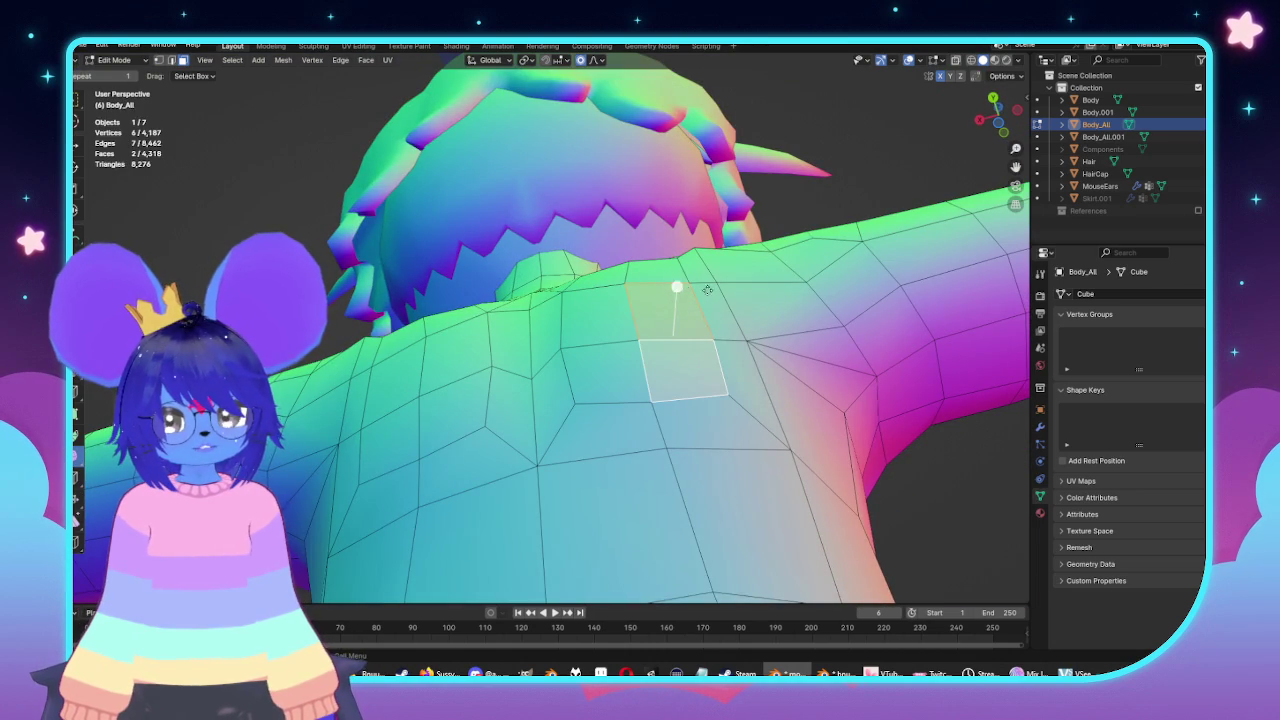
mouse_move(679, 287)
middle_mouse_down()
mouse_move(698, 331)
mouse_move(586, 296)
mouse_move(608, 382)
middle_mouse_up()
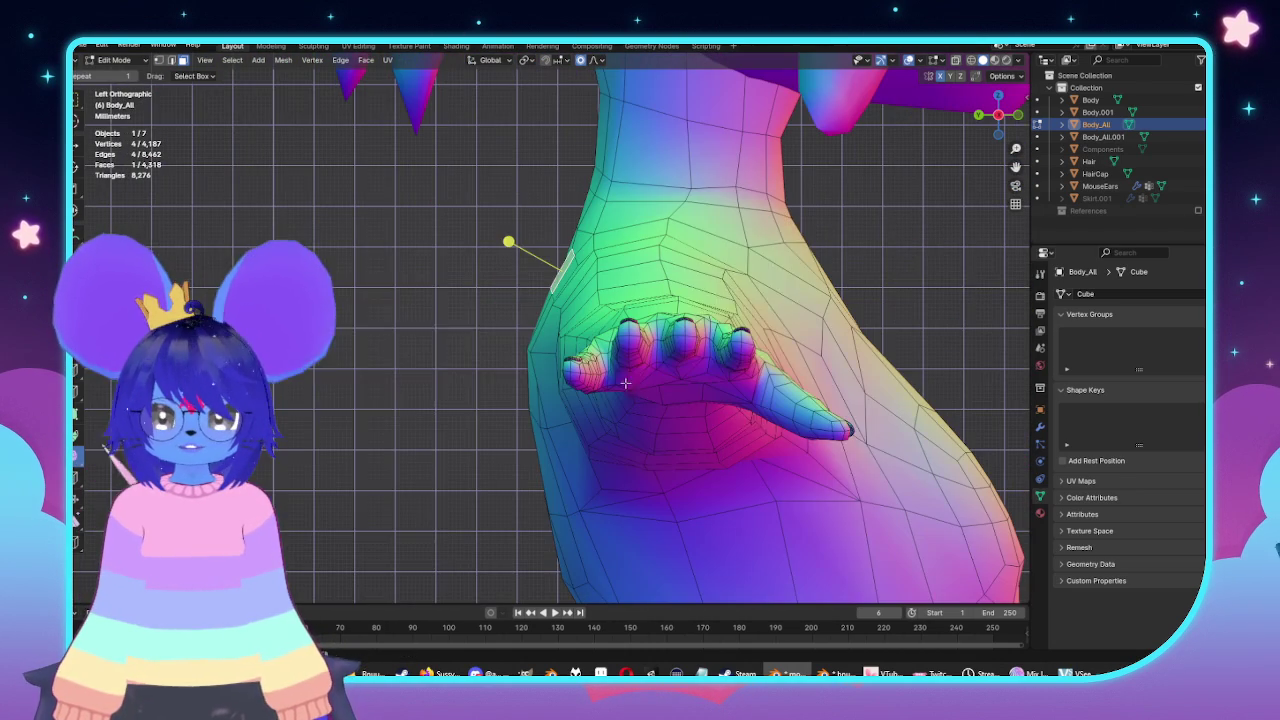
scroll(725, 350, "down", 3)
key("Tab")
mouse_move(725, 350)
middle_mouse_down()
mouse_move(871, 363)
mouse_move(700, 363)
mouse_move(778, 310)
middle_mouse_up()
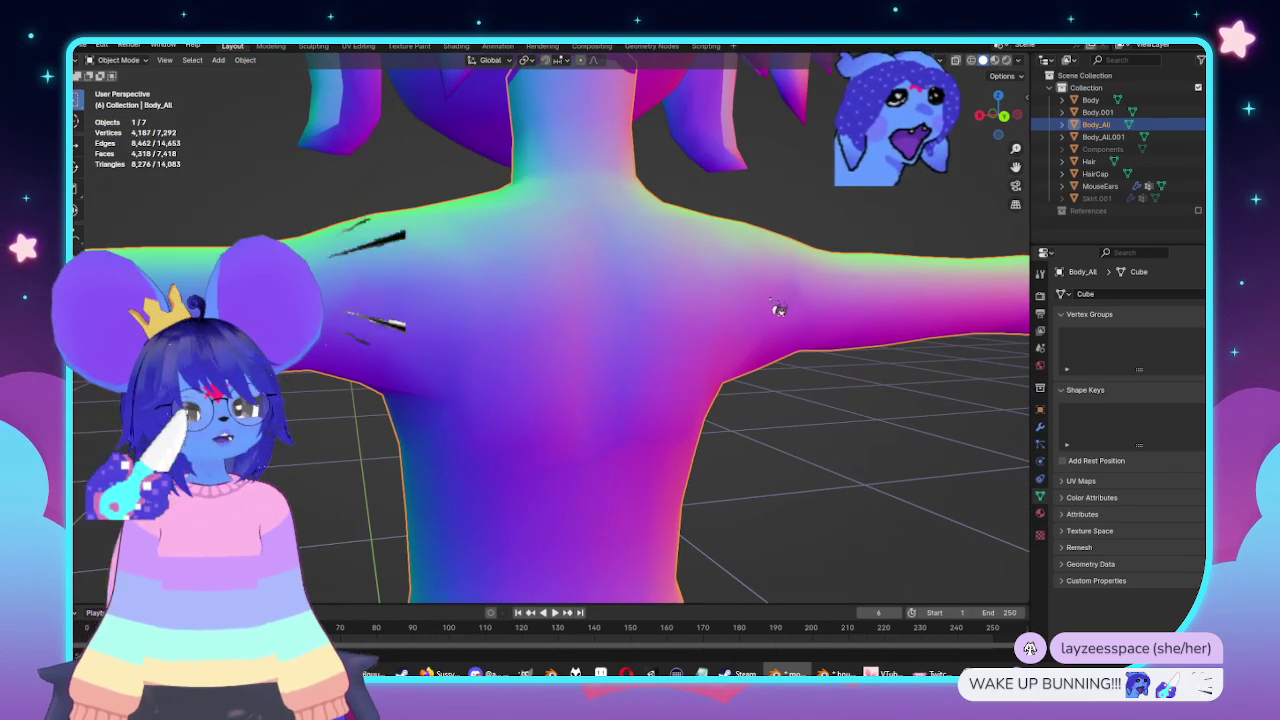
middle_click_drag(871, 331, 923, 289)
In edge select mode, move an armpit edge along Y with a reduced proportional falloff.
key("Tab")
mouse_move(623, 188)
middle_mouse_down()
mouse_move(571, 257)
mouse_move(527, 237)
middle_mouse_up()
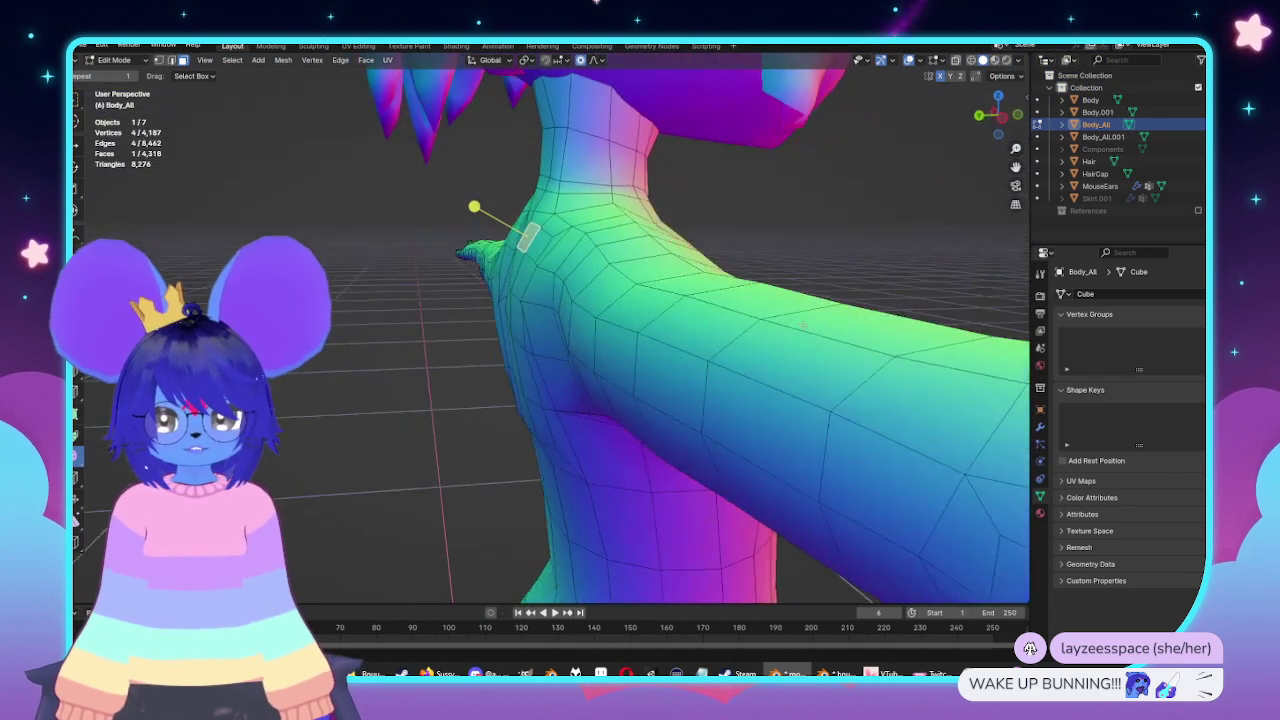
middle_click_drag(803, 324, 802, 314)
key("2")
left_click(558, 304)
middle_click_drag(558, 304, 604, 338)
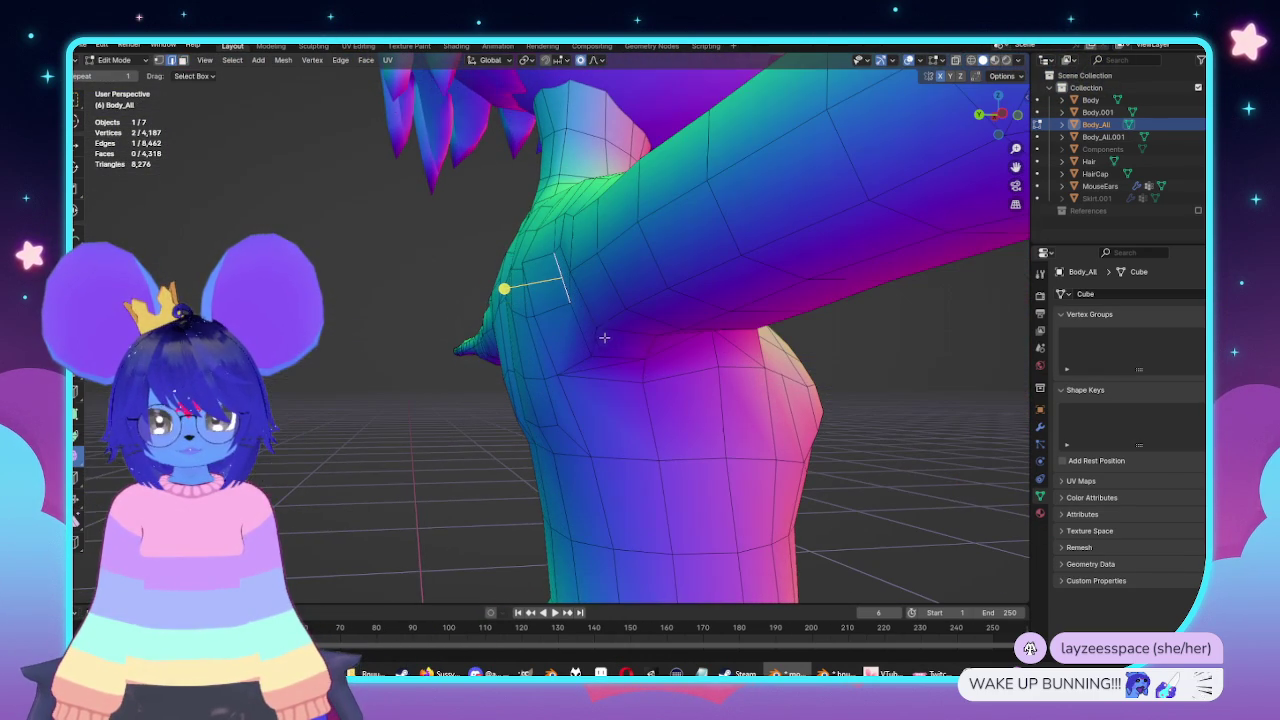
key("g")
key("y")
scroll(760, 384, "down", 2)
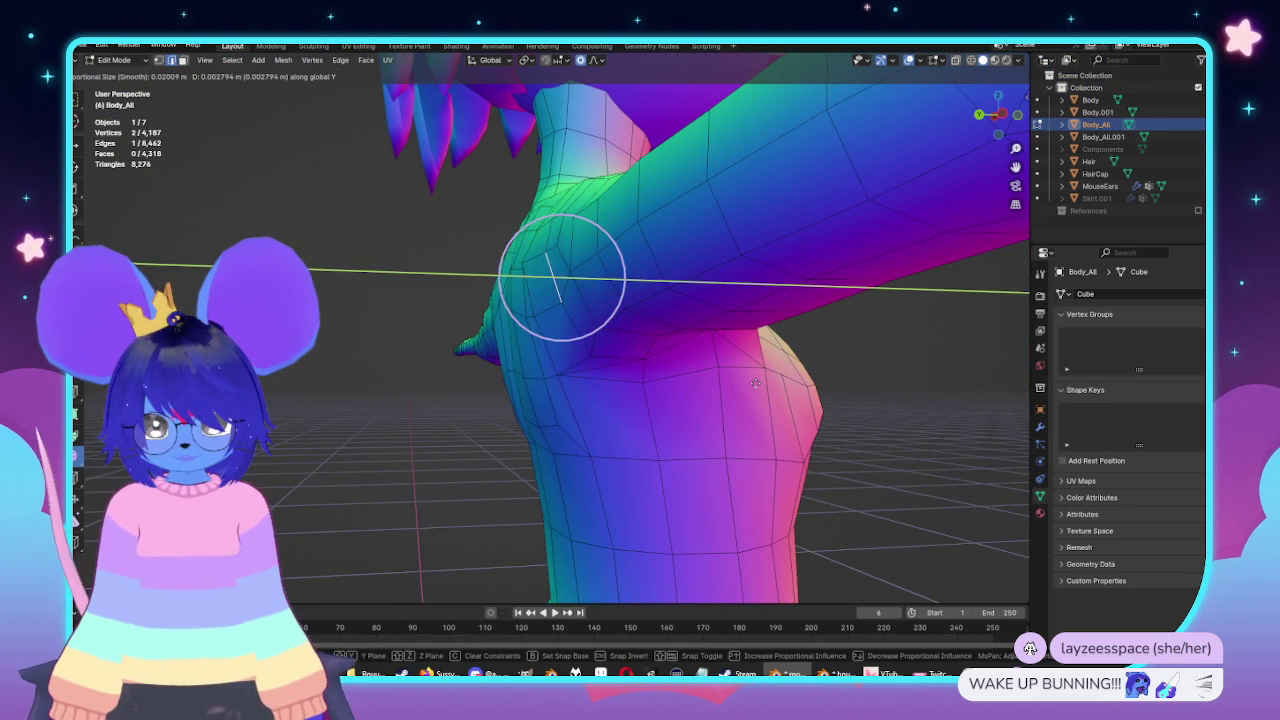
scroll(755, 385, "down", 4)
left_click(749, 384)
In the left side view, try a vertex slide near the armpit, then cancel it.
middle_click_drag(749, 384, 622, 352, "alt")
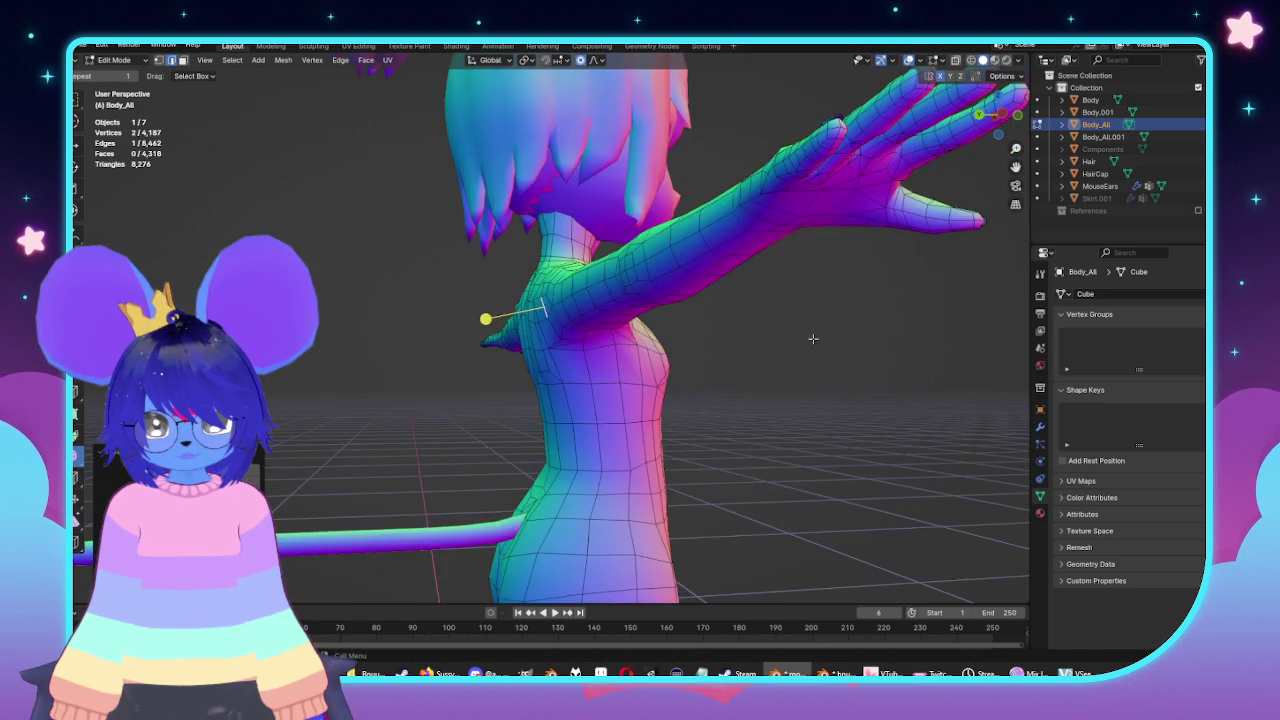
scroll(622, 352, "up", 2)
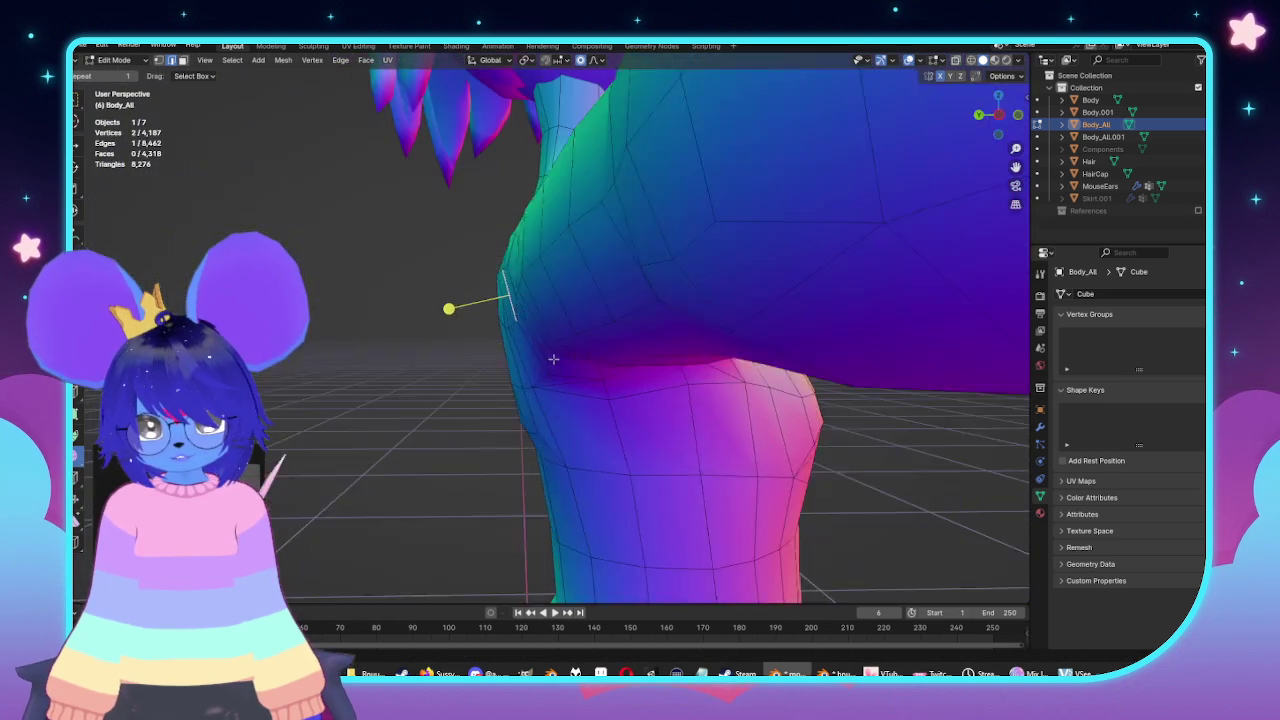
middle_click_drag(622, 352, 581, 365)
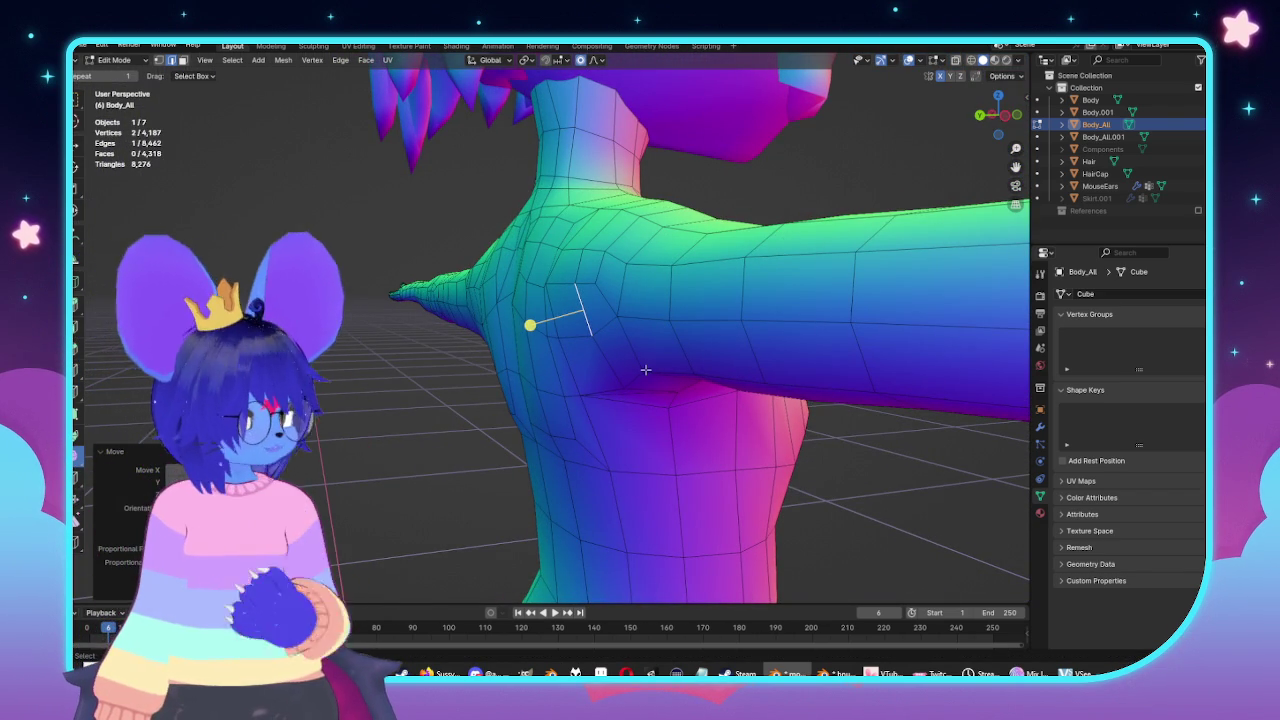
mouse_move(646, 366)
middle_mouse_down()
mouse_move(651, 286)
mouse_move(776, 311)
mouse_move(741, 392)
middle_mouse_up()
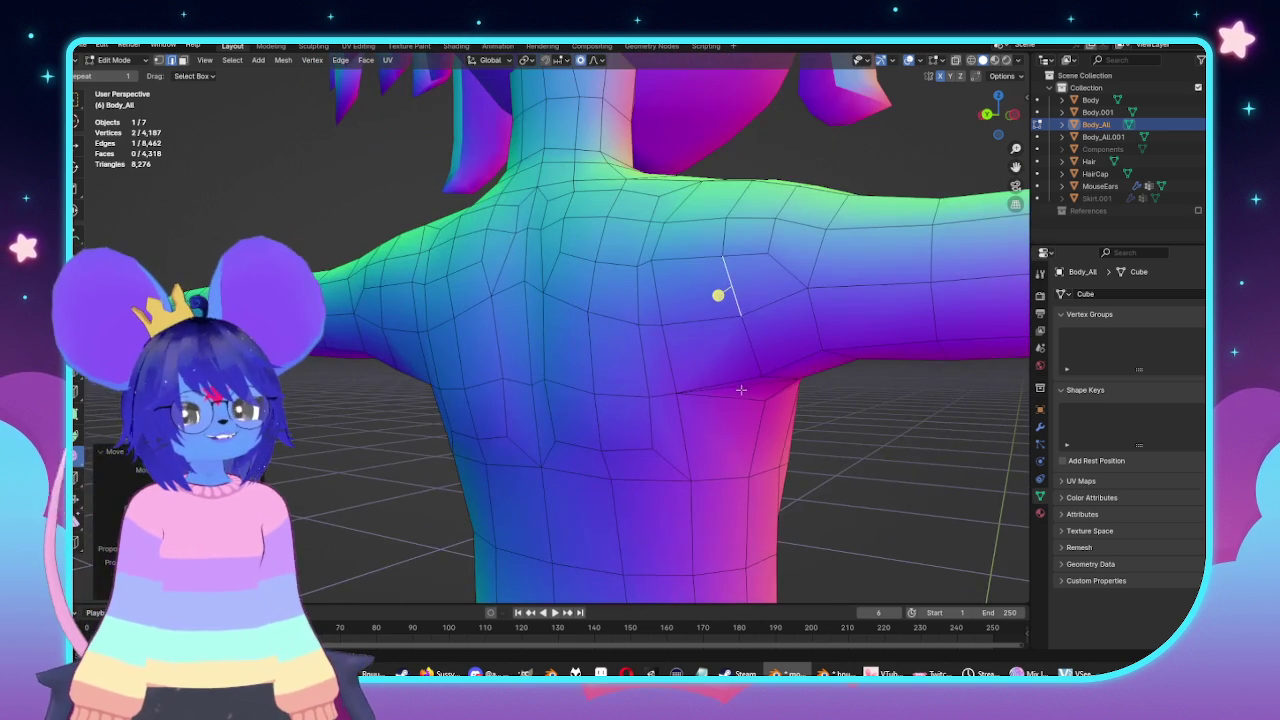
middle_click_drag(815, 450, 630, 480)
key("ctrl+KP_3")
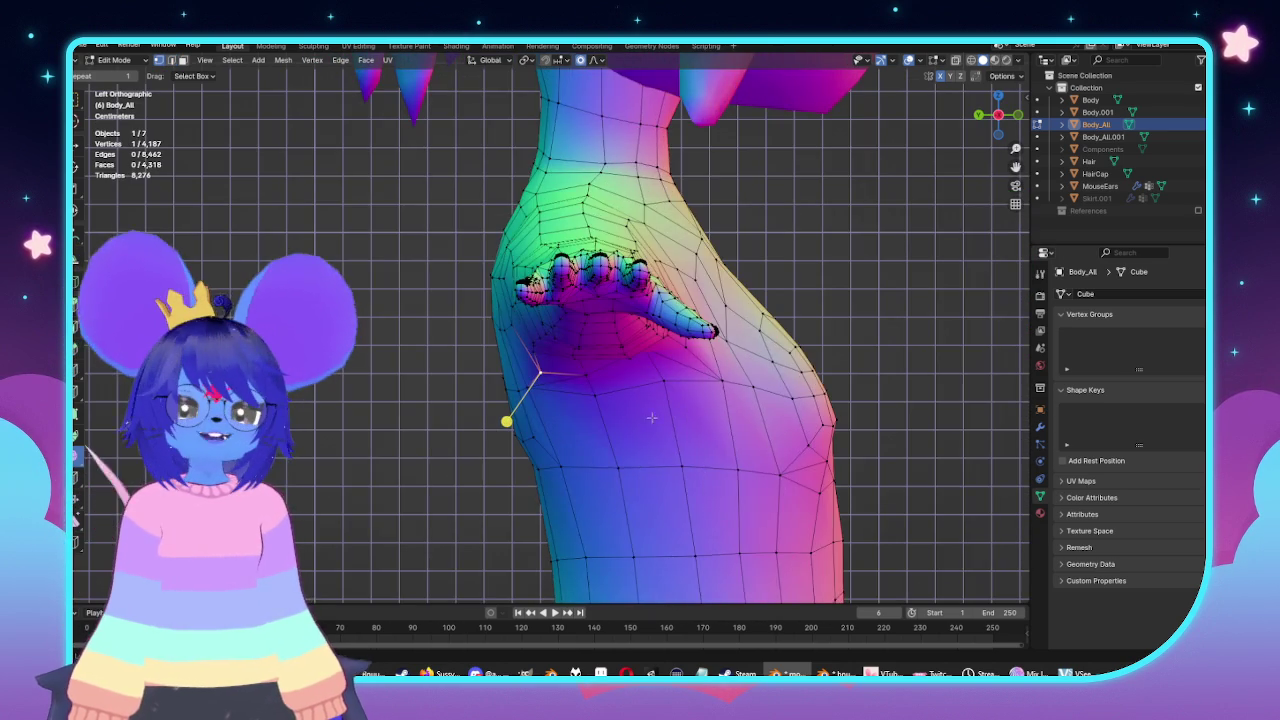
scroll(641, 481, "up", 2)
key("g")
key("g")
right_click(530, 388)
mouse_move(530, 388)
middle_mouse_down()
mouse_move(781, 450)
mouse_move(607, 385)
middle_mouse_up()
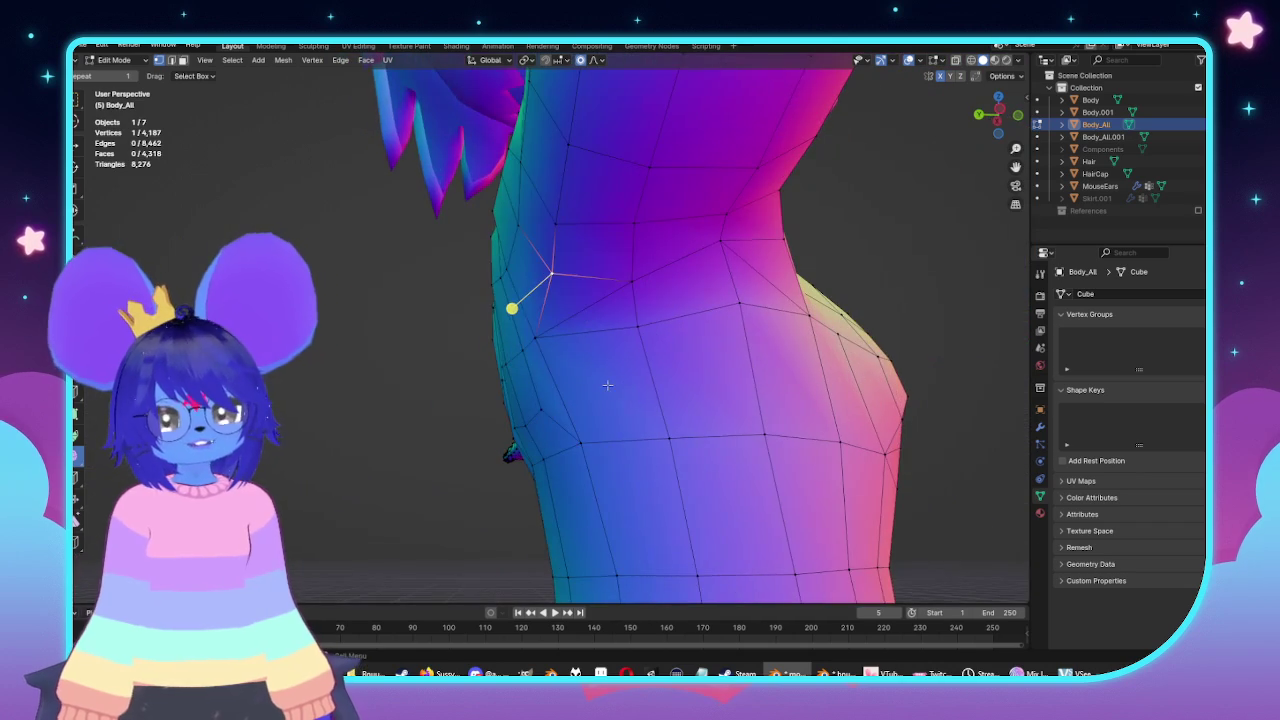
From a side angle, softly move a neck vertex with an enlarged falloff.
mouse_move(652, 375)
middle_mouse_down()
mouse_move(437, 459)
mouse_move(533, 409)
middle_mouse_up()
mouse_move(660, 273)
middle_mouse_down()
mouse_move(707, 354)
mouse_move(566, 407)
middle_mouse_up()
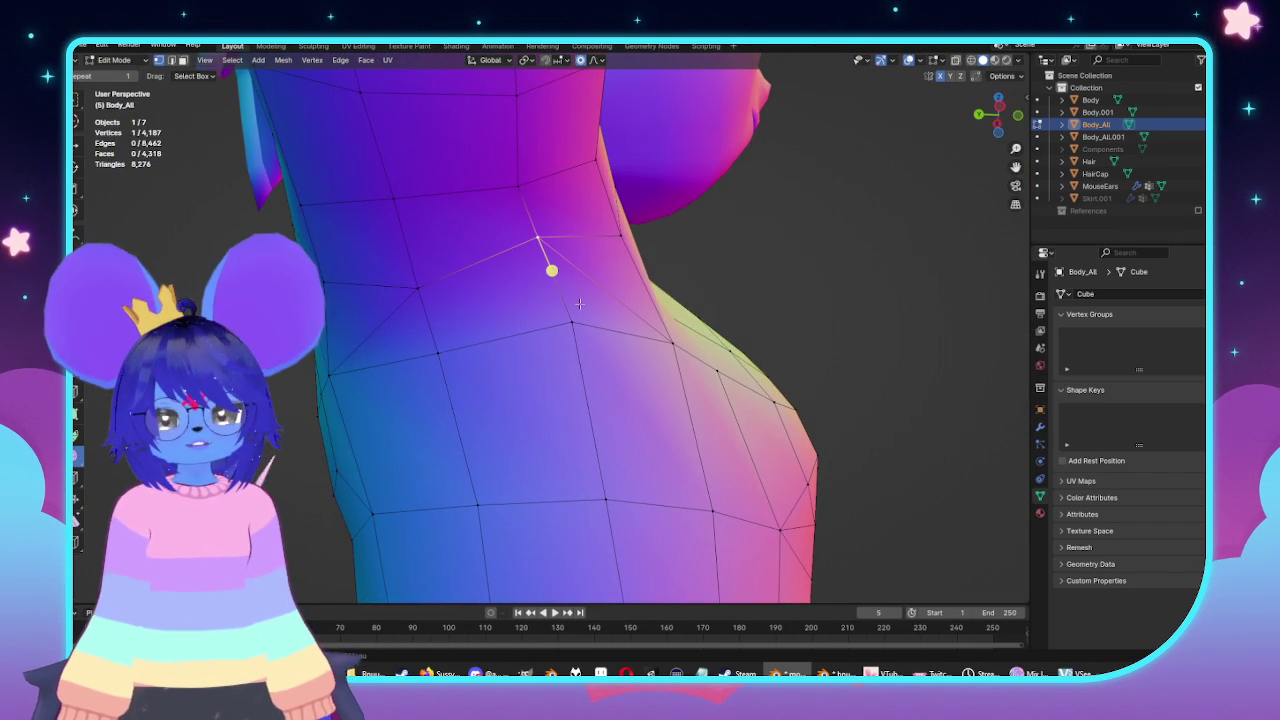
key("g")
scroll(595, 308, "up", 5)
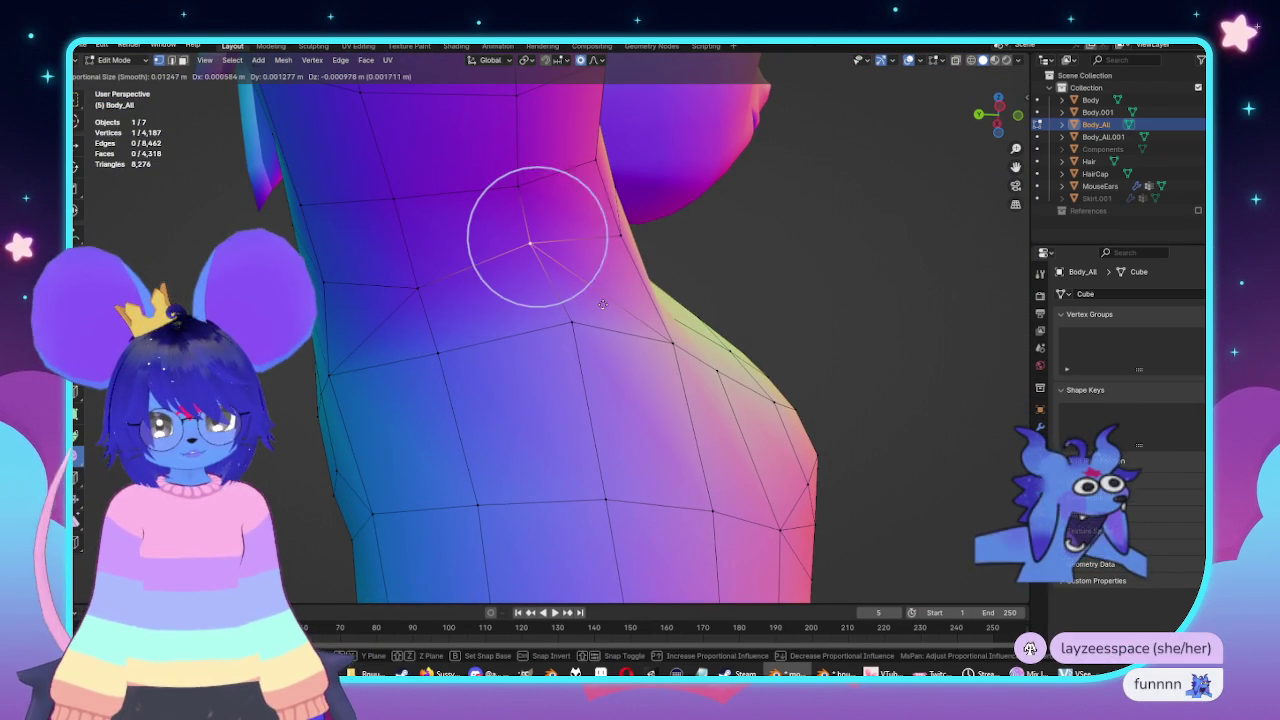
left_click(609, 313)
middle_click_drag(609, 313, 663, 347)
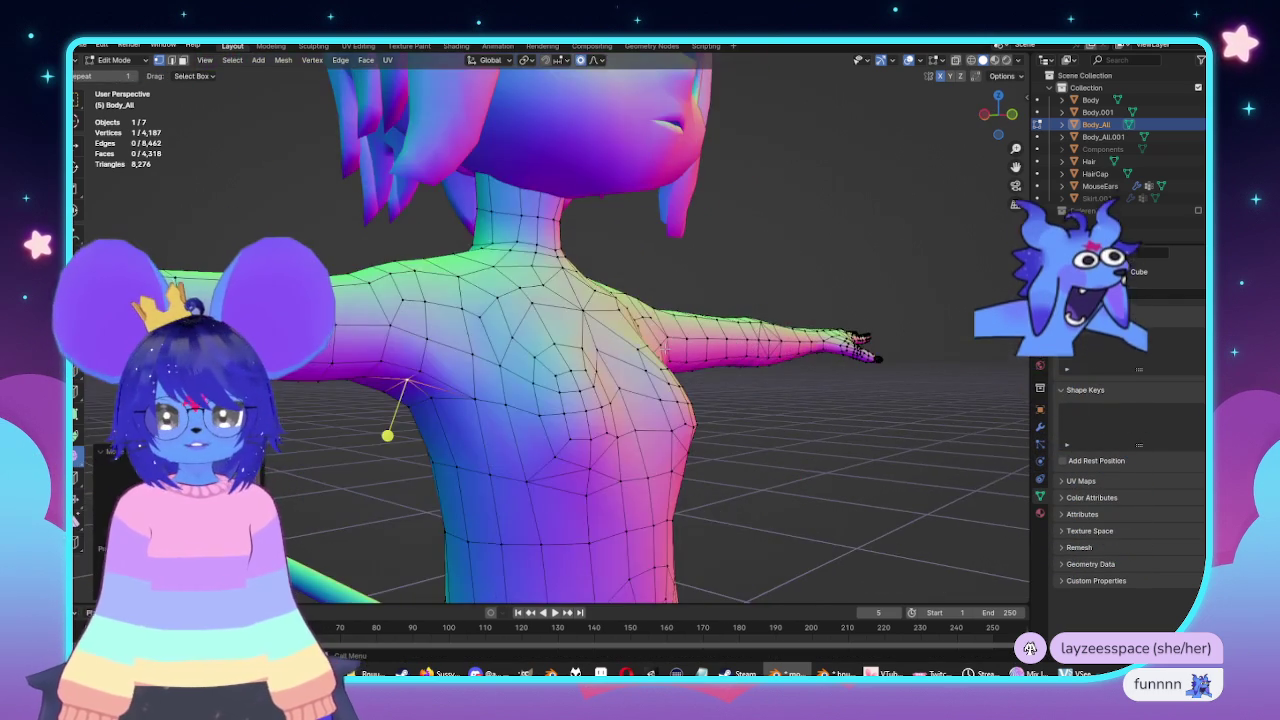
In the front view, pull the armpit vertex to smooth the underarm.
key("KP_1")
scroll(663, 329, "up", 2)
scroll(523, 346, "up", 3)
scroll(644, 281, "up", 3)
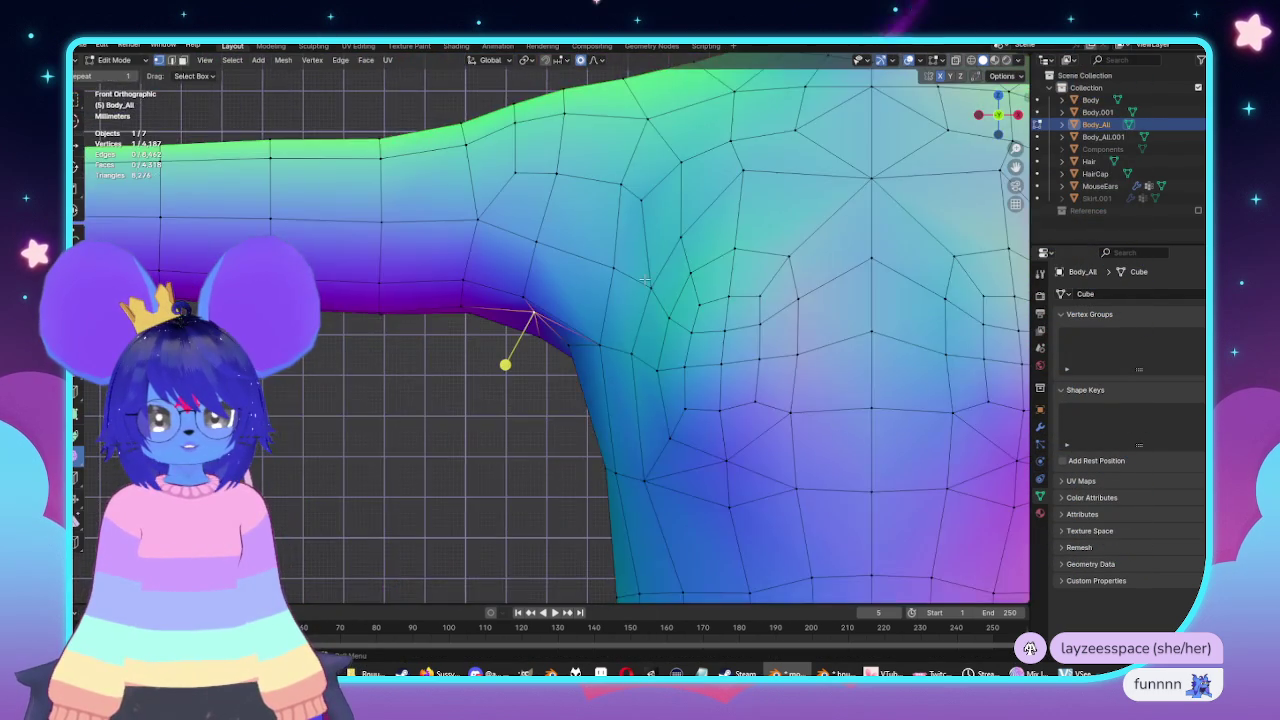
scroll(618, 311, "up", 1)
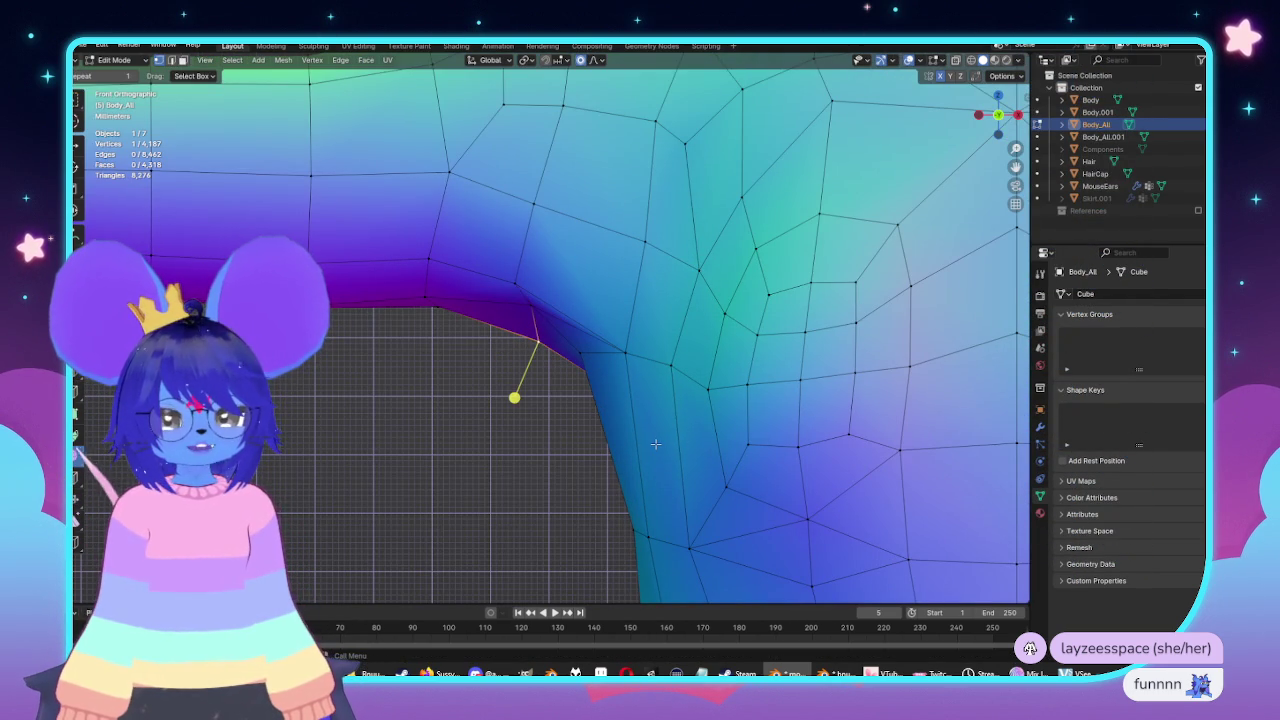
key("g")
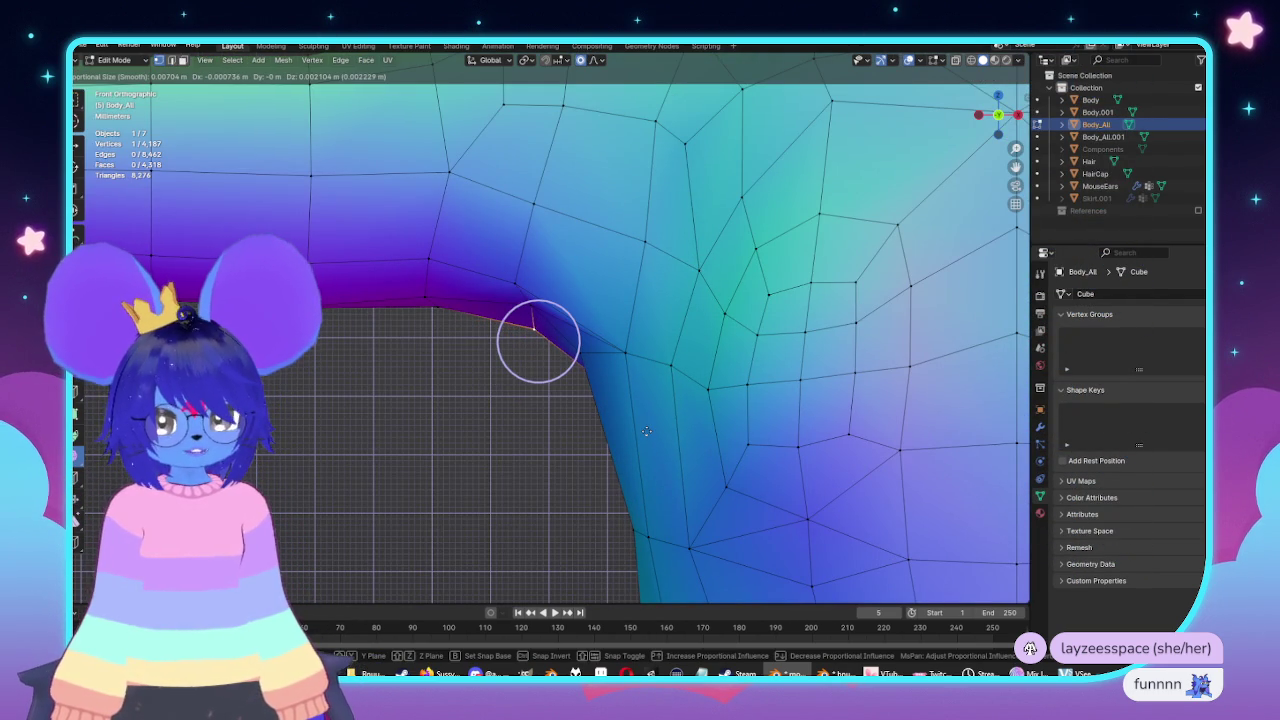
left_click(646, 431)
mouse_move(646, 431)
middle_mouse_down()
mouse_move(738, 378)
mouse_move(614, 309)
mouse_move(470, 320)
middle_mouse_up()
Move an edge on the side of the chest, then a nearby single vertex.
key("alt+a")
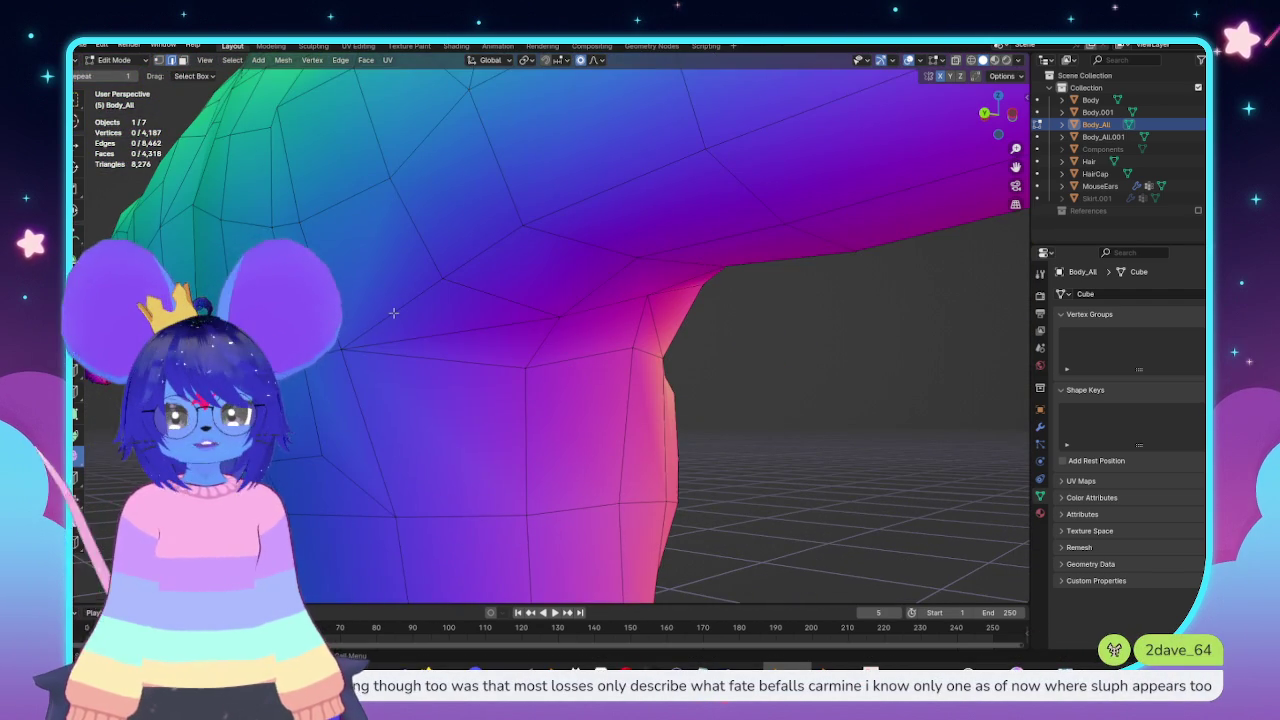
left_click(393, 313)
middle_click_drag(393, 313, 684, 390)
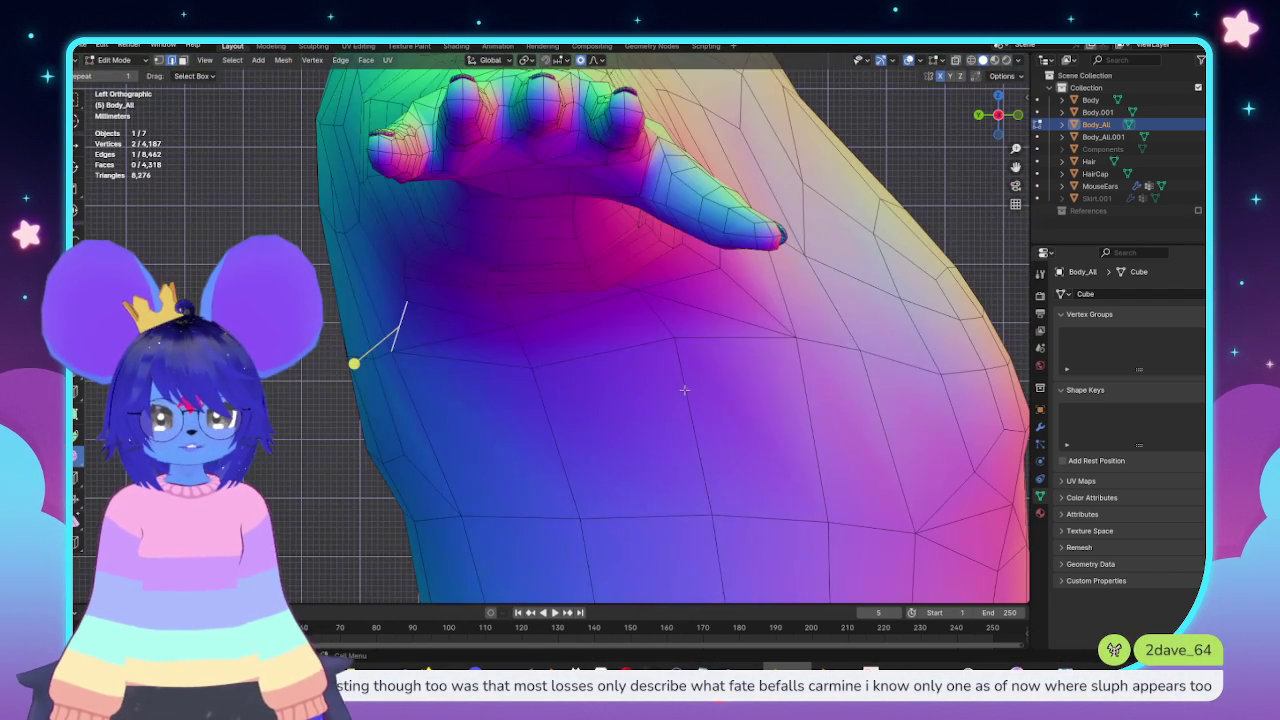
key("g")
left_click(706, 410)
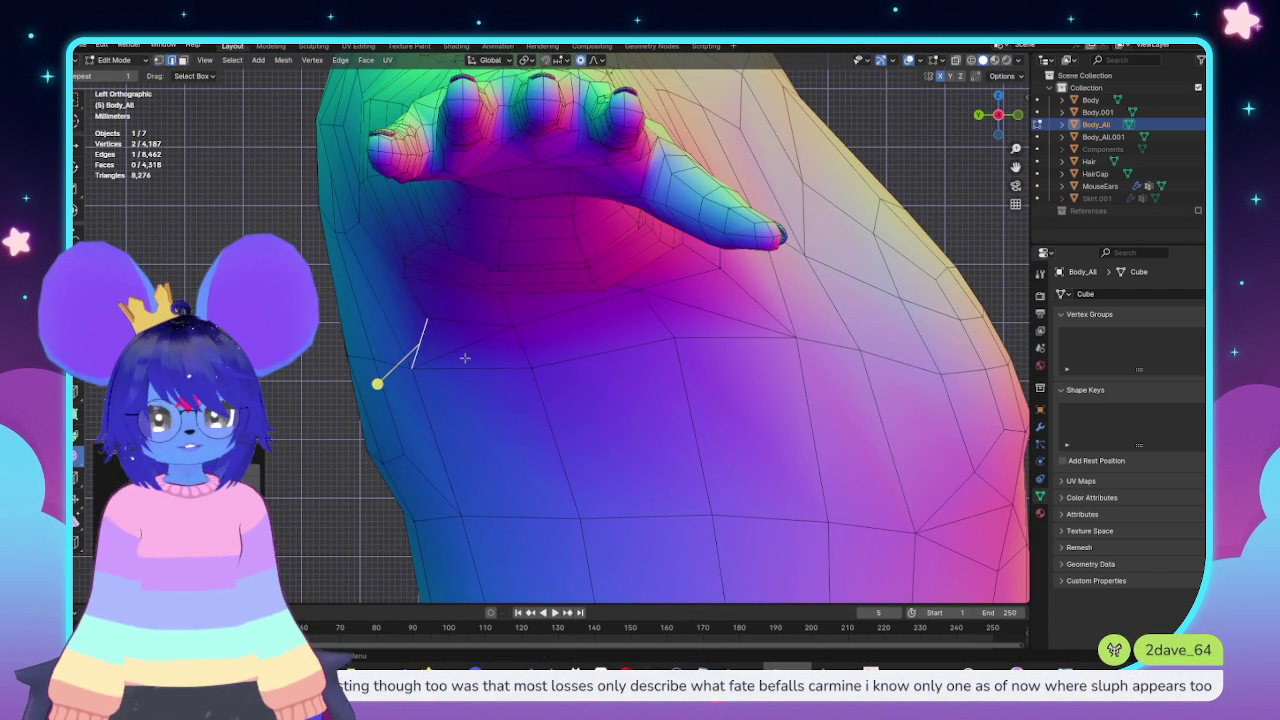
key("1")
left_click(510, 316)
key("g")
left_click(620, 404)
mouse_move(620, 404)
middle_mouse_down()
mouse_move(669, 387)
mouse_move(586, 354)
mouse_move(694, 371)
mouse_move(586, 352)
middle_mouse_up()
Adjust the armpit vertex from behind, then review the torso from the front in Object Mode.
key("Tab")
key("Tab")
scroll(544, 354, "up", 3)
scroll(694, 371, "down", 4)
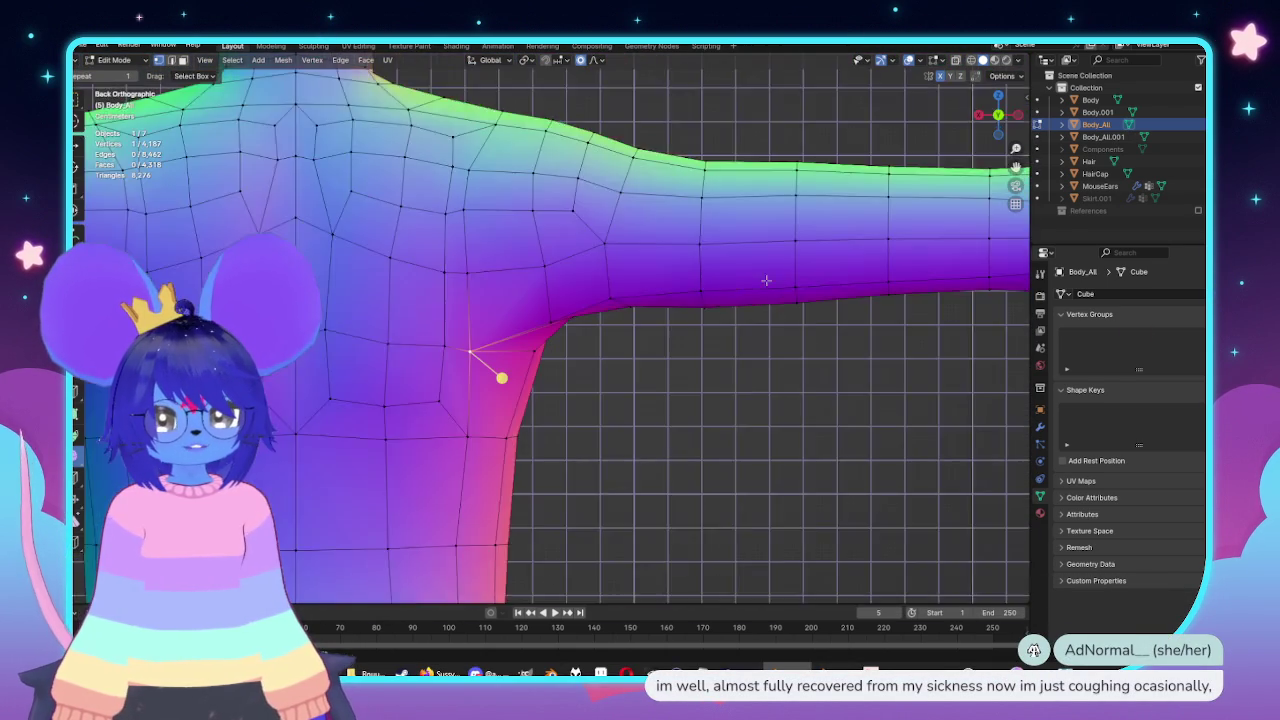
scroll(586, 352, "up", 2)
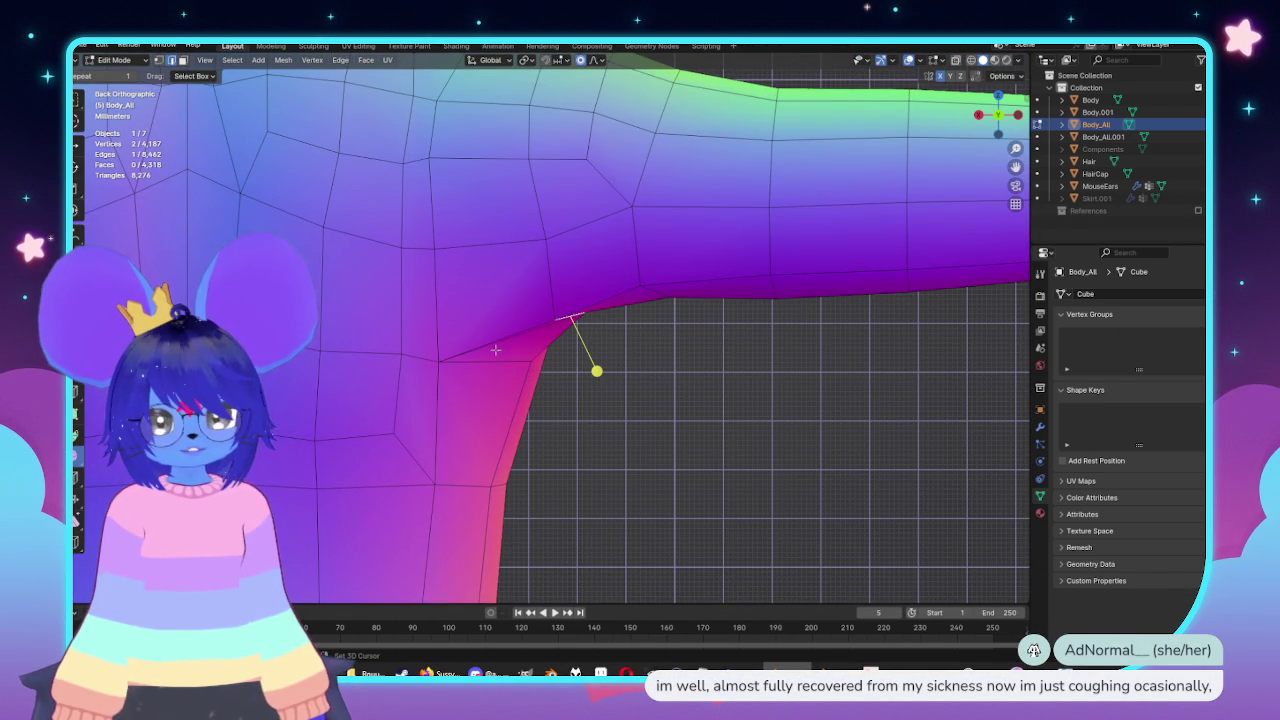
key("g")
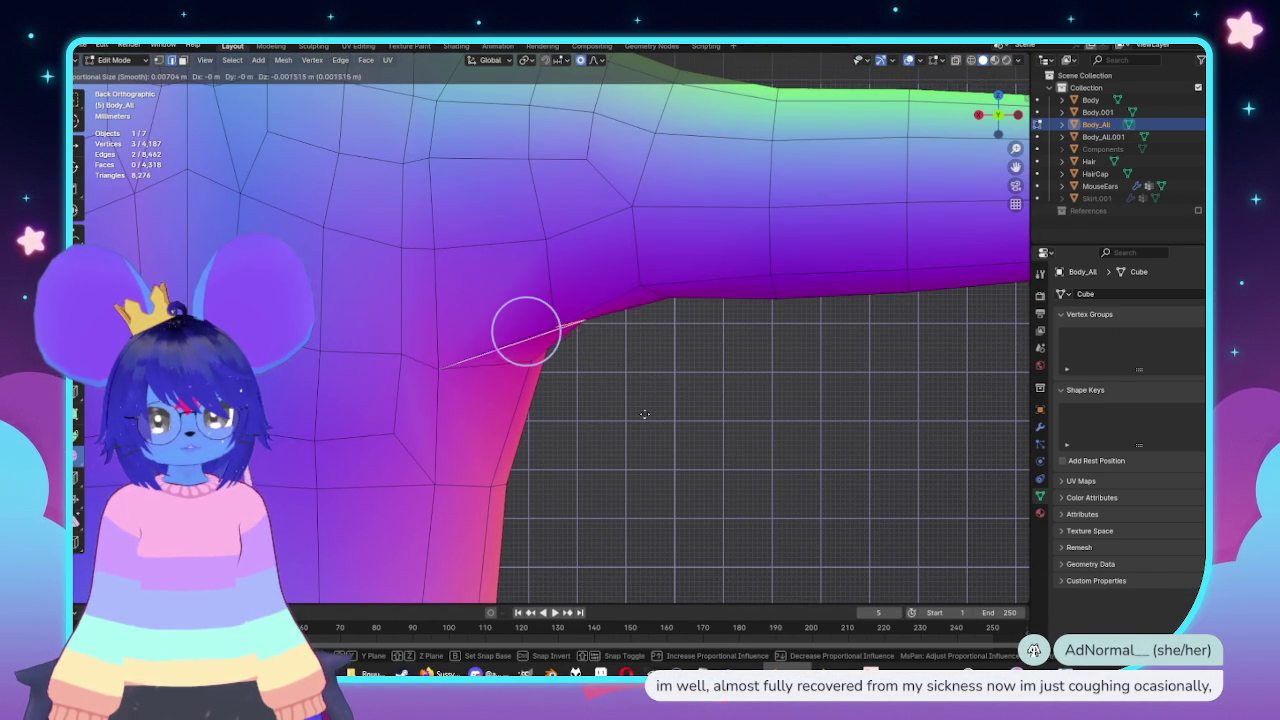
left_click(645, 413)
scroll(700, 415, "down", 5)
key("Tab")
key("KP_1")
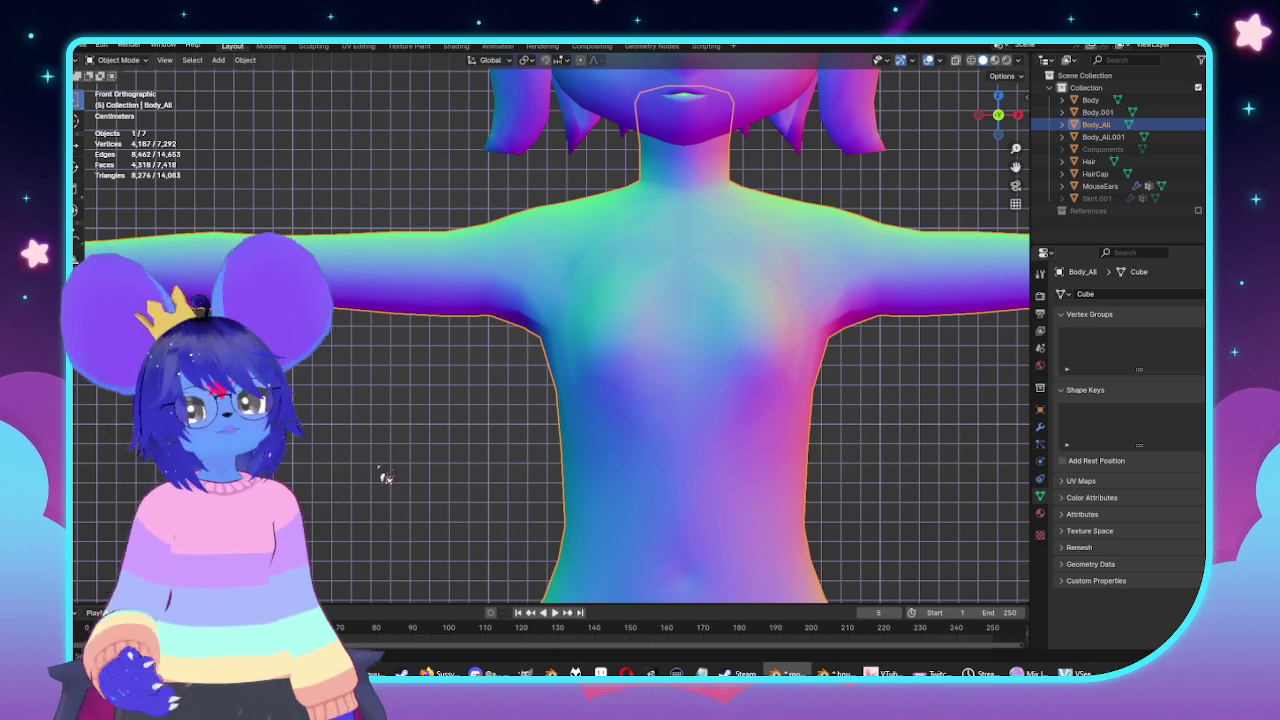
Move a single armpit vertex with soft proportional falloff, then review the body in Object Mode.
scroll(503, 411, "up", 3)
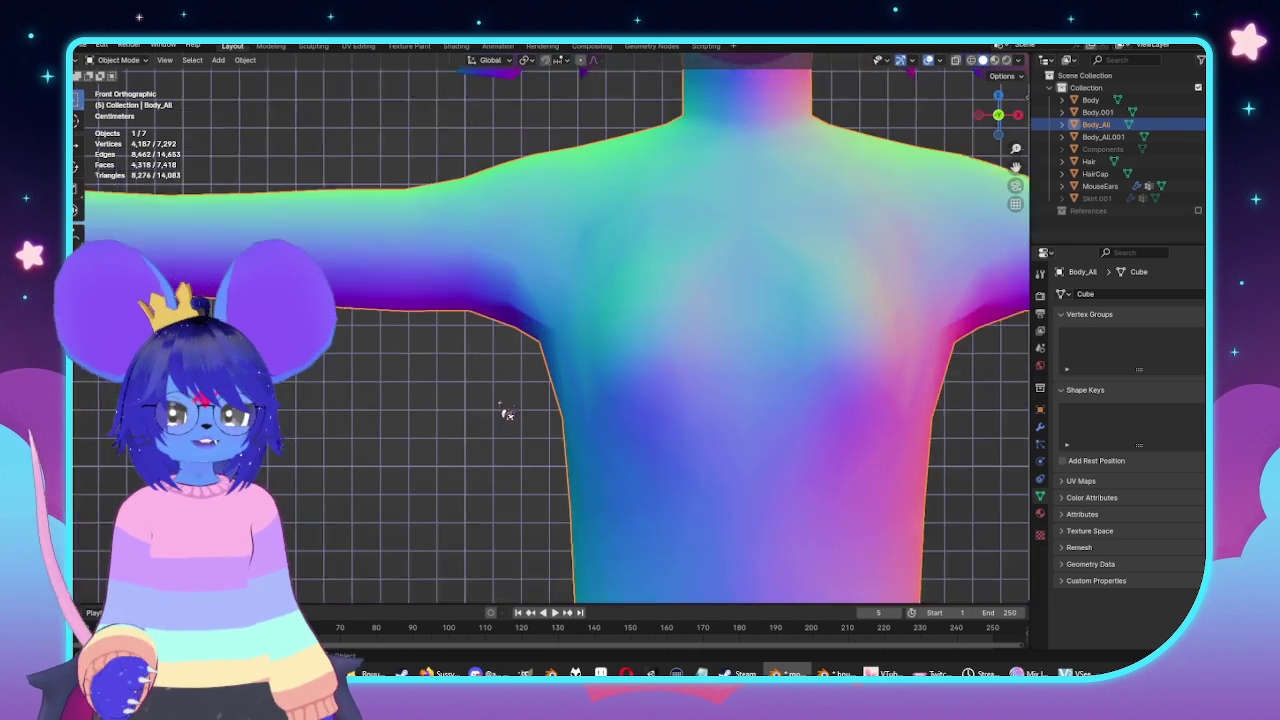
scroll(491, 374, "up", 2)
key("Tab")
mouse_move(491, 374)
middle_mouse_down()
mouse_move(535, 366)
mouse_move(645, 398)
middle_mouse_up()
left_click(535, 366)
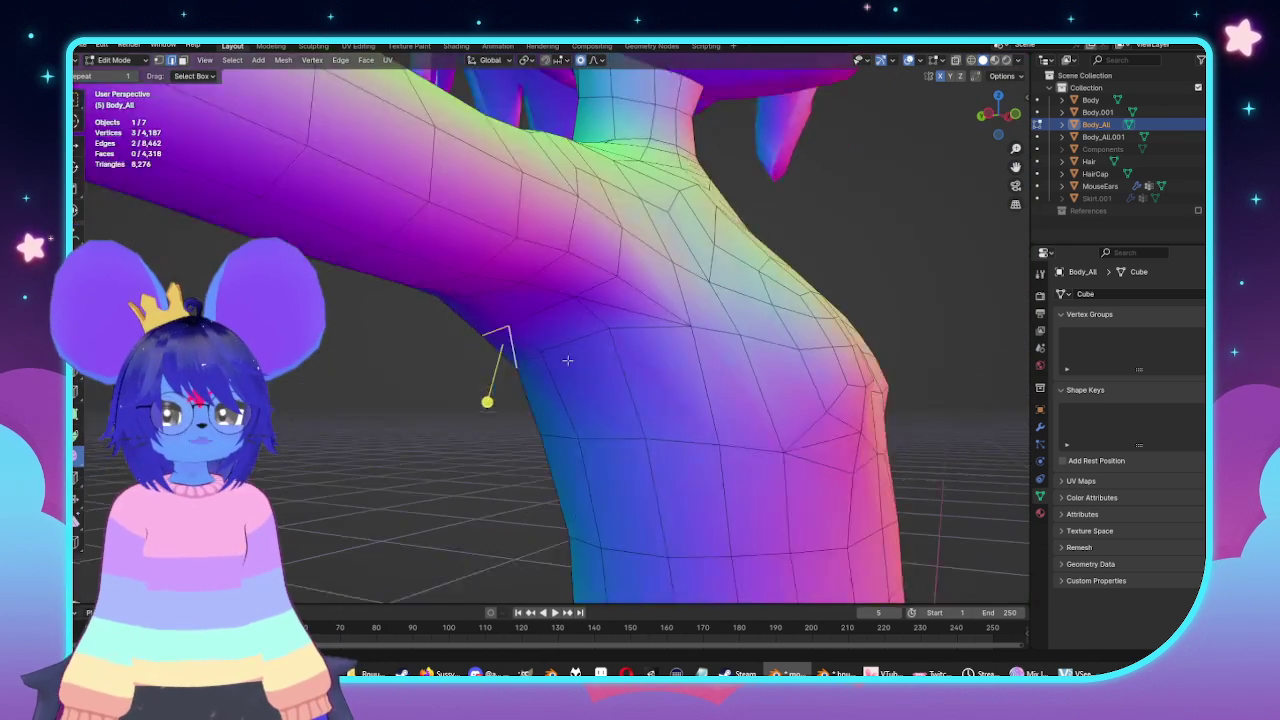
key("KP_3")
key("KP_1")
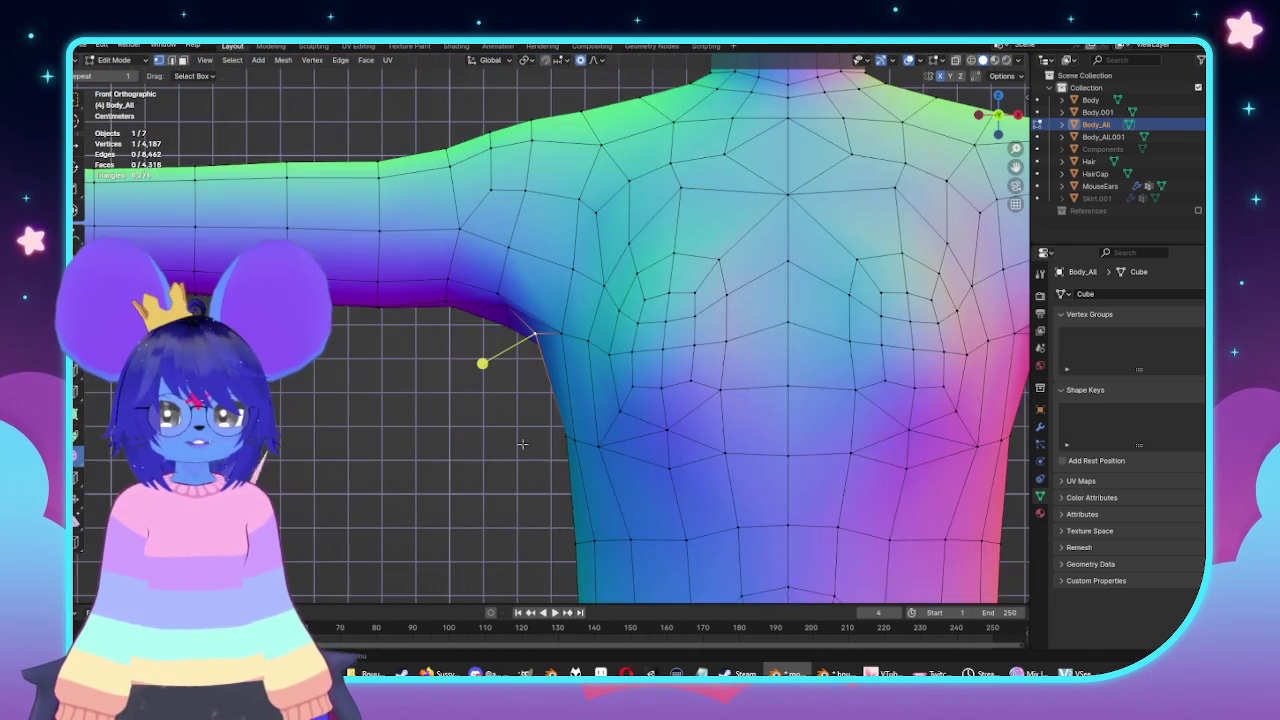
scroll(607, 386, "up", 3)
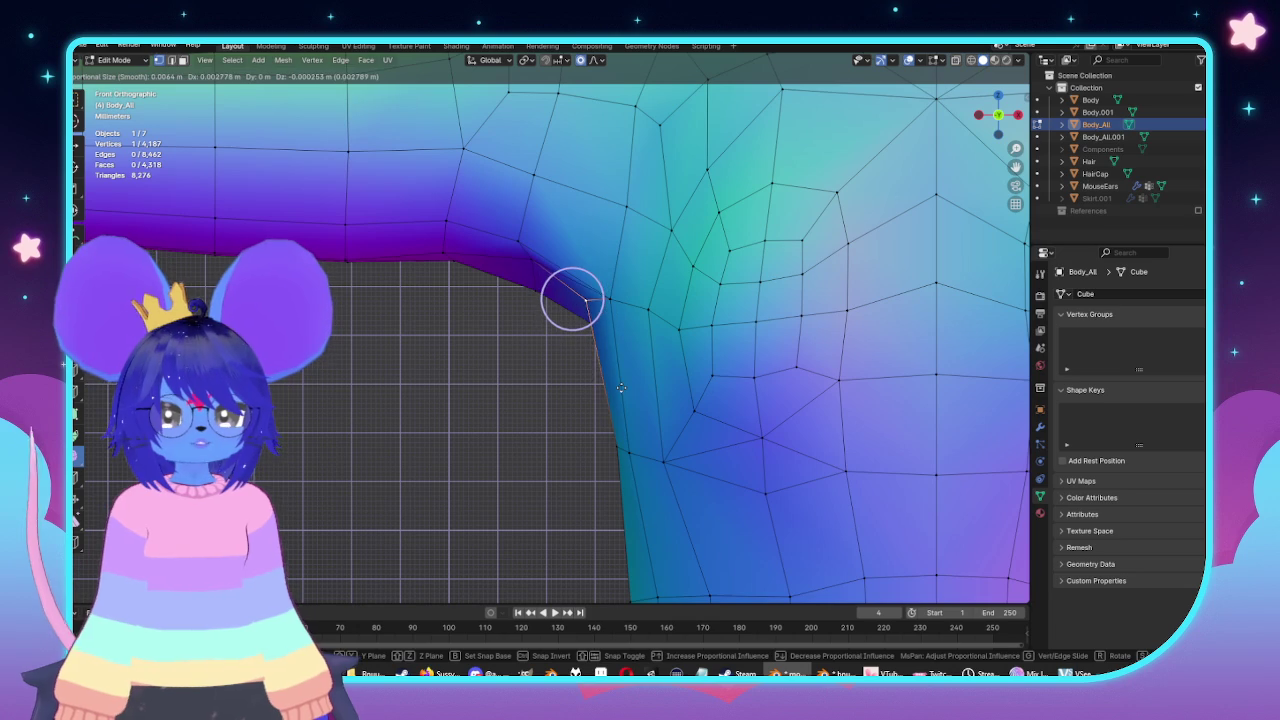
left_click(635, 399)
scroll(635, 399, "down", 5)
key("Tab")
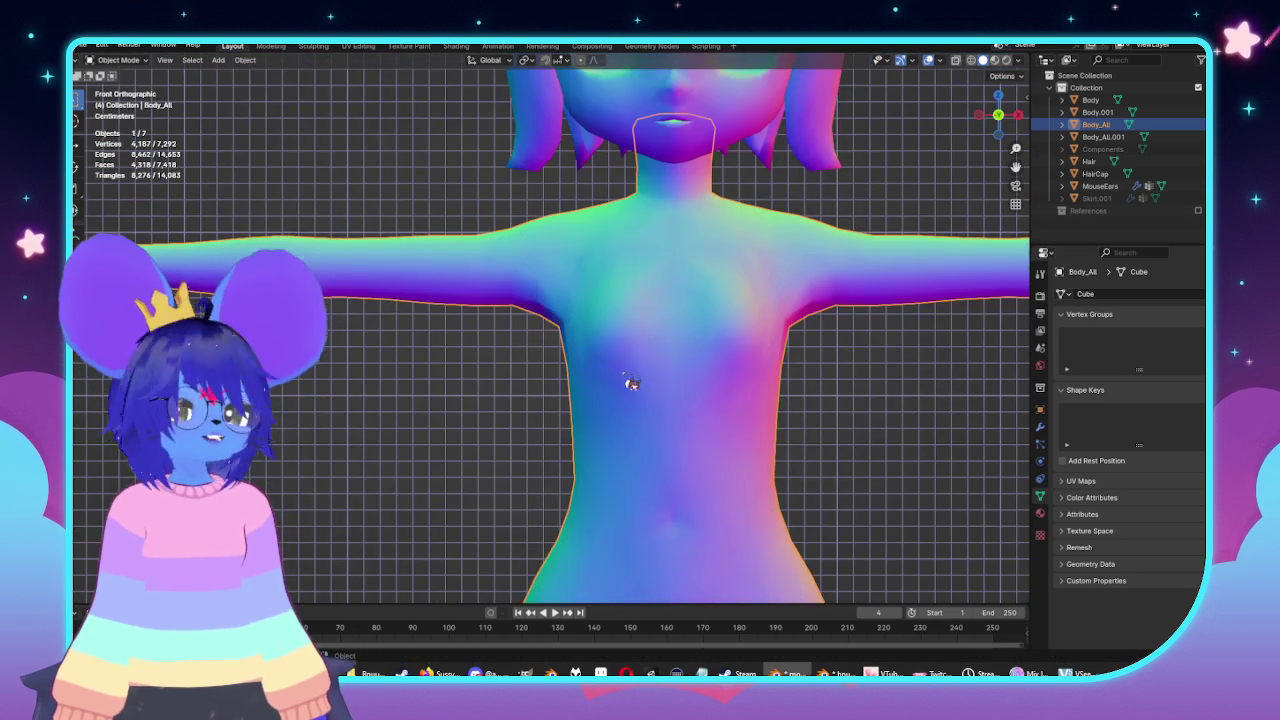
middle_click_drag(623, 390, 775, 378)
In Back view, lower the underarm vertex and shift the armpit corner vertex with soft falloff.
key("Tab")
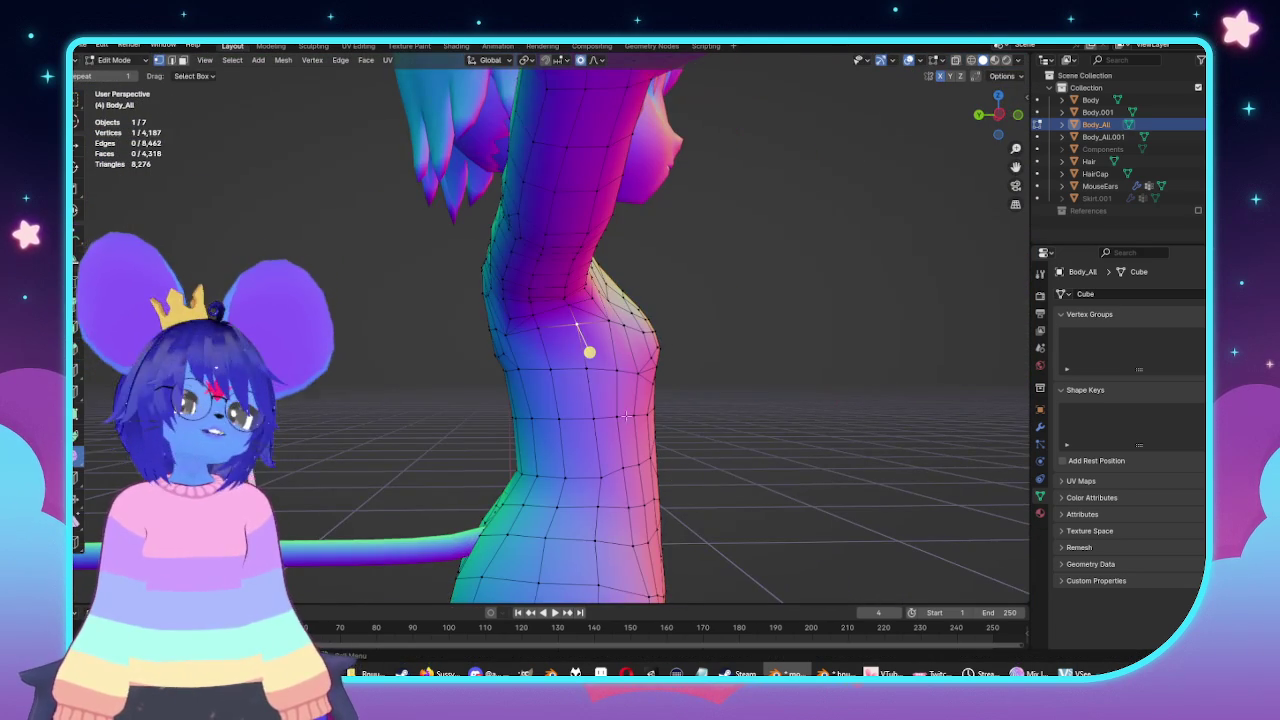
key("ctrl+KP_1")
scroll(591, 430, "up", 4)
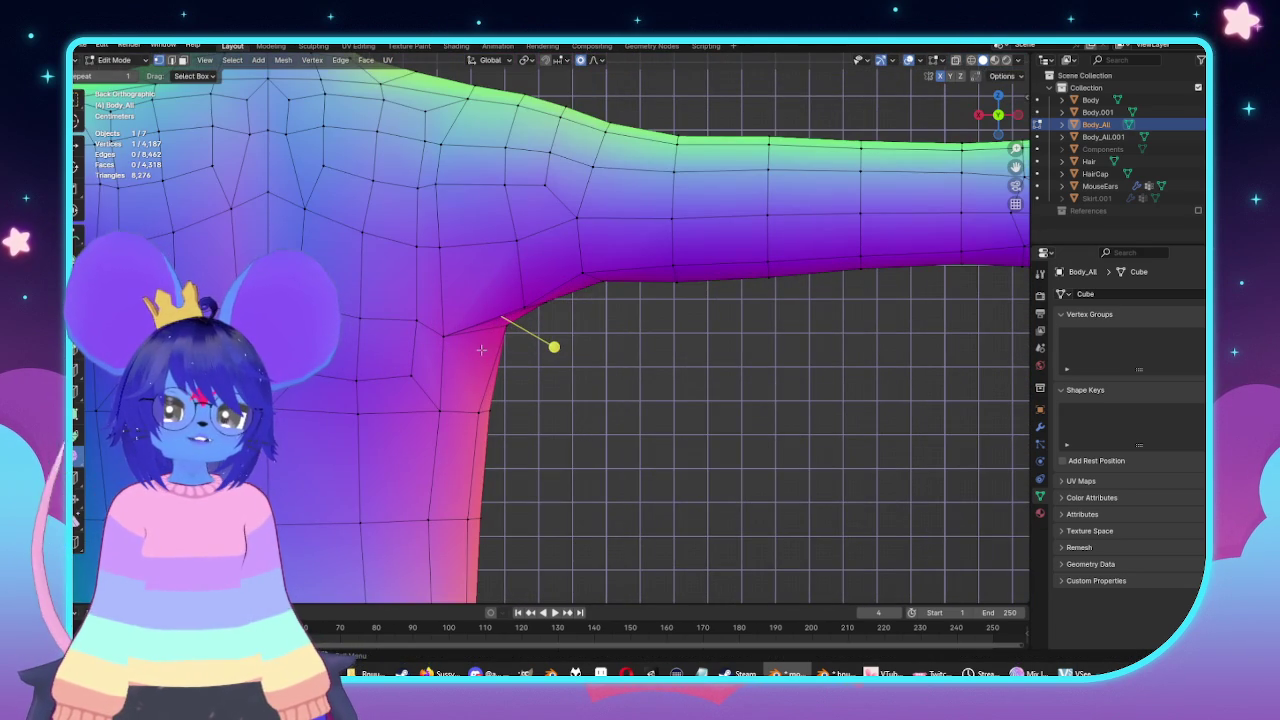
key("ctrl+KP_3")
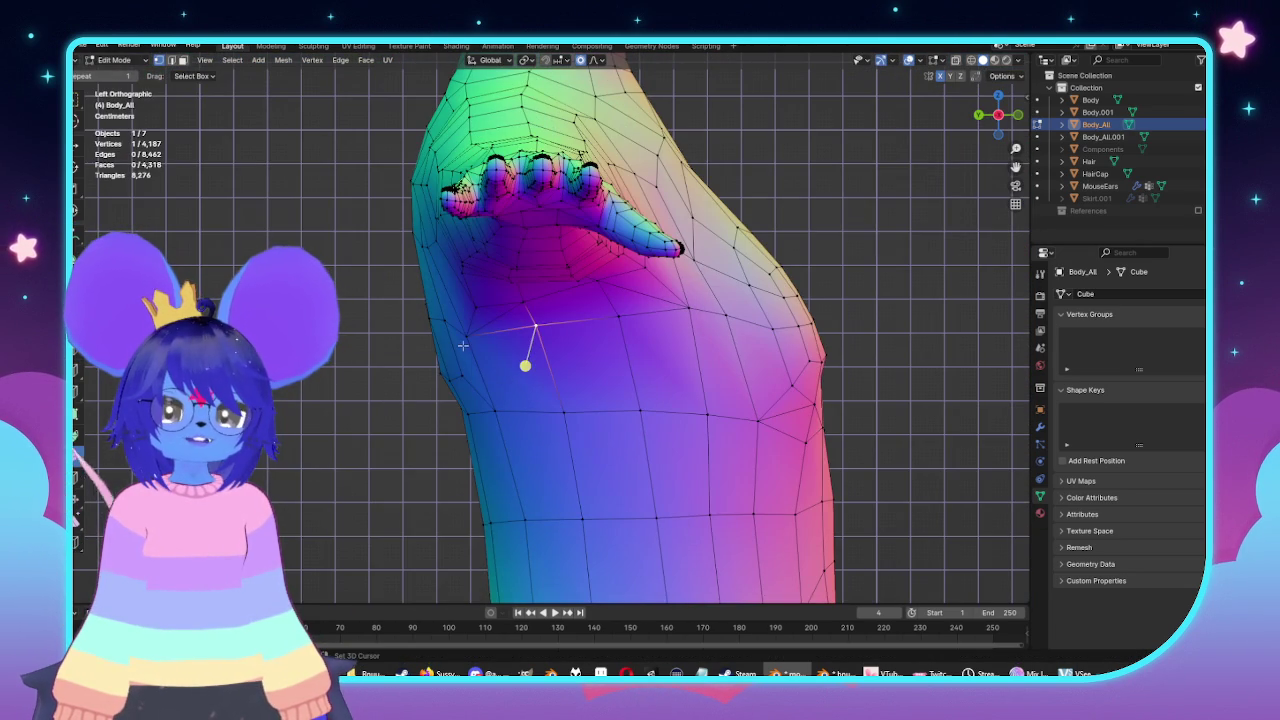
key("ctrl+KP_1")
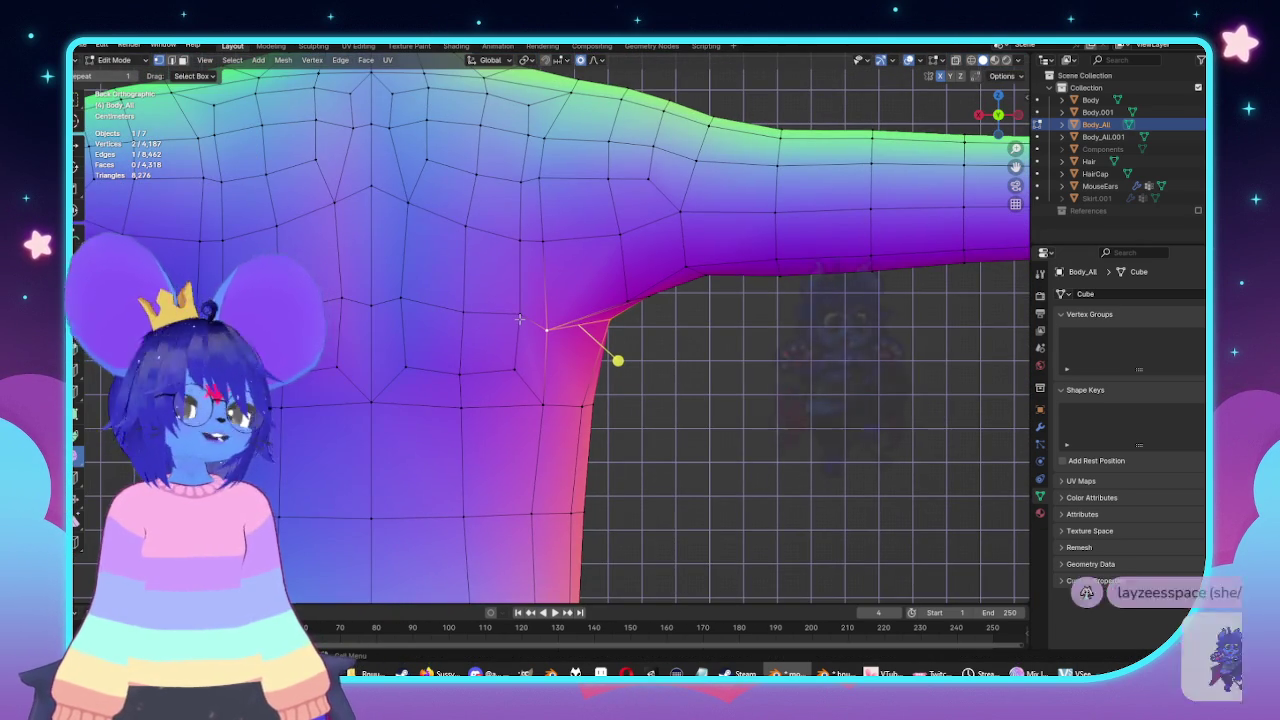
left_click(519, 318)
scroll(550, 372, "up", 2)
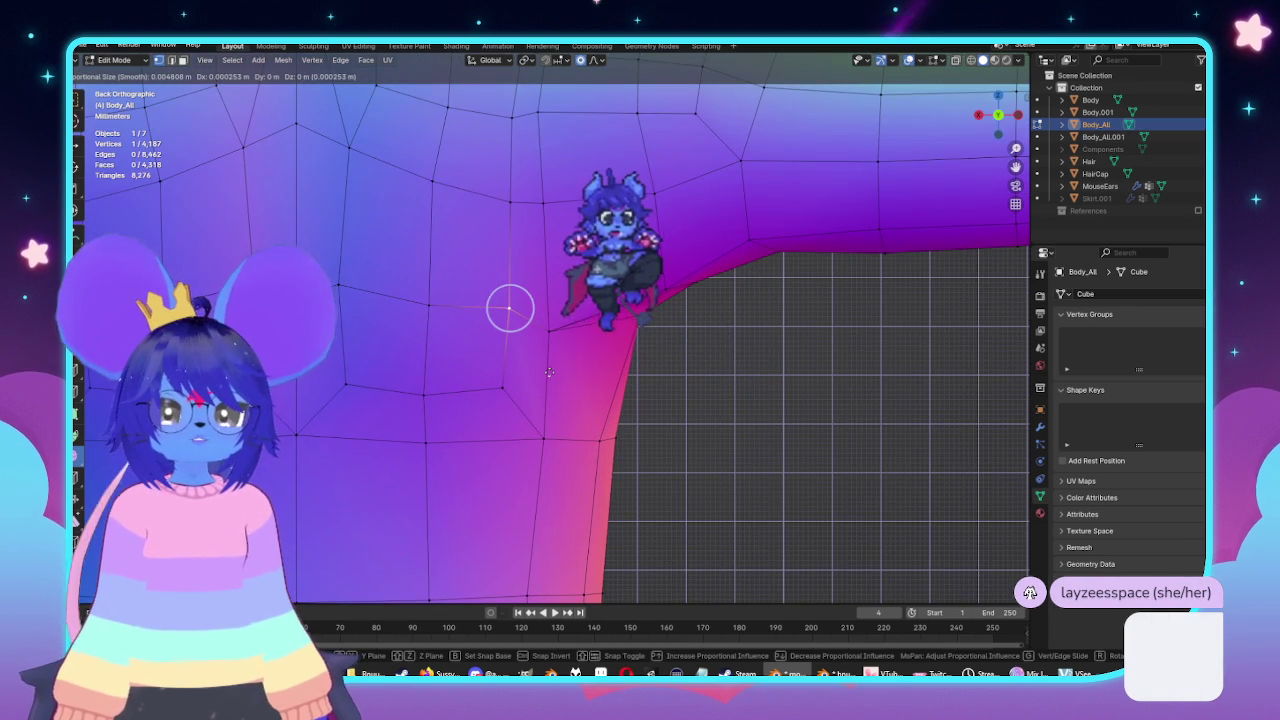
mouse_move(510, 310)
left_mouse_down()
mouse_move(508, 326)
mouse_move(549, 330)
left_mouse_up()
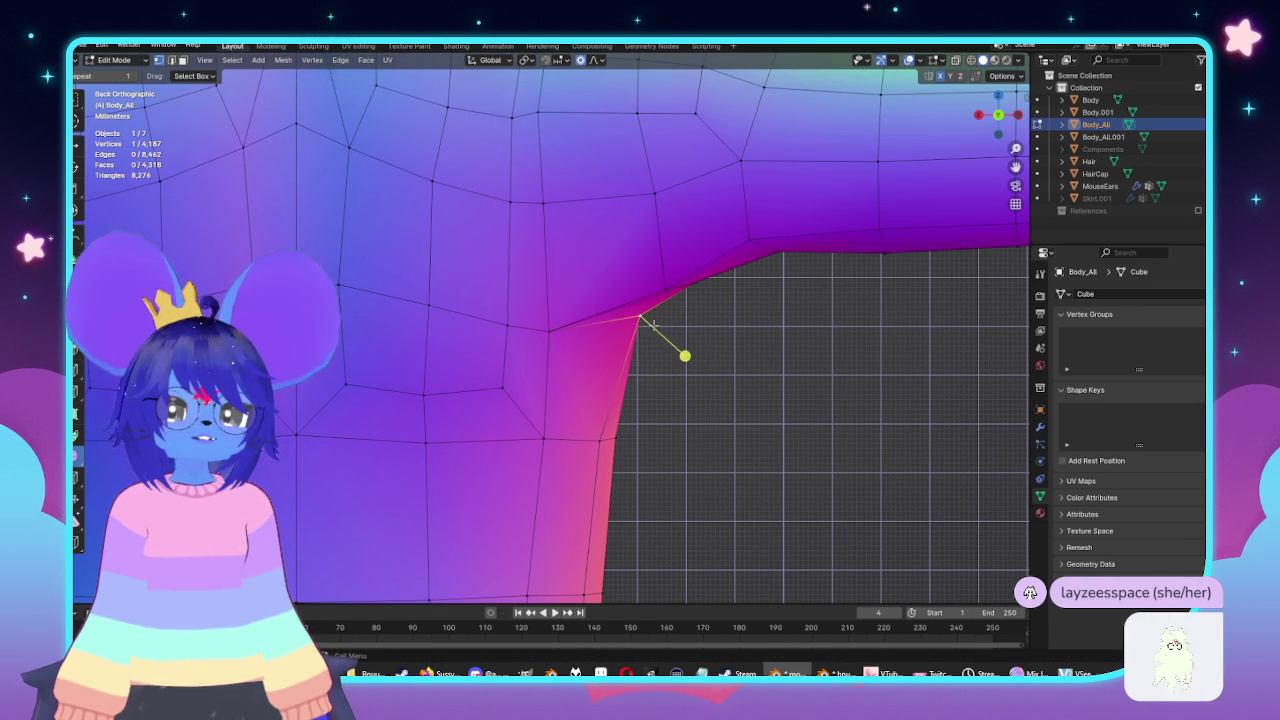
left_click_drag(641, 318, 700, 349)
left_click(696, 366)
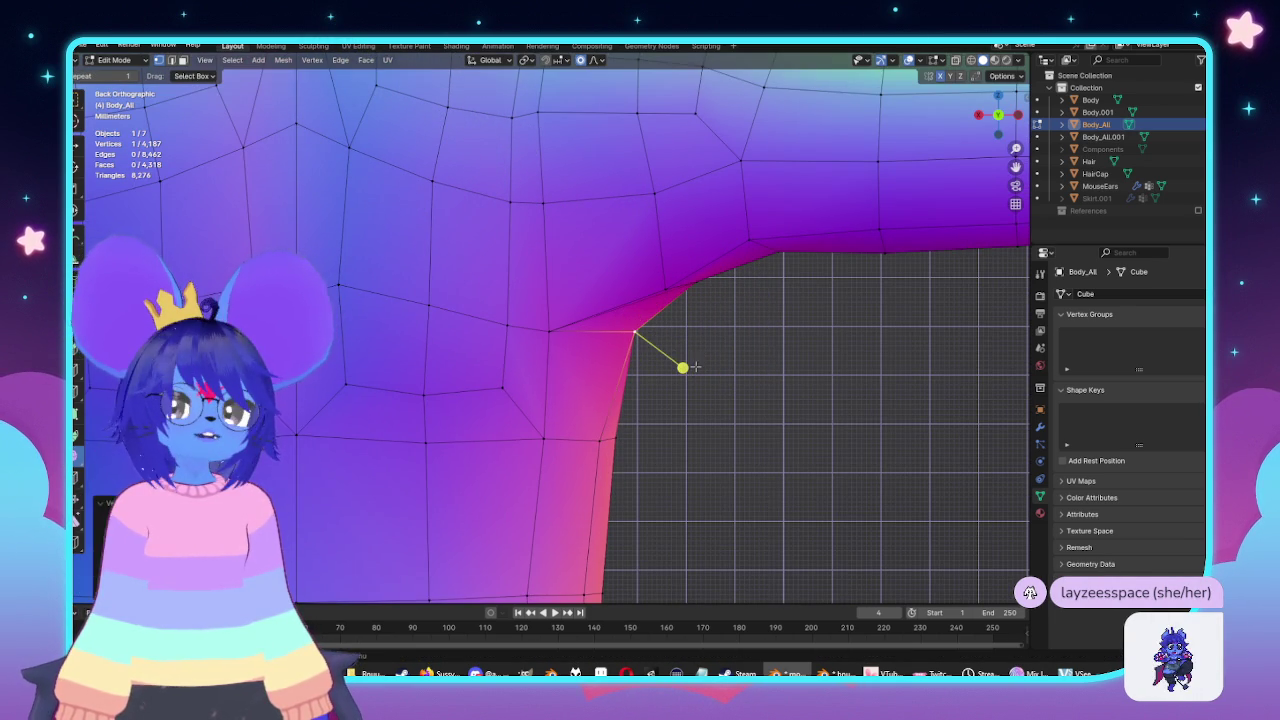
key("g")
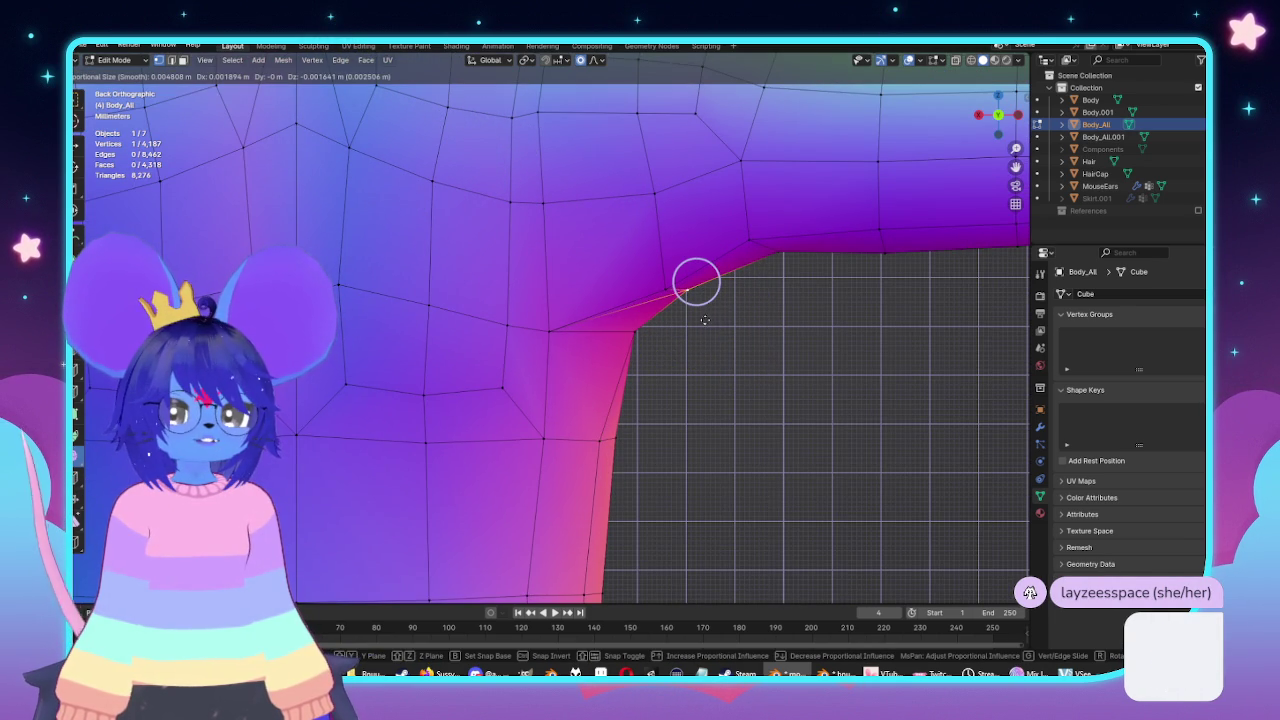
left_click(700, 326)
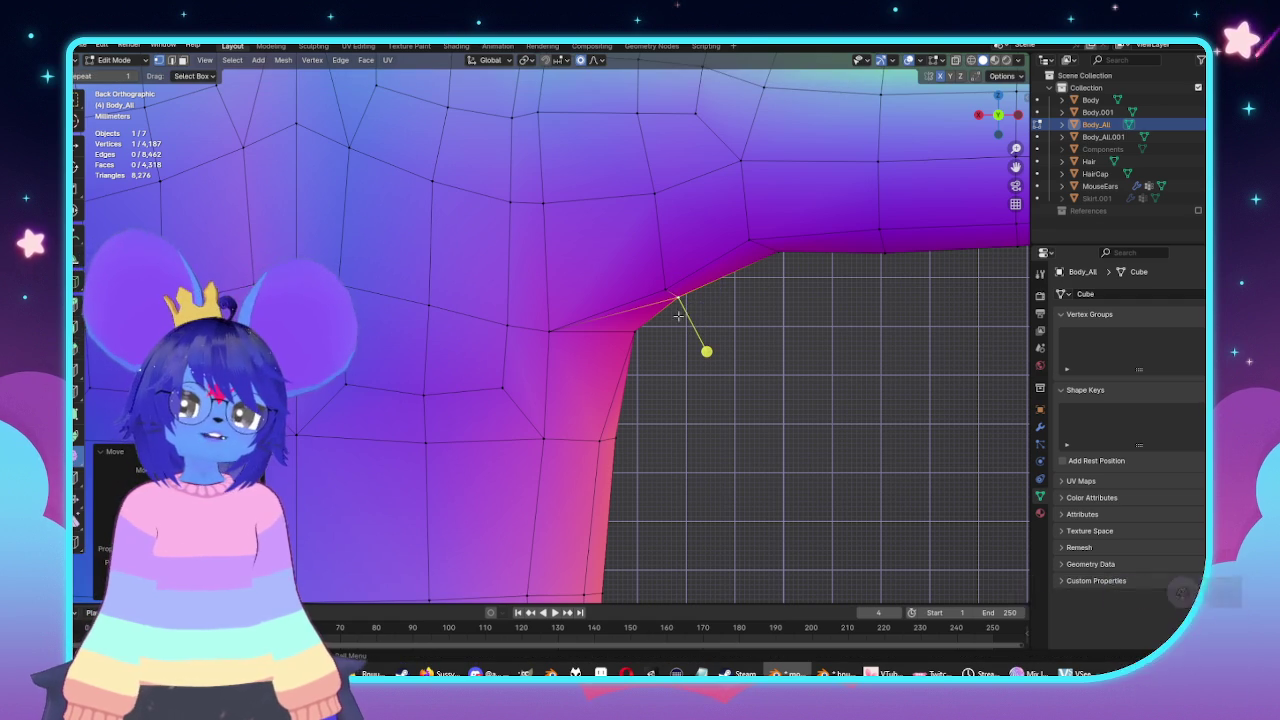
Nudge further mid-back vertices with soft falloff and orbit the body to check the armpit curve.
scroll(566, 342, "down", 1, "ctrl")
scroll(429, 251, "down", 3, "ctrl")
key("g")
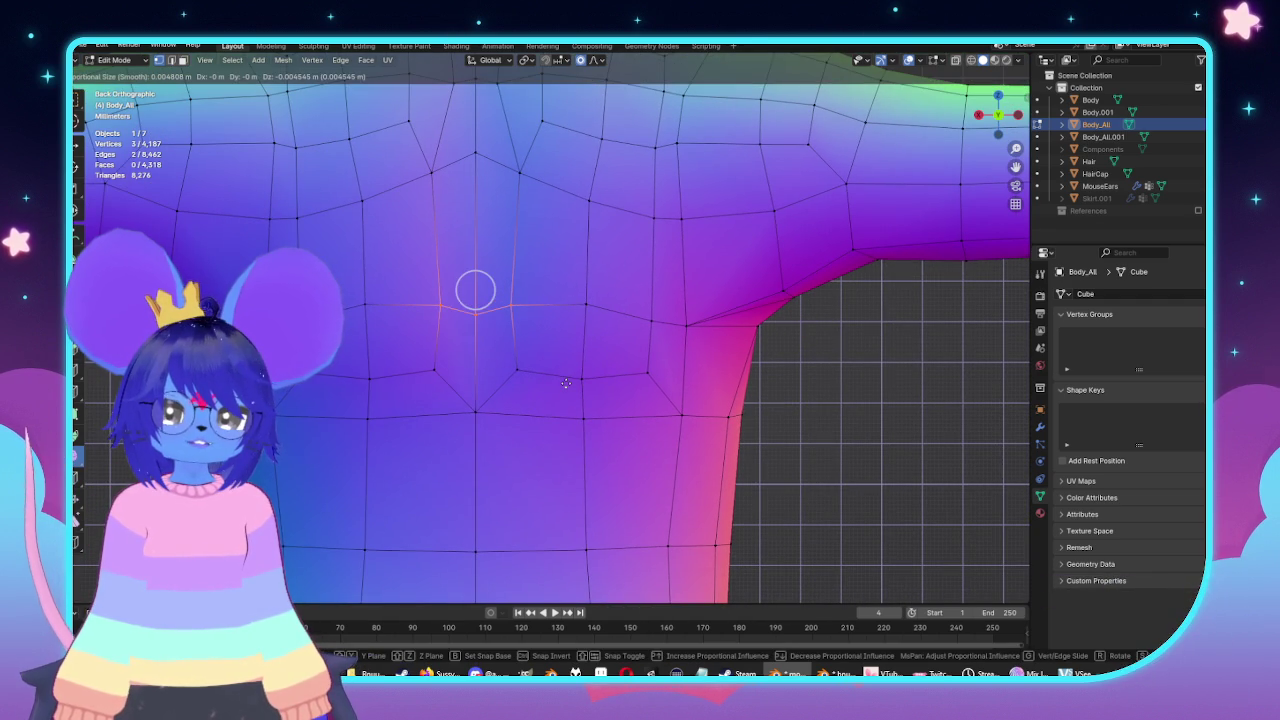
right_click(566, 383)
left_click(586, 304)
key("g")
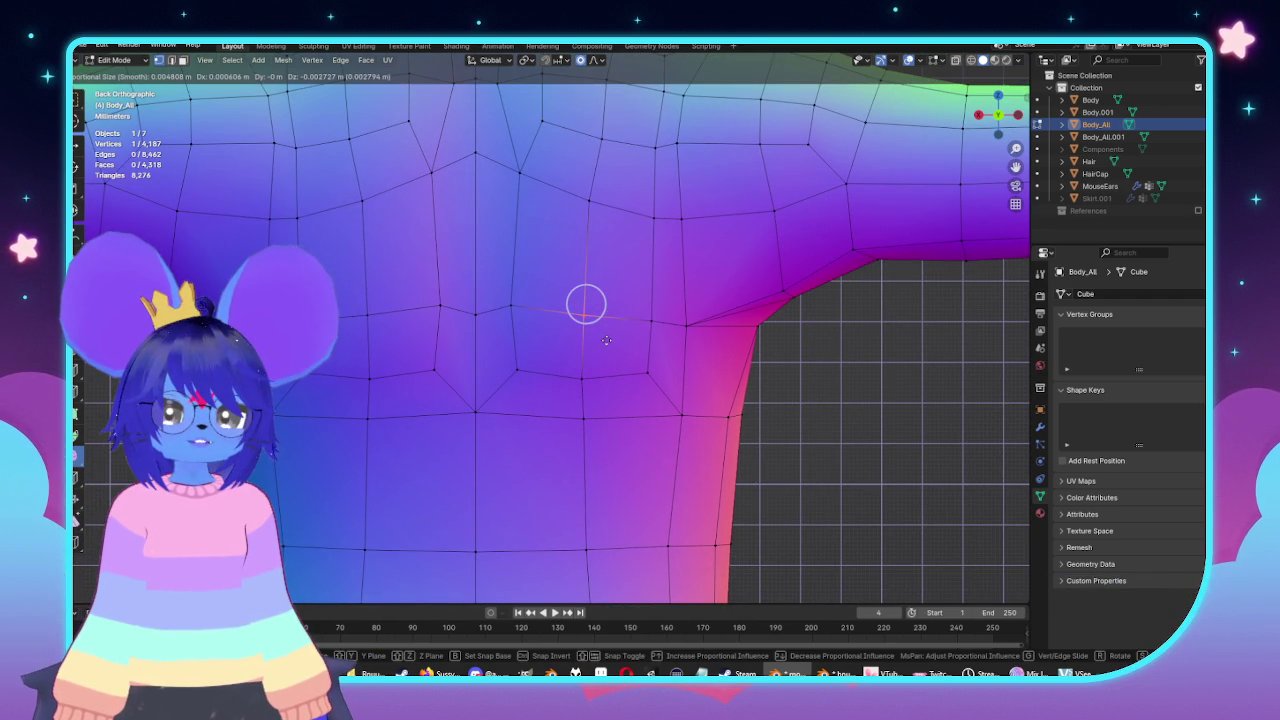
left_click(607, 340)
middle_click_drag(591, 329, 349, 329)
key("Tab")
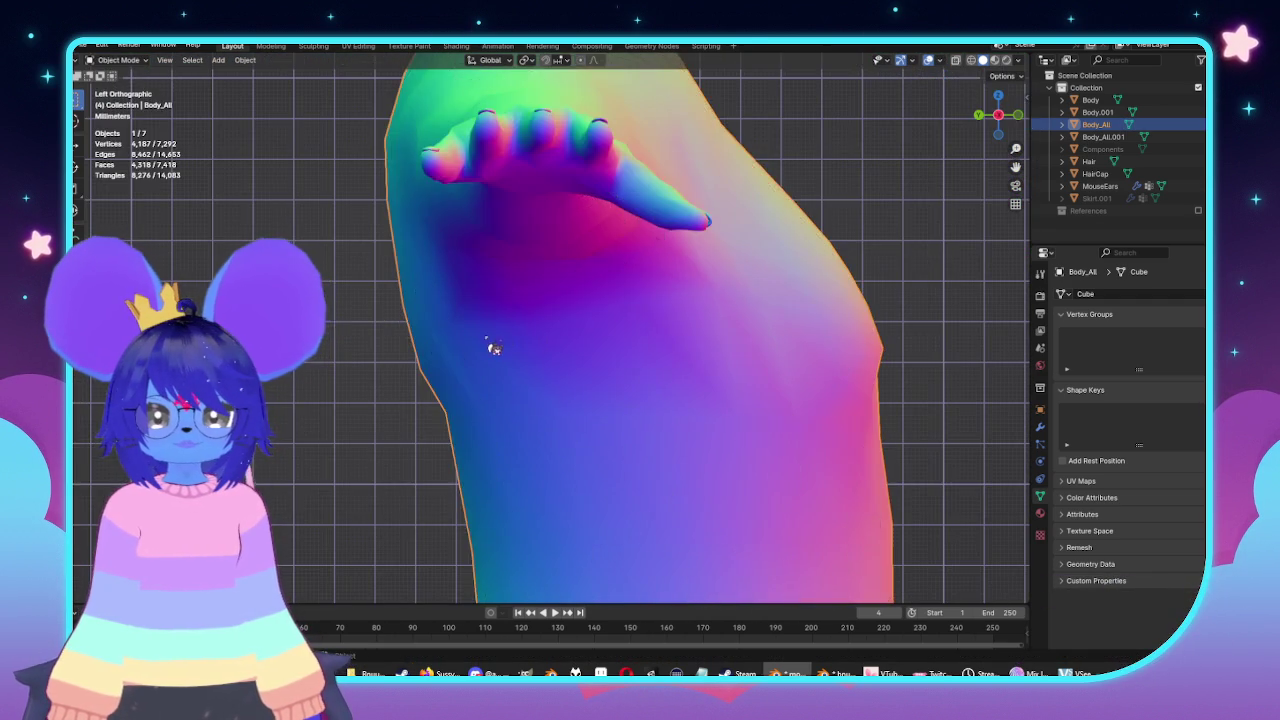
middle_click_drag(491, 349, 590, 368)
scroll(590, 368, "down", 3)
scroll(600, 377, "down", 3)
key("Tab")
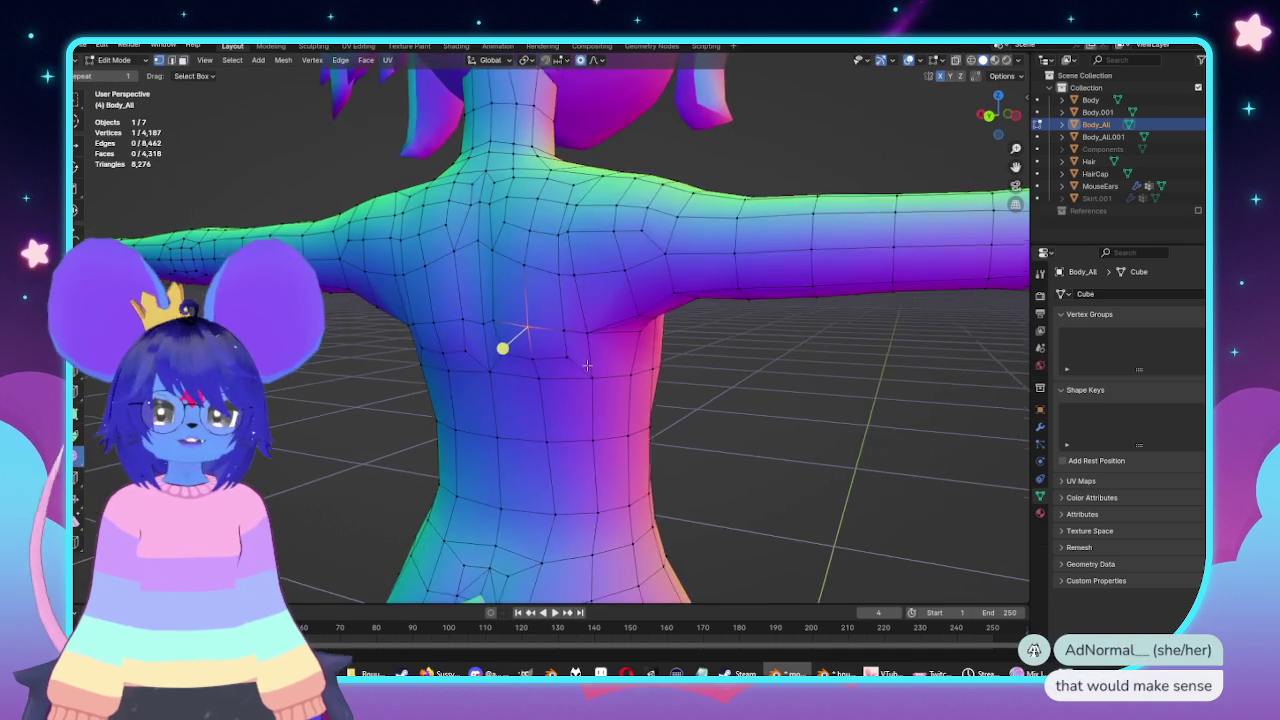
Adjust an edge on top of the shoulder with proportional editing, then deselect it.
mouse_move(597, 356)
middle_mouse_down()
mouse_move(620, 271)
mouse_move(625, 316)
mouse_move(679, 316)
mouse_move(634, 320)
middle_mouse_up()
left_click(541, 305)
mouse_move(541, 305)
middle_mouse_down()
mouse_move(354, 266)
mouse_move(403, 266)
mouse_move(477, 301)
mouse_move(471, 277)
mouse_move(640, 249)
mouse_move(777, 285)
mouse_move(620, 253)
middle_mouse_up()
scroll(477, 301, "up", 3)
left_click(533, 315)
left_click(777, 285)
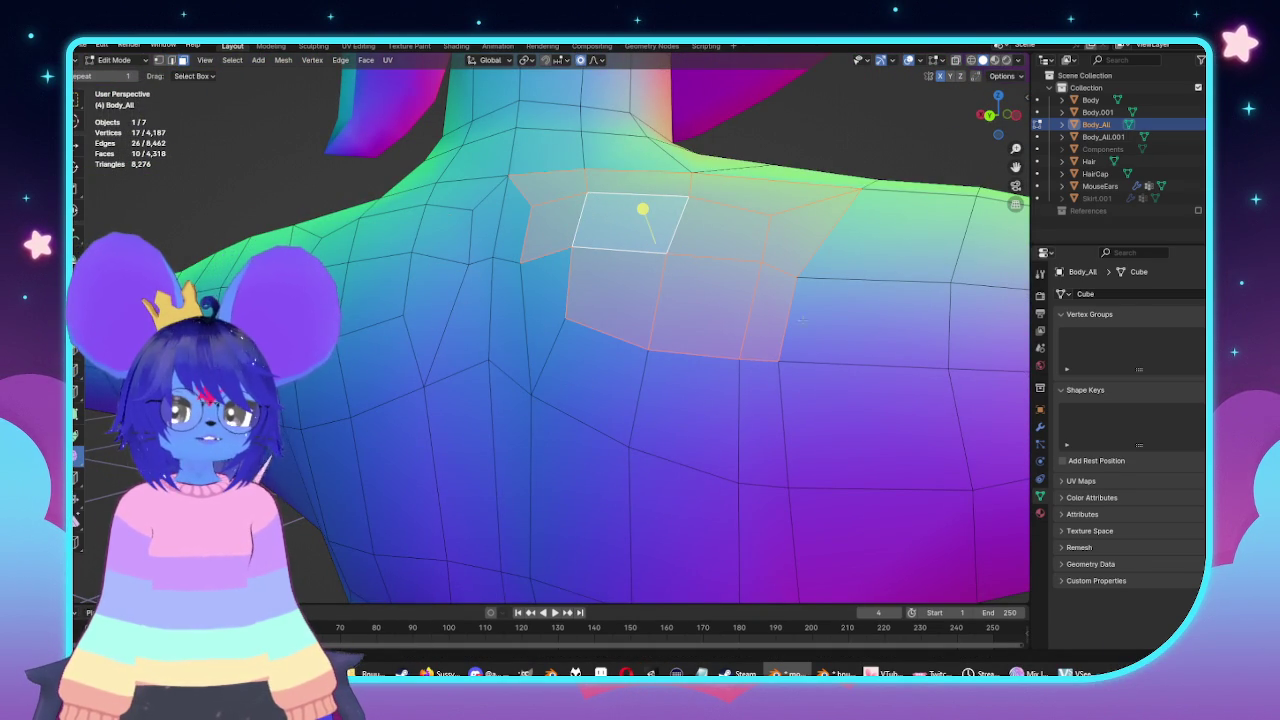
Inspect the shoulder from side and back views, toggling X-ray, and orbit the shaded surface.
key("ctrl+KP_3")
key("alt+z")
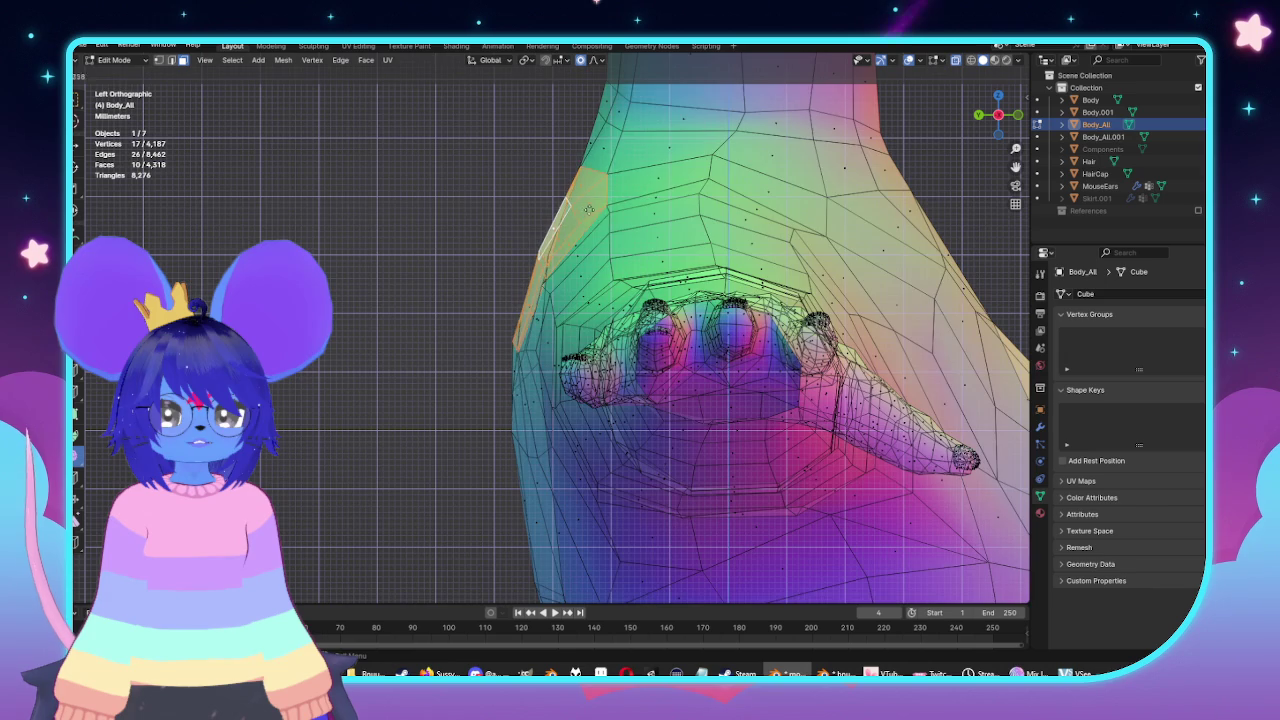
key("alt+z")
key("ctrl+KP_1")
mouse_move(822, 311)
middle_mouse_down()
mouse_move(743, 366)
mouse_move(788, 328)
mouse_move(742, 347)
middle_mouse_up()
key("Tab")
key("Tab")
scroll(742, 347, "down", 3)
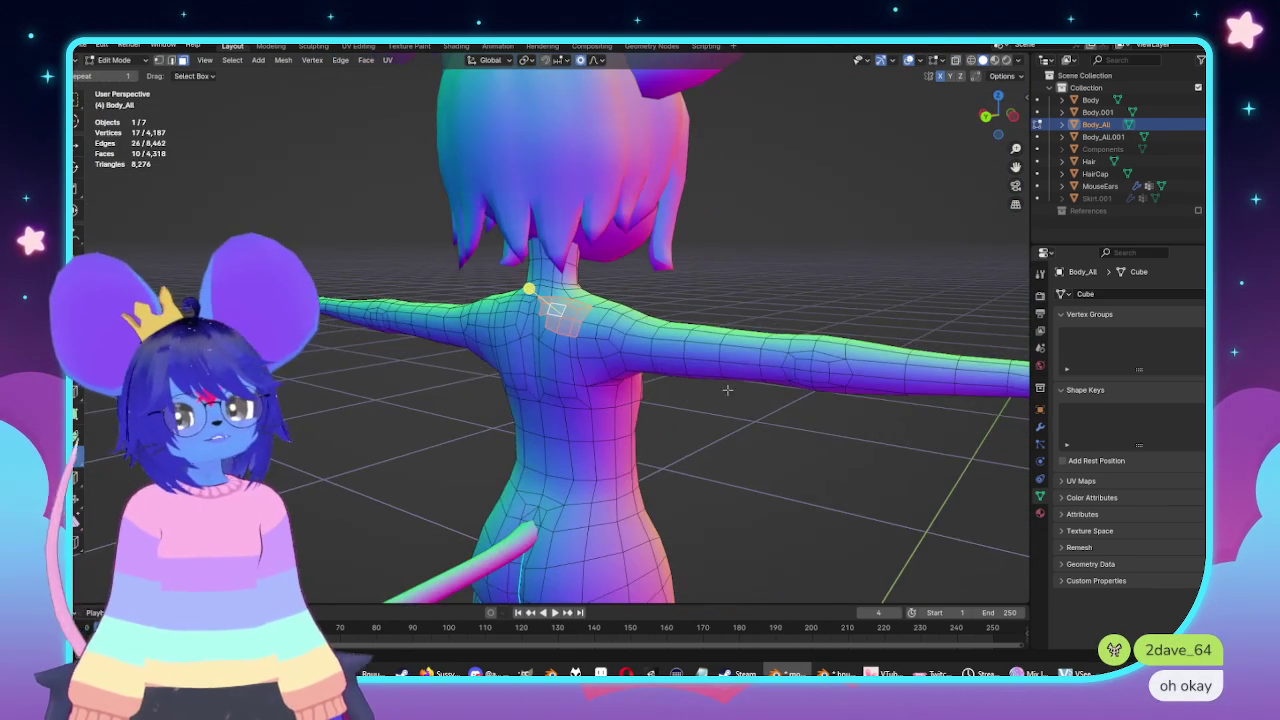
scroll(742, 347, "up", 3)
middle_click_drag(742, 347, 700, 330)
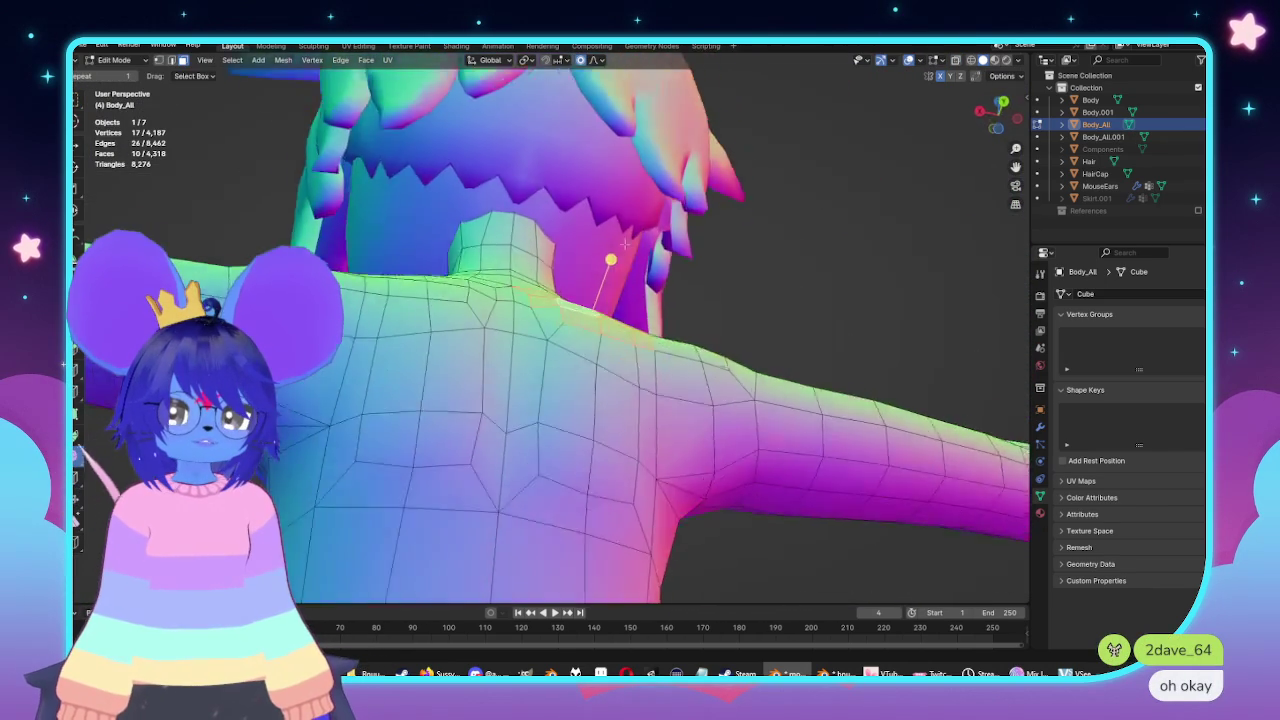
scroll(700, 330, "up", 3)
middle_click_drag(580, 345, 558, 324)
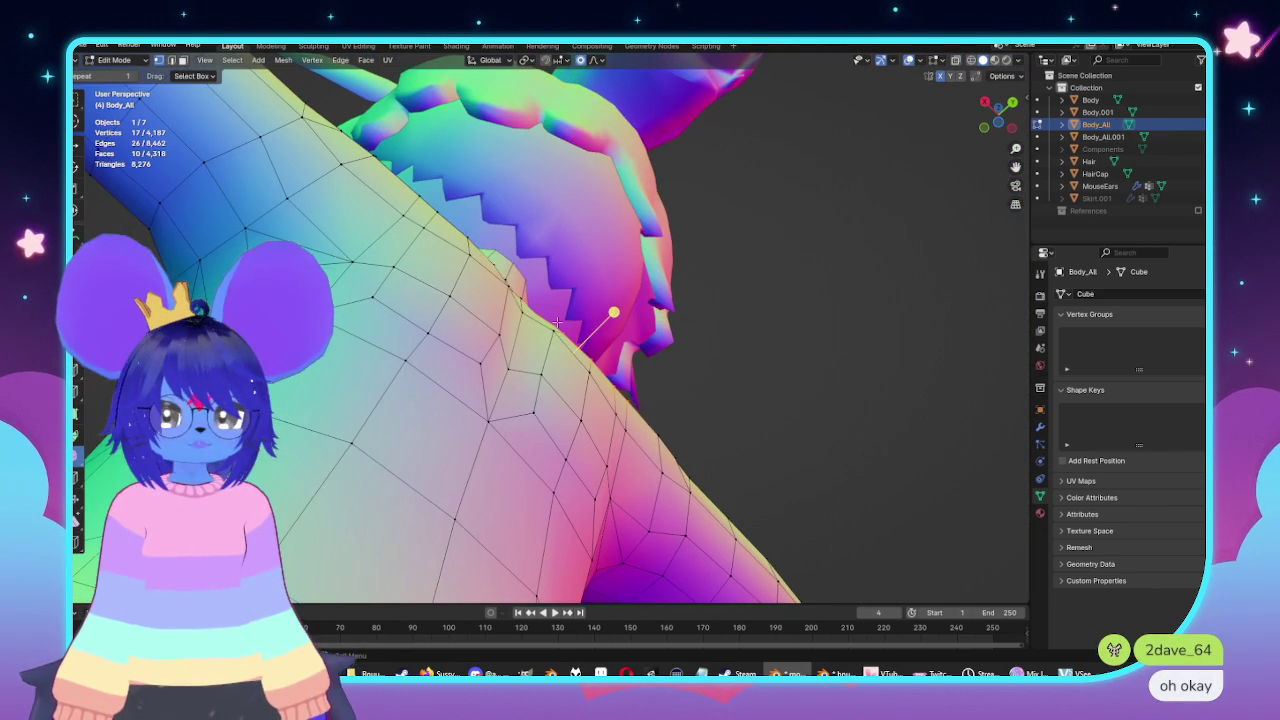
mouse_move(670, 273)
middle_mouse_down()
mouse_move(509, 291)
mouse_move(629, 409)
mouse_move(729, 321)
mouse_move(757, 357)
mouse_move(691, 371)
mouse_move(764, 380)
mouse_move(770, 394)
mouse_move(693, 397)
middle_mouse_up()
Orbit onto the back of the torso and select a short lower-back edge beside the spine.
key("Tab")
key("Tab")
scroll(760, 377, "down", 3)
key("Tab")
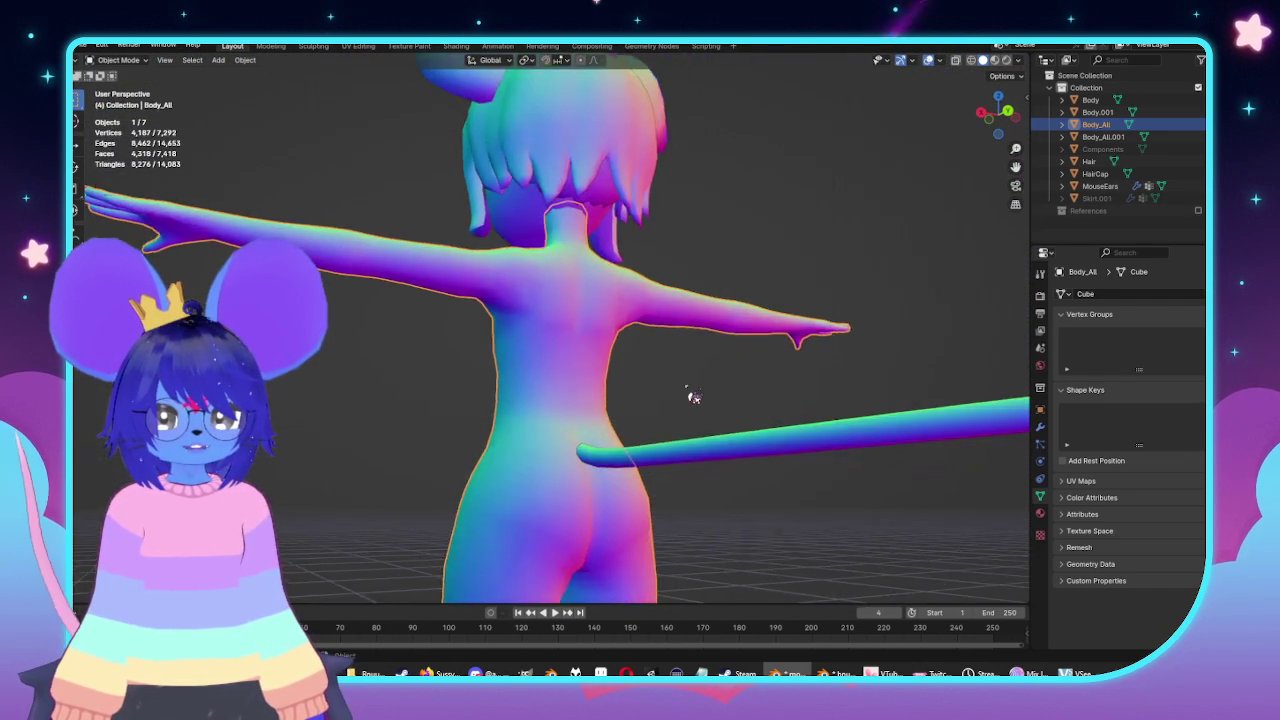
key("Tab")
scroll(632, 382, "up", 2)
mouse_move(597, 384)
middle_mouse_down()
mouse_move(585, 340)
mouse_move(571, 419)
middle_mouse_up()
left_click(585, 340)
Mark the selected spine centre edges as sharp via Edge > Mark Sharp.
middle_click_drag(595, 468, 648, 441)
middle_click_drag(561, 218, 684, 380)
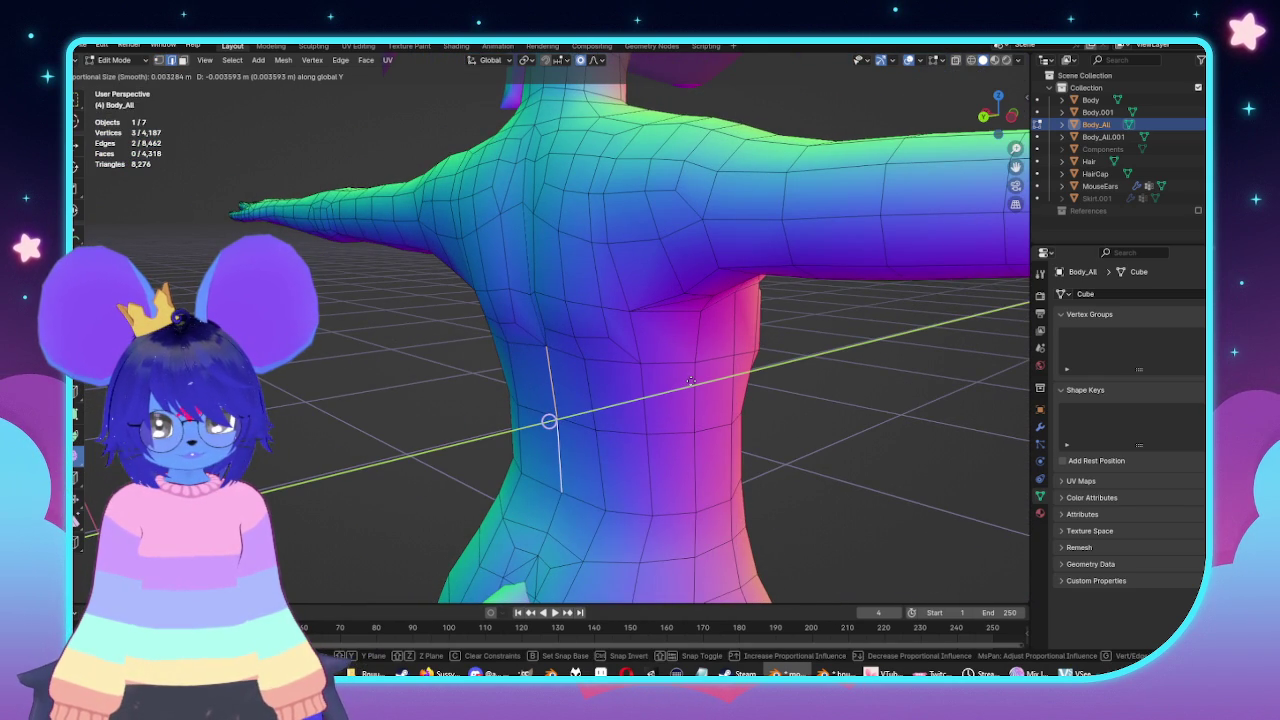
mouse_move(683, 410)
middle_mouse_down()
mouse_move(714, 406)
mouse_move(737, 354)
mouse_move(705, 326)
mouse_move(702, 364)
middle_mouse_up()
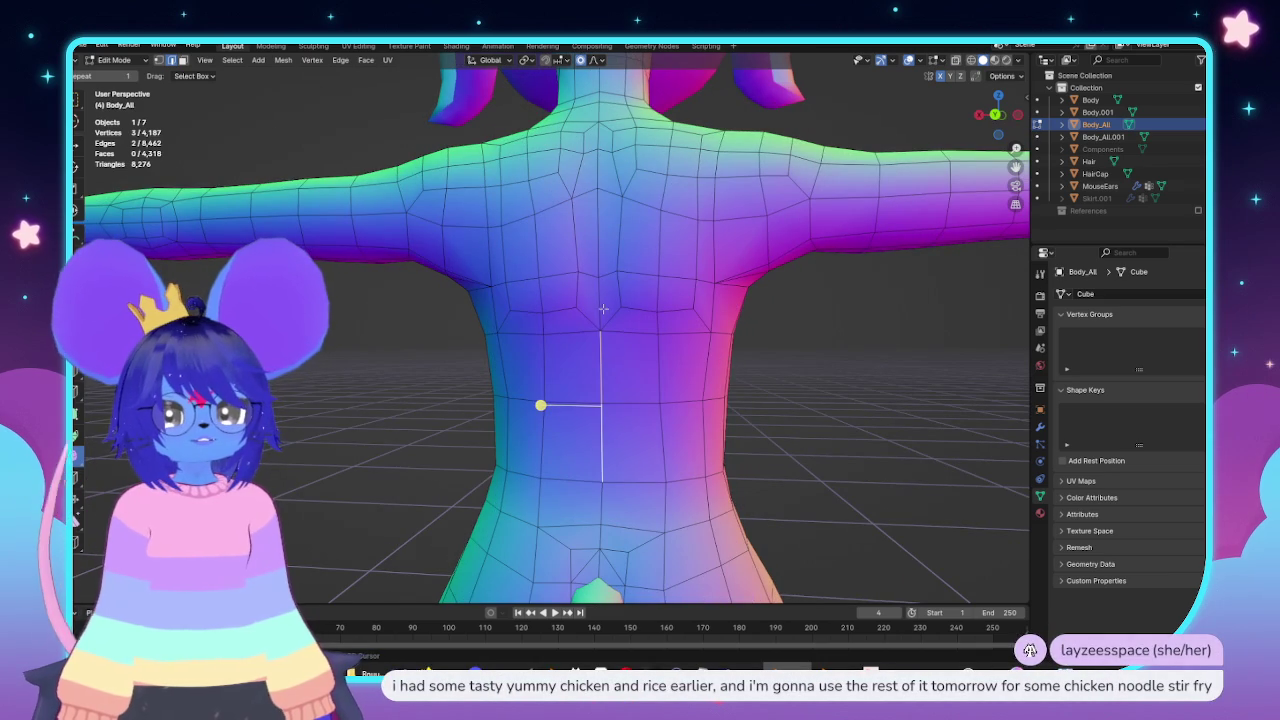
left_click(342, 61)
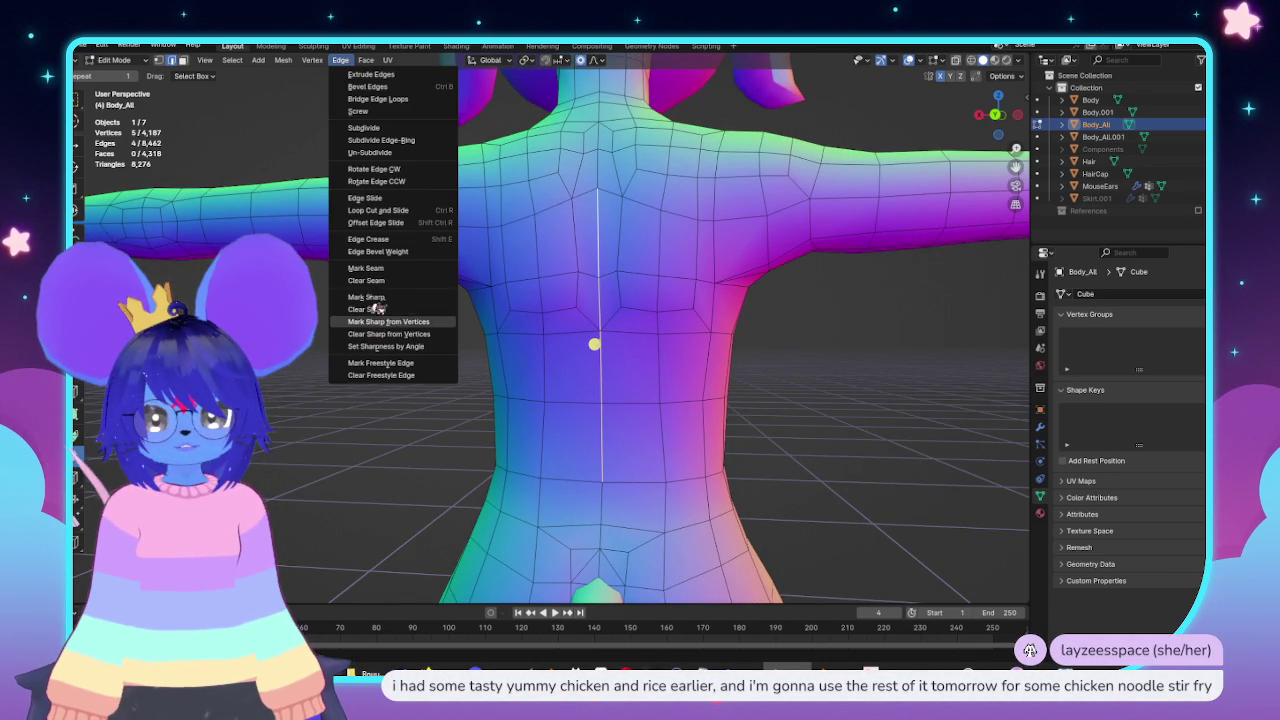
left_click(377, 300)
Check the sharp-marked edges in Object Mode and with X-ray toggled on and off.
key("Tab")
mouse_move(694, 394)
middle_mouse_down()
mouse_move(643, 420)
mouse_move(638, 407)
mouse_move(594, 411)
middle_mouse_up()
key("Tab")
scroll(600, 410, "up", 3)
scroll(594, 411, "up", 1)
key("alt+z")
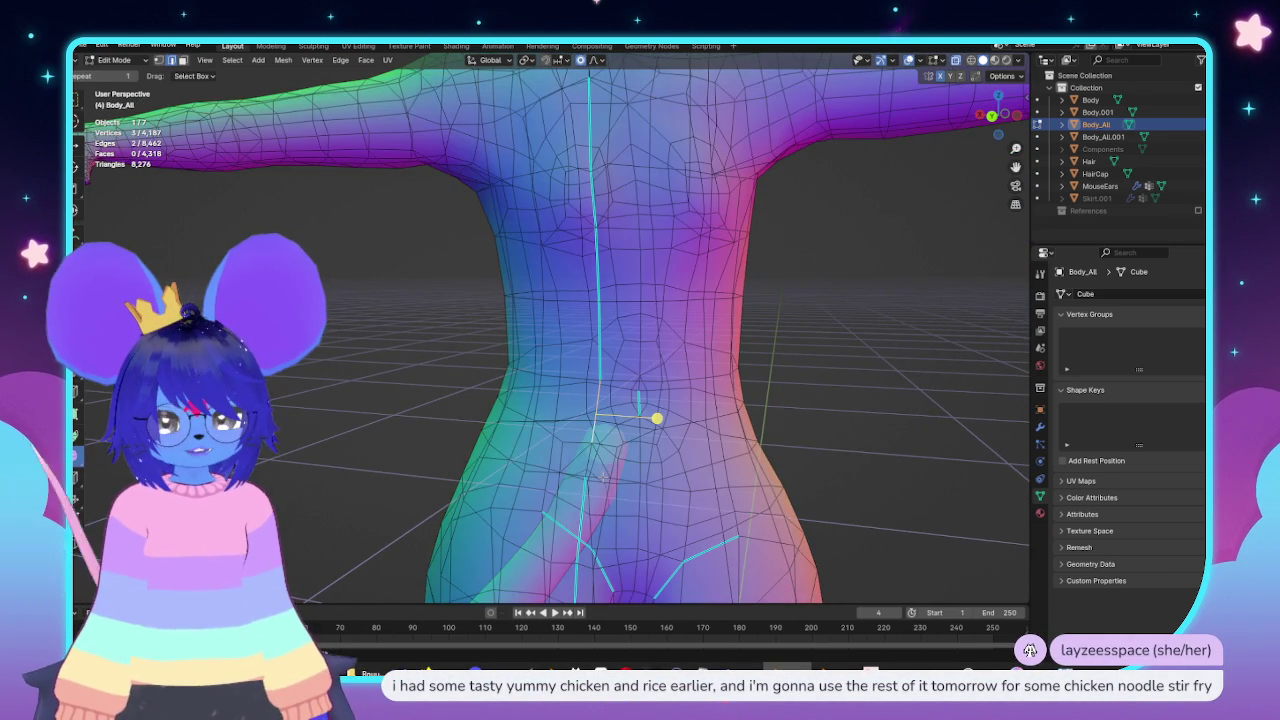
key("alt+z")
Reopen the Edge menu without changes and view the back before returning to Edit Mode.
left_click(341, 60)
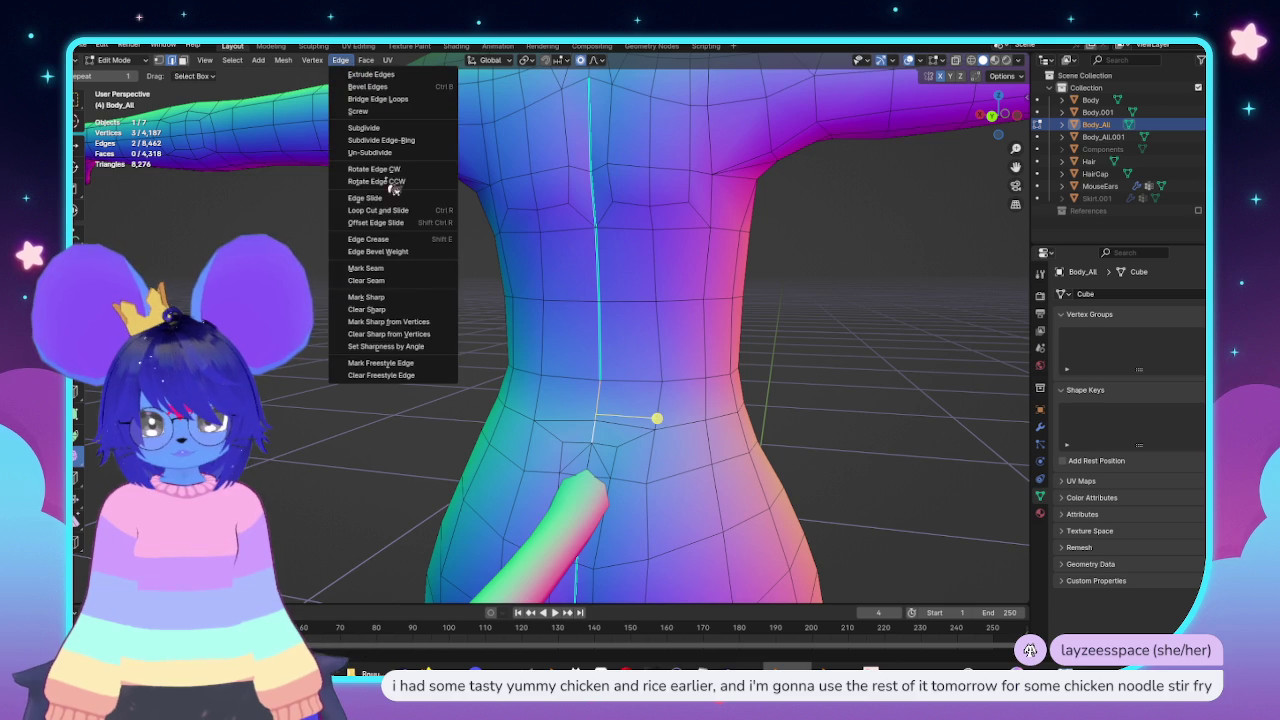
left_click(410, 284)
key("Tab")
mouse_move(654, 366)
middle_mouse_down()
mouse_move(763, 457)
mouse_move(759, 416)
mouse_move(811, 423)
mouse_move(683, 306)
mouse_move(693, 334)
middle_mouse_up()
scroll(677, 374, "up", 2)
key("Tab")
scroll(724, 338, "up", 2)
scroll(781, 377, "up", 2)
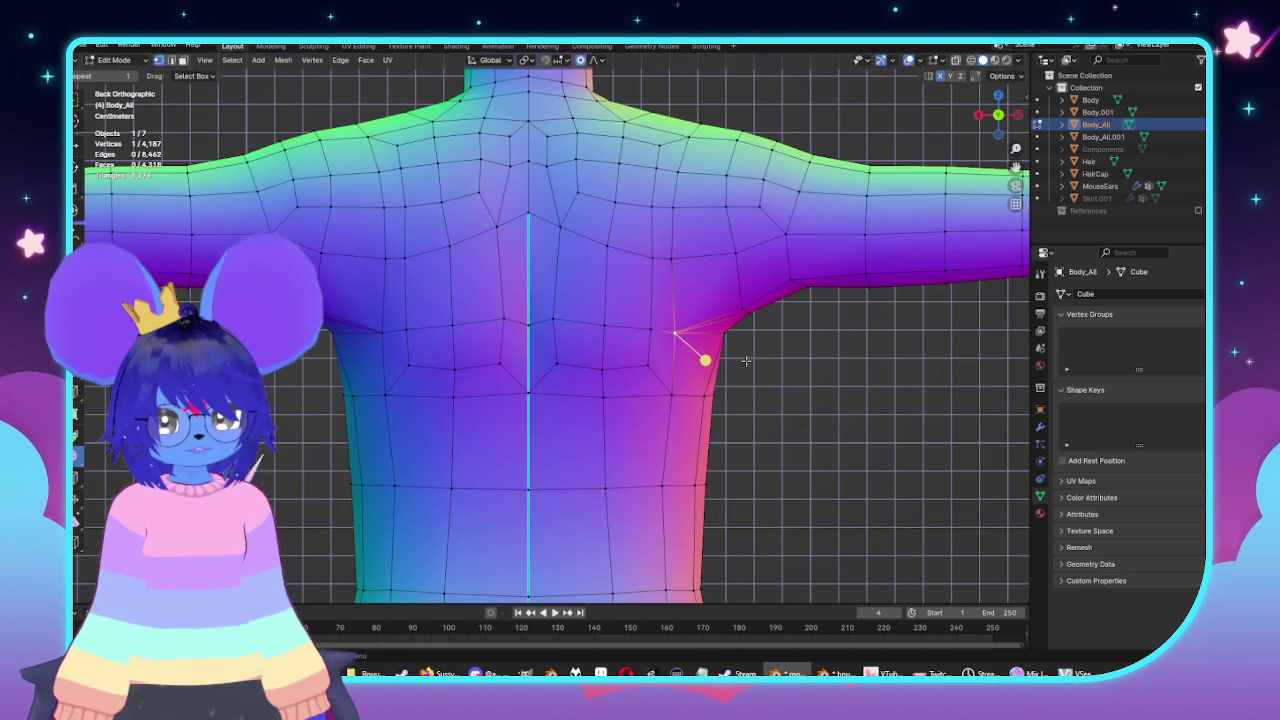
Place the underarm vertex, move an upper-back vertex with soft falloff, and select the shoulder patch.
left_click(760, 360)
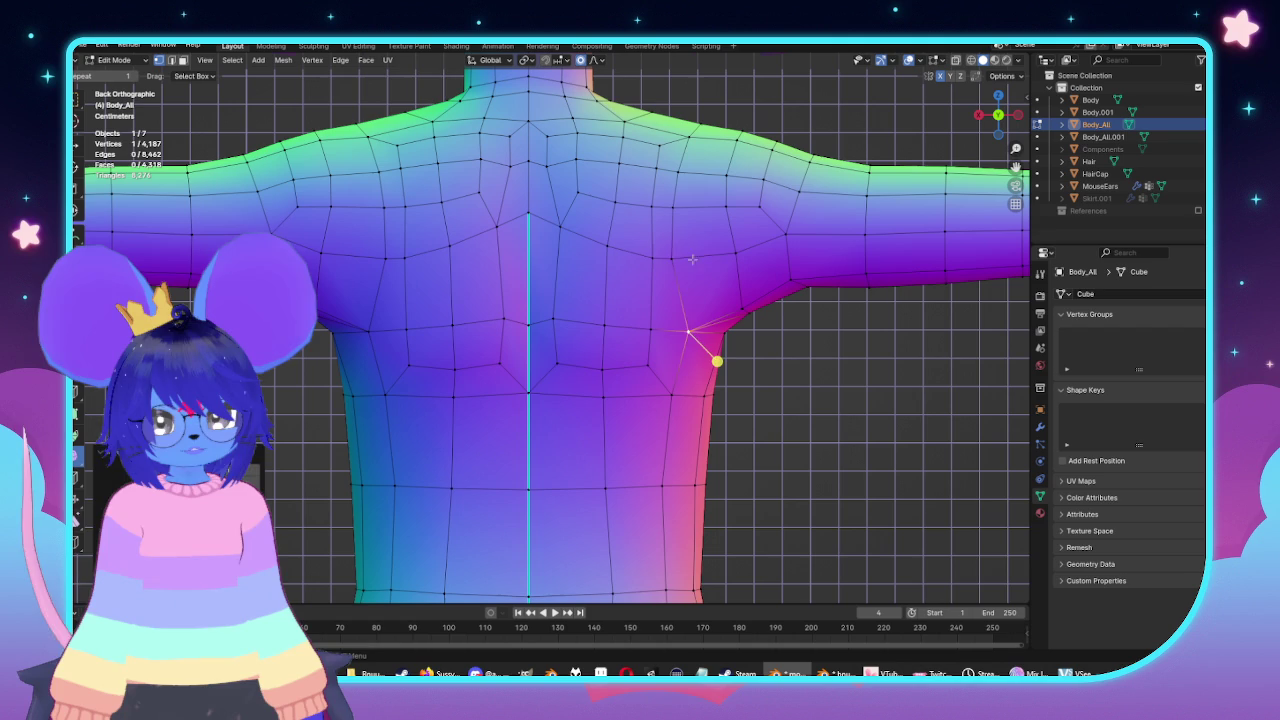
left_click(683, 212, "shift")
key("g")
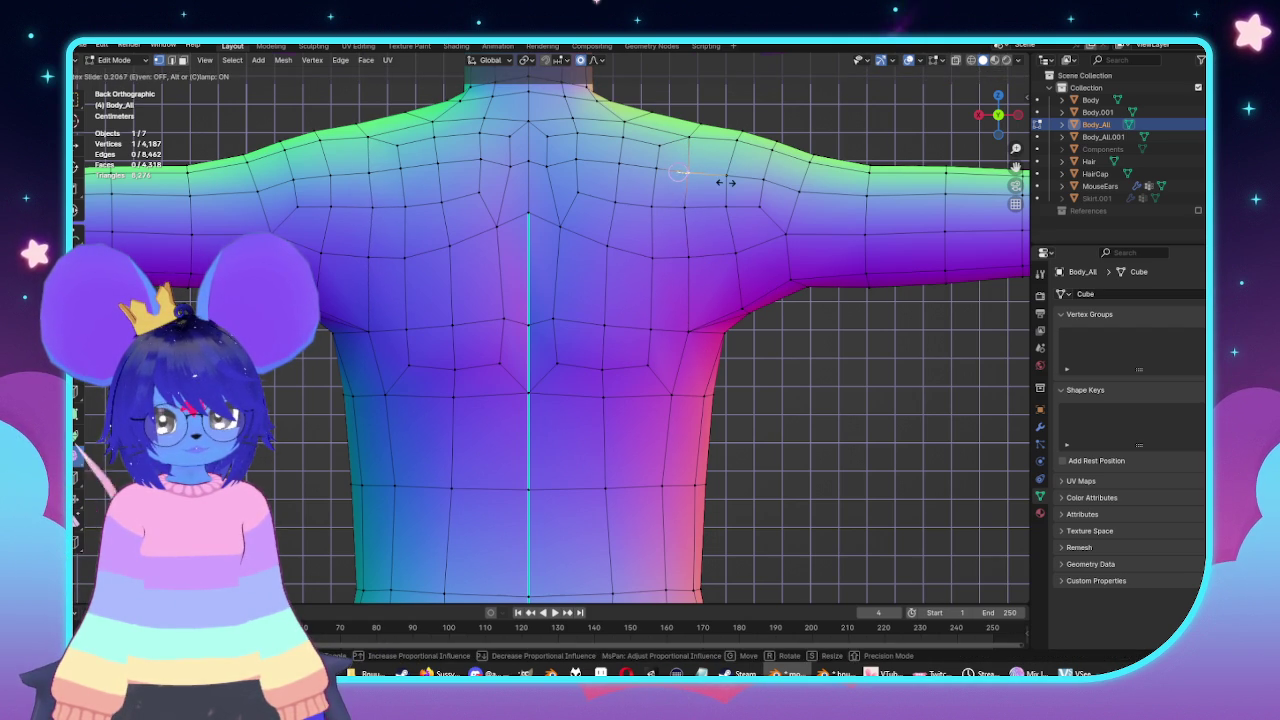
mouse_move(703, 237)
middle_mouse_down()
mouse_move(800, 297)
mouse_move(851, 407)
mouse_move(793, 274)
mouse_move(700, 255)
mouse_move(617, 293)
mouse_move(687, 320)
middle_mouse_up()
key("l")
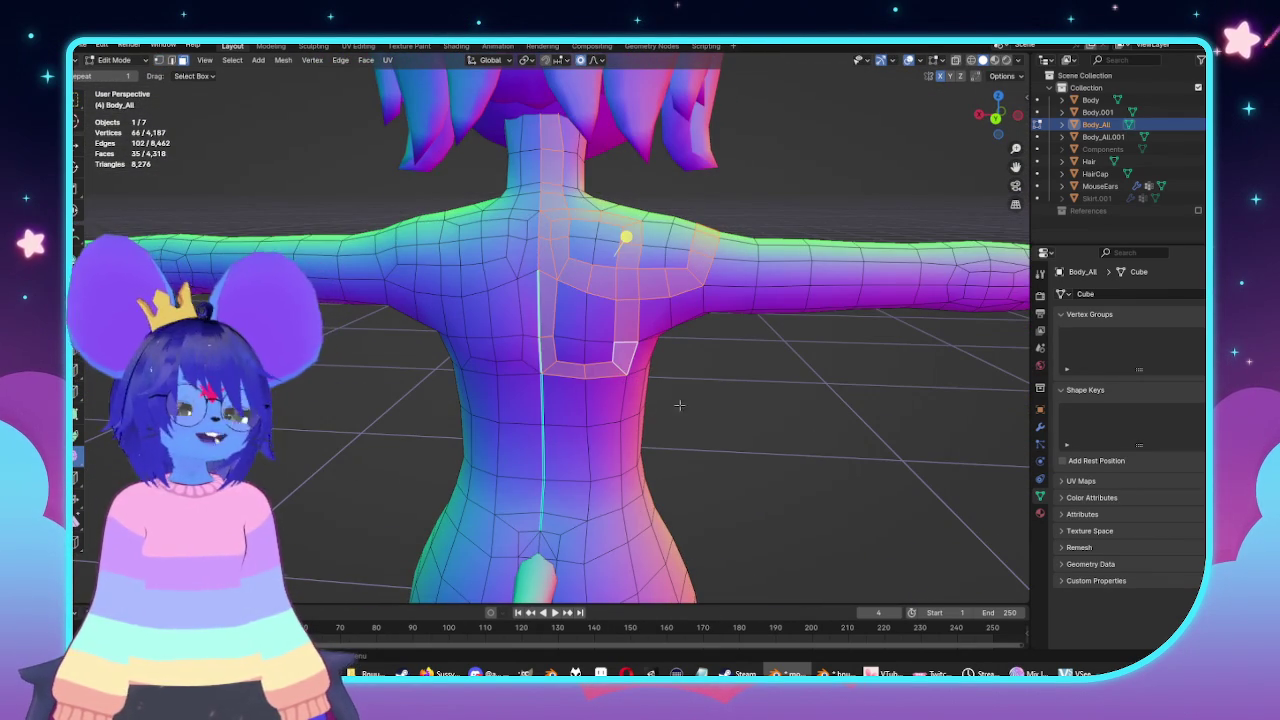
Orbit around to the front and preview the shoulder and chest shading in Object Mode.
middle_click_drag(838, 331, 494, 393)
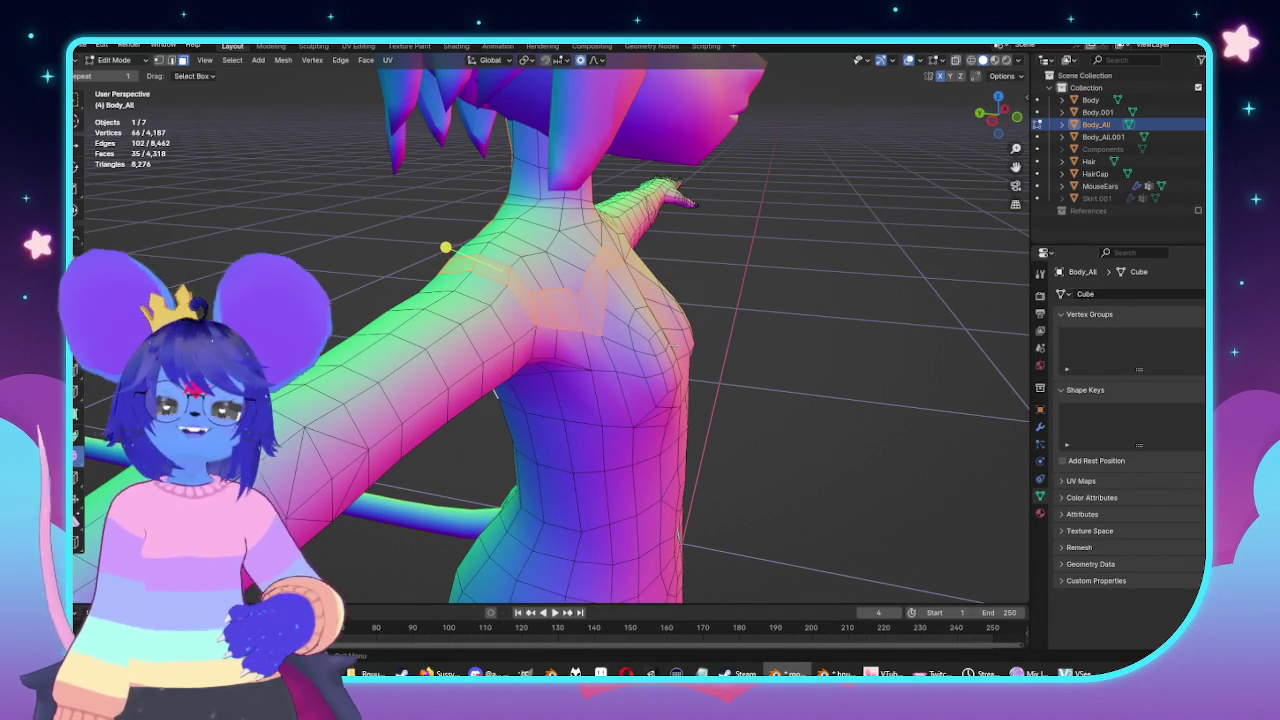
mouse_move(812, 358)
middle_mouse_down()
mouse_move(580, 329)
mouse_move(623, 266)
mouse_move(575, 253)
middle_mouse_up()
key("Tab")
key("Tab")
mouse_move(491, 297)
middle_mouse_down()
mouse_move(514, 329)
mouse_move(551, 294)
middle_mouse_up()
scroll(514, 329, "up", 2)
key("Tab")
mouse_move(466, 320)
middle_mouse_down()
mouse_move(597, 323)
mouse_move(650, 373)
mouse_move(471, 357)
mouse_move(714, 294)
mouse_move(665, 309)
mouse_move(663, 374)
mouse_move(603, 400)
mouse_move(649, 417)
mouse_move(602, 397)
mouse_move(664, 351)
middle_mouse_up()
key("Tab")
key("Tab")
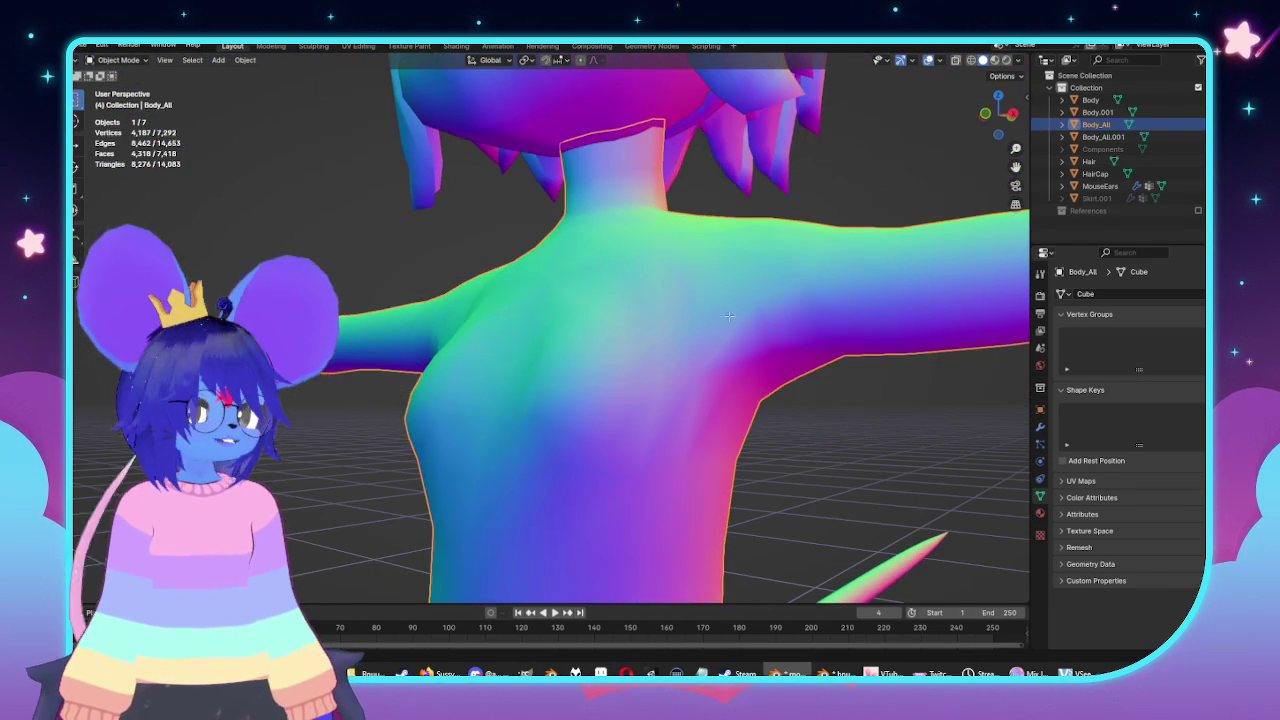
Apply Shade Flat to the body for faceted shading.
key("Tab")
mouse_move(554, 277)
middle_mouse_down()
mouse_move(534, 269)
mouse_move(678, 317)
mouse_move(660, 331)
mouse_move(771, 475)
middle_mouse_up()
key("Tab")
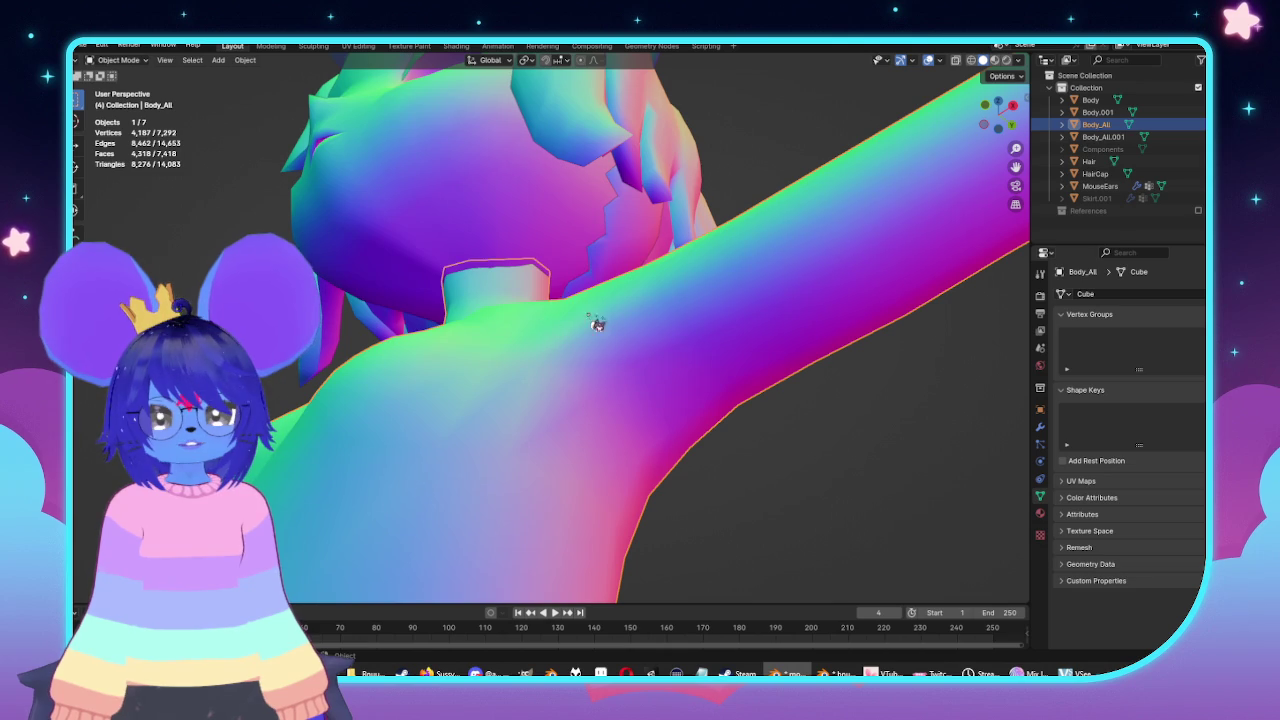
left_click(550, 298)
mouse_move(550, 298)
middle_mouse_down()
mouse_move(634, 363)
mouse_move(548, 389)
mouse_move(723, 391)
mouse_move(700, 389)
mouse_move(791, 366)
mouse_move(821, 381)
mouse_move(566, 330)
mouse_move(679, 427)
middle_mouse_up()
Slide a chest edge to even the bust topology, preview it, and select a left-chest vertex.
key("Tab")
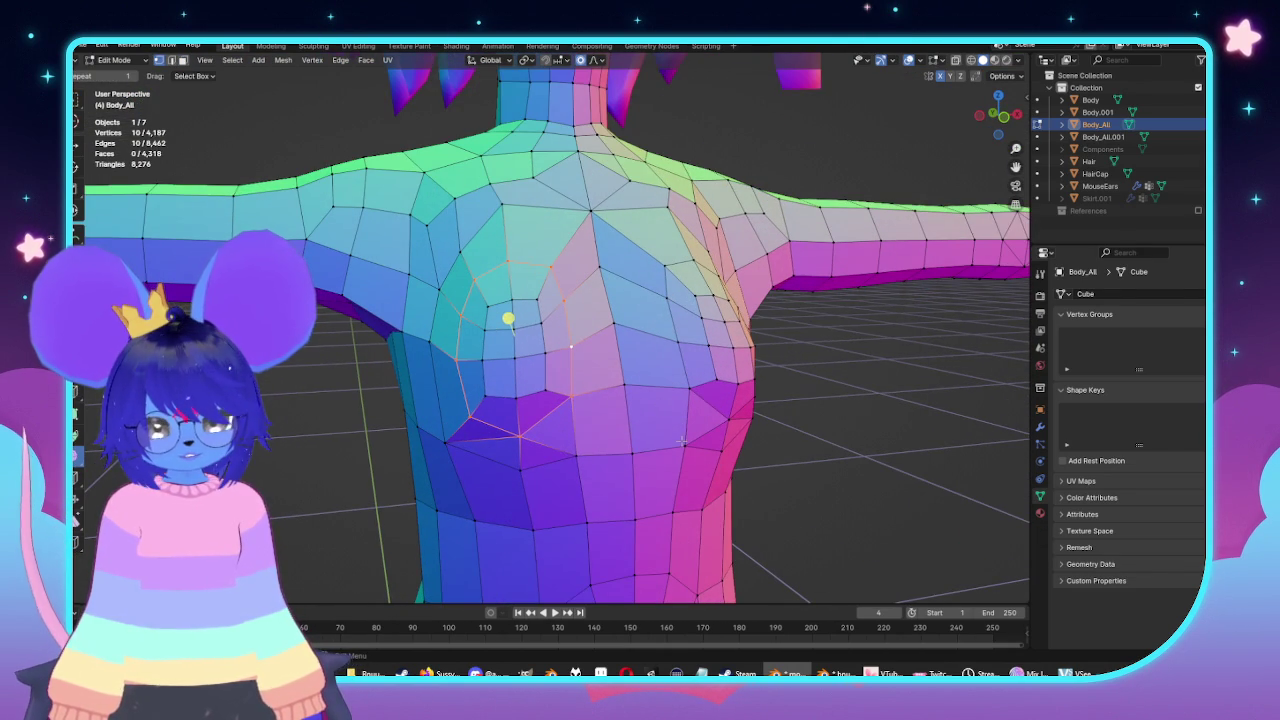
left_click(692, 440)
key("Tab")
mouse_move(657, 434)
middle_mouse_down()
mouse_move(766, 414)
mouse_move(669, 367)
mouse_move(634, 329)
mouse_move(634, 366)
mouse_move(629, 286)
middle_mouse_up()
key("Tab")
mouse_move(544, 301)
middle_mouse_down()
mouse_move(532, 316)
mouse_move(576, 316)
middle_mouse_up()
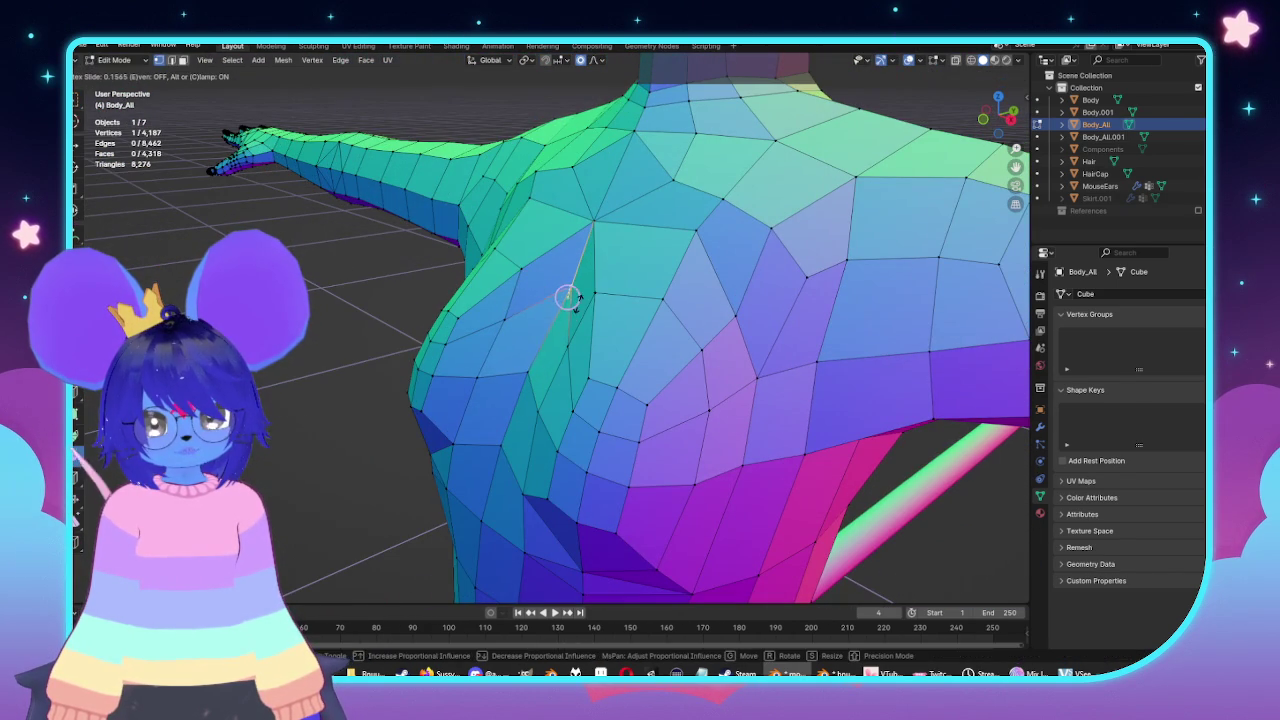
key("Tab")
mouse_move(636, 386)
middle_mouse_down()
mouse_move(640, 463)
mouse_move(751, 429)
mouse_move(771, 410)
mouse_move(757, 371)
mouse_move(766, 291)
mouse_move(740, 320)
mouse_move(863, 409)
mouse_move(591, 269)
mouse_move(620, 342)
middle_mouse_up()
key("Tab")
scroll(591, 269, "up", 3)
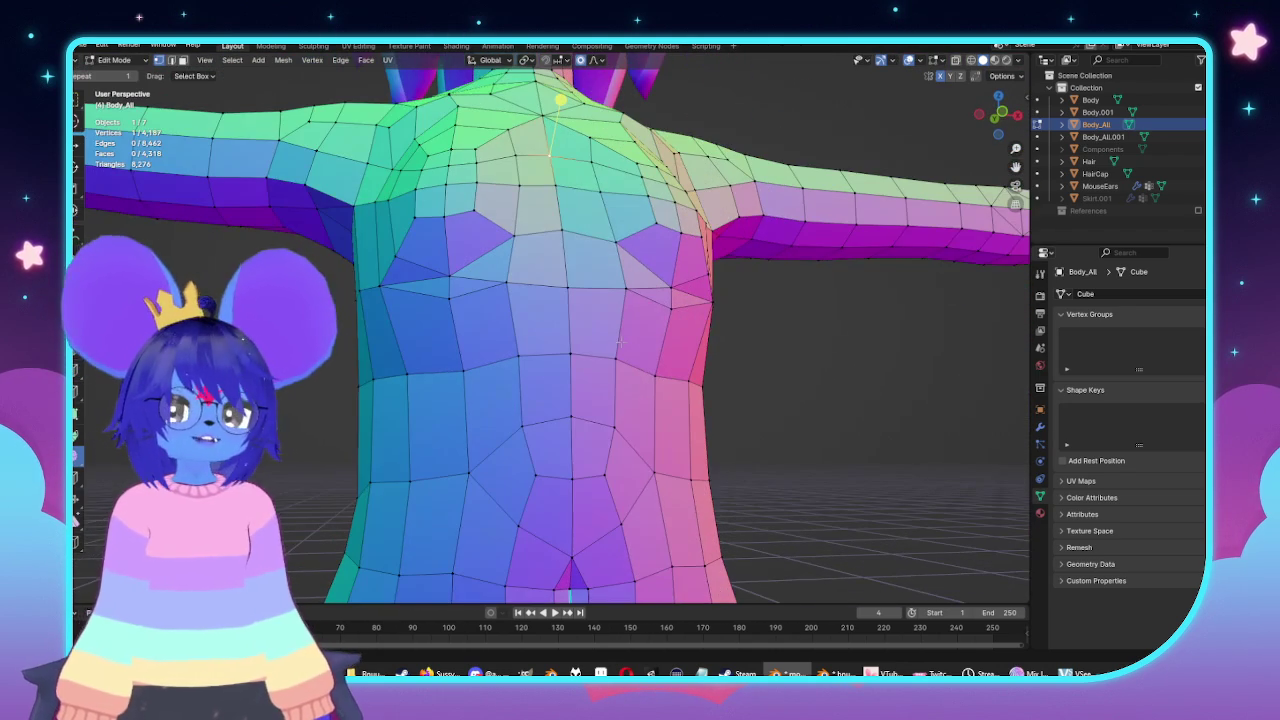
left_click(457, 308)
scroll(457, 308, "up", 2)
Knife a new cut across the chest and move its vertex with proportional falloff.
mouse_move(457, 308)
middle_mouse_down()
mouse_move(500, 320)
mouse_move(495, 310)
mouse_move(539, 360)
mouse_move(677, 394)
mouse_move(617, 345)
mouse_move(478, 358)
mouse_move(486, 343)
mouse_move(594, 374)
mouse_move(506, 330)
middle_mouse_up()
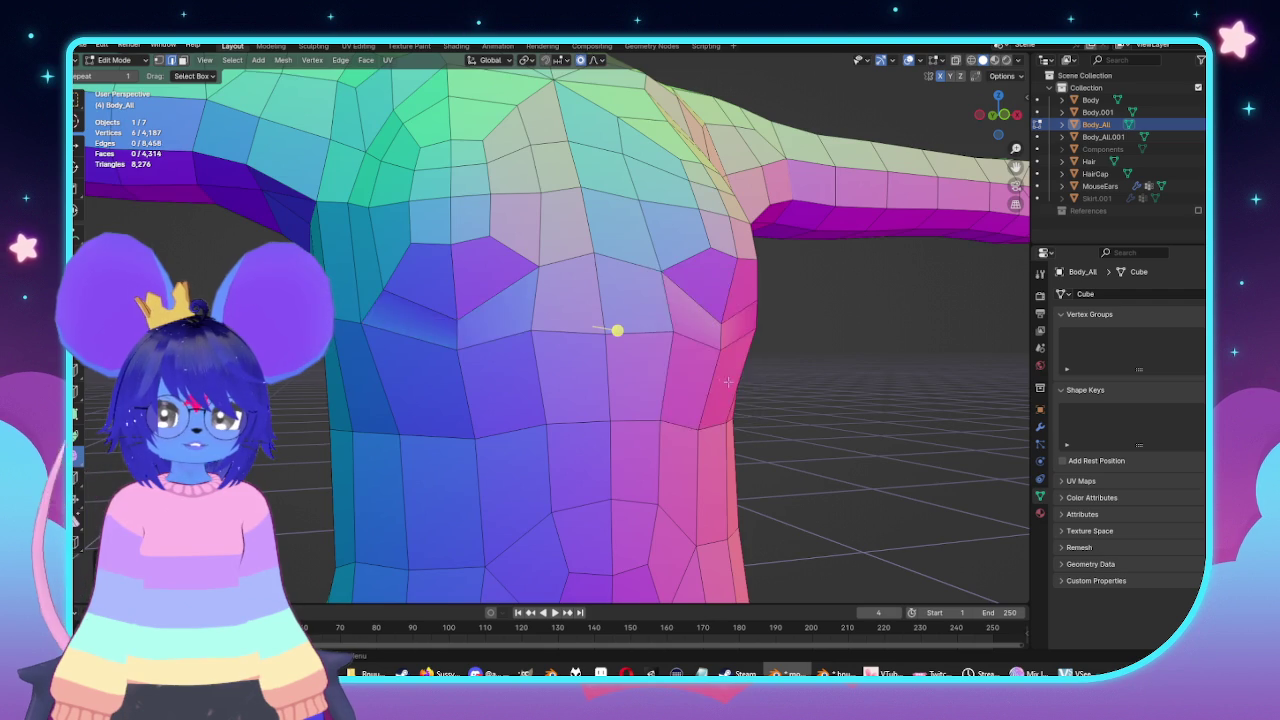
key("Tab")
mouse_move(728, 382)
middle_mouse_down()
mouse_move(643, 400)
mouse_move(752, 420)
mouse_move(574, 371)
mouse_move(443, 363)
mouse_move(631, 414)
mouse_move(814, 394)
mouse_move(719, 416)
middle_mouse_up()
key("Tab")
key("Tab")
key("Tab")
key("k")
mouse_move(709, 334)
middle_mouse_down()
mouse_move(640, 294)
mouse_move(489, 323)
mouse_move(471, 427)
mouse_move(401, 345)
mouse_move(836, 414)
middle_mouse_up()
key("g")
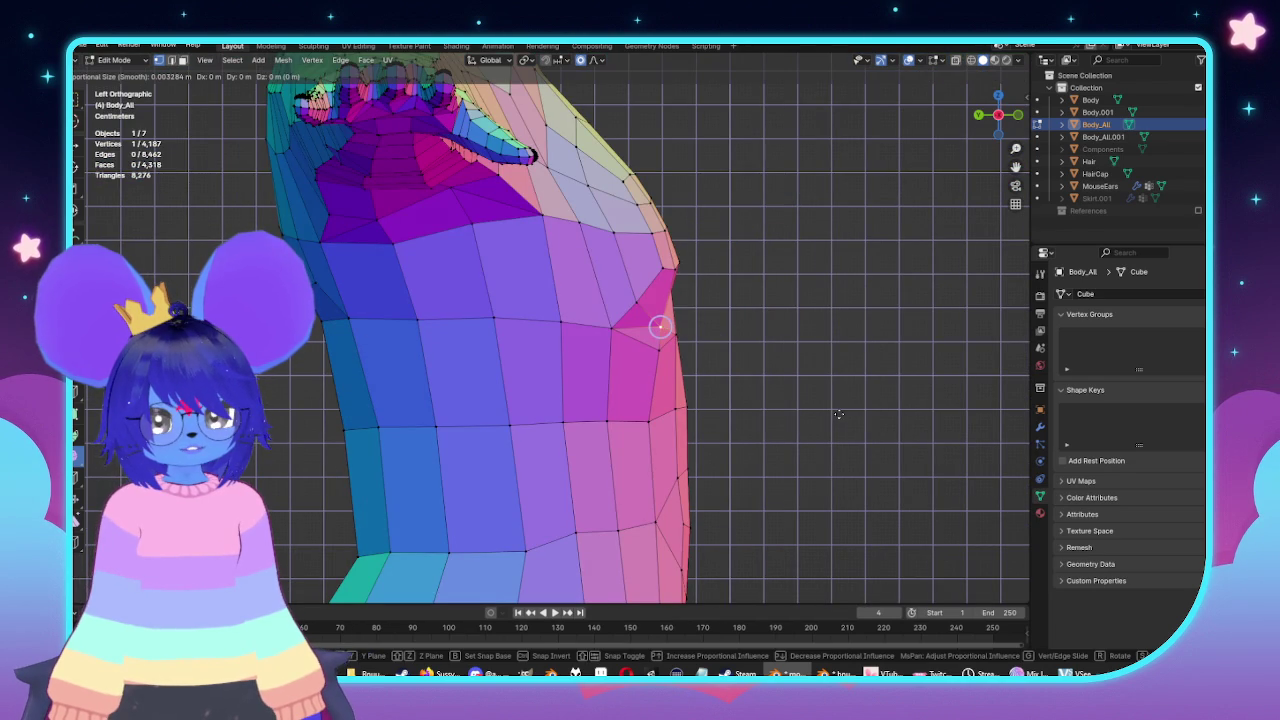
left_click(723, 337)
Slide the centre chest vertex upward after checking the chest in perspective.
key("Tab")
mouse_move(723, 337)
middle_mouse_down()
mouse_move(854, 369)
mouse_move(631, 391)
mouse_move(700, 403)
middle_mouse_up()
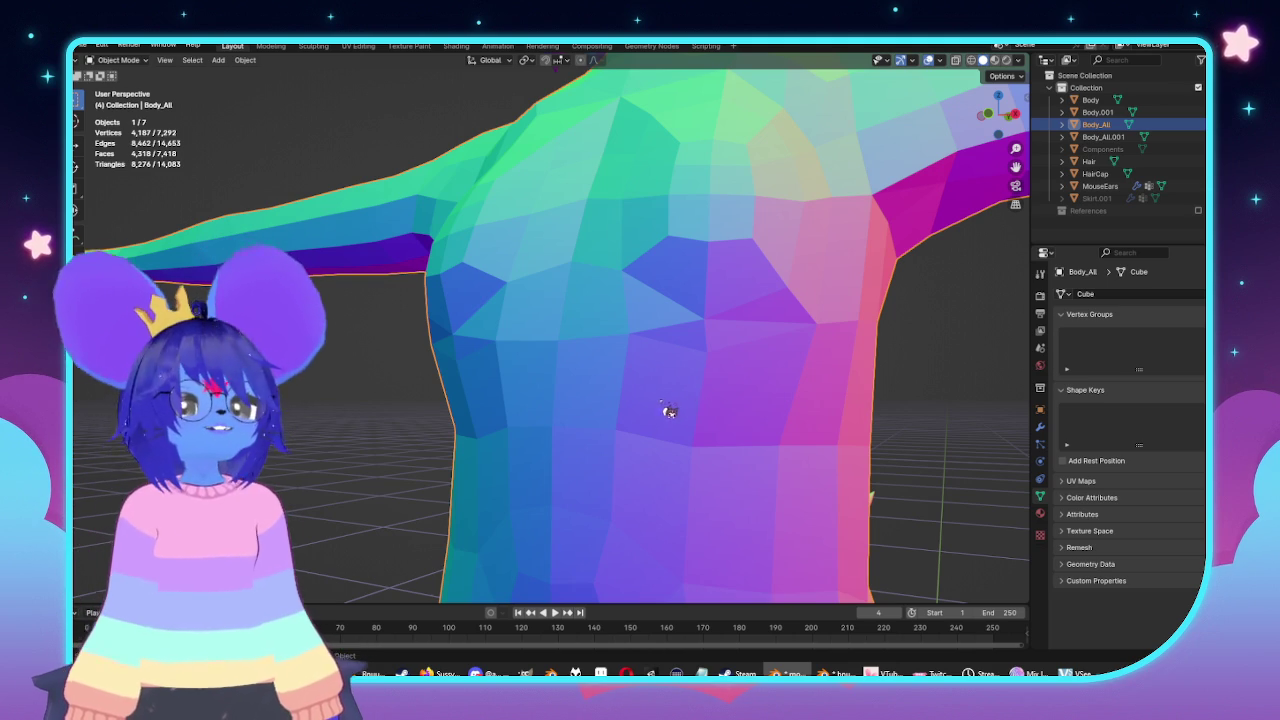
mouse_move(671, 457)
middle_mouse_down()
mouse_move(661, 442)
mouse_move(763, 457)
mouse_move(640, 400)
mouse_move(521, 396)
mouse_move(686, 489)
mouse_move(590, 494)
mouse_move(415, 245)
middle_mouse_up()
key("Tab")
key("g")
key("g")
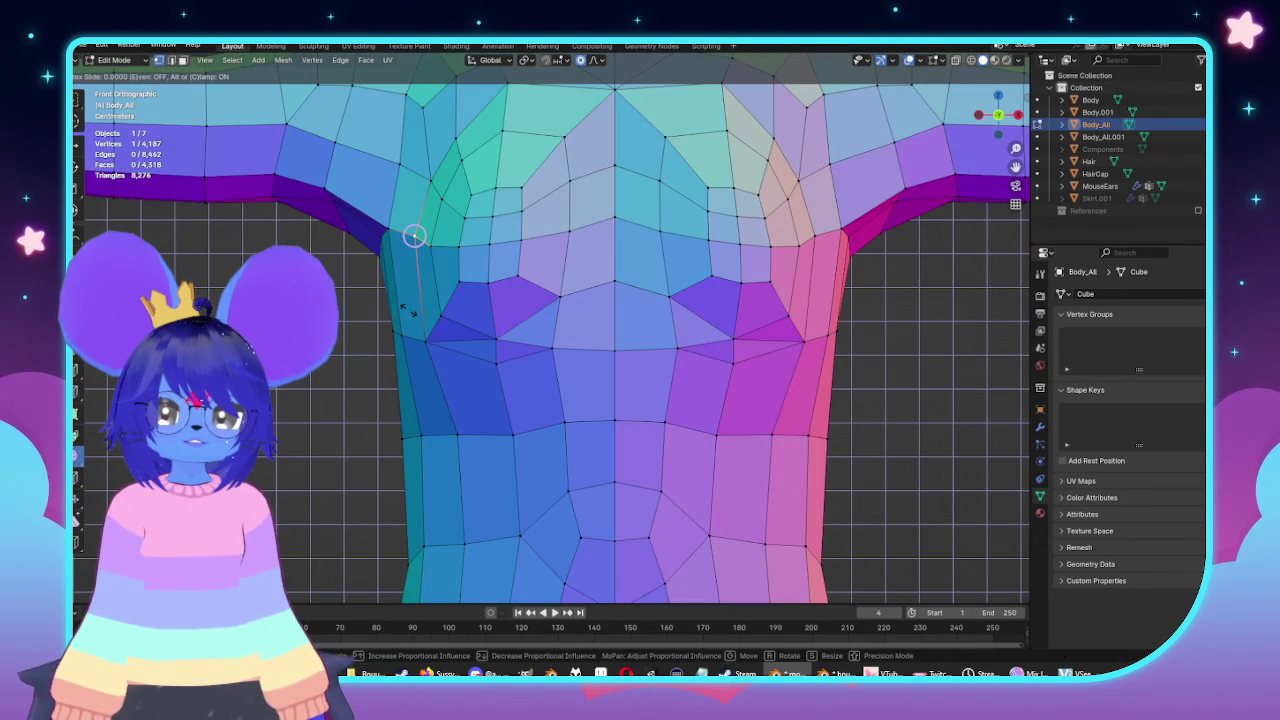
key("Escape")
left_click(602, 236)
key("g")
key("g")
left_click(619, 302)
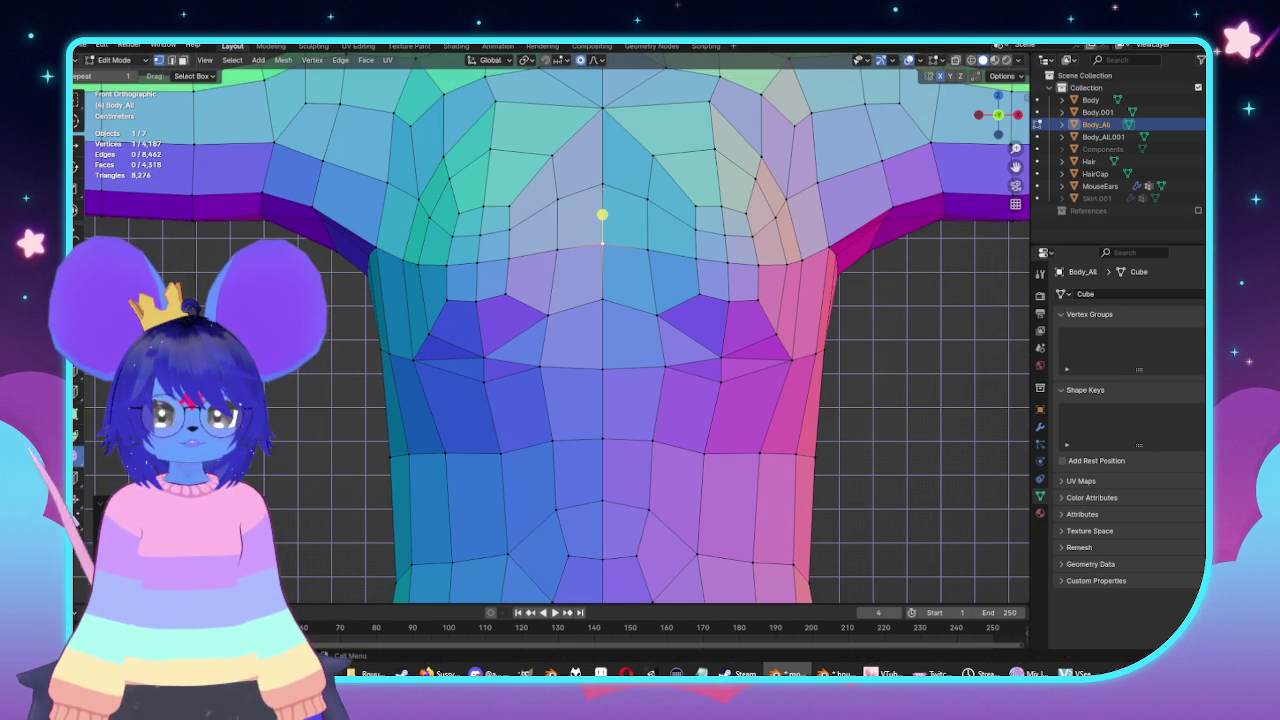
Select the body's centre edge loop and view the whole model from the front in X-ray.
middle_click_drag(611, 244, 667, 370, "shift")
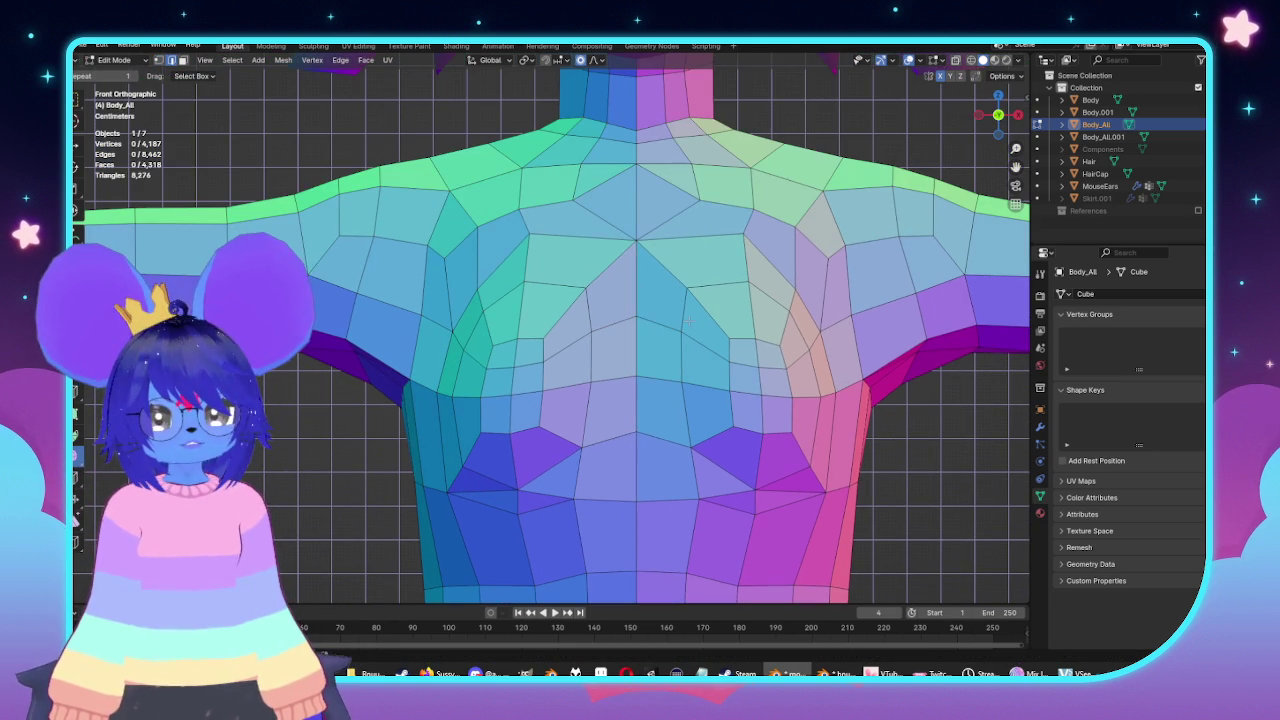
mouse_move(670, 317)
middle_mouse_down()
mouse_move(763, 402)
mouse_move(743, 437)
mouse_move(737, 331)
middle_mouse_up()
key("alt+a")
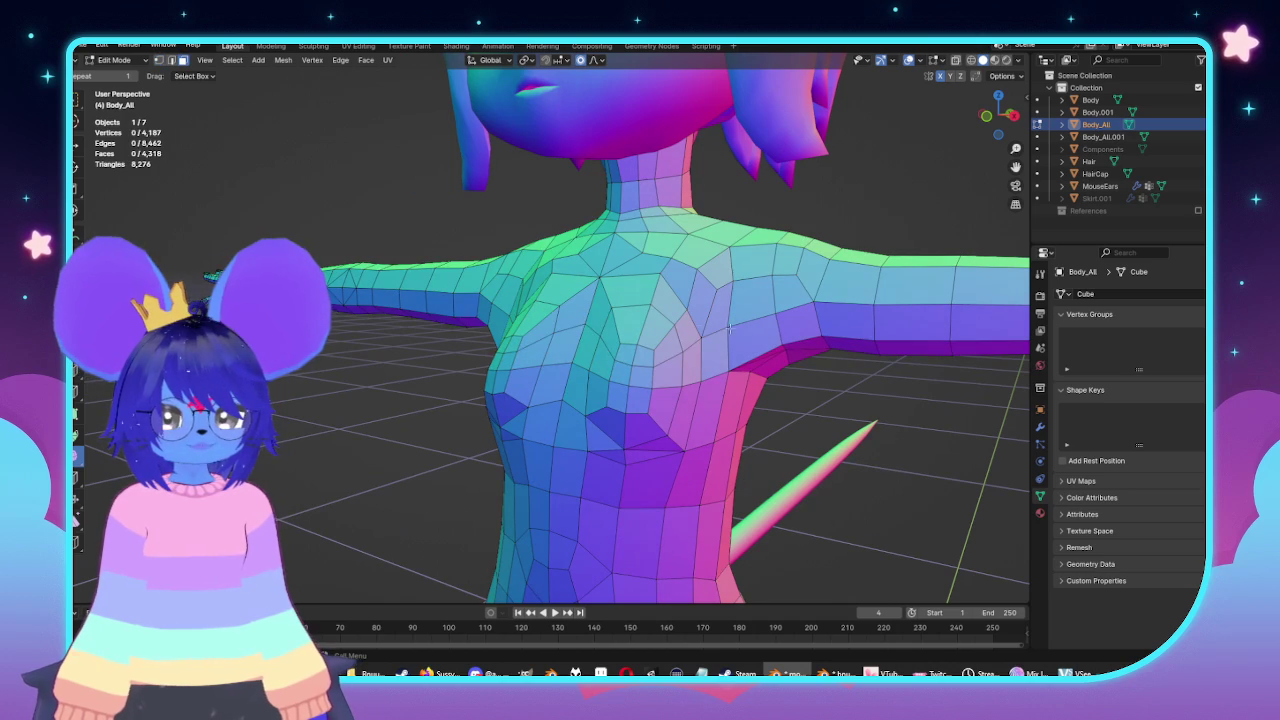
left_click(676, 316, "alt")
scroll(676, 316, "down", 5)
mouse_move(676, 316)
middle_mouse_down()
mouse_move(788, 348)
mouse_move(565, 435)
mouse_move(537, 528)
middle_mouse_up()
scroll(565, 435, "up", 5)
key("alt+z")
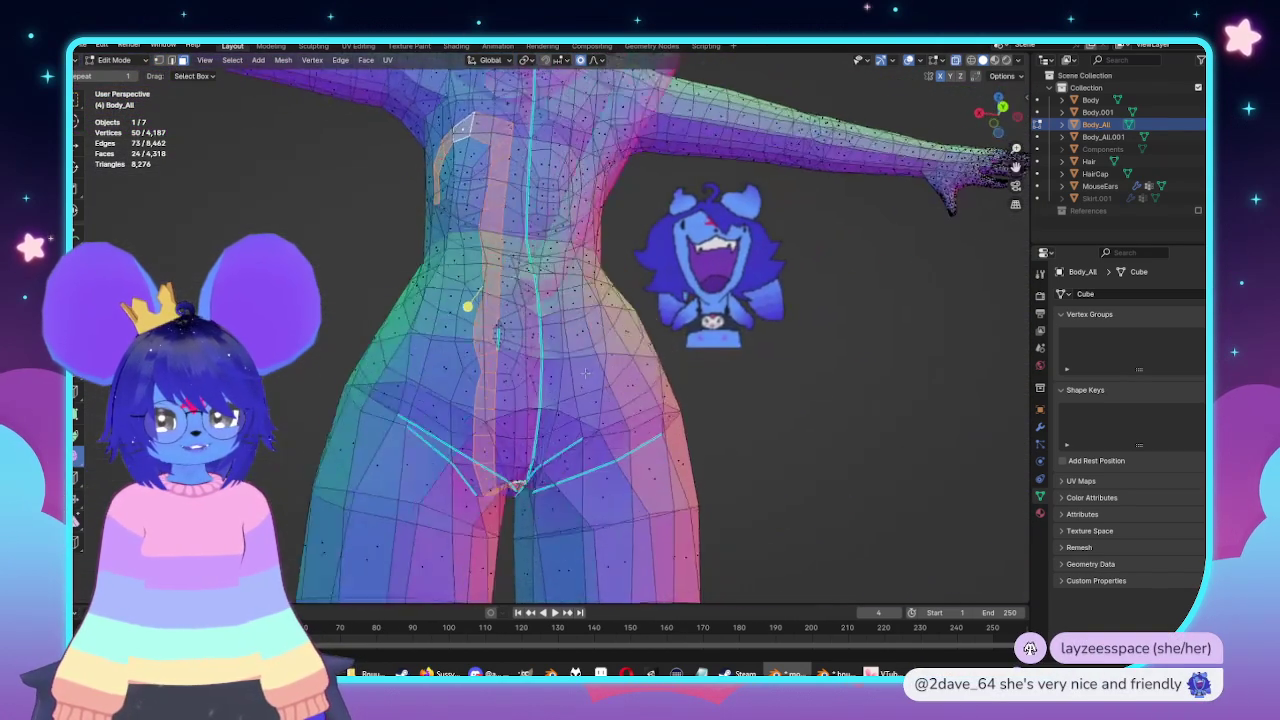
Slide a crotch vertex twice along X with proportional editing.
scroll(537, 528, "up", 2)
scroll(580, 450, "up", 3)
scroll(600, 400, "up", 3)
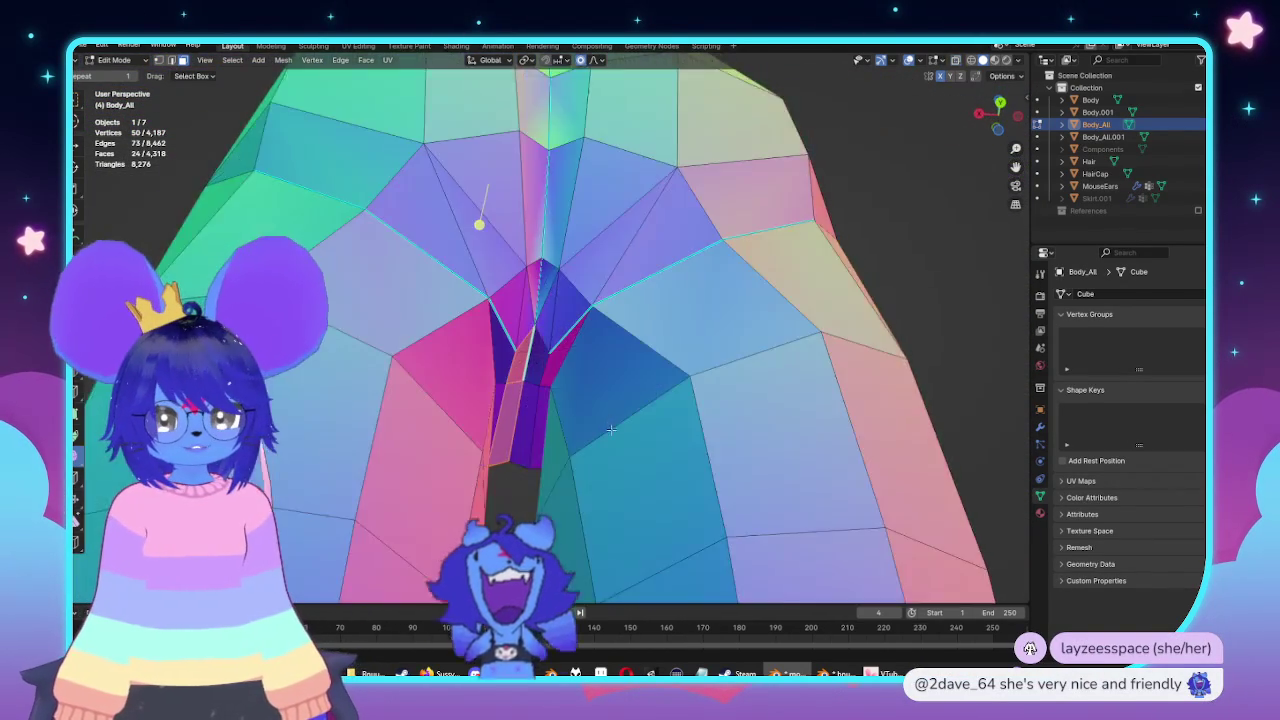
scroll(617, 367, "up", 3)
left_click(617, 367)
mouse_move(608, 357)
middle_mouse_down()
mouse_move(565, 330)
mouse_move(580, 352)
middle_mouse_up()
key("g")
key("x")
left_click(617, 352)
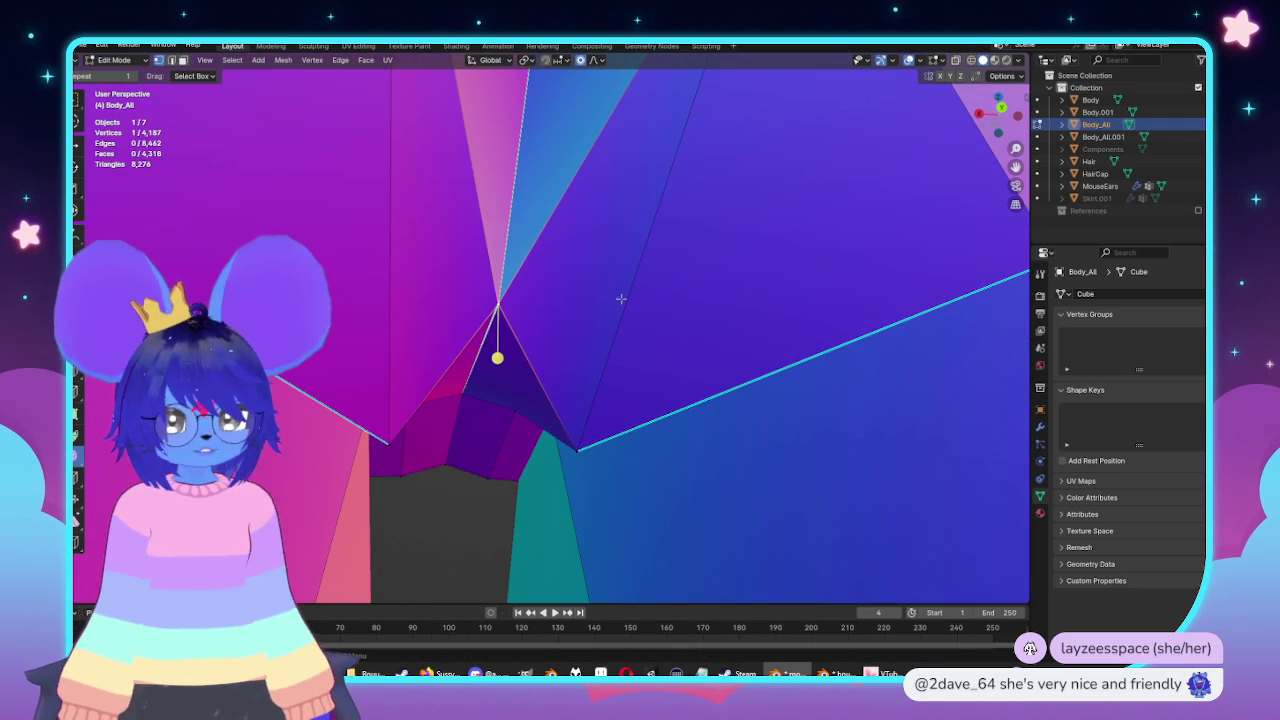
key("g")
key("x")
scroll(605, 310, "up", 4)
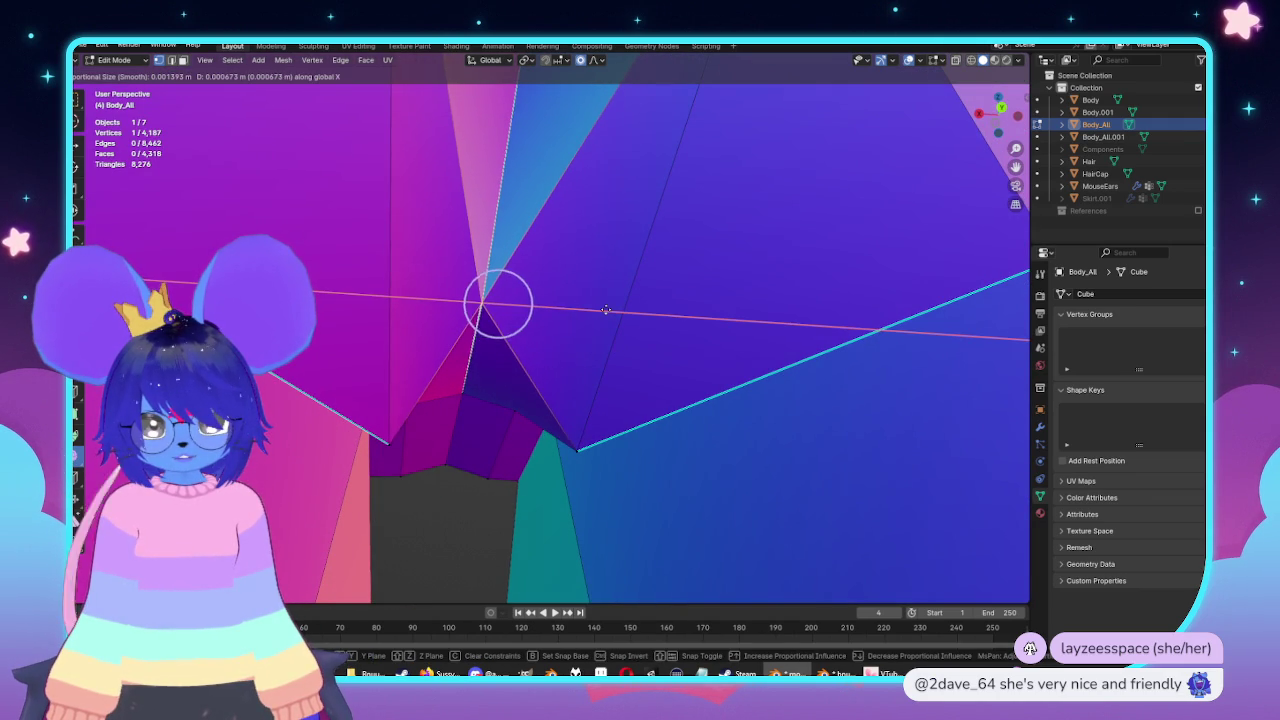
left_click(605, 310)
In X-ray, reposition the crotch vertex from the front and right side views.
mouse_move(605, 310)
middle_mouse_down()
mouse_move(500, 295)
mouse_move(551, 351)
mouse_move(531, 277)
mouse_move(660, 300)
middle_mouse_up()
key("alt+z")
key("KP_1")
key("KP_3")
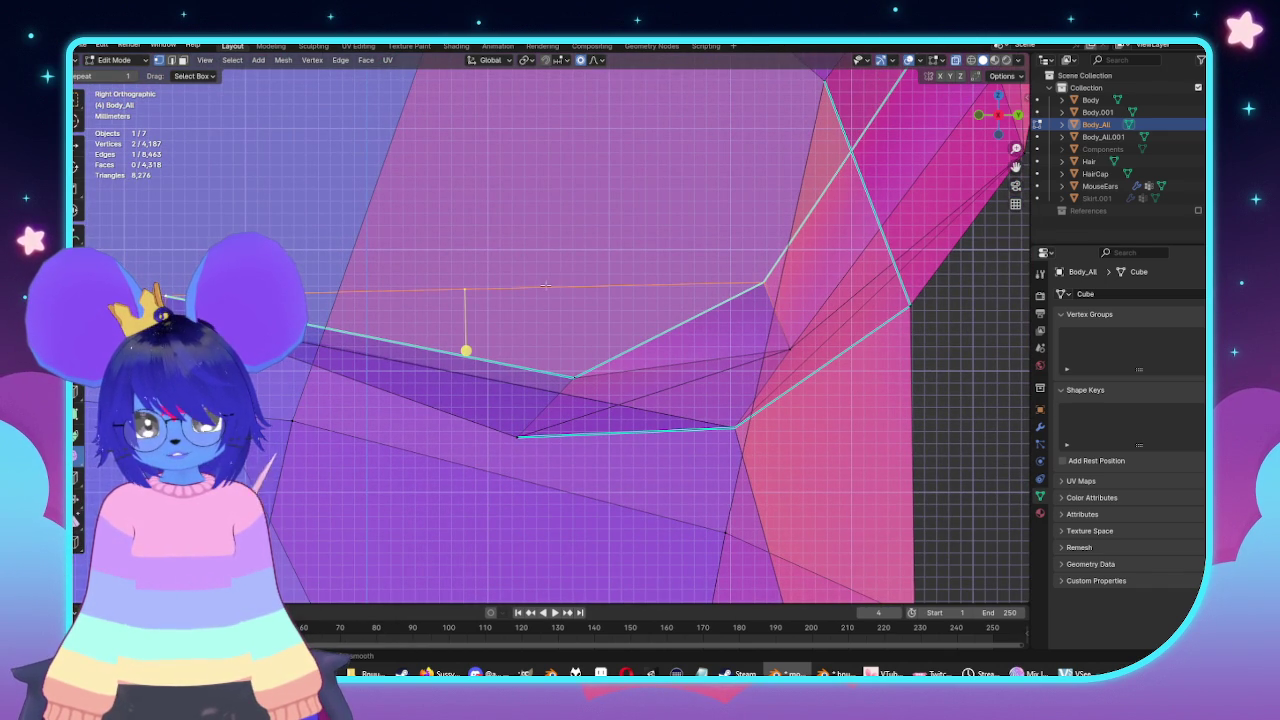
key("g")
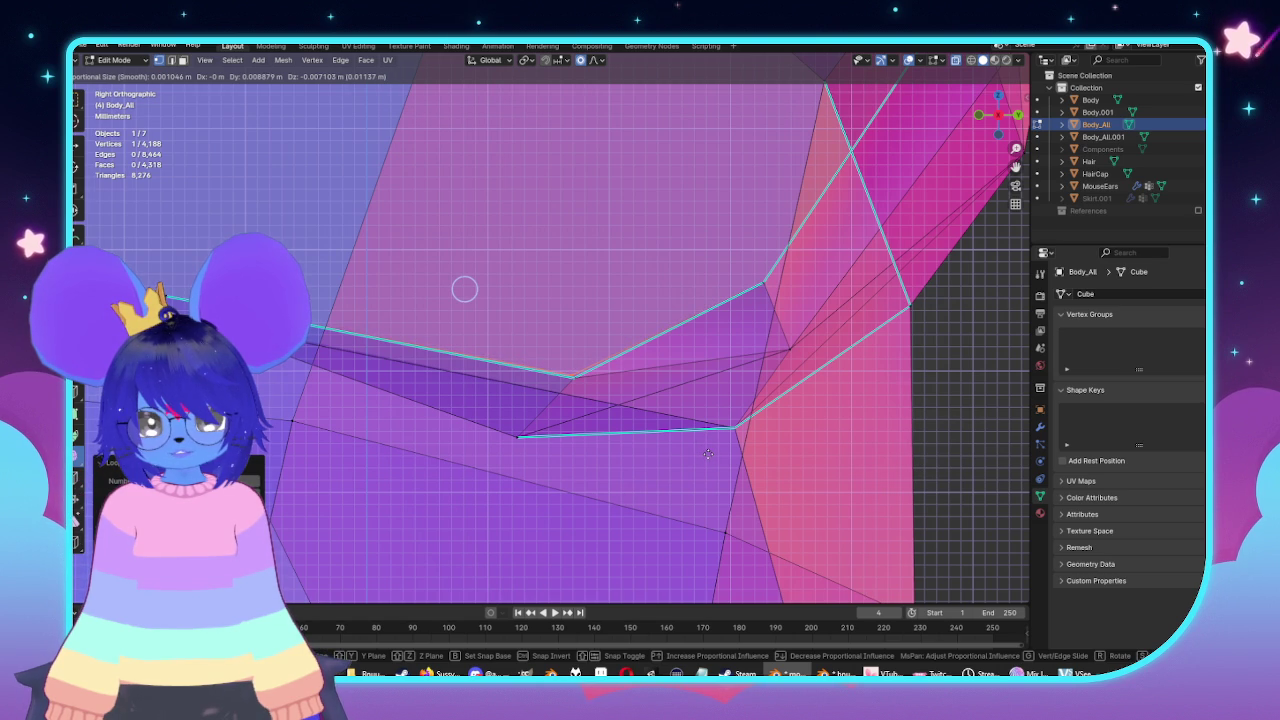
left_click(710, 453)
middle_click_drag(710, 453, 594, 362)
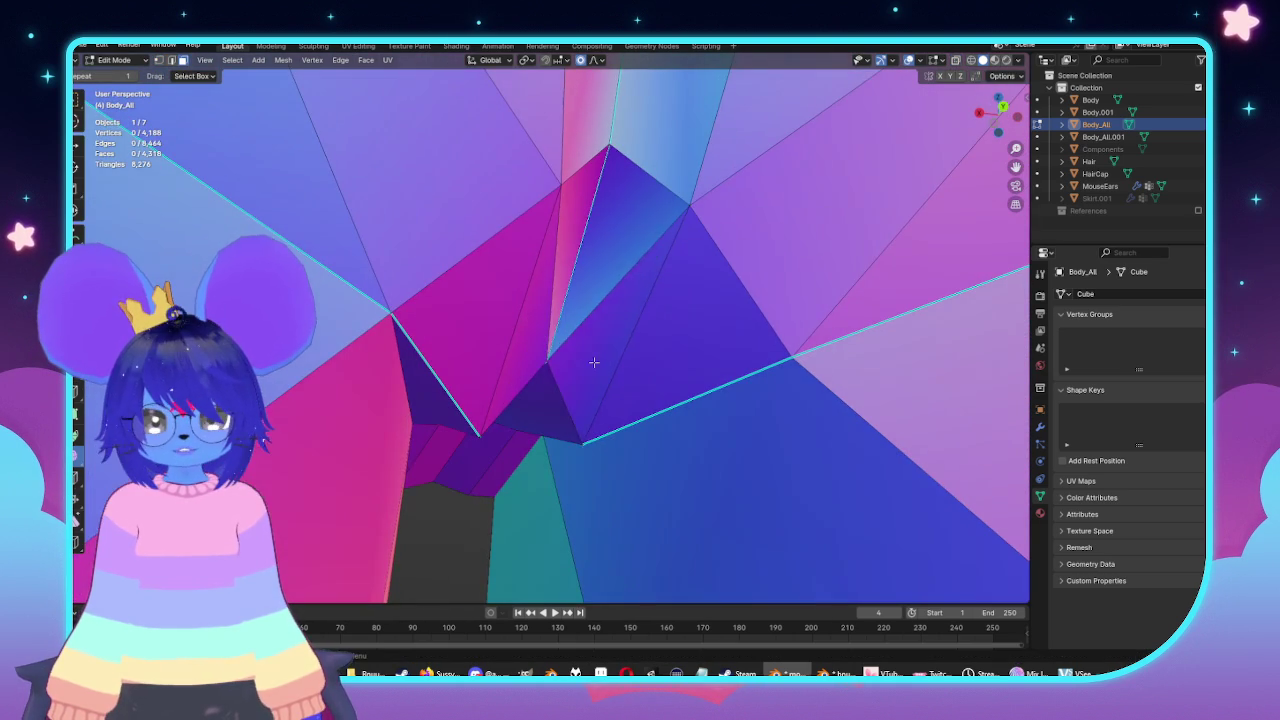
Dissolve the tangled edges at the crotch.
left_click(594, 362)
right_click(566, 382)
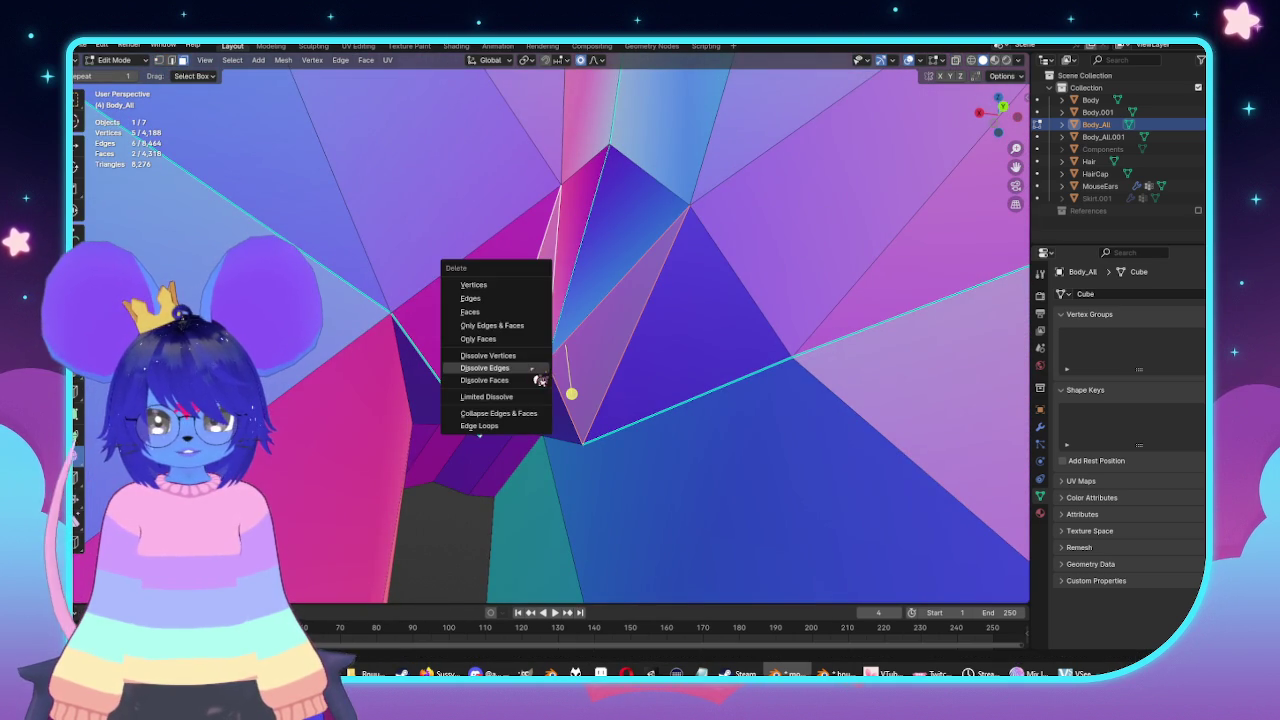
left_click(514, 331)
Delete the stray triangle faces between the legs.
middle_click_drag(578, 343, 580, 220)
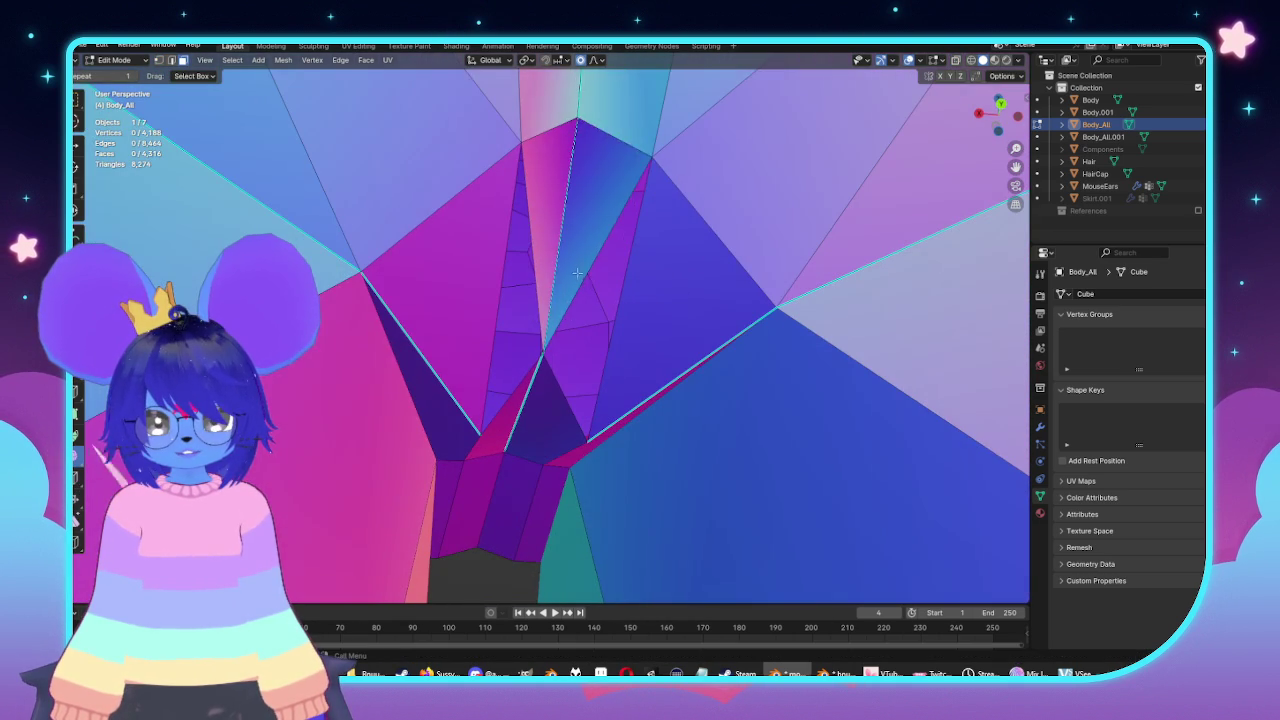
left_click(580, 220)
left_click(534, 223, "shift")
middle_click_drag(560, 422, 527, 423)
left_click(527, 423)
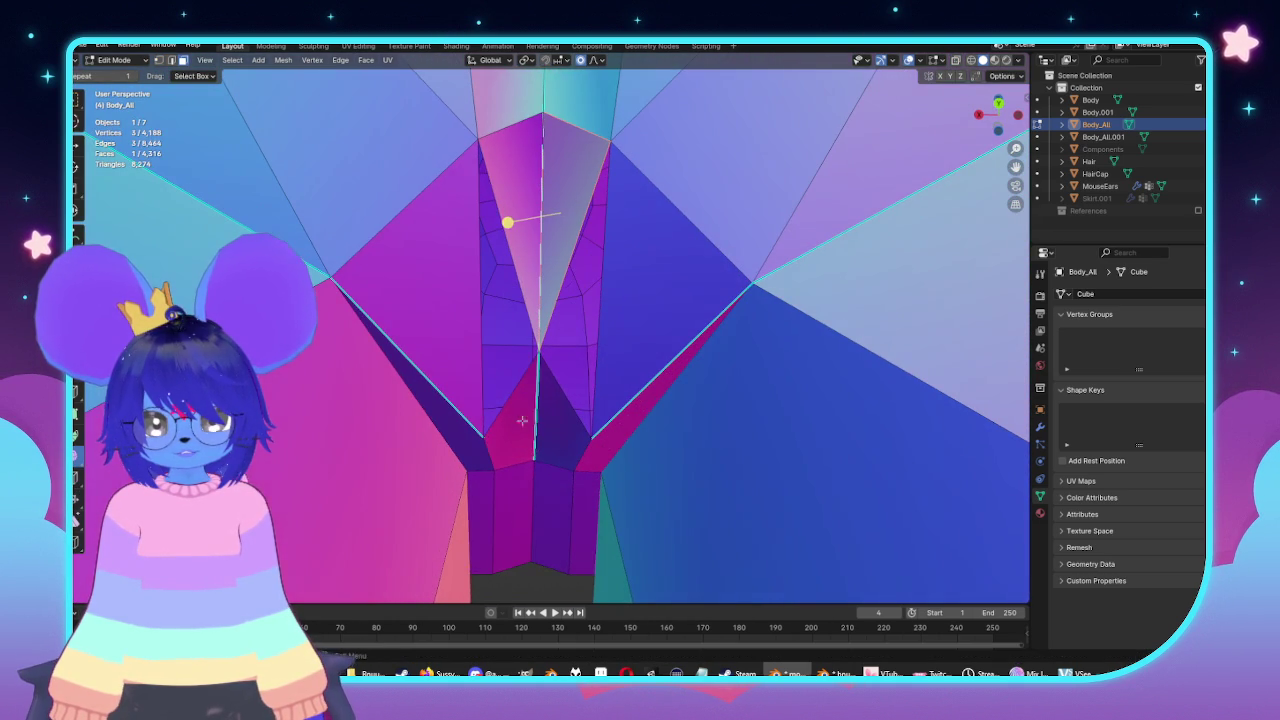
left_click(514, 421, "ctrl")
key("x")
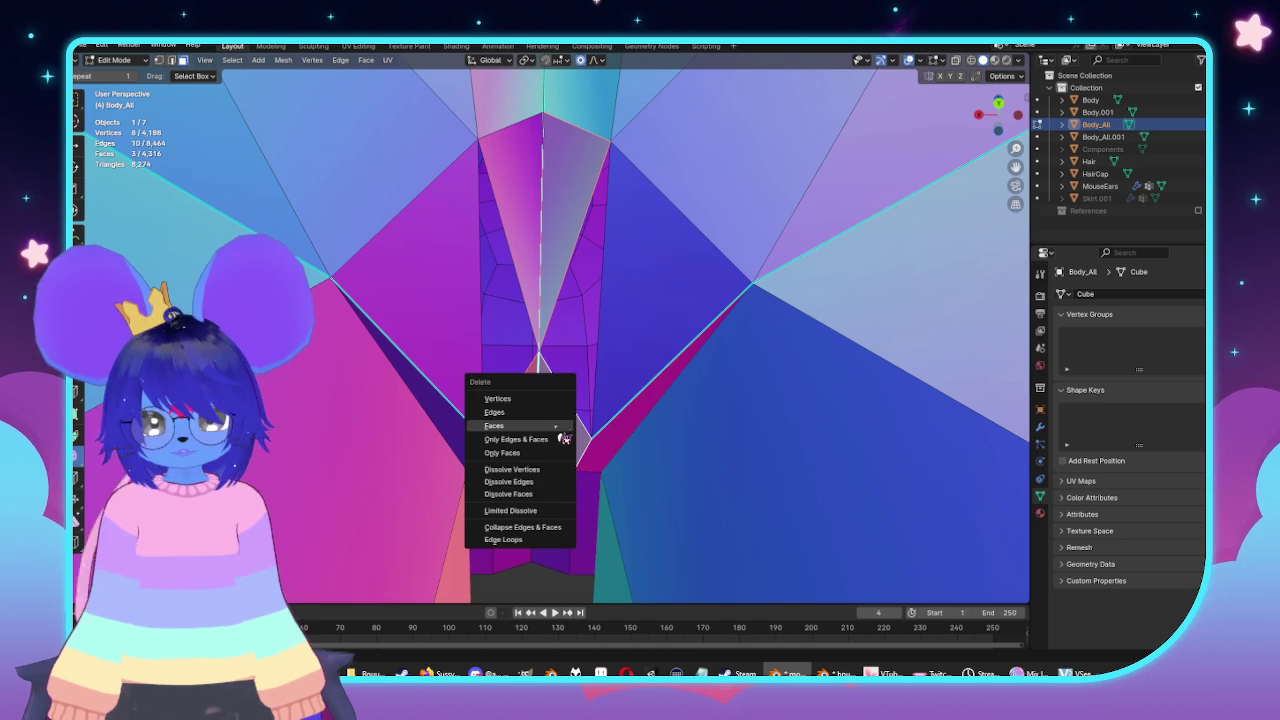
left_click(561, 430)
middle_click_drag(561, 430, 560, 265)
left_click(560, 265)
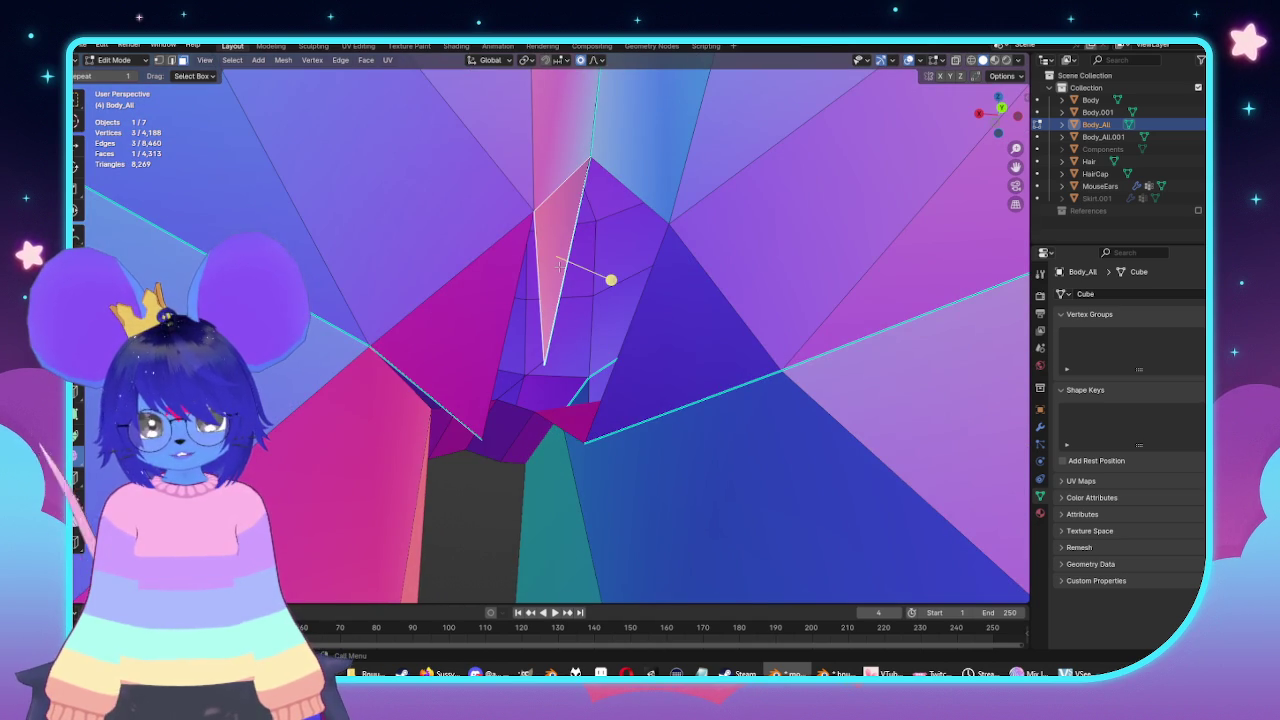
key("x")
left_click(552, 268)
Fill the remaining crotch holes with new faces using F.
middle_click_drag(571, 346, 524, 327)
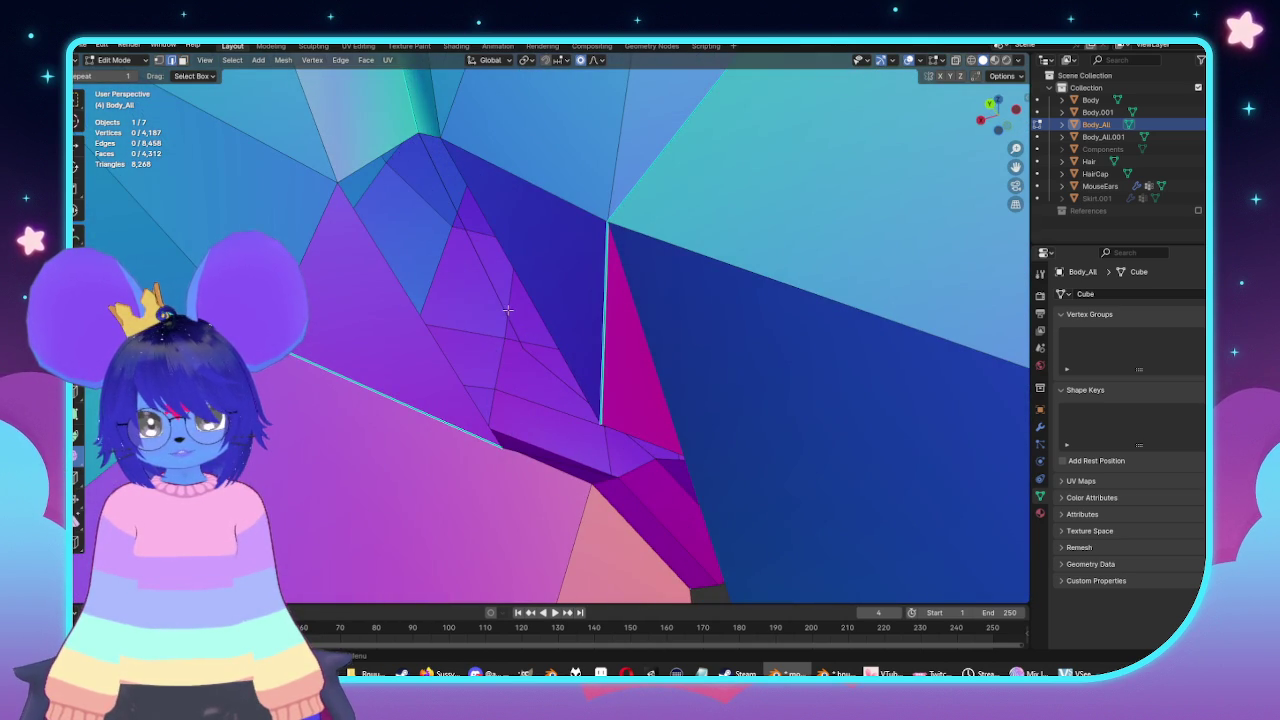
key("f")
left_click(440, 317)
key("f")
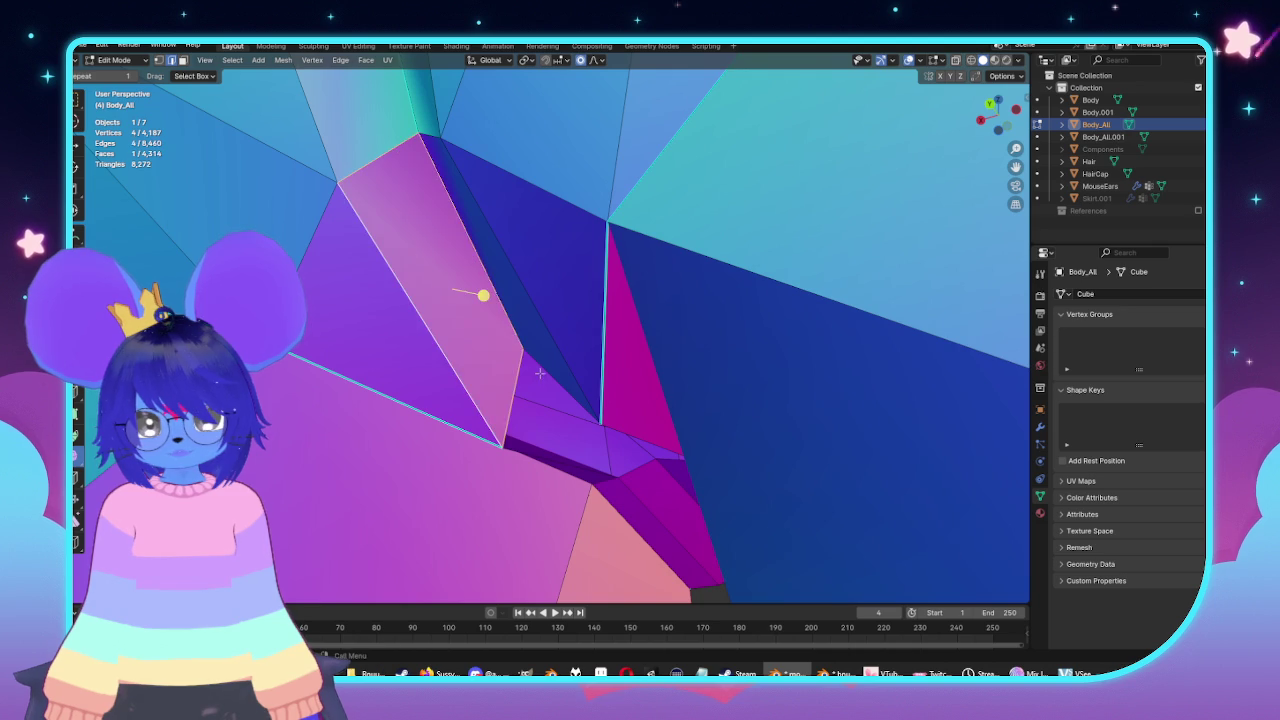
middle_click_drag(483, 291, 628, 422)
left_click(628, 422)
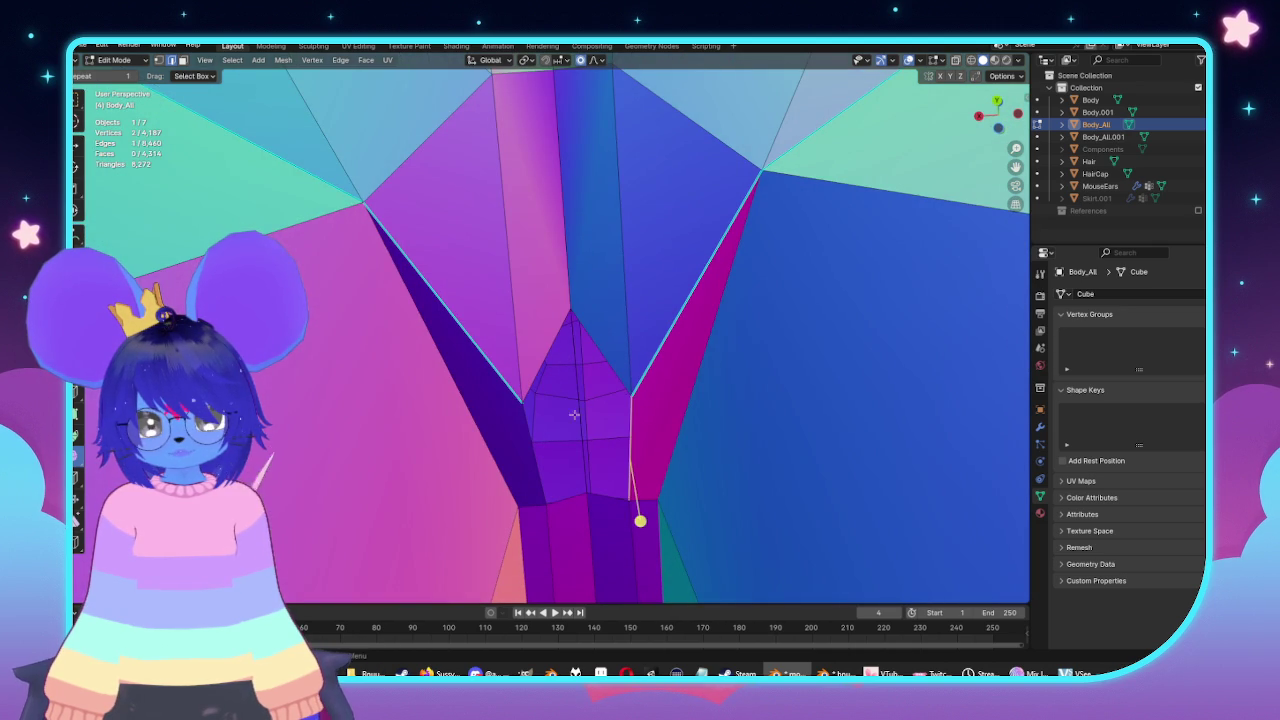
key("f")
left_click(539, 435)
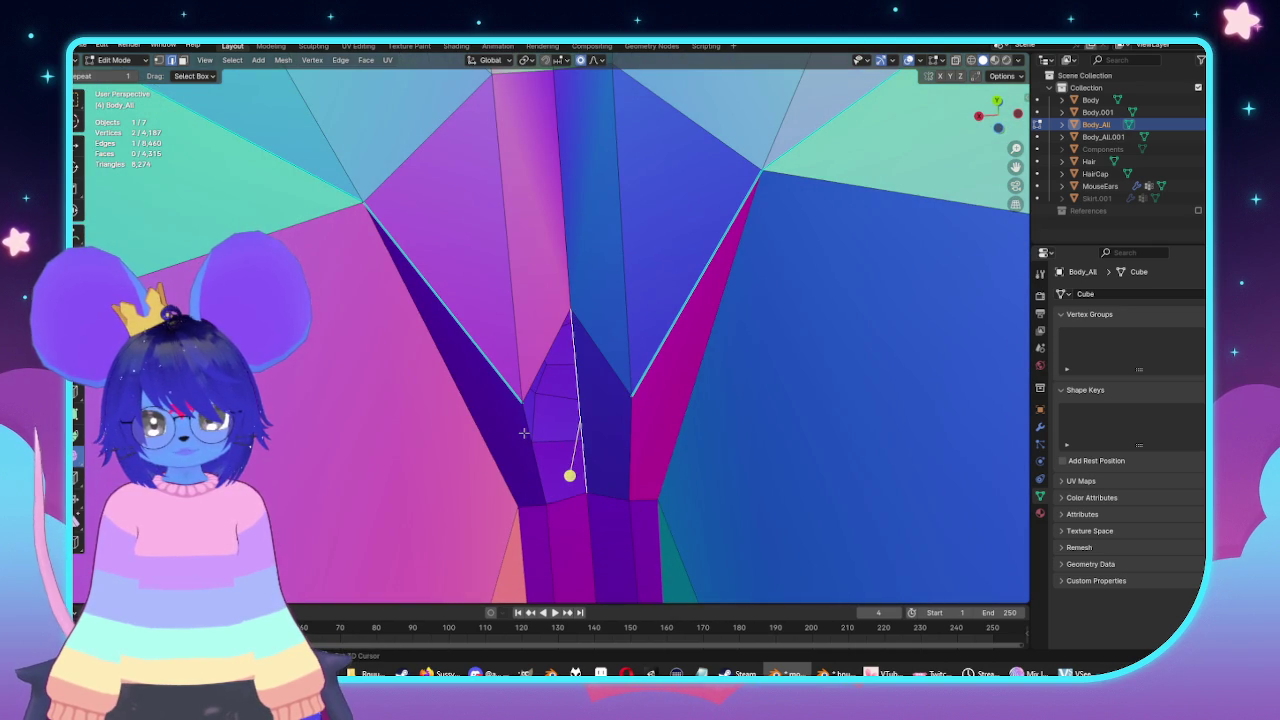
left_click(523, 432, "shift")
key("f")
mouse_move(523, 432)
middle_mouse_down()
mouse_move(564, 306)
mouse_move(556, 358)
middle_mouse_up()
left_click(556, 358)
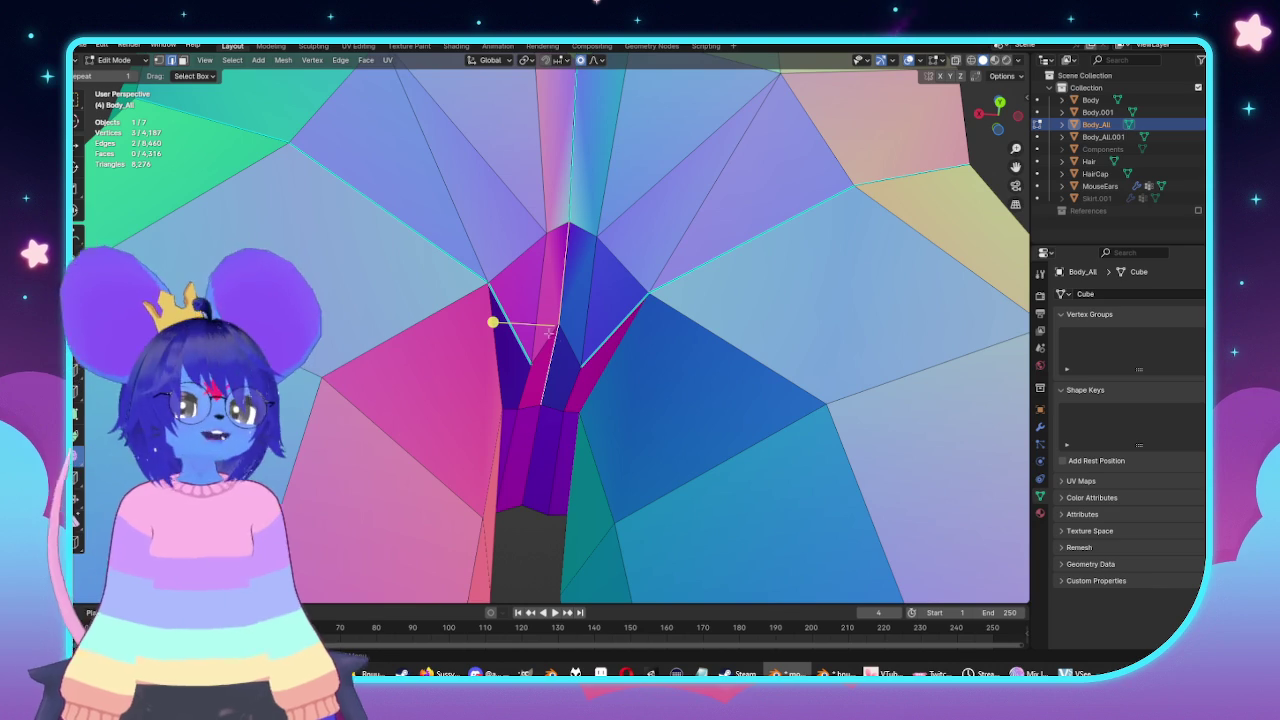
Mark the selected crotch edge as sharp and check the body in Object Mode.
left_click(340, 59)
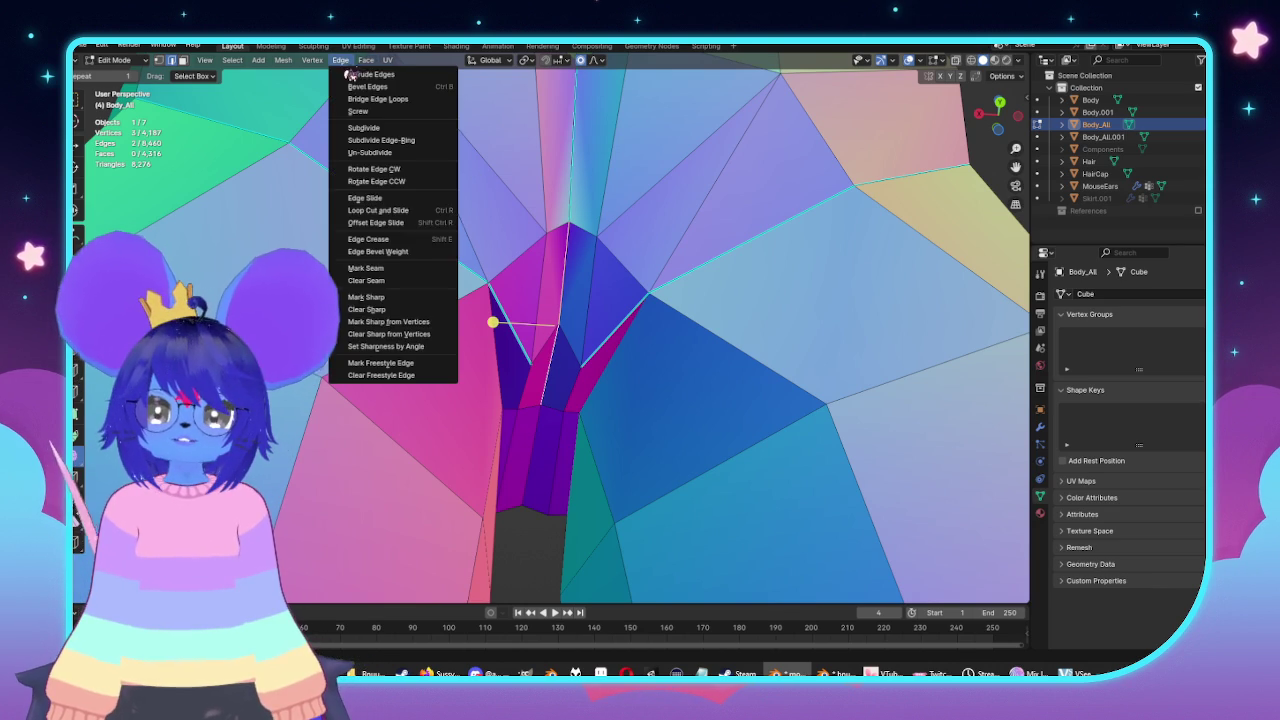
left_click(366, 297)
key("Tab")
middle_click_drag(571, 337, 638, 372)
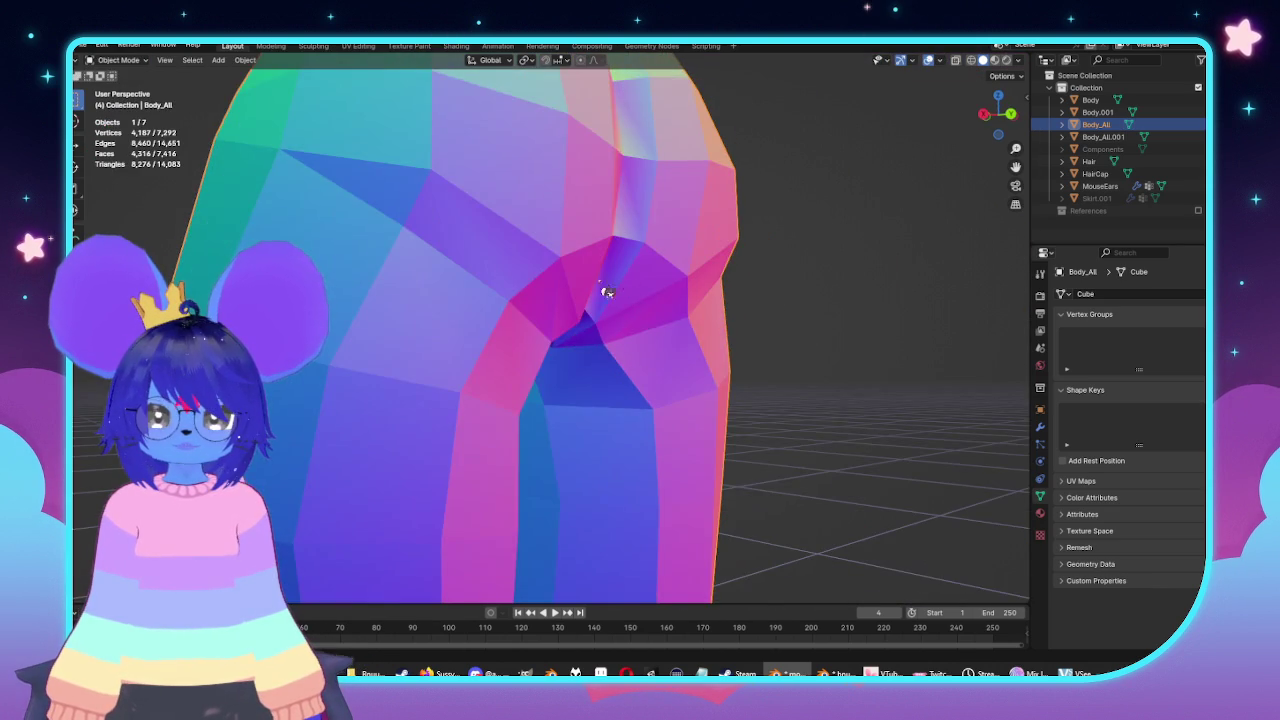
scroll(607, 292, "down", 4)
Shade the body mesh smooth.
key("Tab")
mouse_move(643, 363)
middle_mouse_down()
mouse_move(680, 437)
mouse_move(620, 420)
mouse_move(614, 523)
mouse_move(780, 424)
middle_mouse_up()
right_click(650, 372)
left_click(658, 388)
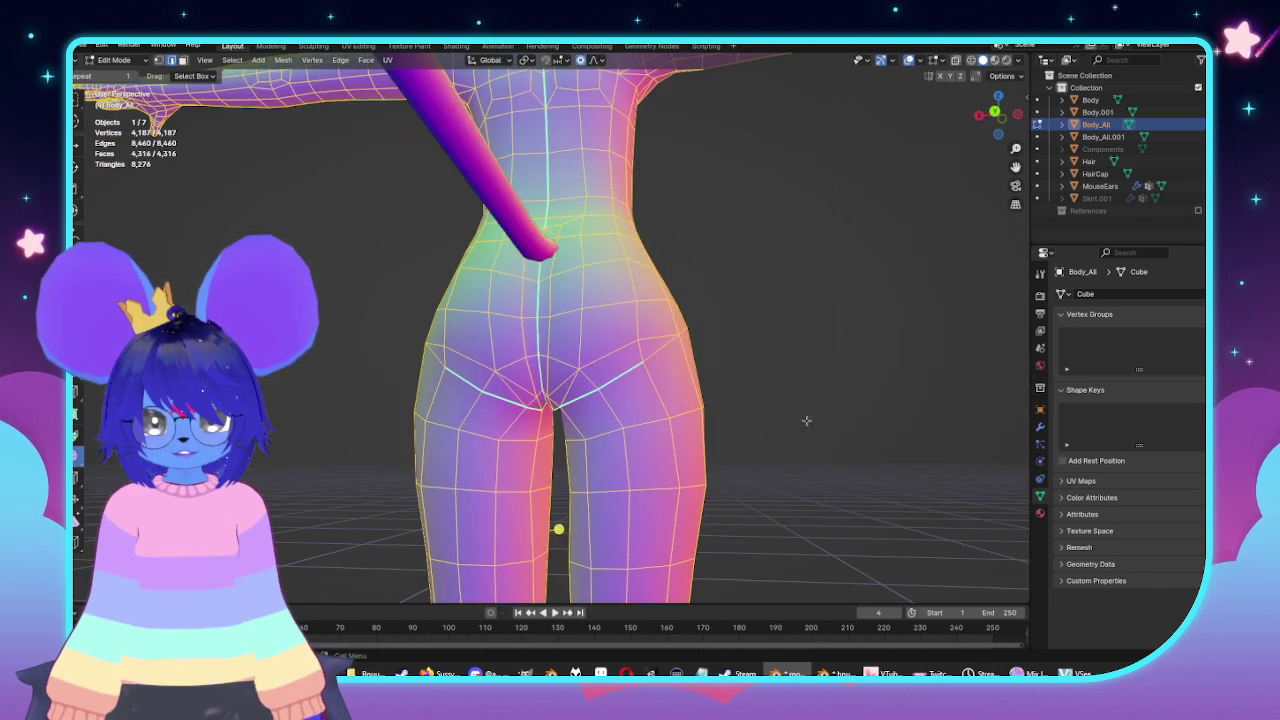
Clear the selection and pick an edge along the hip line.
left_click(780, 424)
scroll(780, 424, "up", 3)
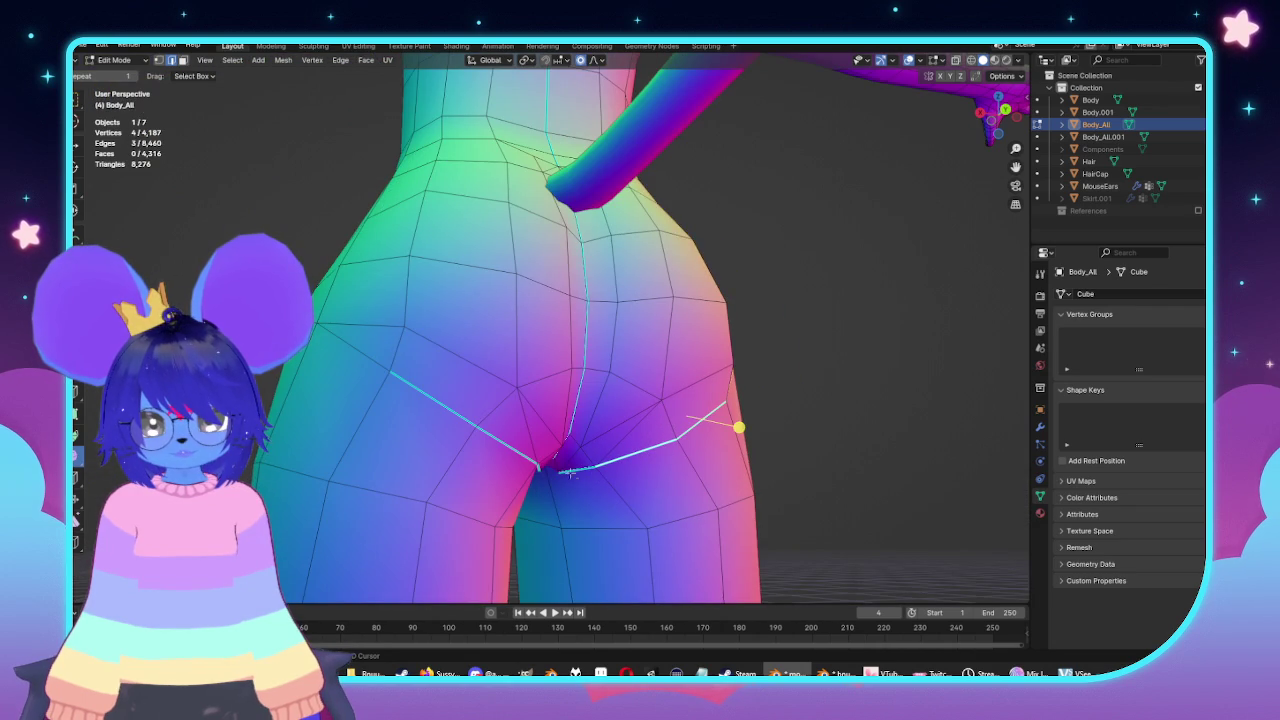
left_click(477, 463, "shift")
mouse_move(510, 428)
middle_mouse_down()
mouse_move(477, 463)
mouse_move(477, 437)
mouse_move(486, 491)
mouse_move(523, 494)
middle_mouse_up()
scroll(523, 494, "up", 4)
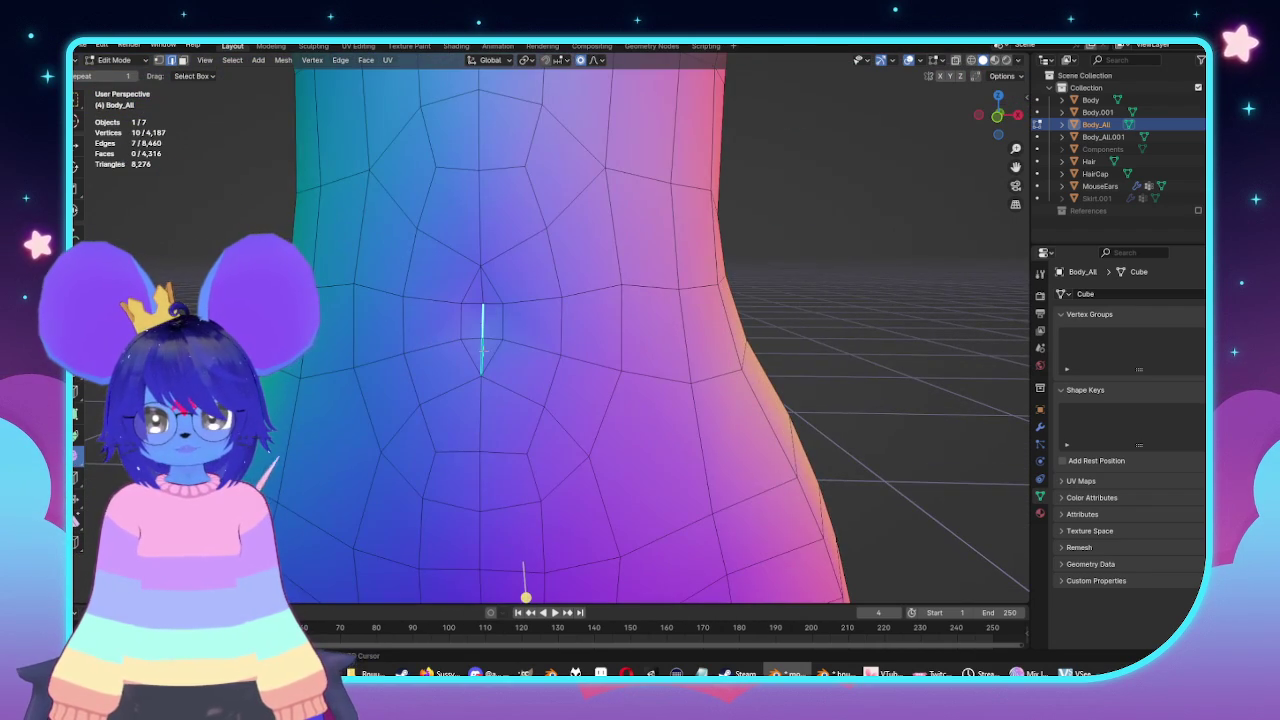
scroll(483, 347, "down", 2)
middle_click_drag(483, 347, 596, 301, "shift")
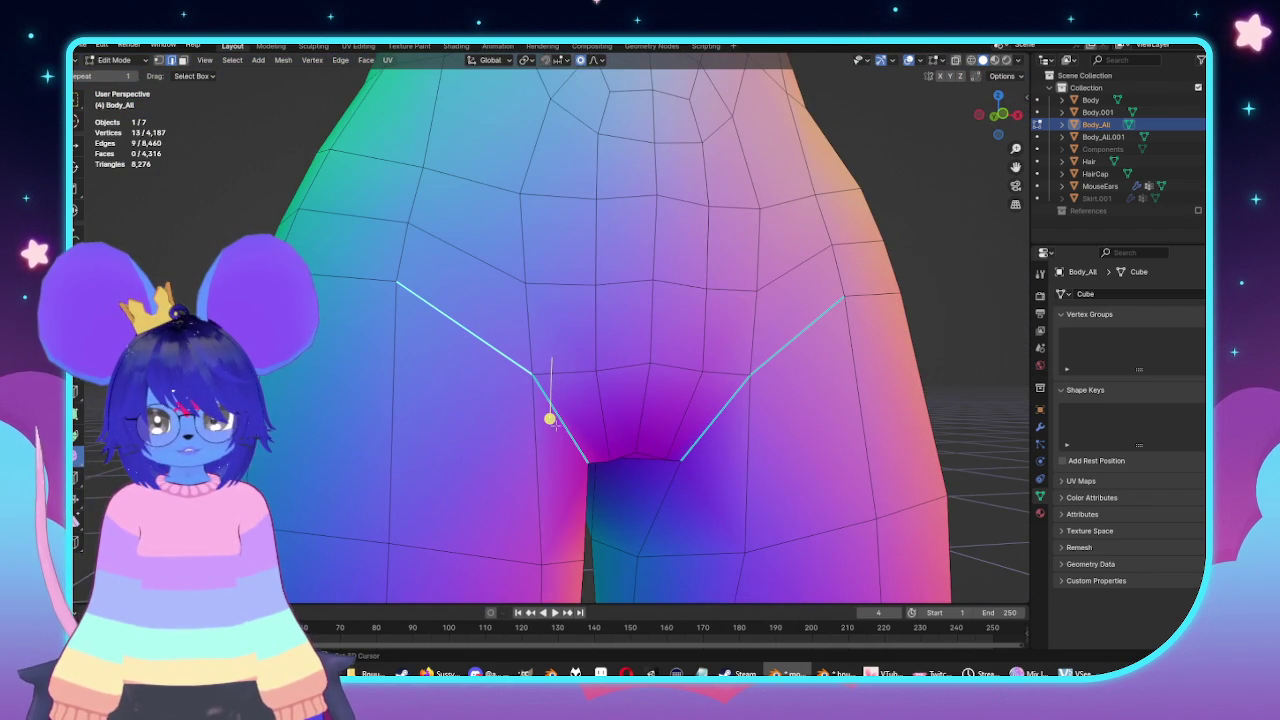
mouse_move(647, 176)
middle_mouse_down()
mouse_move(580, 462)
mouse_move(548, 473)
middle_mouse_up()
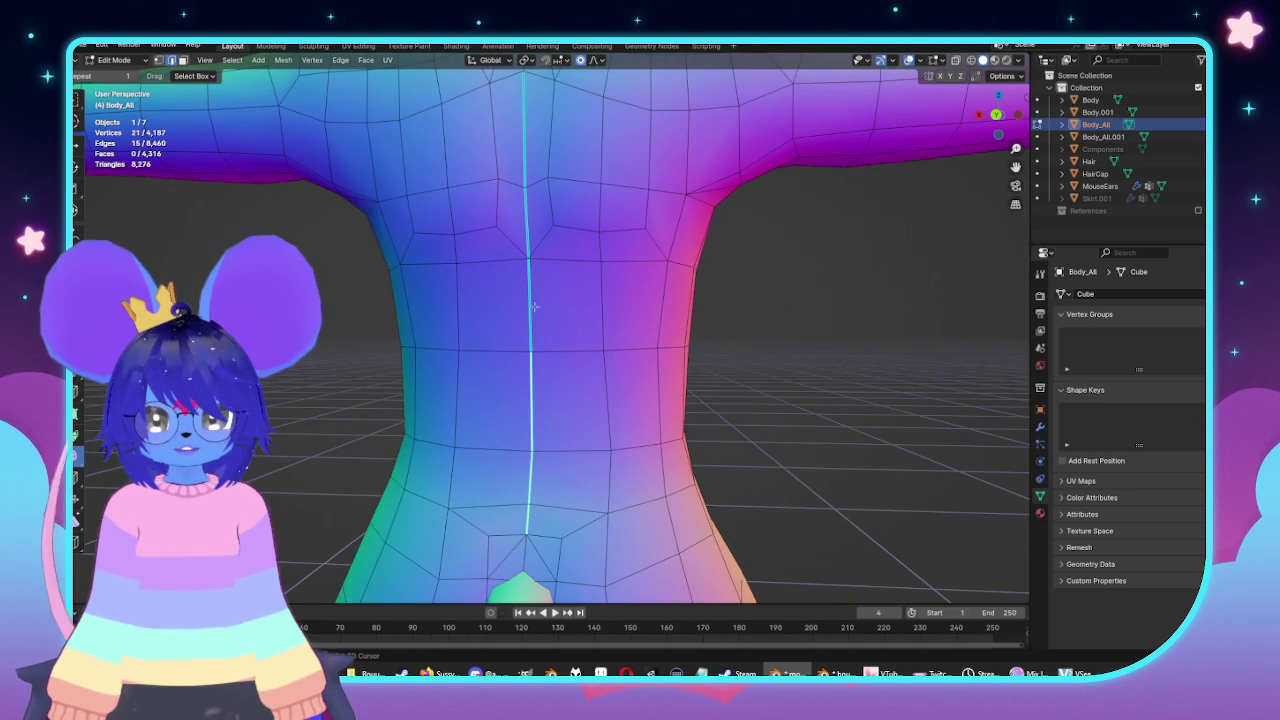
Add a chest edge and mark the selected edges sharp.
left_click(523, 149, "shift")
scroll(523, 149, "down", 3)
scroll(540, 200, "down", 2)
scroll(565, 278, "up", 5)
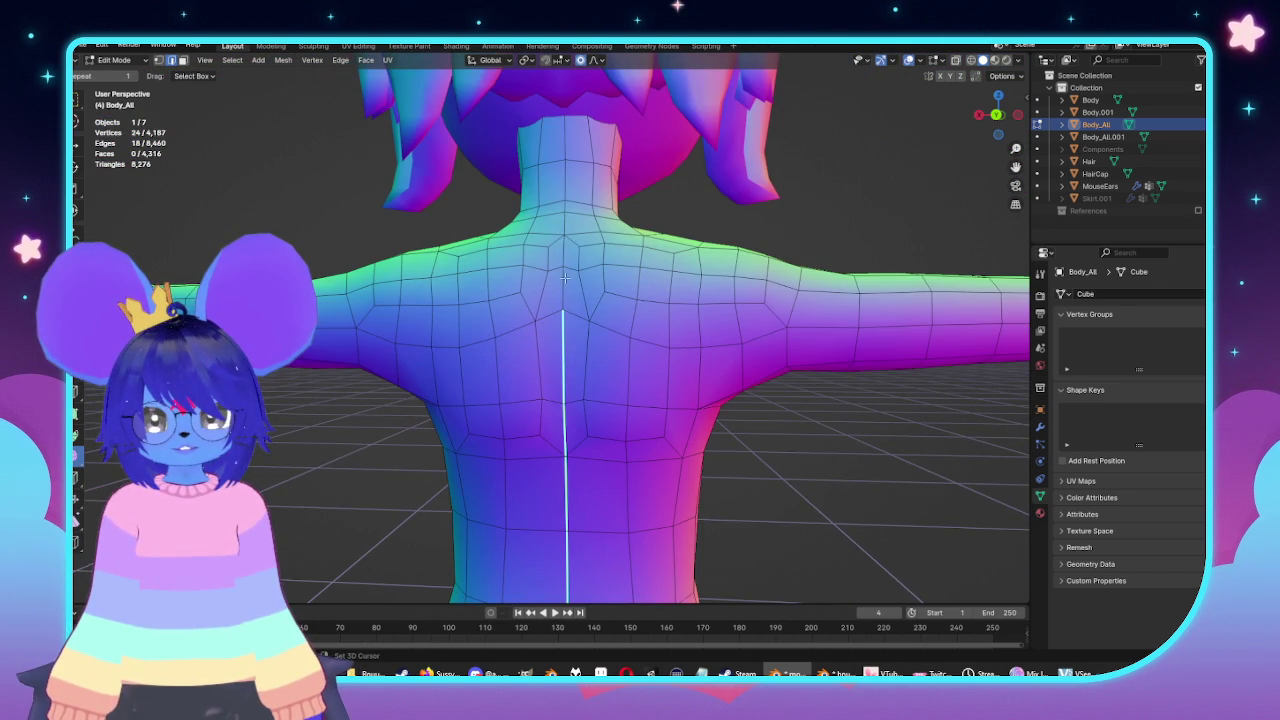
left_click(341, 62)
left_click(372, 298)
key("Tab")
mouse_move(646, 409)
middle_mouse_down()
mouse_move(709, 431)
mouse_move(628, 390)
mouse_move(731, 383)
mouse_move(563, 391)
mouse_move(449, 369)
mouse_move(511, 420)
middle_mouse_up()
Mark the hip edges sharp again and return to Object Mode.
key("Tab")
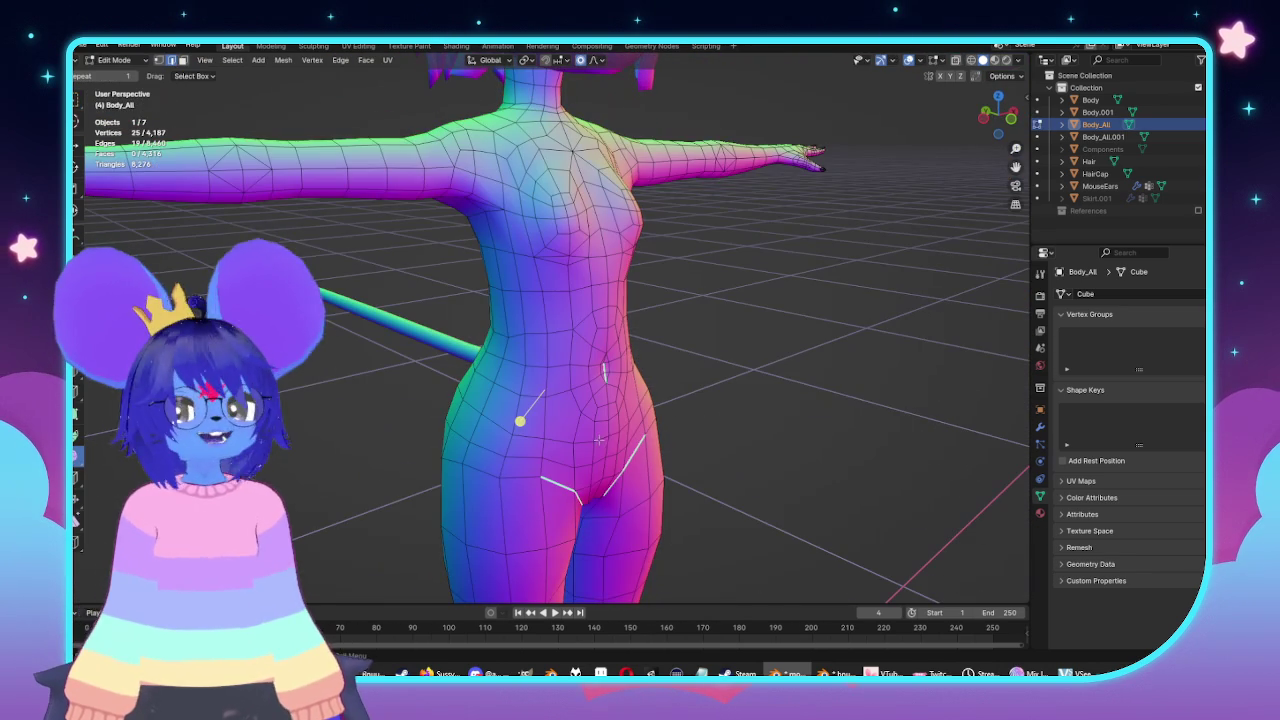
left_click(339, 62)
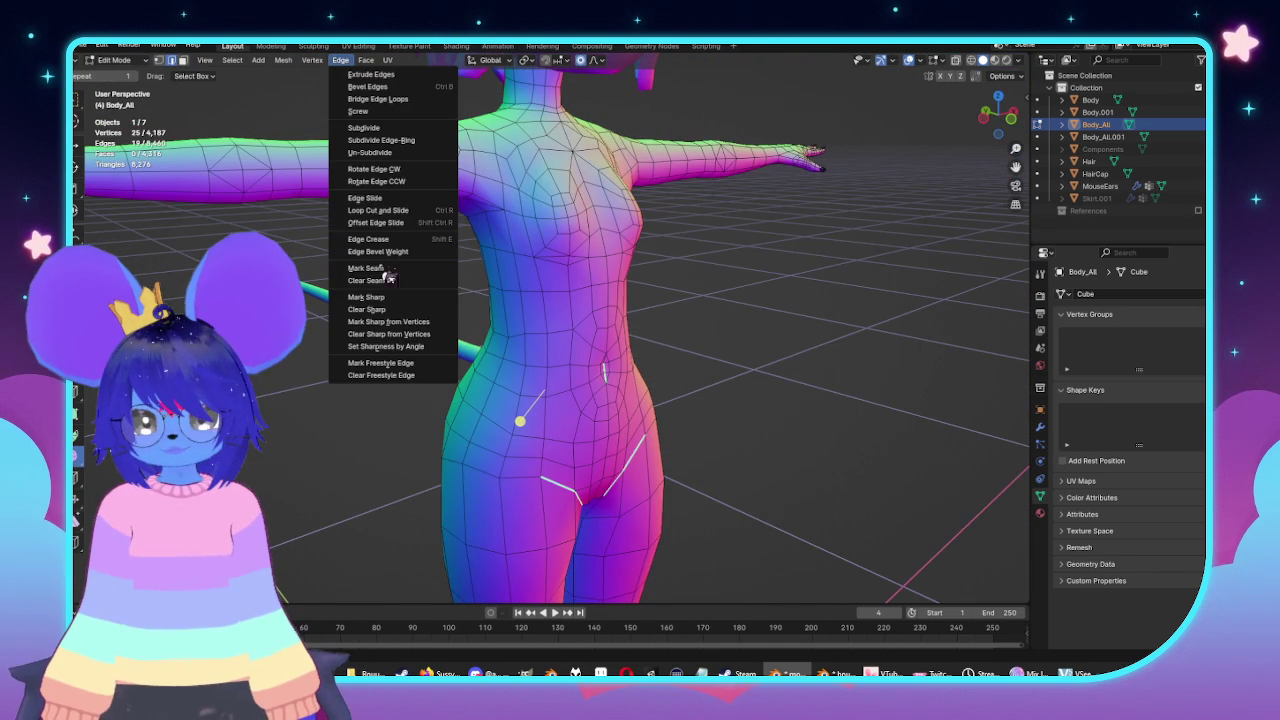
left_click(389, 308)
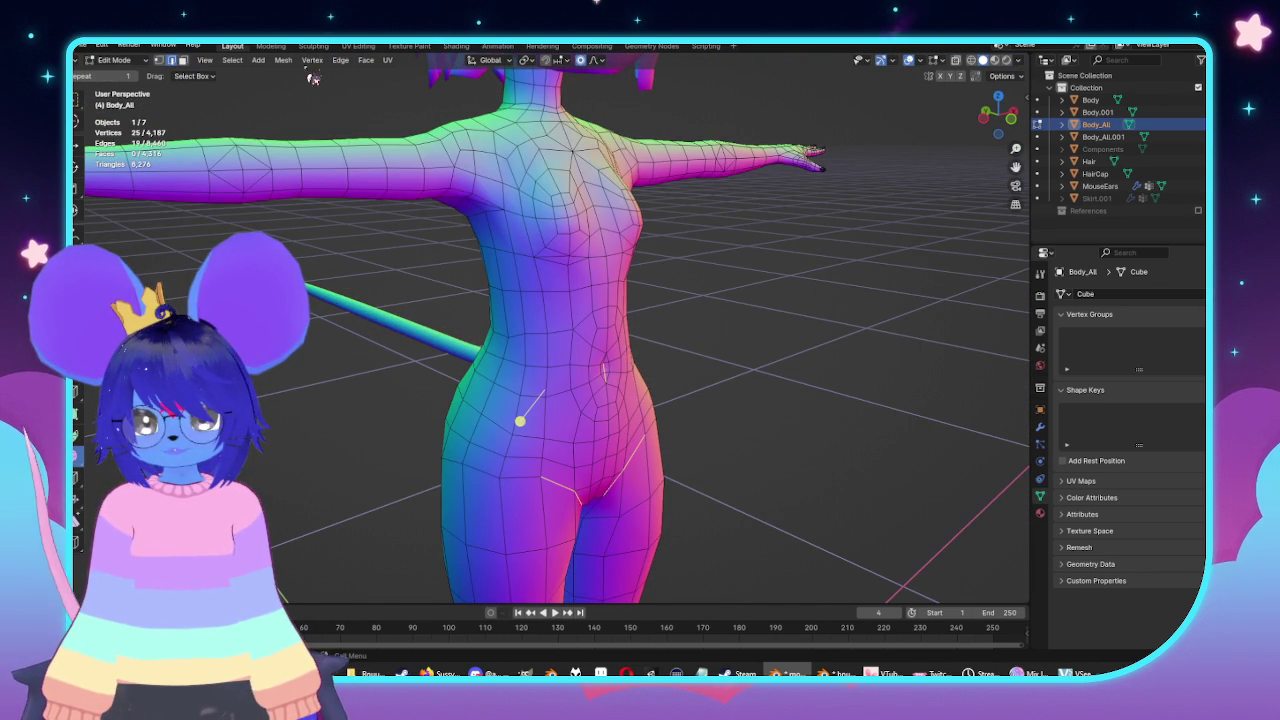
left_click(340, 60)
left_click(398, 302)
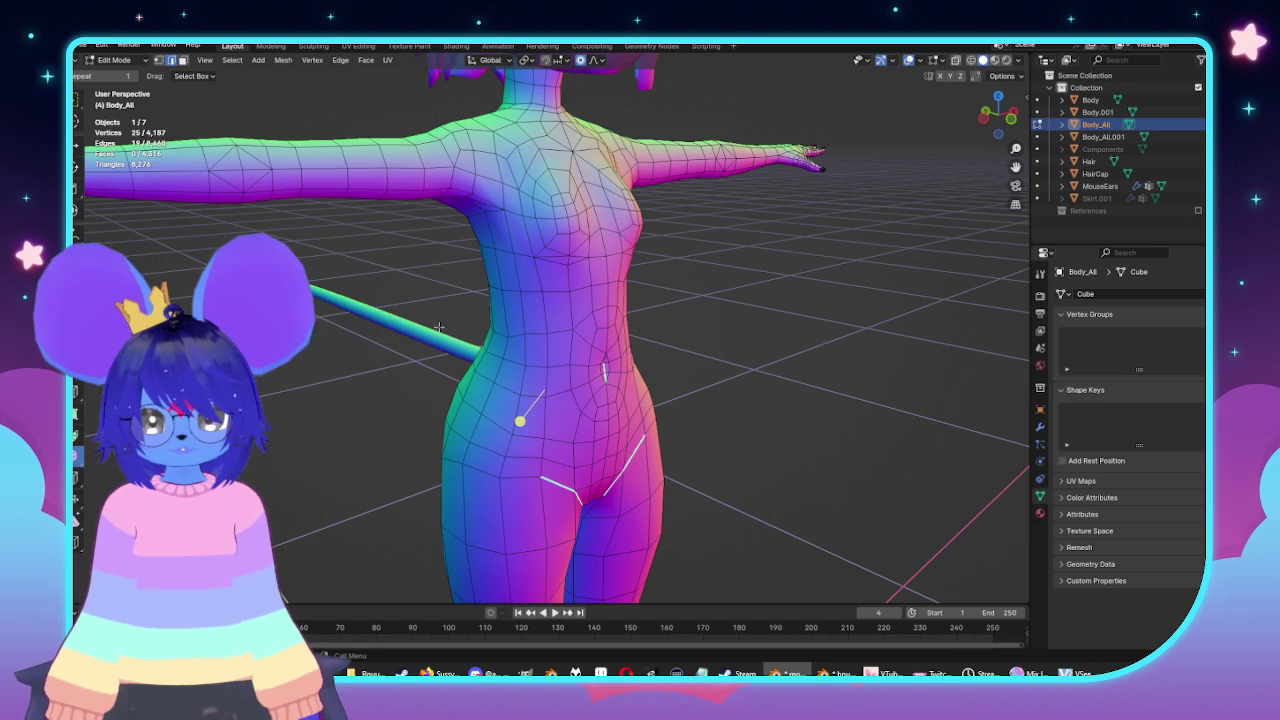
key("Tab")
mouse_move(749, 437)
middle_mouse_down()
mouse_move(708, 443)
mouse_move(692, 433)
mouse_move(698, 414)
middle_mouse_up()
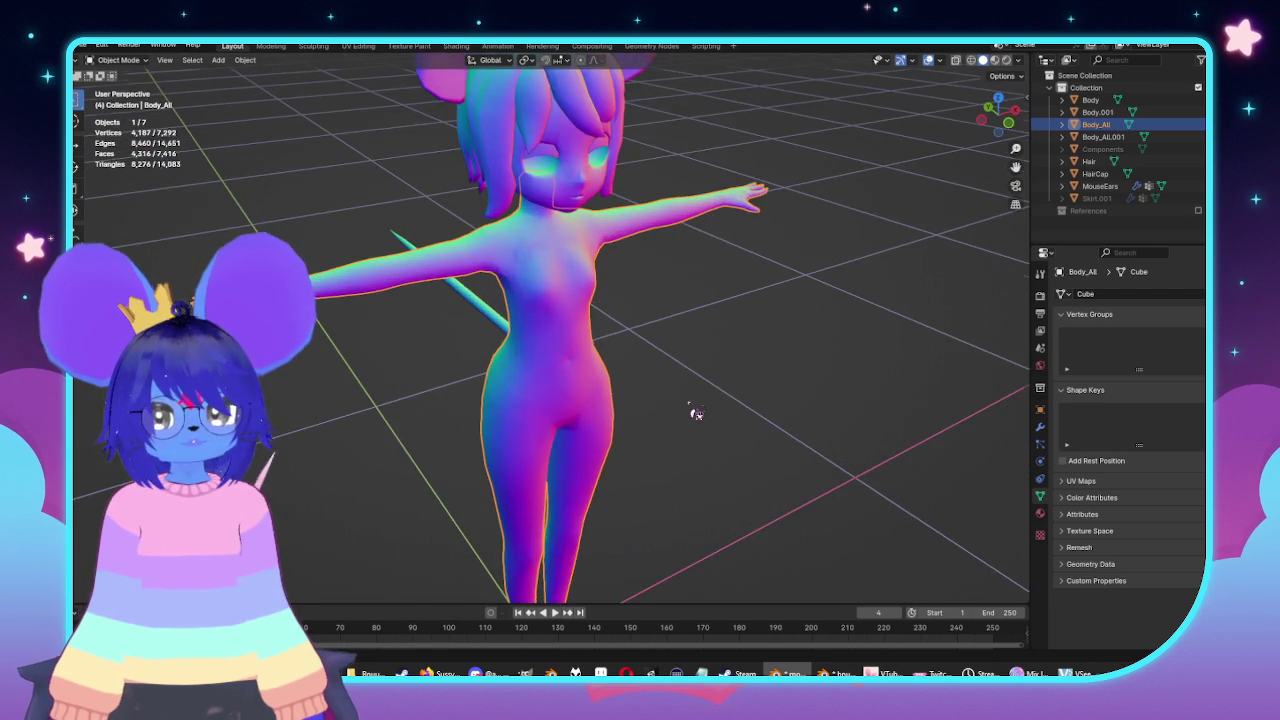
Save mouse.blend.
left_click(720, 350)
scroll(781, 389, "up", 2)
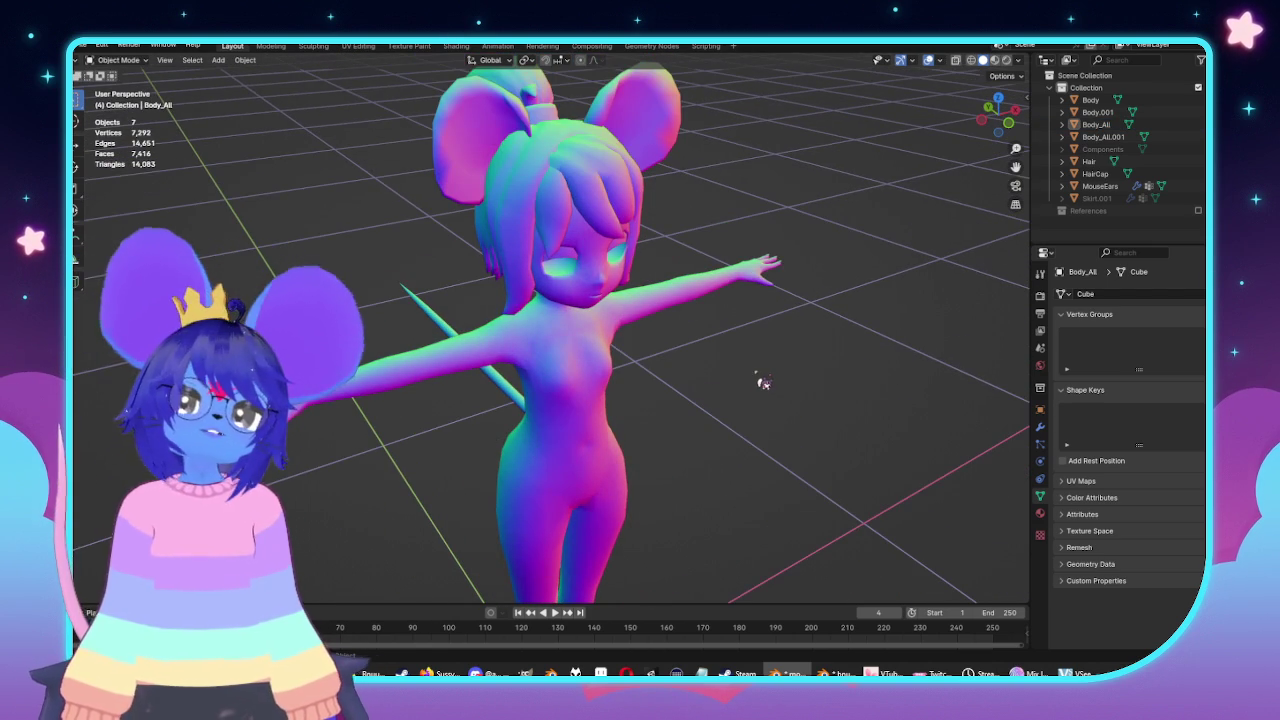
key("ctrl+s")
Enable Collision physics on Body_All with cloth outer thickness 0.001.
double_click(1100, 198)
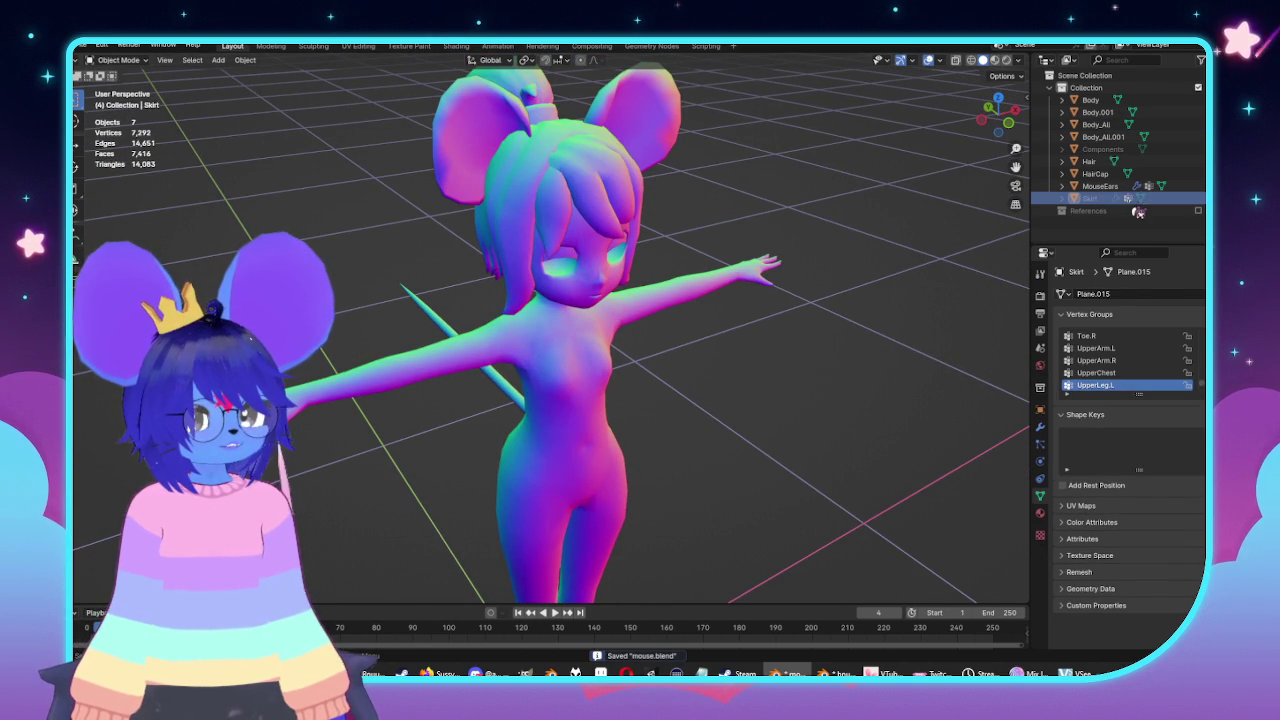
key("KP_3")
key("KP_1")
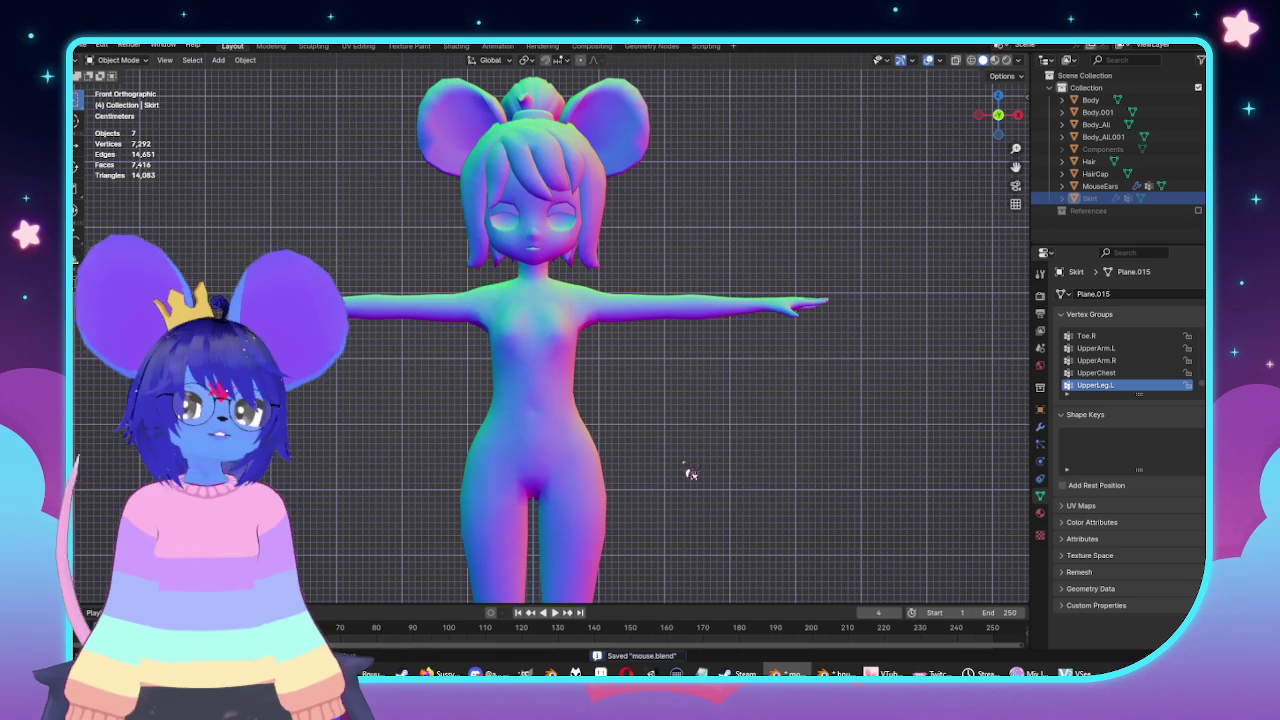
middle_click_drag(690, 474, 787, 414, "shift")
left_click(677, 294)
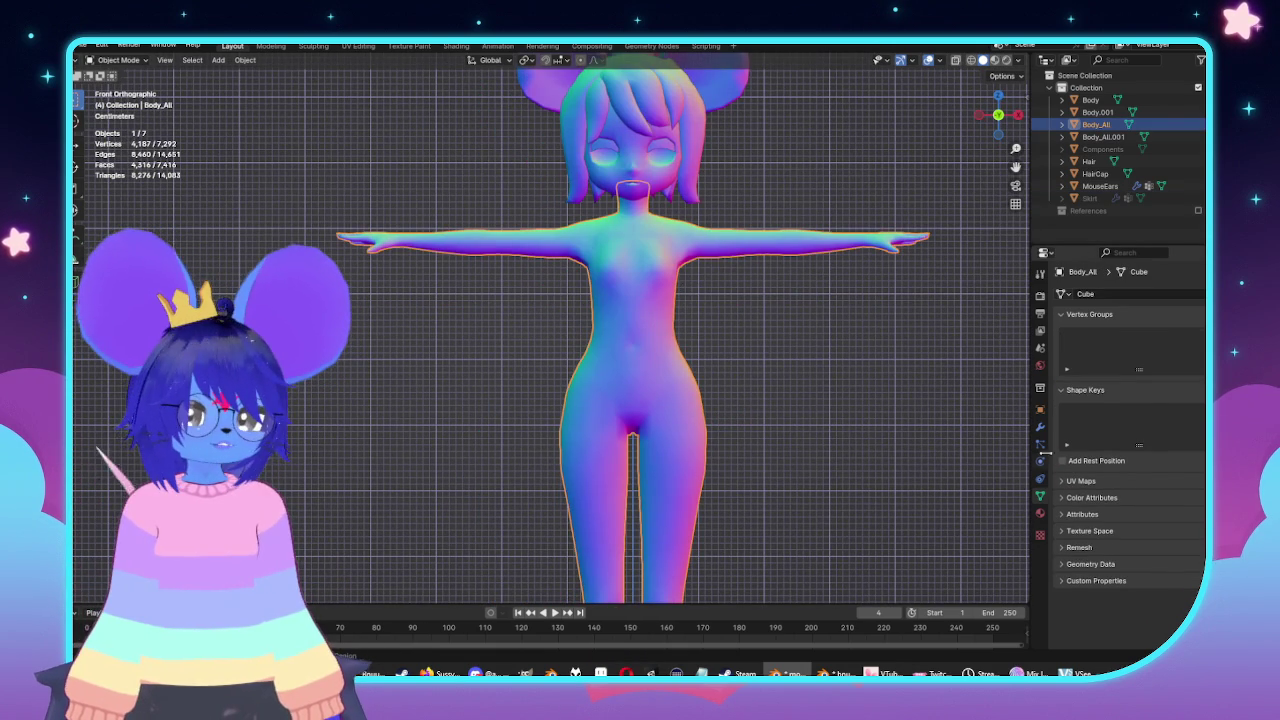
left_click(1042, 483)
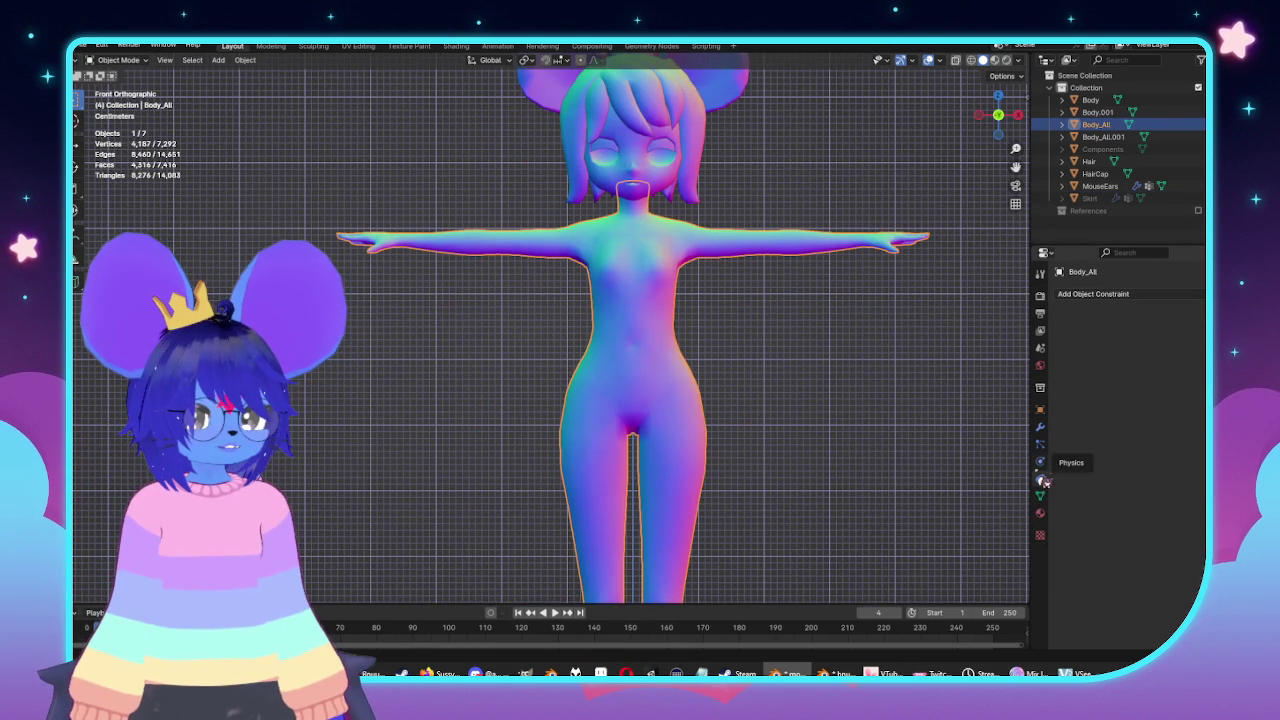
left_click(1042, 480)
left_click(1099, 309)
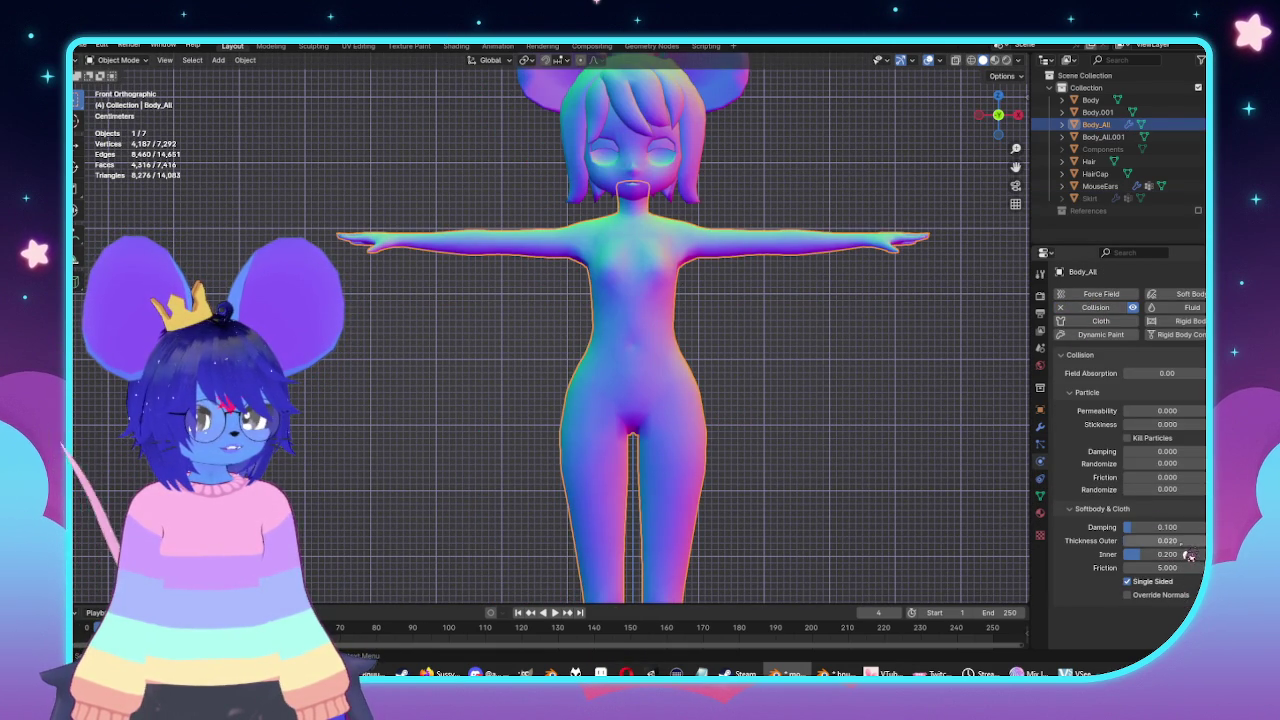
key("KP_Divide")
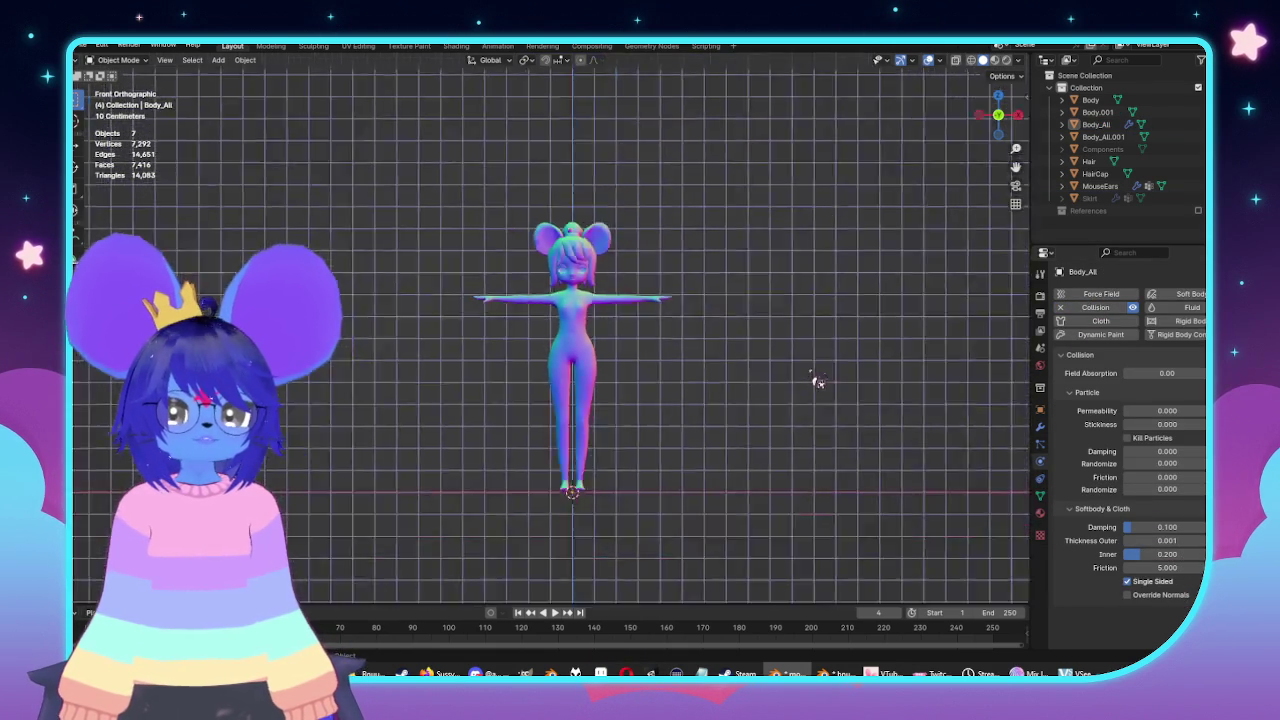
scroll(814, 380, "up", 3)
key("shift+a")
mouse_move(722, 395)
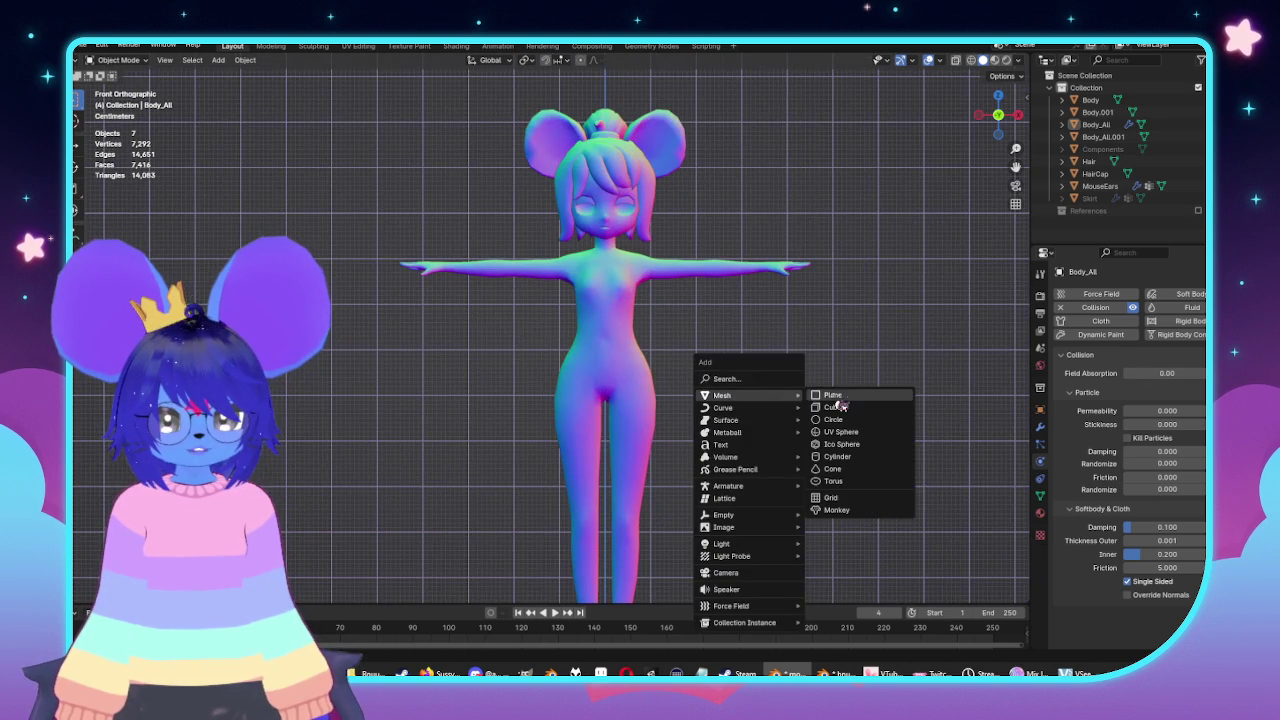
Add a plane and rotate it 90 degrees on X.
left_click(833, 396)
scroll(809, 518, "down", 3)
key("r")
key("x")
key("9")
key("0")
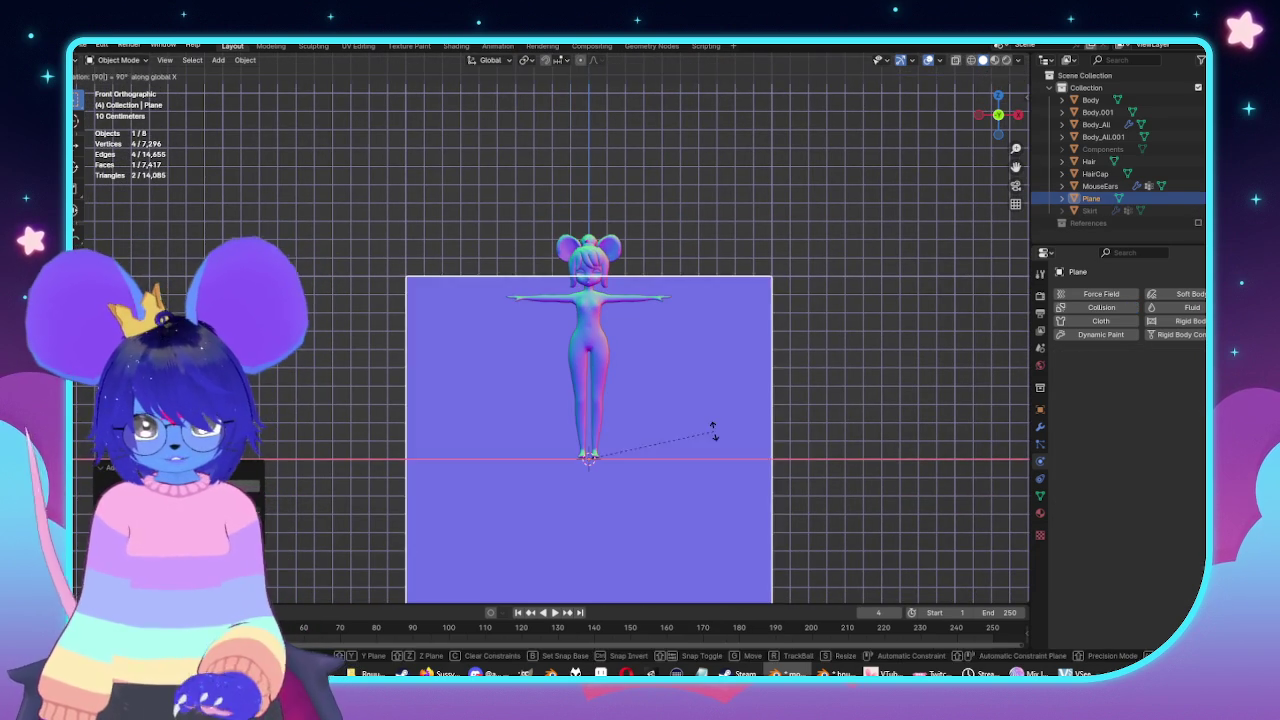
key("Return")
Scale the plane down and frame it with the character.
middle_click_drag(446, 428, 709, 400, "alt")
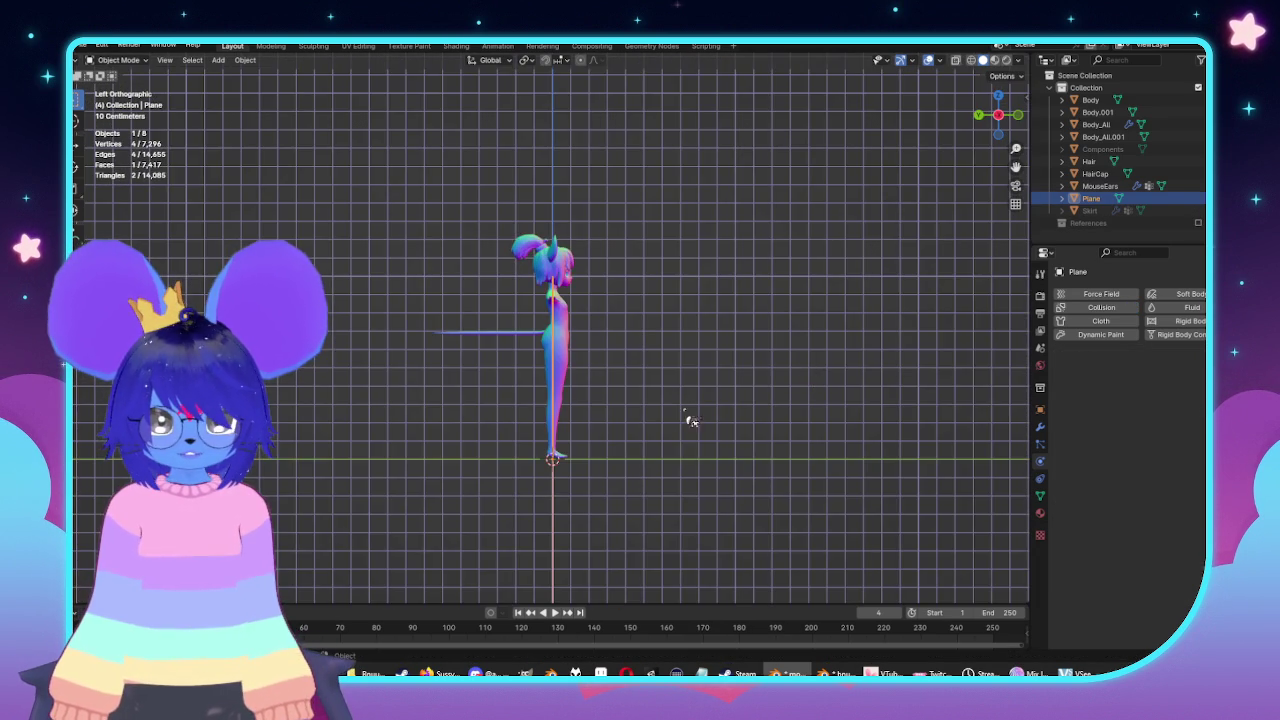
middle_click_drag(697, 498, 481, 533, "alt")
middle_click_drag(446, 493, 700, 480, "alt")
key("s")
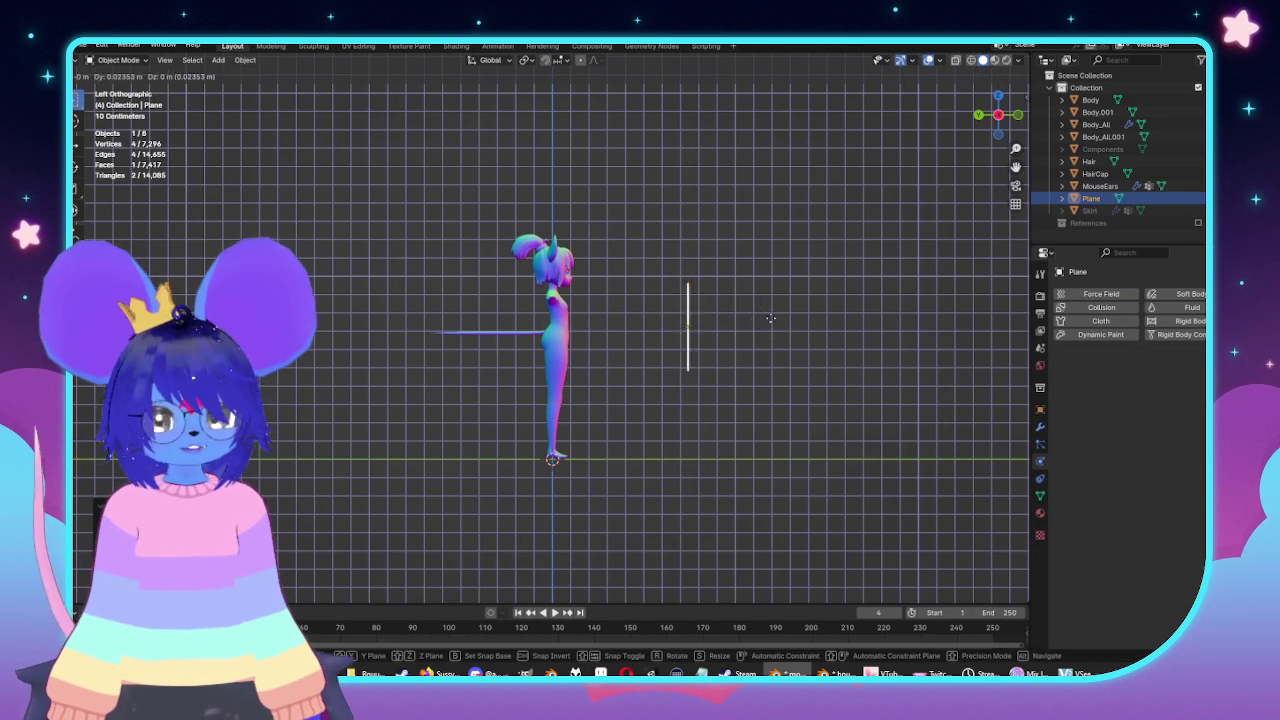
left_click(820, 309)
middle_click_drag(820, 309, 766, 346, "alt")
scroll(700, 330, "up", 5)
middle_click_drag(643, 321, 600, 323, "shift")
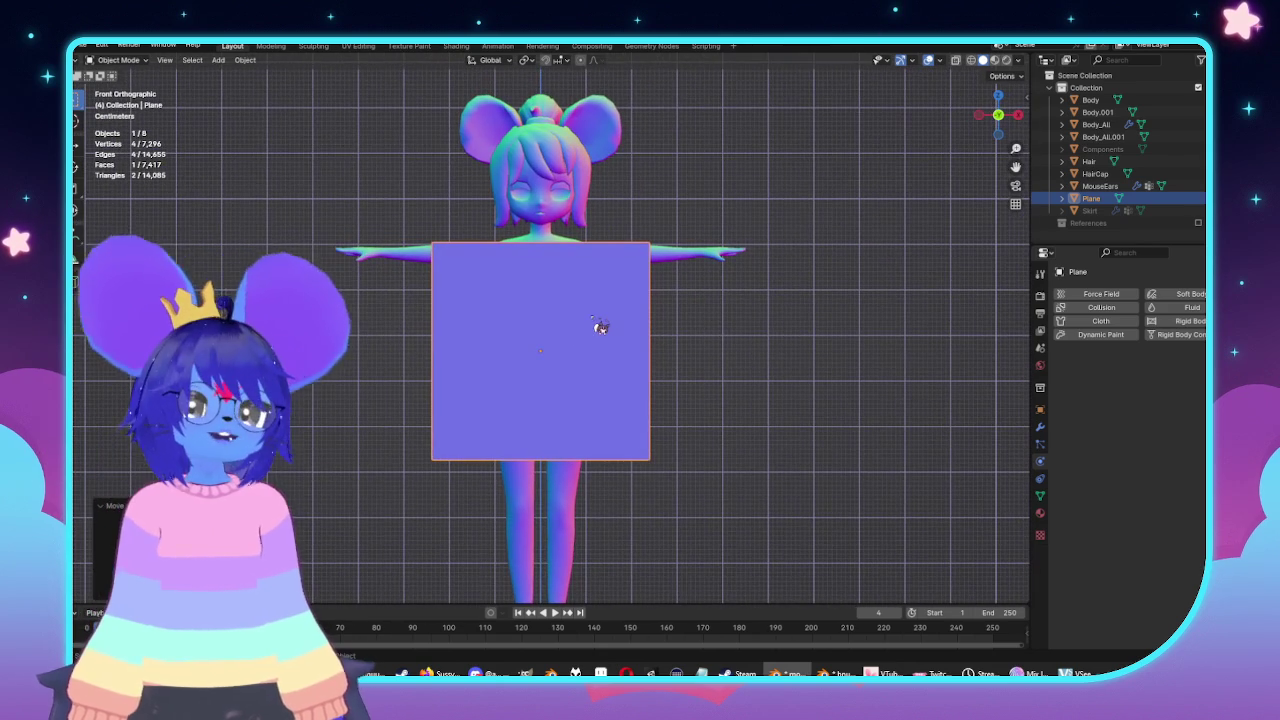
scroll(640, 377, "up", 2)
middle_click_drag(639, 378, 679, 364, "shift")
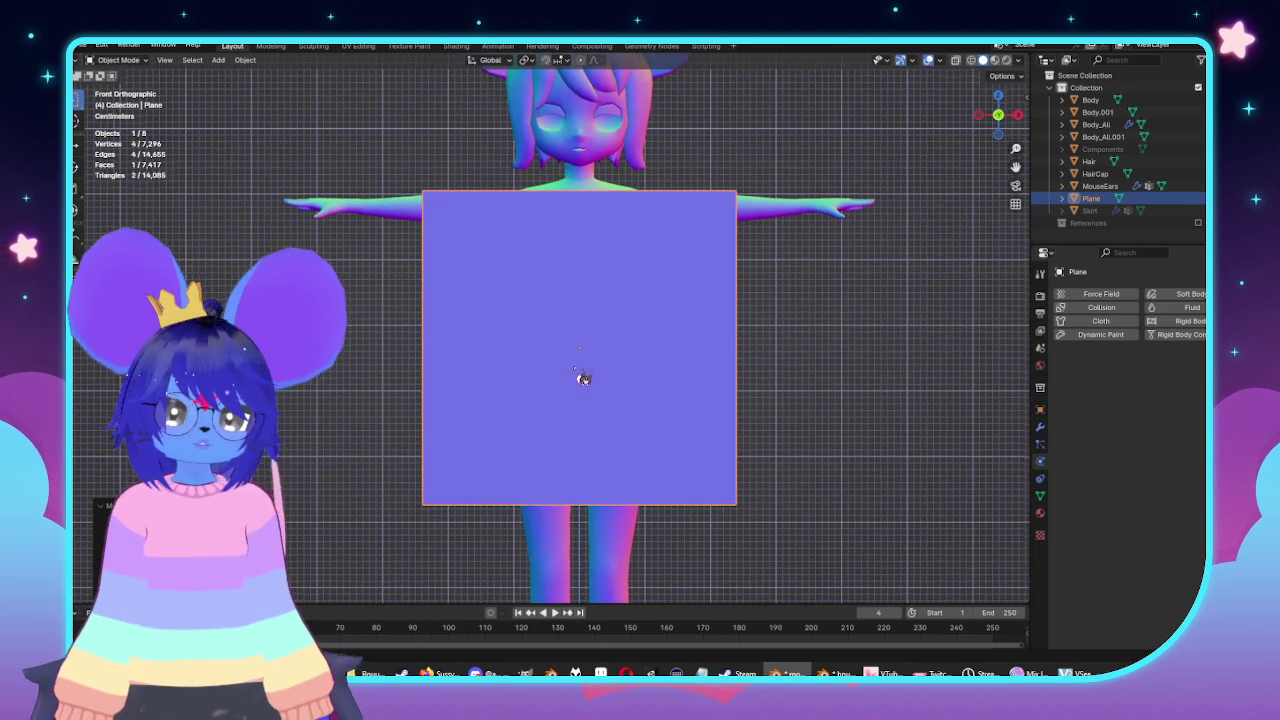
Try a Mirror modifier, then undo it along with the plane's move and rotation.
left_click(1041, 428)
left_click(1092, 292)
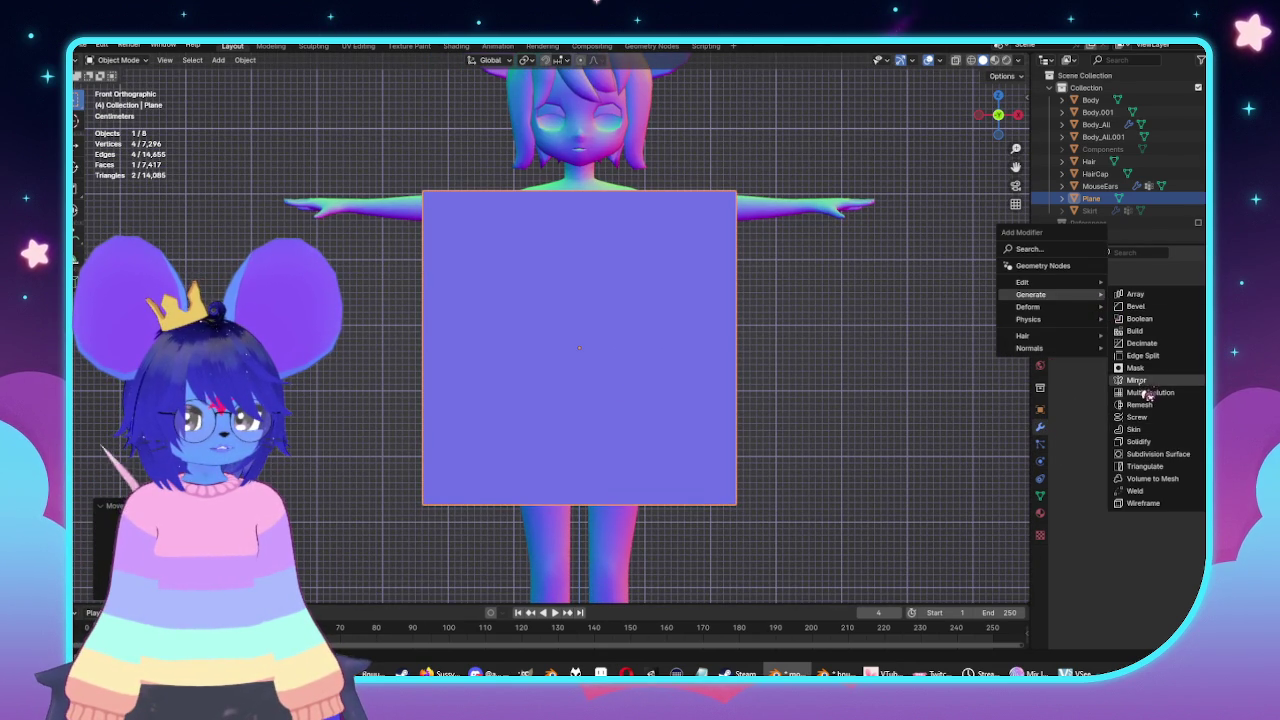
left_click(1136, 380)
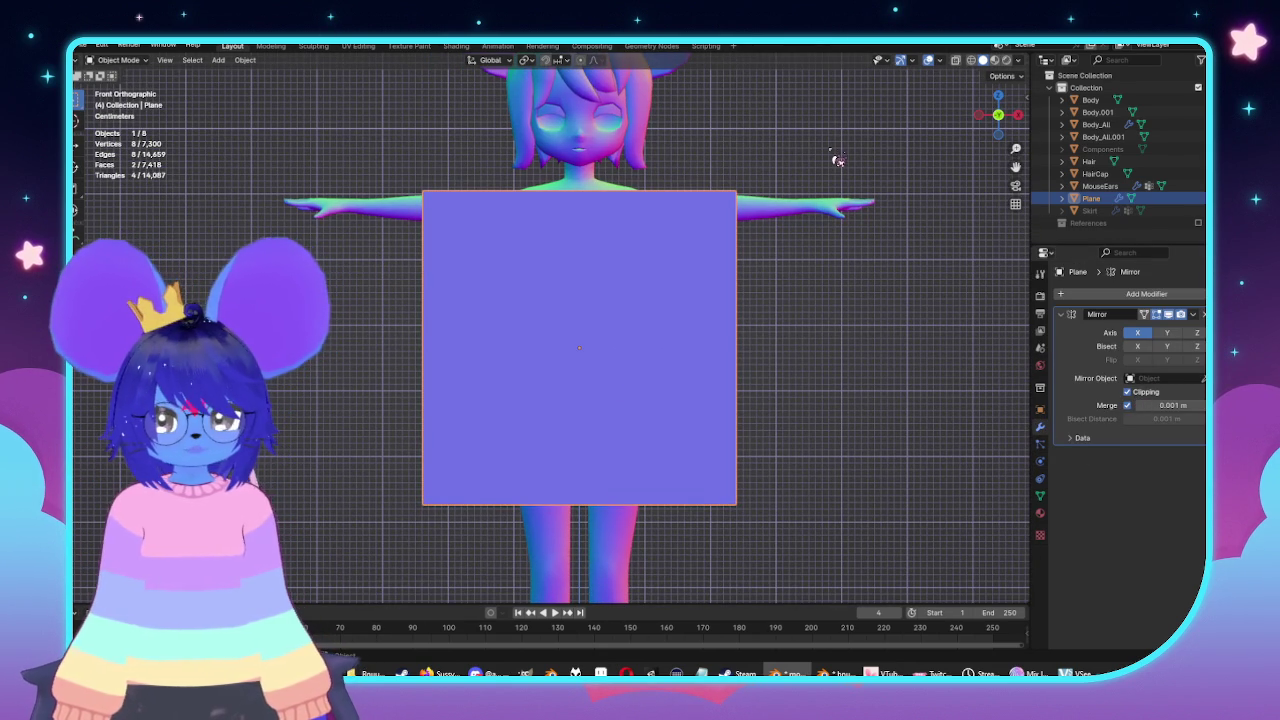
left_click_drag(838, 160, 688, 567, "shift")
left_click(731, 404)
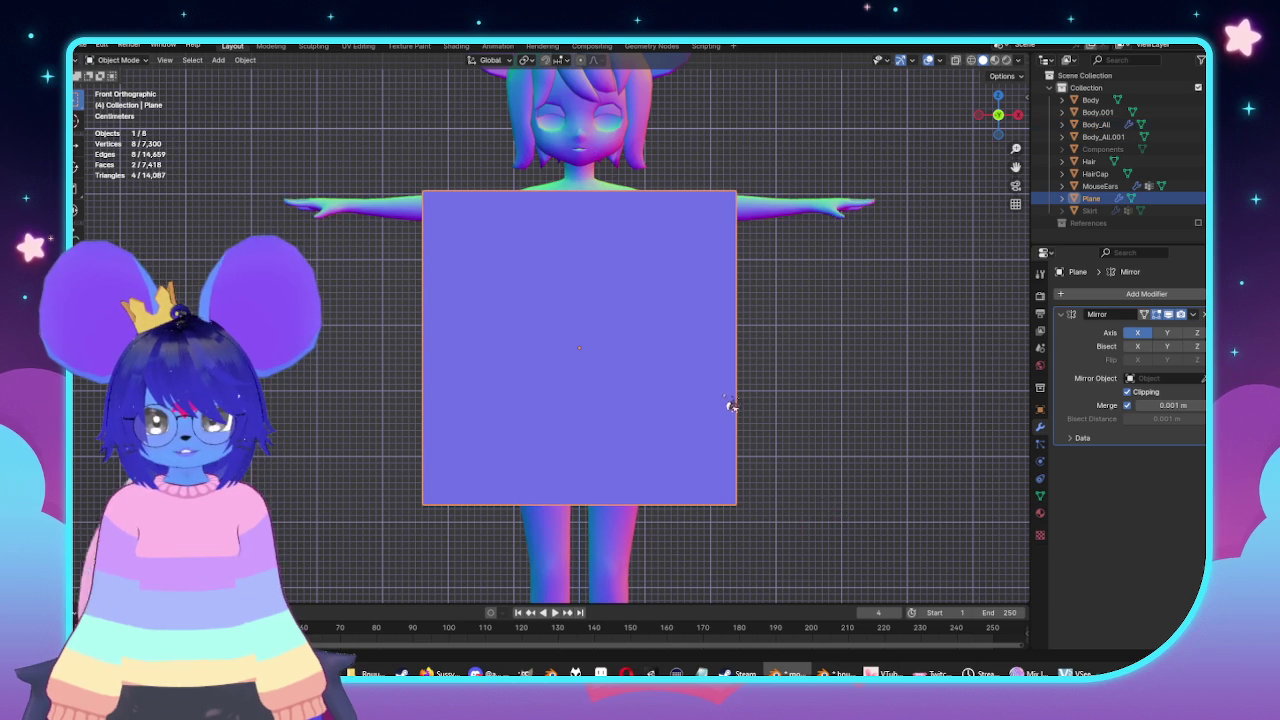
scroll(774, 423, "down", 1)
scroll(817, 456, "down", 1)
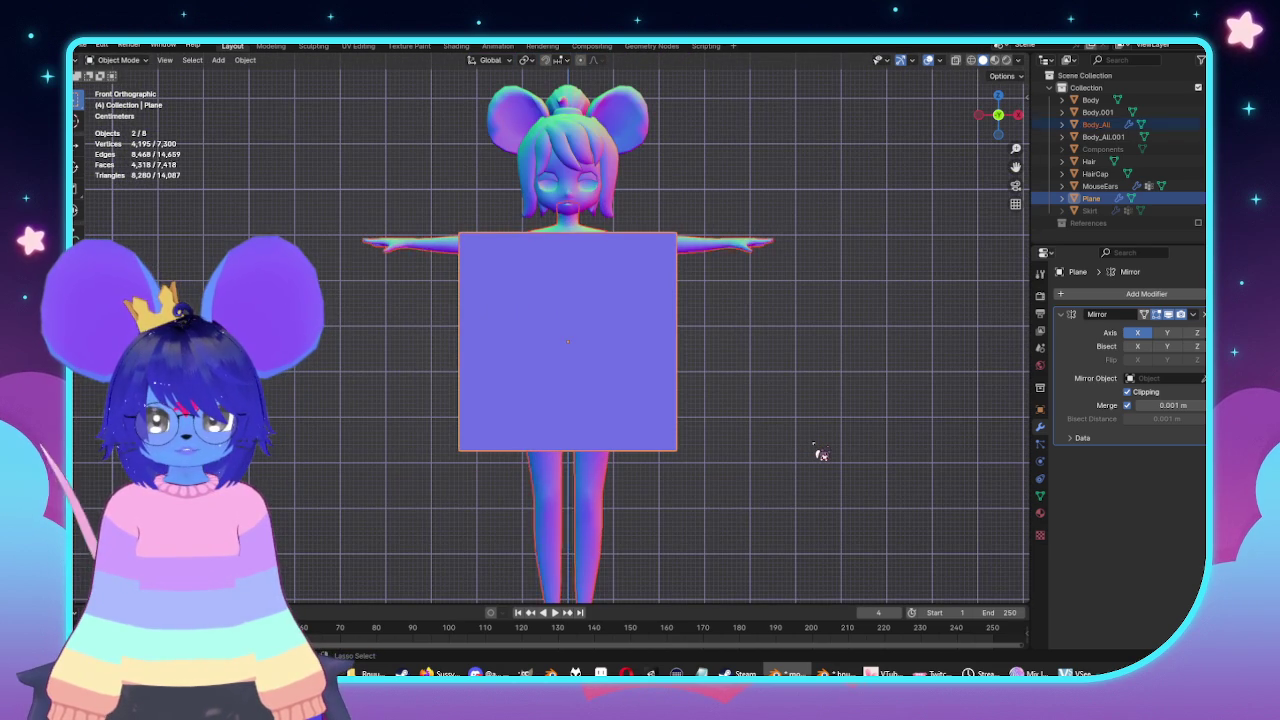
key("ctrl+z")
key("ctrl+z")
key("ctrl+z")
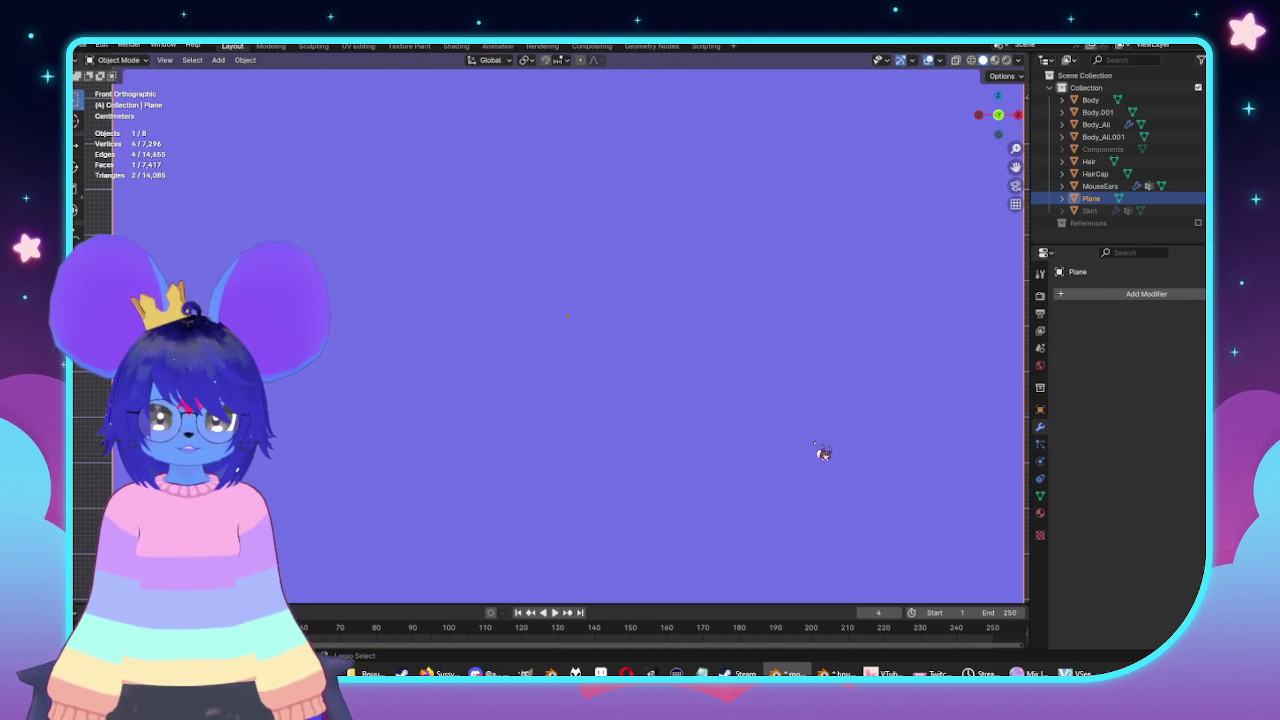
key("ctrl+z")
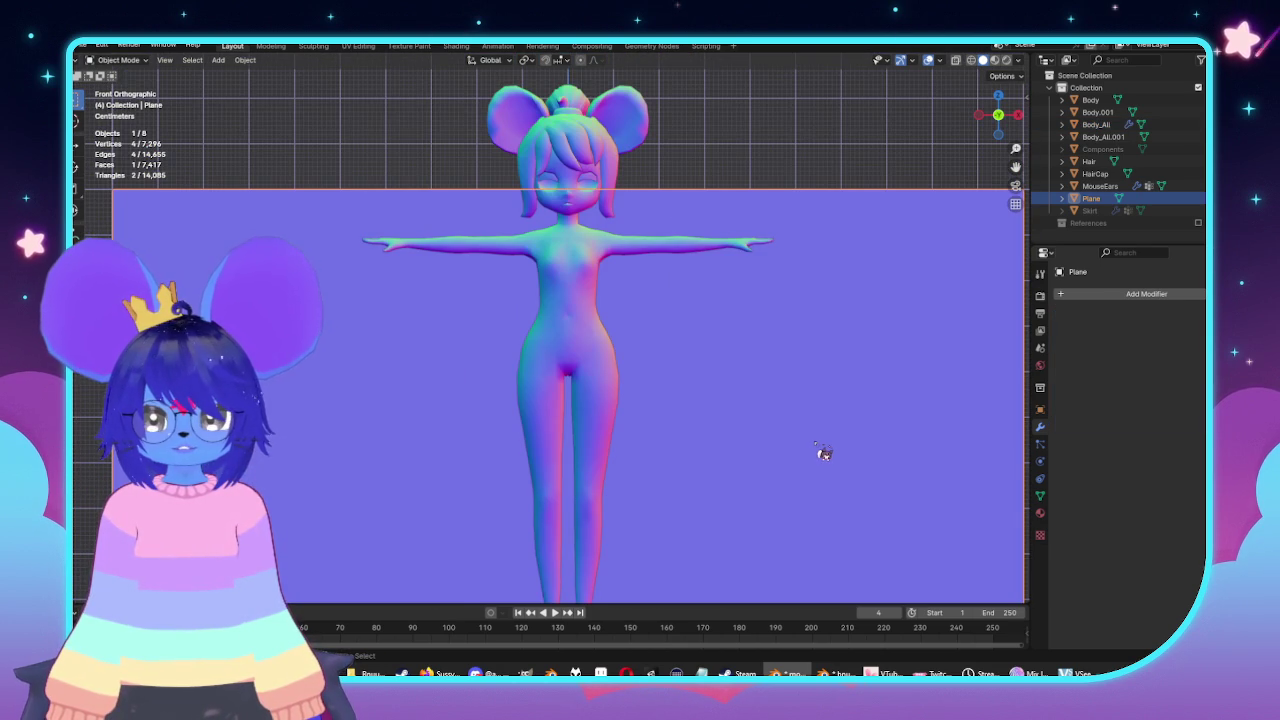
scroll(824, 453, "down", 5)
key("ctrl+z")
In Edit Mode, rotate the plane 90 degrees on X and place it before the torso.
key("Tab")
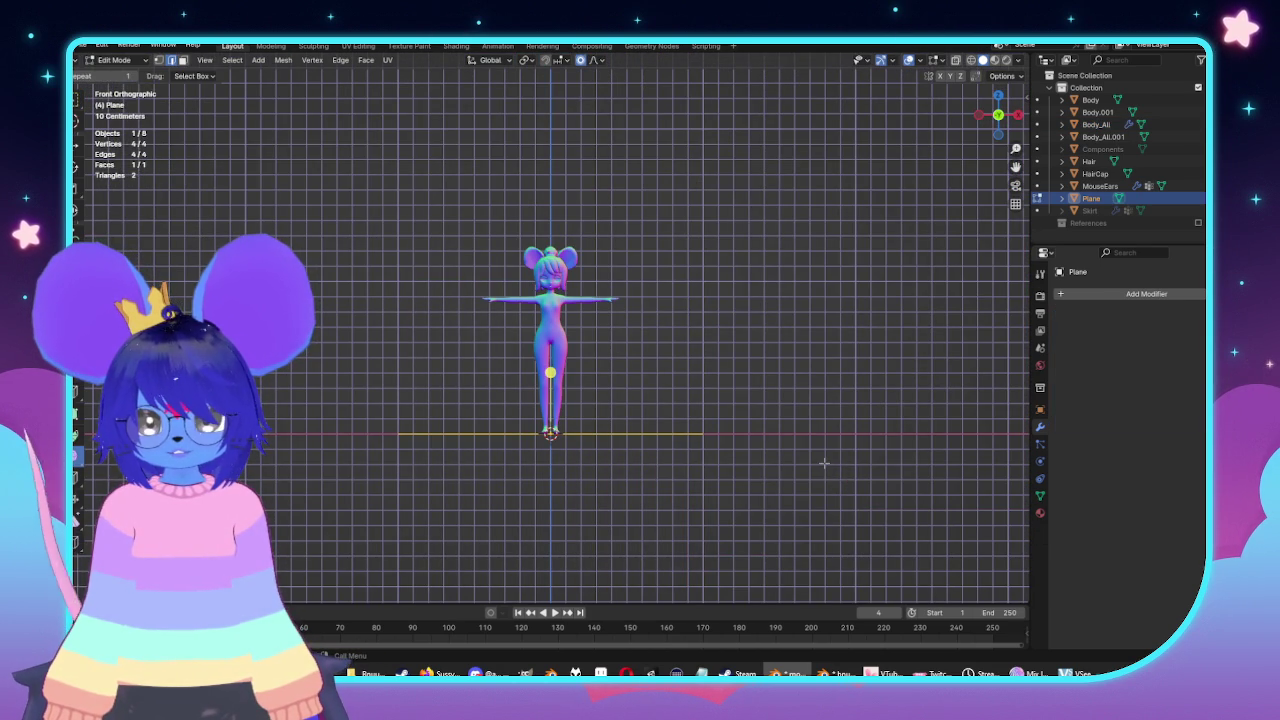
key("r")
key("x")
key("9")
key("0")
key("Return")
key("ctrl+KP_3")
key("g")
left_click(714, 360)
key("s")
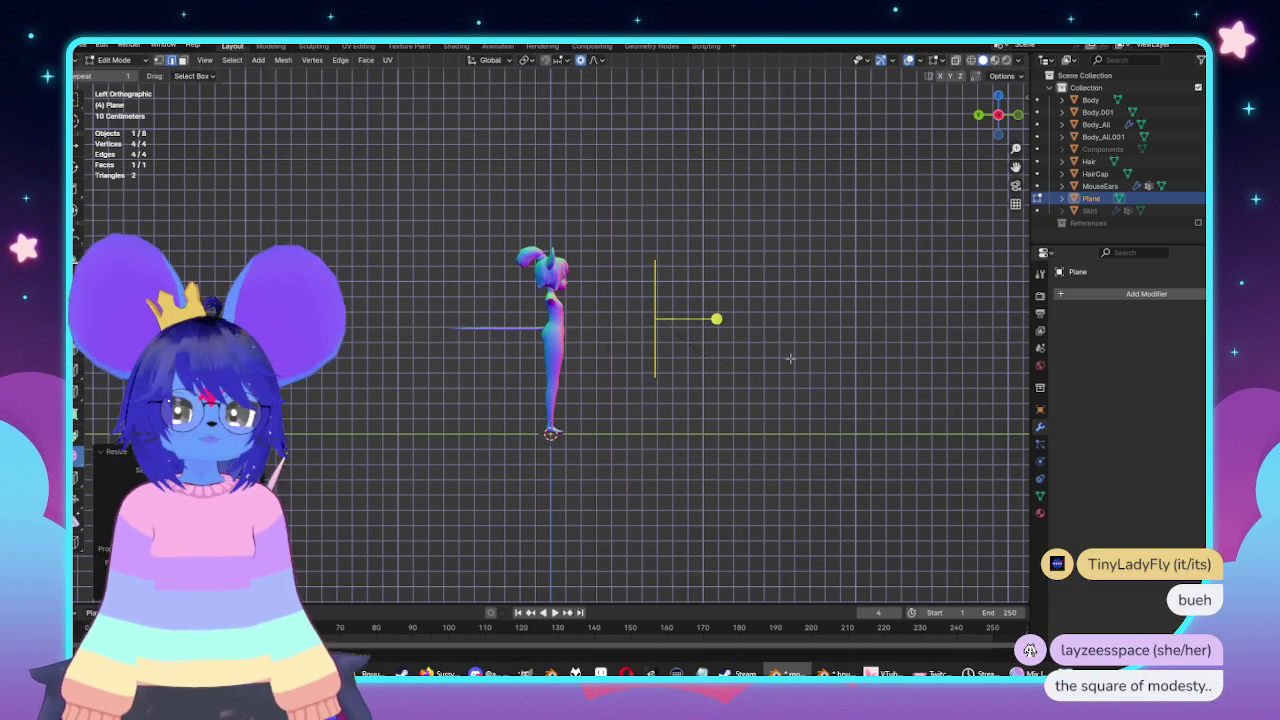
left_click(555, 368)
Scale the plane in front view to cover chest to hips.
key("KP_1")
scroll(555, 368, "up", 5)
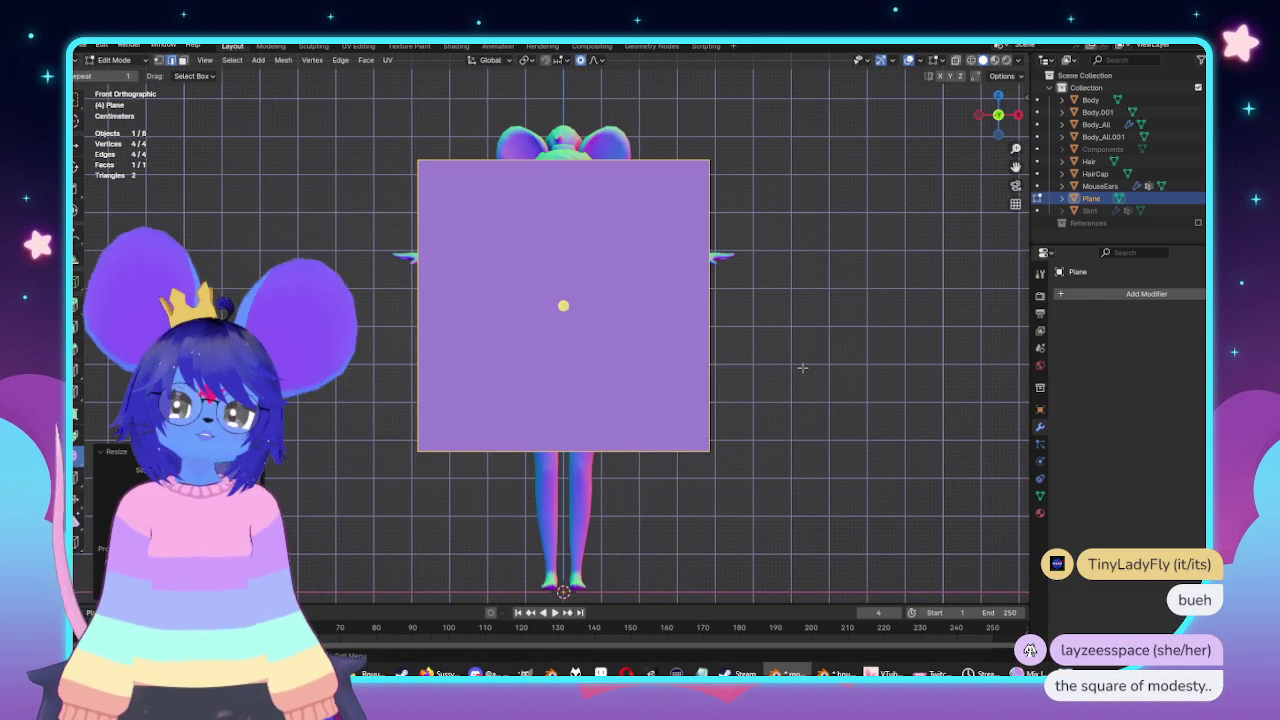
key("s")
left_click(735, 326)
scroll(640, 330, "up", 2)
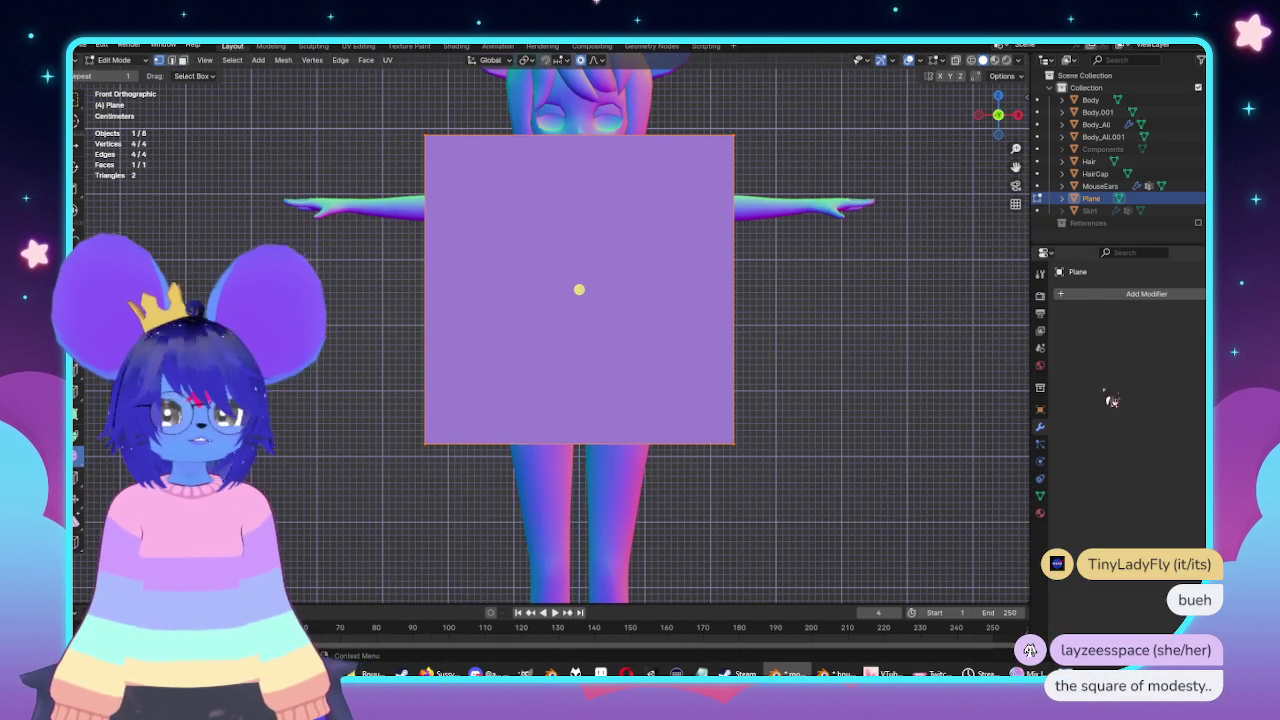
left_click(1140, 294)
mouse_move(1067, 294)
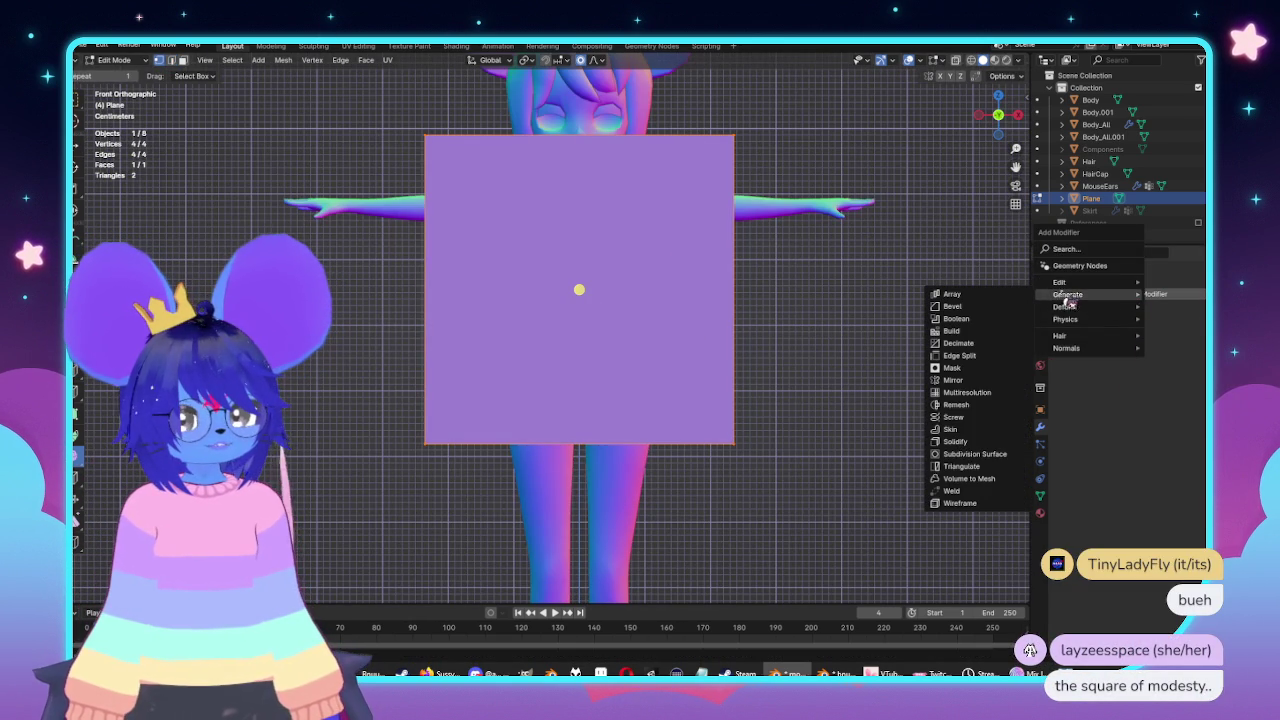
Add a Mirror modifier with Clipping to the plane and turn on X-ray over the body.
left_click(955, 380)
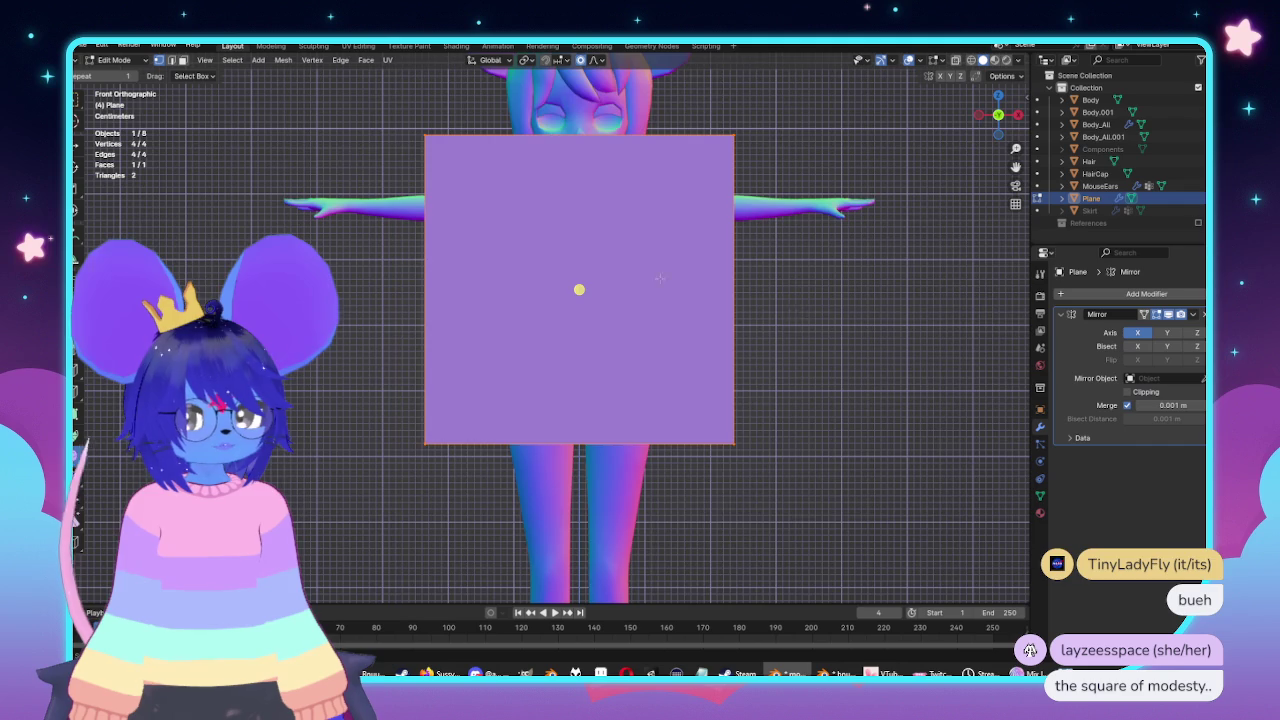
middle_click_drag(975, 360, 1005, 410, "shift")
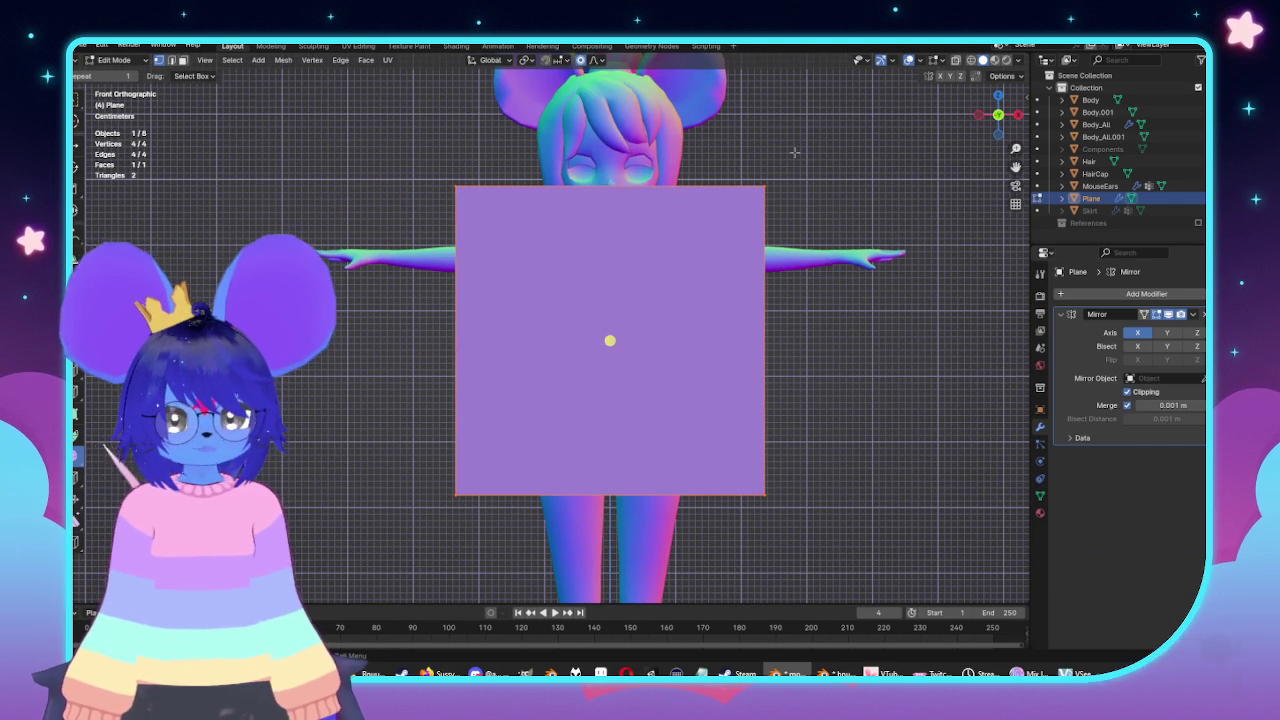
left_click_drag(752, 150, 808, 540)
key("x")
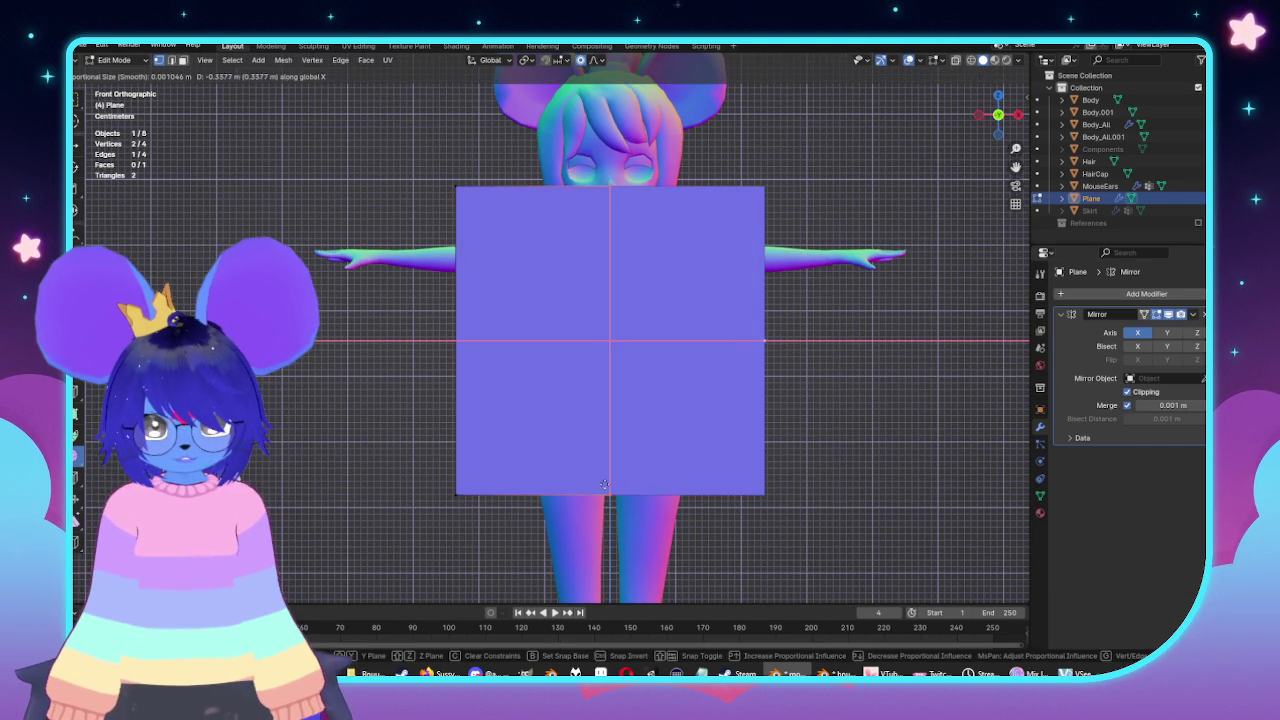
key("Escape")
key("alt+z")
scroll(538, 365, "up", 1)
middle_click_drag(500, 345, 538, 365, "shift")
Lower the plane's top edge along Z to the shoulders.
left_click_drag(441, 152, 588, 212)
key("g")
key("z")
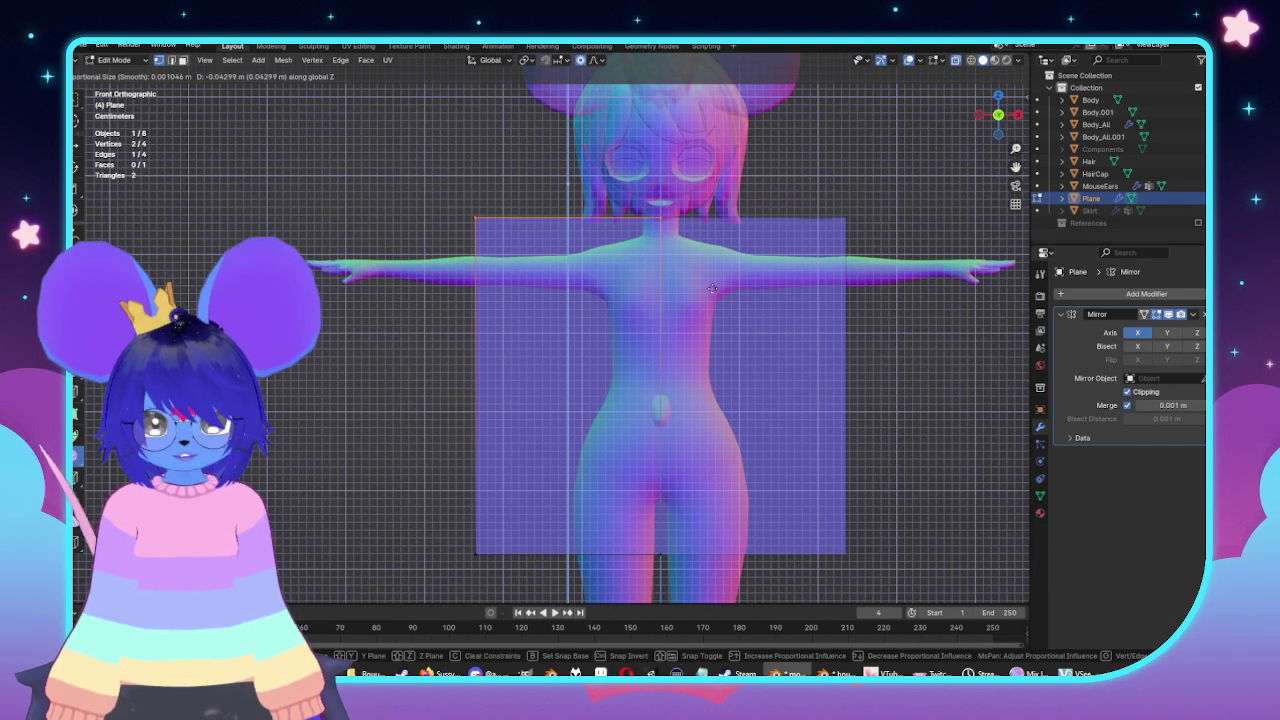
left_click(712, 290)
Raise the plane's bottom edge along Z to the upper thighs.
middle_click_drag(620, 455, 620, 305, "shift")
left_click_drag(378, 362, 697, 460)
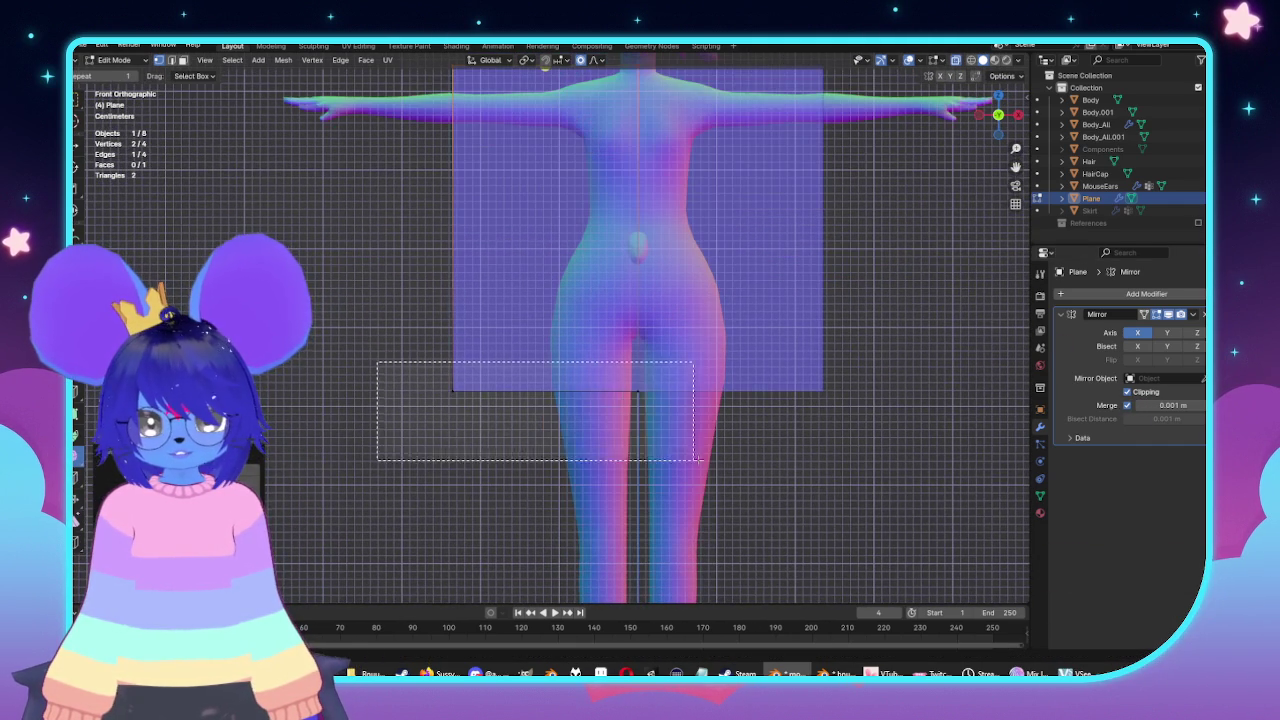
scroll(697, 460, "down", 2)
key("g")
key("z")
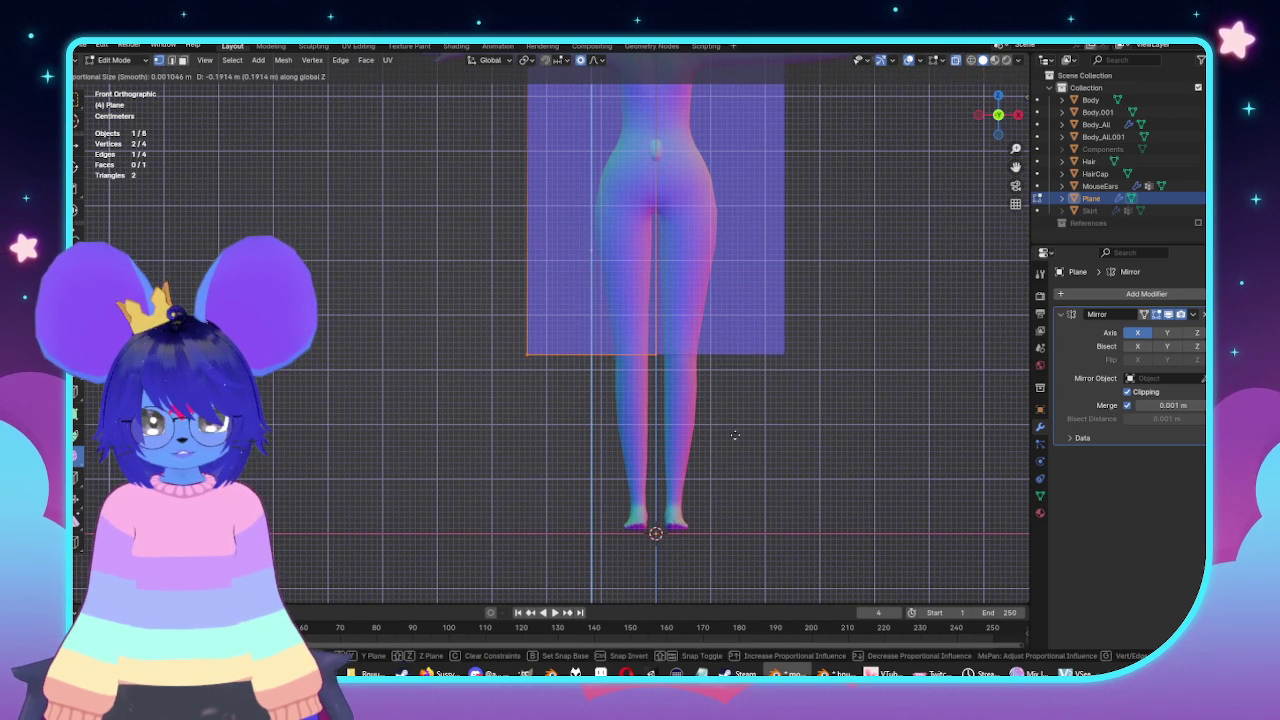
left_click(732, 435)
Move the plane's left edge along X to narrow it to the torso width.
middle_click_drag(600, 250, 600, 408, "shift")
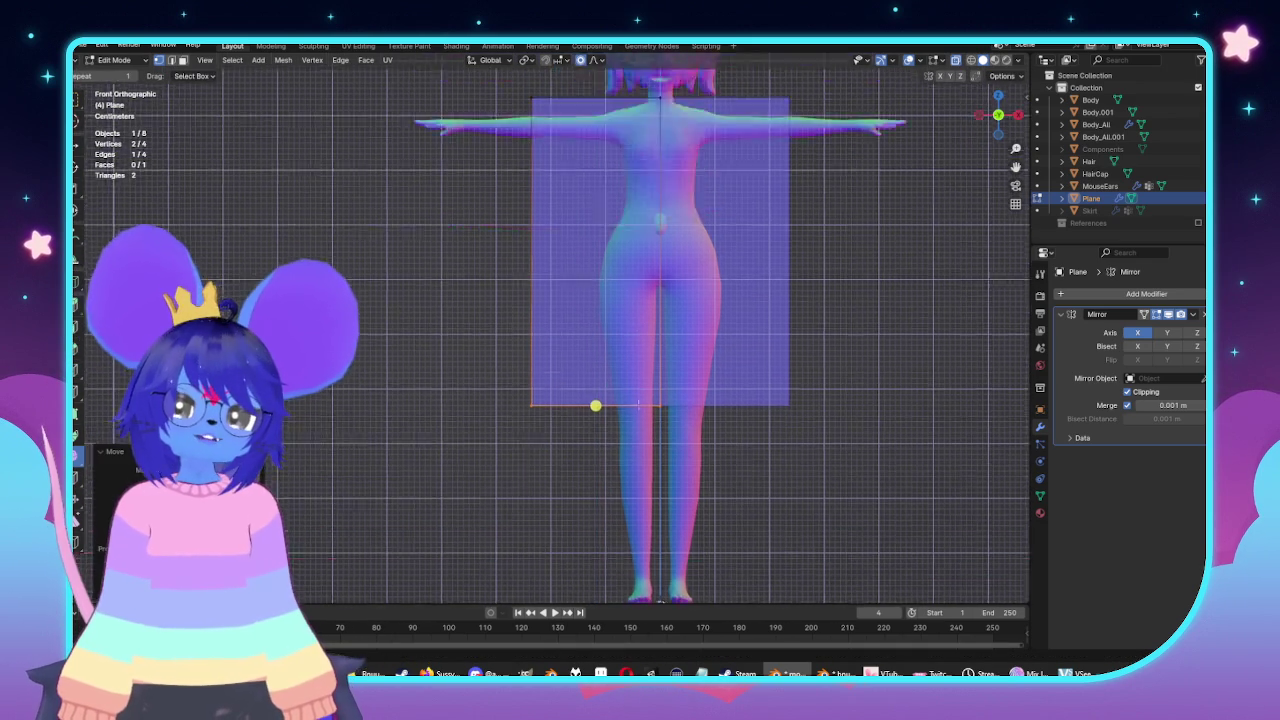
left_click_drag(434, 165, 575, 522)
key("g")
key("x")
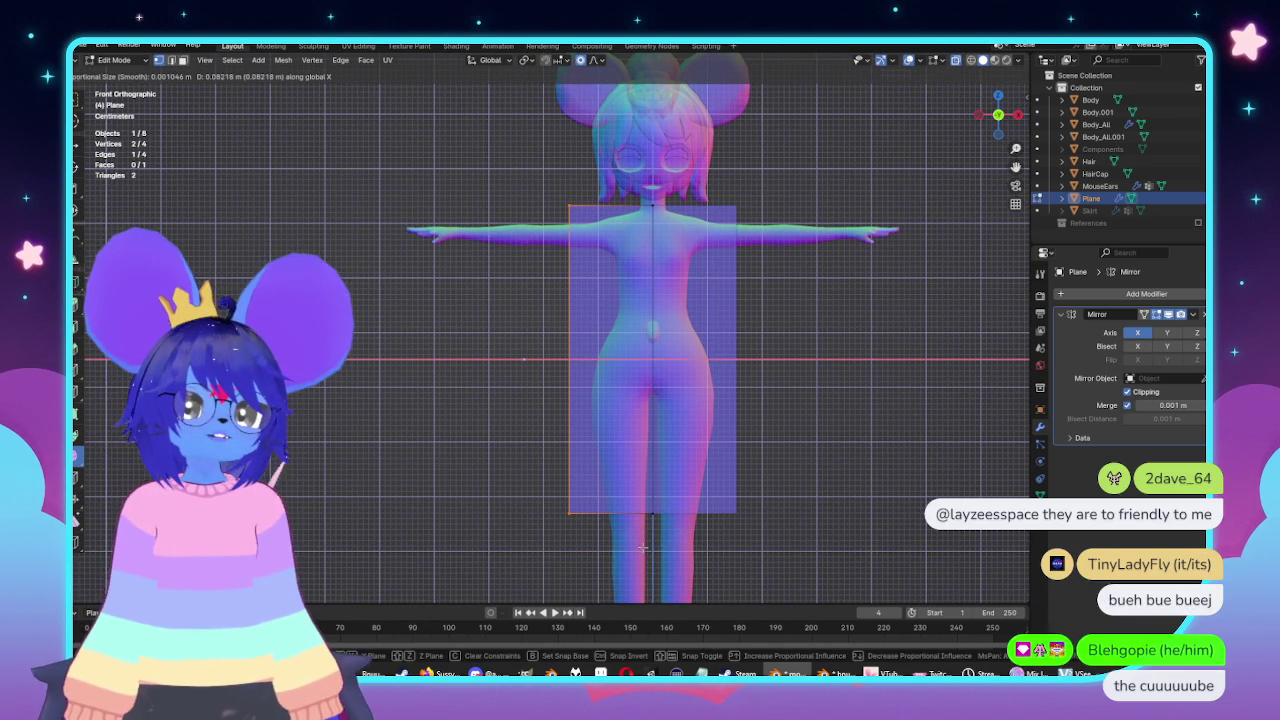
left_click(638, 545)
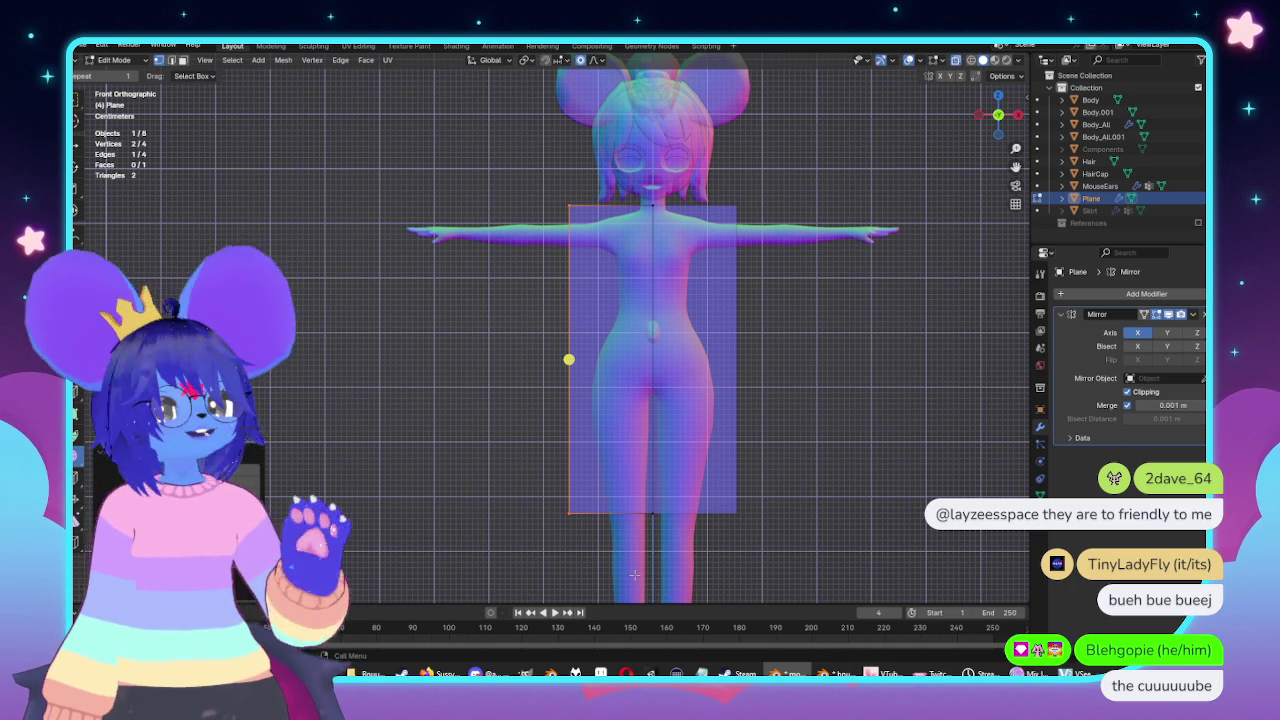
Check the panel in side and front views, toggling X-ray.
key("alt+z")
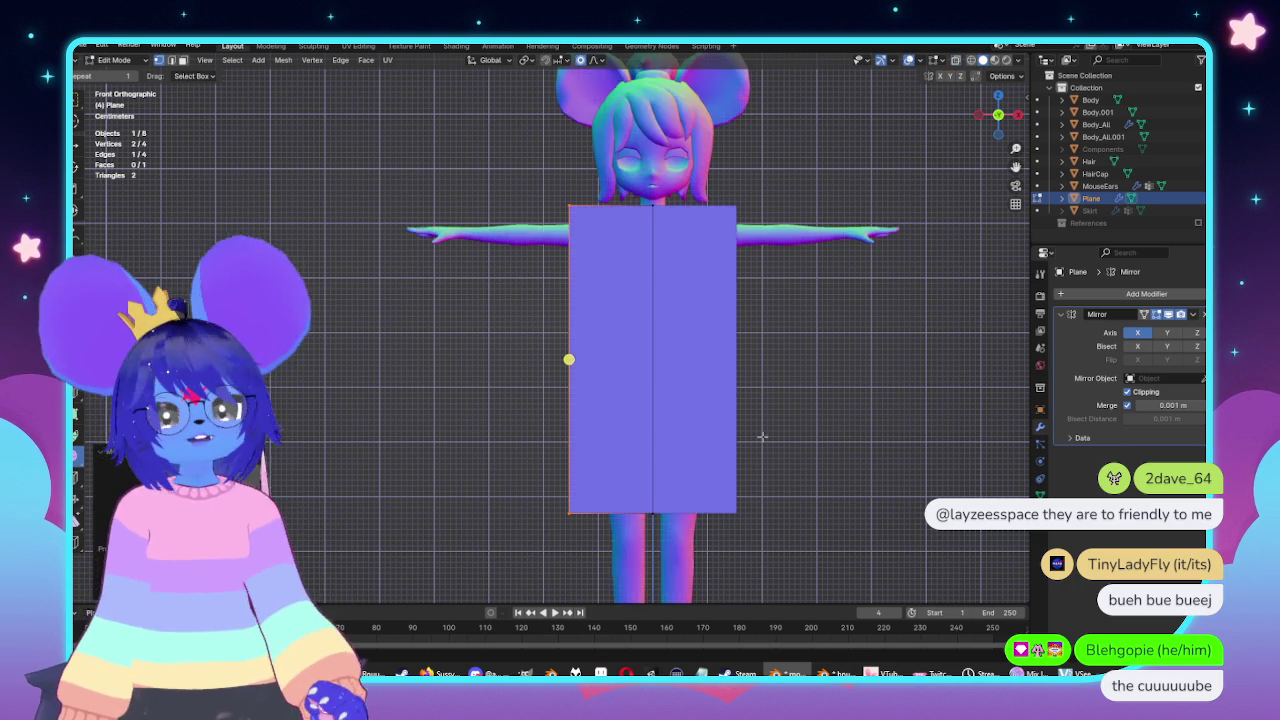
key("ctrl+KP_3")
key("KP_1")
key("alt+z")
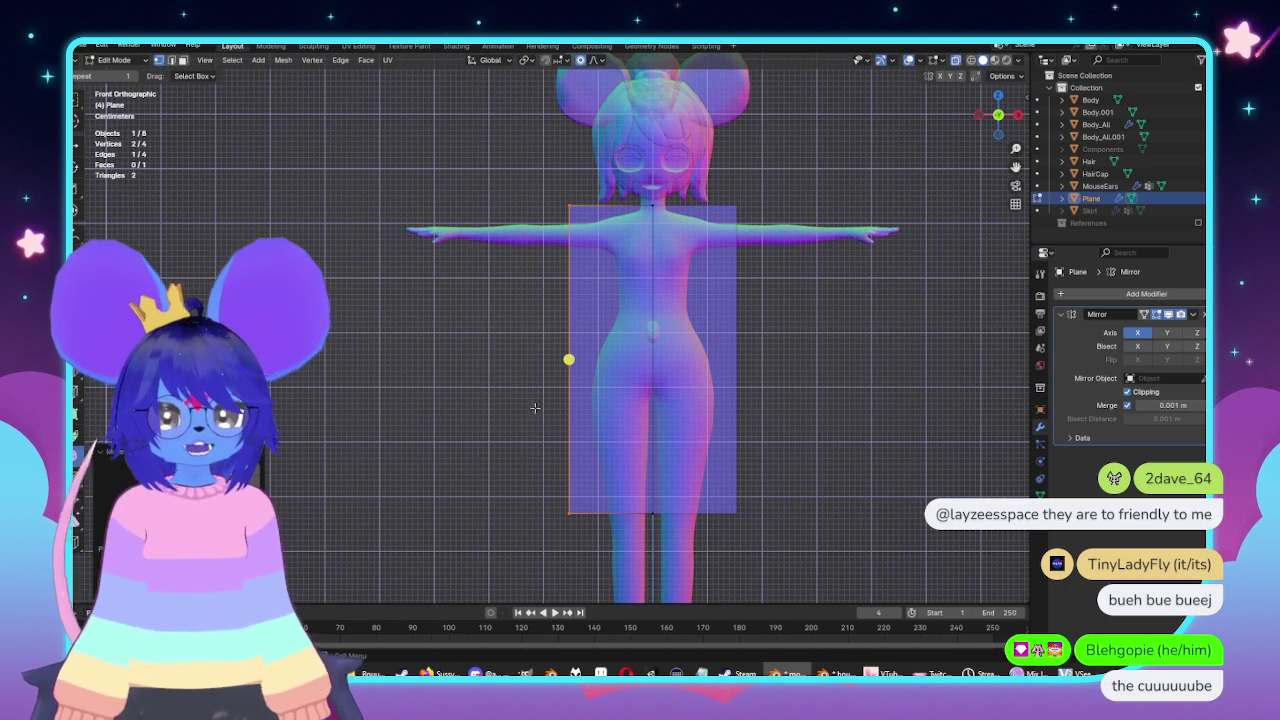
key("ctrl+KP_3")
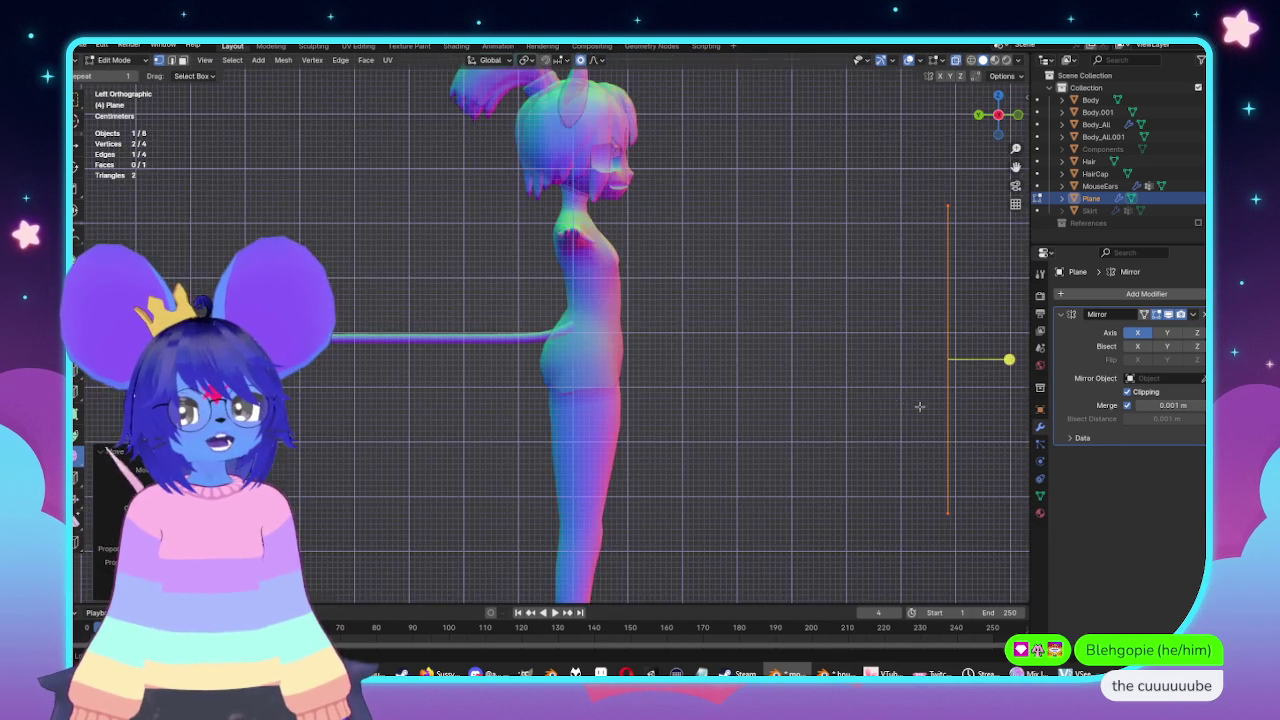
Return to the front X-ray view and add four vertical loop cuts across the panel.
middle_click_drag(919, 406, 430, 402)
key("KP_1")
key("alt+z")
scroll(590, 260, "up", 3)
scroll(615, 217, "up", 3)
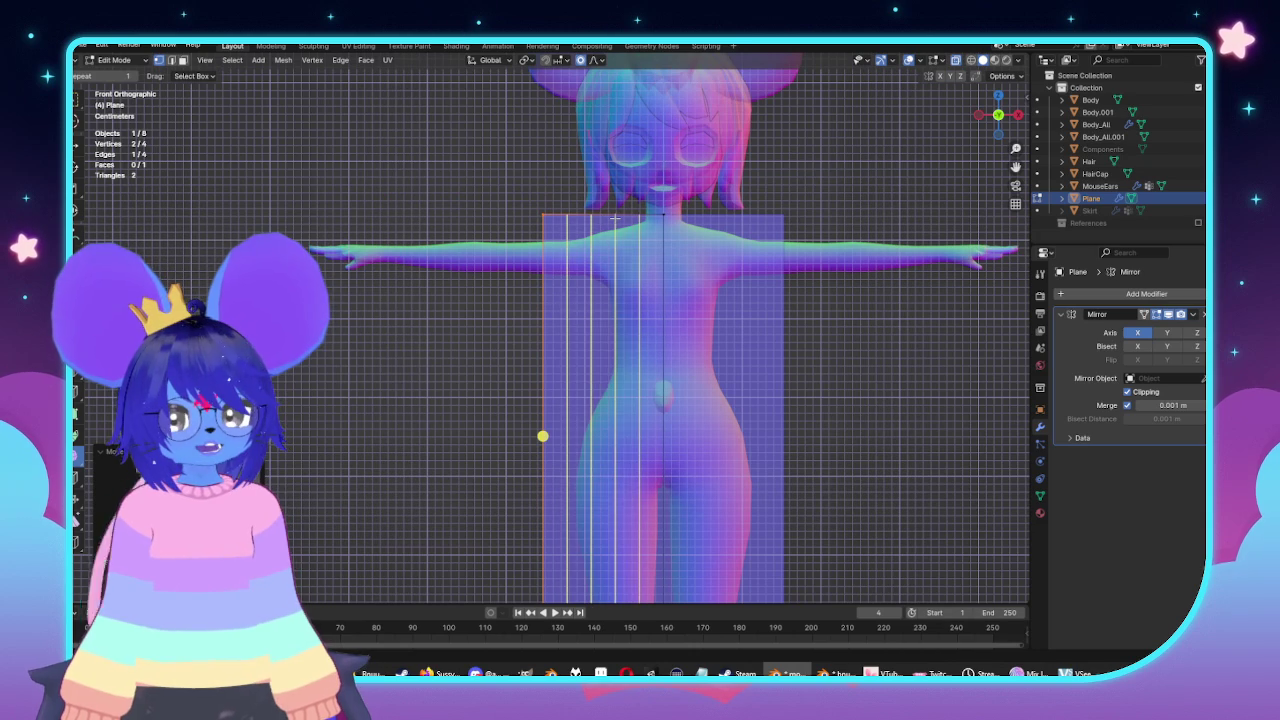
left_click(617, 217)
Add further loop cuts to turn the panel into a dense 60-face grid.
scroll(638, 226, "up", 1)
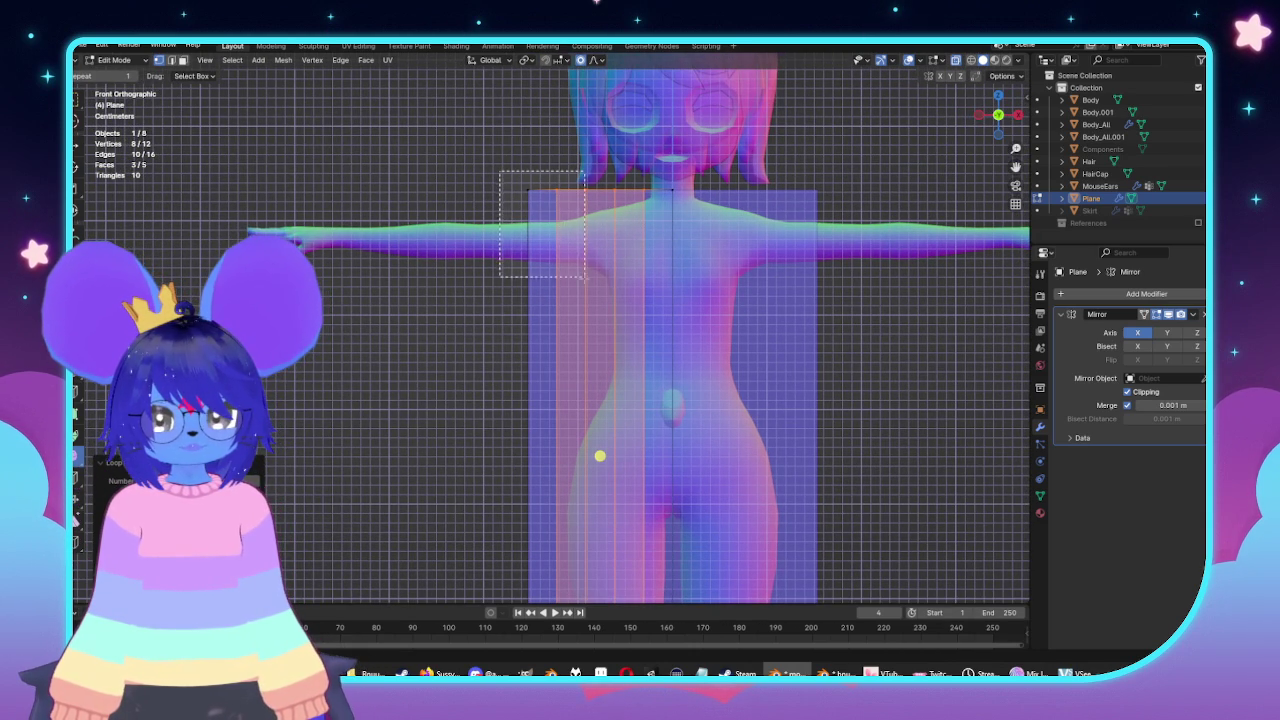
left_click_drag(585, 270, 586, 272)
scroll(682, 316, "down", 5, "shift")
scroll(652, 327, "down", 1)
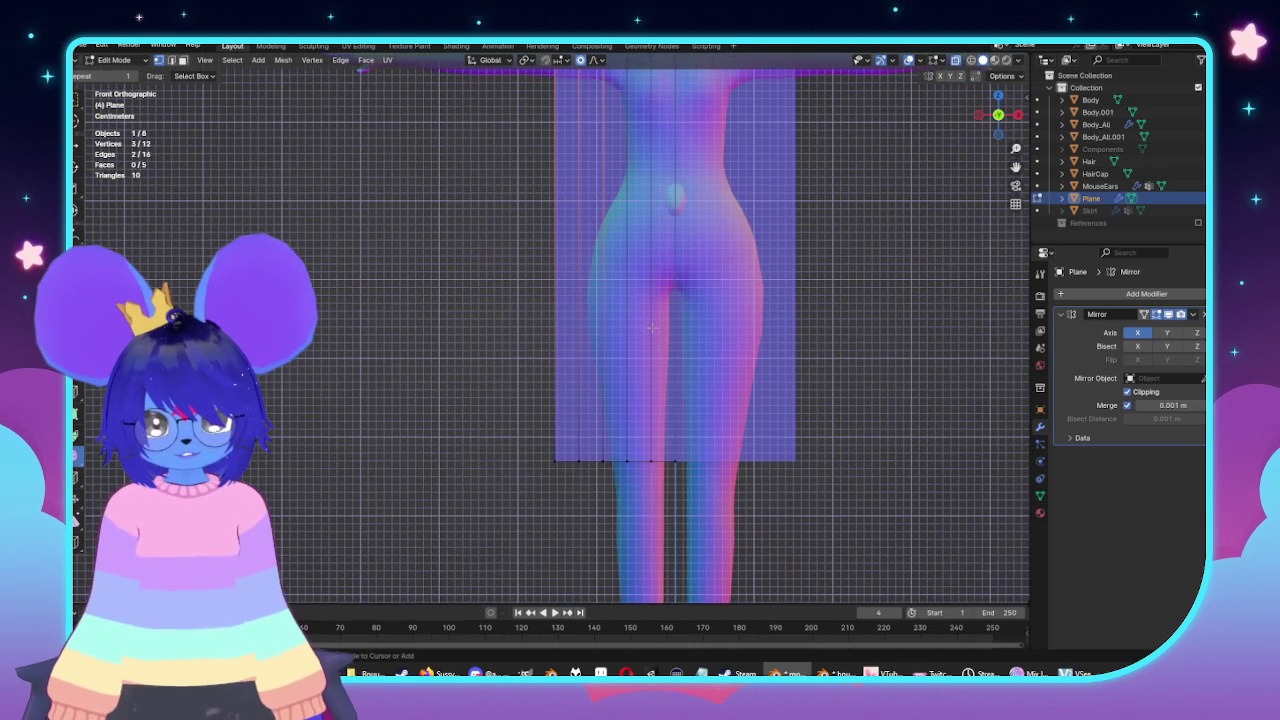
scroll(649, 327, "up", 2)
scroll(649, 327, "up", 2)
scroll(649, 327, "up", 1)
left_click(649, 326)
scroll(649, 326, "up", 4, "shift")
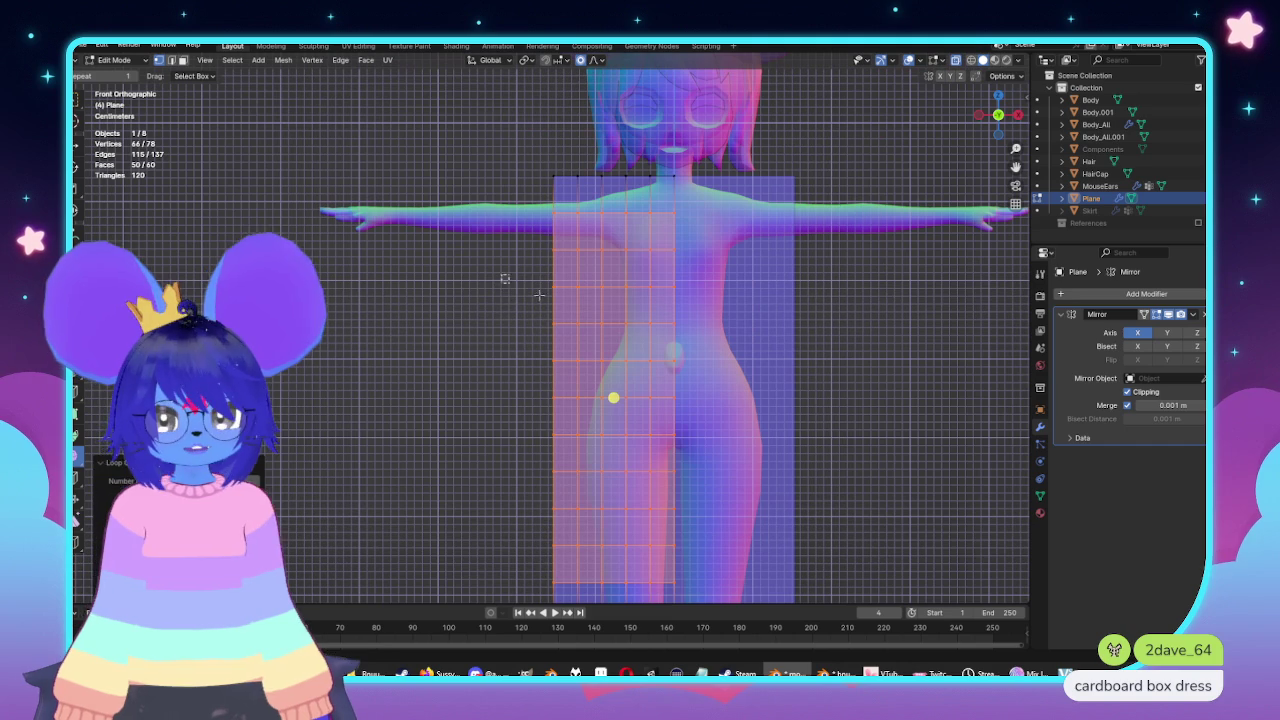
Select the panel's outer left edge and move it with proportional falloff at the waist.
left_click_drag(500, 272, 580, 364)
scroll(521, 313, "up", 1)
left_click(556, 345)
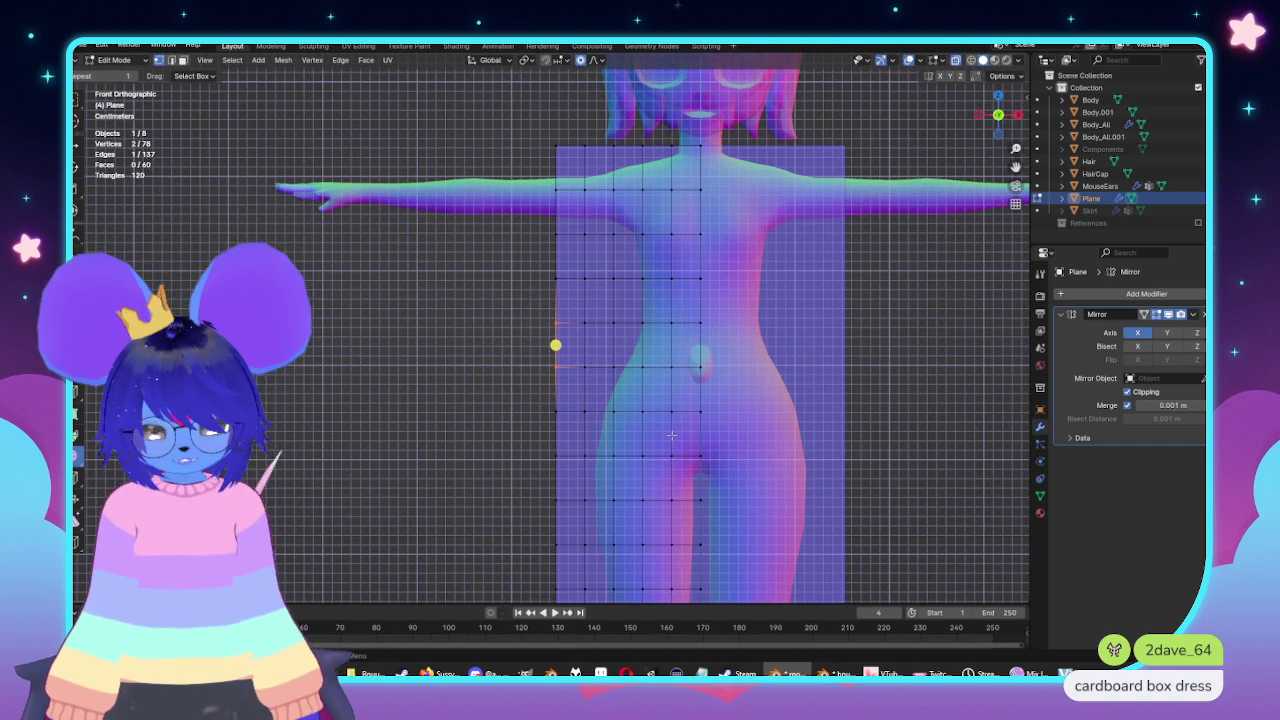
key("g")
right_click(686, 435)
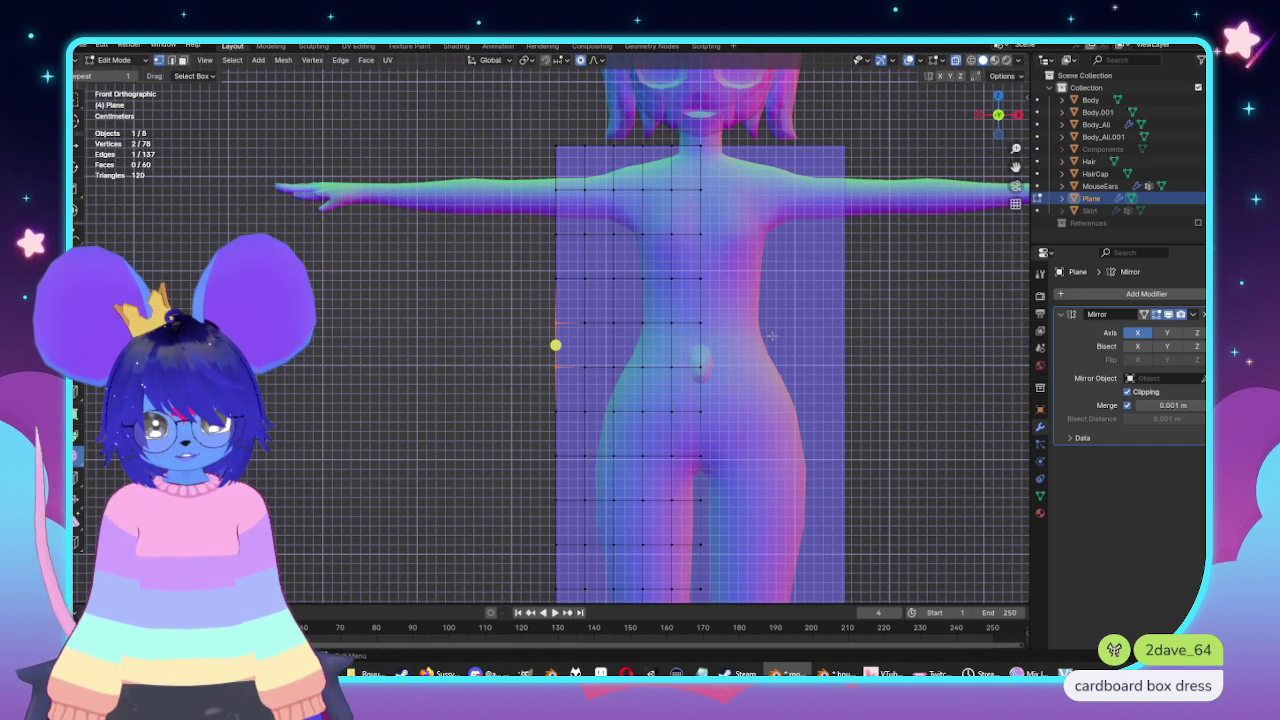
key("g")
scroll(766, 342, "down", 7)
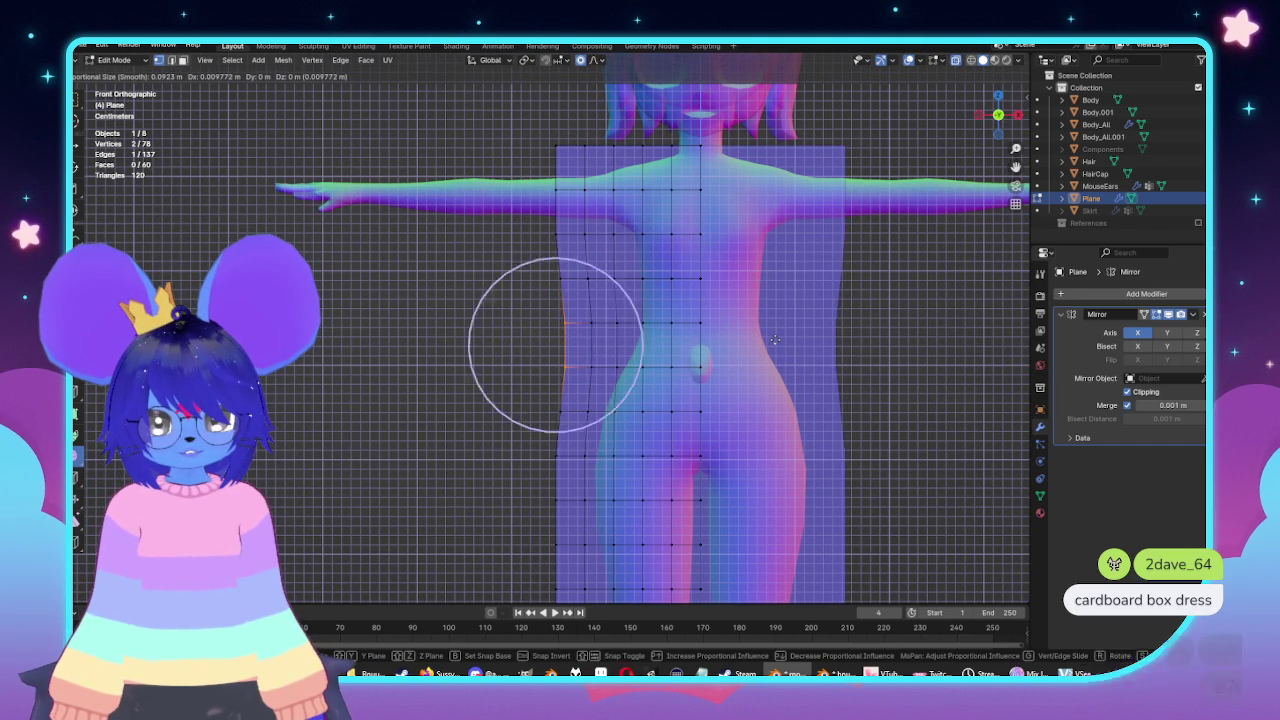
Shift the upper-left faces and pull the outer side in toward the body with soft falloff.
scroll(770, 341, "down", 10)
scroll(788, 337, "down", 2)
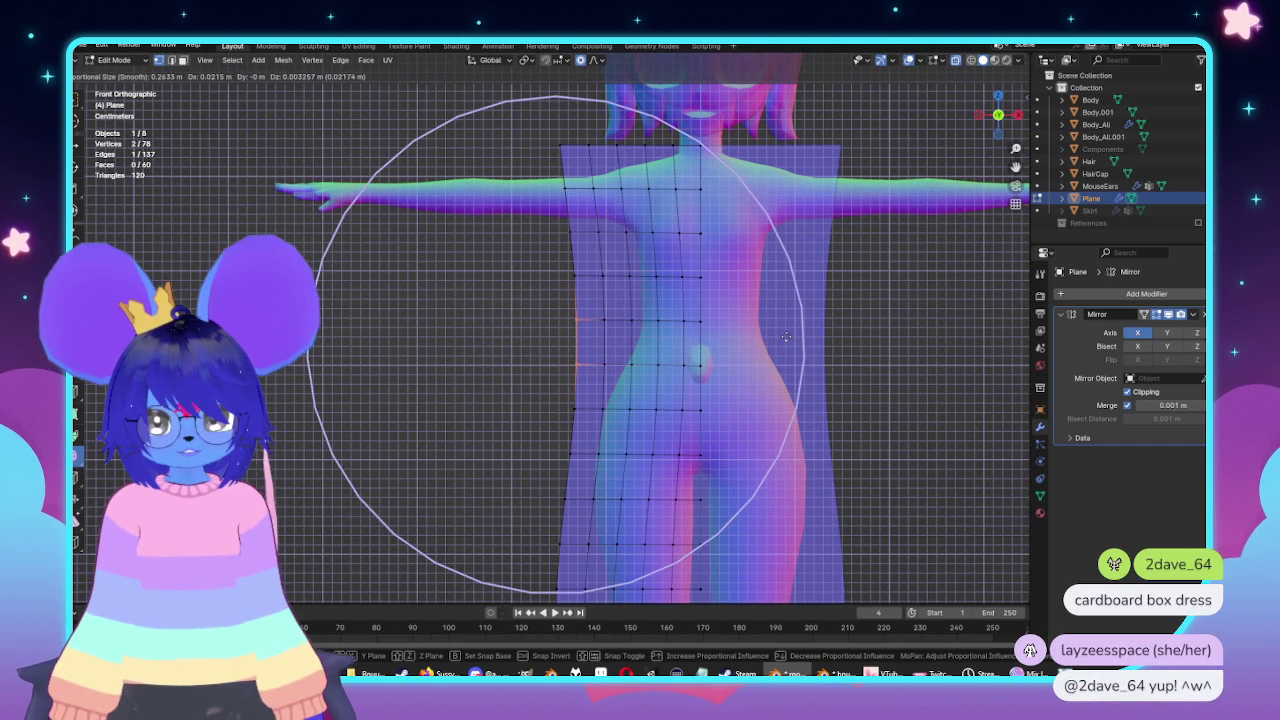
key("Escape")
left_click_drag(516, 106, 641, 259)
key("g")
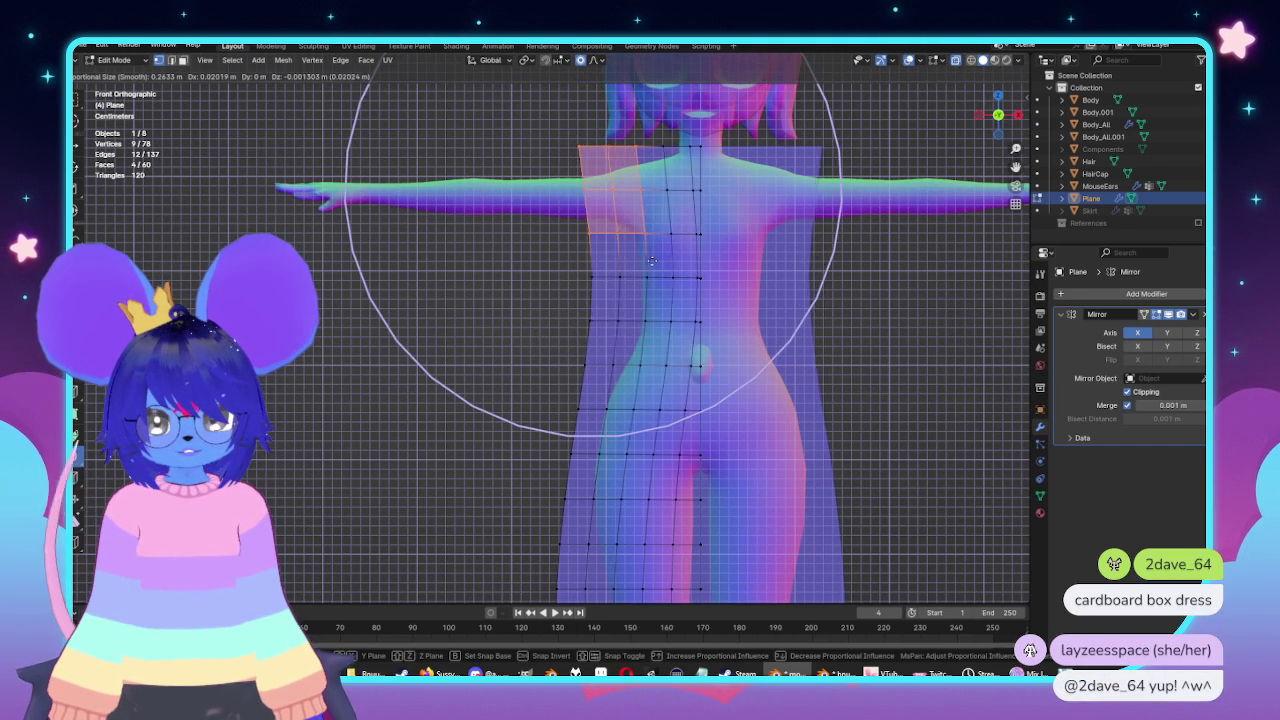
left_click(648, 261)
left_click_drag(512, 104, 600, 245)
key("g")
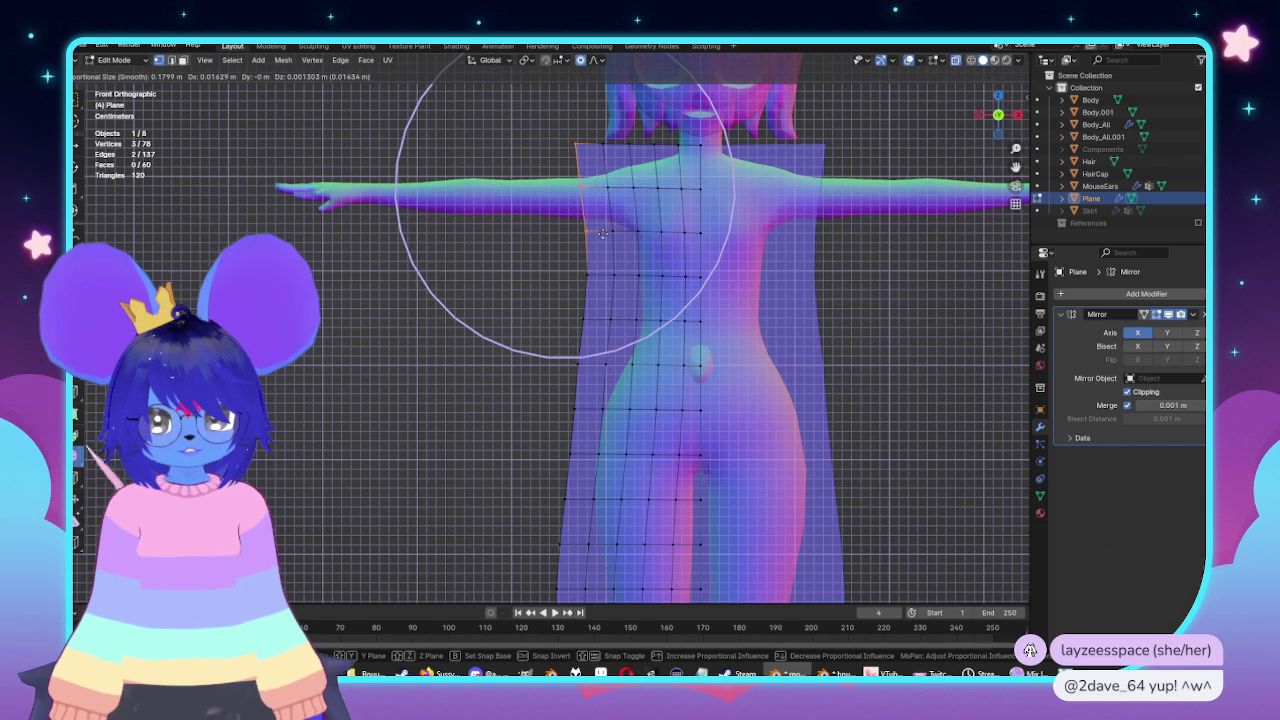
left_click(550, 210)
Add horizontal edge loops across the chest, waist and hips.
middle_click_drag(608, 283, 645, 348, "shift")
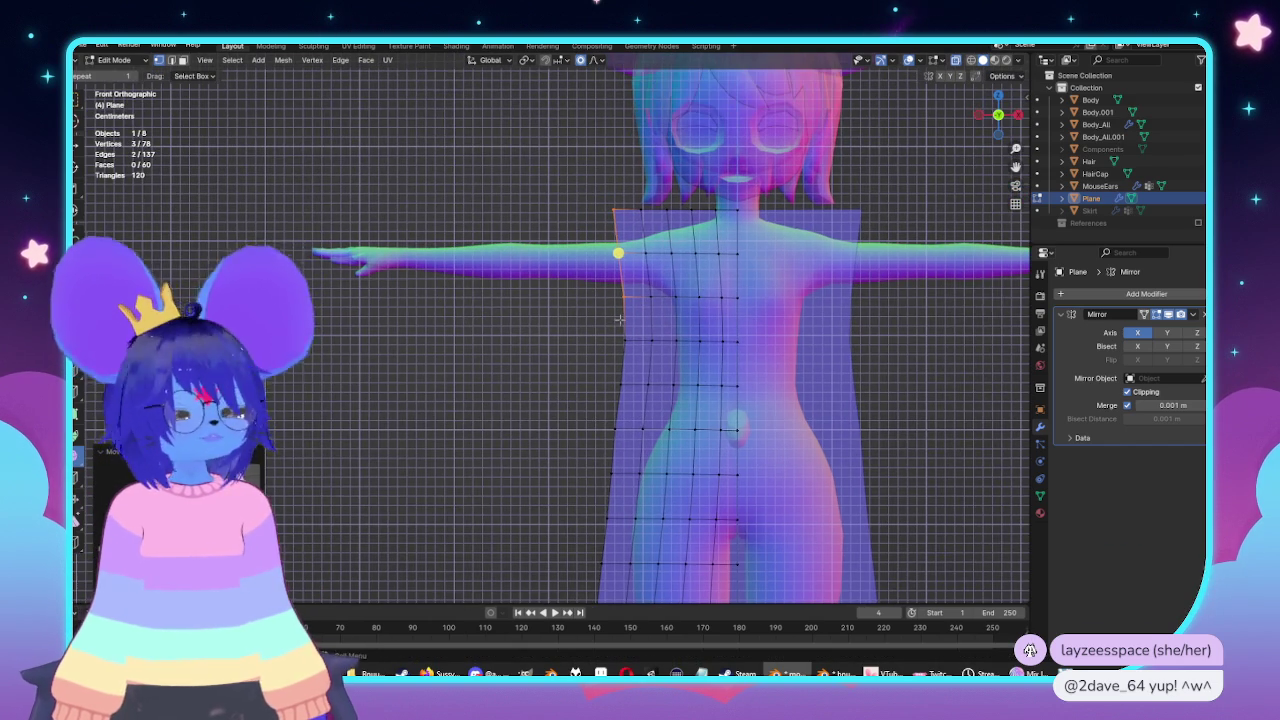
scroll(620, 320, "up", 1)
scroll(624, 322, "up", 1)
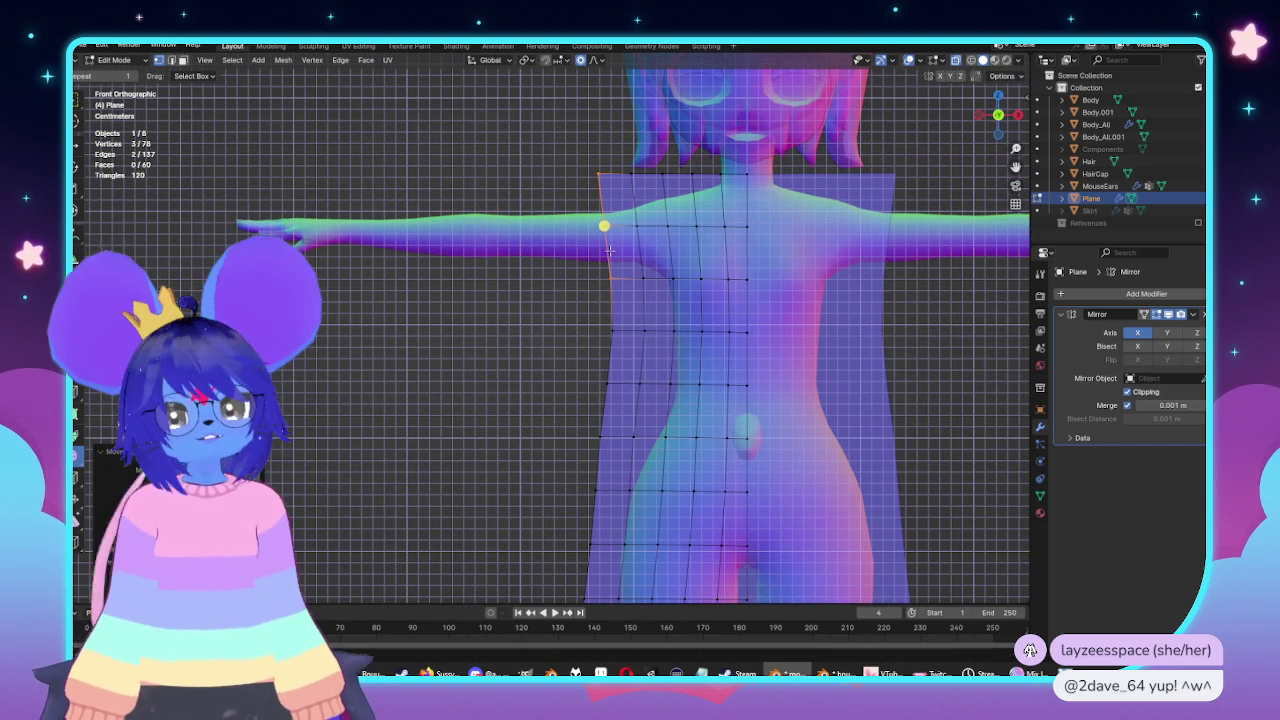
left_click(647, 262)
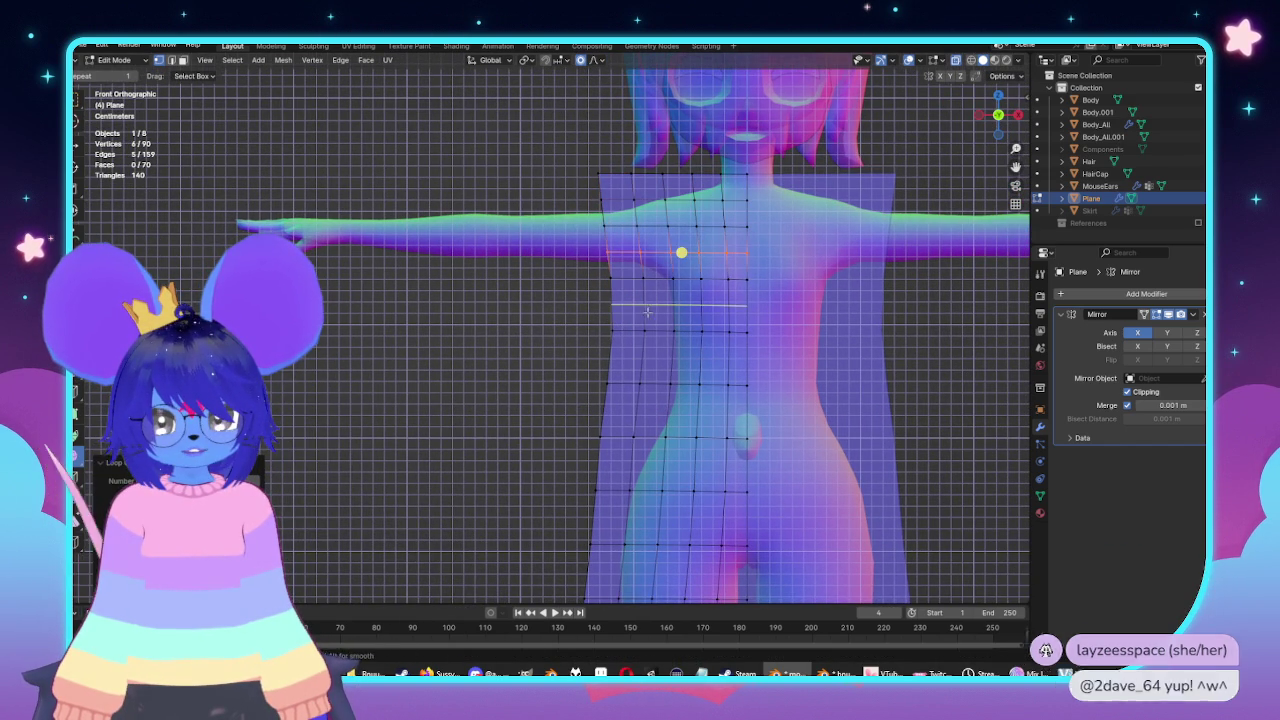
left_click(647, 262)
scroll(647, 263, "down", 1, "shift")
scroll(647, 265, "down", 1, "shift")
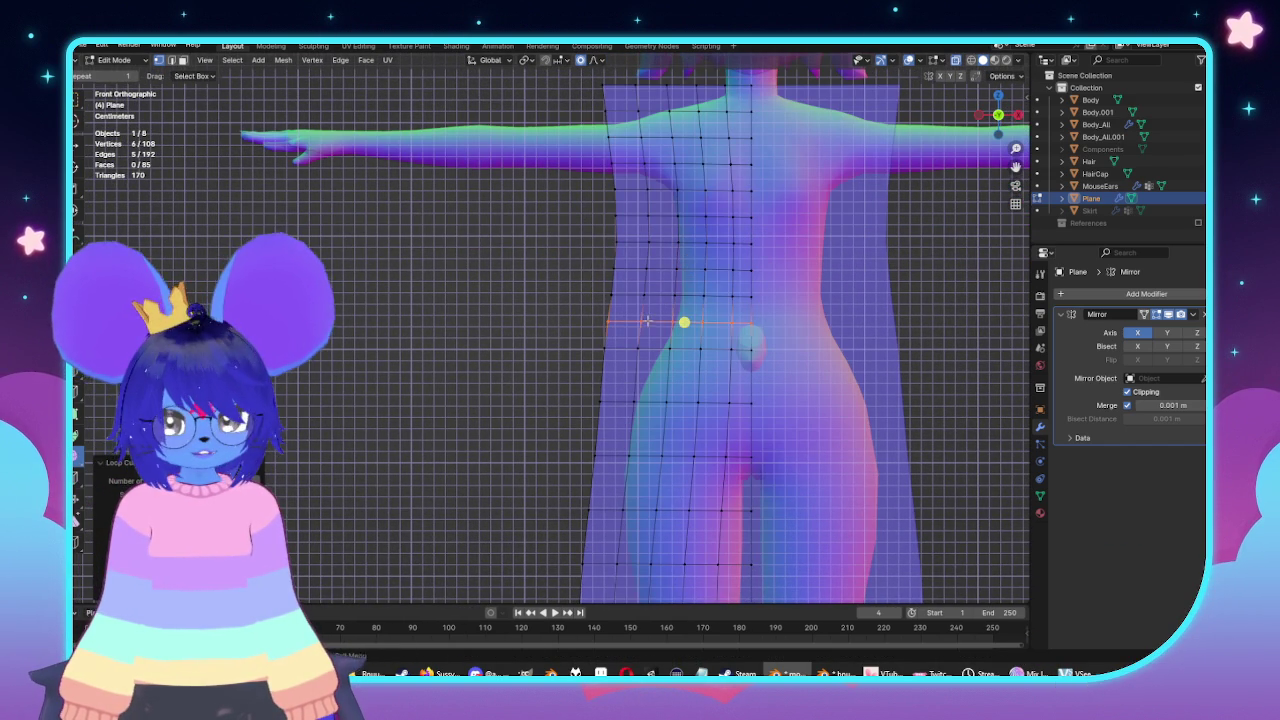
left_click(663, 375)
scroll(663, 302, "down", 1, "shift")
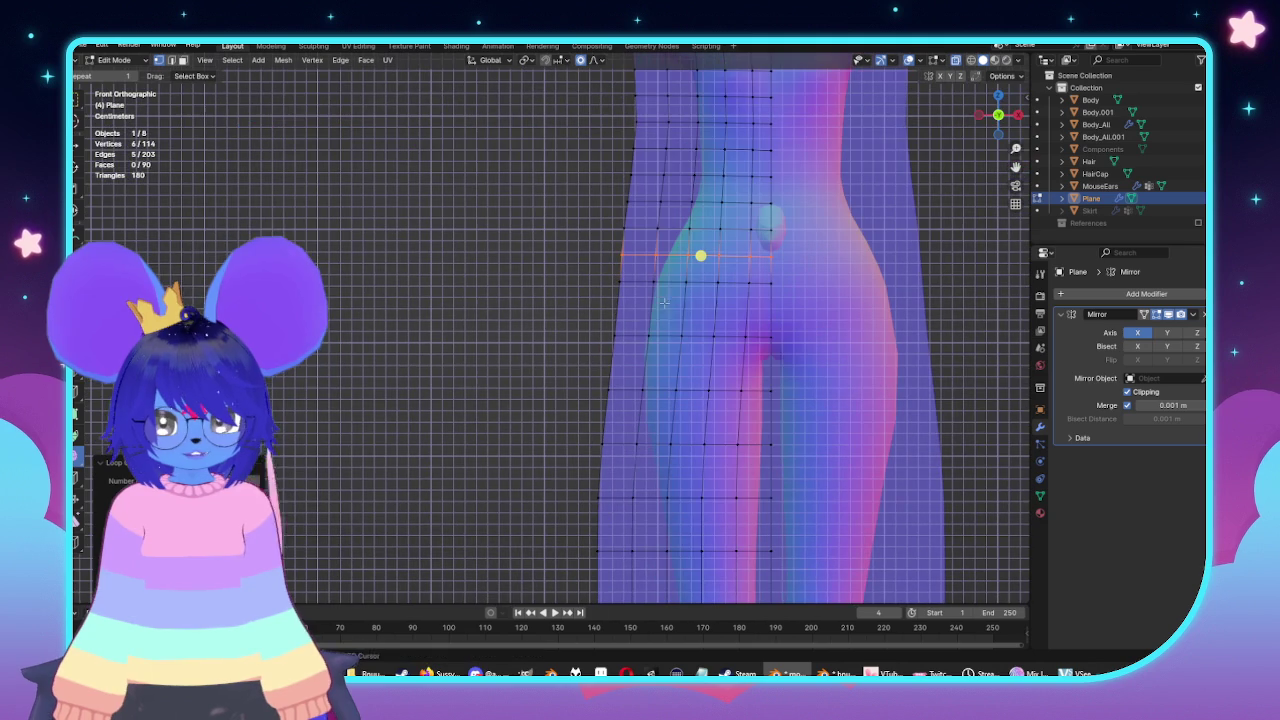
left_click(651, 362)
scroll(645, 340, "down", 1, "shift")
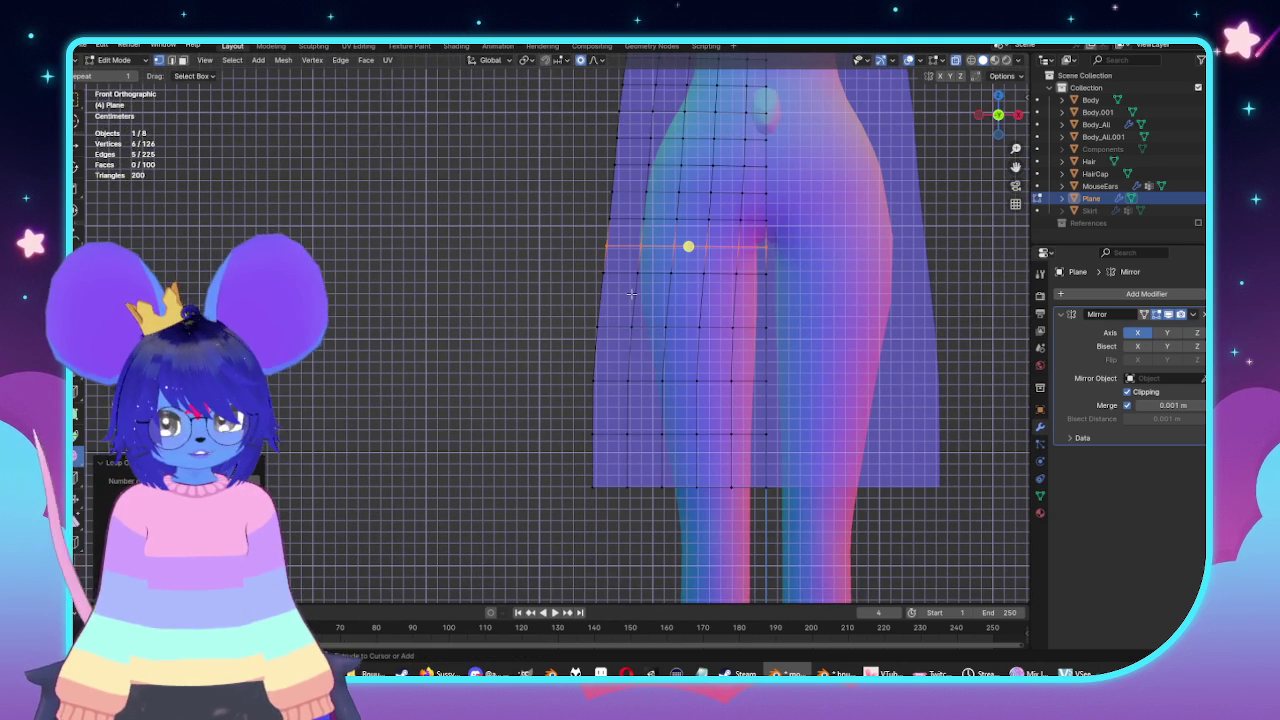
scroll(631, 293, "up", 1, "shift")
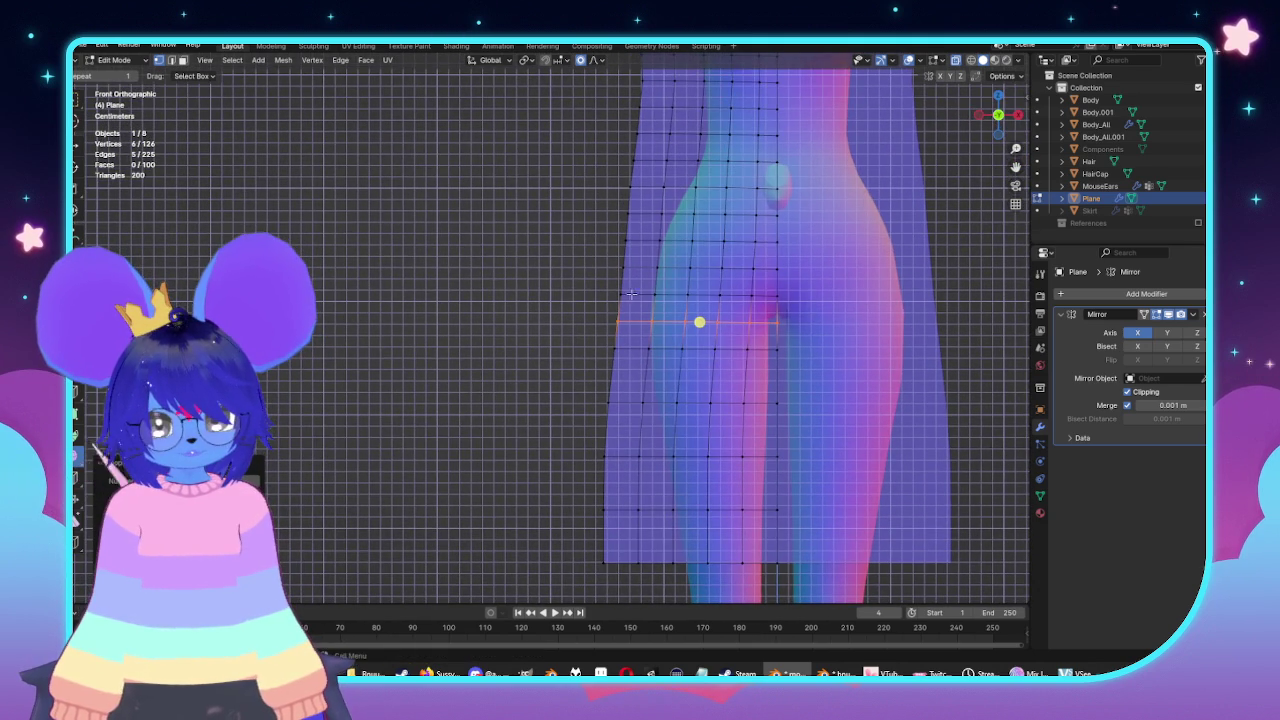
Add three more edge loops on the lower garment, reaching 120 faces, and select the top outer corner vertex.
left_click(650, 383)
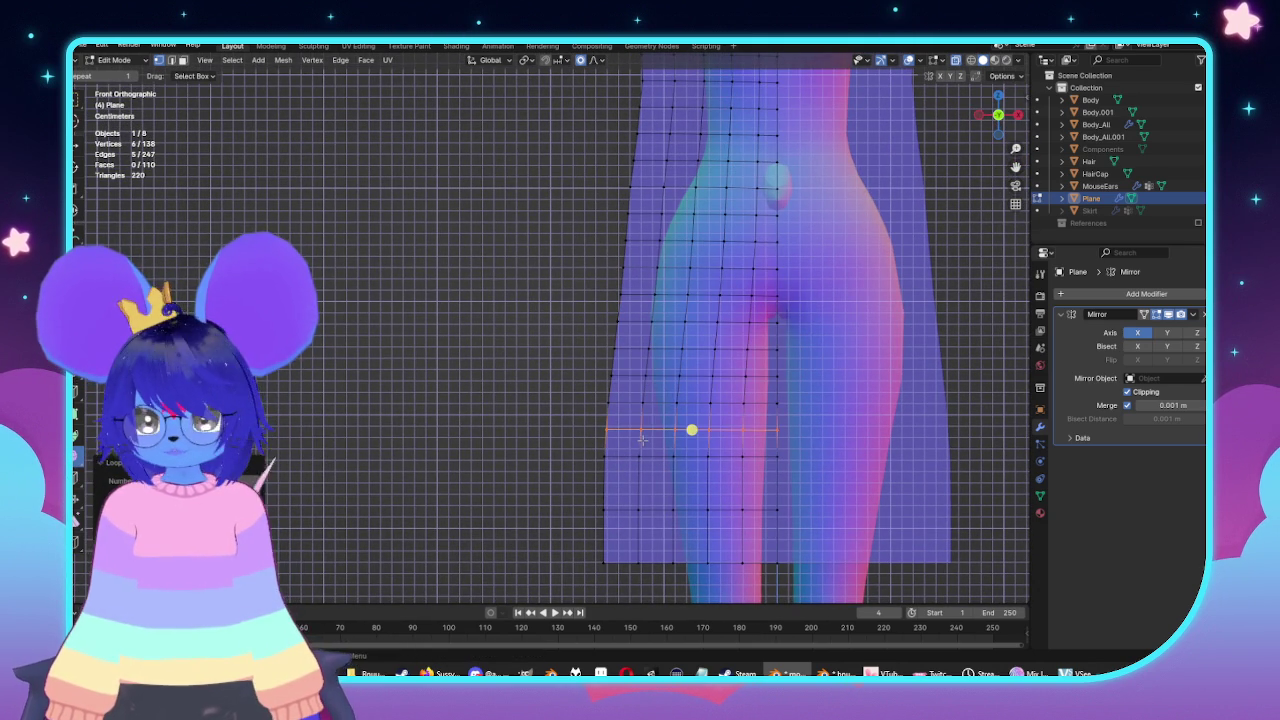
left_click(648, 484)
left_click(648, 534)
scroll(642, 292, "up", 3, "shift")
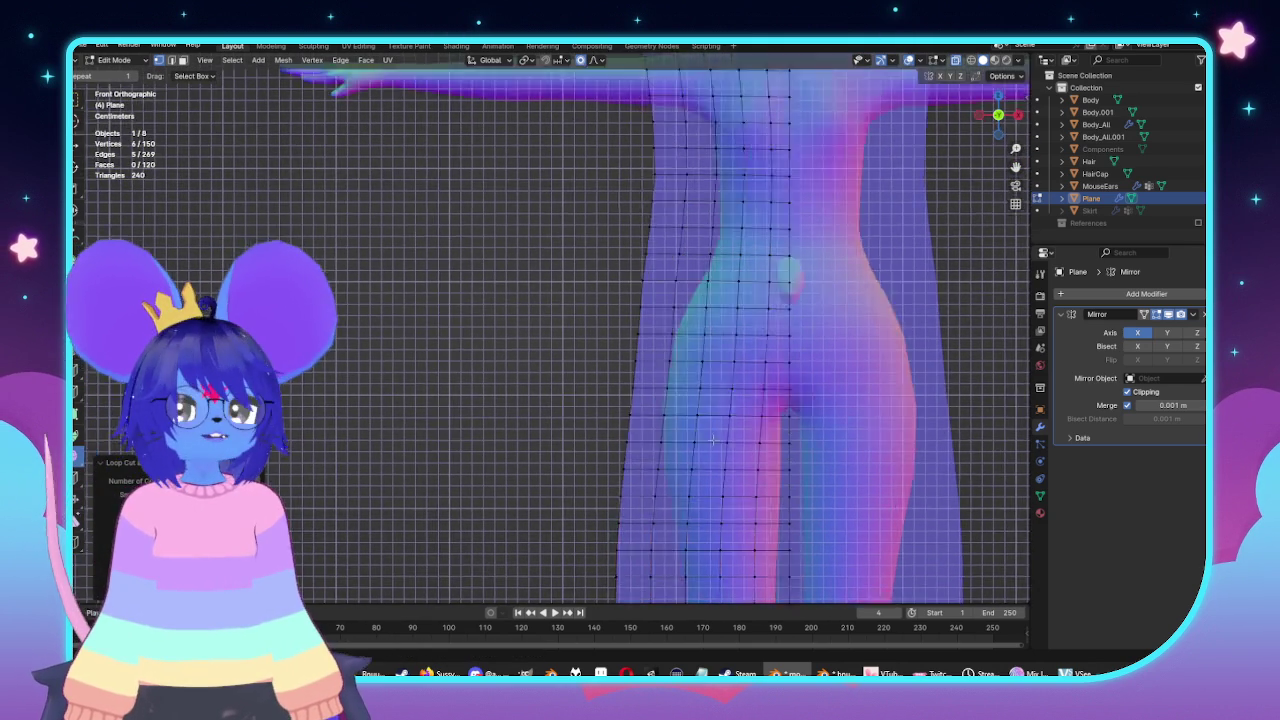
scroll(620, 300, "up", 1)
left_click(618, 182)
scroll(618, 182, "up", 2)
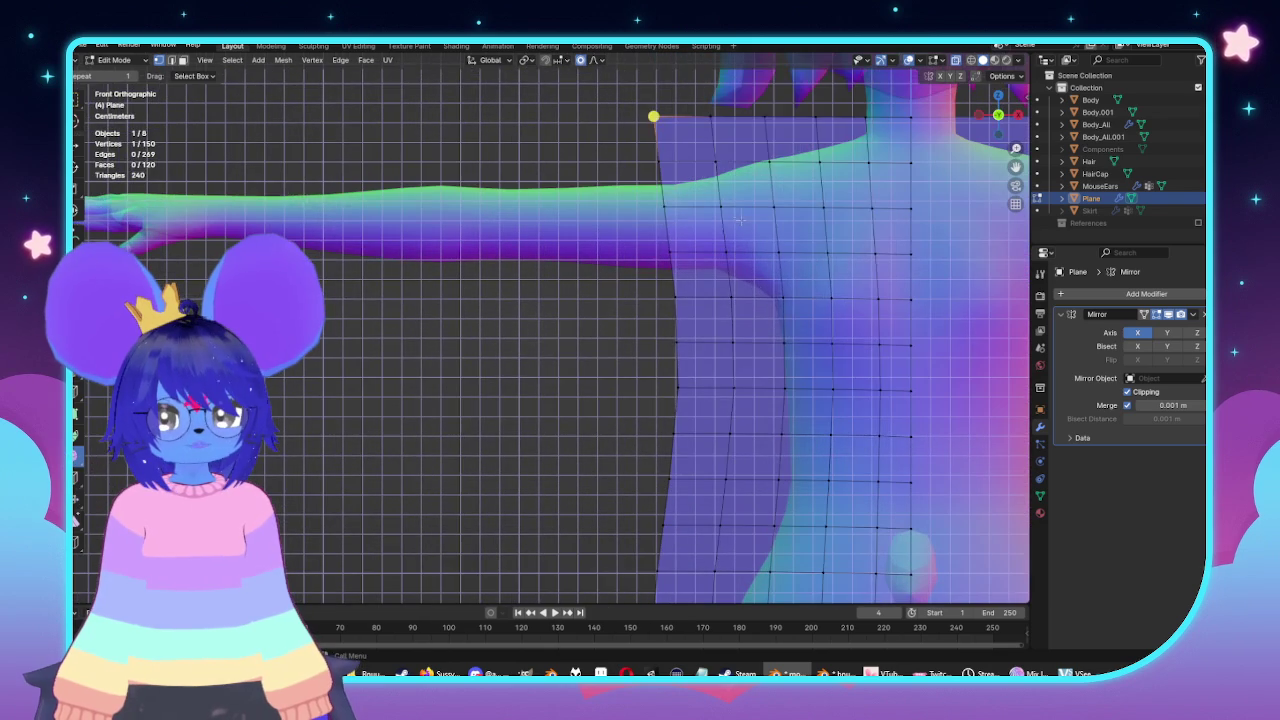
Select the outer edge of the garment's top outer corner face.
key("g")
scroll(775, 222, "up", 3)
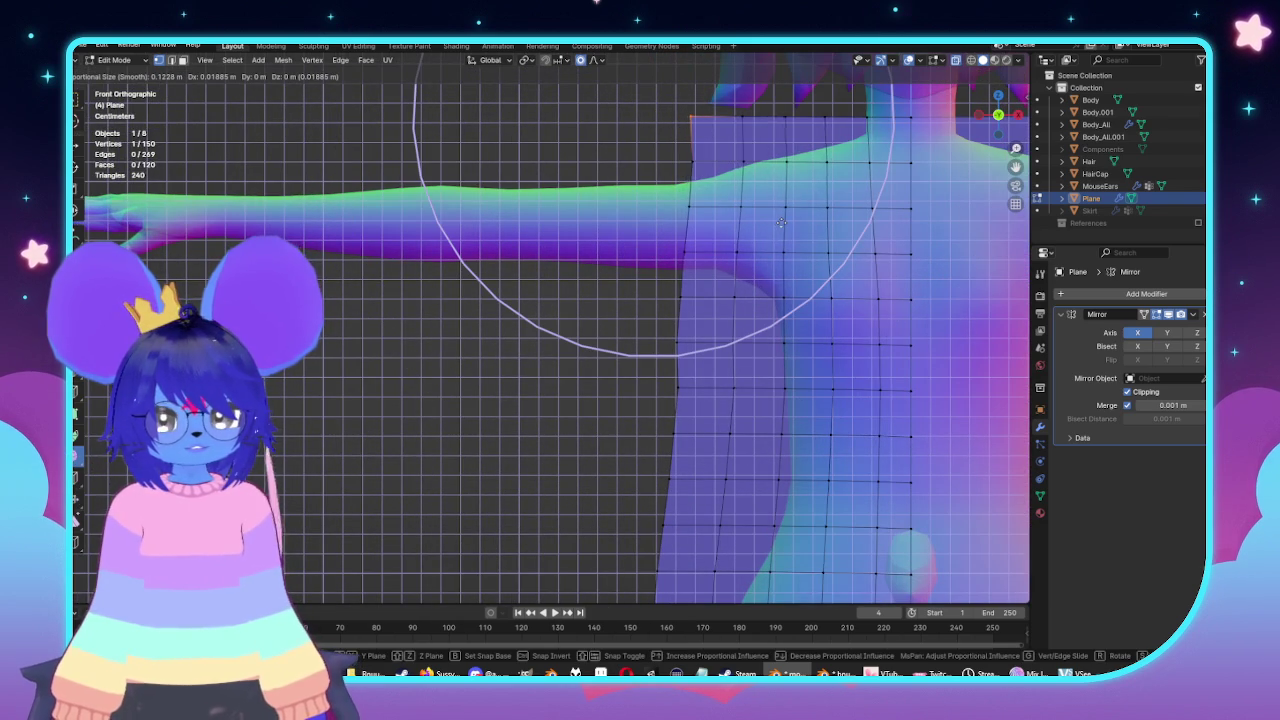
key("Escape")
key("3")
left_click(705, 150)
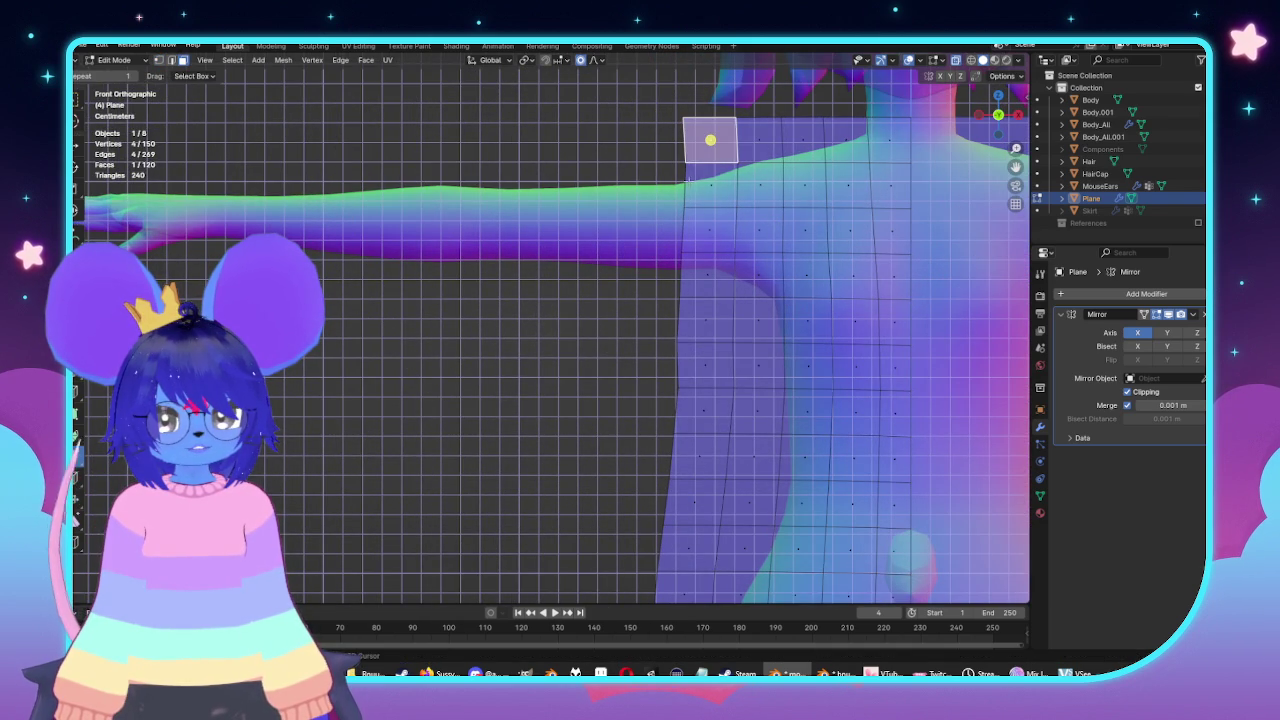
key("2")
left_click(685, 143)
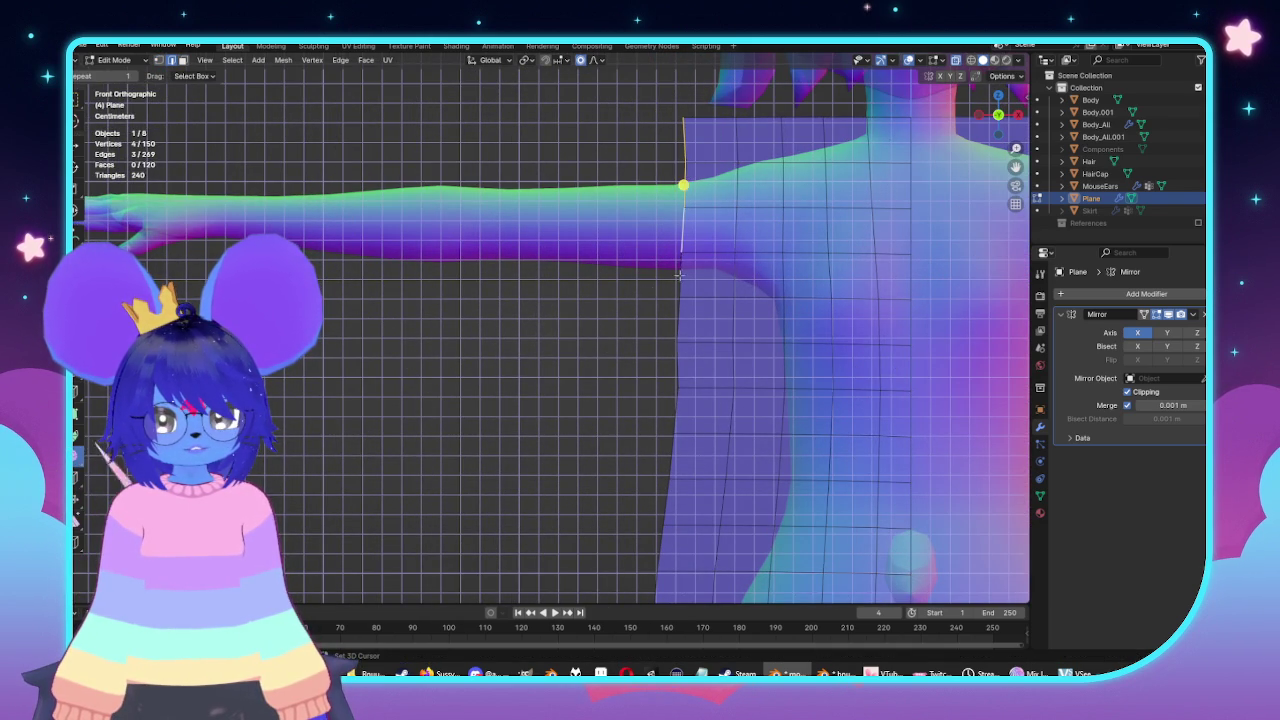
Extrude that edge along X into a sleeve strip reaching the wrist.
middle_click_drag(679, 275, 770, 290, "shift")
key("e")
key("x")
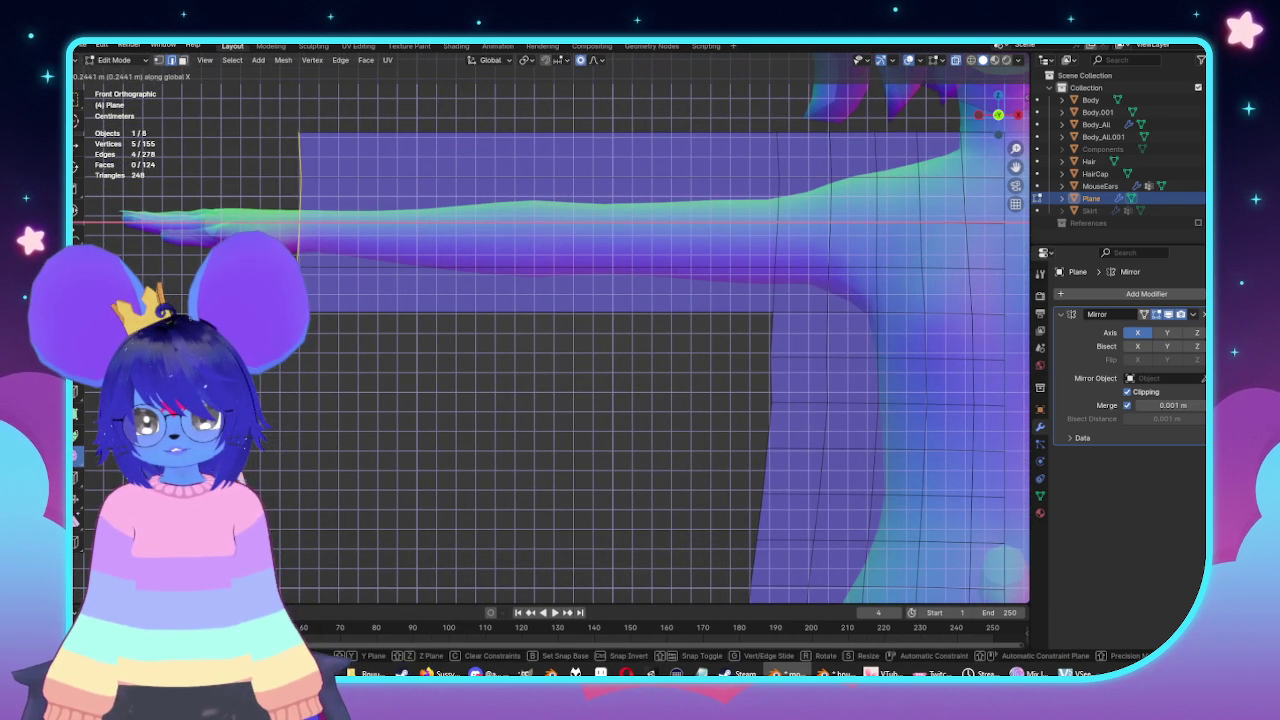
left_click(291, 221)
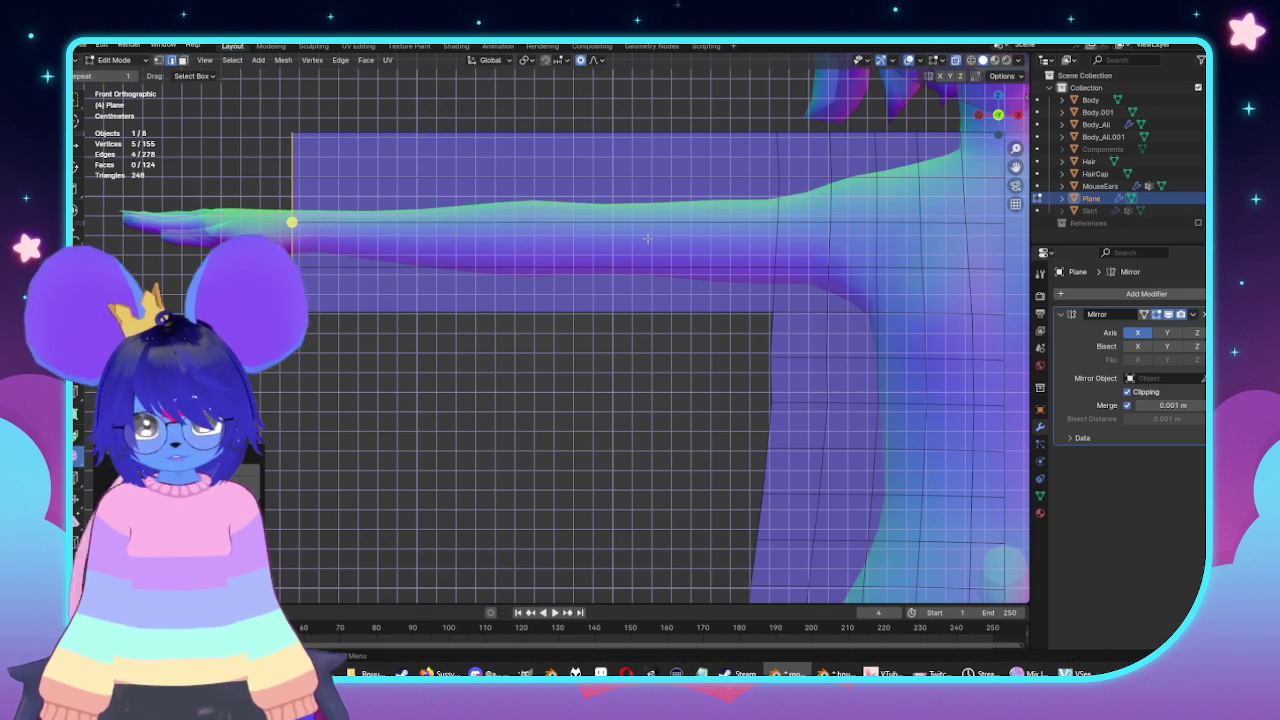
key("ctrl+r")
scroll(483, 164, "up", 4)
scroll(483, 200, "up", 3)
Cut nine evenly spaced loops across the sleeve and one more near the shoulder.
scroll(483, 240, "up", 1)
left_click(483, 300)
right_click(483, 310)
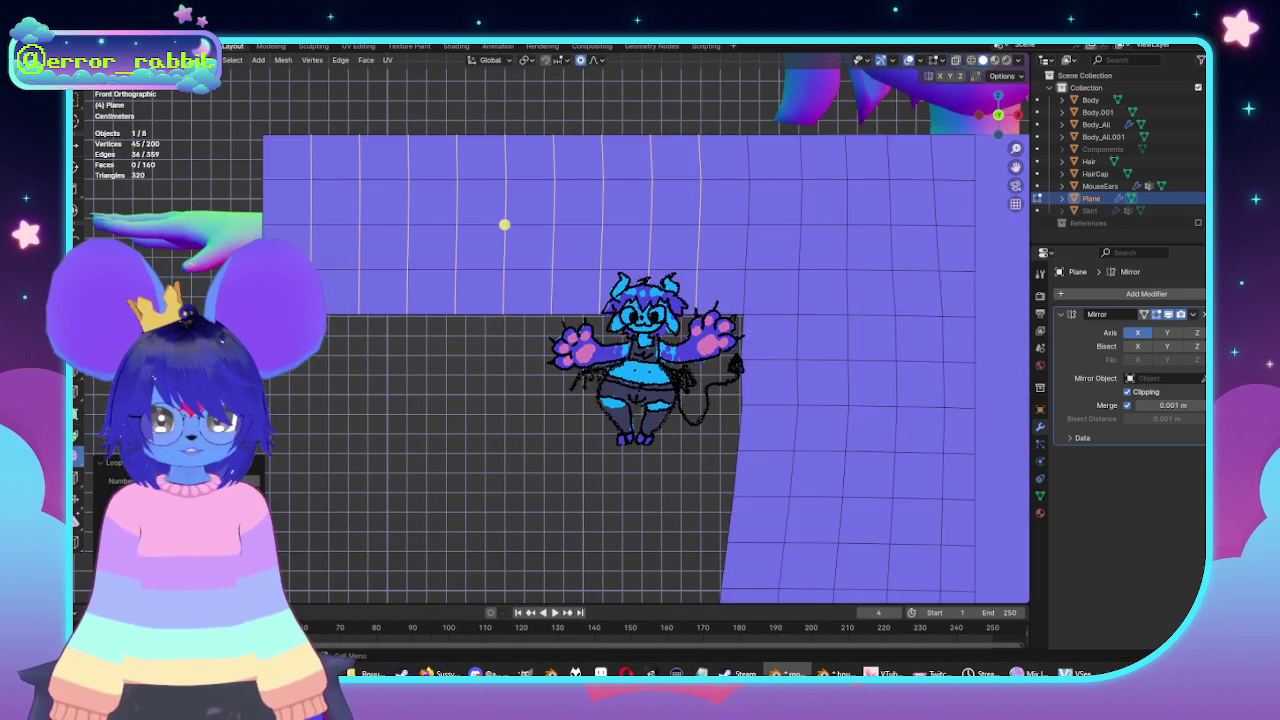
scroll(483, 315, "down", 2)
scroll(578, 370, "up", 2)
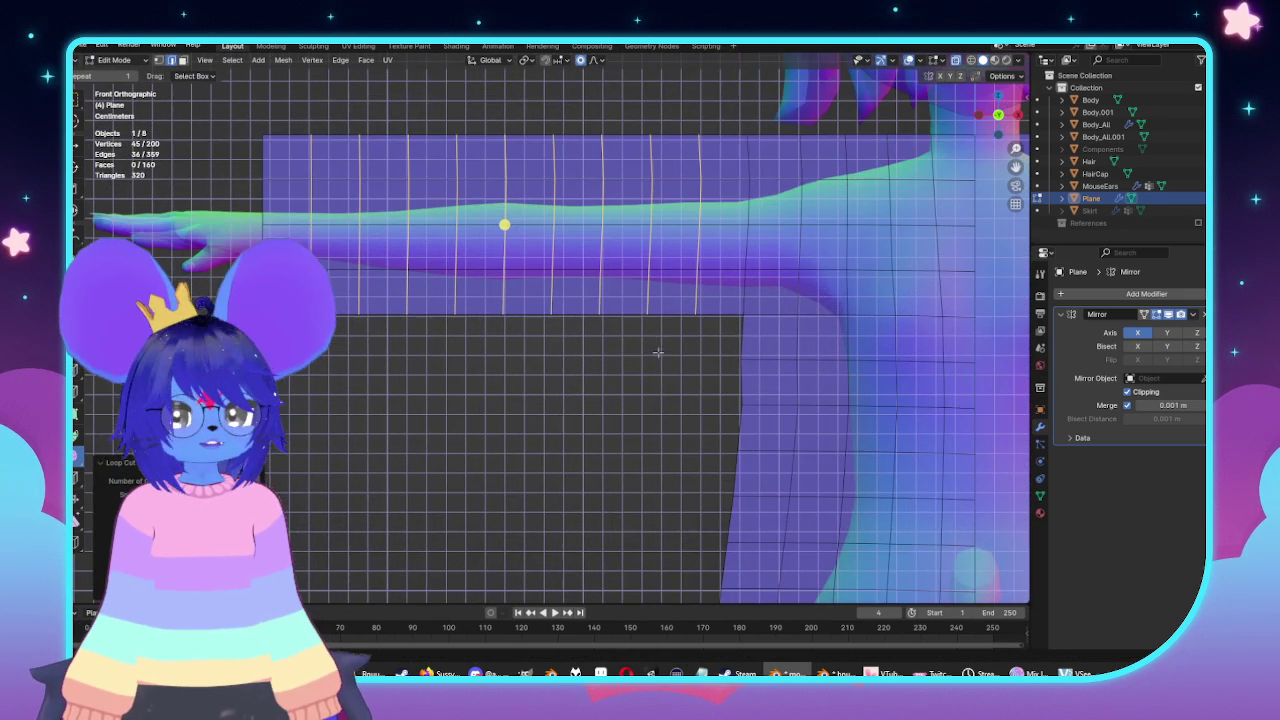
key("ctrl+r")
left_click(733, 225)
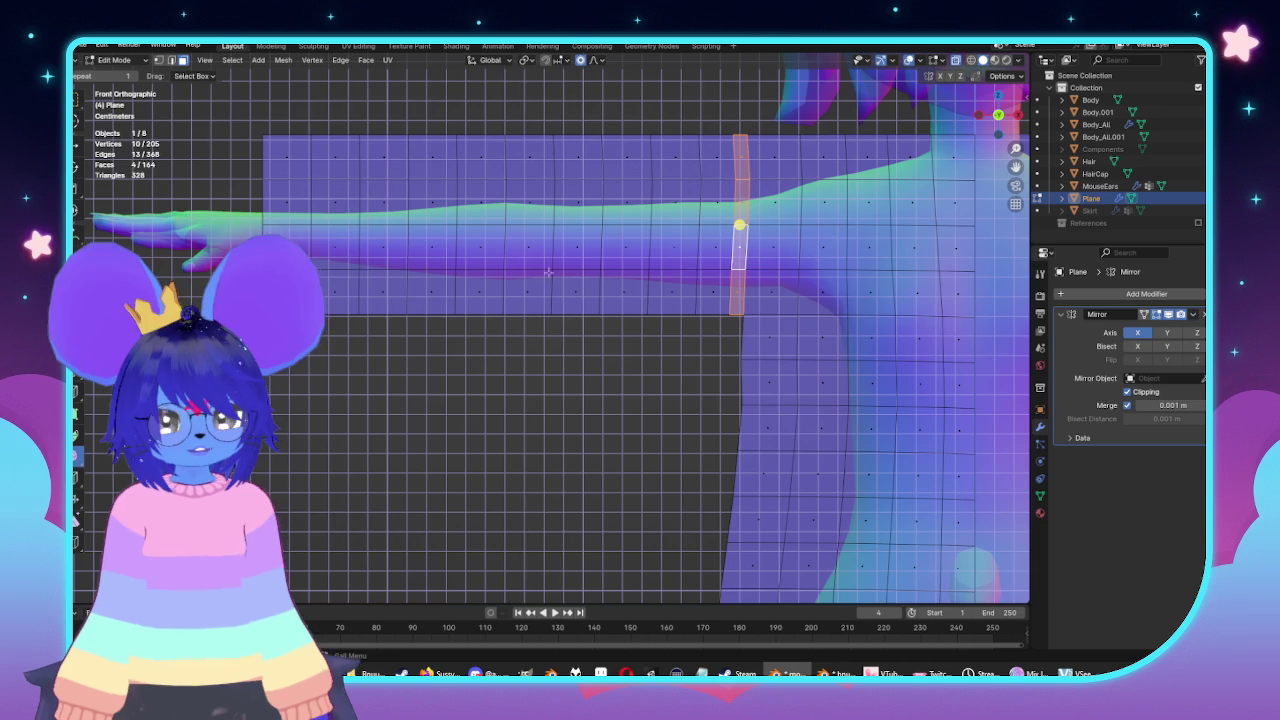
scroll(498, 267, "down", 3)
Move the whole garment along Y to sit in front of the body.
middle_click_drag(498, 267, 914, 349)
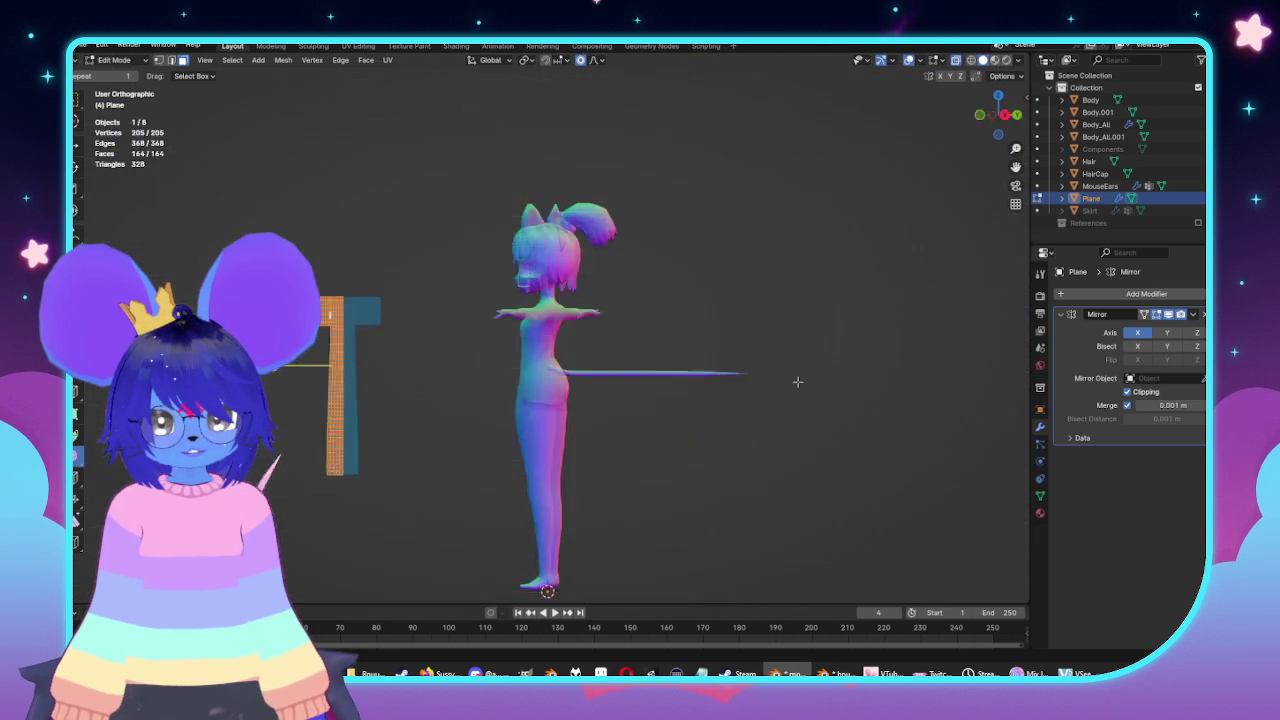
key("a")
scroll(914, 349, "up", 1)
scroll(914, 349, "up", 1)
key("g")
key("y")
left_click(666, 360)
Lower the bottom hem row about 0.10 m along Z with smooth falloff.
key("KP_1")
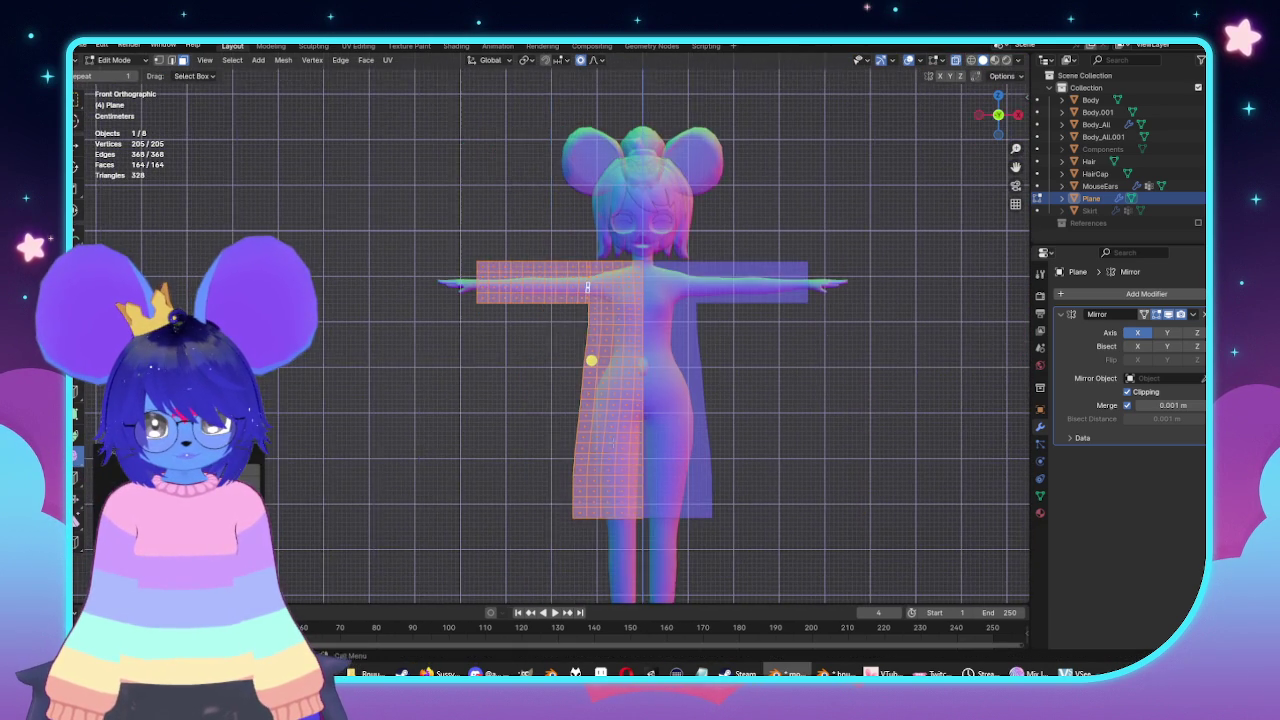
scroll(595, 200, "up", 3)
left_click_drag(538, 413, 818, 462)
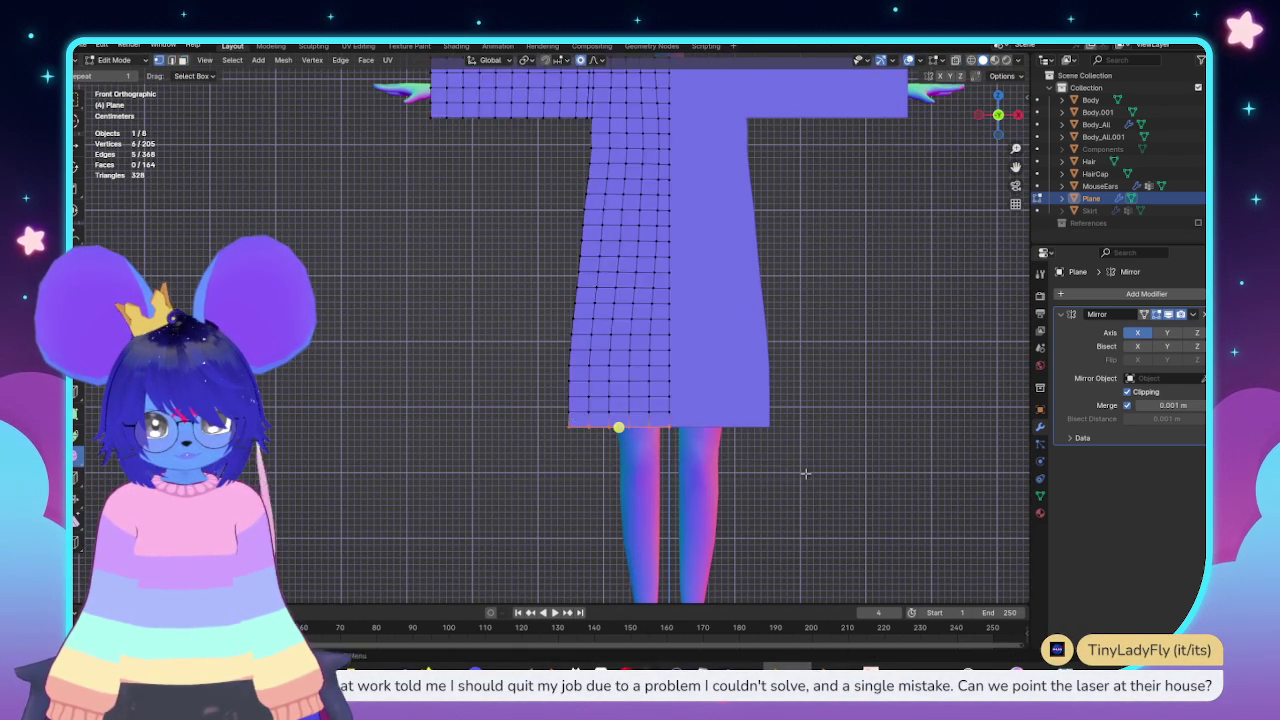
scroll(810, 473, "down", 3)
key("g")
key("z")
scroll(808, 480, "down", 9)
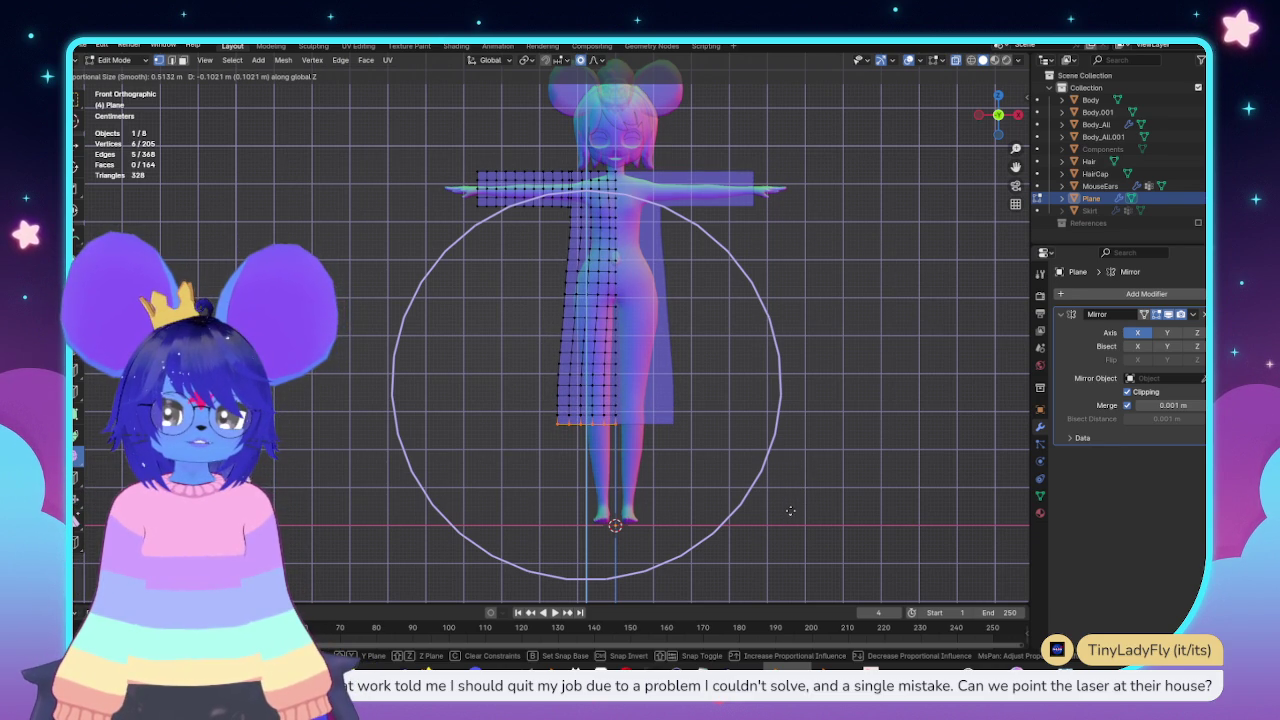
left_click(790, 511)
scroll(680, 492, "up", 2)
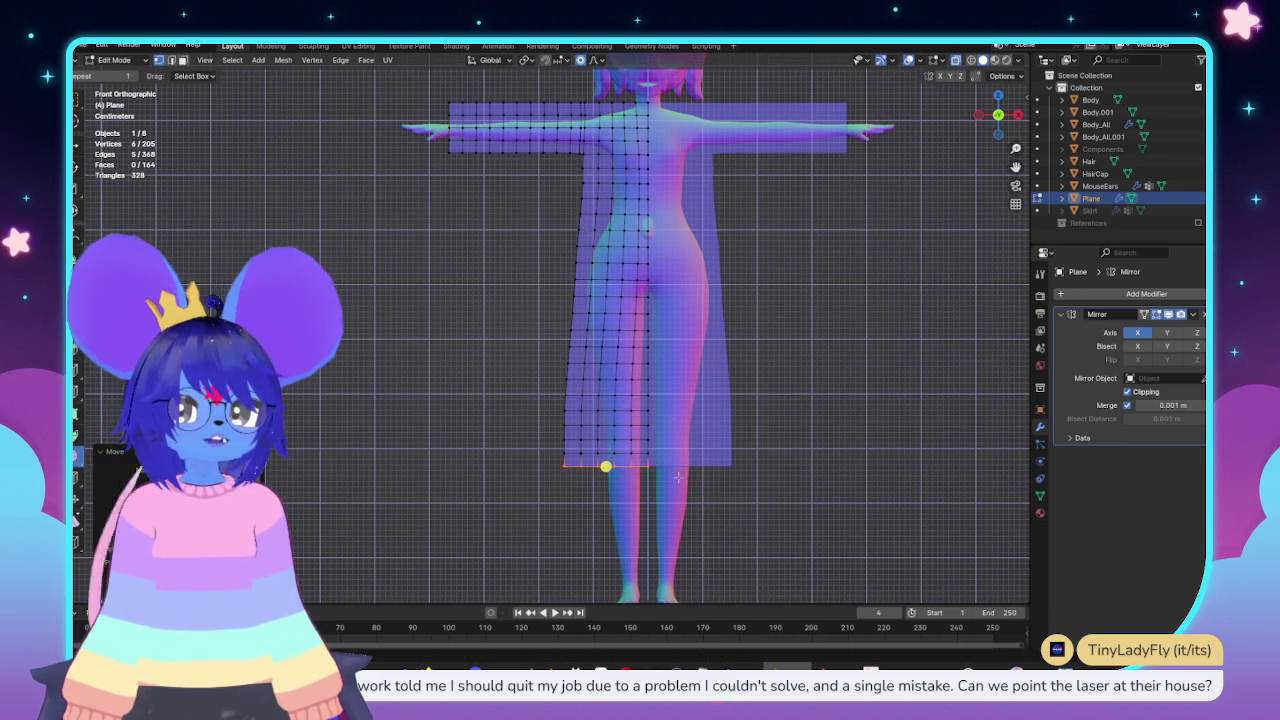
middle_click_drag(500, 277, 850, 352)
Select the whole garment and adjust its front-back position along Y.
key("a")
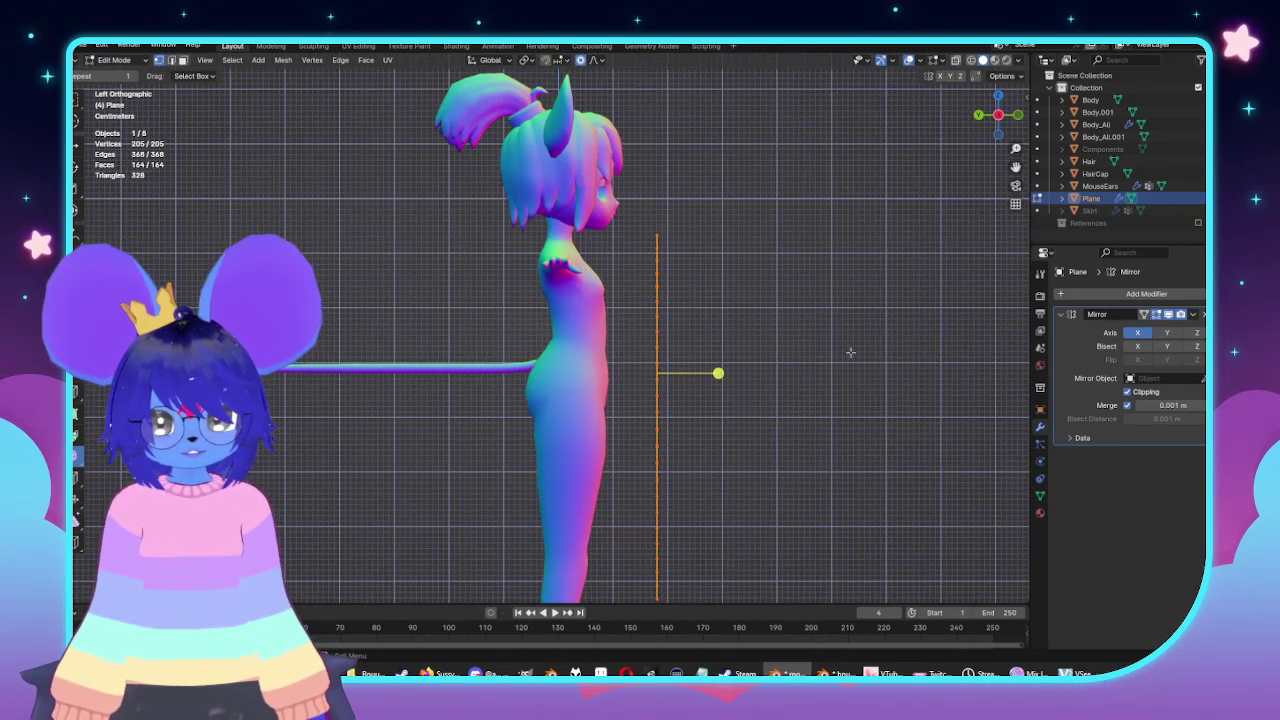
key("g")
key("y")
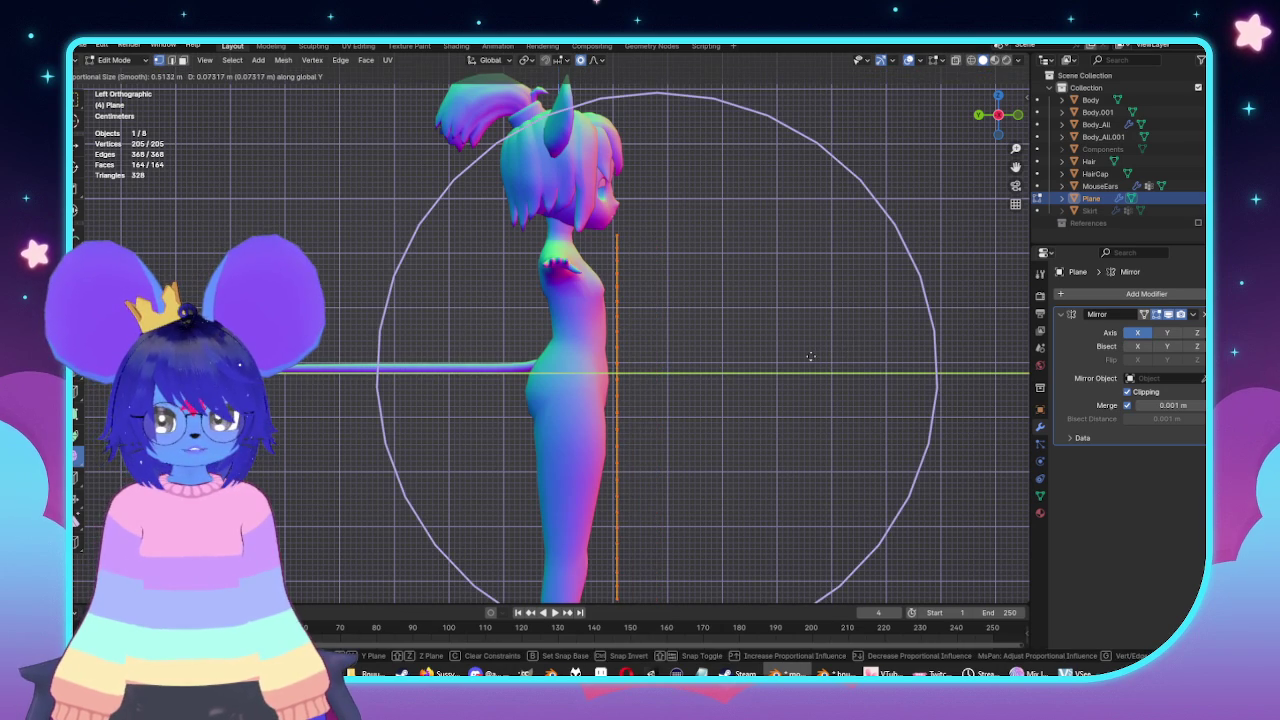
left_click(810, 356)
scroll(700, 330, "up", 2)
Extrude the plane backward behind the torso into a 384-face front-and-back shell.
key("e")
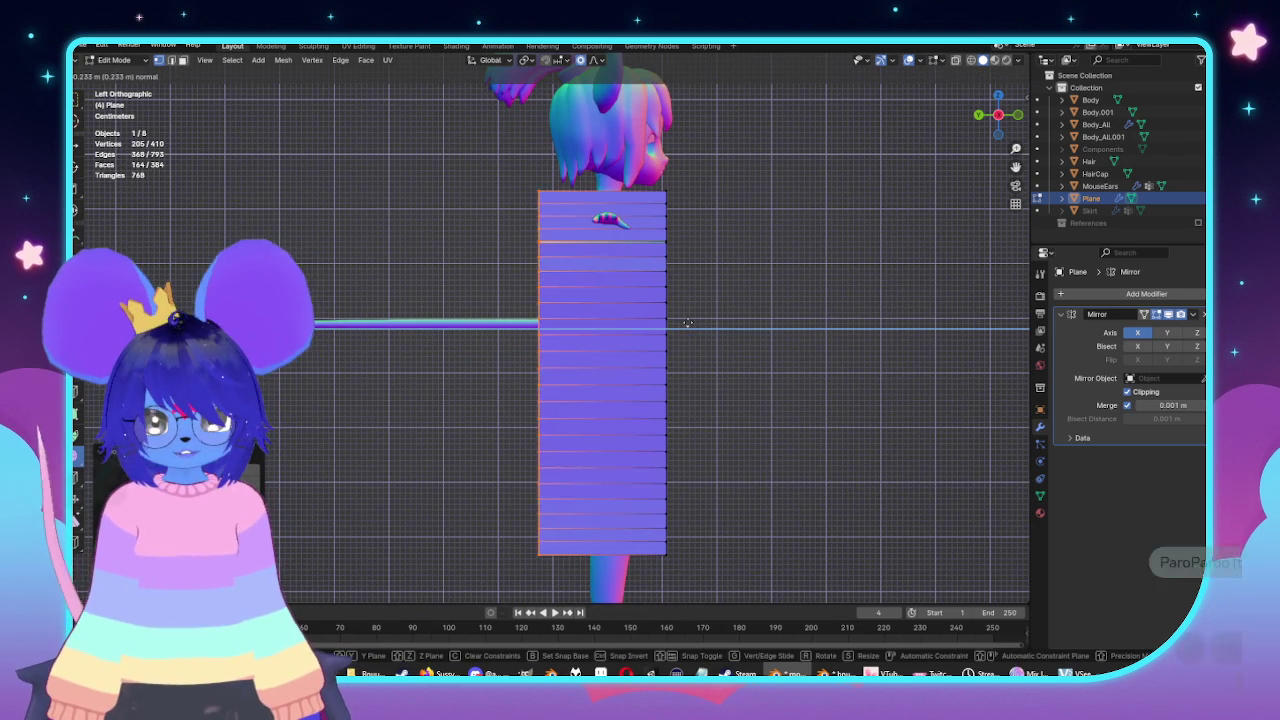
left_click(722, 326)
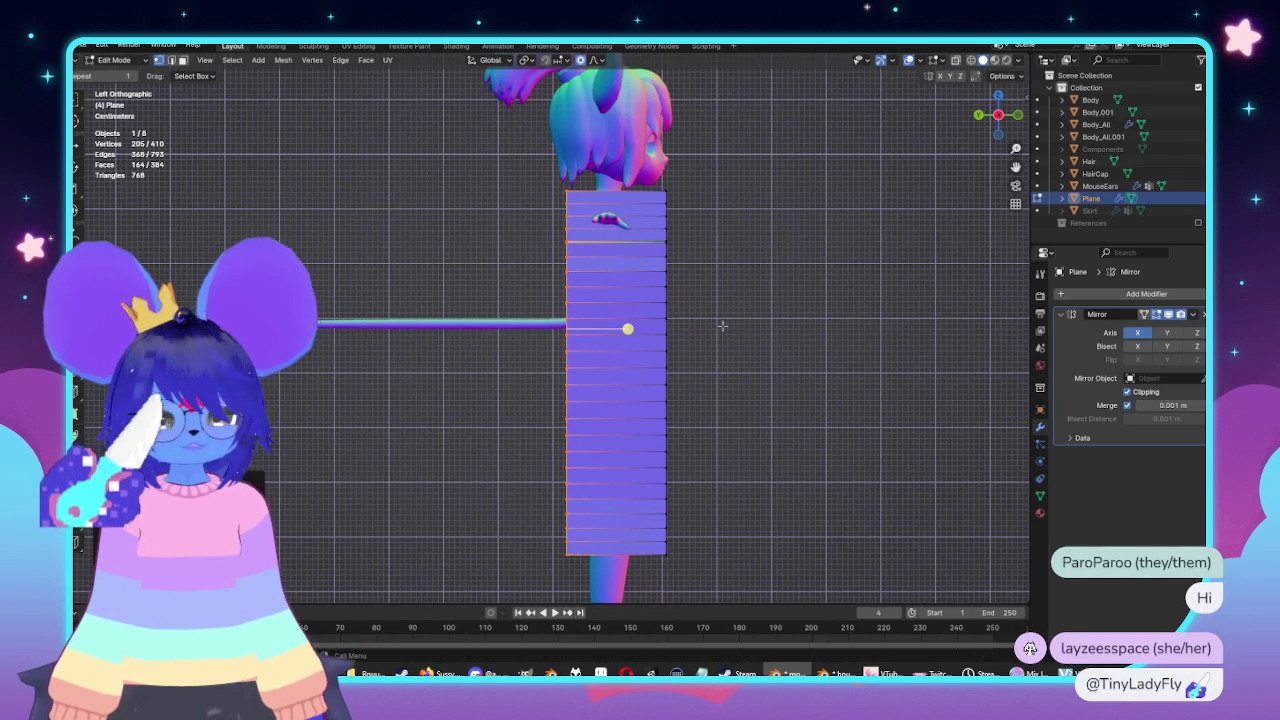
key("alt+z")
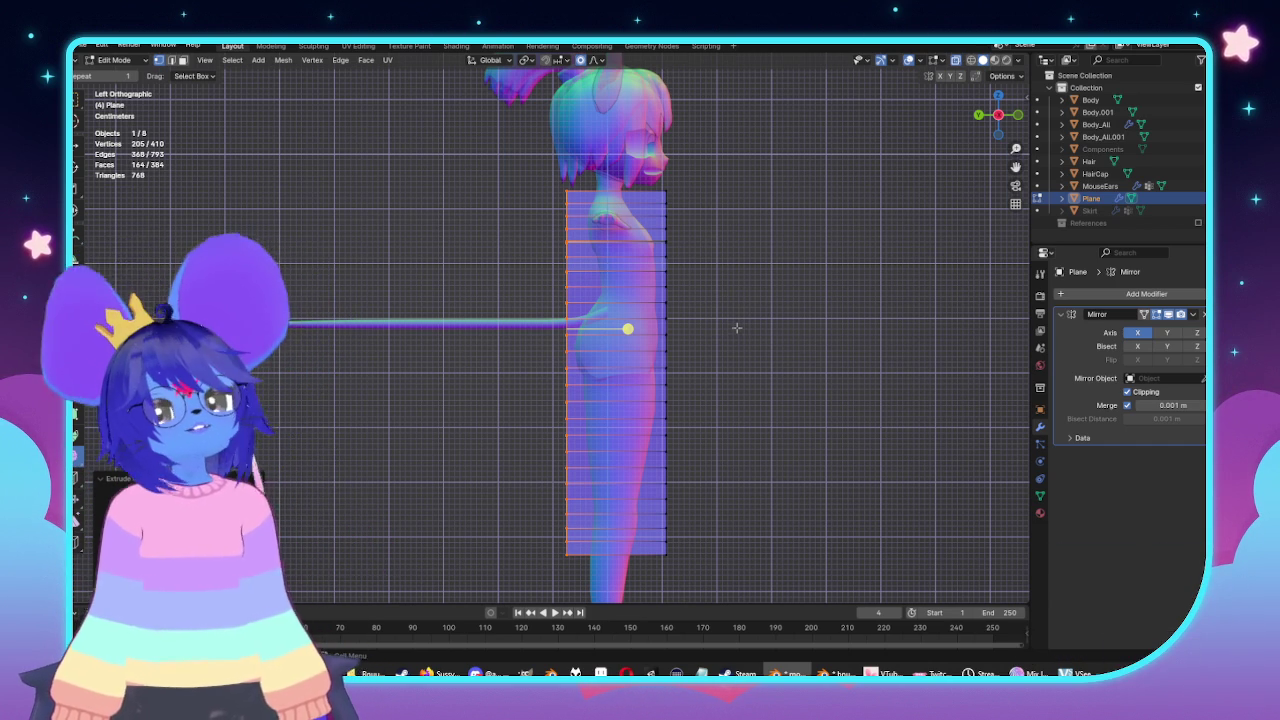
key("KP_1")
left_click(566, 287)
scroll(566, 287, "up", 8)
scroll(777, 331, "down", 3)
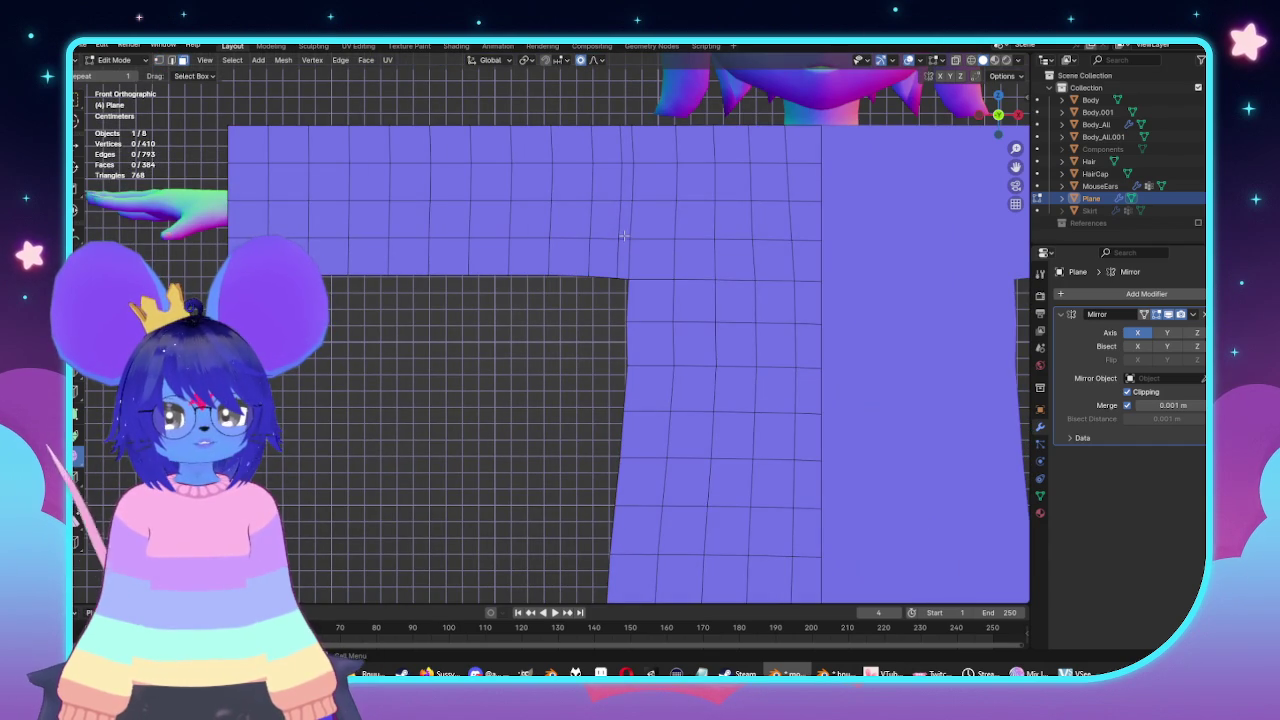
Delete the selected faces connecting the front and back layers along the shoulder.
scroll(623, 235, "up", 3)
key("alt+z")
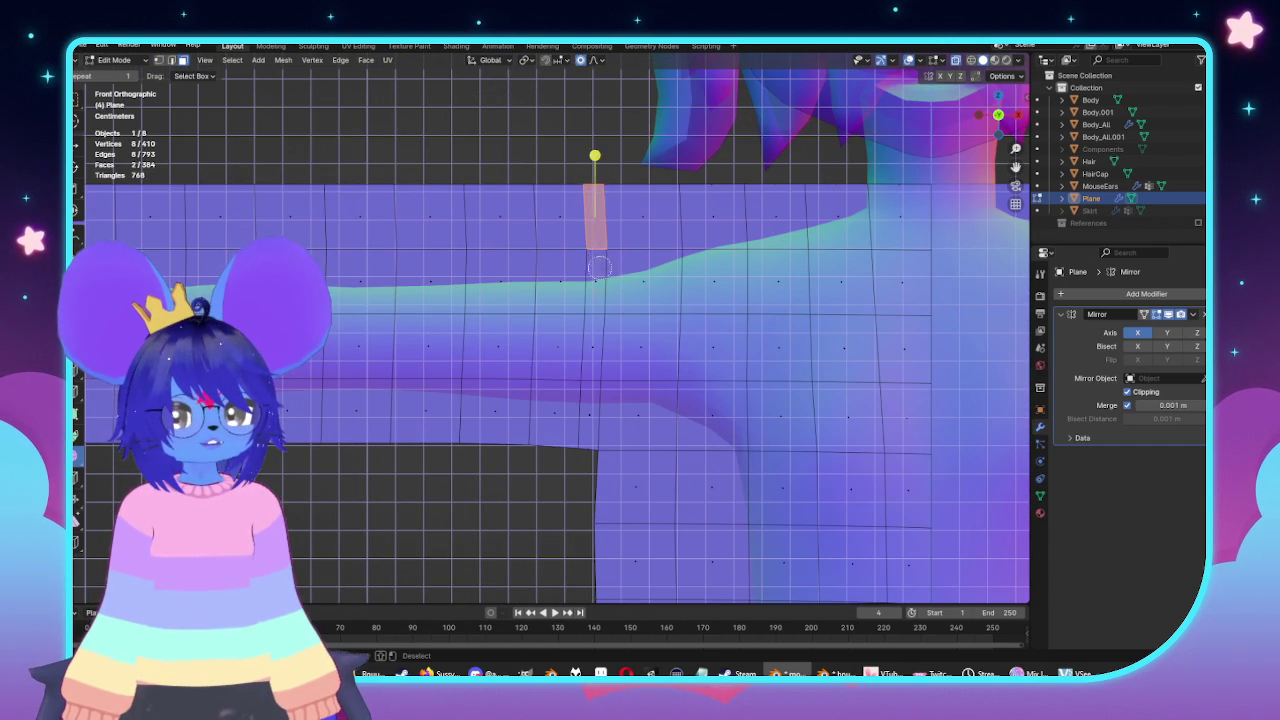
key("x")
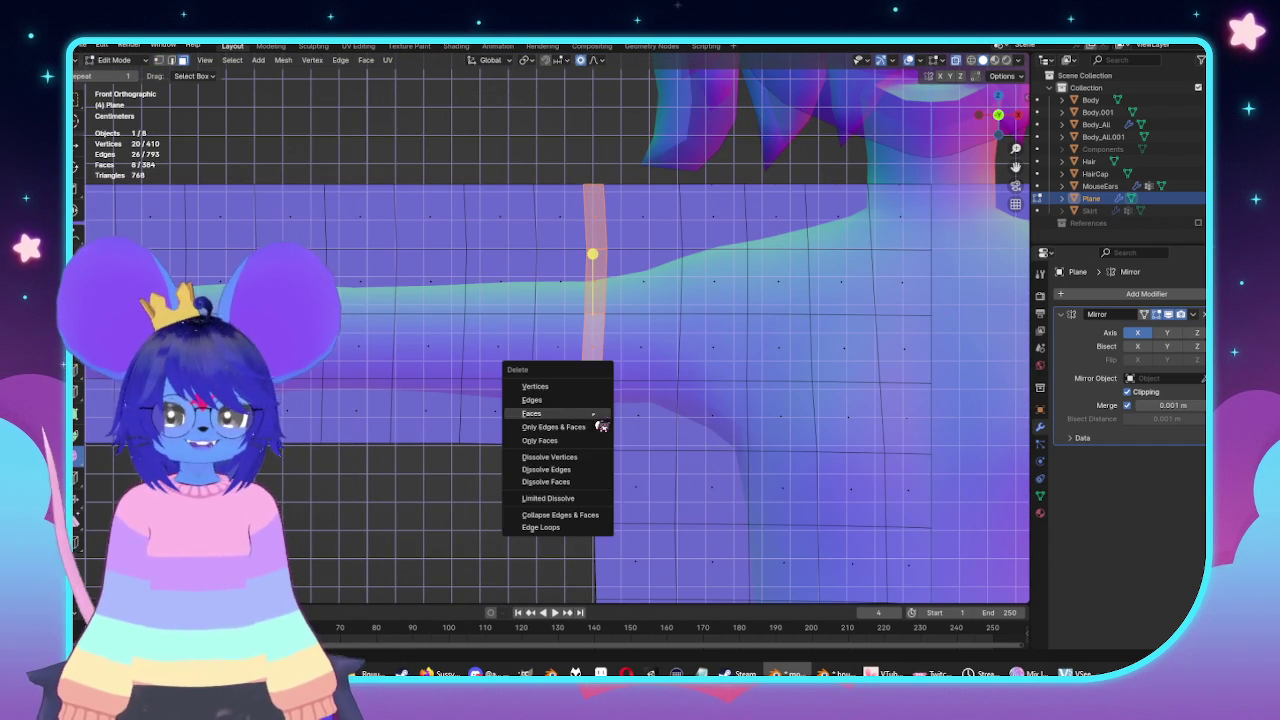
left_click(576, 414)
mouse_move(576, 414)
middle_mouse_down()
mouse_move(540, 324)
mouse_move(681, 210)
middle_mouse_up()
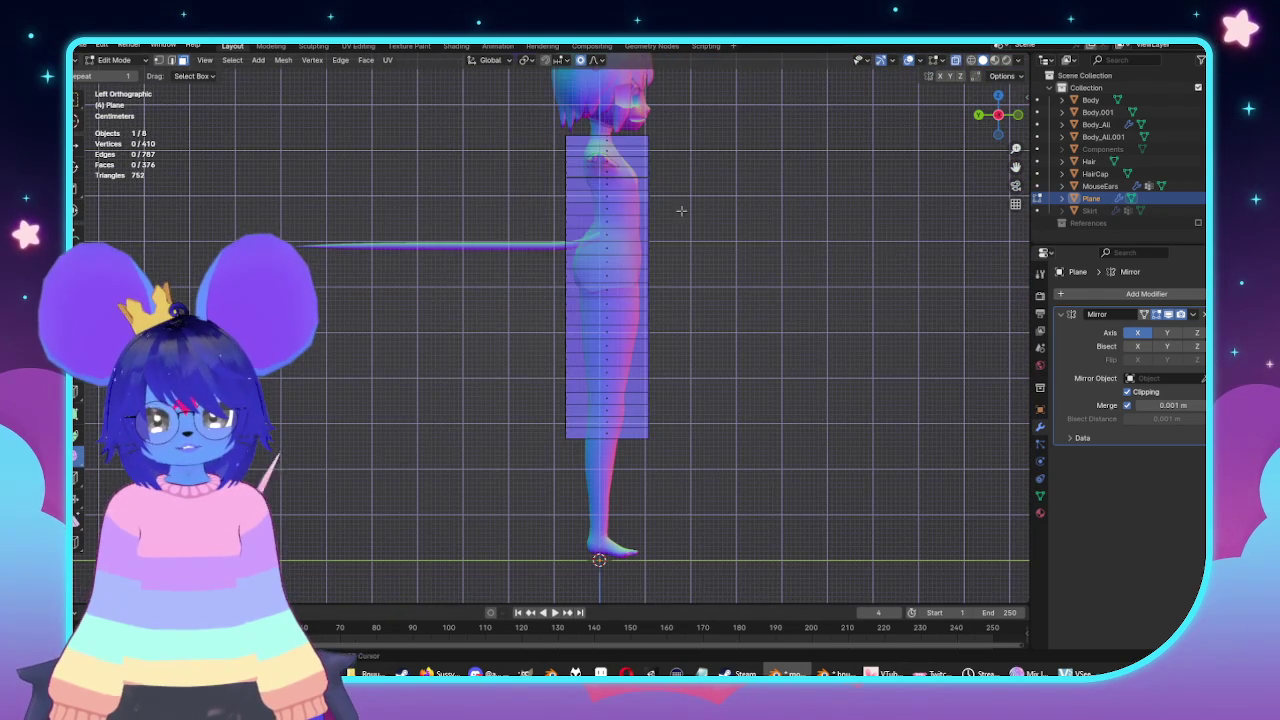
Circle-select the side faces from shoulder to waist and delete them, leaving 320 faces.
key("c")
left_click_drag(608, 120, 613, 447)
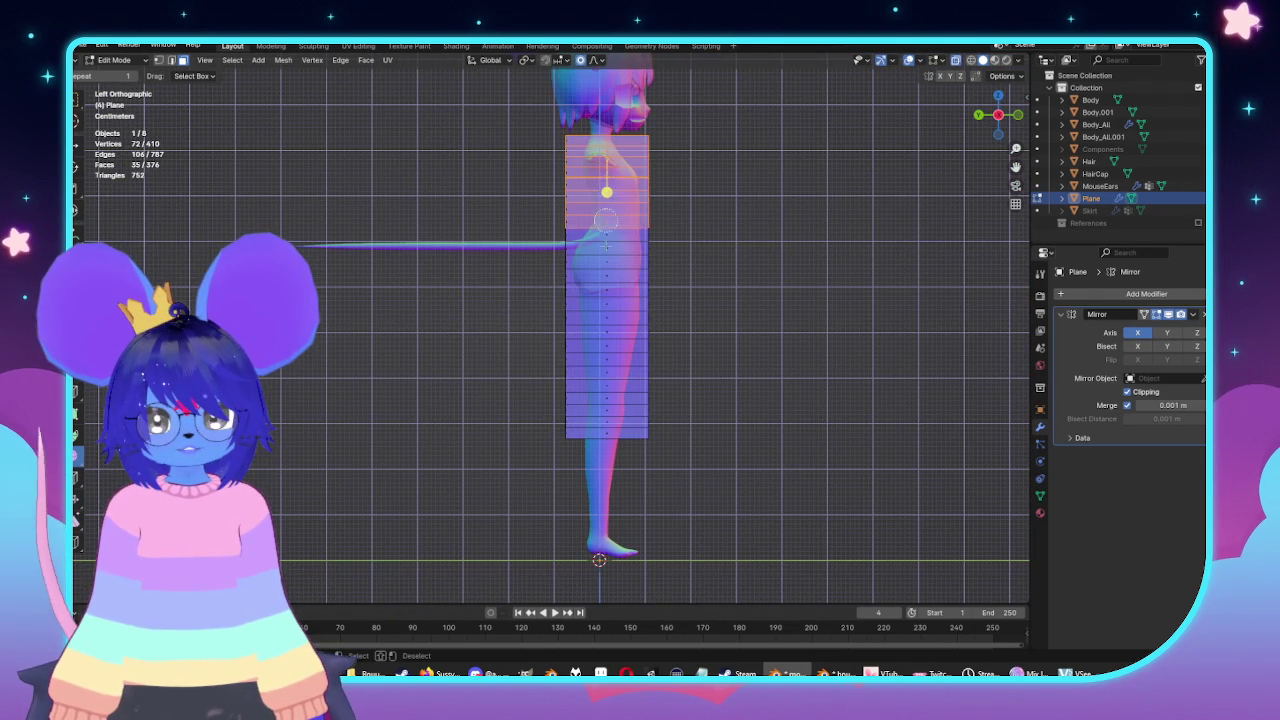
key("x")
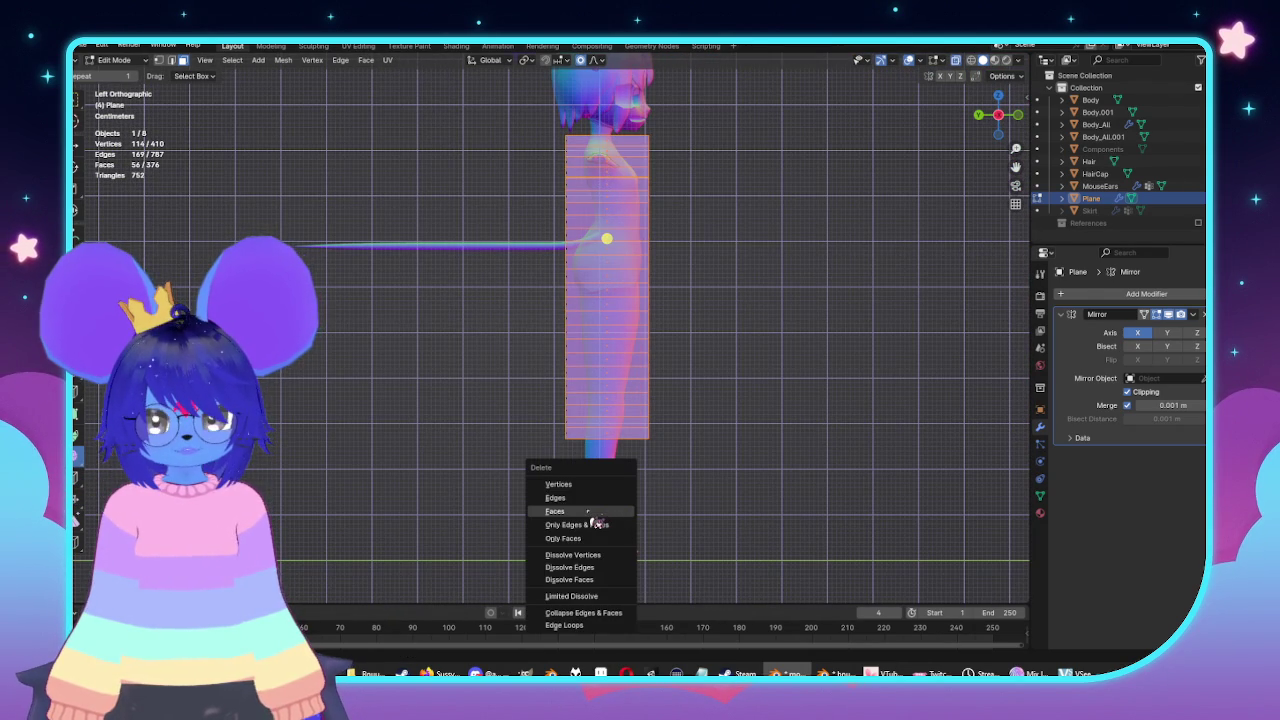
left_click(590, 512)
middle_click_drag(590, 512, 585, 308)
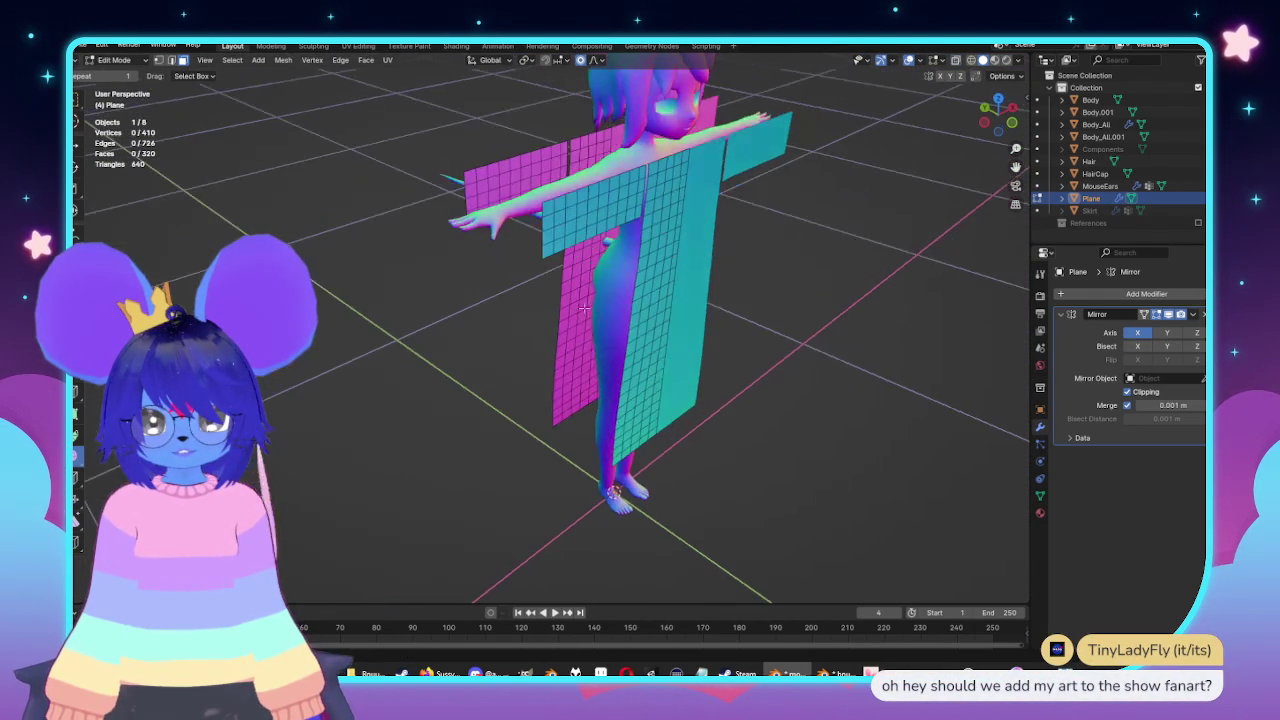
key("ctrl+z")
key("x")
left_click(578, 370)
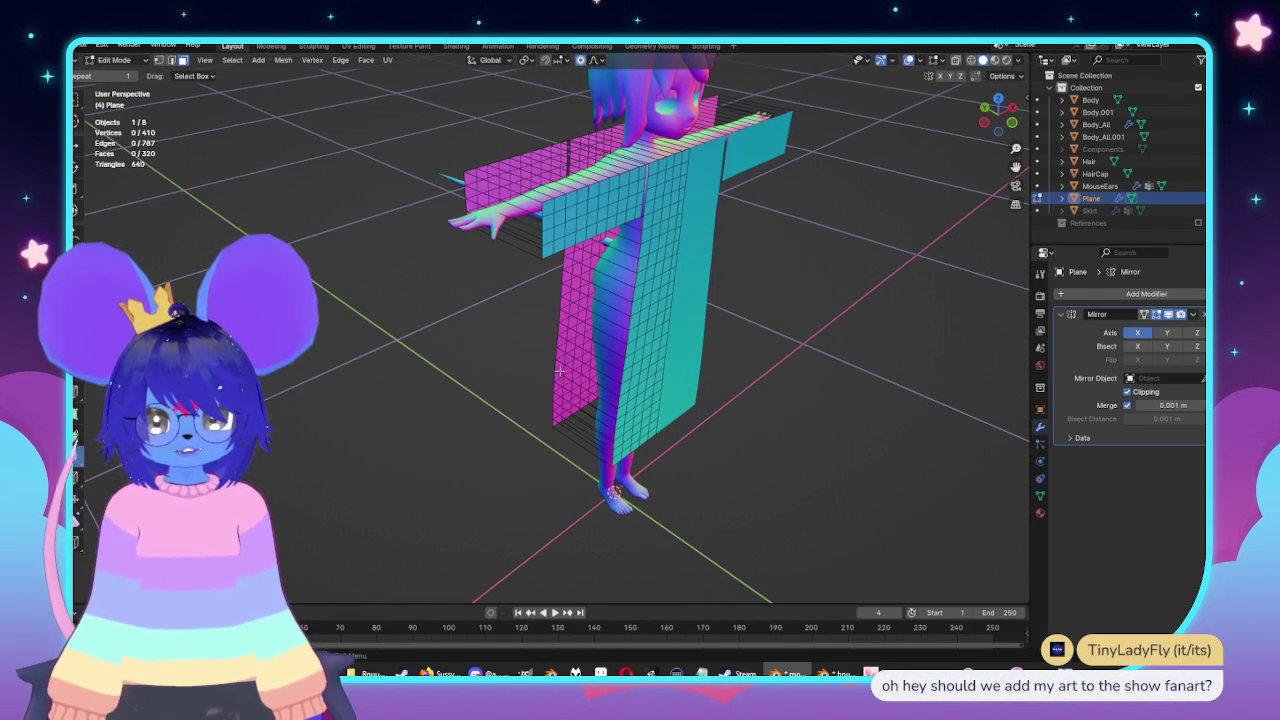
mouse_move(578, 370)
middle_mouse_down()
mouse_move(527, 207)
mouse_move(342, 207)
middle_mouse_up()
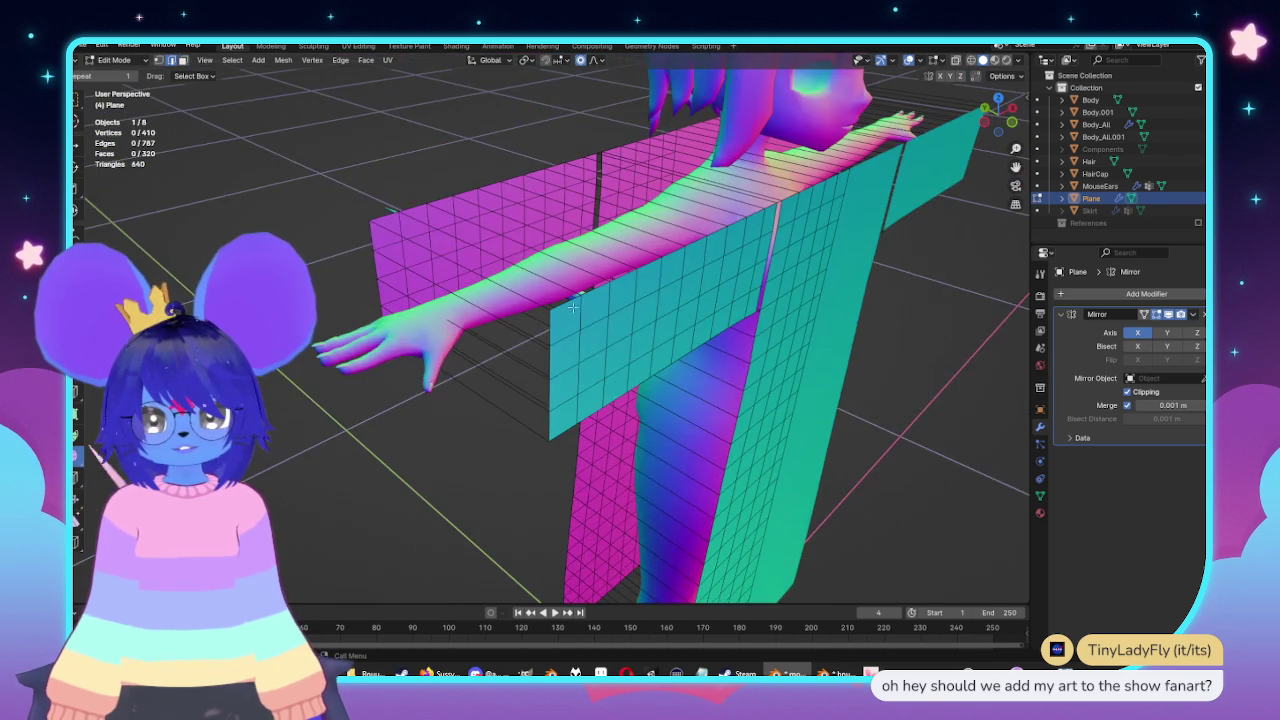
scroll(290, 148, "up", 3)
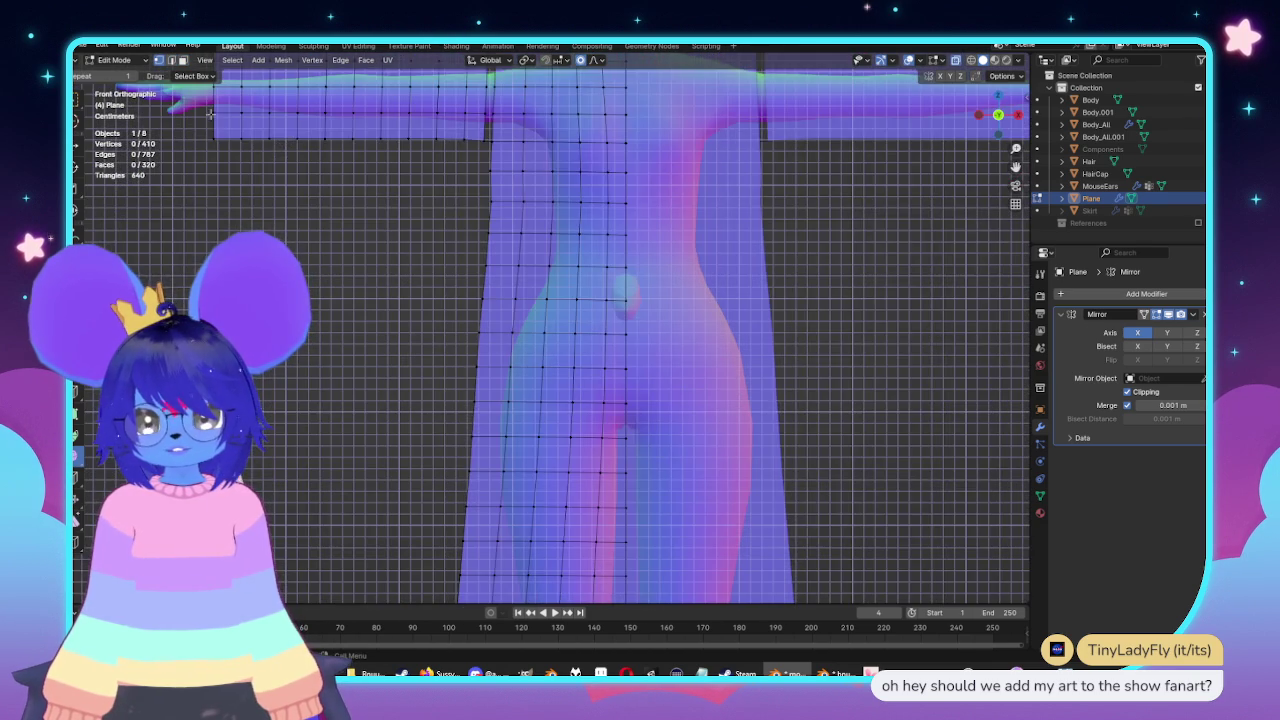
middle_click_drag(290, 148, 421, 224, "shift")
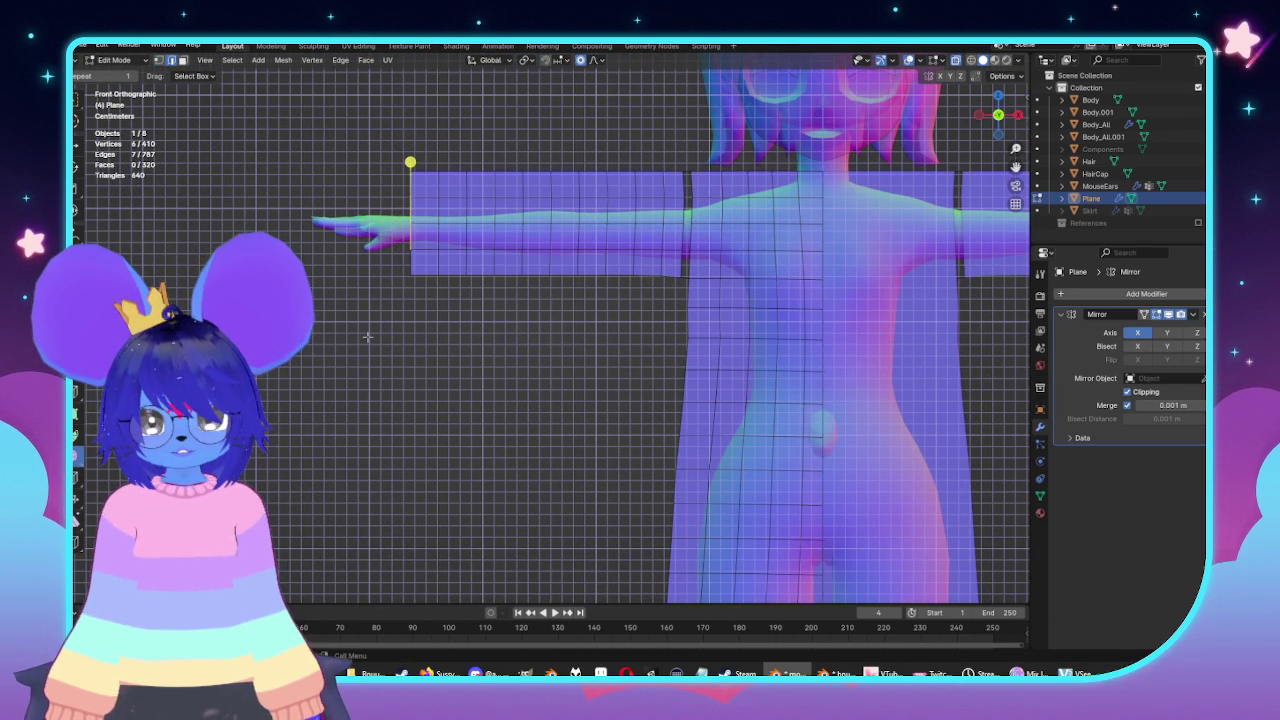
key("alt+a")
key("alt+z")
middle_click_drag(326, 199, 517, 237)
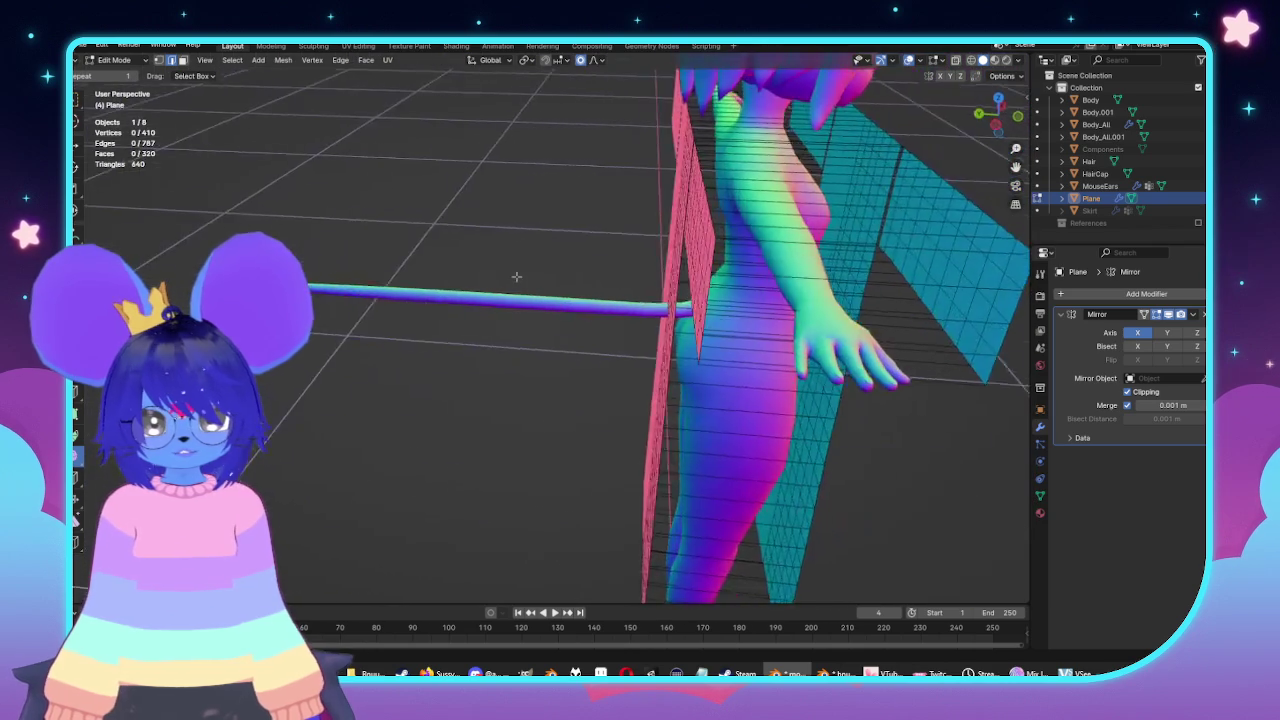
scroll(781, 249, "up", 2)
middle_click_drag(781, 249, 654, 294, "shift")
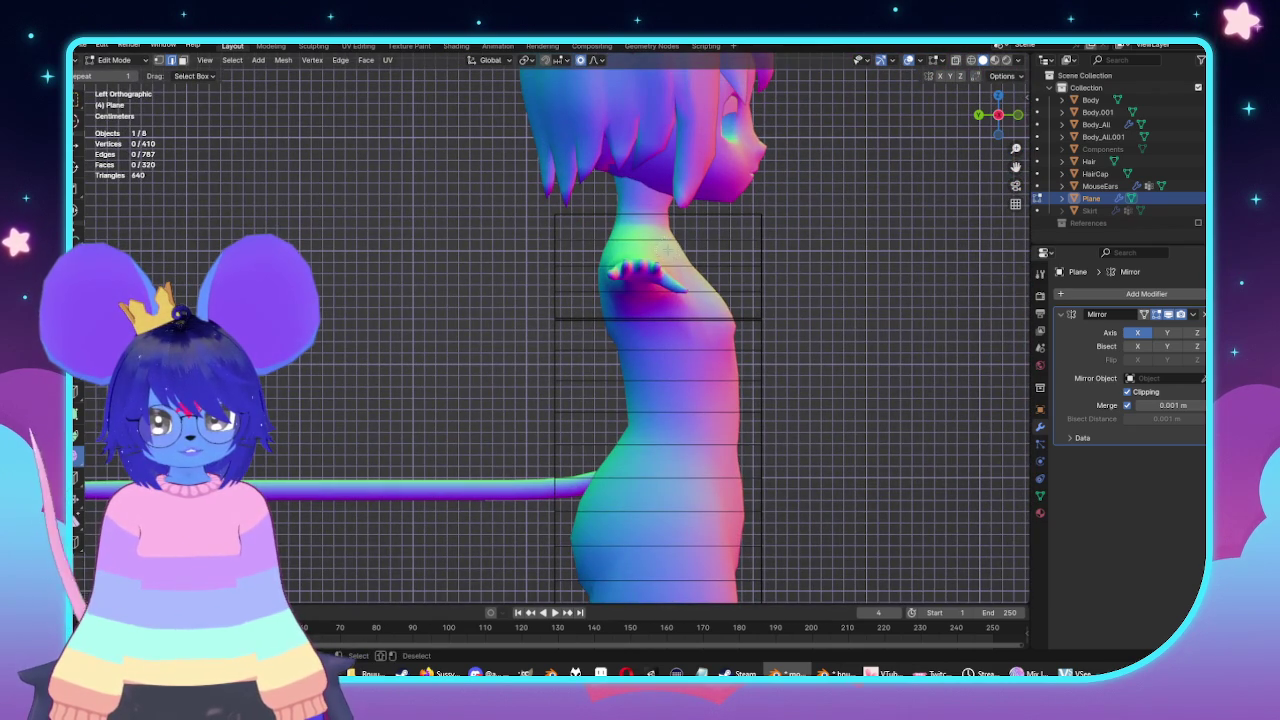
mouse_move(669, 290)
middle_mouse_down("shift")
mouse_move(680, 110)
mouse_move(773, 298)
mouse_move(717, 383)
mouse_move(644, 275)
mouse_move(546, 288)
middle_mouse_up("shift")
scroll(757, 261, "up", 5)
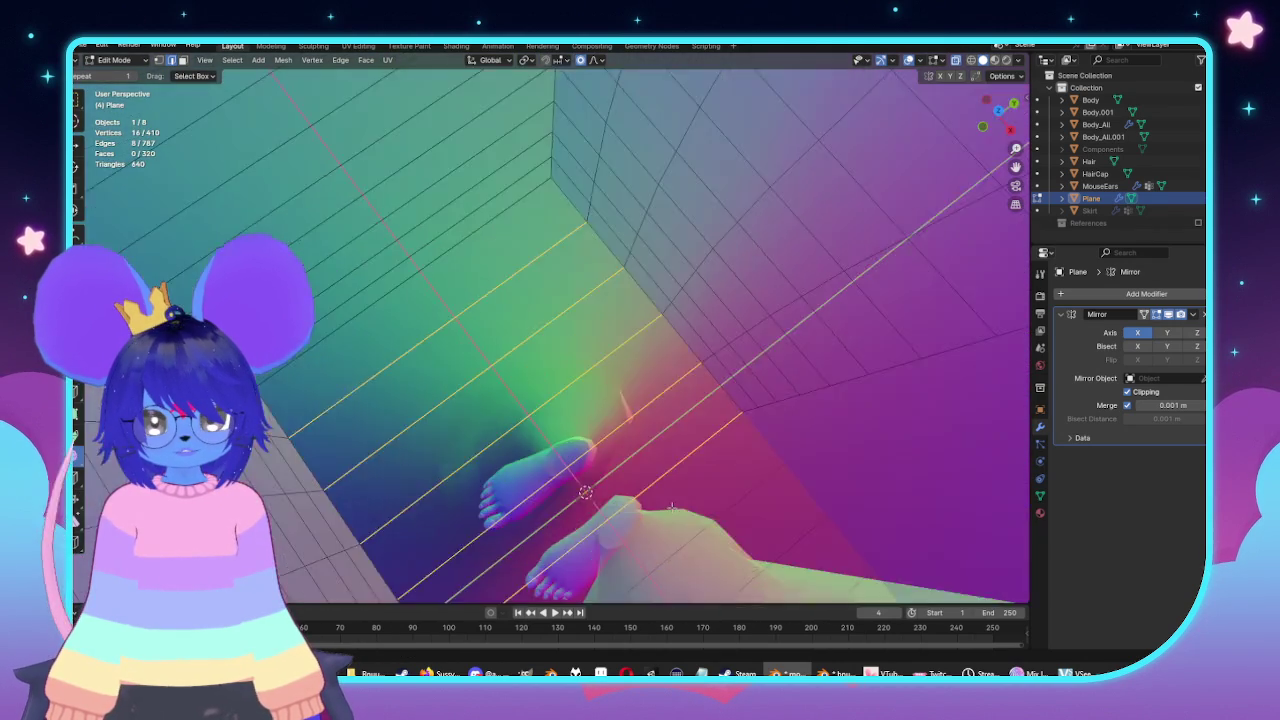
mouse_move(719, 583)
middle_mouse_down()
mouse_move(677, 361)
mouse_move(752, 283)
mouse_move(638, 366)
mouse_move(728, 348)
middle_mouse_up()
scroll(677, 361, "down", 5)
scroll(638, 366, "up", 5)
scroll(700, 360, "up", 4)
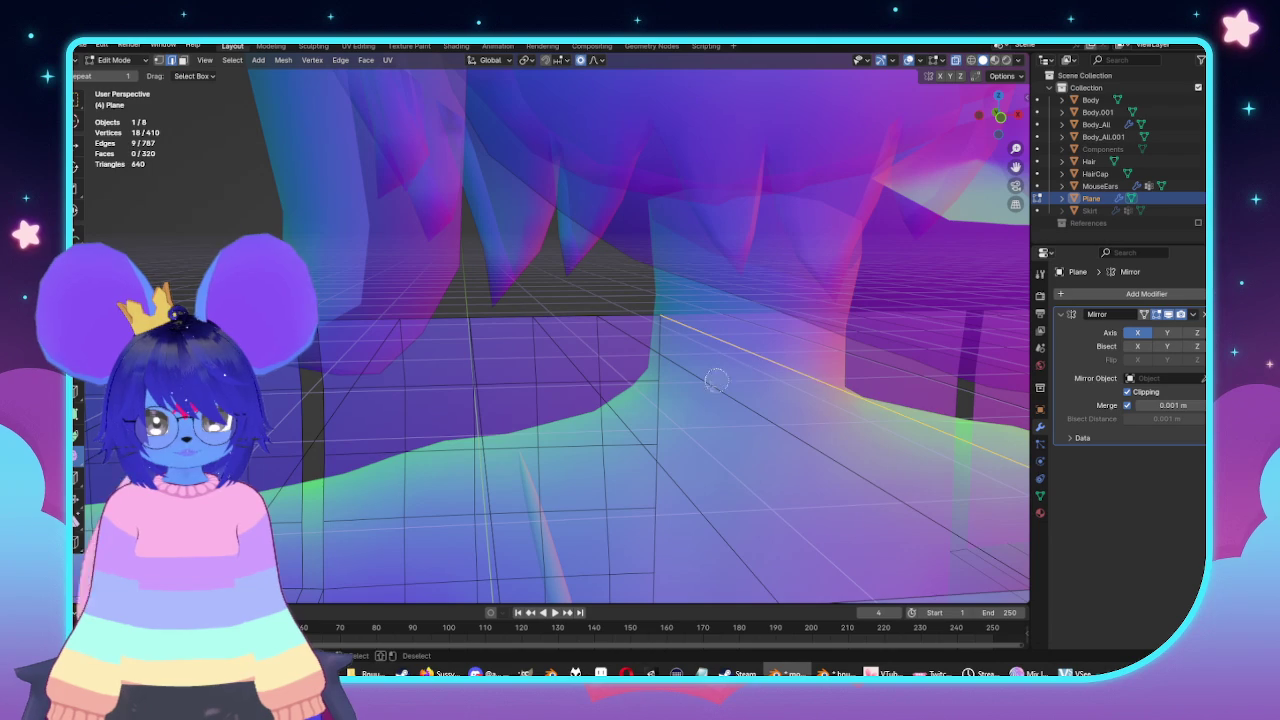
middle_click_drag(722, 403, 701, 419)
scroll(701, 419, "up", 1)
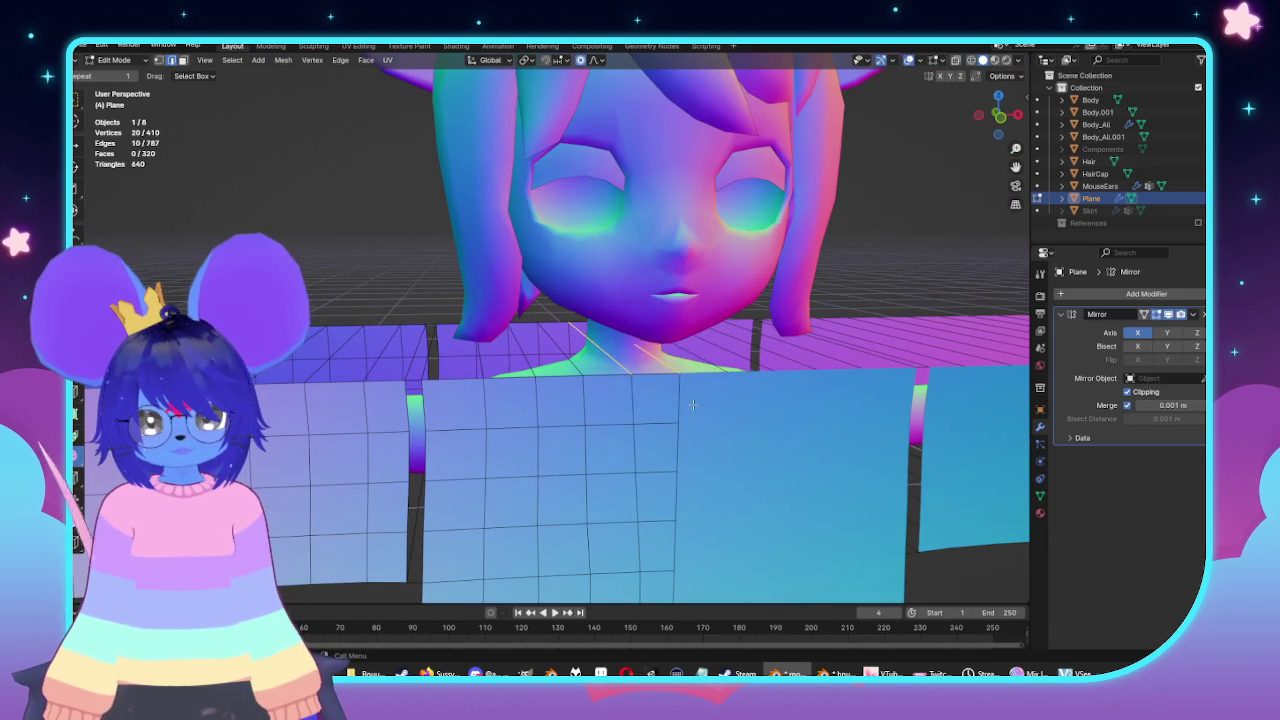
Delete the selected edges joining the front and back panels at the top.
key("x")
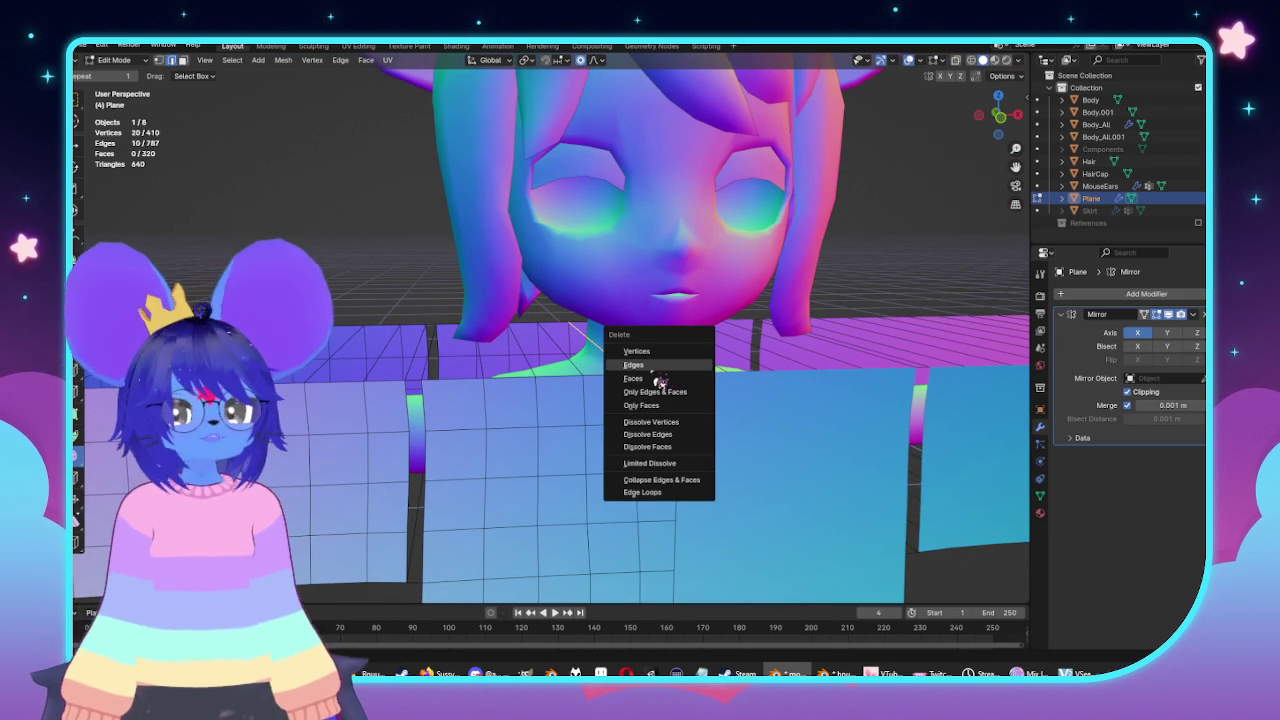
left_click(658, 366)
scroll(681, 381, "down", 2)
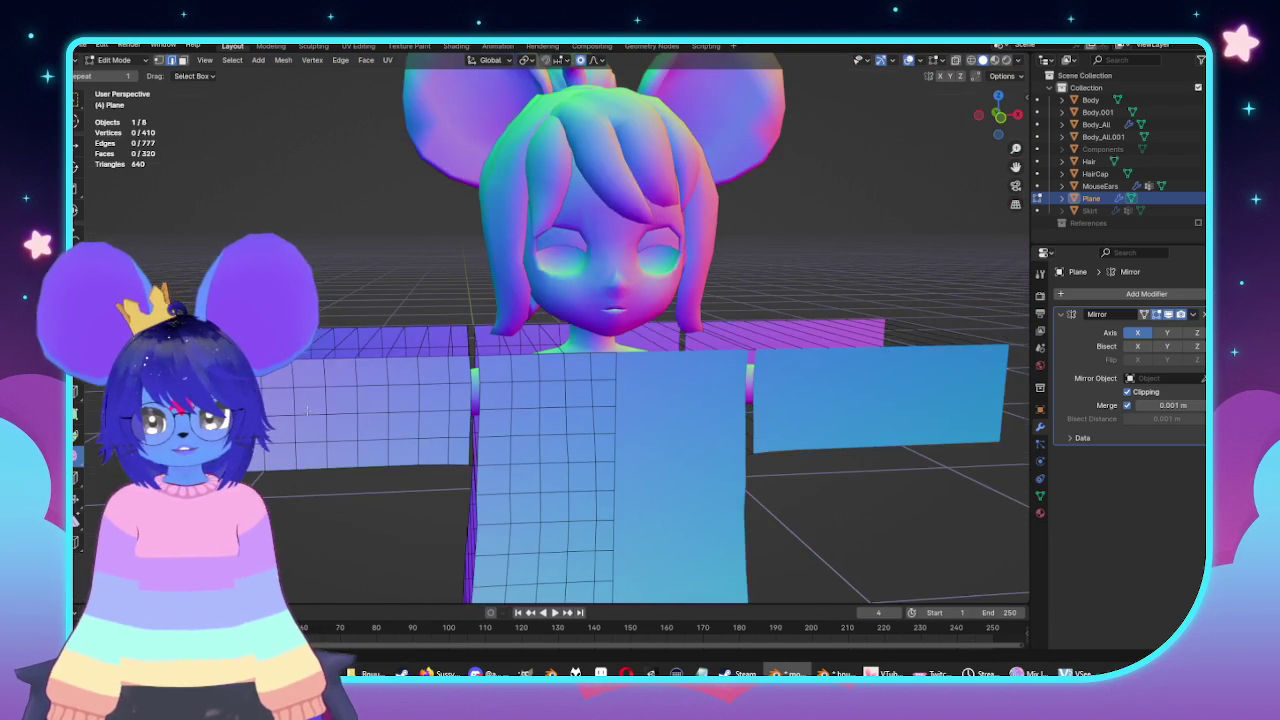
In see-through front view, extrude the neckline edge upward twice to form a neck strip.
key("KP_1")
scroll(542, 307, "up", 2)
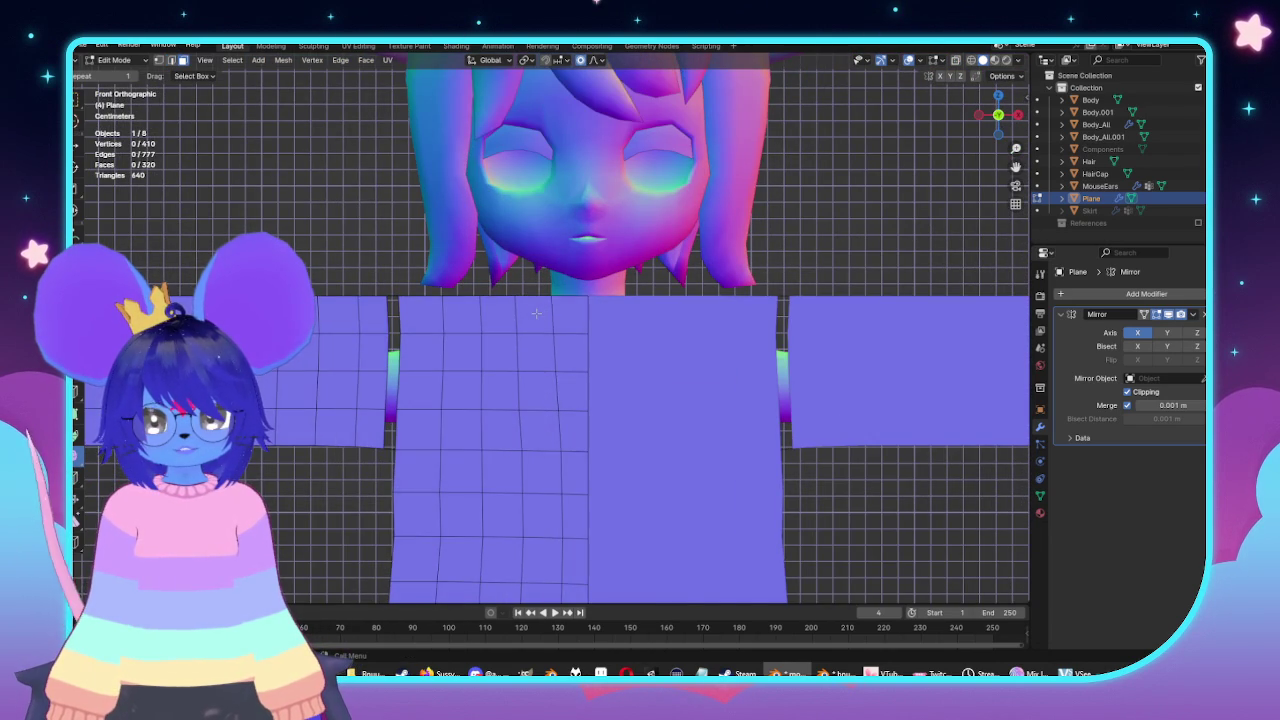
key("alt+z")
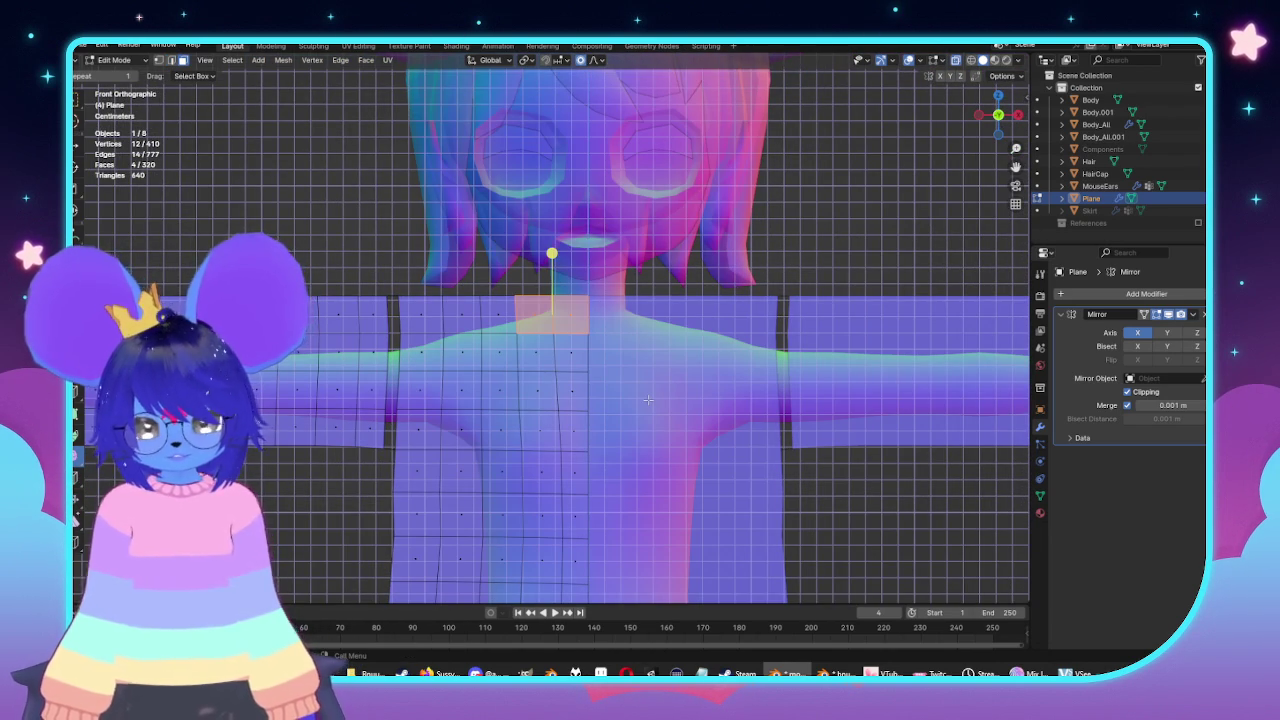
key("e")
key("Escape")
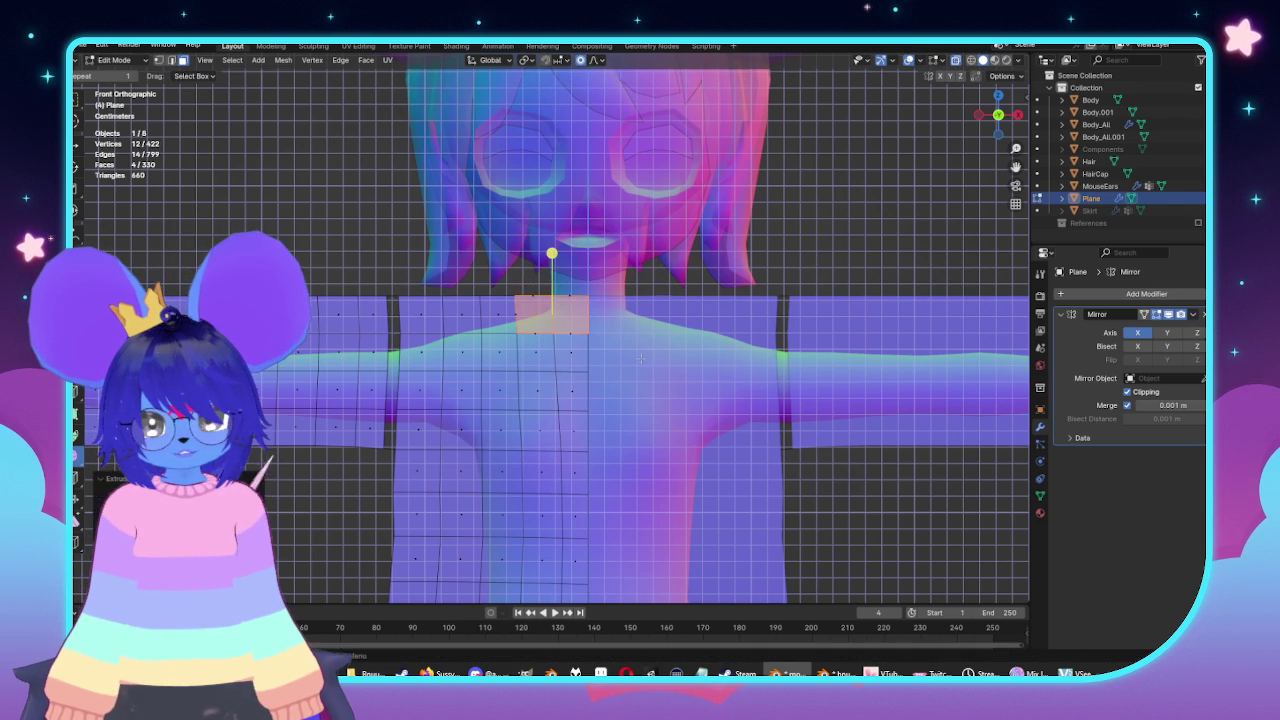
left_click_drag(610, 312, 610, 312)
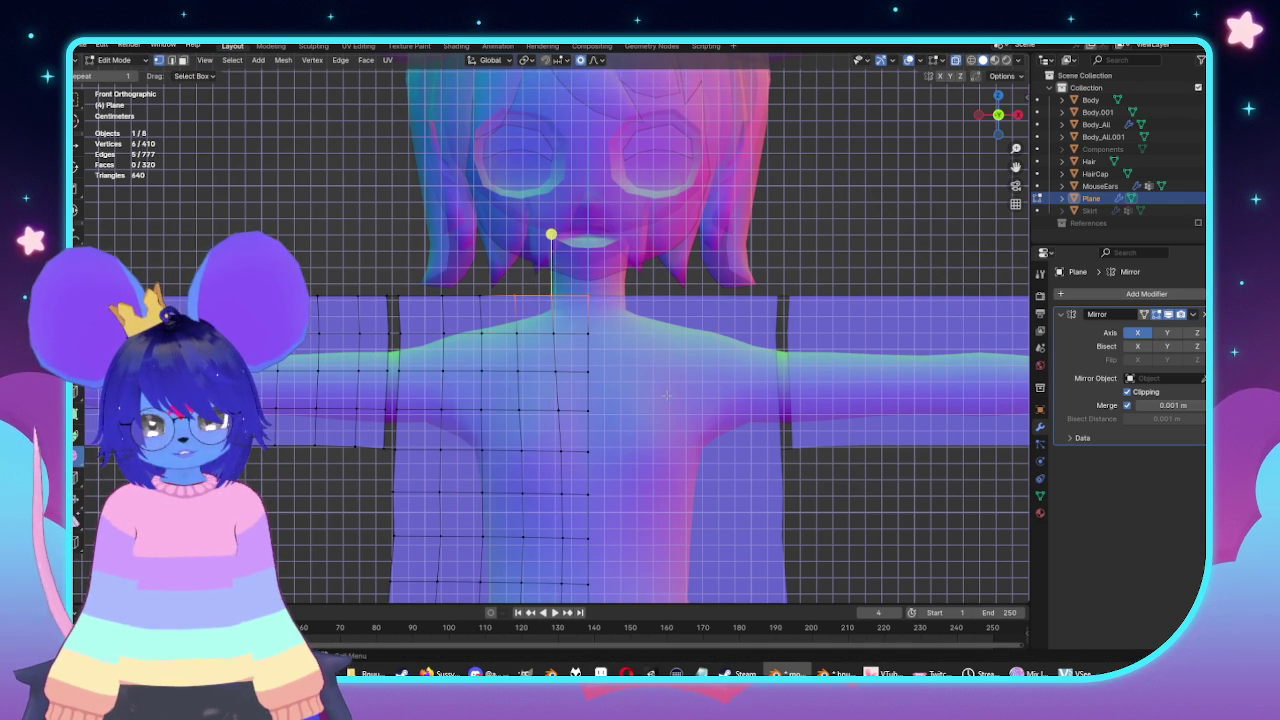
key("e")
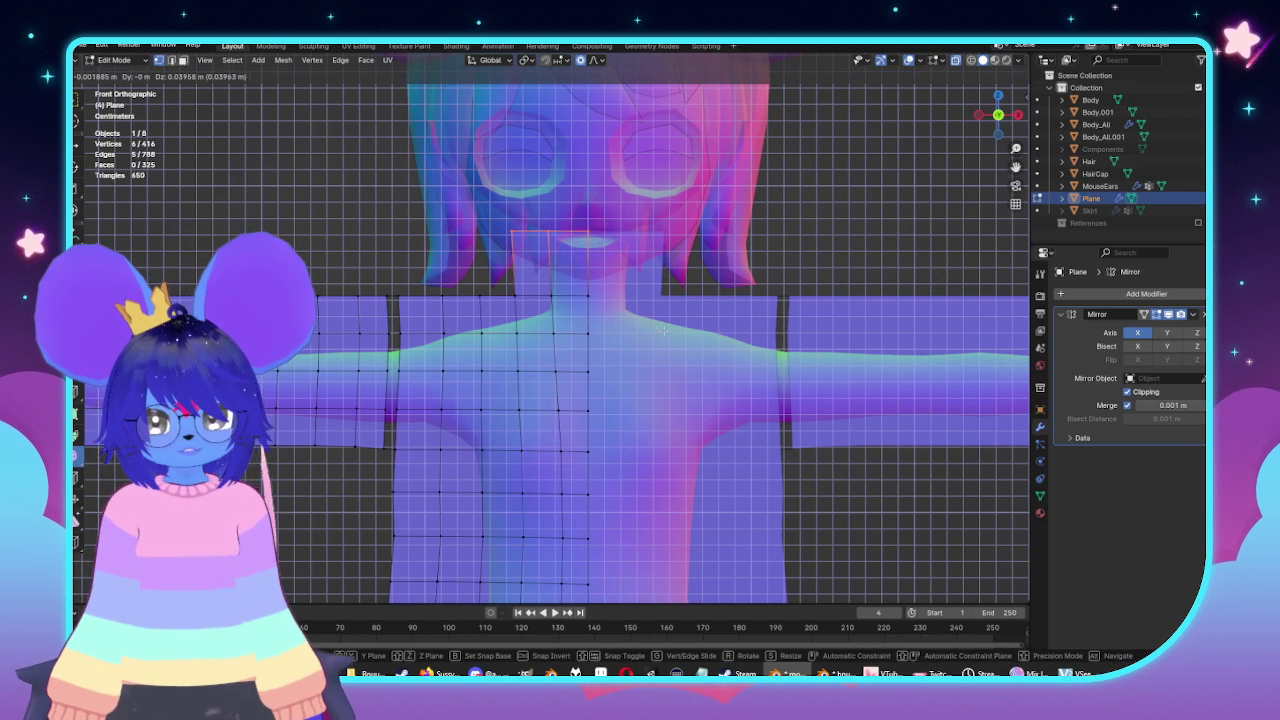
left_click(663, 330)
key("e")
left_click(590, 250)
scroll(397, 200, "up", 3)
middle_click_drag(397, 200, 667, 291)
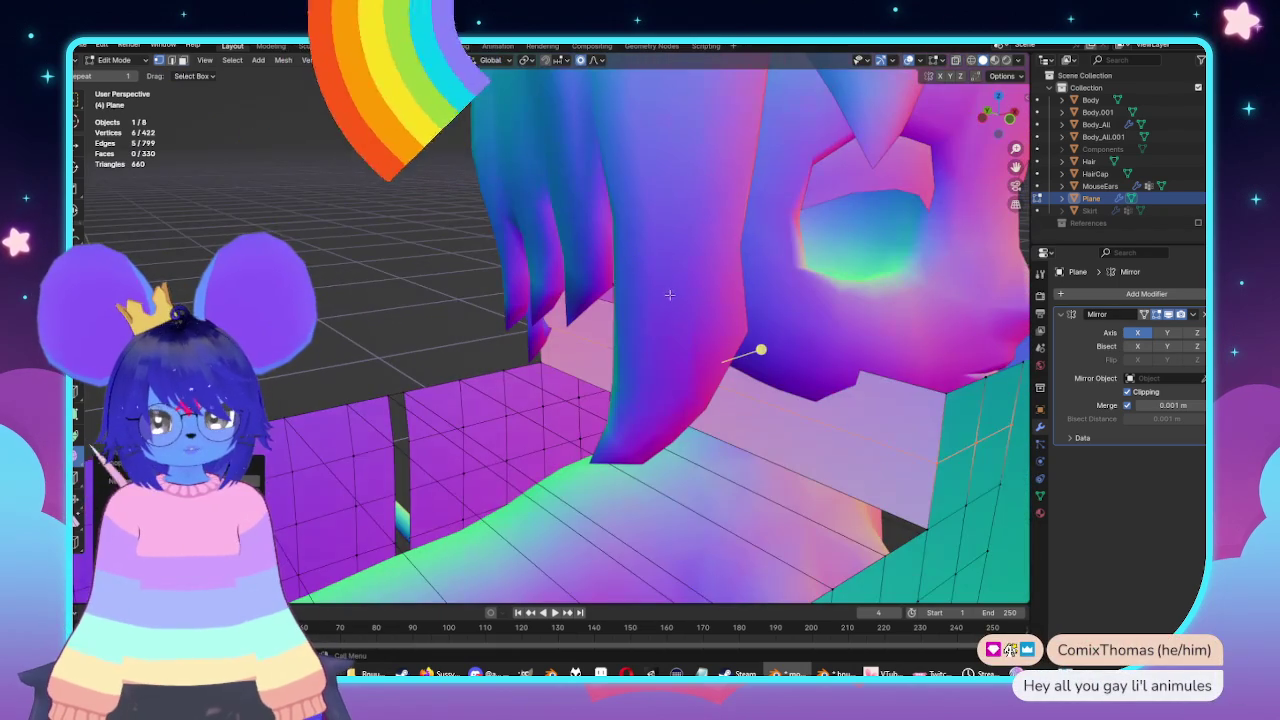
From the left side view, delete only the neck strip's two side faces.
key("ctrl+KP_3")
key("alt+a")
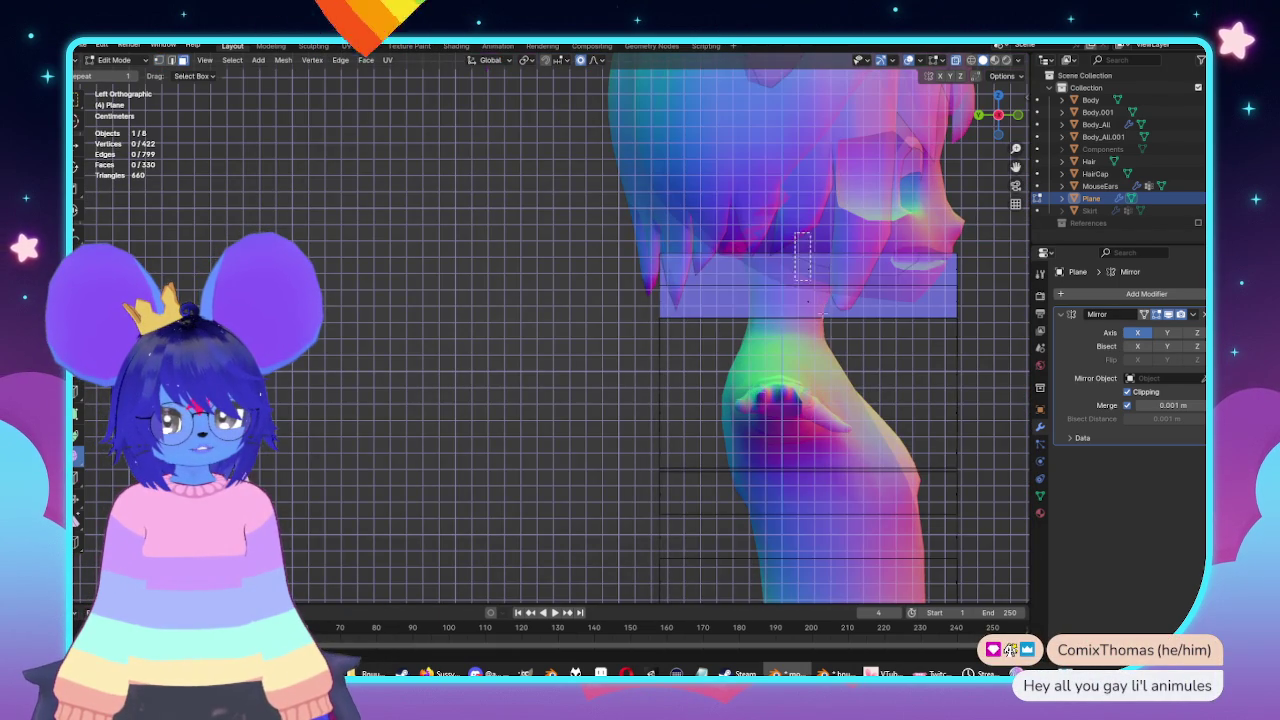
left_click_drag(797, 240, 834, 341)
key("x")
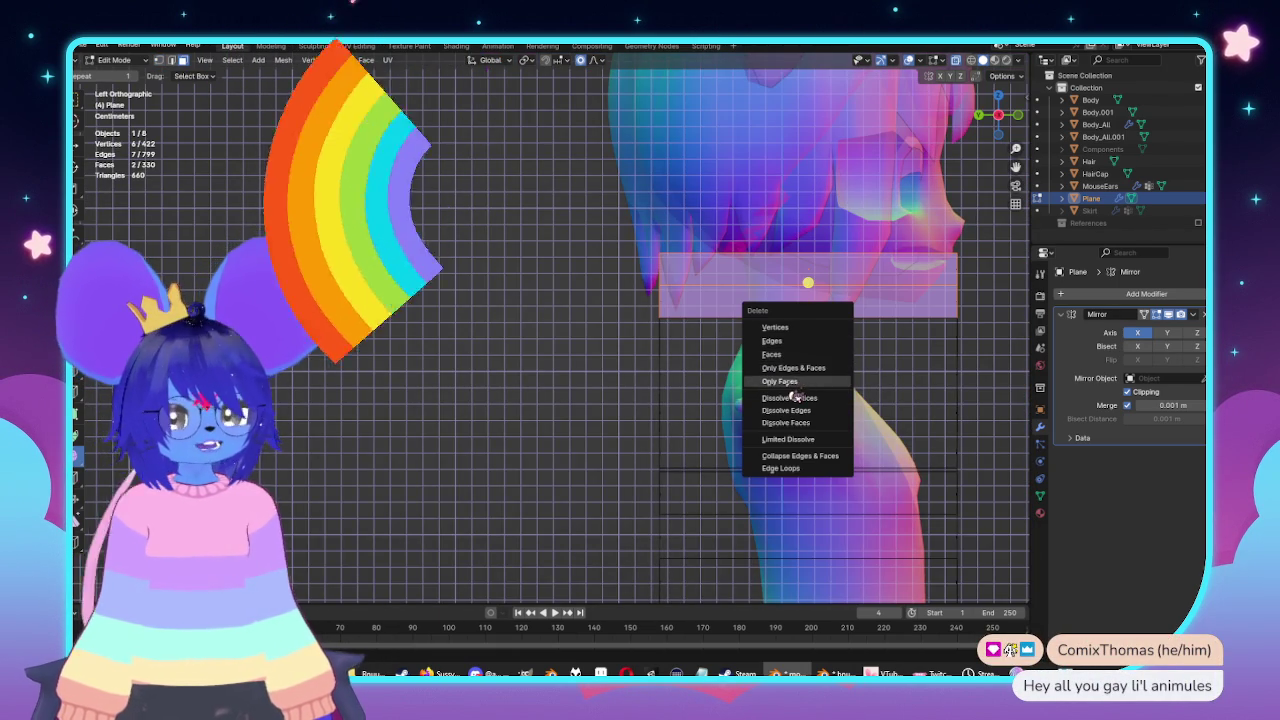
left_click(792, 383)
scroll(791, 354, "down", 3)
scroll(791, 354, "up", 2)
Move the front panel vertices along Y twice with proportional falloff to follow the torso.
scroll(791, 354, "down", 3)
left_click_drag(528, 411, 600, 565)
key("g")
key("y")
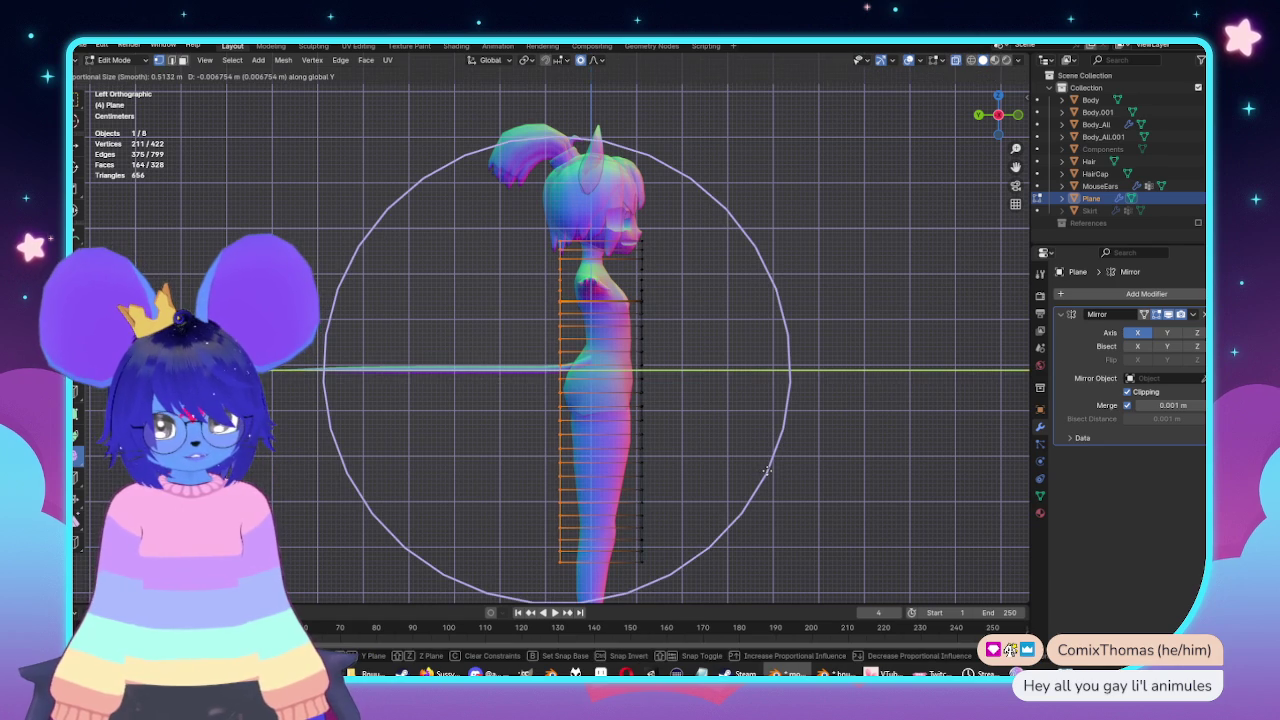
left_click(767, 468)
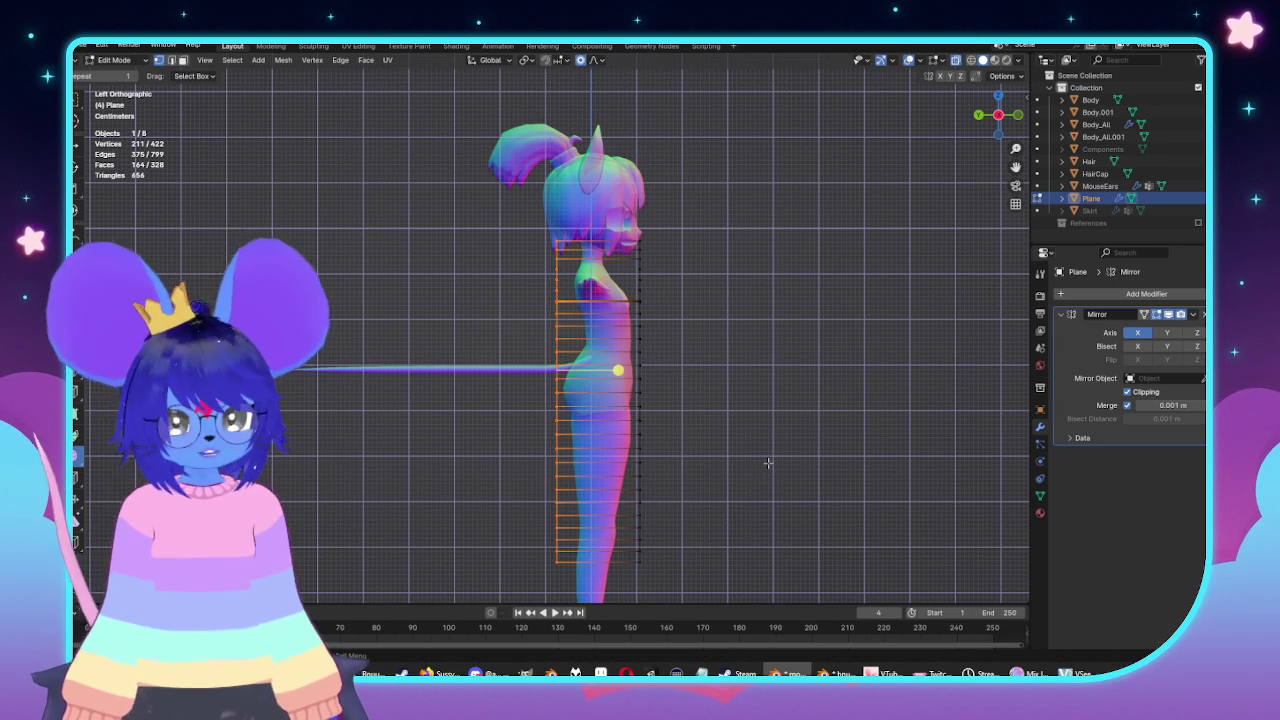
key("g")
key("y")
scroll(768, 463, "up", 10)
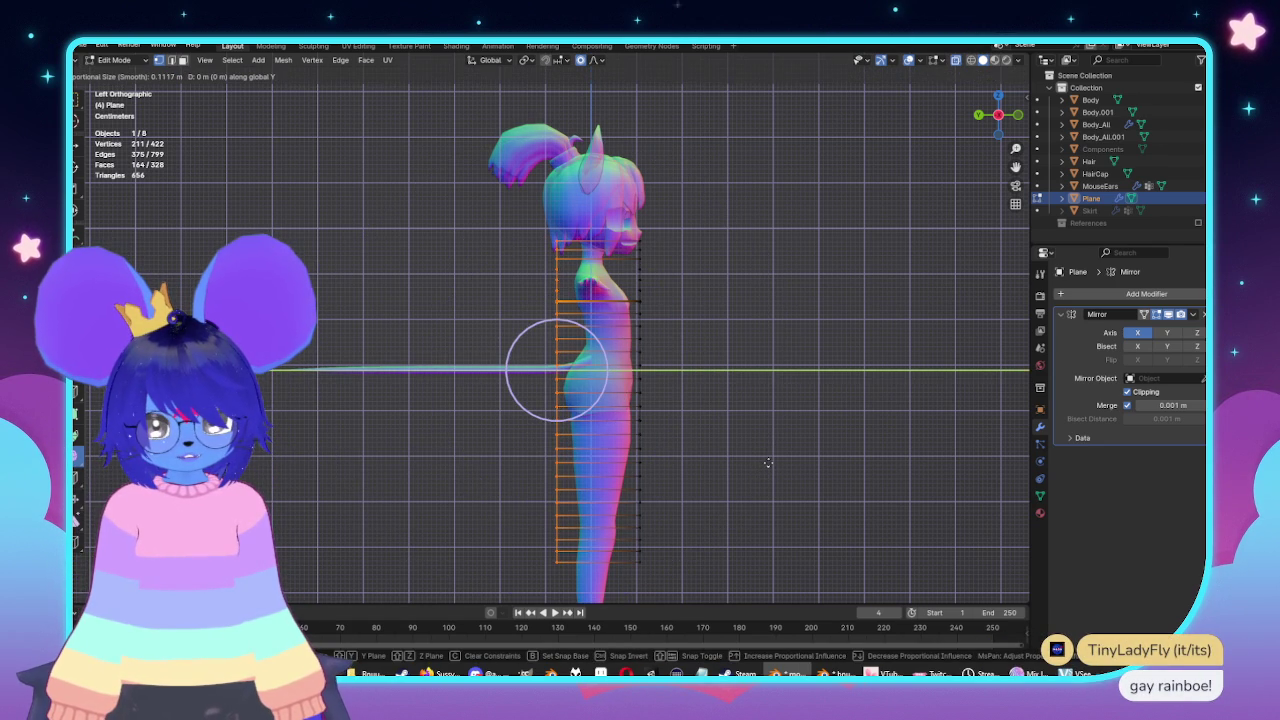
left_click(770, 463)
Turn off see-through, view the garment from the front in perspective, and return to Object Mode.
middle_click_drag(770, 432, 777, 395, "shift")
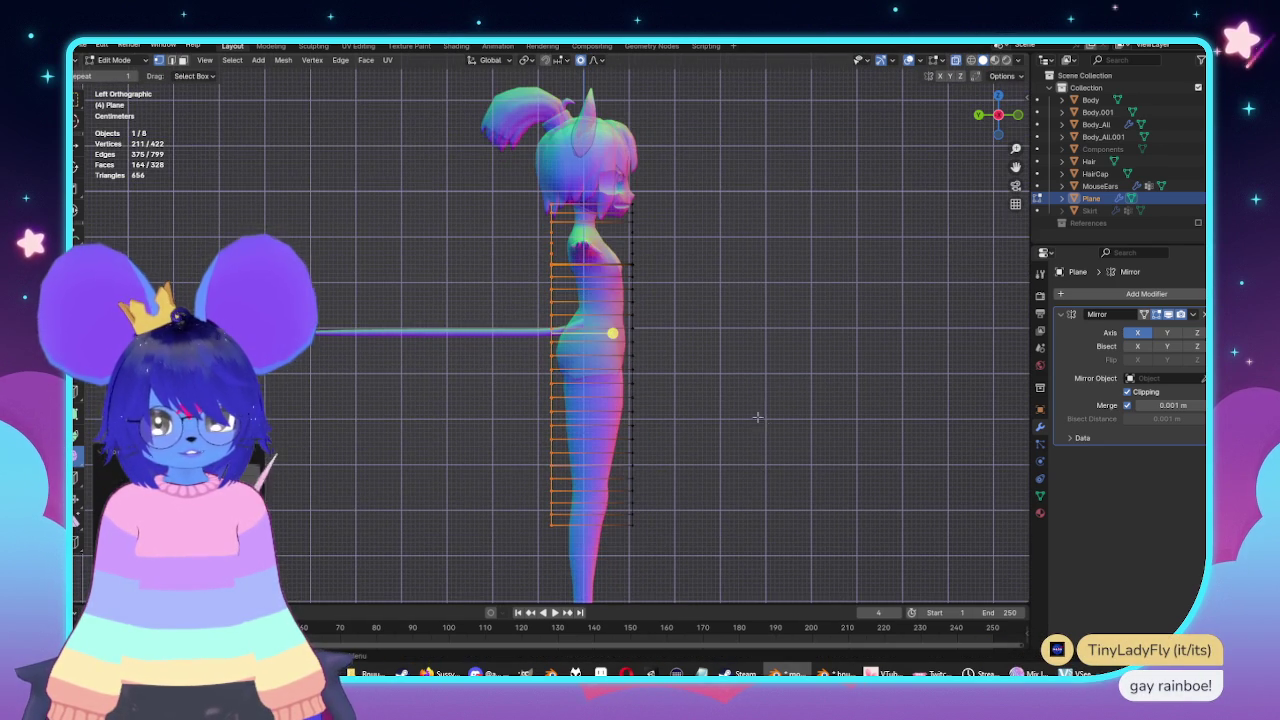
key("alt+z")
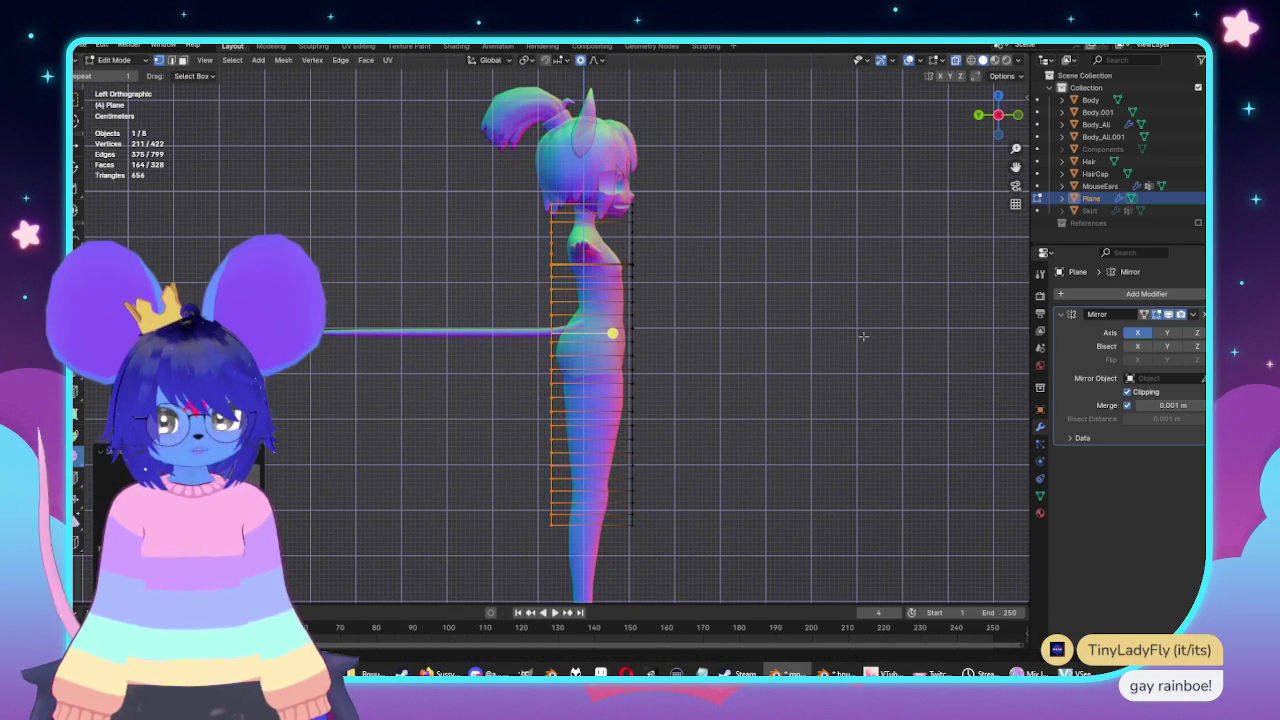
key("KP_1")
middle_click_drag(486, 334, 540, 337)
key("Tab")
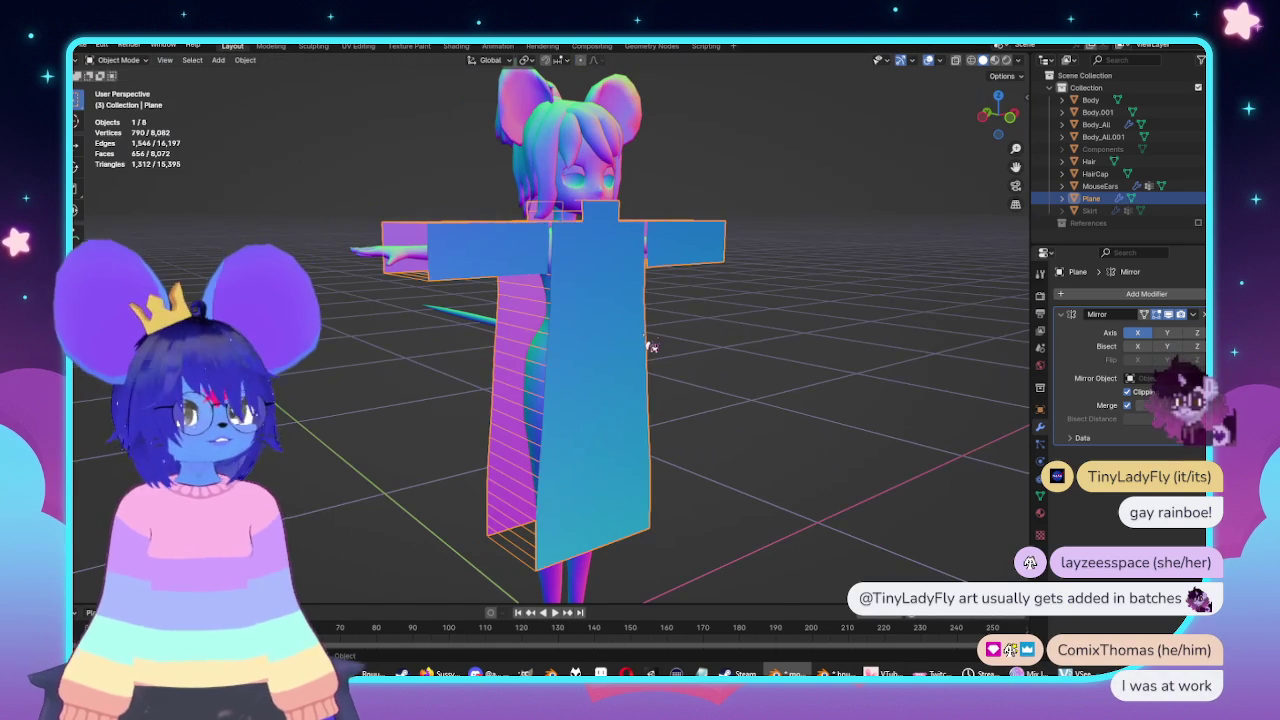
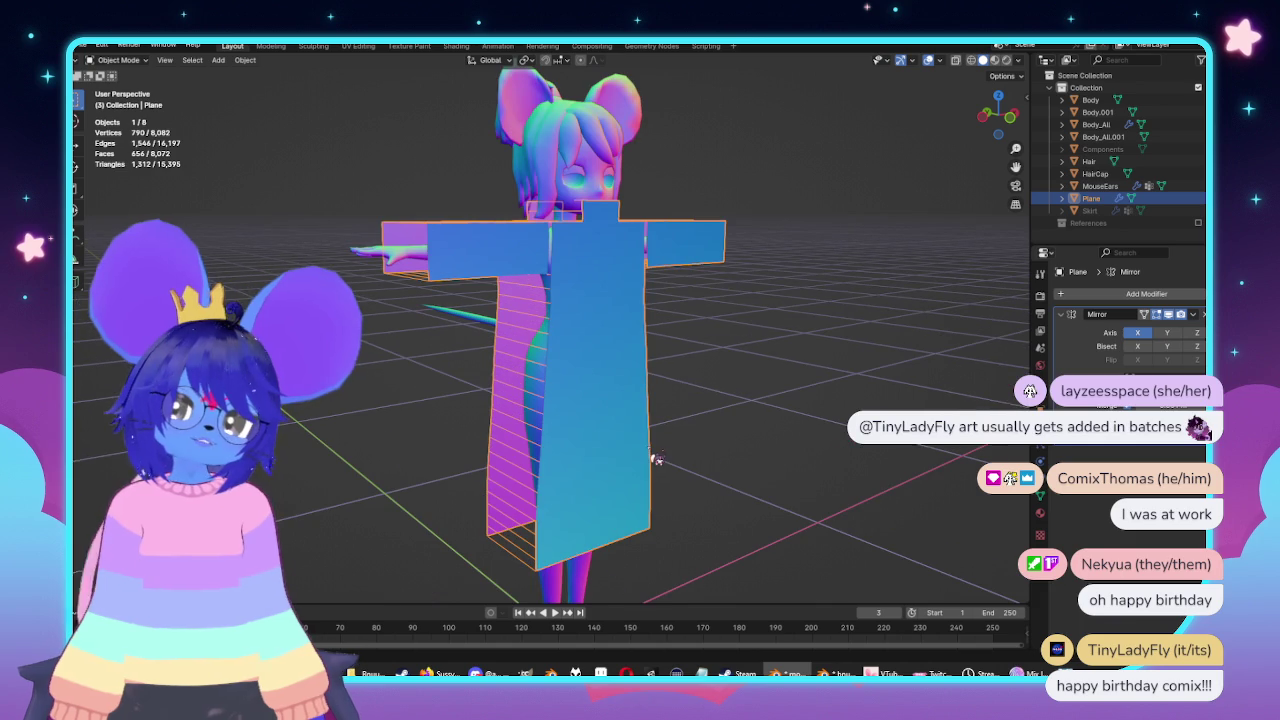
Recalculate the plane's face normals so they point inside.
key("KP_1")
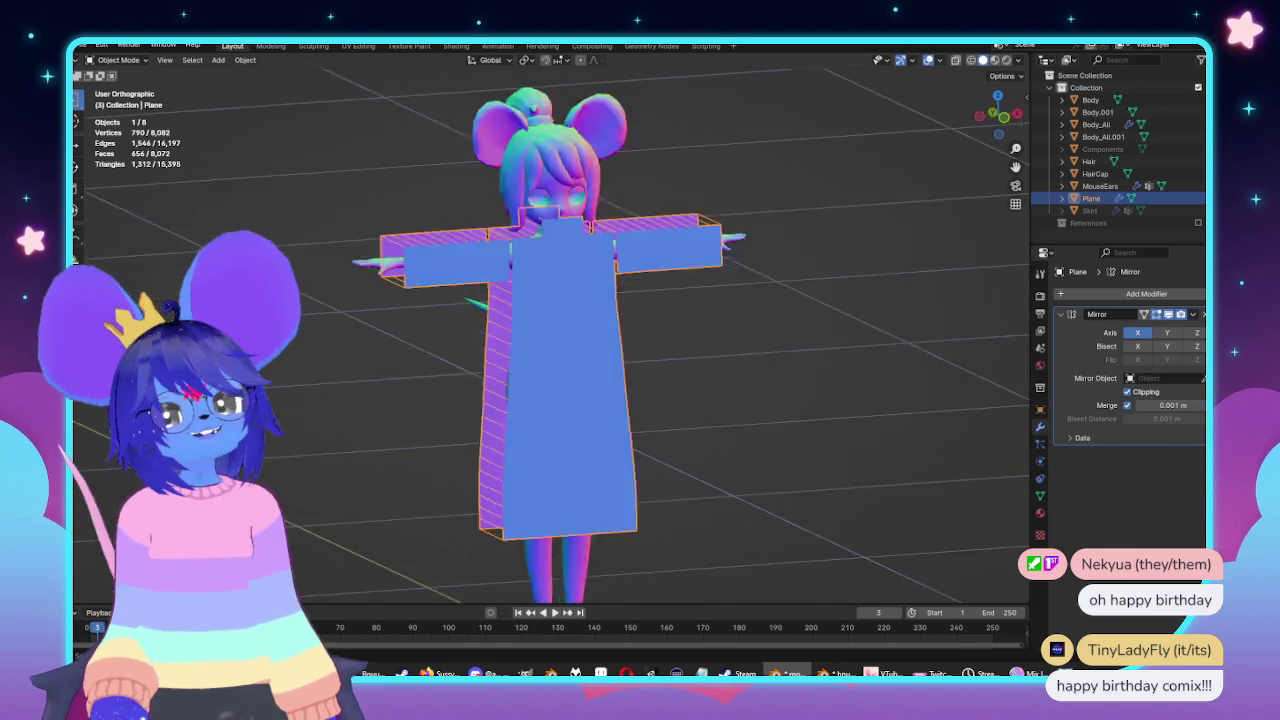
scroll(766, 374, "up", 4)
mouse_move(622, 370)
middle_mouse_down()
mouse_move(671, 380)
mouse_move(720, 417)
middle_mouse_up()
scroll(621, 364, "up", 2)
middle_click_drag(621, 364, 700, 380)
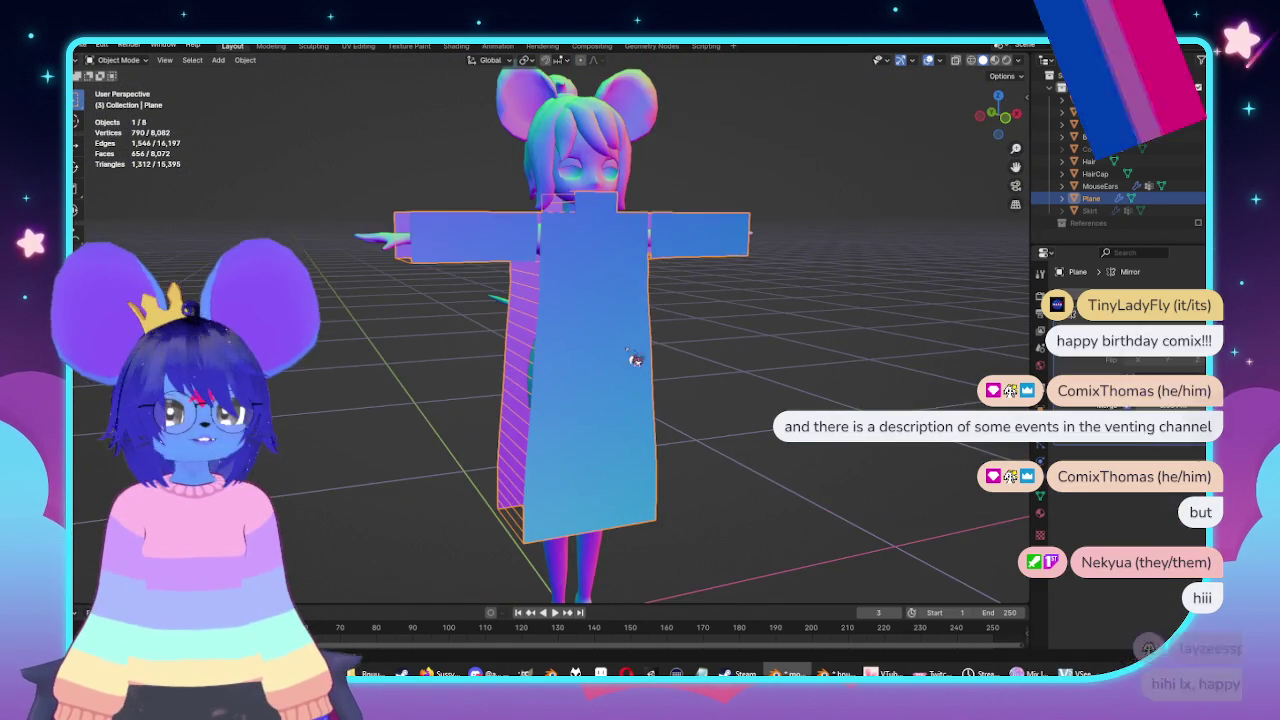
key("Tab")
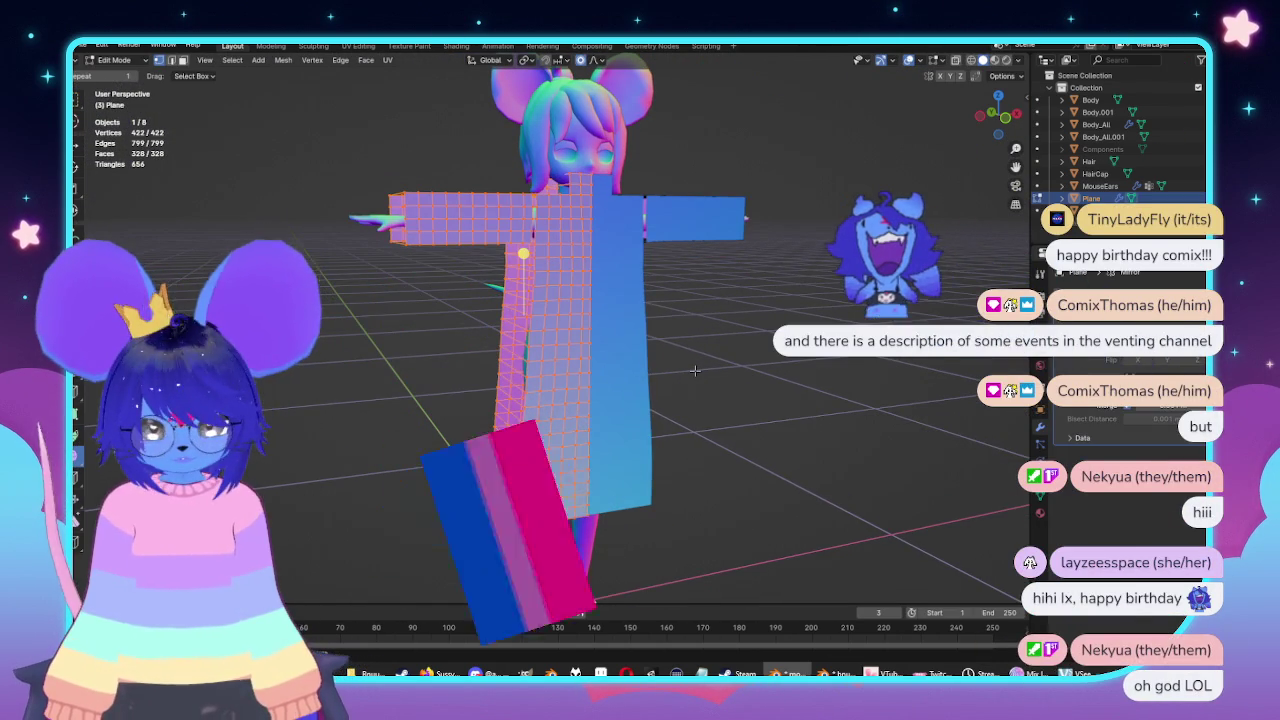
key("alt+n")
left_click(668, 356)
key("Tab")
Turn on the Face Orientation overlay to check which way the plane's faces point.
middle_click_drag(668, 356, 560, 523)
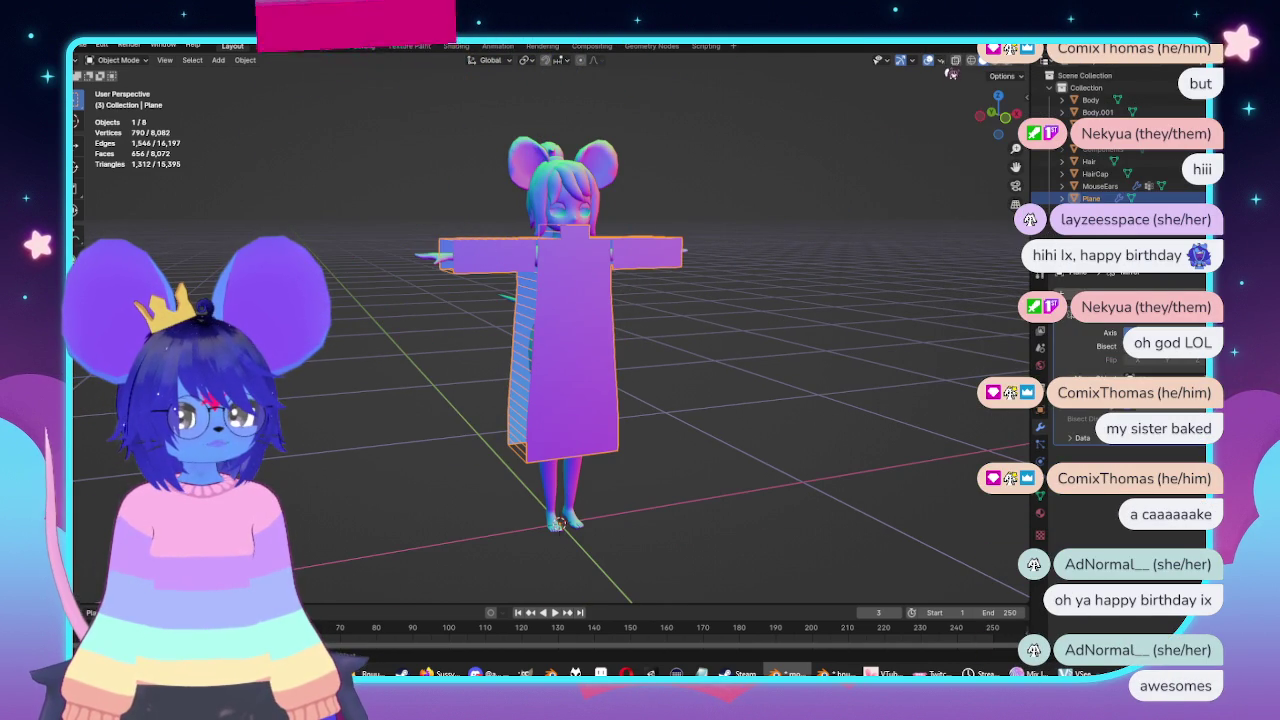
left_click(940, 60)
left_click(865, 283)
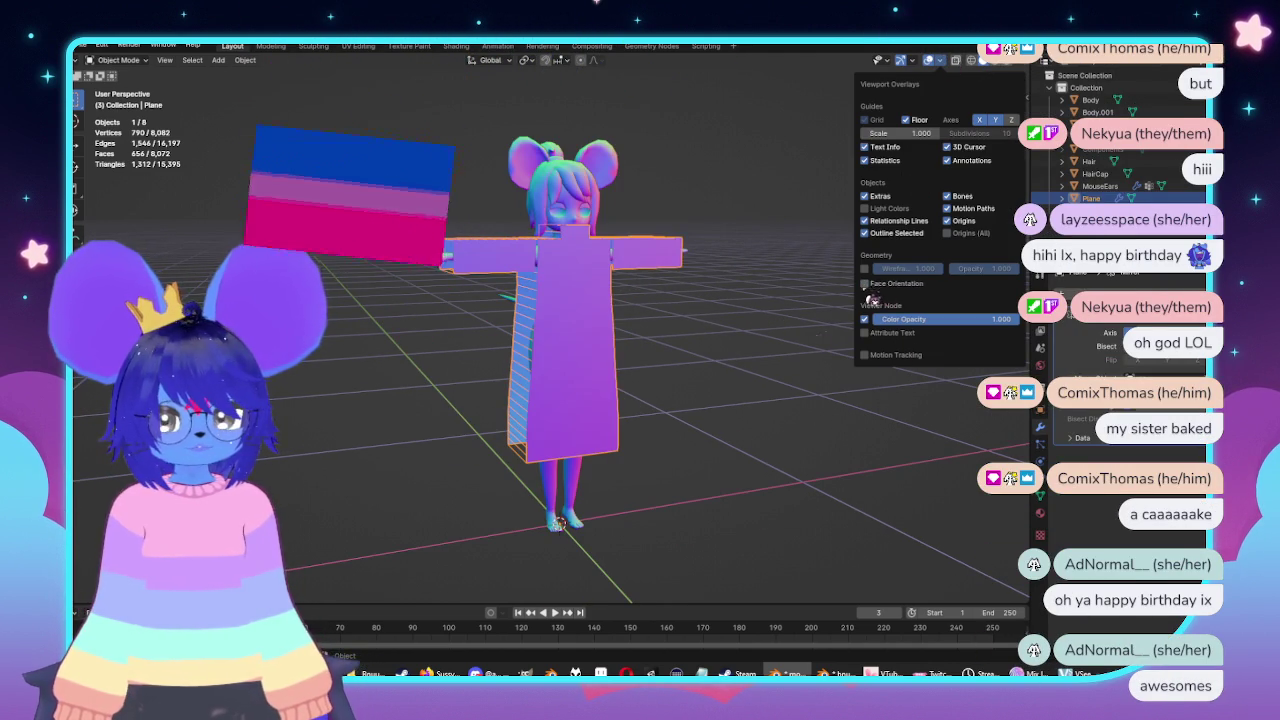
key("KP_1")
scroll(680, 351, "up", 2)
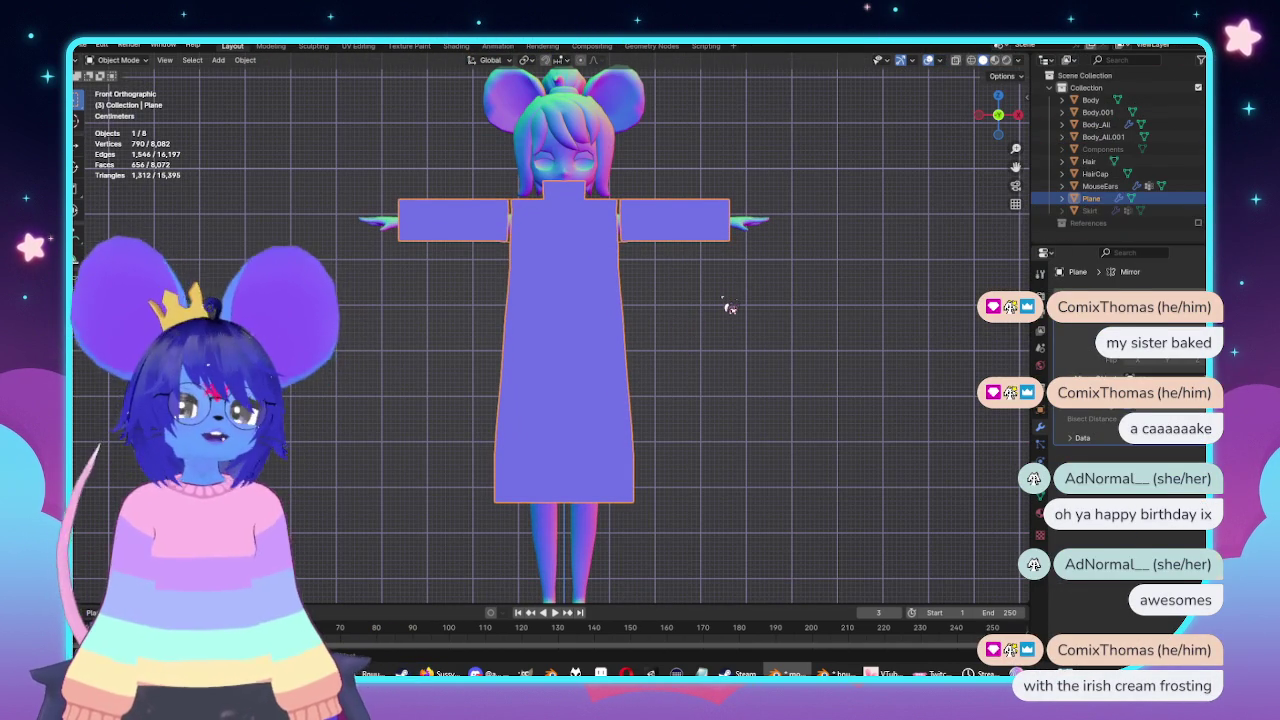
Check the plane's mesh against the body in X-ray, then bring up its Physics properties.
key("Tab")
scroll(650, 320, "up", 2)
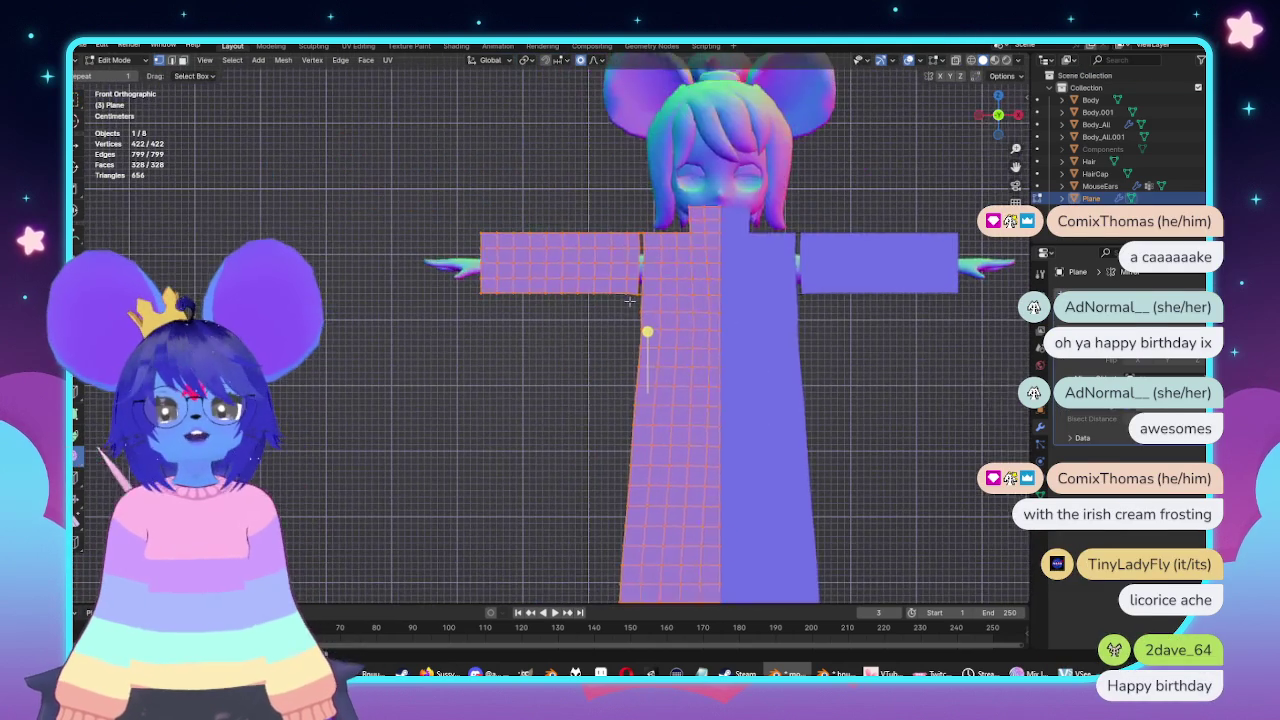
key("alt+z")
scroll(717, 334, "up", 1)
key("alt+z")
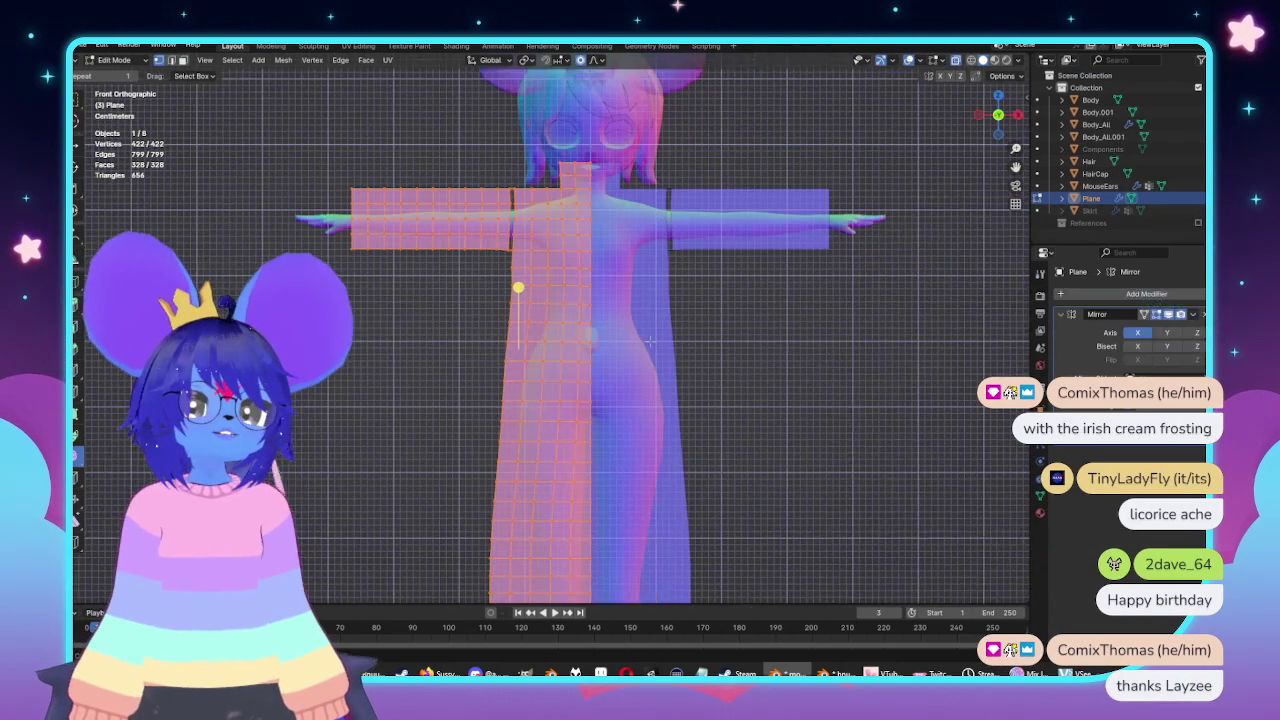
middle_click_drag(717, 334, 655, 341, "shift")
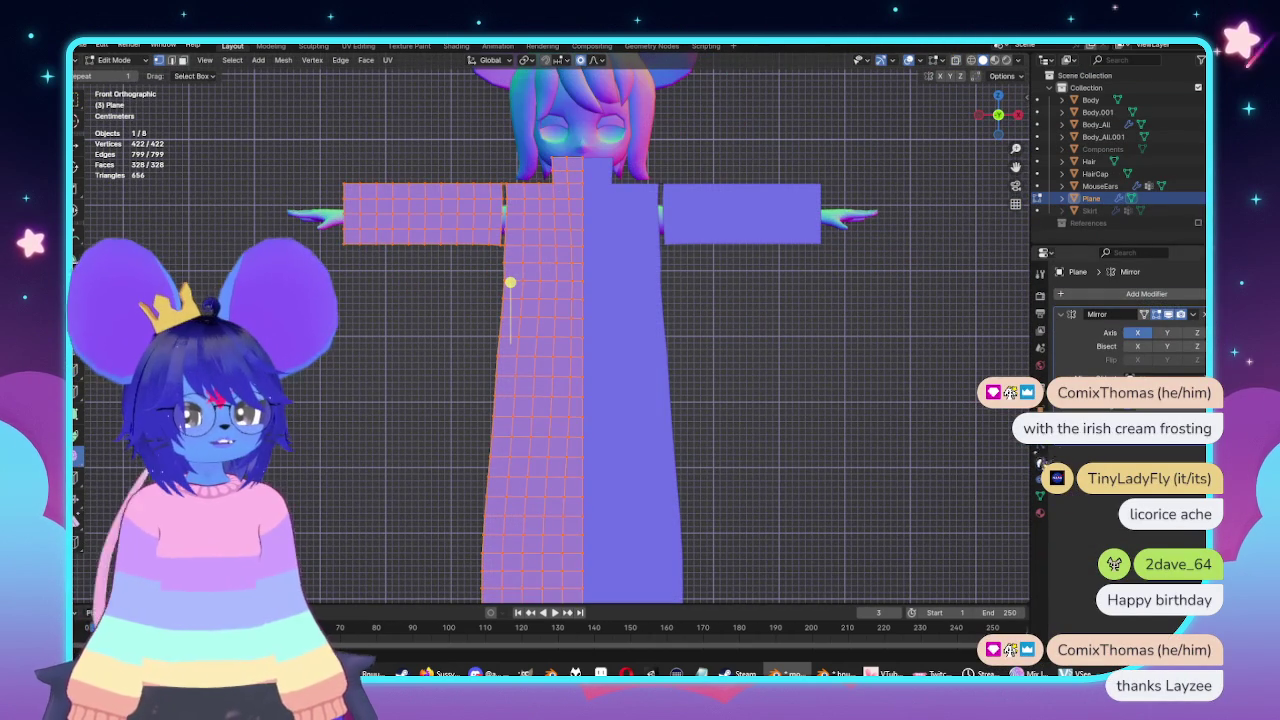
key("Tab")
left_click(1040, 478)
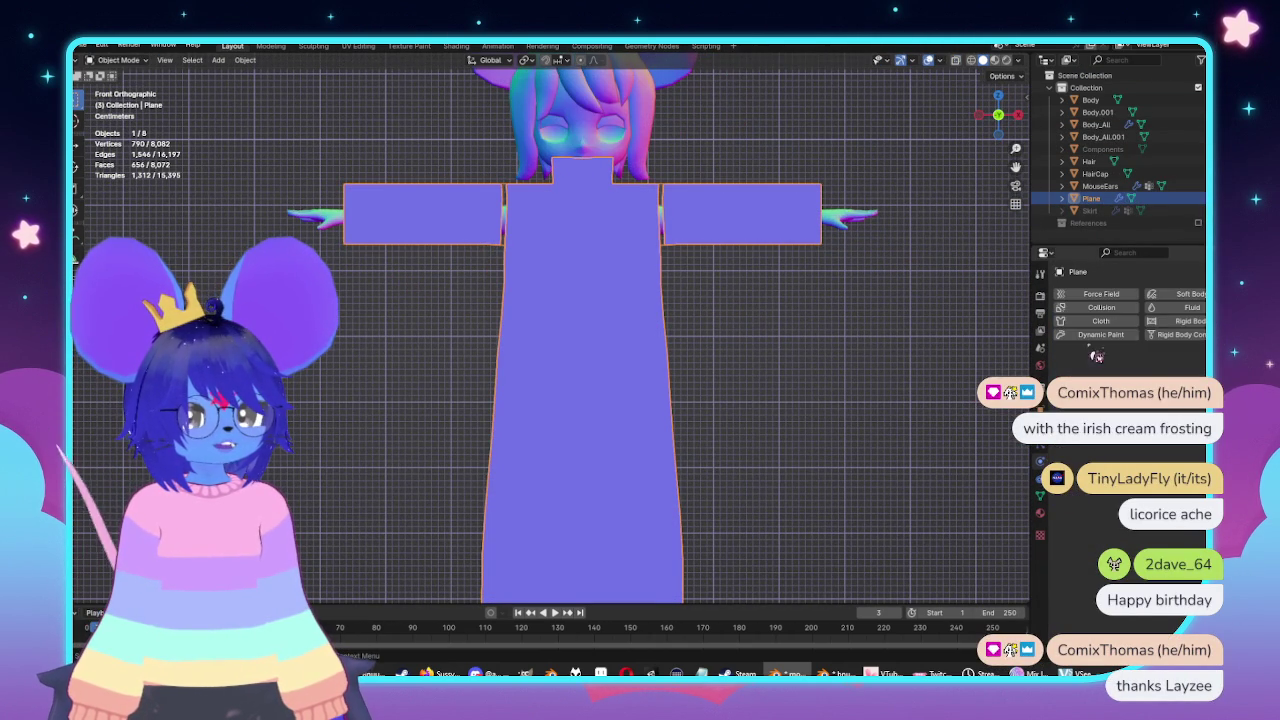
Make the garment plane a Cloth simulation.
left_click(1108, 321)
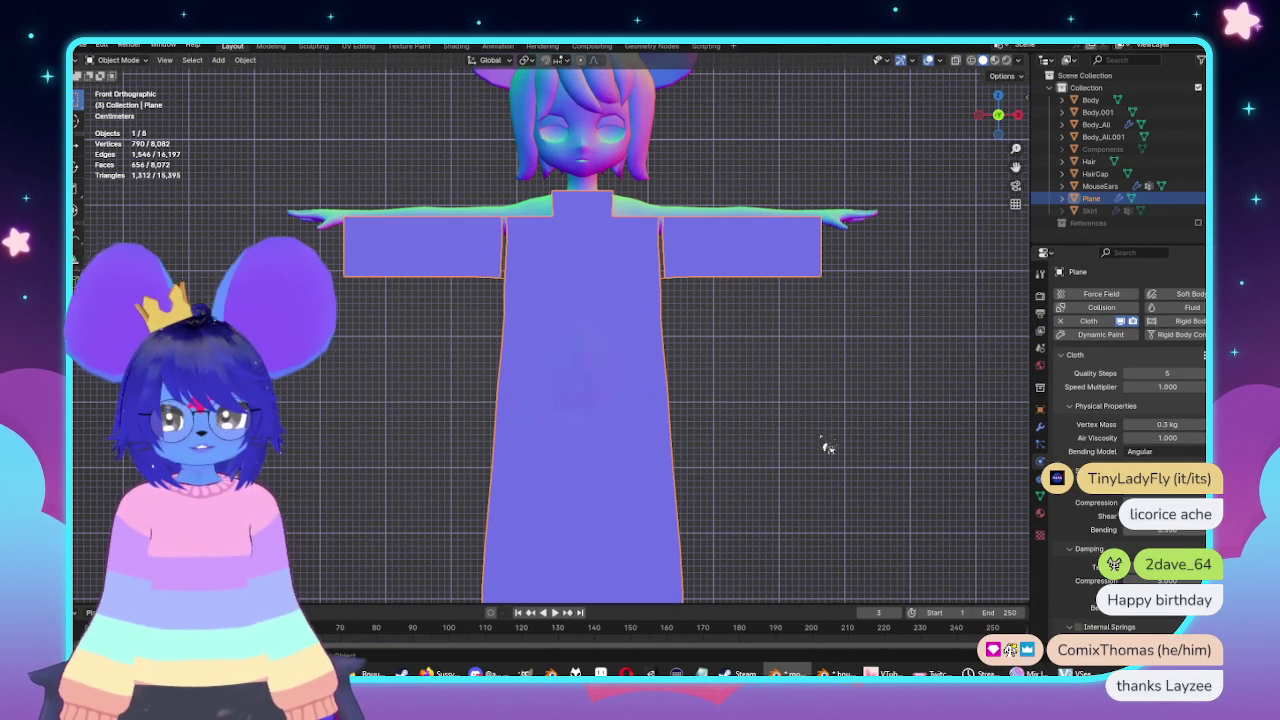
scroll(457, 389, "down", 5)
mouse_move(457, 389)
middle_mouse_down()
mouse_move(623, 380)
mouse_move(680, 314)
middle_mouse_up()
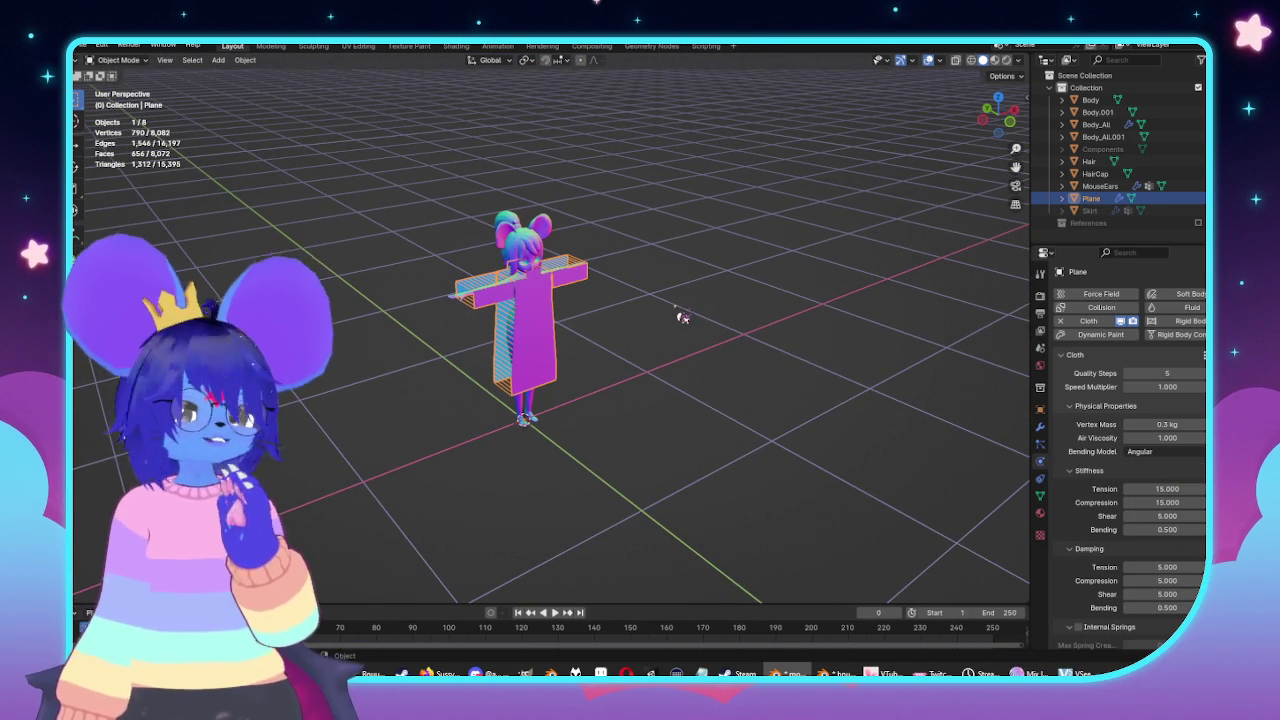
Play the simulation to watch the cloth fall, then stop and rewind to frame 0.
key("space")
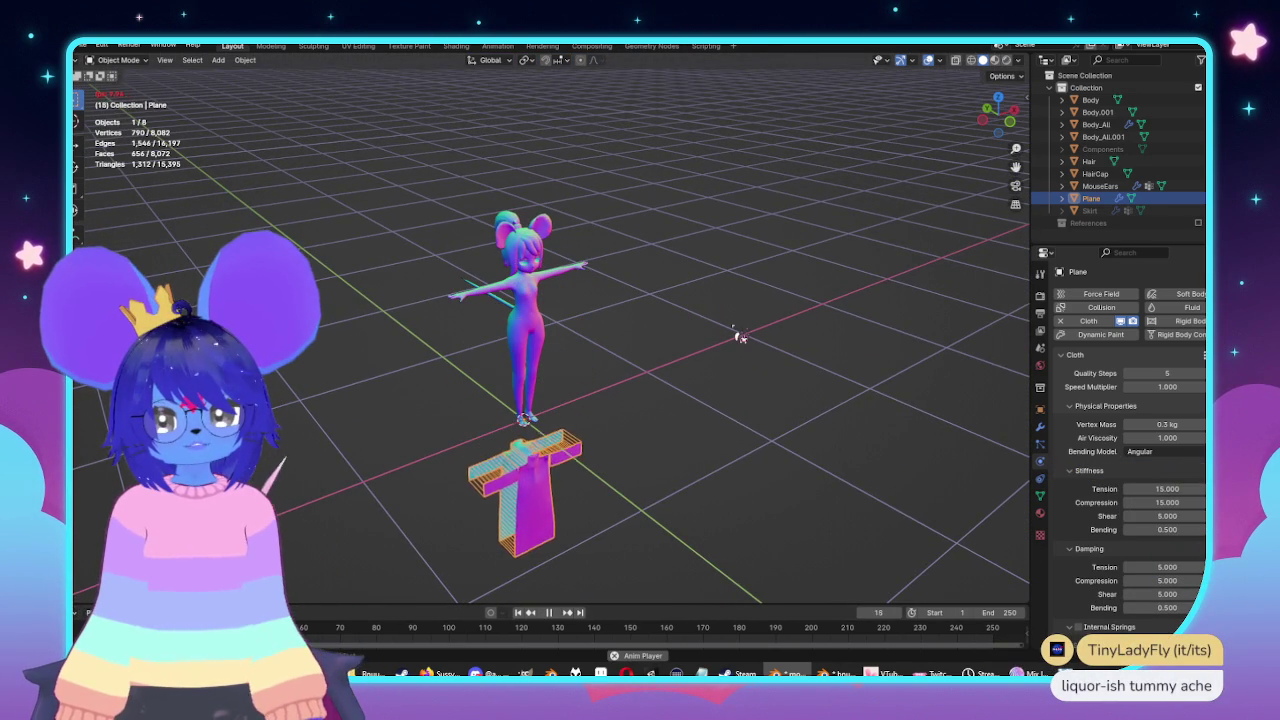
middle_click_drag(743, 371, 745, 413)
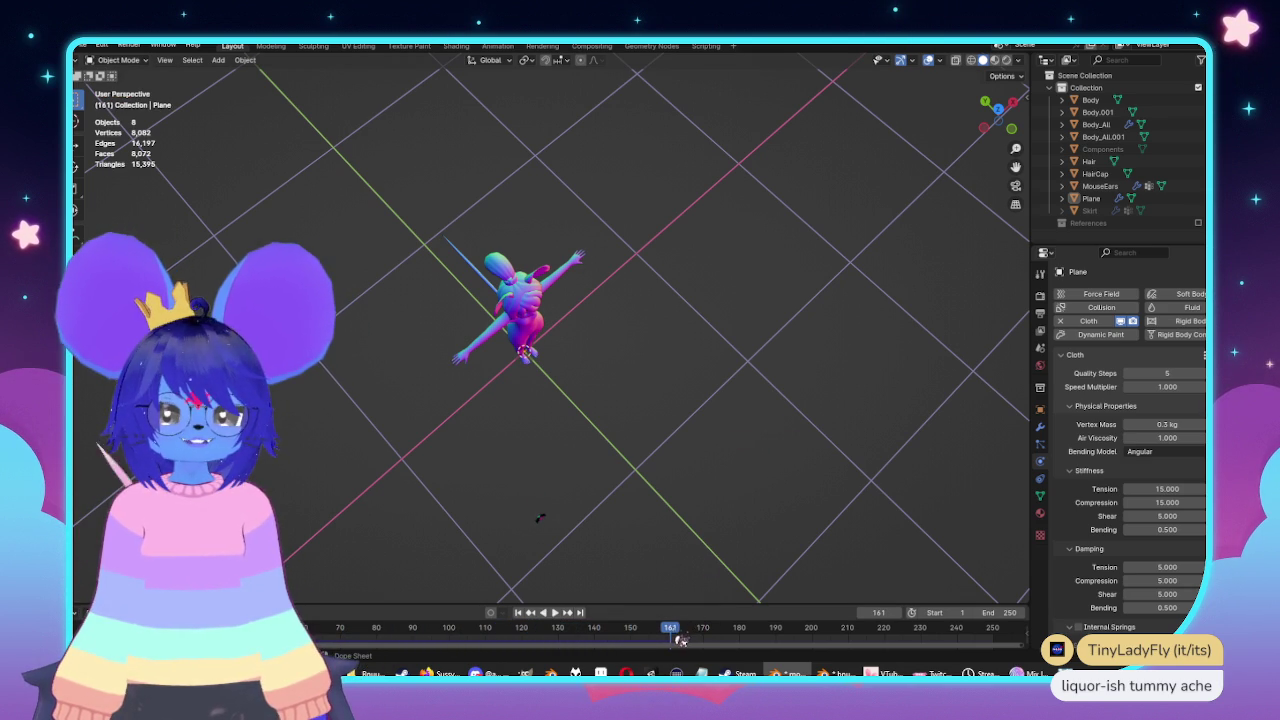
key("Escape")
mouse_move(568, 421)
middle_mouse_down()
mouse_move(572, 343)
mouse_move(763, 346)
mouse_move(757, 301)
middle_mouse_up()
scroll(551, 302, "up", 4)
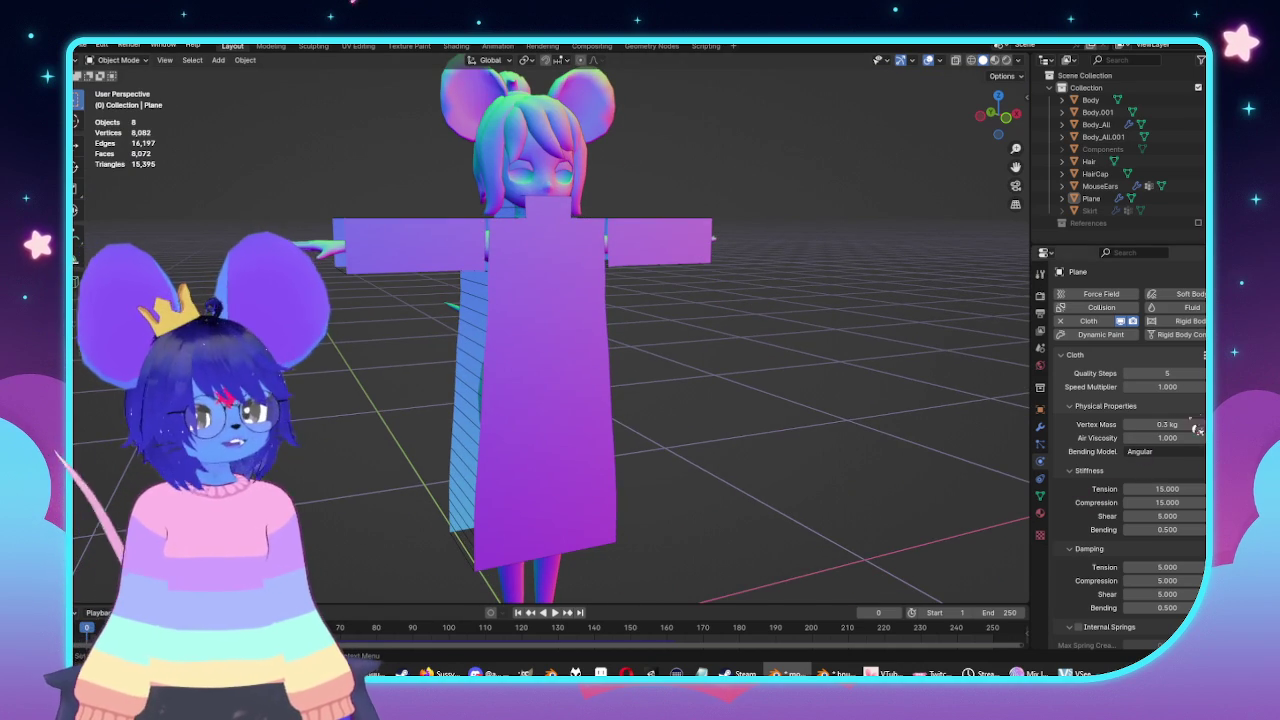
Set the cloth's Vertex Mass to 45 kg and briefly look over the Shape settings.
type("4")
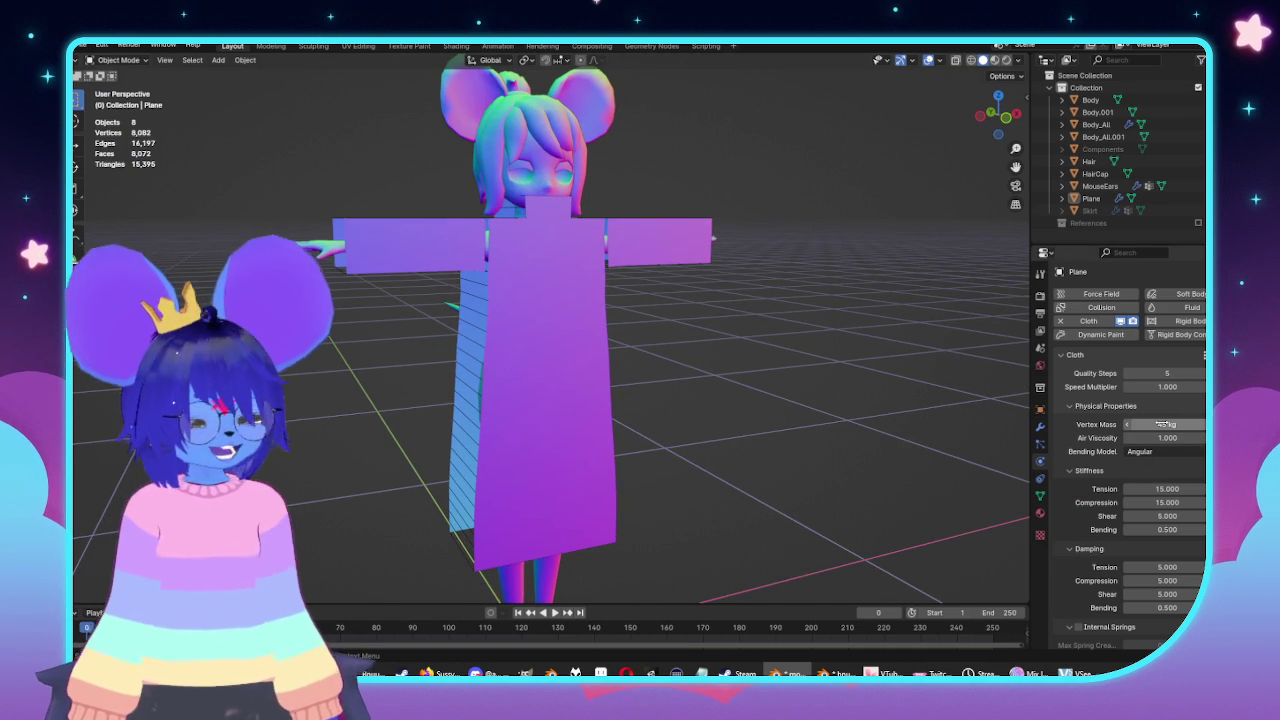
scroll(1172, 460, "down", 2)
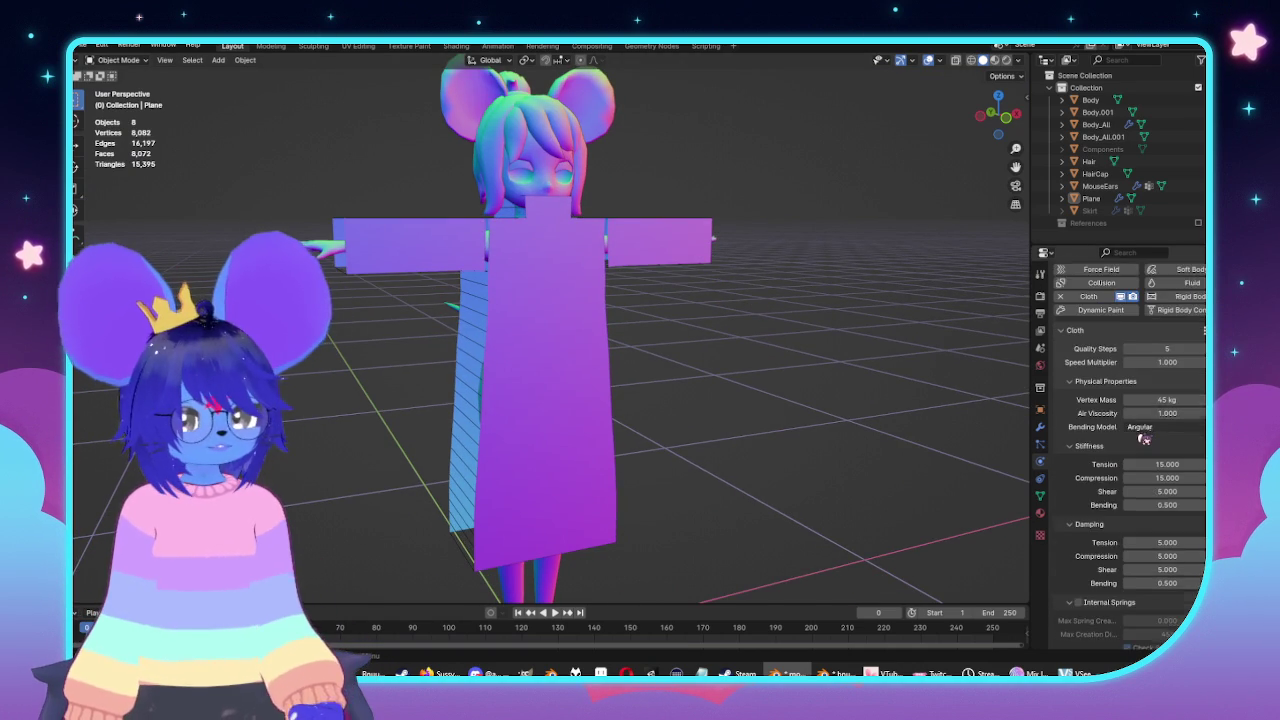
scroll(1130, 458, "down", 3)
scroll(1083, 456, "down", 3)
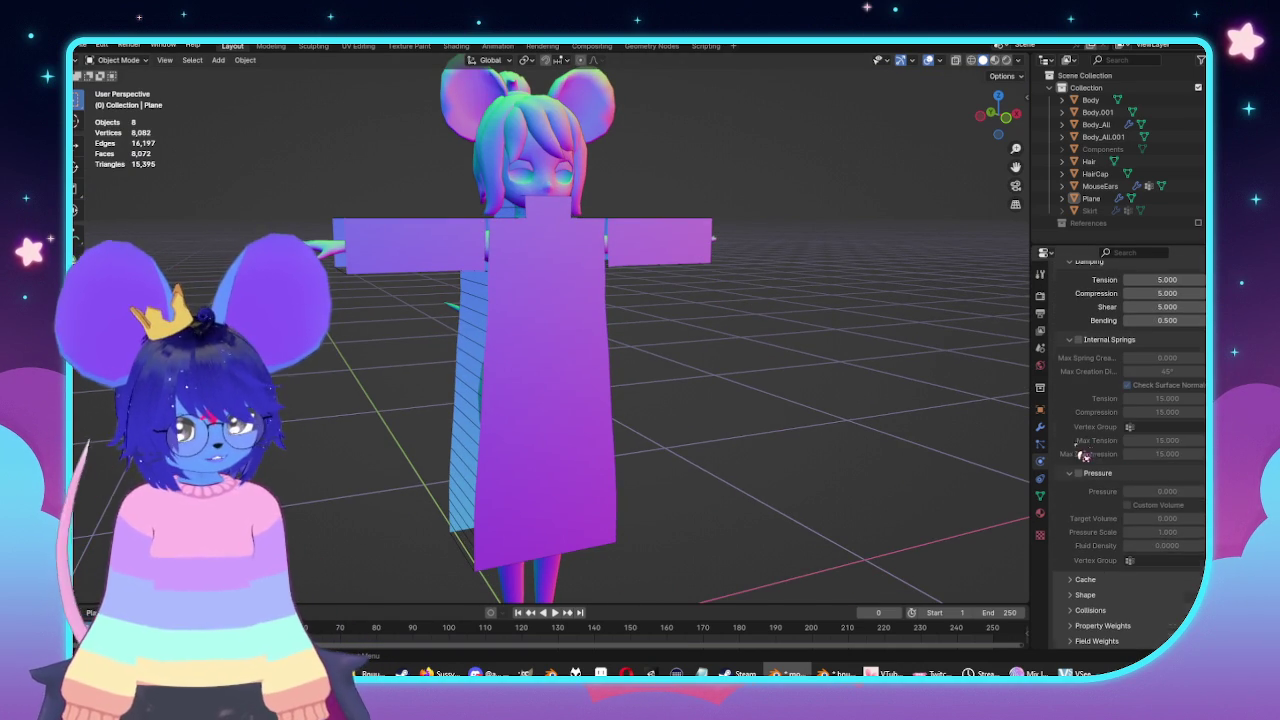
left_click(1083, 595)
scroll(1100, 580, "down", 2)
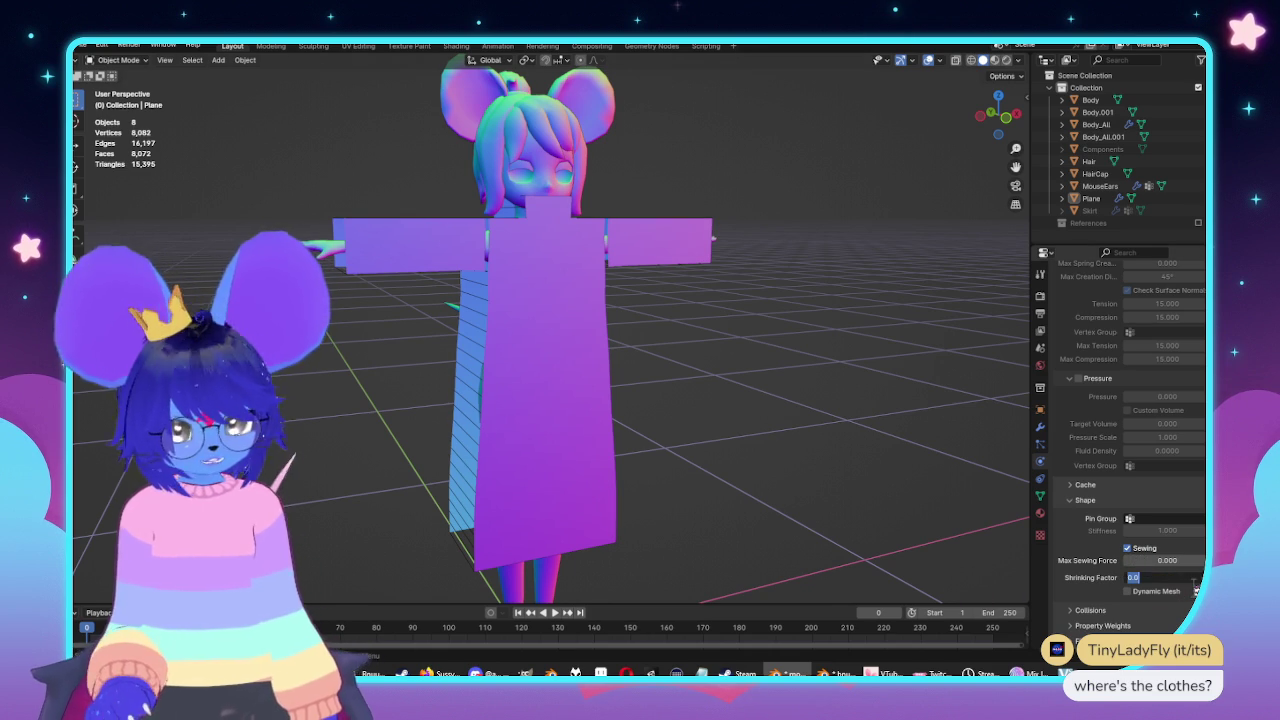
left_click(1074, 503)
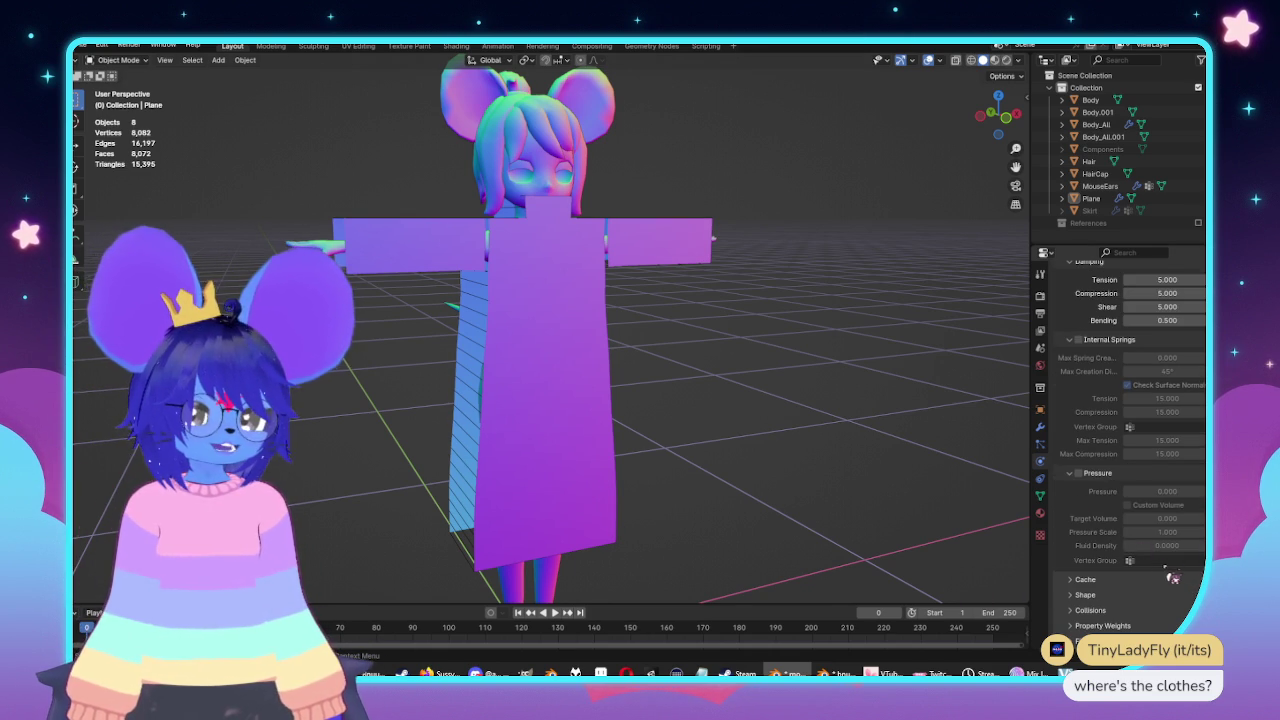
key("KP_1")
Play the cloth simulation and inspect the plane draping into a tight floor-length dress.
key("space")
mouse_move(814, 434)
middle_mouse_down()
mouse_move(686, 420)
mouse_move(496, 437)
mouse_move(759, 418)
mouse_move(428, 391)
middle_mouse_up()
key("space")
key("KP_3")
scroll(745, 421, "up", 3)
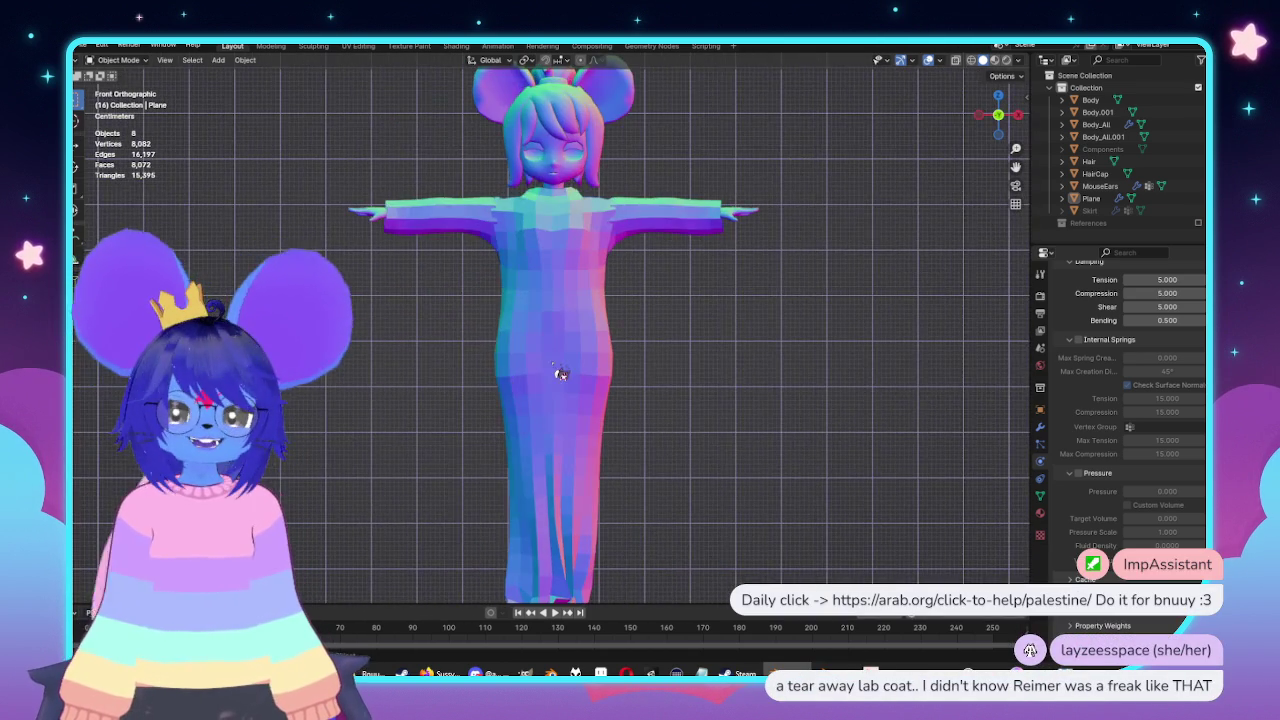
scroll(561, 374, "down", 2)
scroll(561, 374, "down", 1)
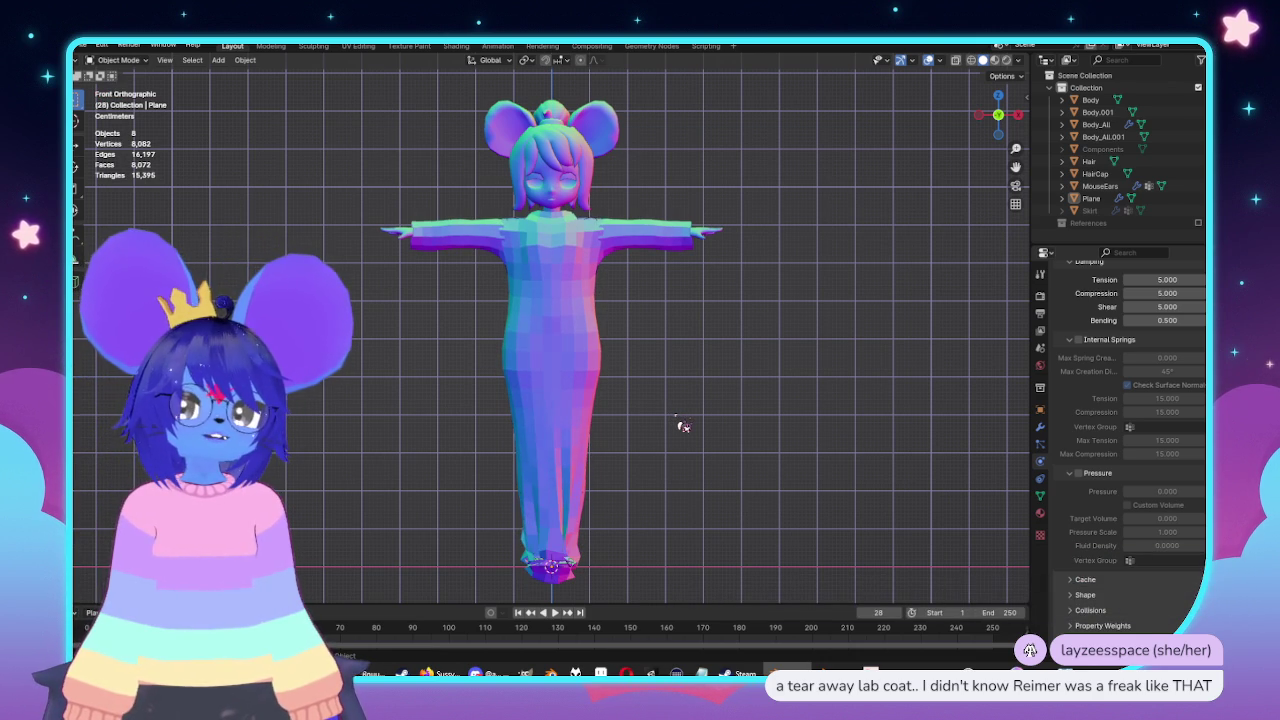
mouse_move(557, 429)
middle_mouse_down()
mouse_move(655, 471)
mouse_move(791, 460)
mouse_move(506, 472)
middle_mouse_up()
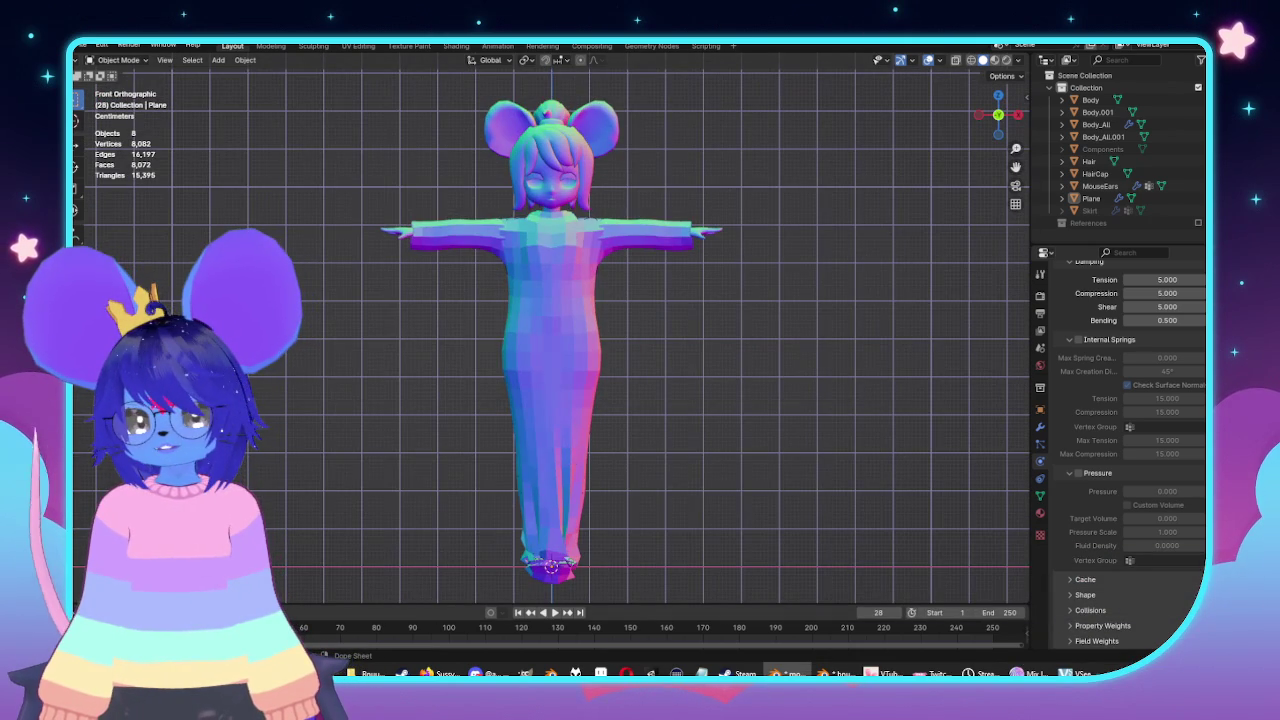
Step back to simulation frame 11 and inspect the draped cloth from the side and front.
key("Escape")
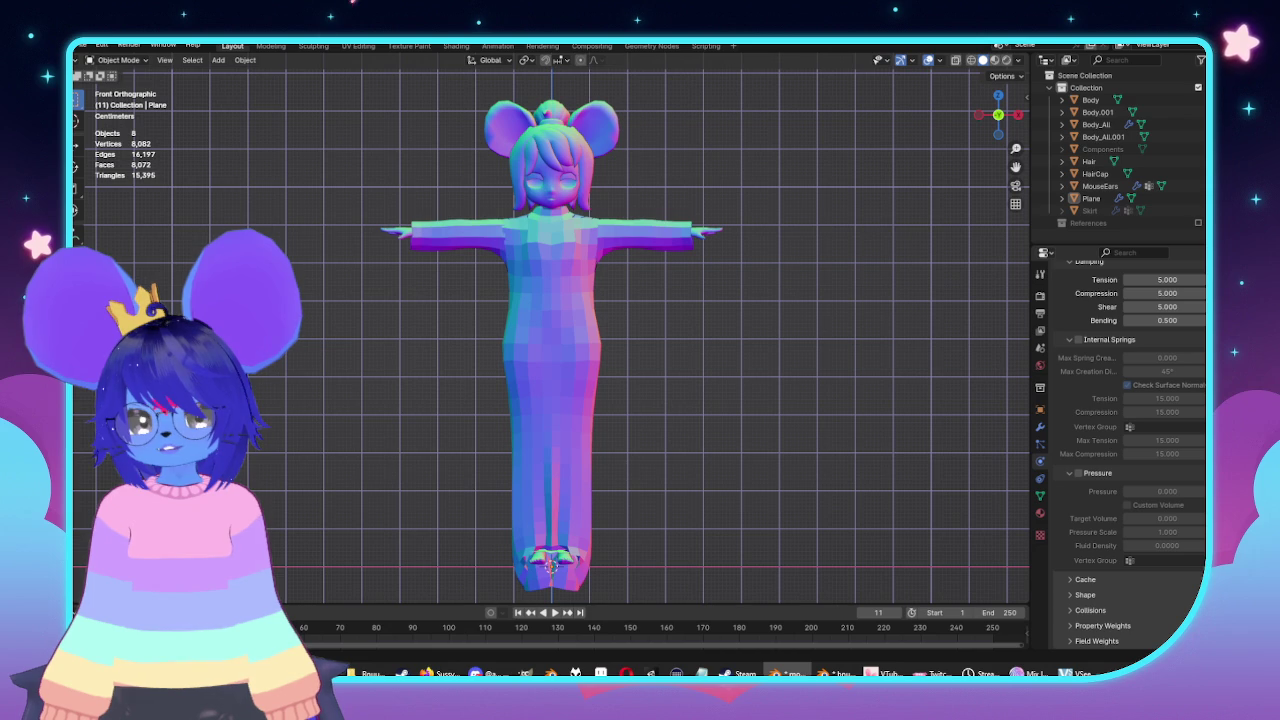
scroll(494, 300, "up", 3)
mouse_move(494, 300)
middle_mouse_down()
mouse_move(586, 286)
mouse_move(820, 303)
mouse_move(651, 271)
mouse_move(695, 276)
mouse_move(586, 406)
mouse_move(680, 420)
mouse_move(823, 403)
middle_mouse_up()
key("KP_1")
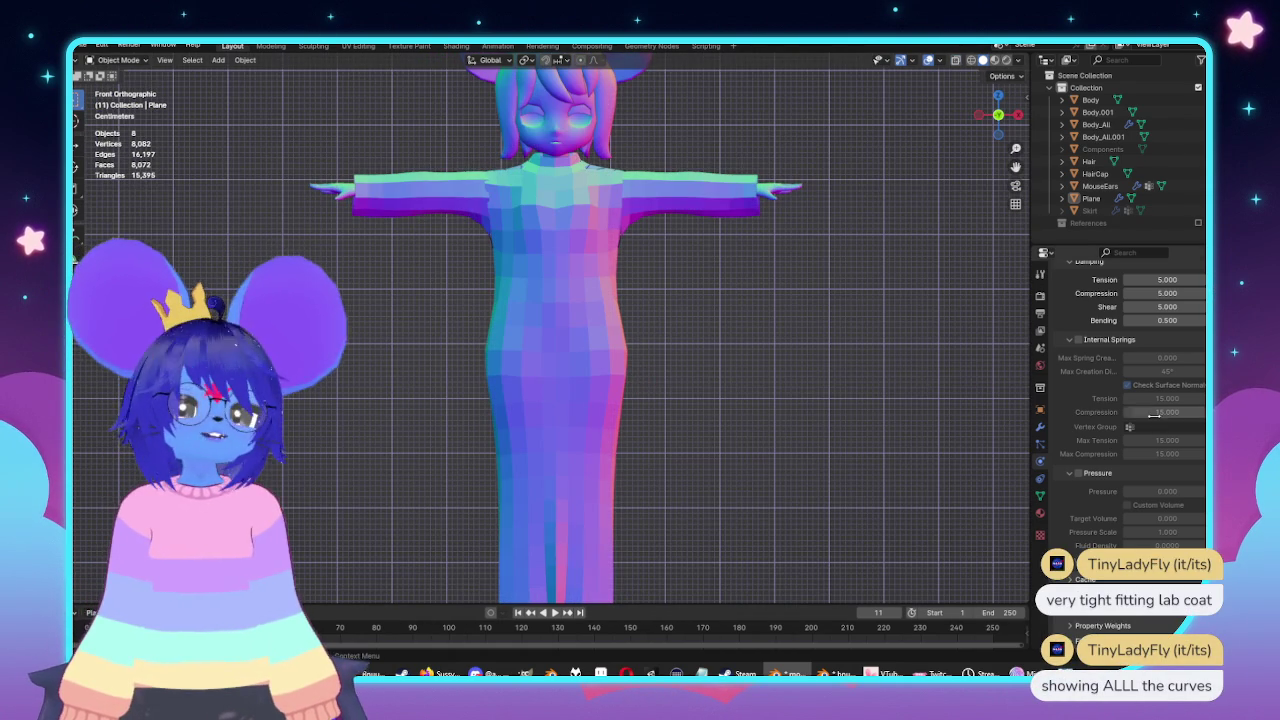
Set the cloth's Object Collisions distance to 0.005 m and rewind to frame 0.
scroll(1087, 472, "up", 4)
scroll(1110, 470, "up", 4)
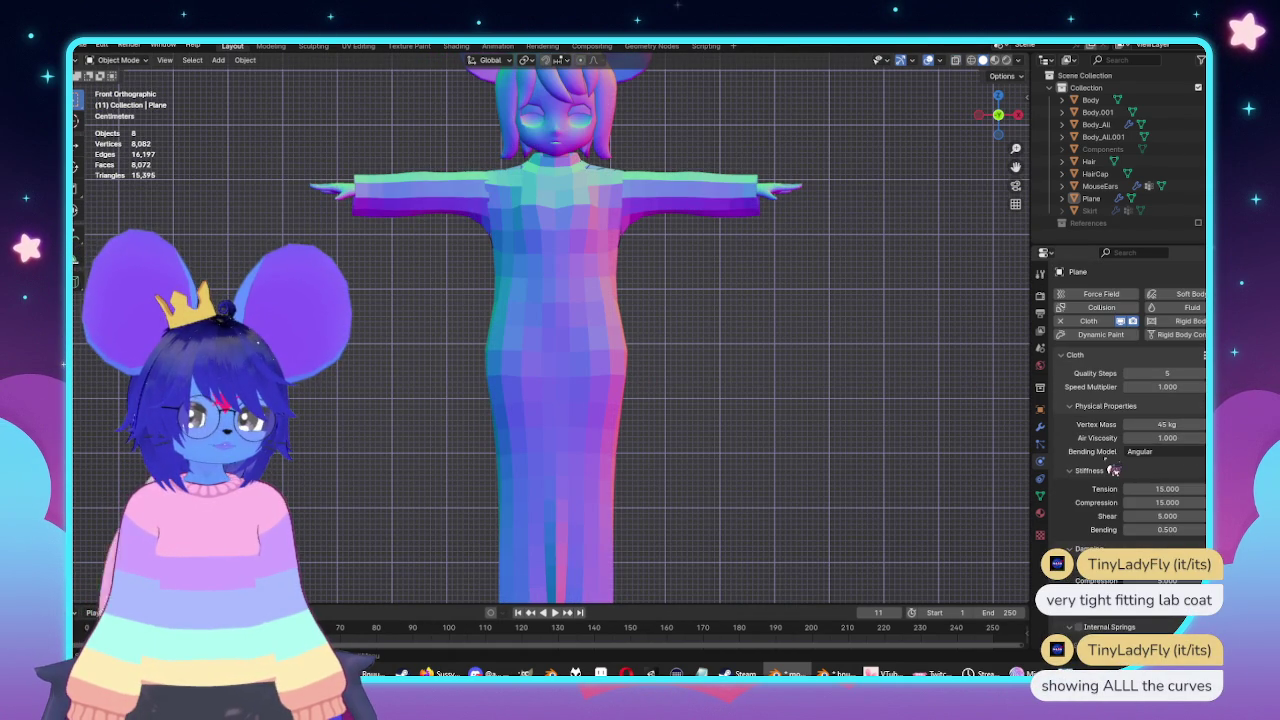
scroll(1160, 437, "down", 4)
scroll(1110, 478, "down", 4)
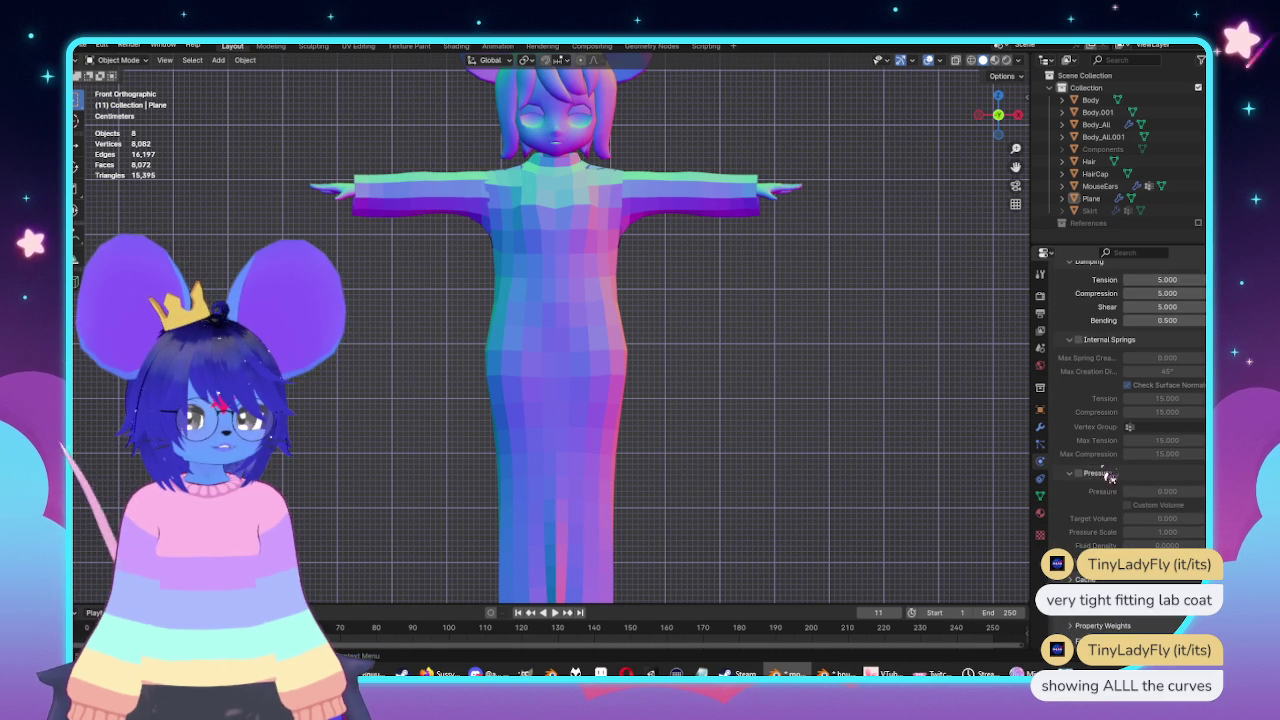
scroll(1091, 535, "down", 3)
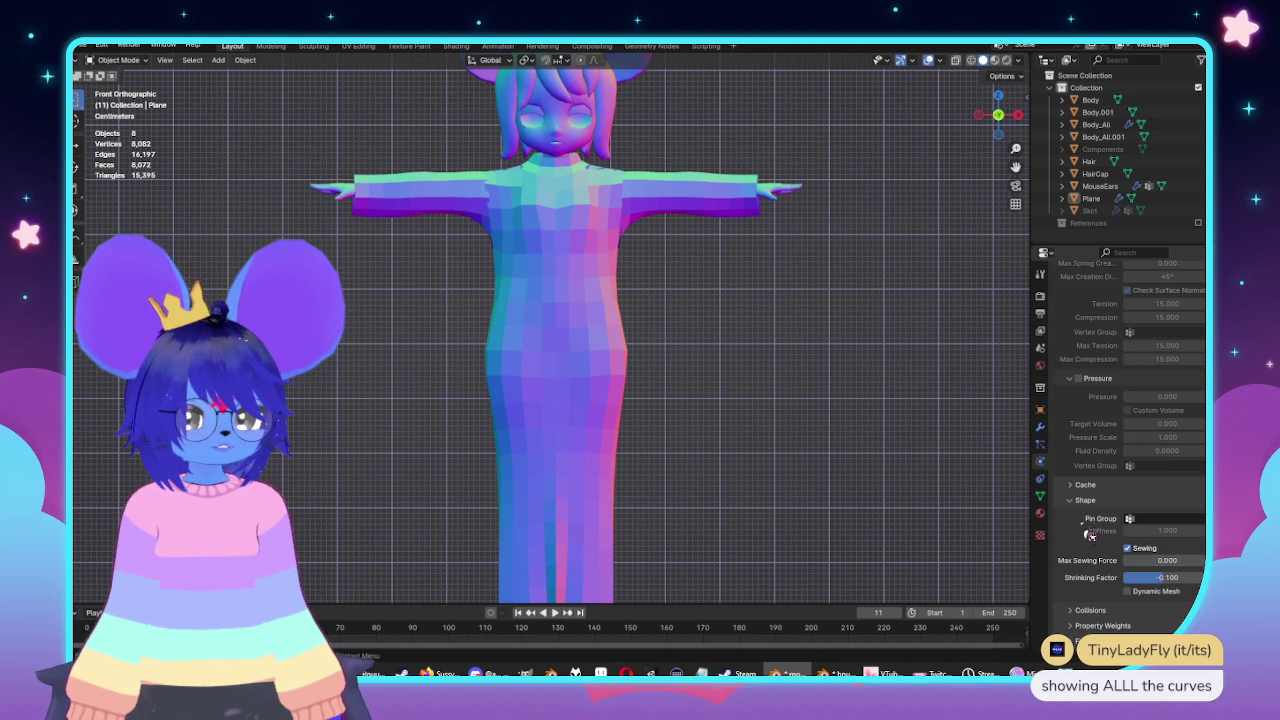
left_click(1085, 610)
scroll(1110, 503, "down", 3)
left_click(1193, 518)
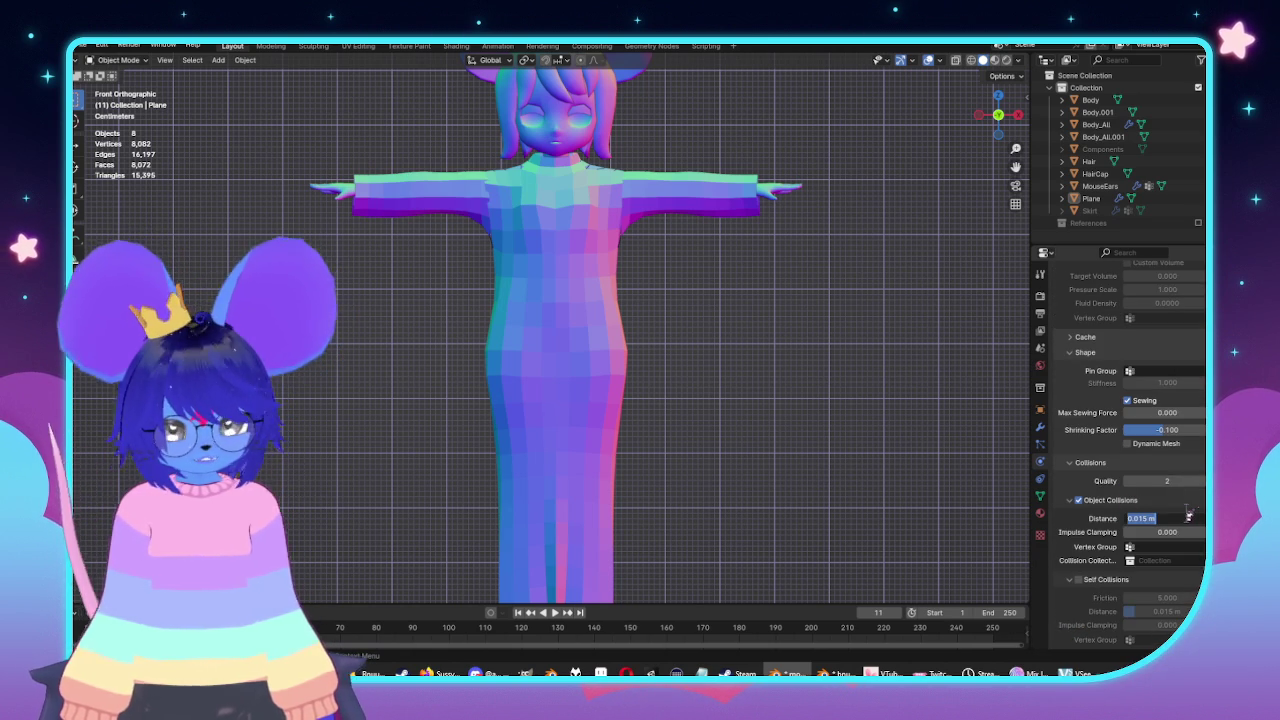
type("0")
type("00")
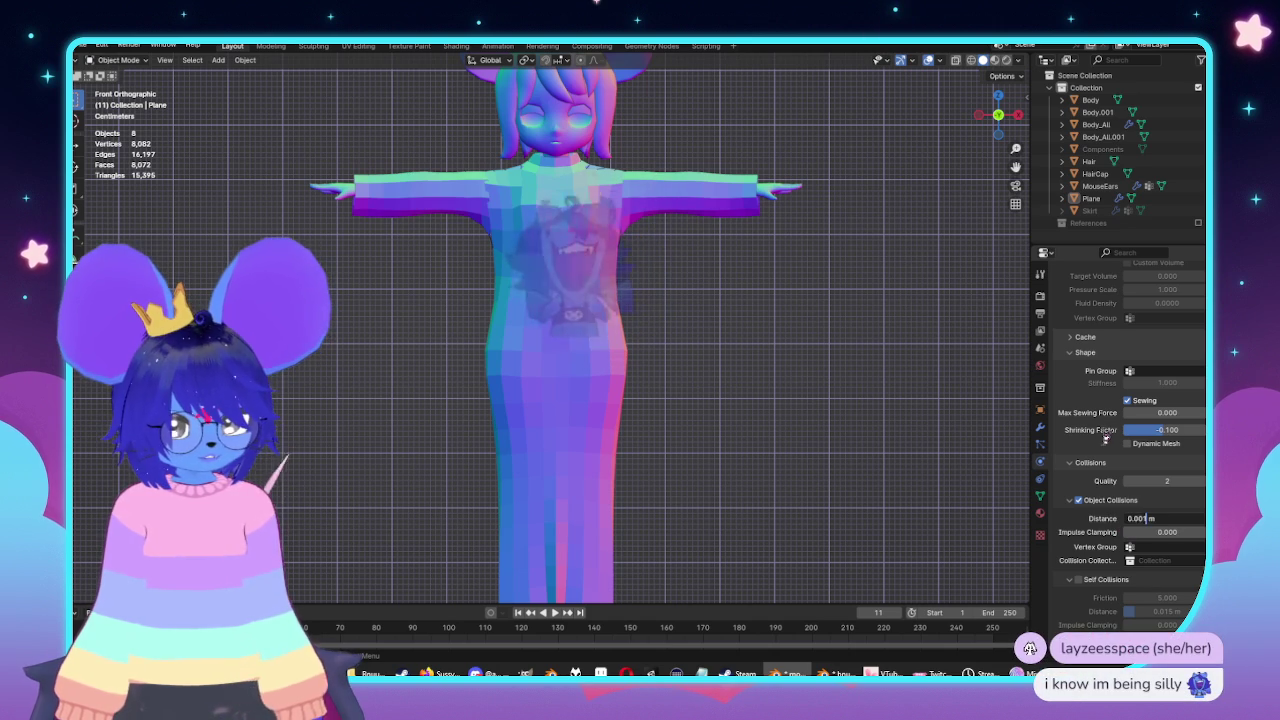
type("0.0")
type("05")
key("Return")
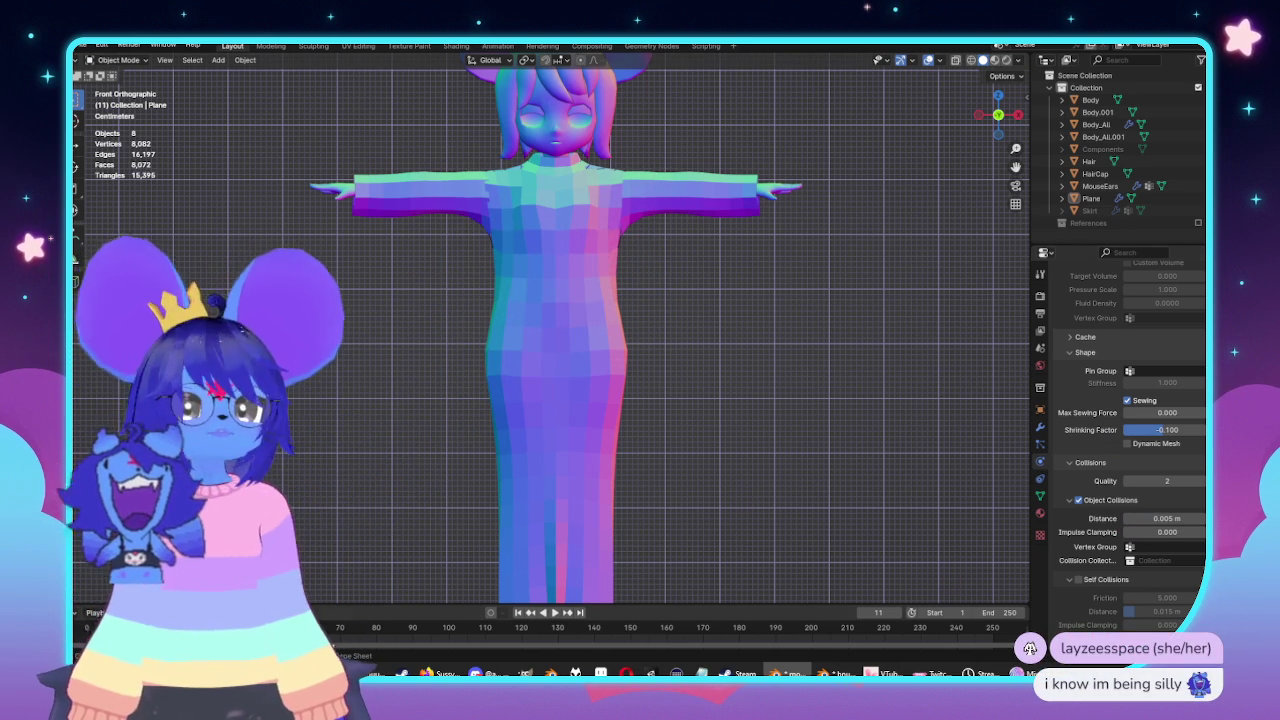
key("shift+Left")
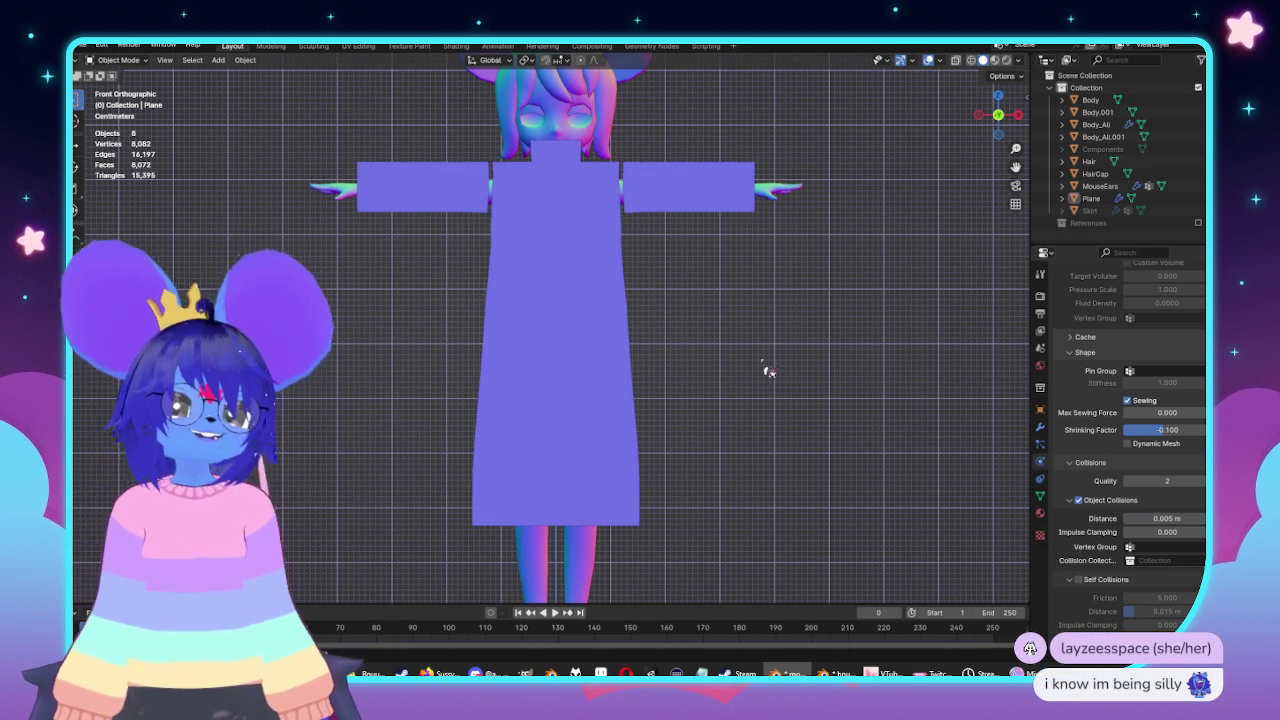
Play the cloth simulation at 0.005 m collision distance and pause to inspect the draped top.
key("space")
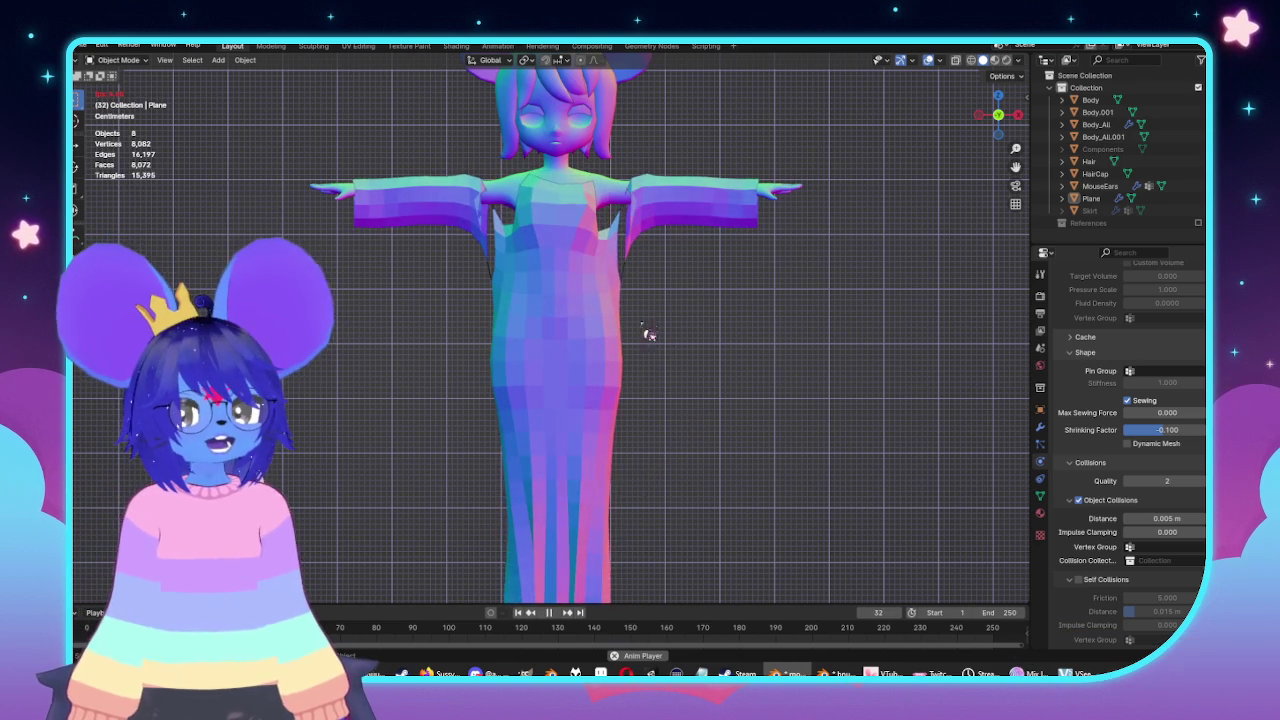
middle_click_drag(680, 330, 688, 333)
key("space")
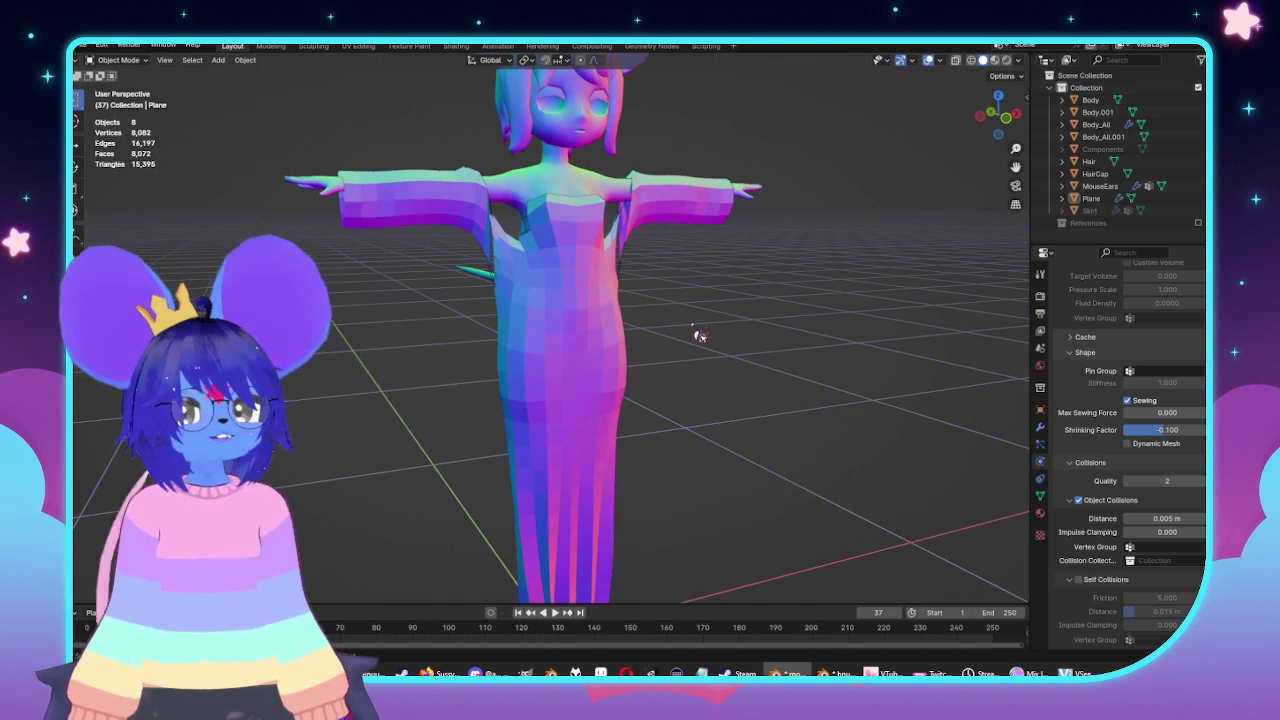
scroll(737, 349, "down", 5)
mouse_move(737, 349)
middle_mouse_down()
mouse_move(752, 347)
mouse_move(434, 346)
mouse_move(857, 336)
middle_mouse_up()
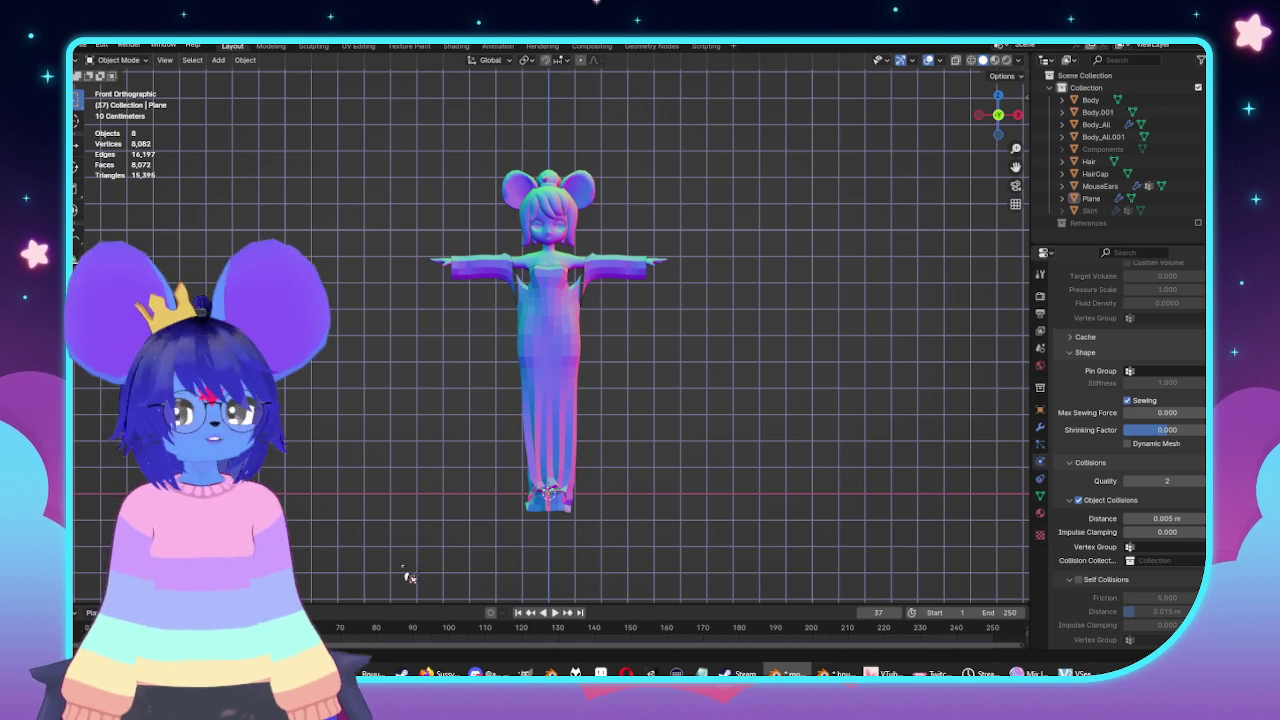
Replay the simulation from the start, inspect it from above, then rewind to the flat panels.
key("space")
key("shift+Left")
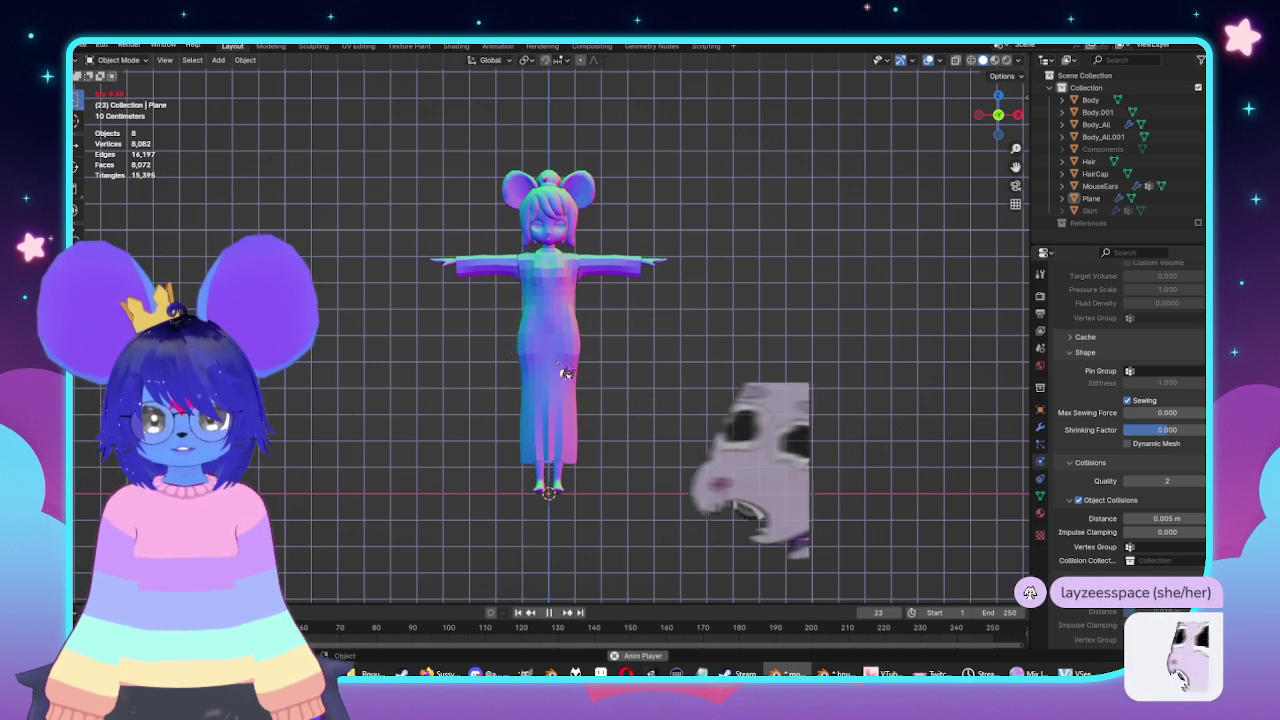
scroll(626, 371, "up", 2)
scroll(626, 375, "up", 1)
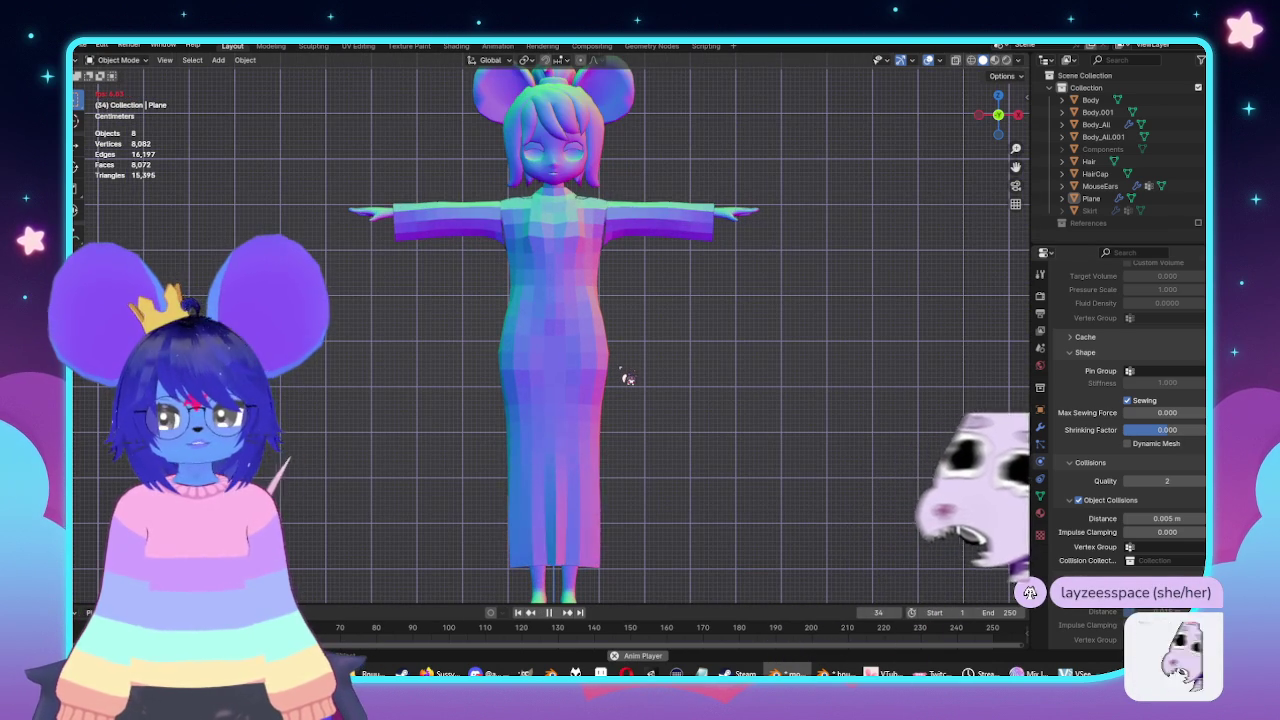
mouse_move(623, 374)
middle_mouse_down()
mouse_move(791, 380)
mouse_move(766, 391)
middle_mouse_up()
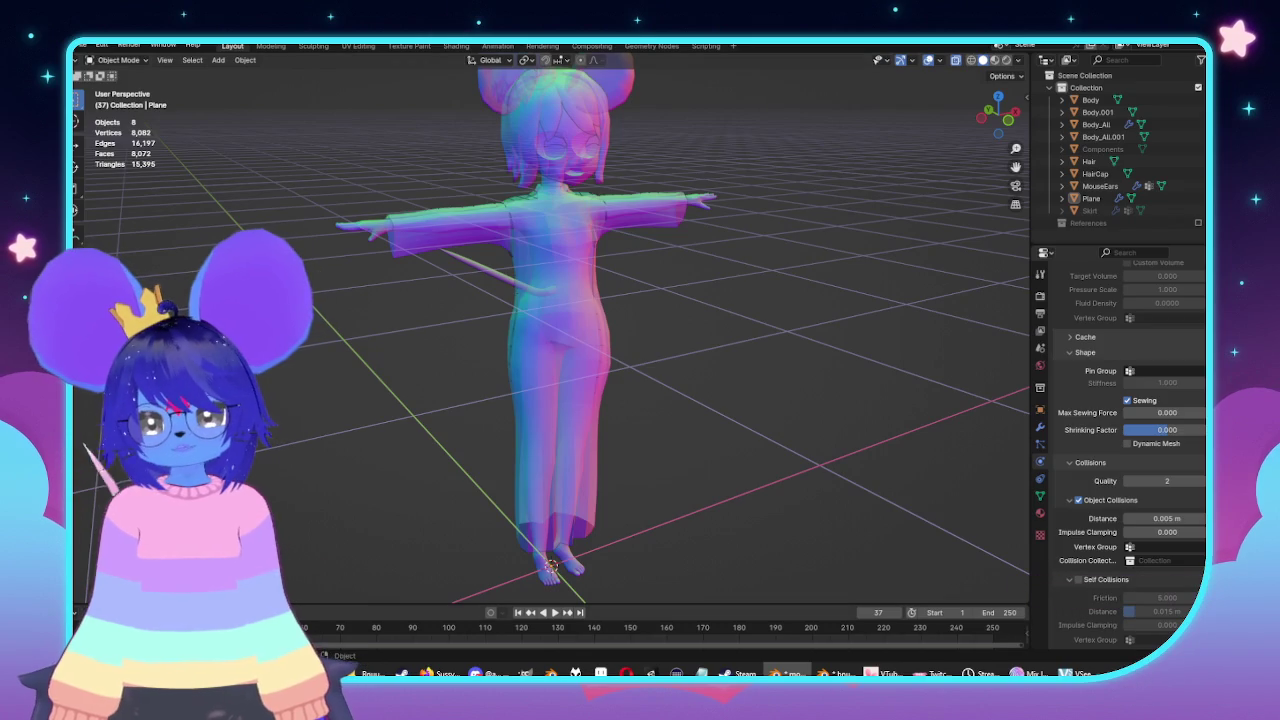
key("shift+Left")
middle_click_drag(686, 323, 748, 363)
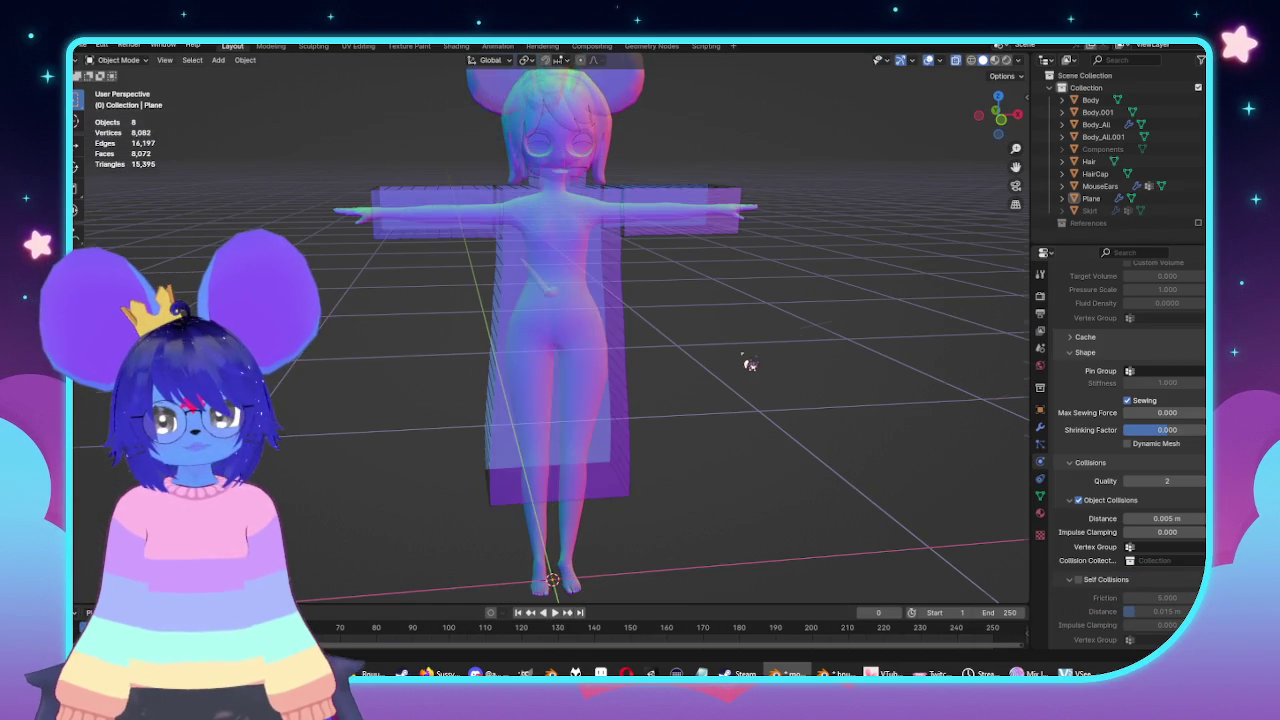
Select the cloth panels and open their mesh for editing in a straight front view.
key("alt+z")
left_click(608, 357)
key("Tab")
key("KP_1")
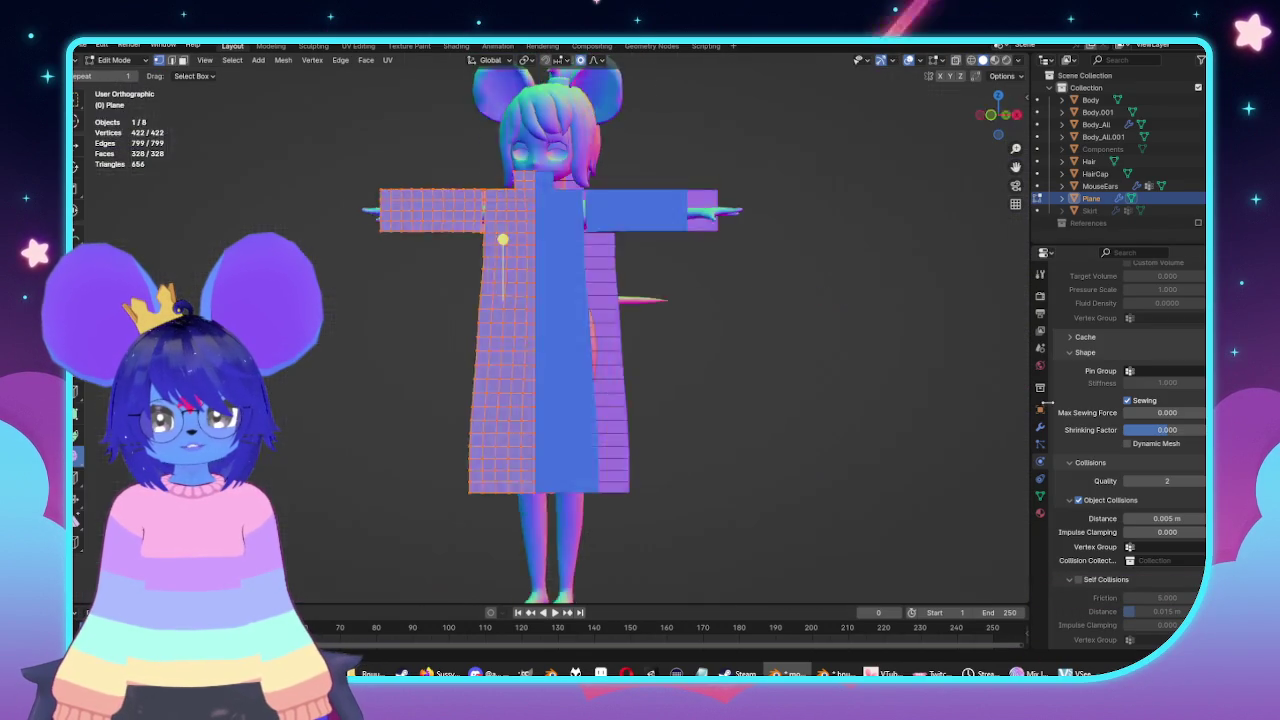
Hide the cloth panels and open the Body_All mesh for editing, checking it front and back.
key("Tab")
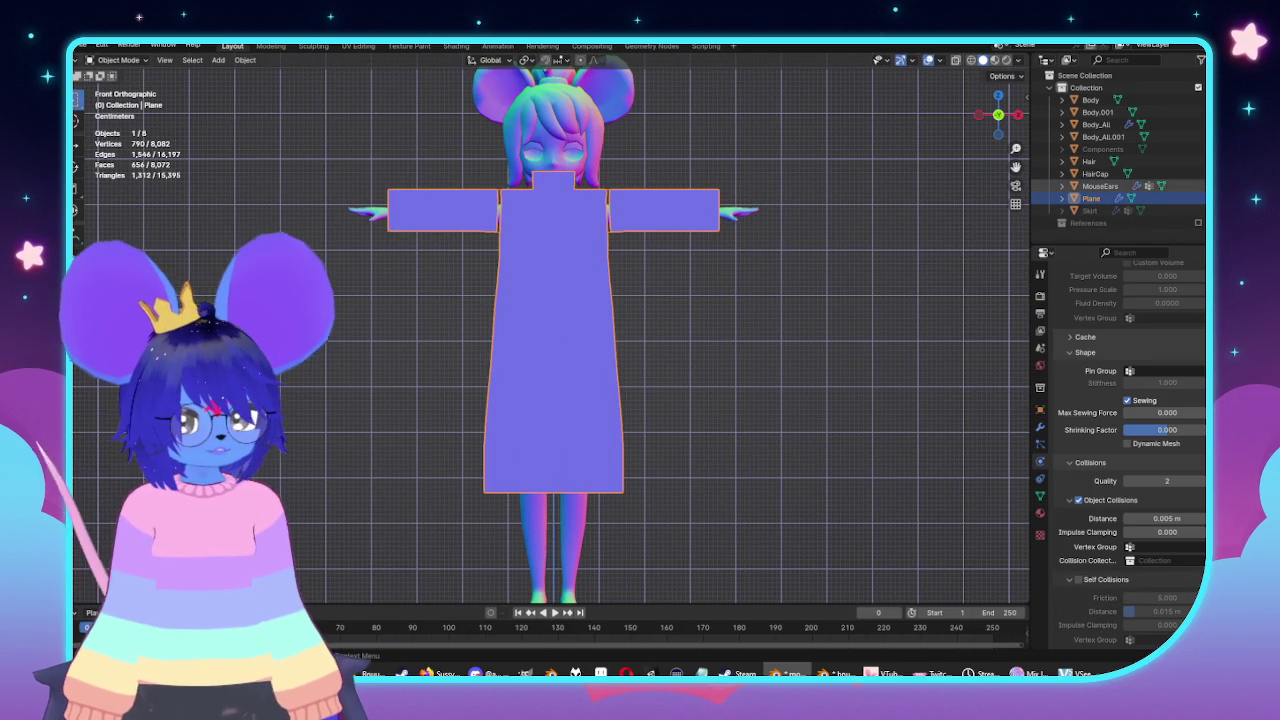
key("h")
left_click(565, 310)
key("Tab")
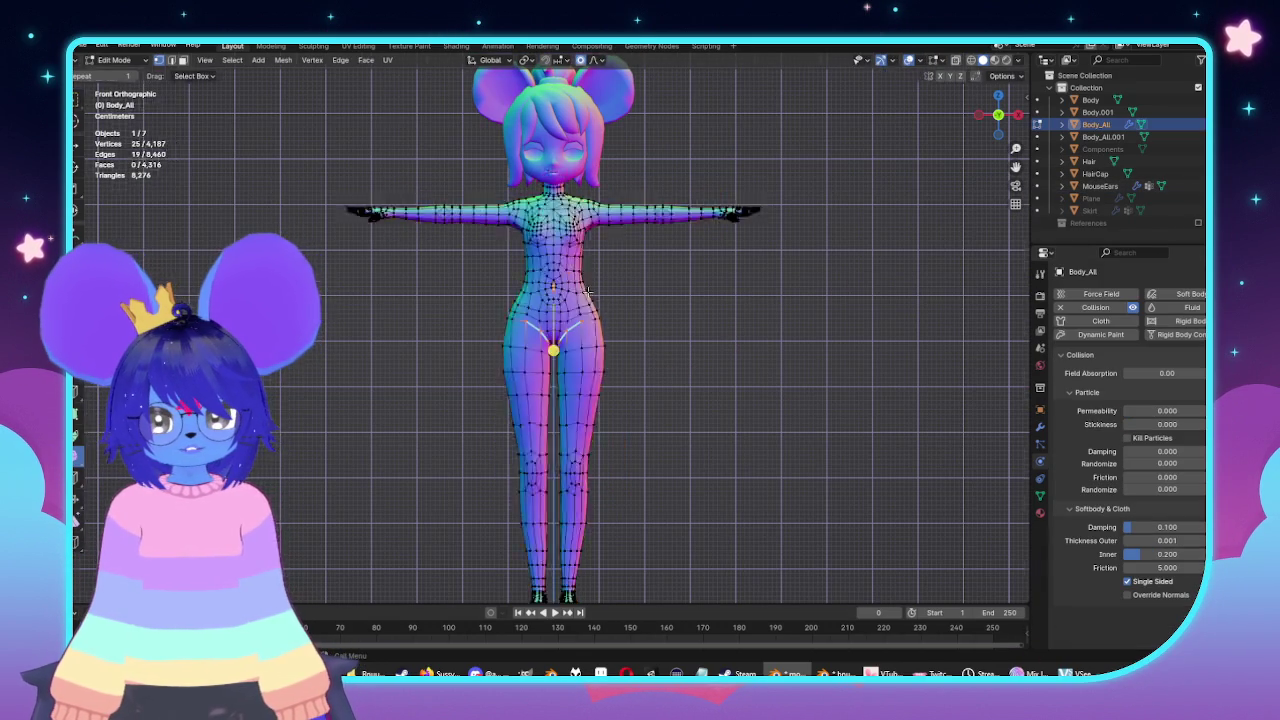
scroll(565, 310, "up", 3)
scroll(565, 310, "up", 2)
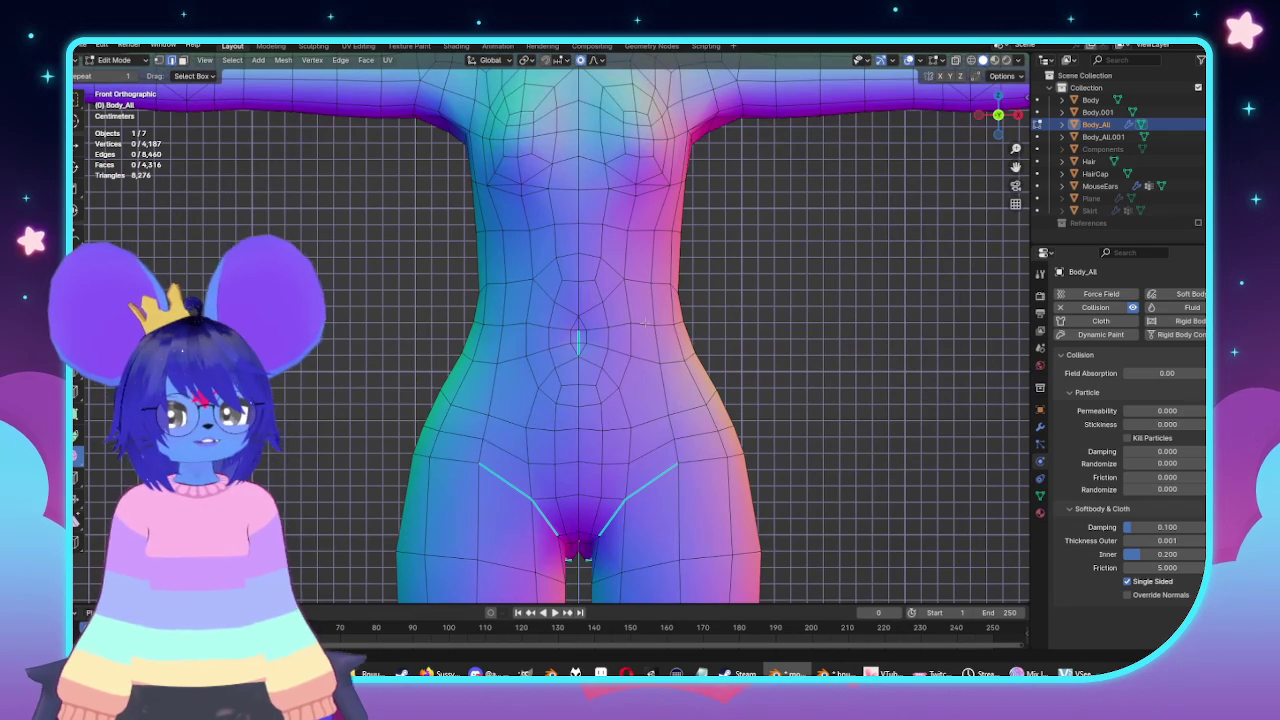
key("alt+z")
key("KP_3")
key("KP_1")
key("KP_3")
key("KP_1")
key("alt+z")
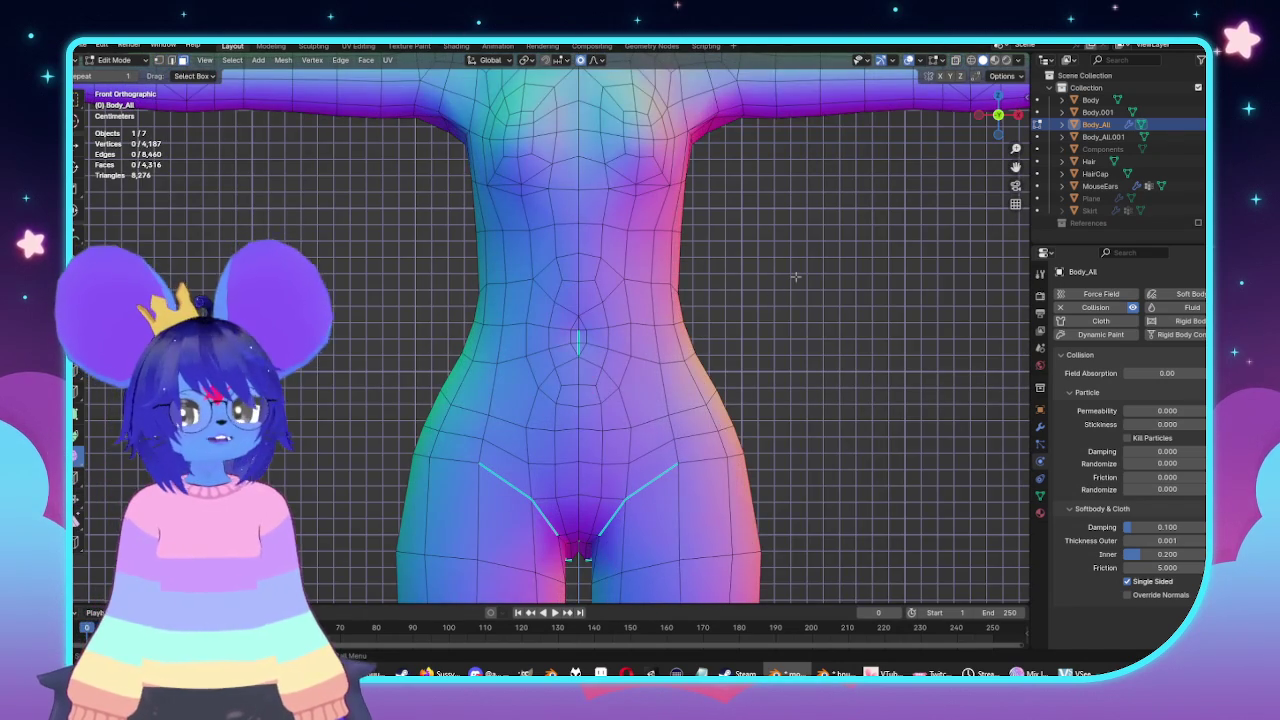
Scale the body's waist loop about 1.23× along X with smooth proportional falloff.
left_click(666, 297, "alt")
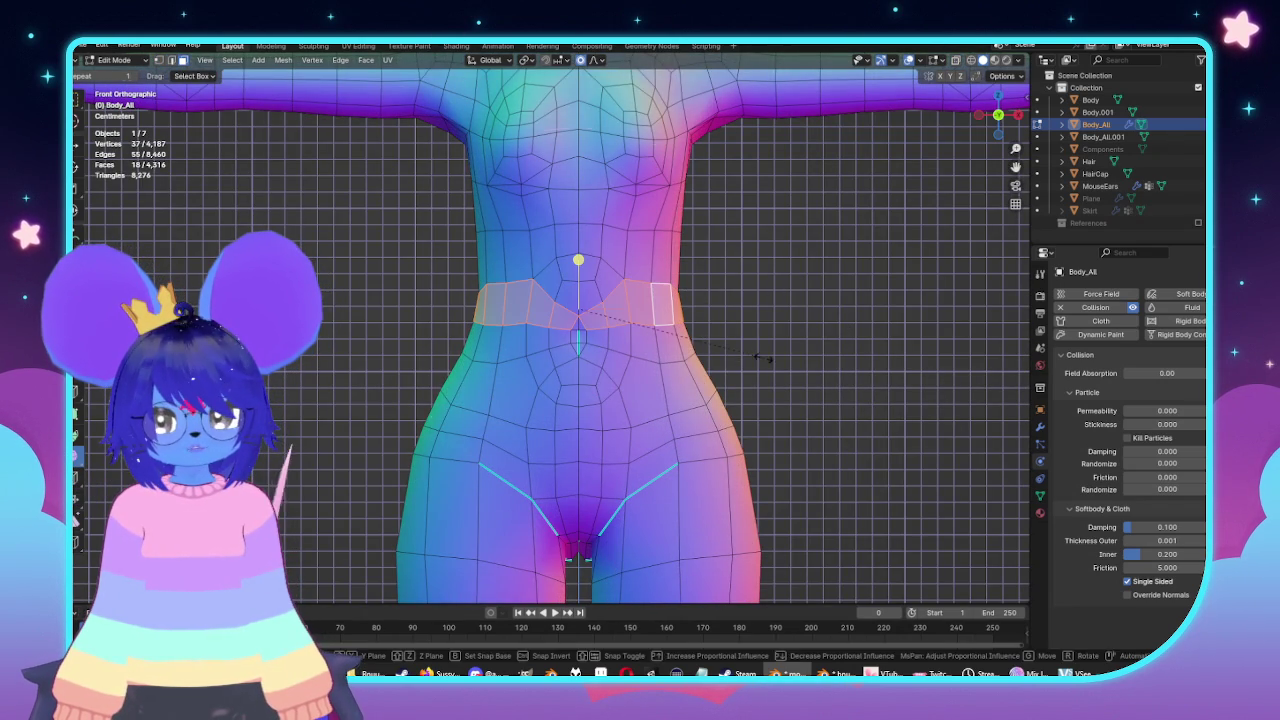
key("g")
key("x")
scroll(785, 355, "up", 3)
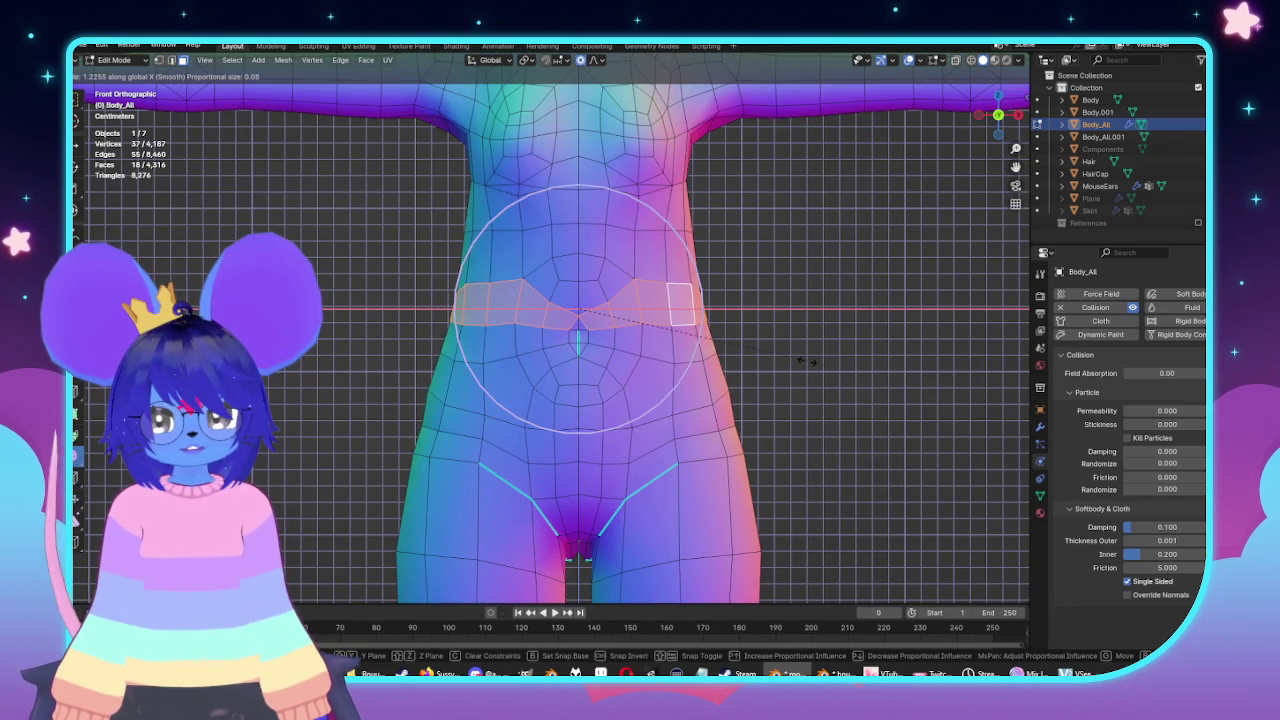
scroll(806, 361, "down", 5)
key("Tab")
mouse_move(780, 363)
middle_mouse_down()
mouse_move(937, 393)
mouse_move(888, 391)
middle_mouse_up()
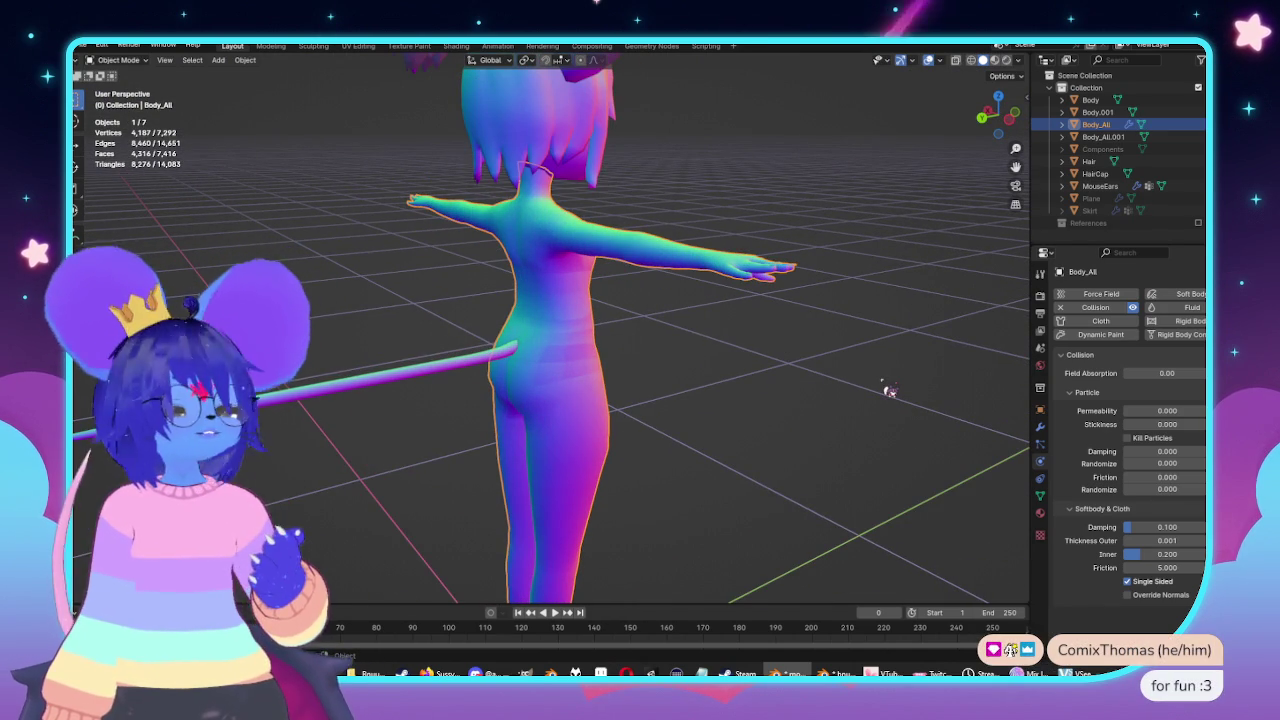
mouse_move(898, 370)
middle_mouse_down()
mouse_move(617, 386)
mouse_move(703, 386)
mouse_move(730, 403)
mouse_move(670, 420)
mouse_move(729, 397)
mouse_move(369, 397)
mouse_move(677, 391)
mouse_move(619, 433)
middle_mouse_up()
scroll(730, 403, "up", 1)
scroll(704, 407, "up", 1)
scroll(716, 418, "down", 2)
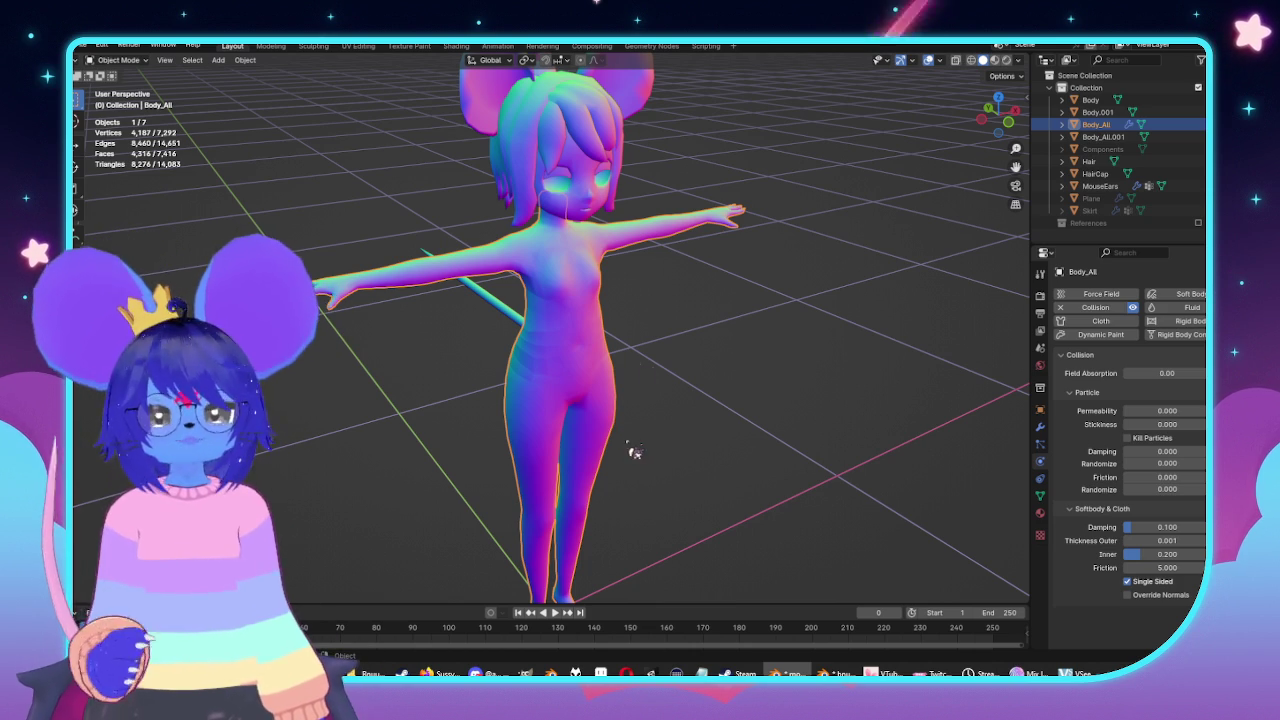
key("KP_3")
key("KP_1")
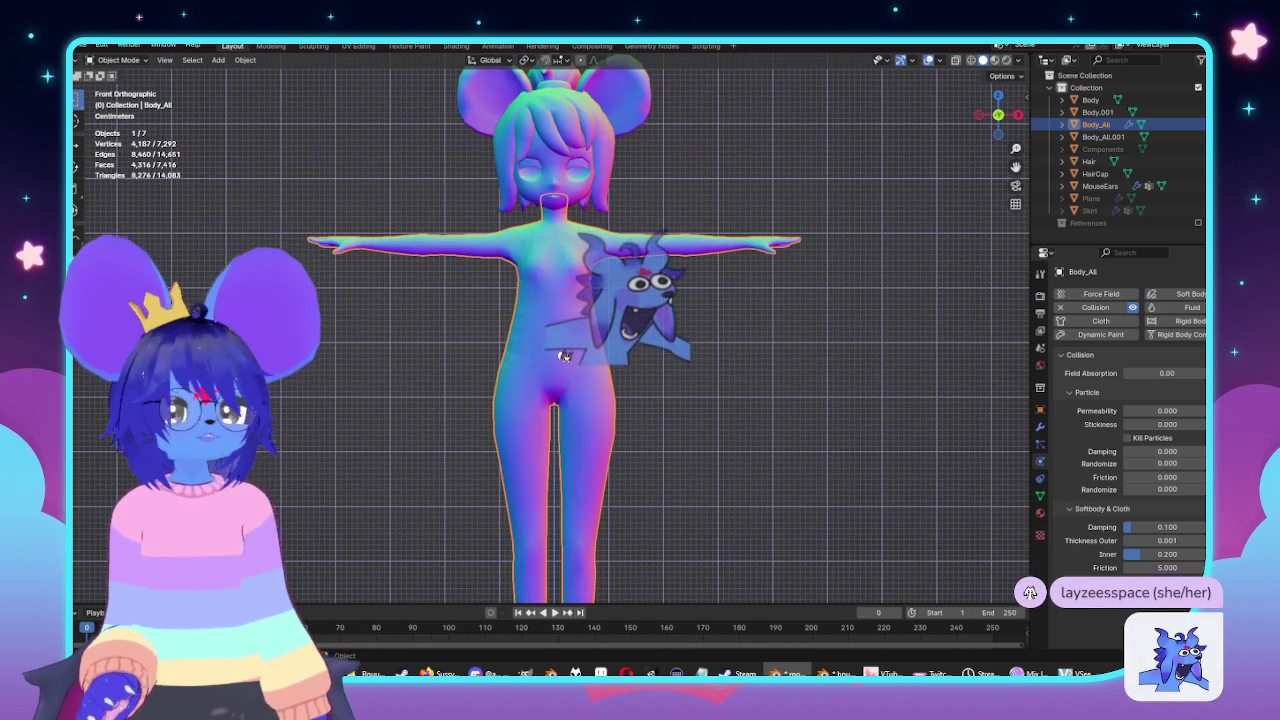
key("Tab")
key("alt+n")
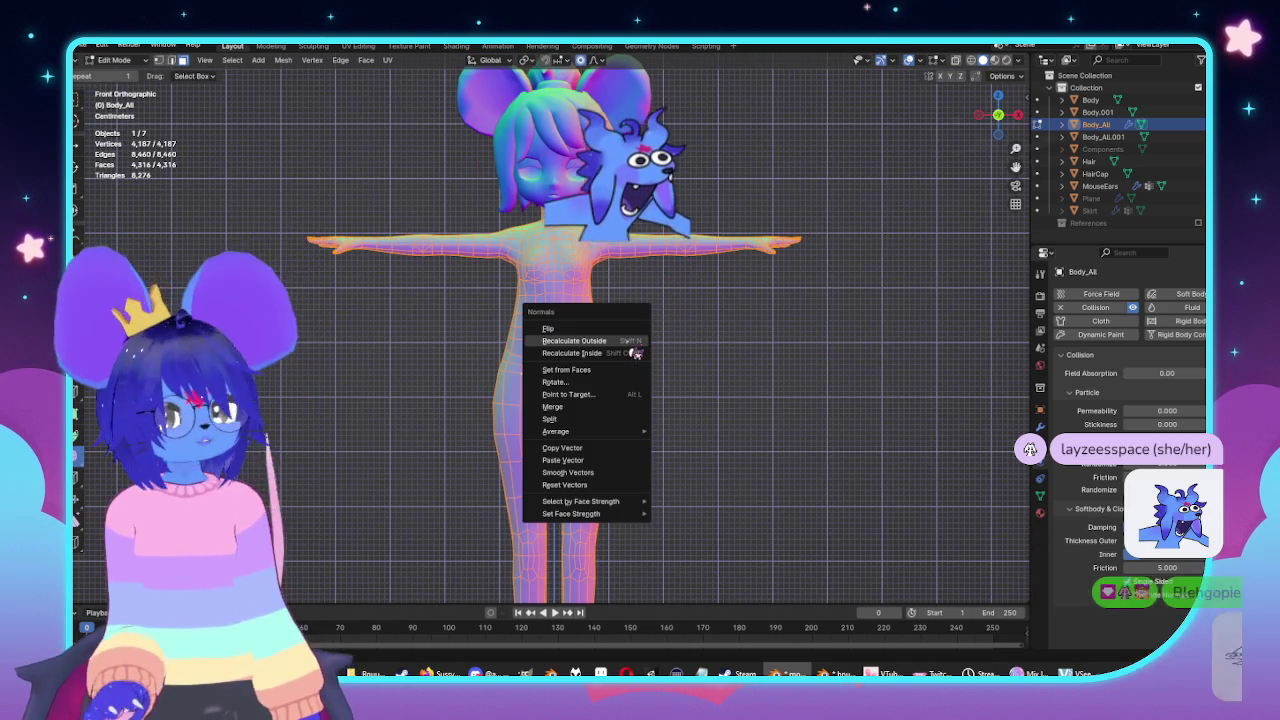
left_click(590, 410)
key("Tab")
mouse_move(590, 410)
middle_mouse_down()
mouse_move(657, 381)
mouse_move(757, 386)
mouse_move(651, 400)
mouse_move(758, 398)
mouse_move(660, 400)
middle_mouse_up()
left_click(757, 386)
left_click(590, 420)
key("Tab")
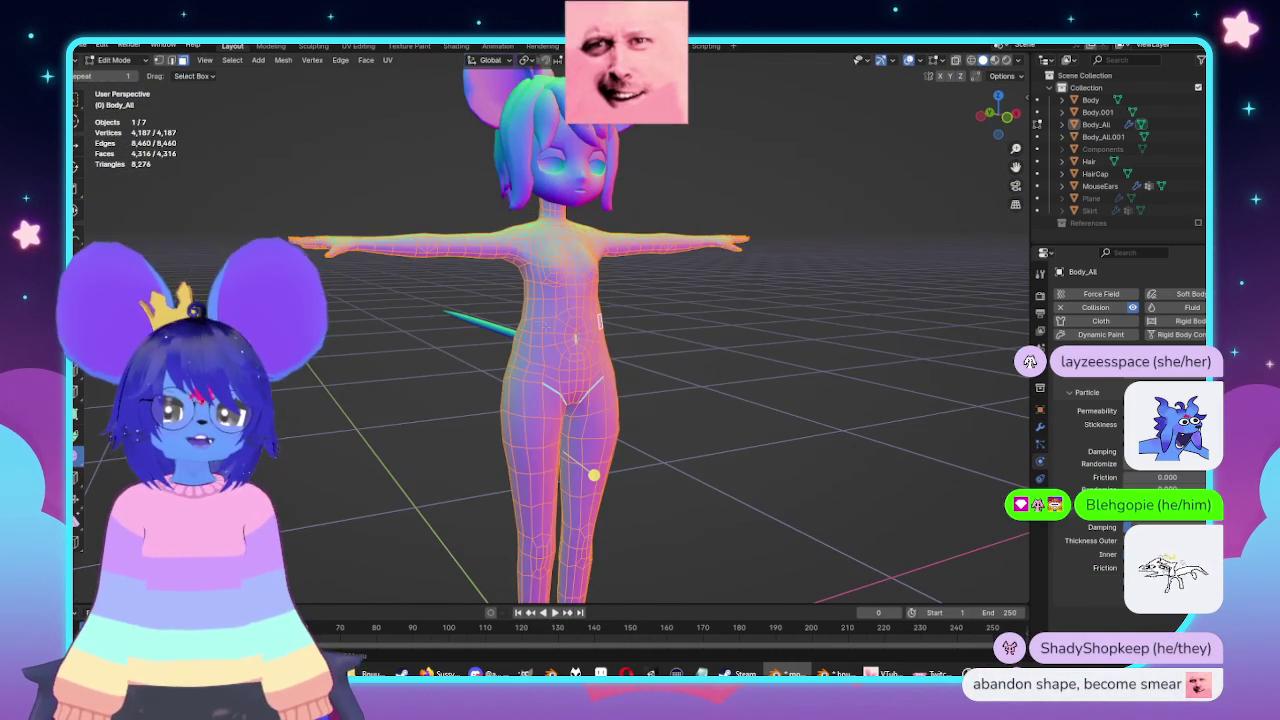
scroll(645, 400, "down", 4)
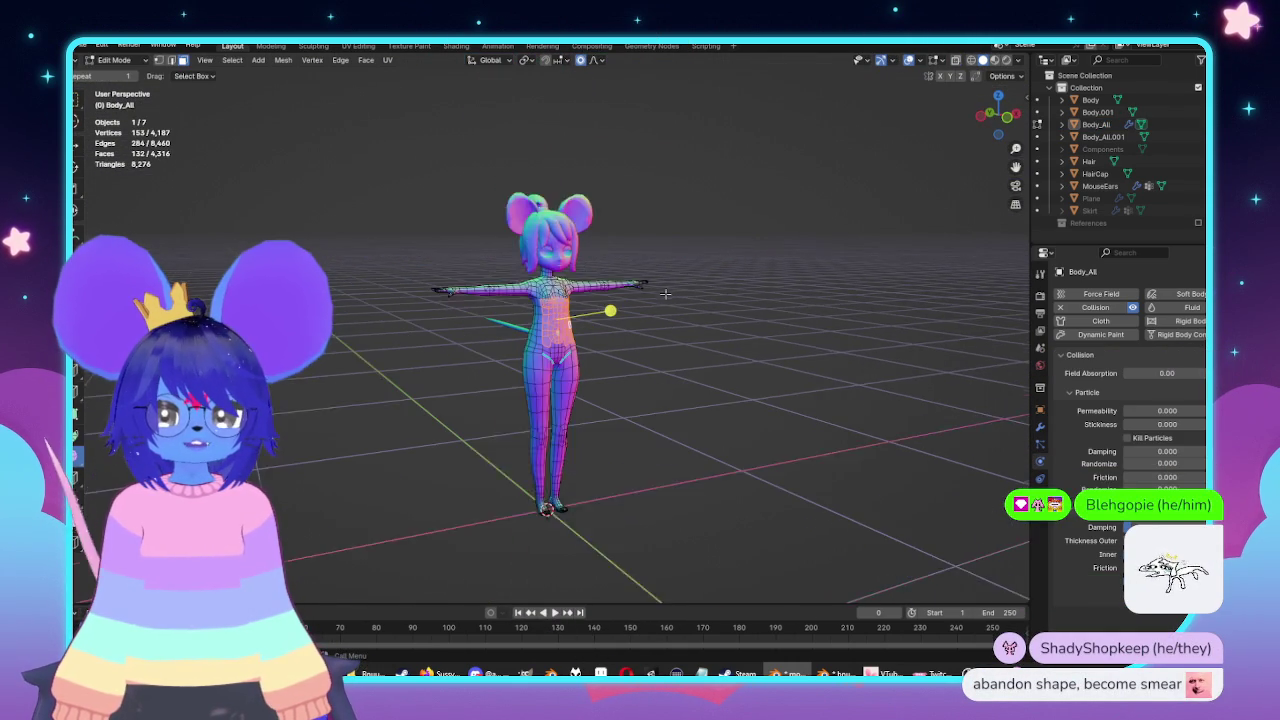
key("ctrl+KP_Add")
key("g")
scroll(688, 402, "down", 6)
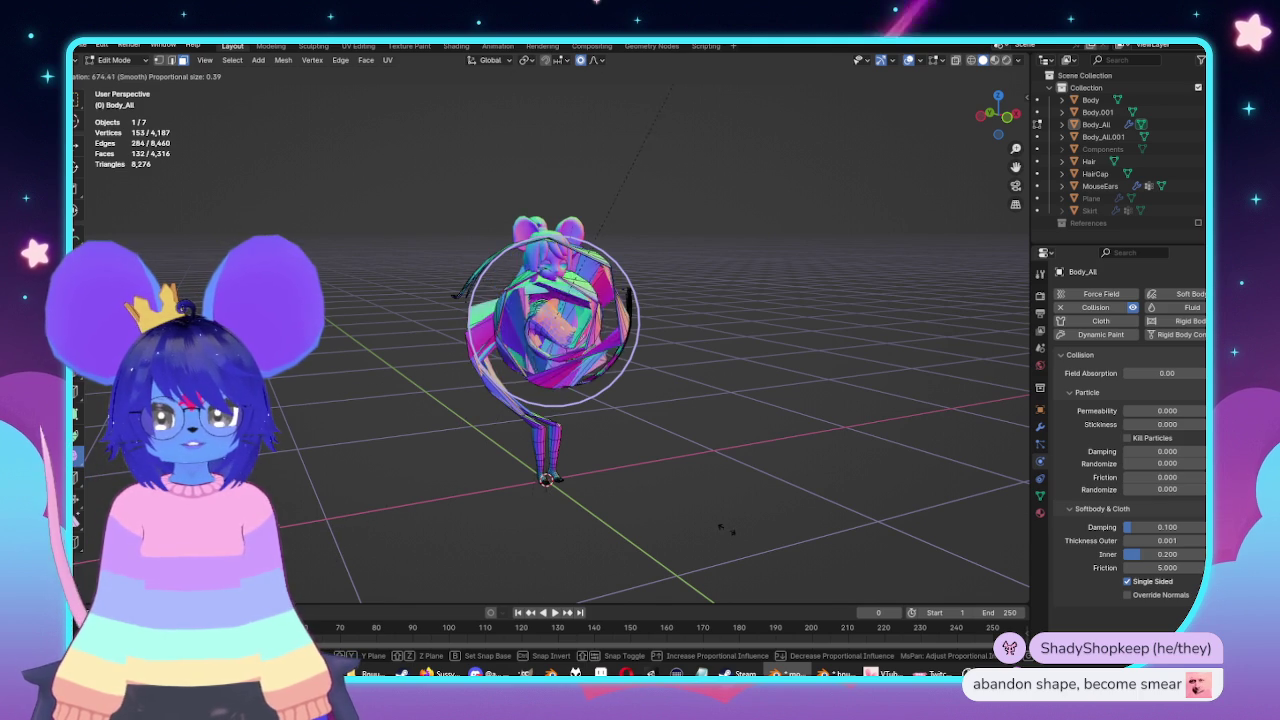
scroll(660, 292, "down", 3)
scroll(610, 240, "down", 2)
scroll(520, 190, "down", 2)
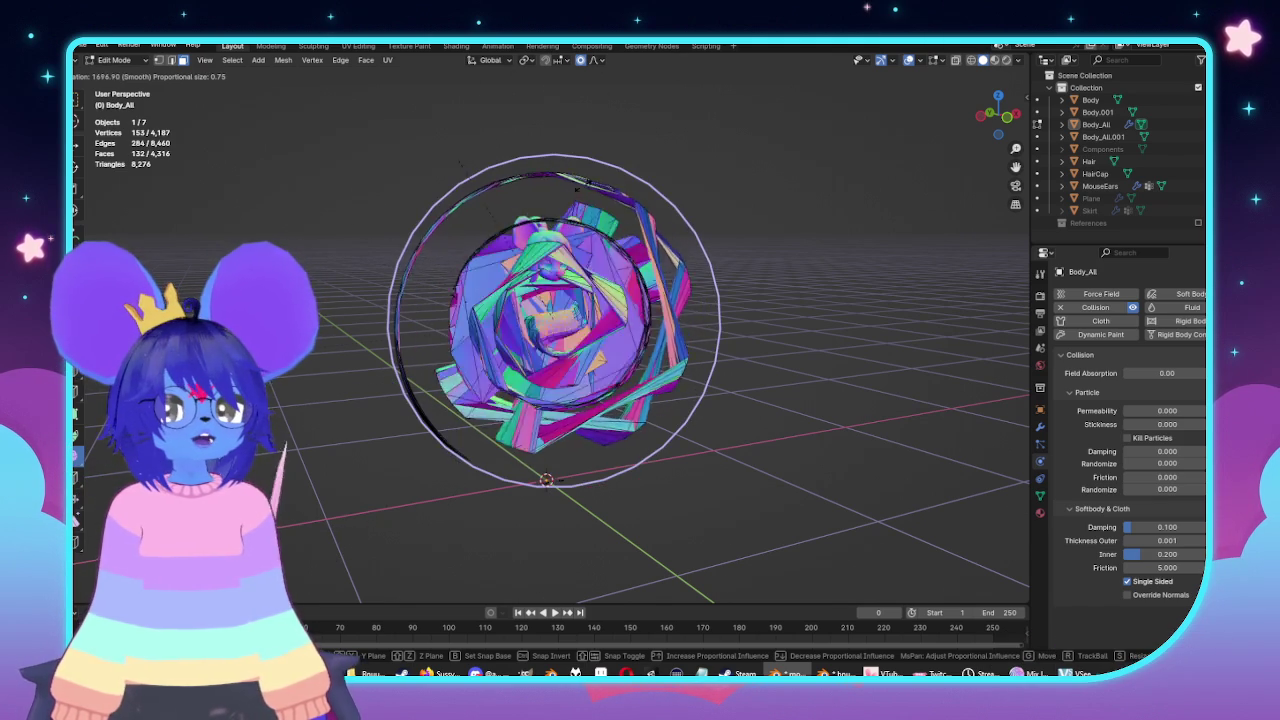
key("Escape")
scroll(646, 298, "up", 4)
key("Tab")
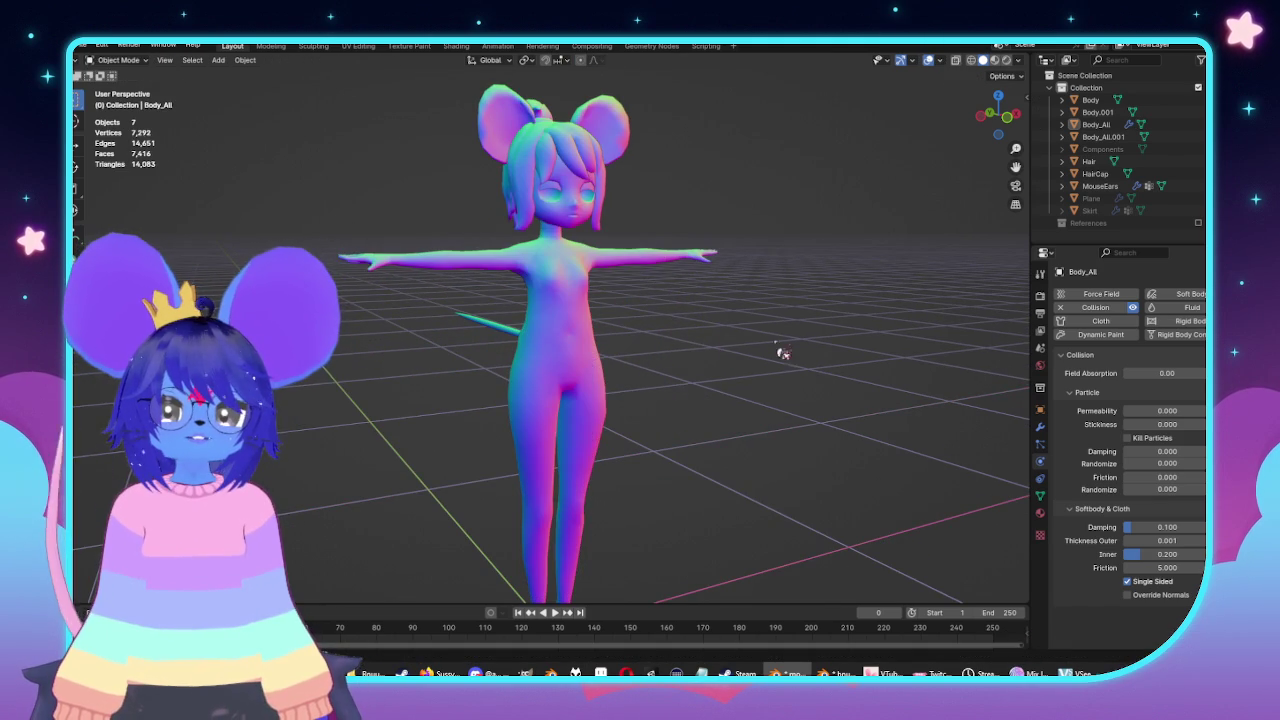
Snap to a front view and switch the body mesh in and out of Edit Mode.
middle_click_drag(510, 330, 657, 357)
key("KP_1")
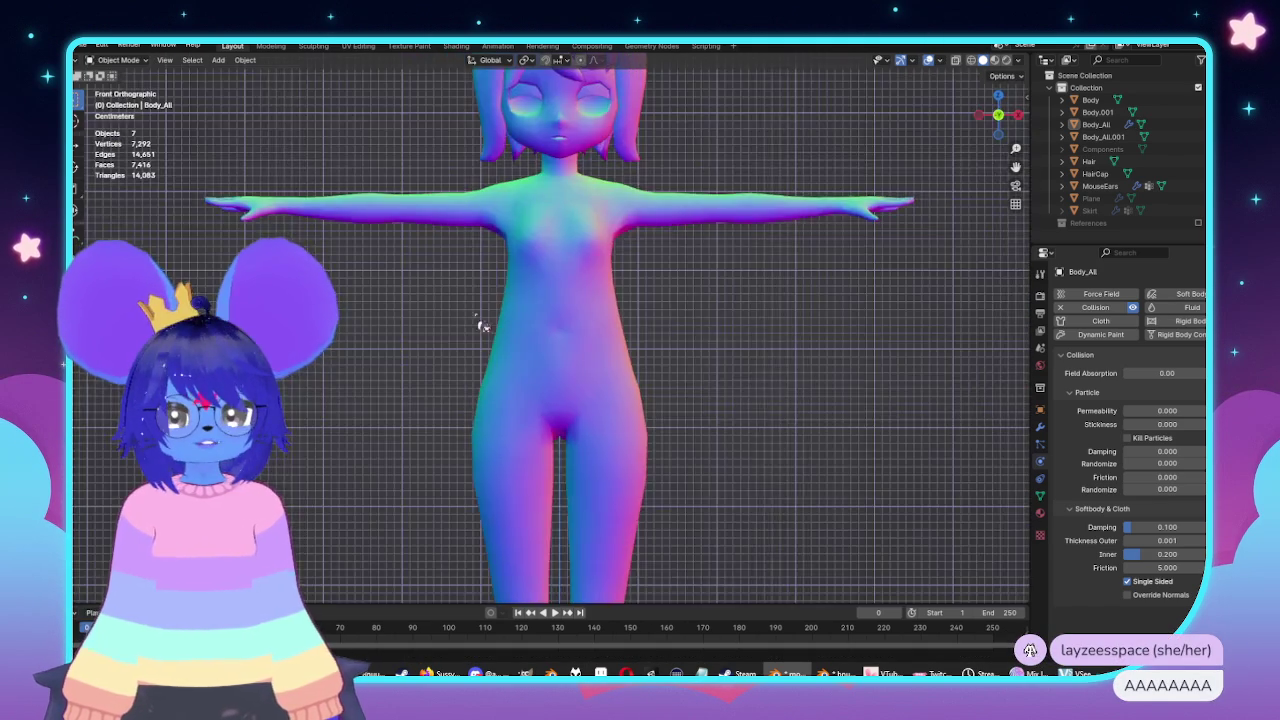
scroll(646, 348, "up", 3)
key("Tab")
key("Tab")
key("Tab")
key("a")
key("Tab")
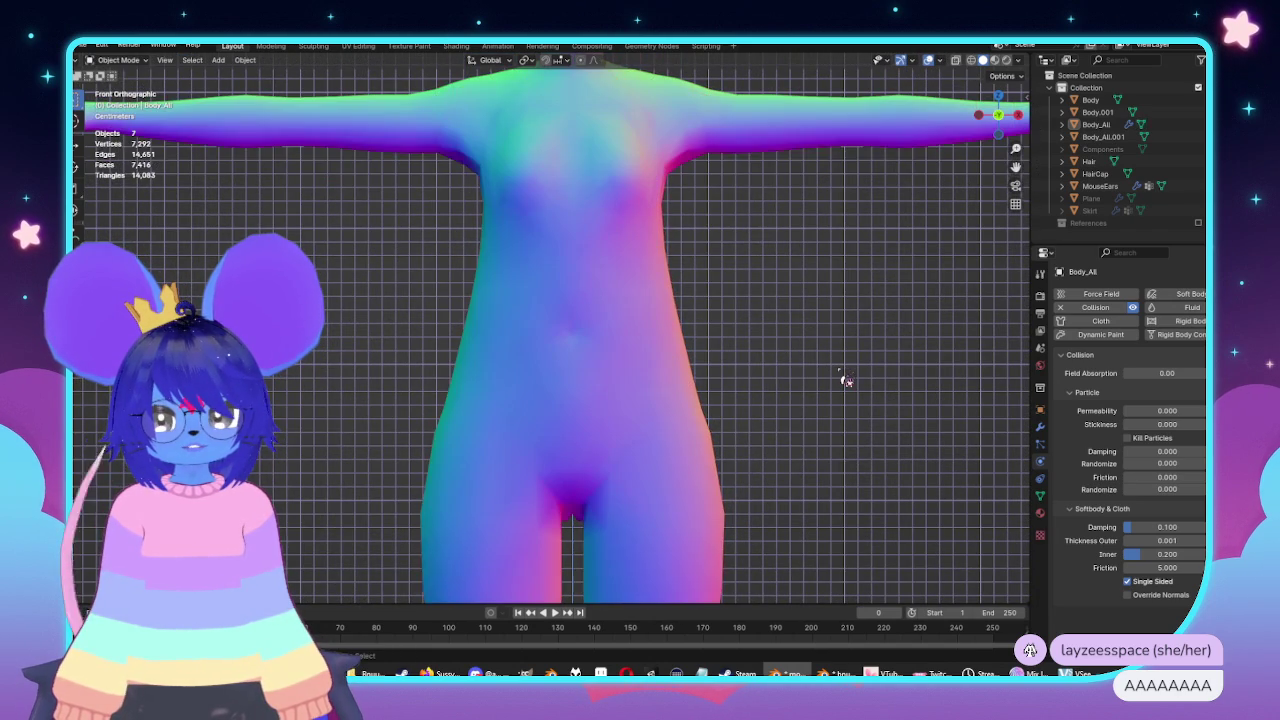
key("Tab")
key("Tab")
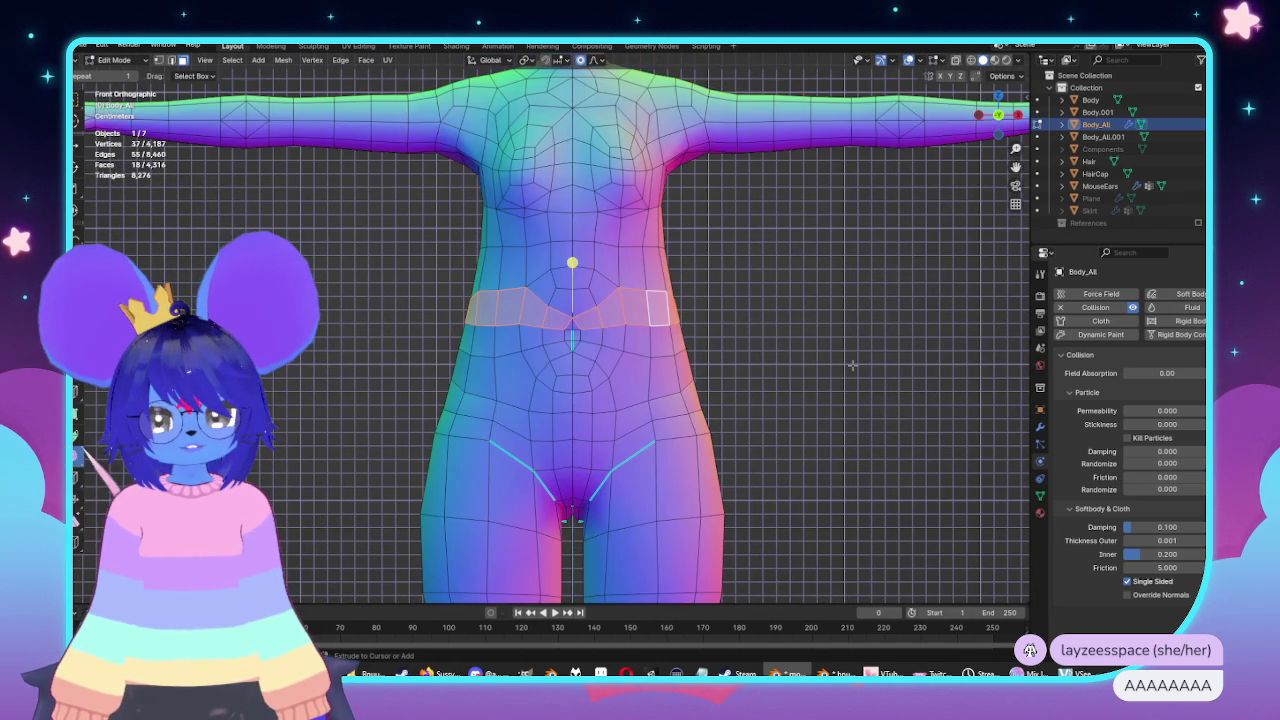
key("Tab")
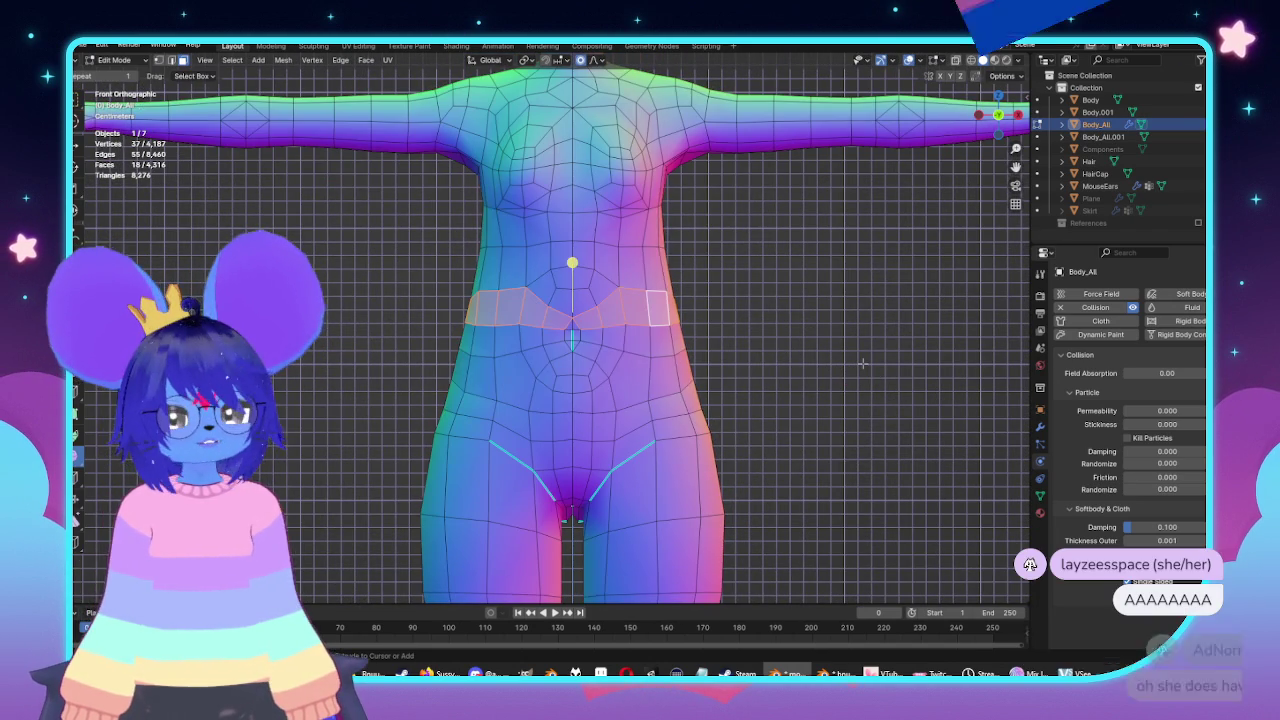
scroll(892, 386, "down", 1)
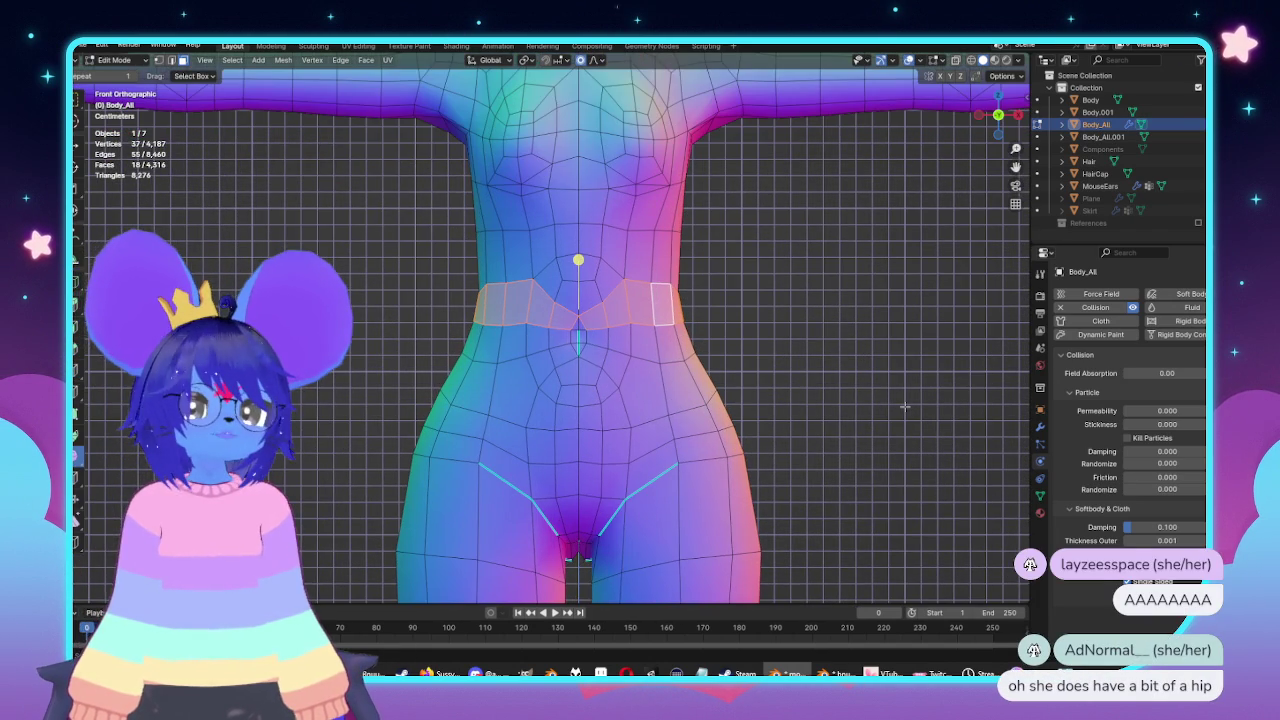
scroll(892, 400, "down", 1)
scroll(892, 420, "down", 2)
scroll(892, 420, "up", 3)
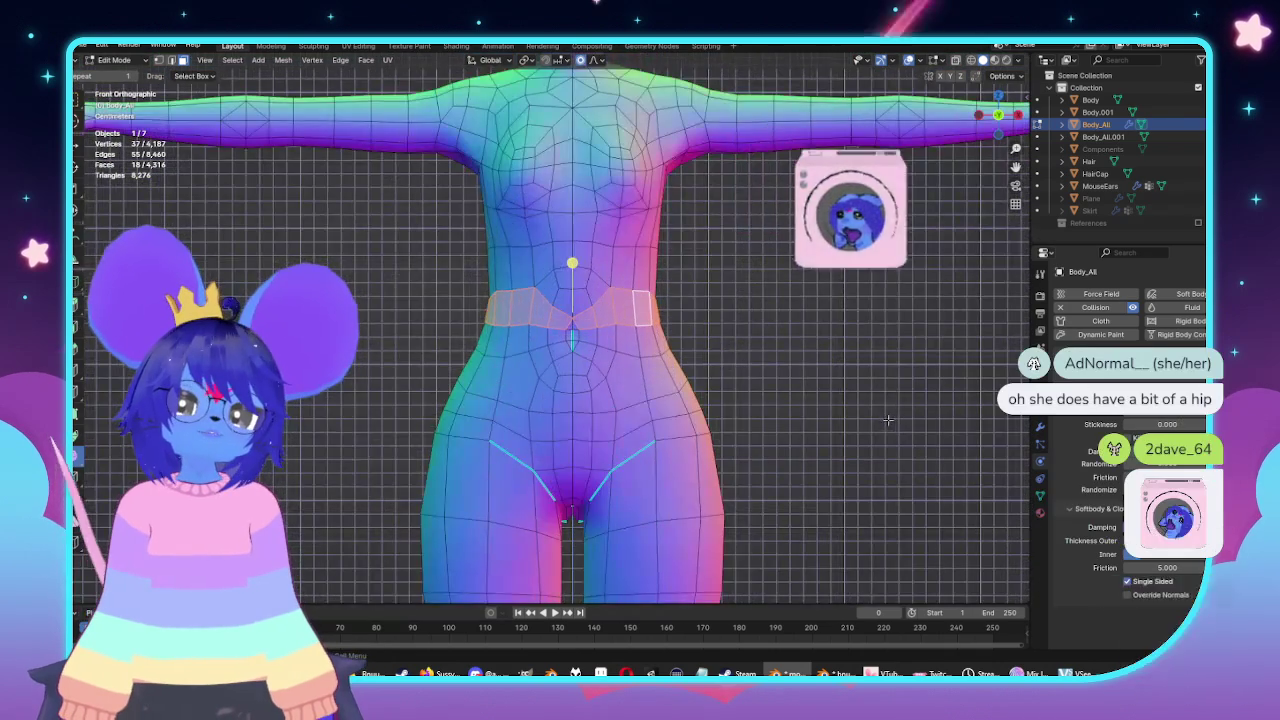
scroll(892, 420, "up", 1)
Scale the waist and hips slightly wider along X with a smooth proportional radius, then exit editing.
key("s")
key("x")
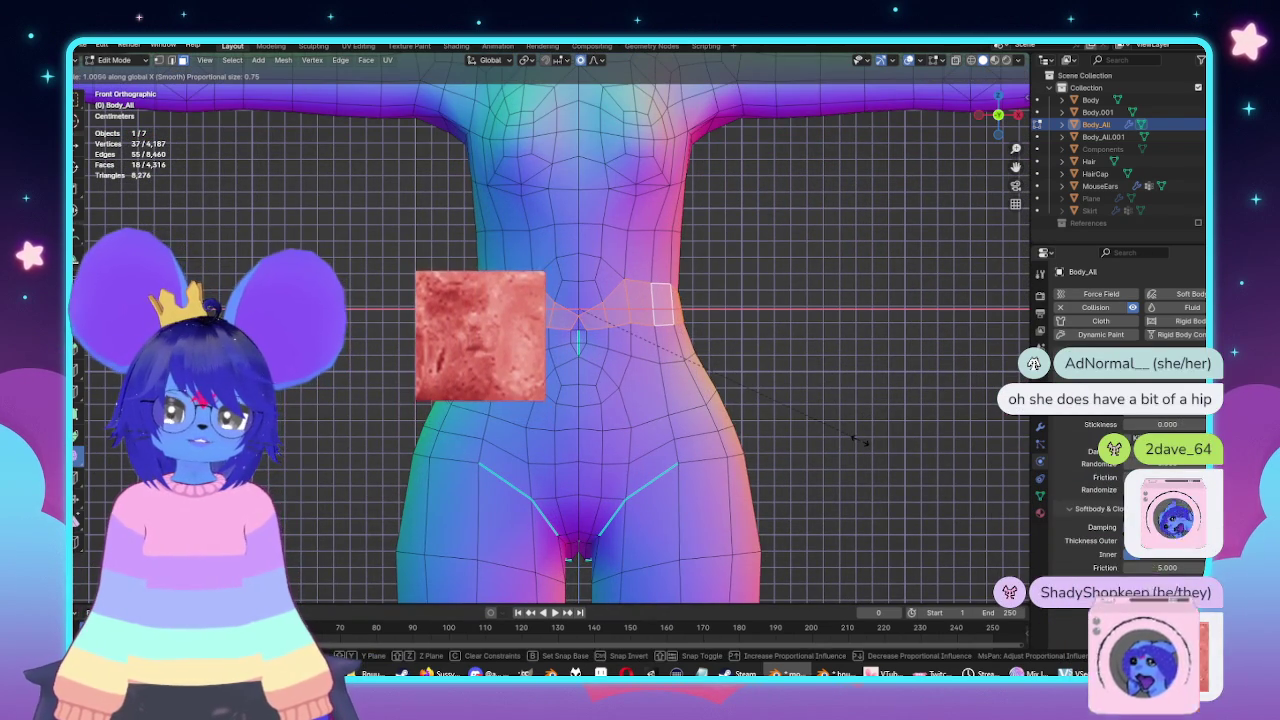
scroll(866, 440, "up", 10)
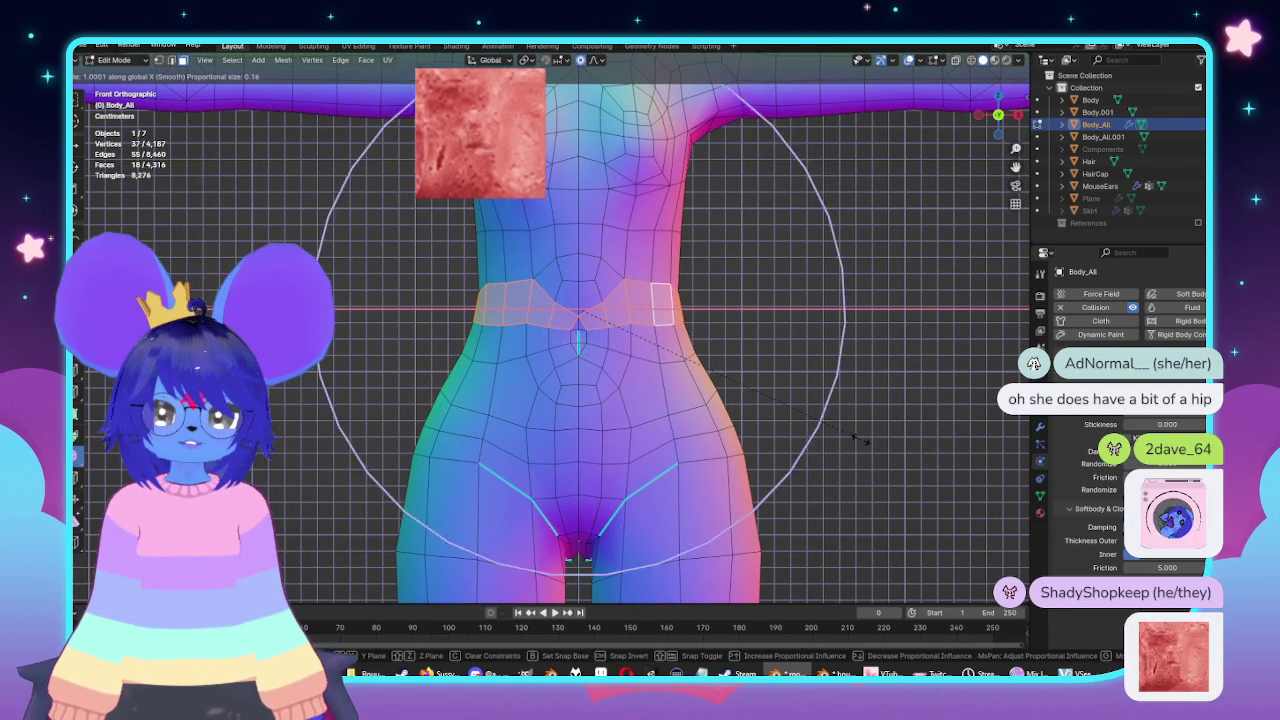
scroll(867, 440, "up", 7)
scroll(868, 440, "up", 3)
scroll(870, 440, "up", 2)
scroll(880, 440, "down", 3)
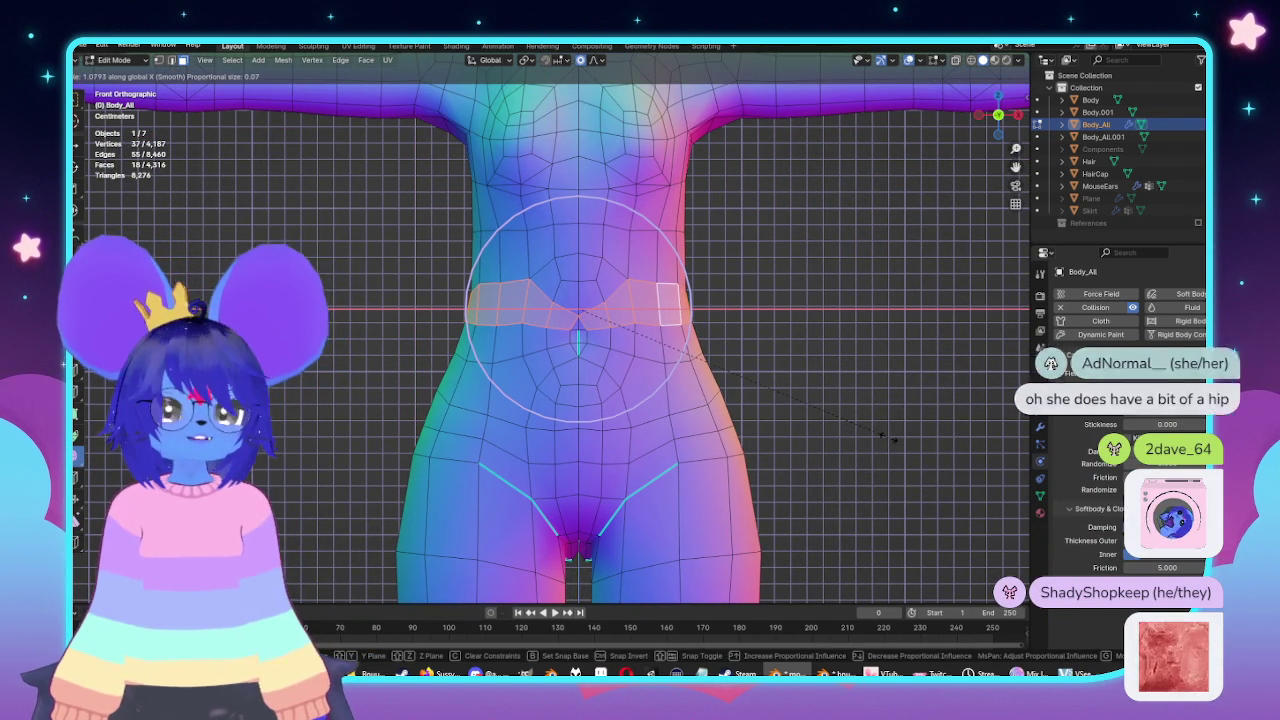
scroll(893, 438, "down", 1)
scroll(893, 438, "down", 1)
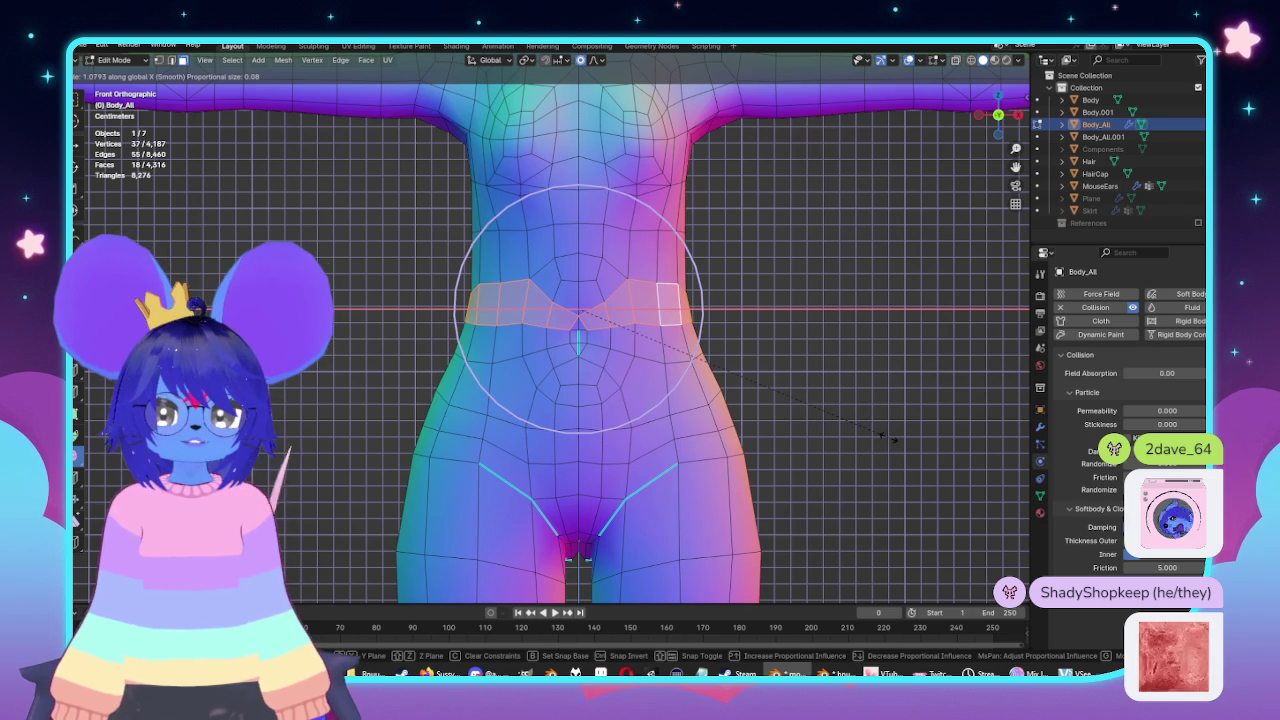
scroll(898, 439, "up", 1)
left_click(895, 437)
key("Tab")
scroll(771, 400, "down", 5)
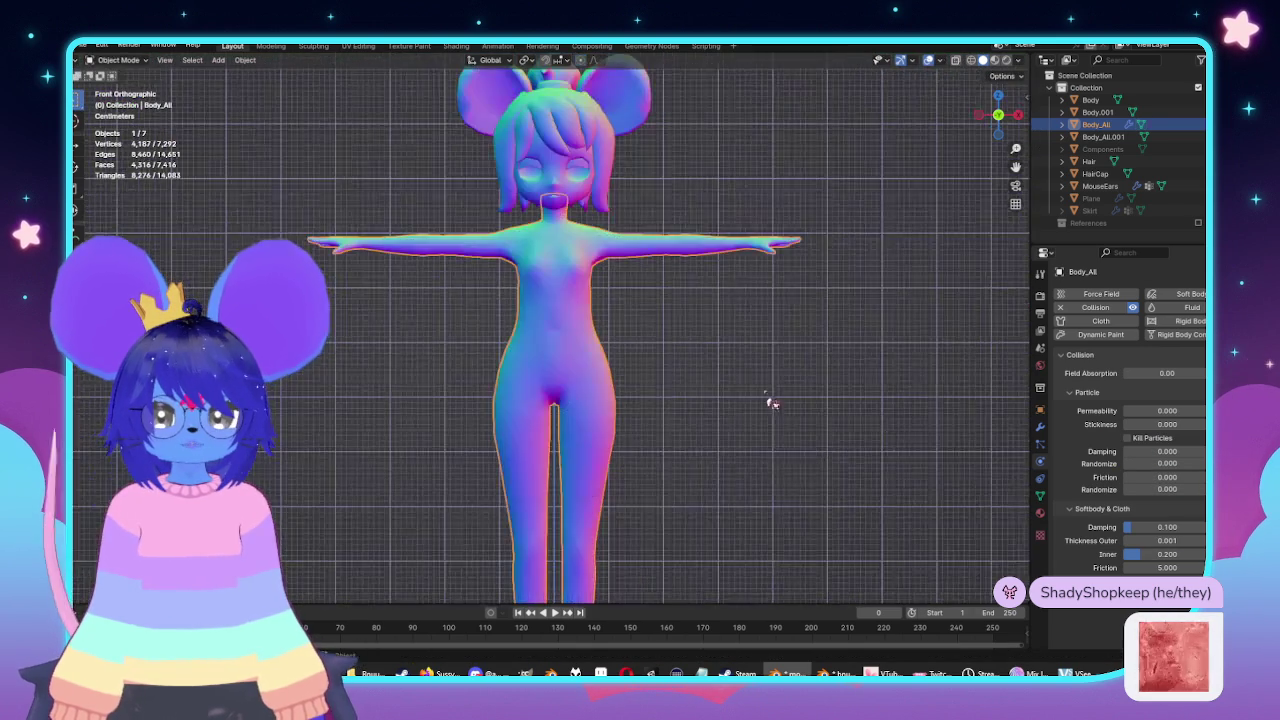
Check the body from front and side, then unhide the Skirt and make it active.
middle_click_drag(771, 400, 857, 423)
key("KP_1")
key("KP_3")
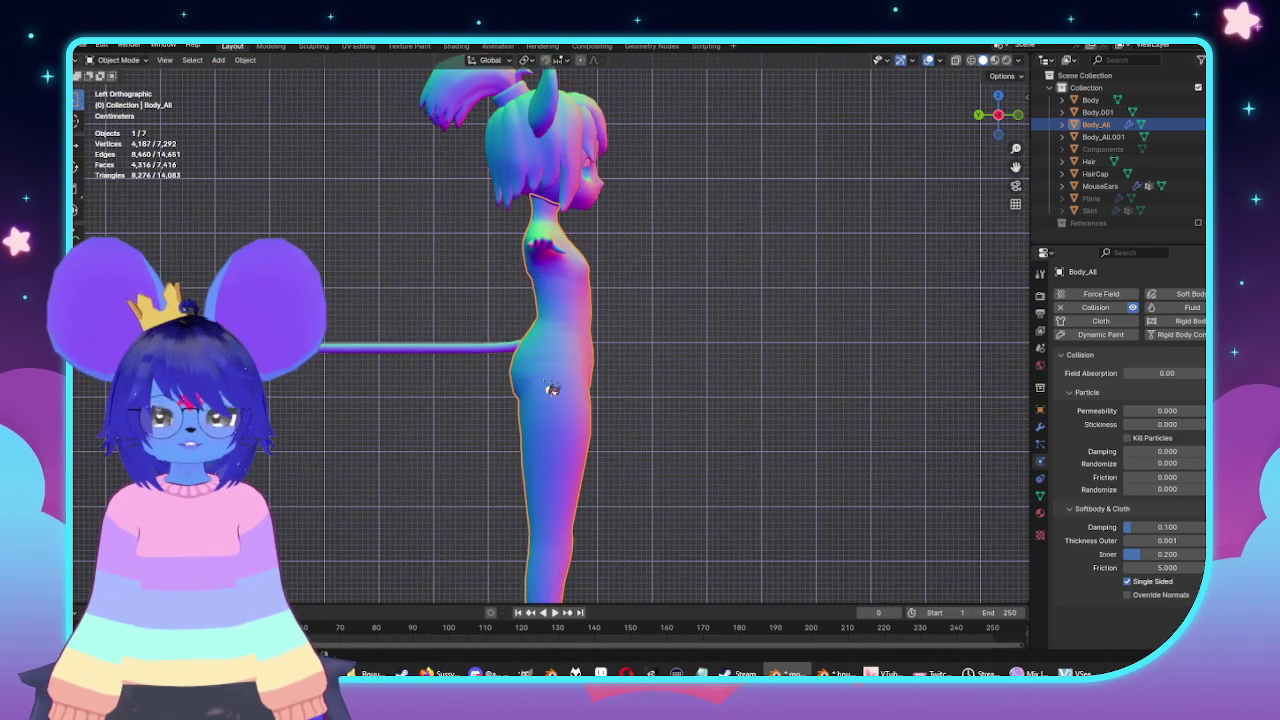
scroll(549, 386, "up", 3)
key("KP_1")
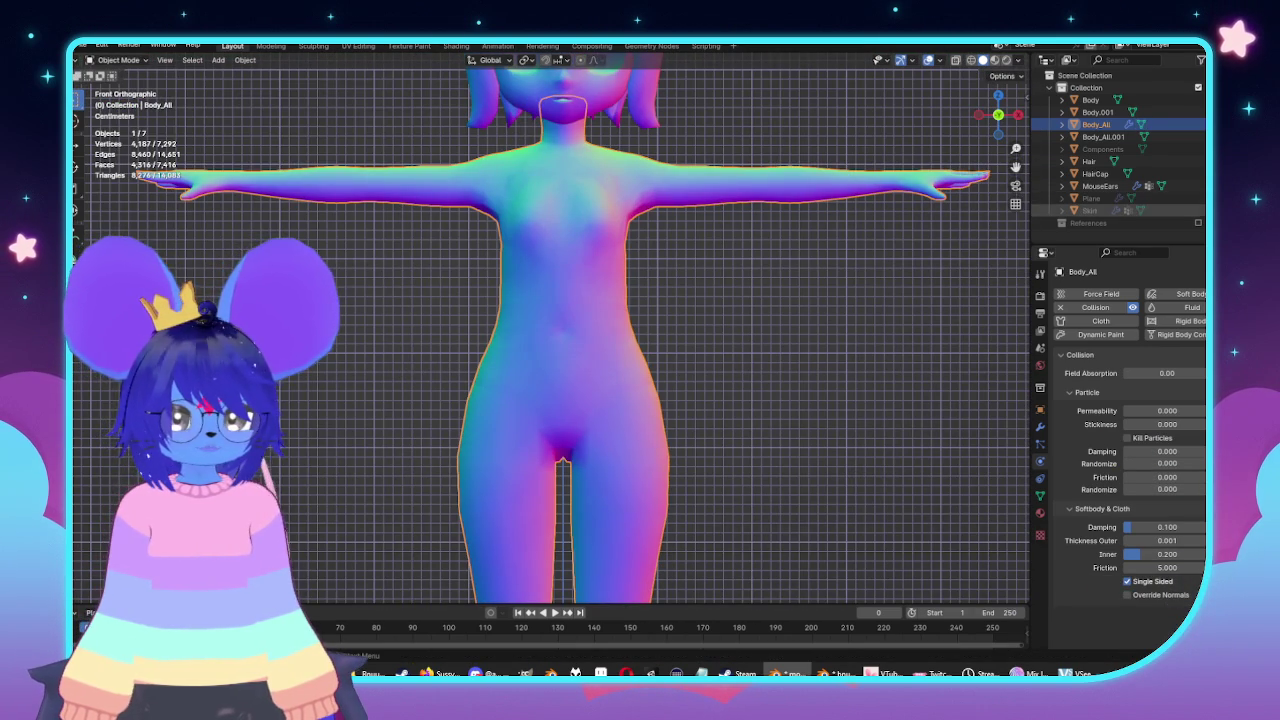
left_click(1199, 210)
middle_click_drag(731, 346, 767, 386)
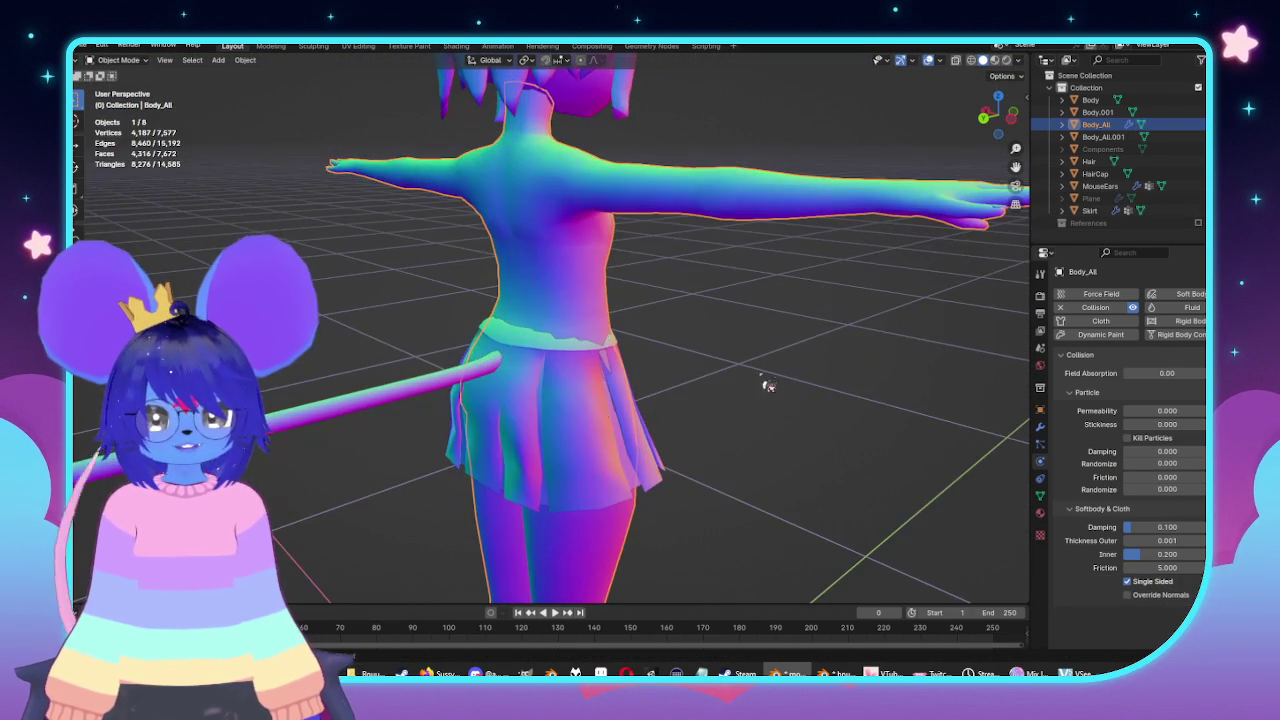
left_click(577, 393)
Enter Edit Mode on the Skirt in front view with solid display, cancelling a trial move.
key("KP_1")
scroll(858, 350, "up", 3)
key("Tab")
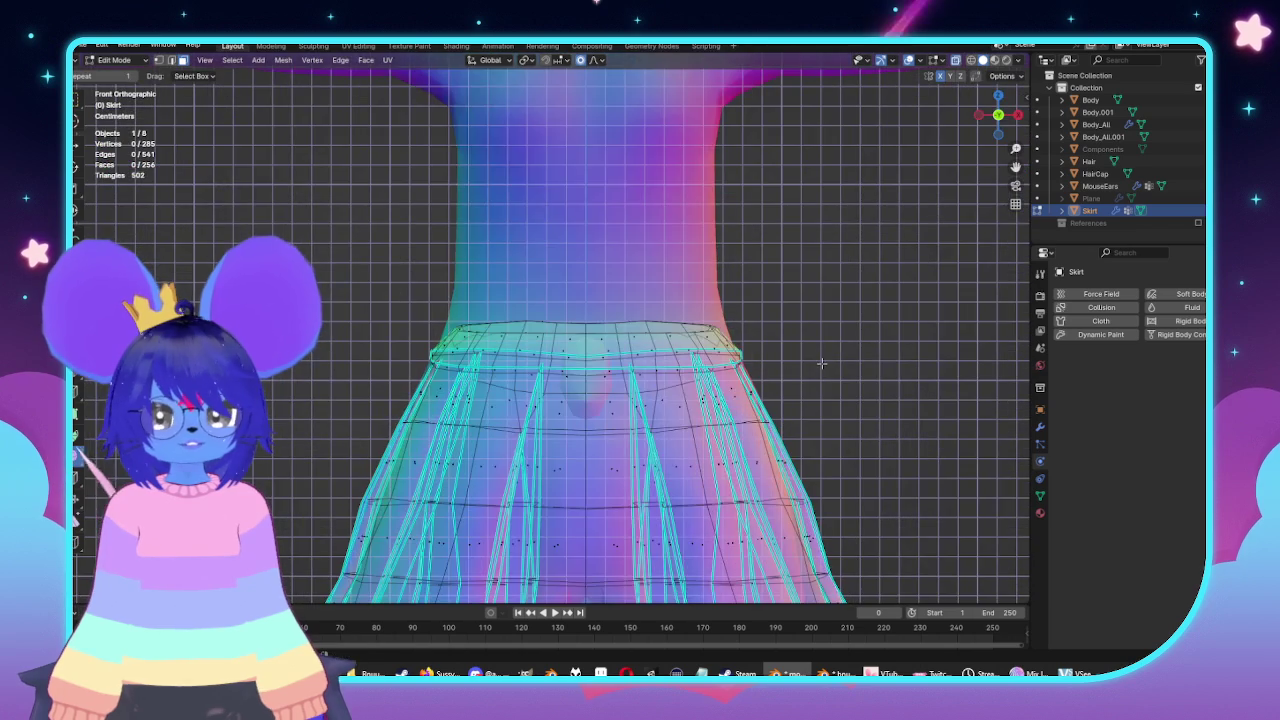
key("alt+z")
scroll(858, 350, "up", 1)
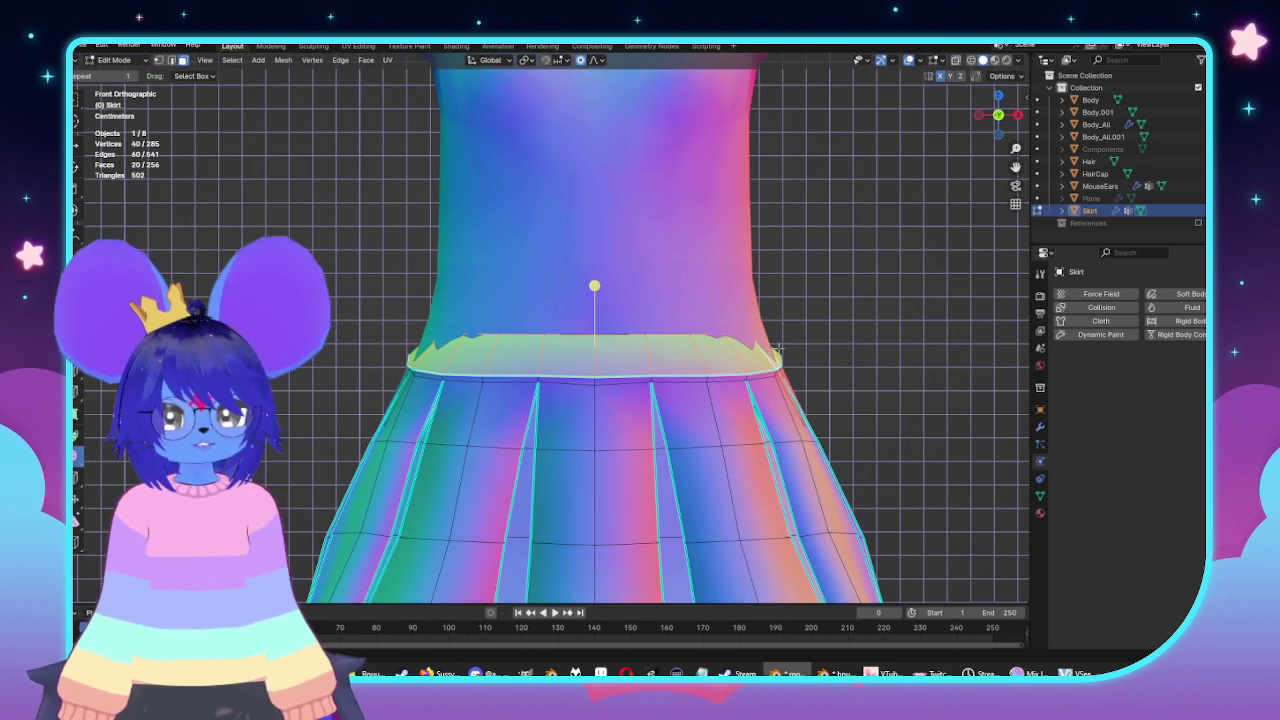
key("g")
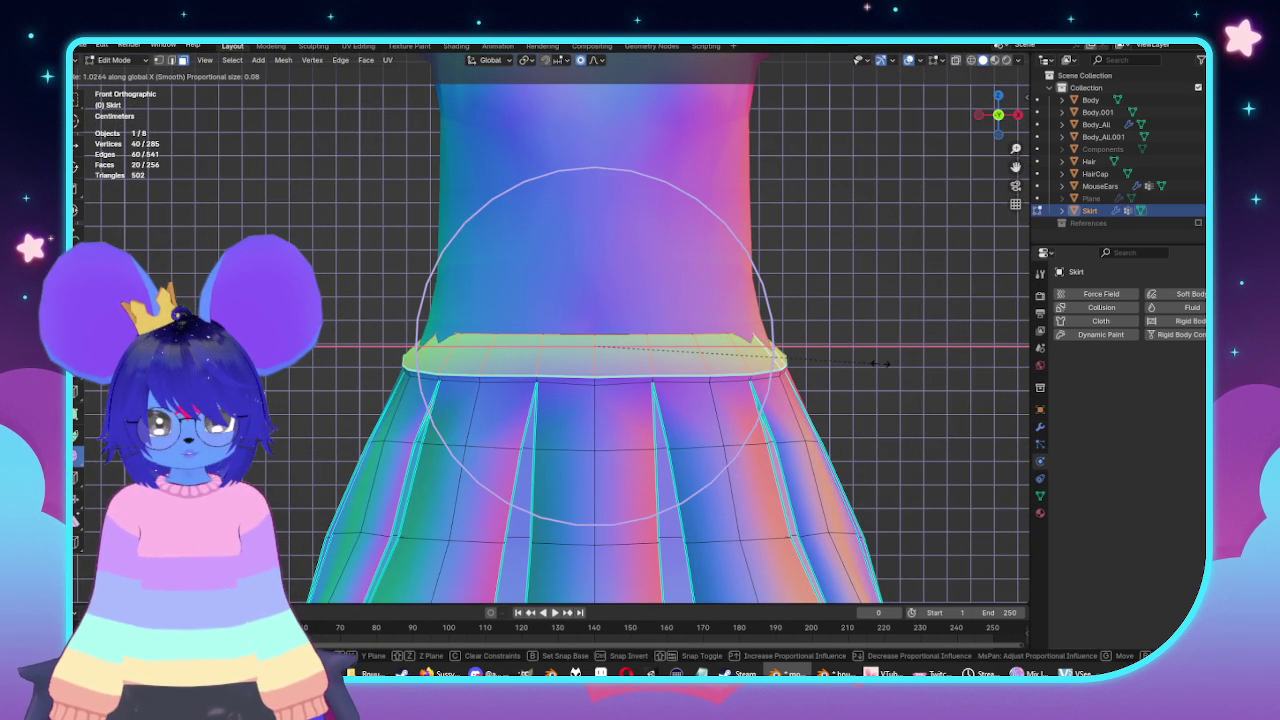
key("Escape")
Clear the selection and select the skirt's top waist loop, checking it in X-ray.
key("alt+z")
key("alt+a")
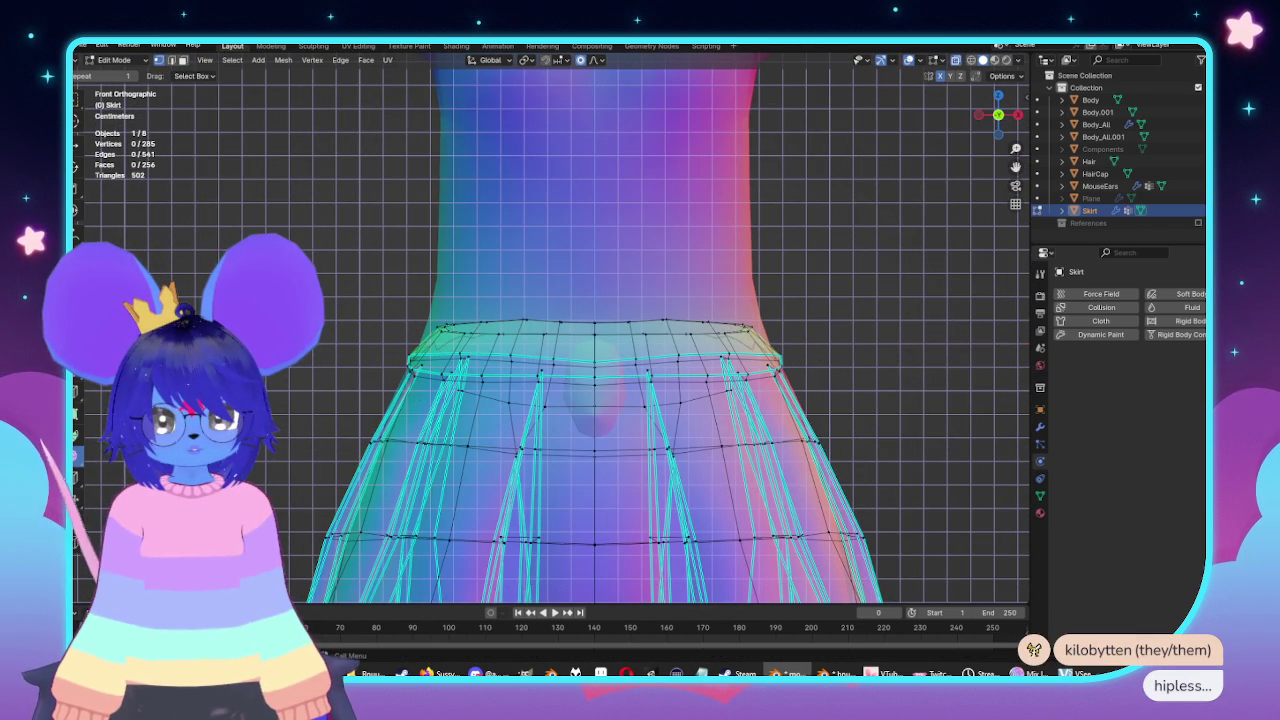
key("alt+z")
left_click(878, 358, "alt")
middle_click_drag(878, 358, 757, 383)
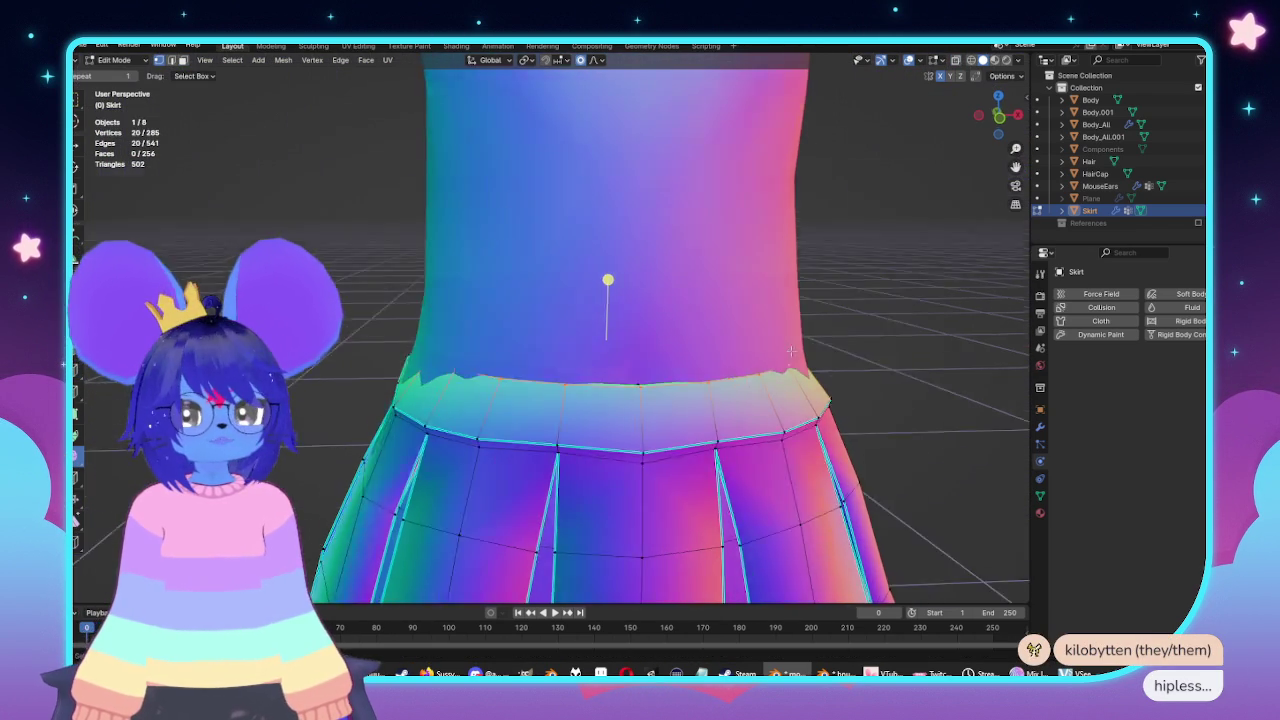
key("alt+z")
key("KP_1")
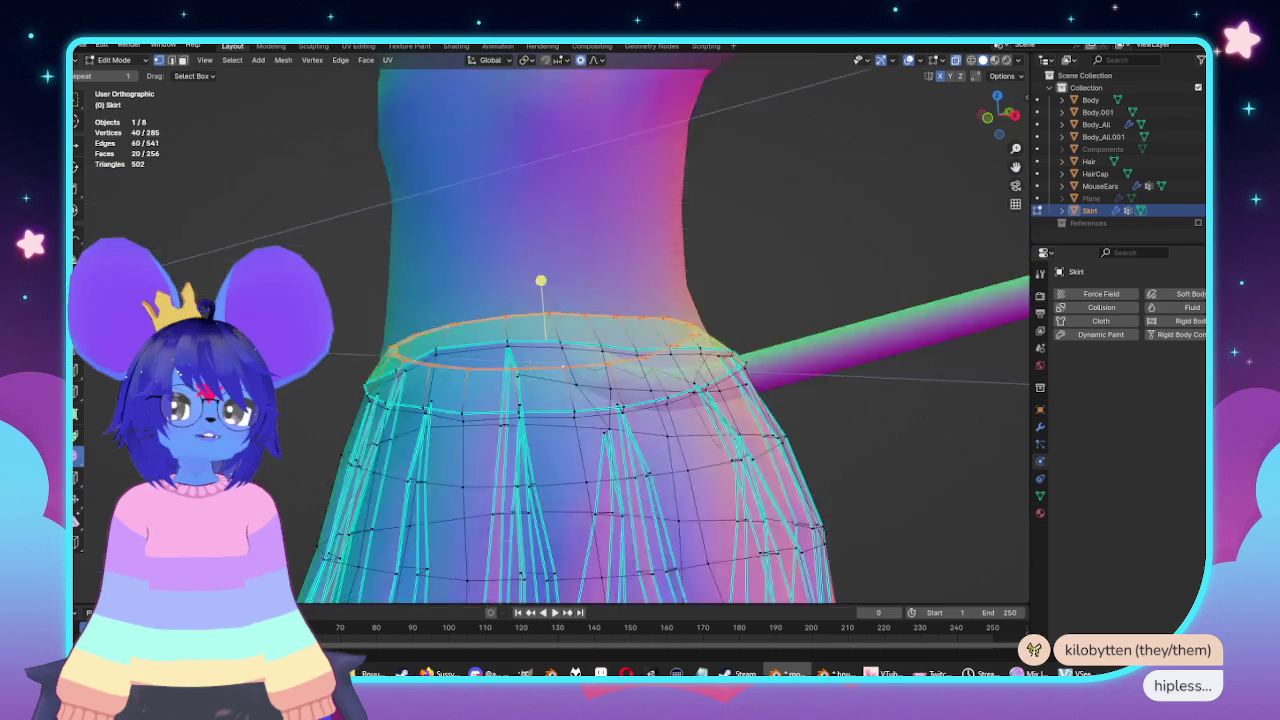
key("alt+z")
Scale the waistband about 1.10× along X with proportional falloff and leave Edit Mode.
key("s")
key("x")
scroll(925, 426, "up", 4)
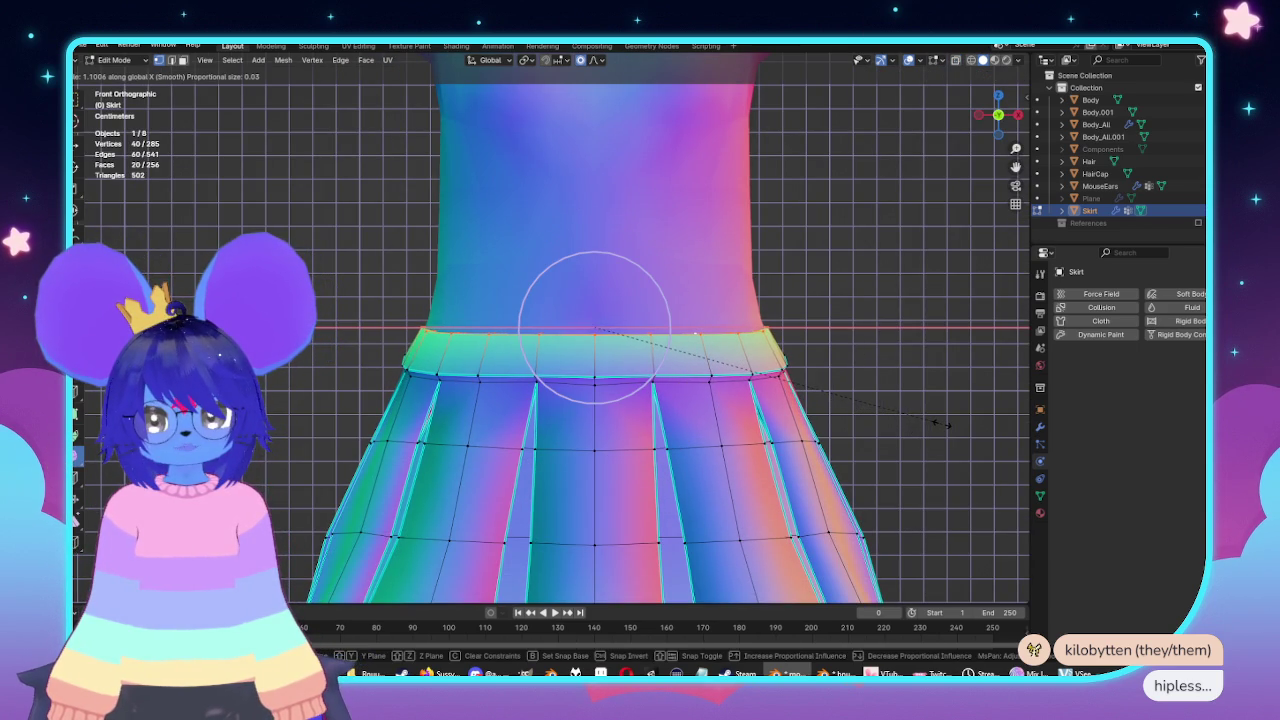
left_click(940, 424)
scroll(940, 424, "down", 5)
key("Tab")
Orbit to check the widened skirt's fit, briefly re-entering and leaving Edit Mode.
mouse_move(940, 424)
middle_mouse_down()
mouse_move(686, 414)
mouse_move(803, 409)
mouse_move(785, 391)
mouse_move(726, 391)
middle_mouse_up()
key("Tab")
key("Tab")
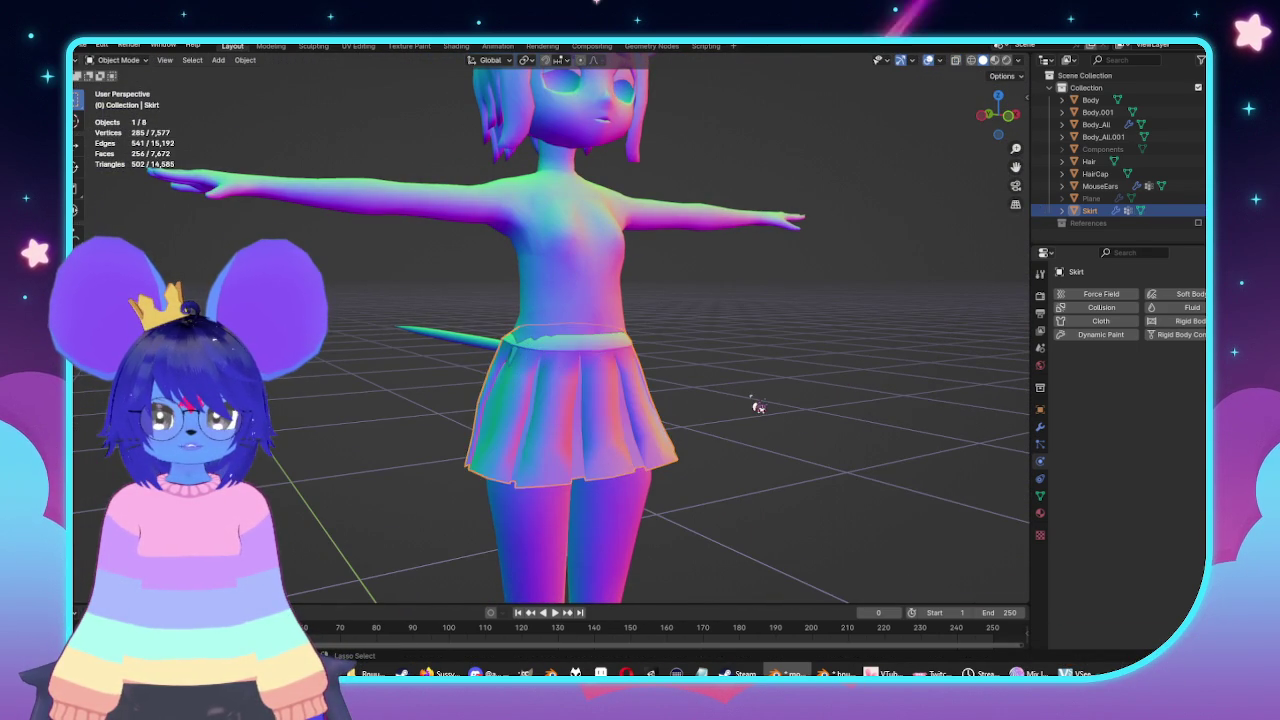
Hide the Skirt and widen the body's waist along X with proportional falloff.
key("h")
key("Tab")
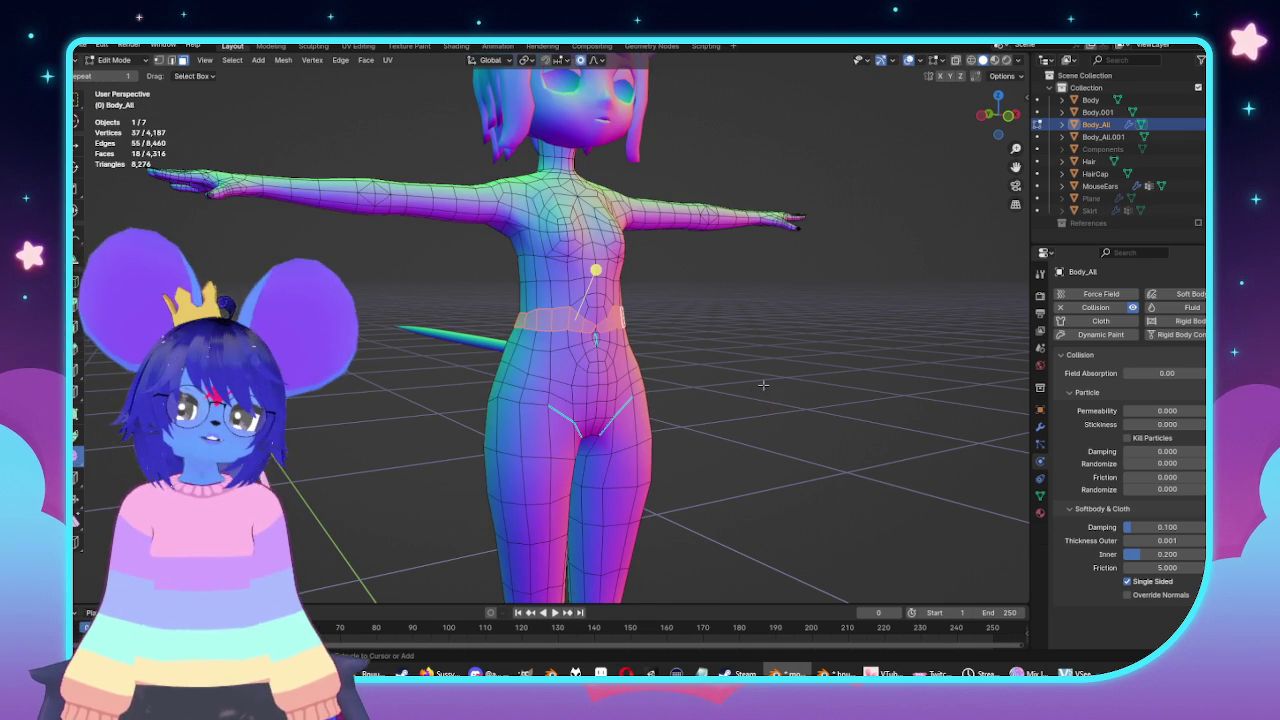
key("KP_1")
scroll(918, 430, "up", 4)
key("s")
key("x")
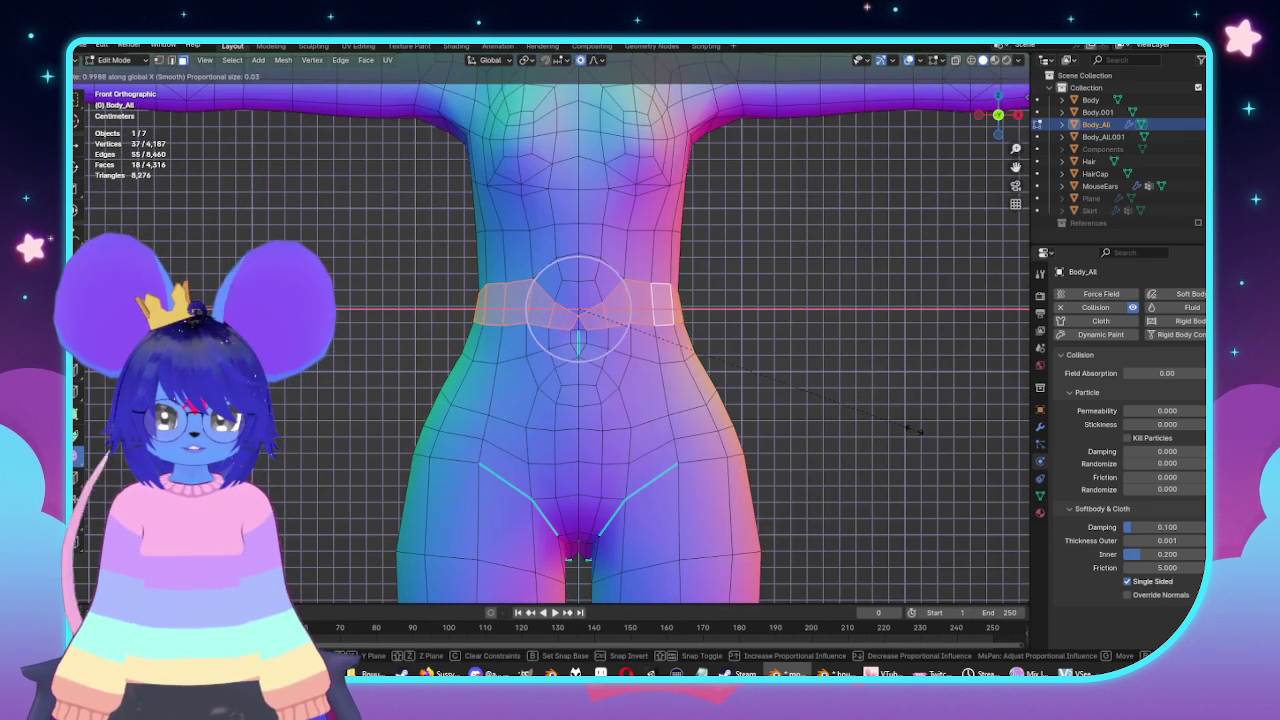
scroll(916, 430, "down", 2)
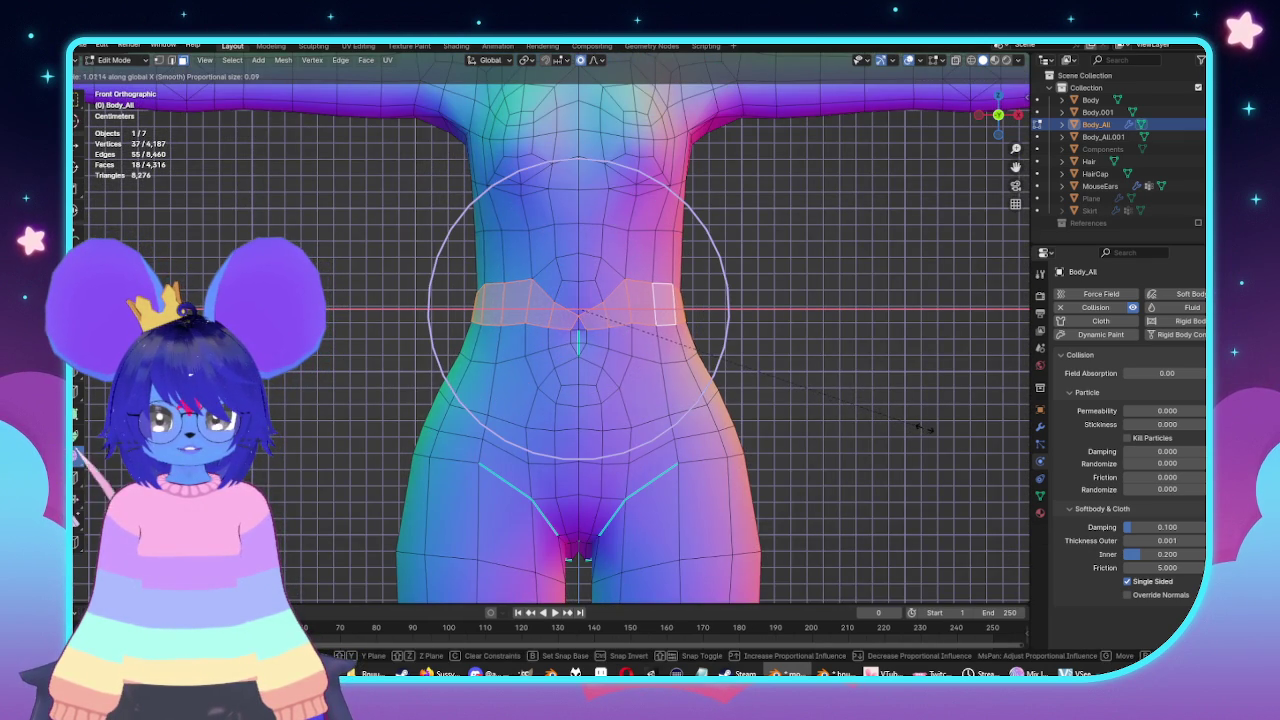
left_click(930, 428)
key("Tab")
scroll(817, 409, "down", 3)
Unhide and select the Skirt, then grow the waist selection to the top two loops in Edit Mode.
scroll(823, 405, "up", 1)
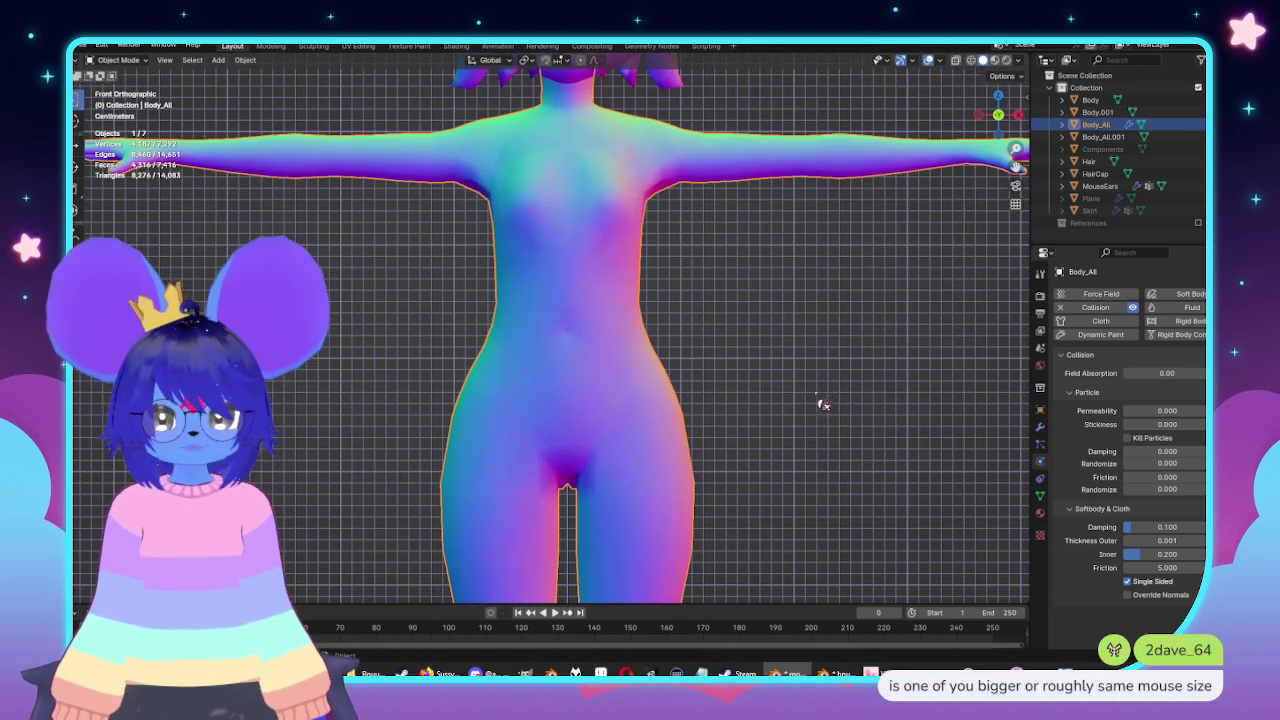
left_click(1188, 210)
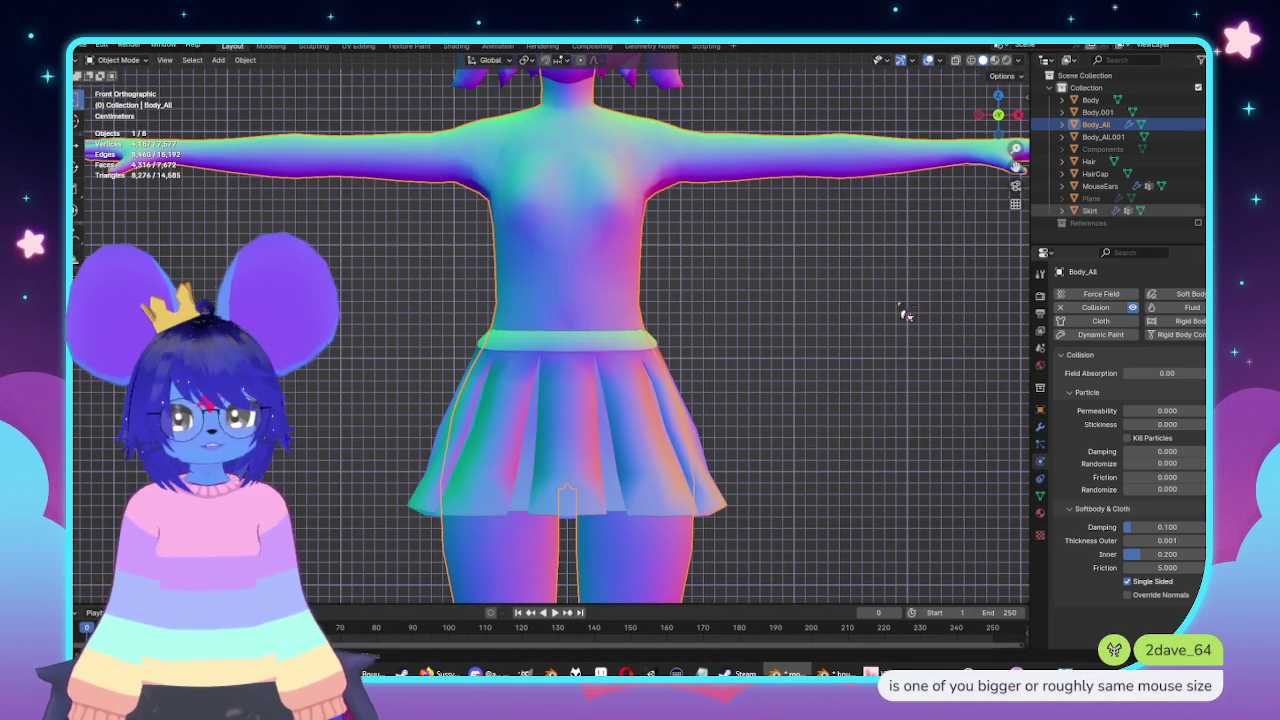
left_click(617, 357)
key("Tab")
scroll(908, 329, "up", 4)
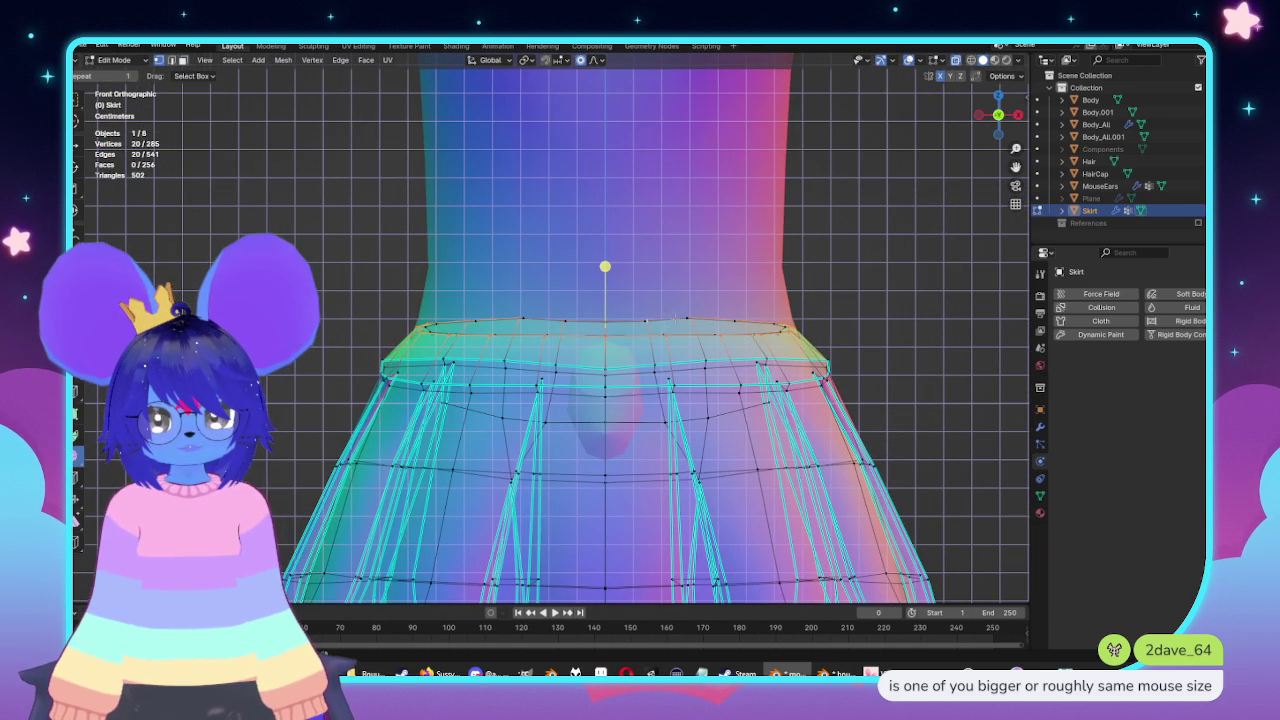
key("alt+z")
key("ctrl+KP_Add")
Scale the two waist loops about 1.05× along X and check the skirt's fit around the character.
key("s")
key("x")
scroll(958, 379, "up", 6)
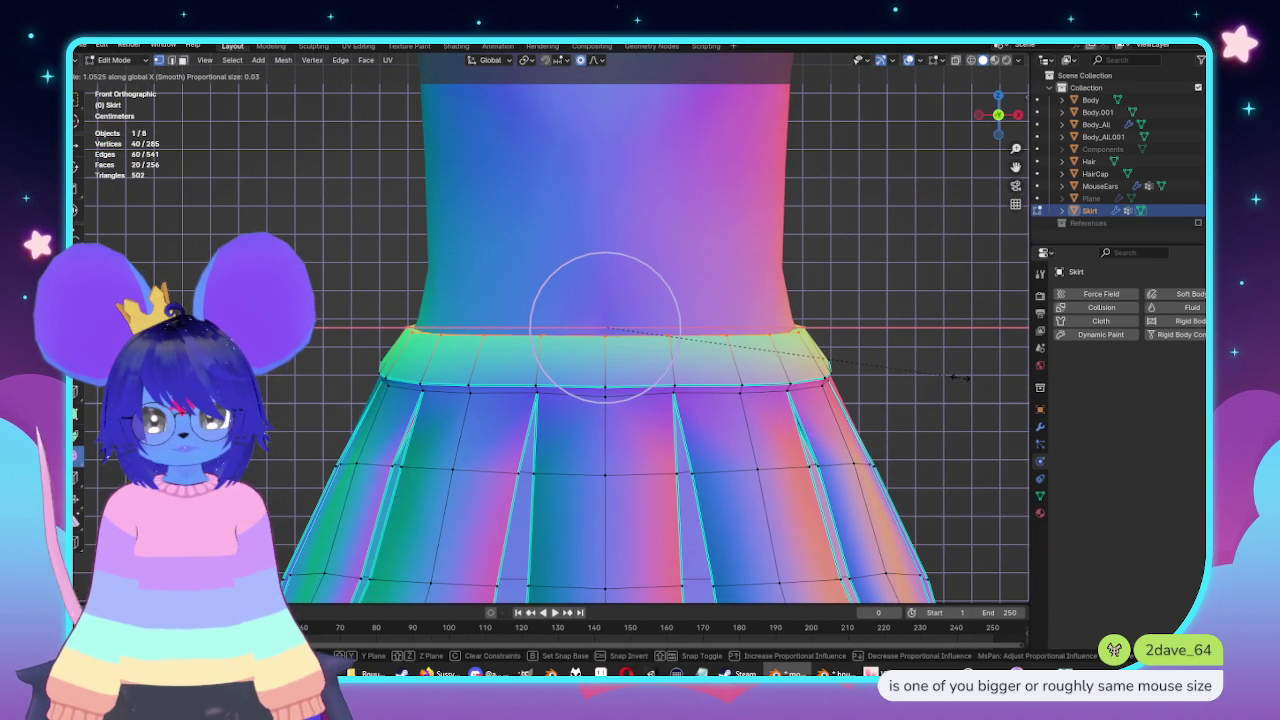
left_click(958, 375)
key("Tab")
scroll(586, 271, "down", 5)
mouse_move(586, 271)
middle_mouse_down()
mouse_move(922, 396)
mouse_move(714, 406)
mouse_move(711, 349)
mouse_move(735, 350)
middle_mouse_up()
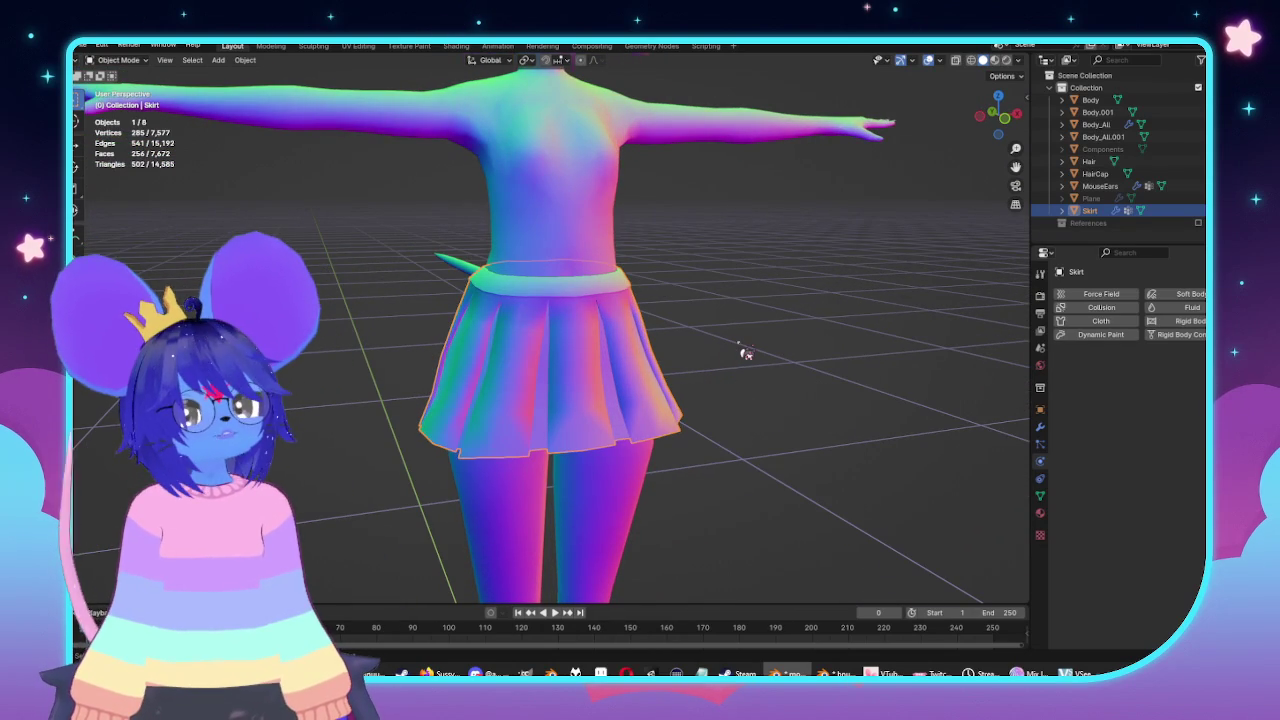
middle_click_drag(776, 351, 837, 371)
Select the Skirt and enter Edit Mode, orbiting around its waist in X-ray.
left_click(689, 366)
mouse_move(689, 366)
middle_mouse_down()
mouse_move(790, 381)
mouse_move(814, 363)
mouse_move(677, 277)
mouse_move(716, 325)
mouse_move(700, 337)
mouse_move(583, 320)
mouse_move(670, 327)
middle_mouse_up()
scroll(766, 351, "up", 5)
left_click(670, 327)
key("Tab")
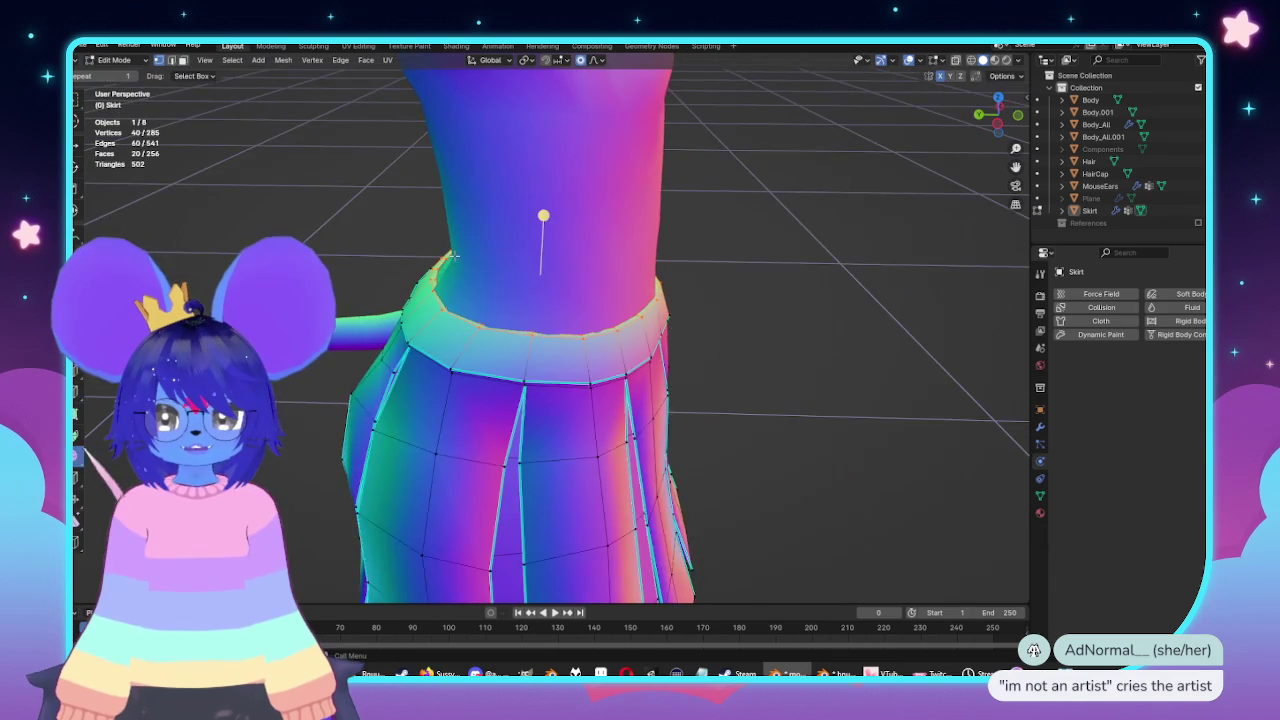
scroll(534, 177, "up", 2)
middle_click_drag(543, 174, 417, 172)
key("alt+z")
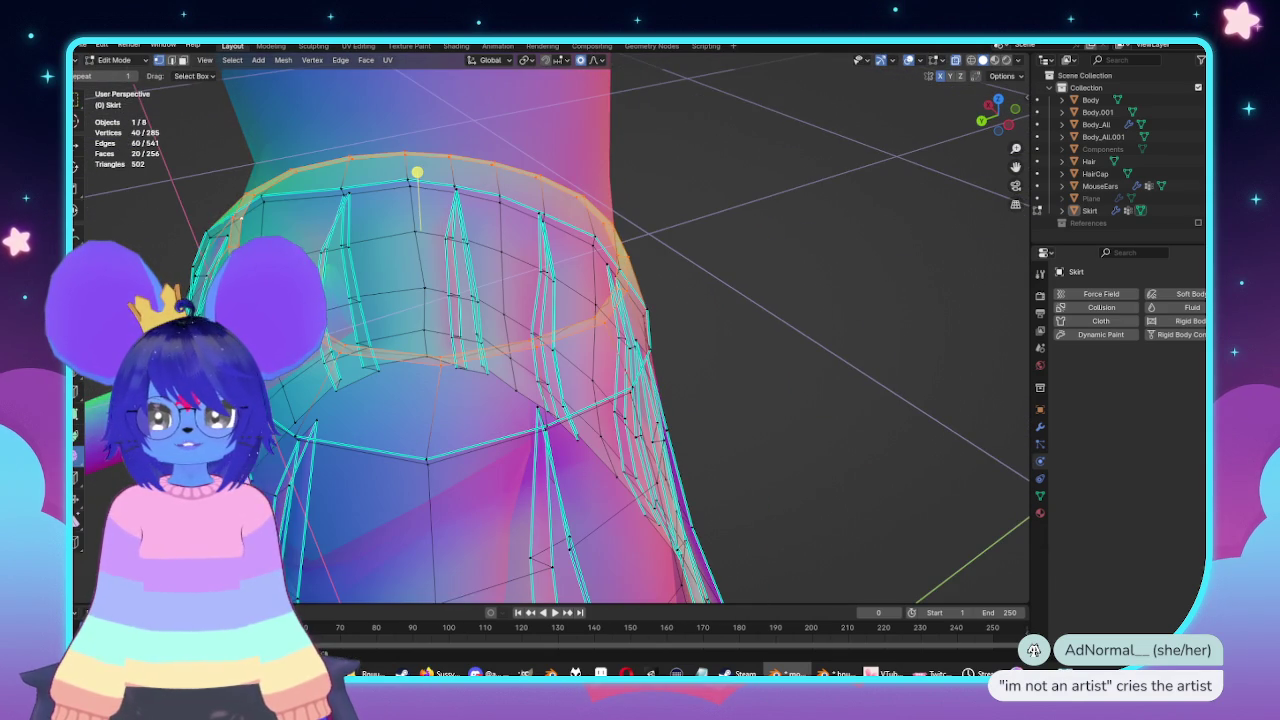
key("alt+z")
Move a waistband side edge twice along Y with proportional falloff.
left_click(575, 360, "shift")
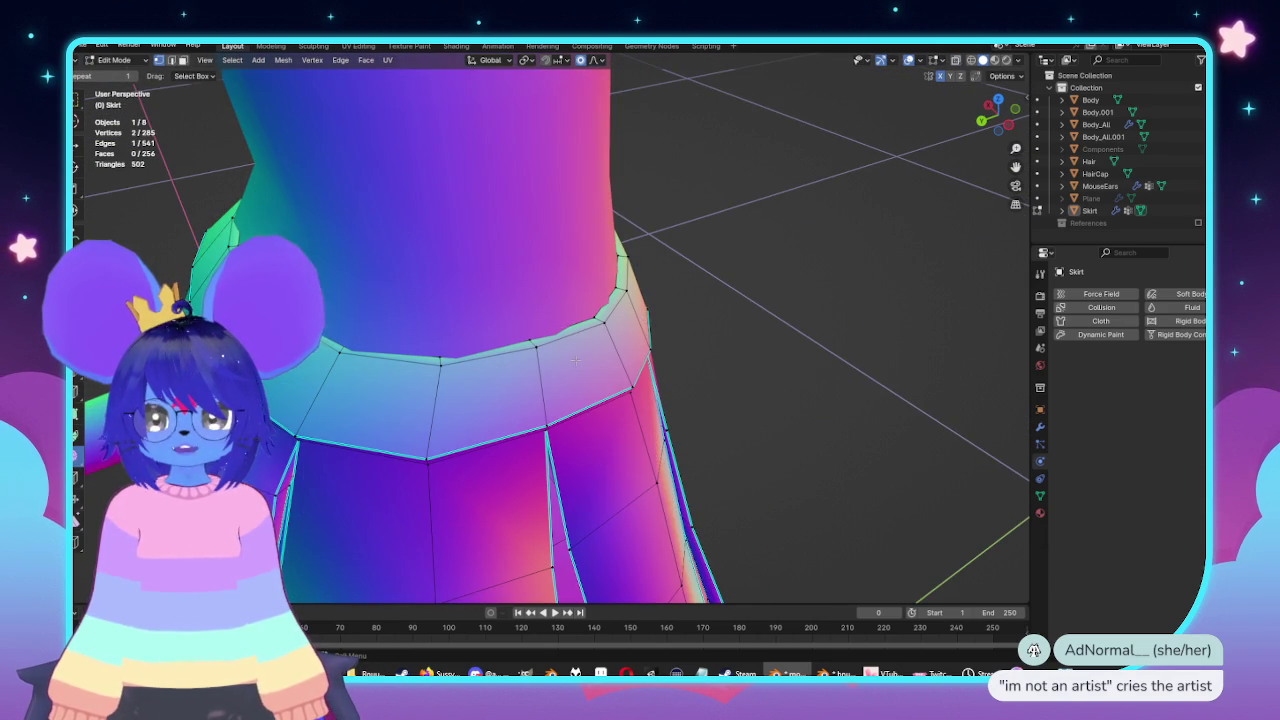
key("g")
key("y")
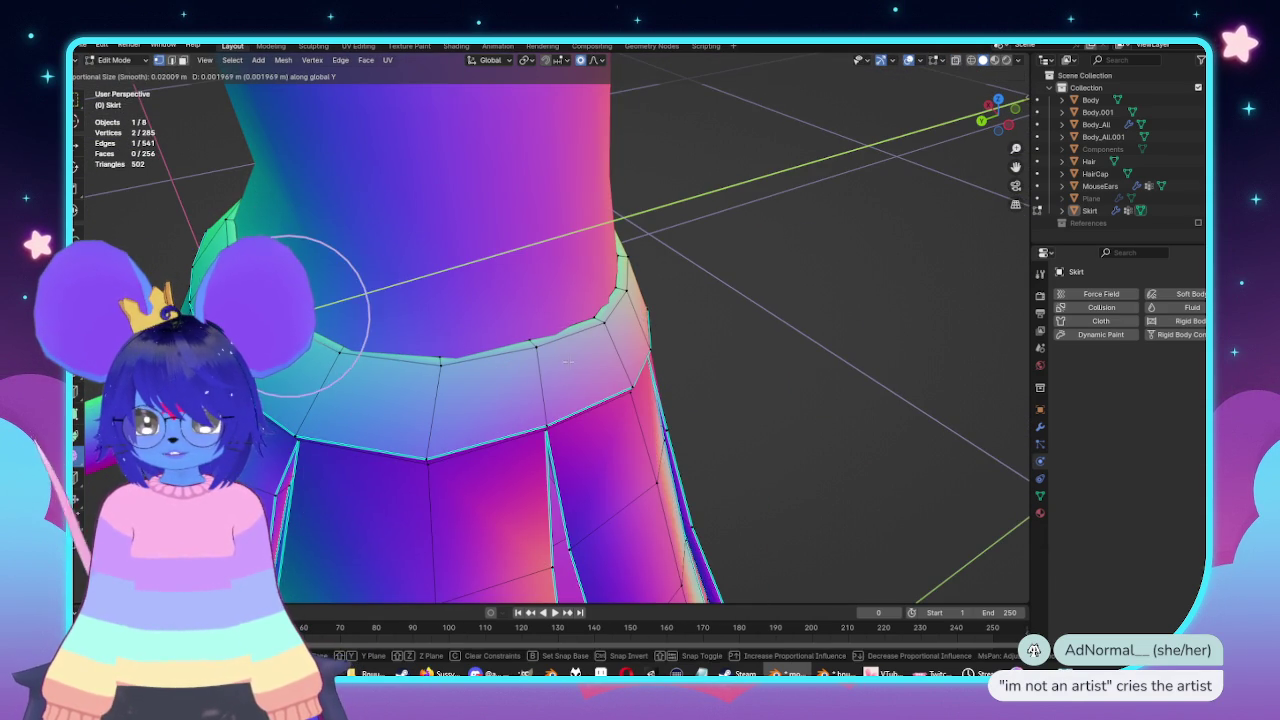
left_click(568, 360)
key("g")
key("y")
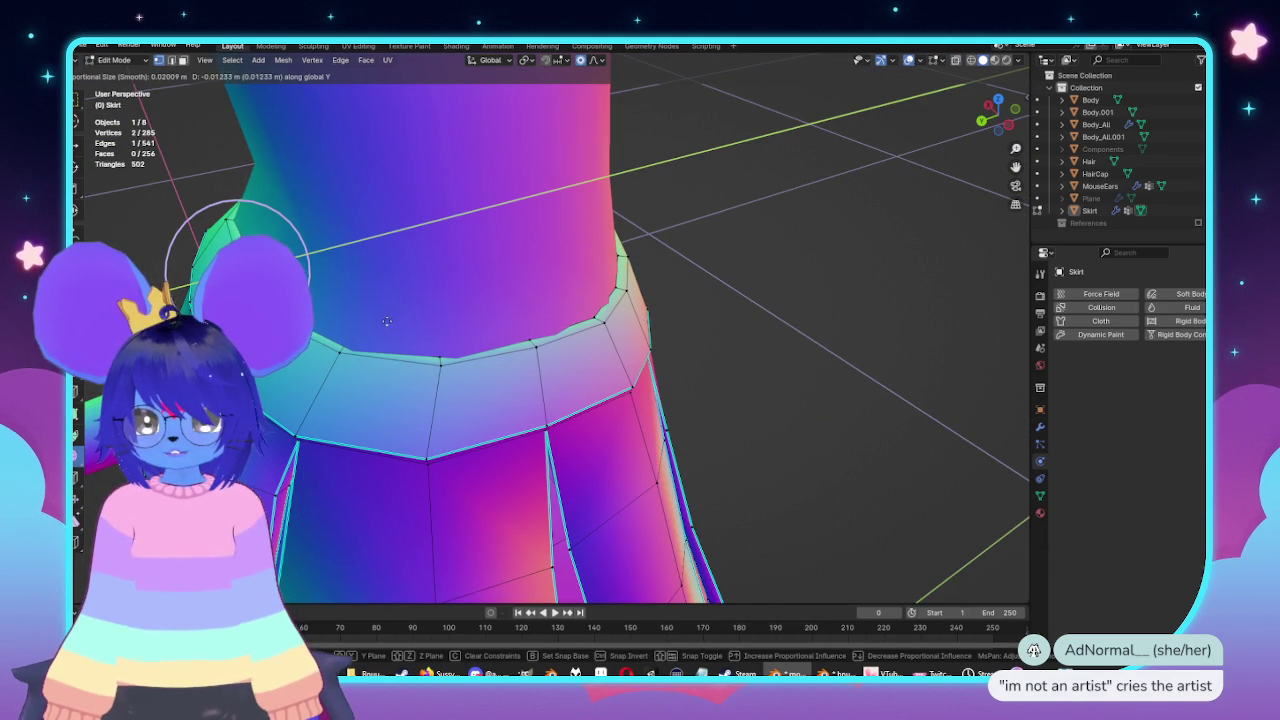
left_click(376, 323)
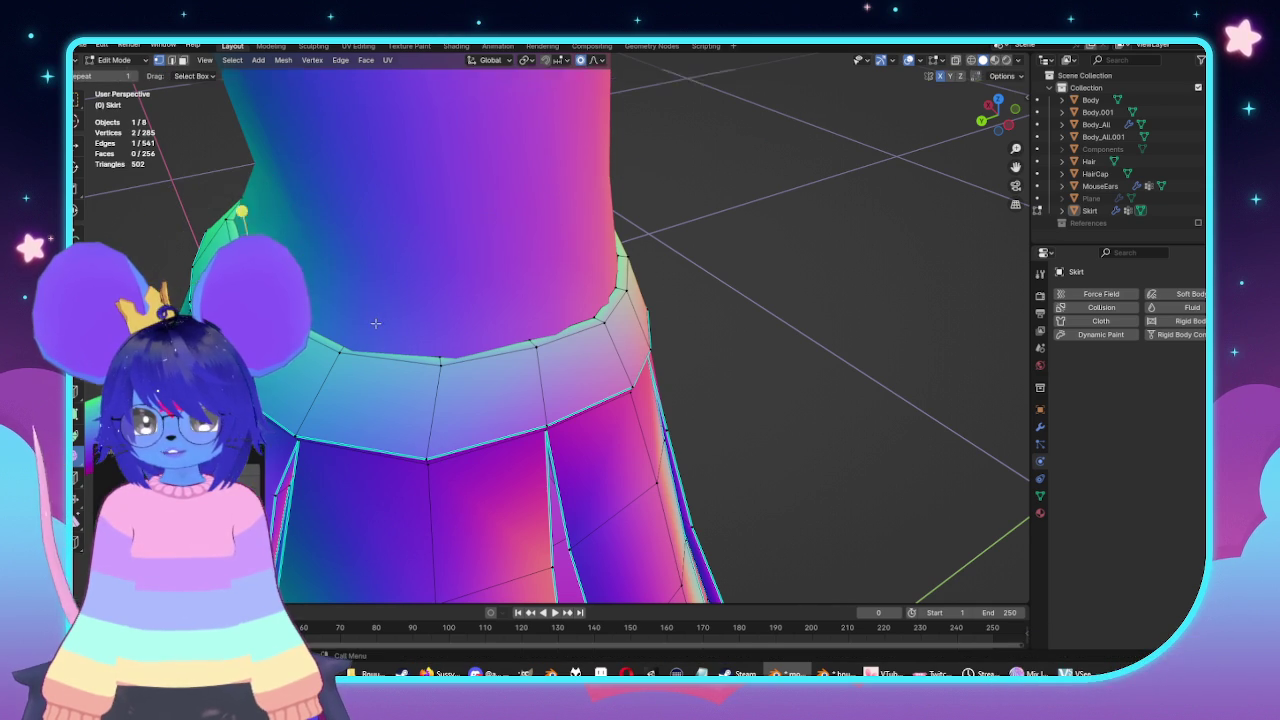
Nudge the waistband edge along Y once more from a new angle and leave Edit Mode.
mouse_move(376, 323)
middle_mouse_down()
mouse_move(321, 334)
mouse_move(470, 395)
middle_mouse_up()
key("g")
key("y")
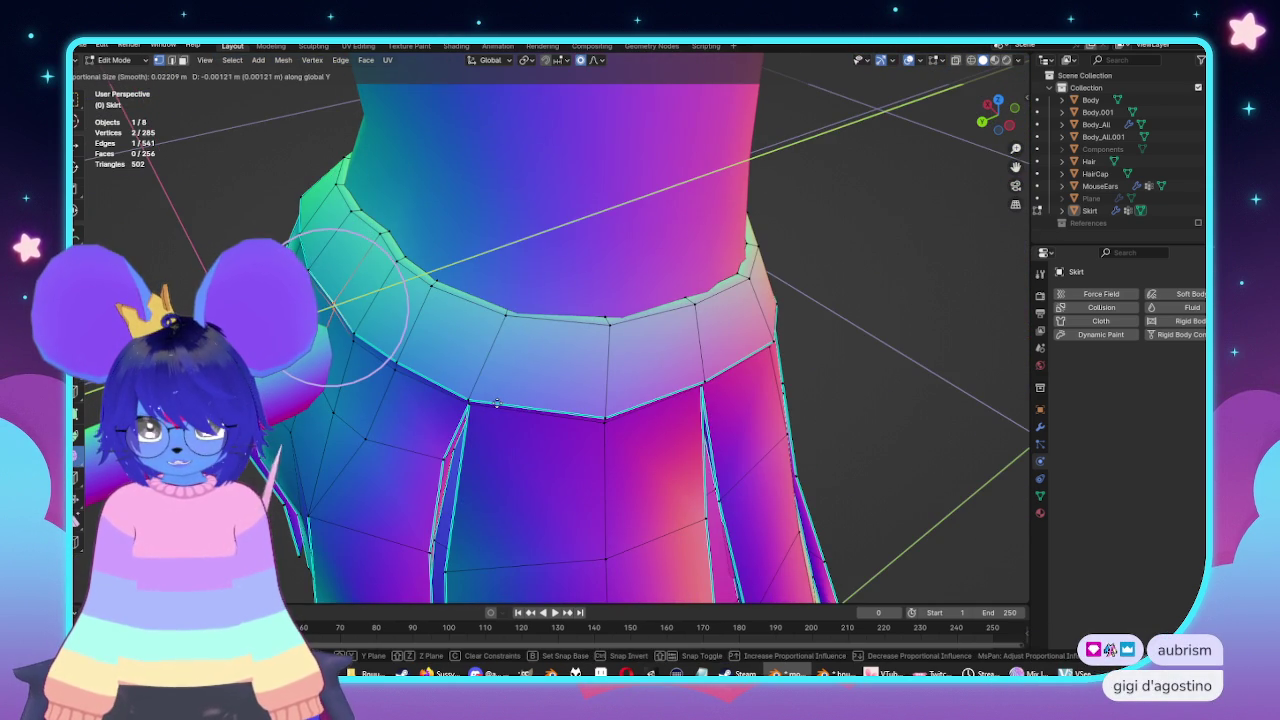
left_click(497, 403)
scroll(497, 403, "down", 4)
middle_click_drag(497, 403, 657, 414)
key("Tab")
Inspect the snug waistband up close, re-enter Edit Mode and return to front view.
key("Tab")
scroll(587, 358, "up", 4)
mouse_move(587, 358)
middle_mouse_down()
mouse_move(720, 365)
mouse_move(666, 320)
mouse_move(608, 334)
middle_mouse_up()
scroll(587, 358, "down", 4)
key("Tab")
key("KP_1")
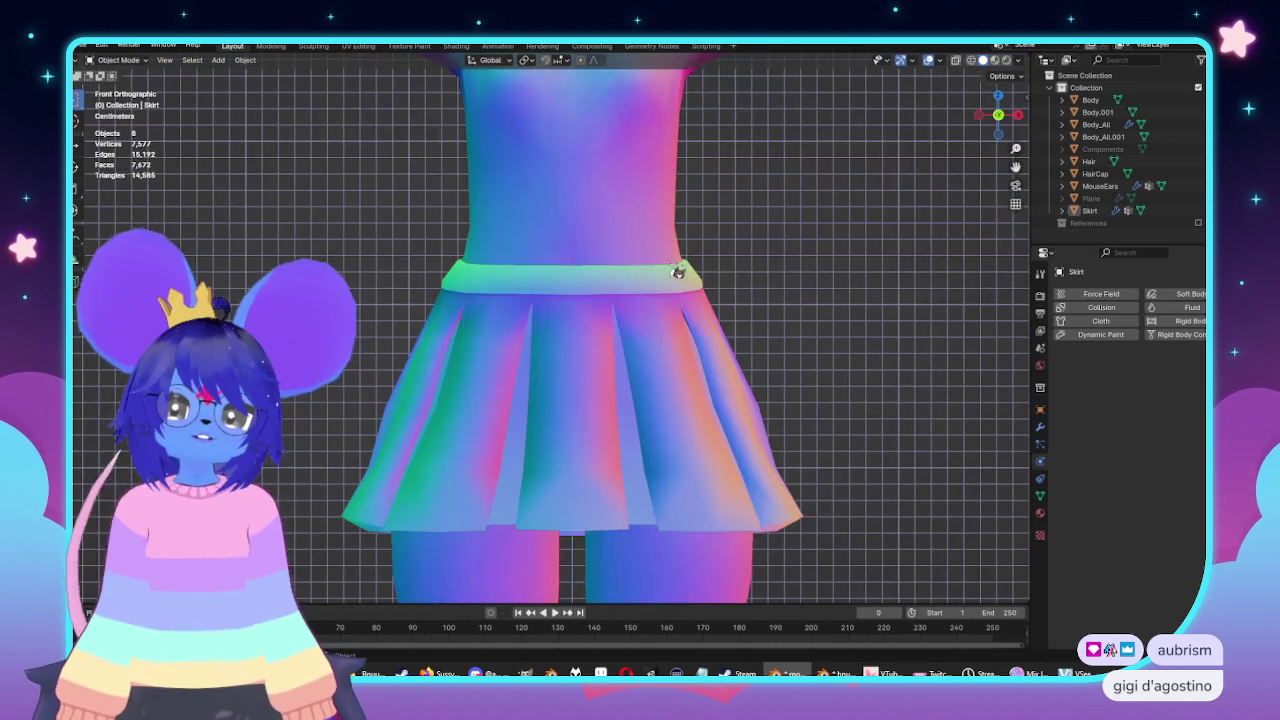
scroll(679, 273, "up", 2)
scroll(640, 262, "down", 4)
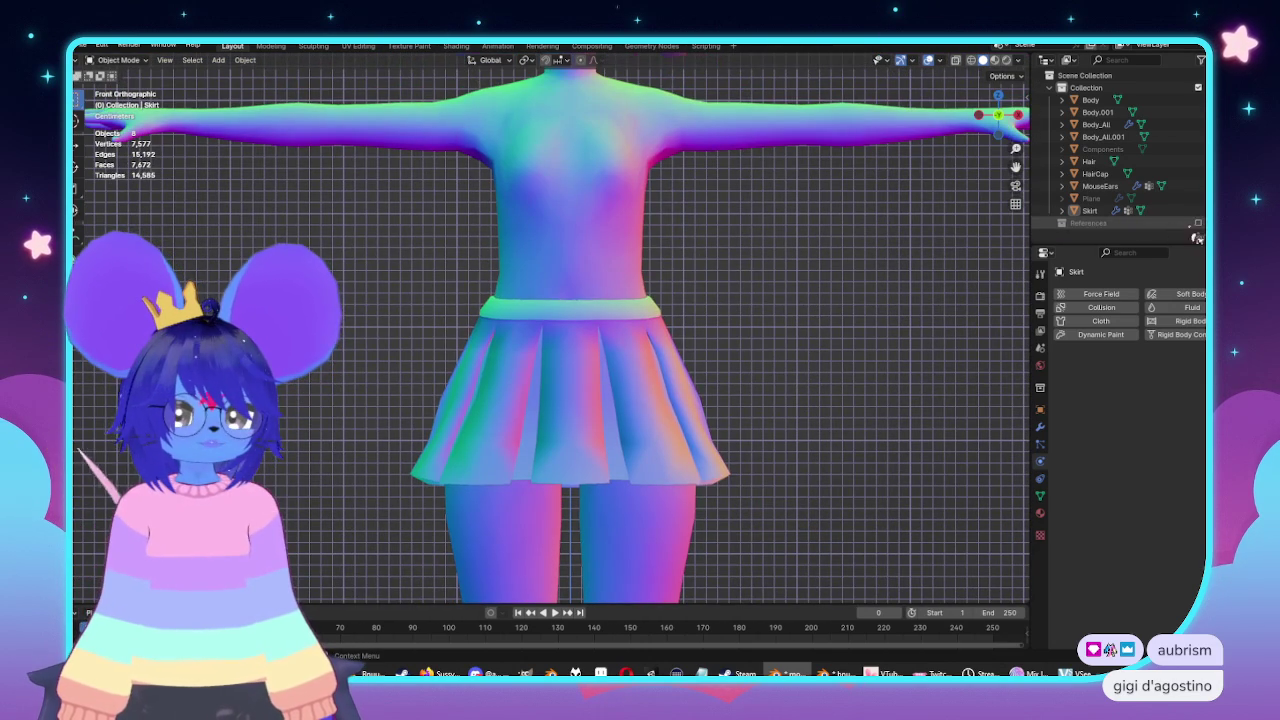
Hide the Skirt, then unhide the cloth Plane and select it in front view.
key("h")
mouse_move(600, 340)
middle_mouse_down()
mouse_move(847, 340)
mouse_move(831, 343)
middle_mouse_up()
key("KP_1")
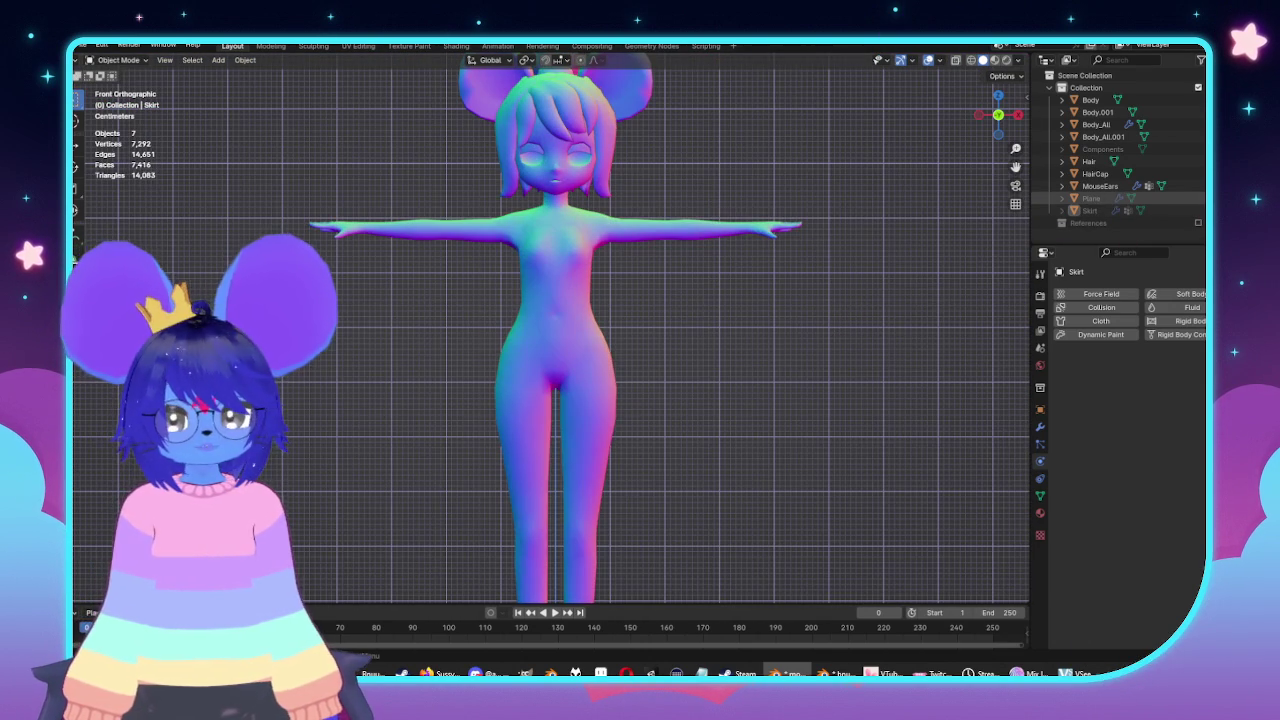
left_click(1183, 198)
left_click(563, 343)
middle_click_drag(657, 346, 798, 377)
key("KP_1")
Play the cloth simulation to drape the dress, convert the Plane to a mesh and enter Edit Mode.
key("space")
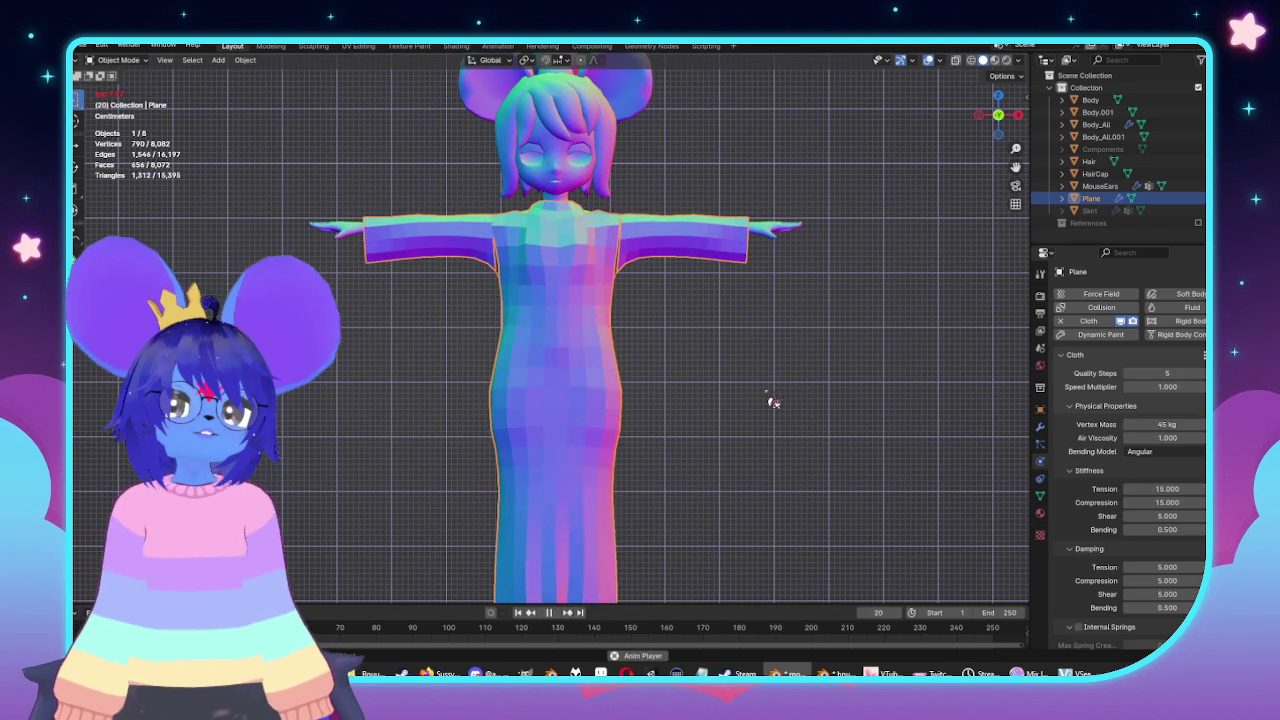
mouse_move(776, 416)
middle_mouse_down()
mouse_move(571, 323)
mouse_move(666, 346)
mouse_move(691, 335)
middle_mouse_up()
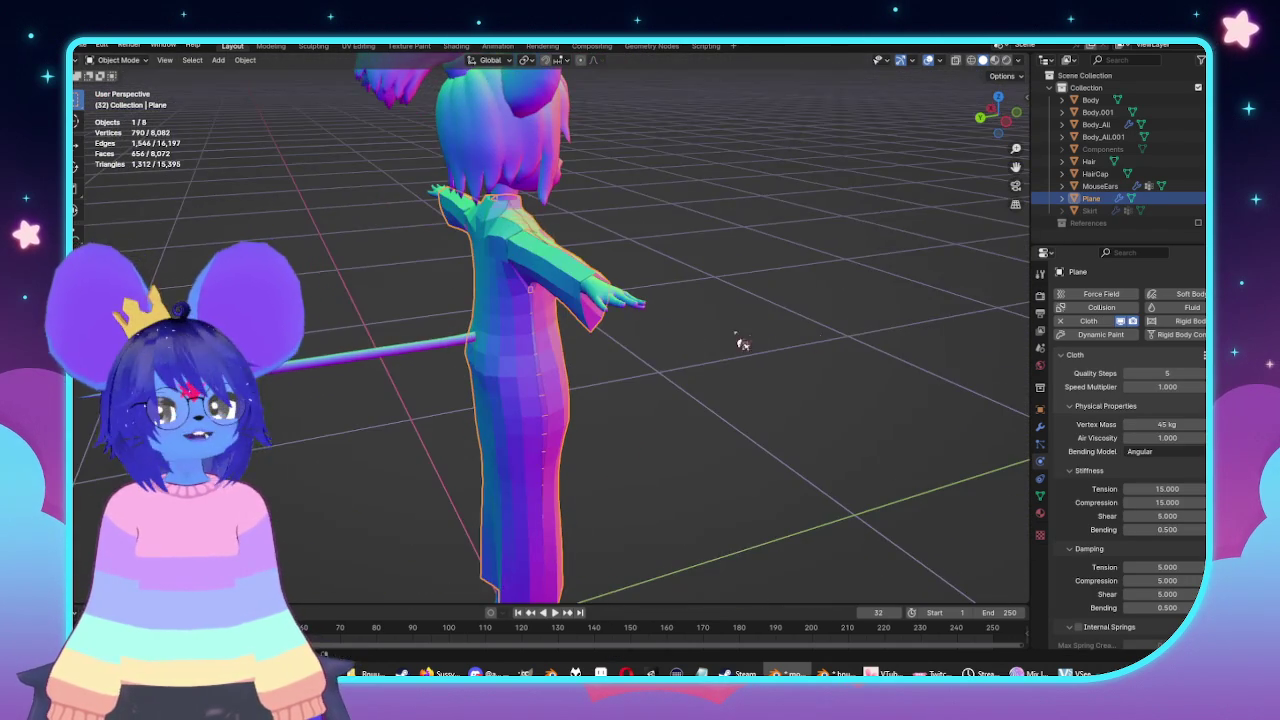
key("KP_1")
right_click(522, 314)
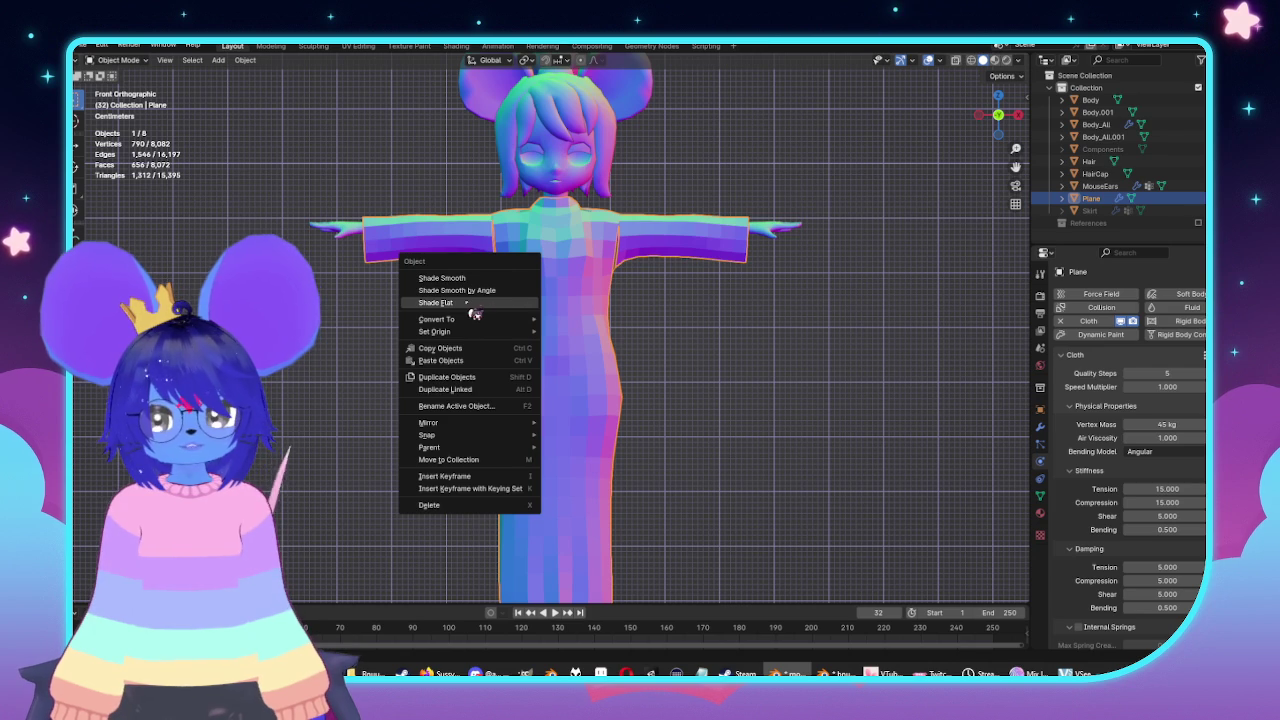
mouse_move(437, 319)
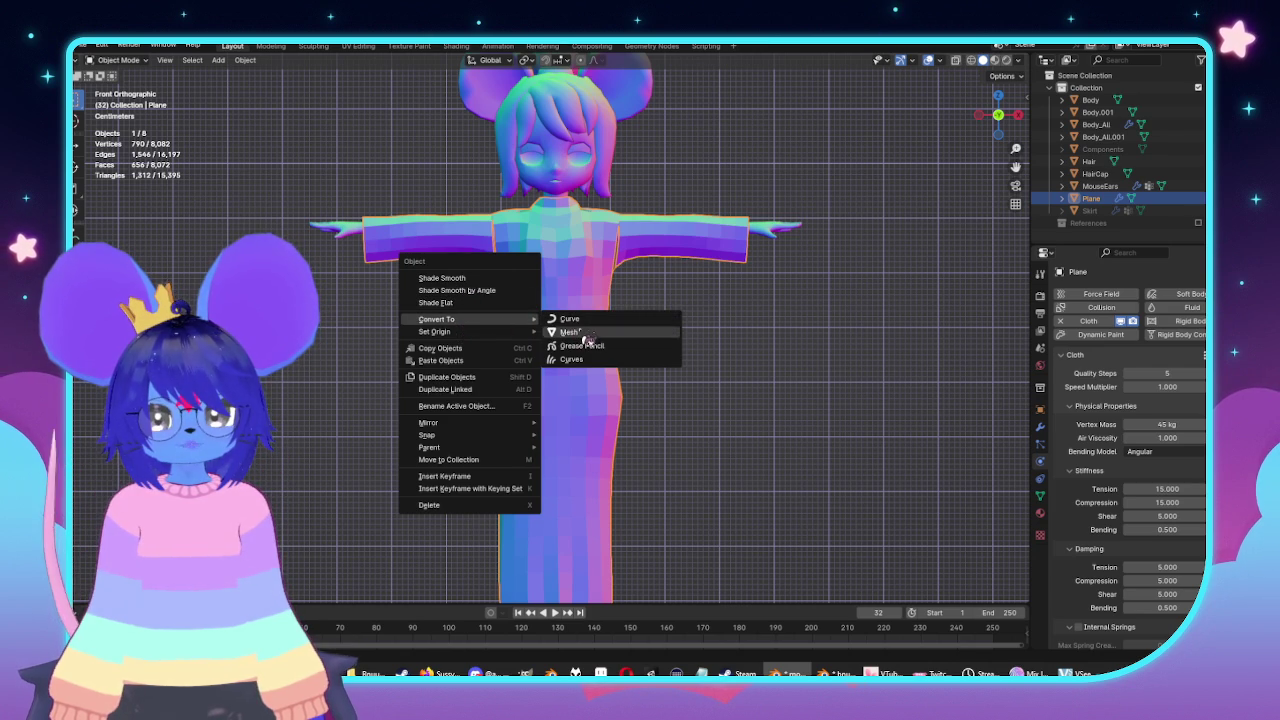
left_click(570, 332)
scroll(680, 330, "down", 3)
key("Tab")
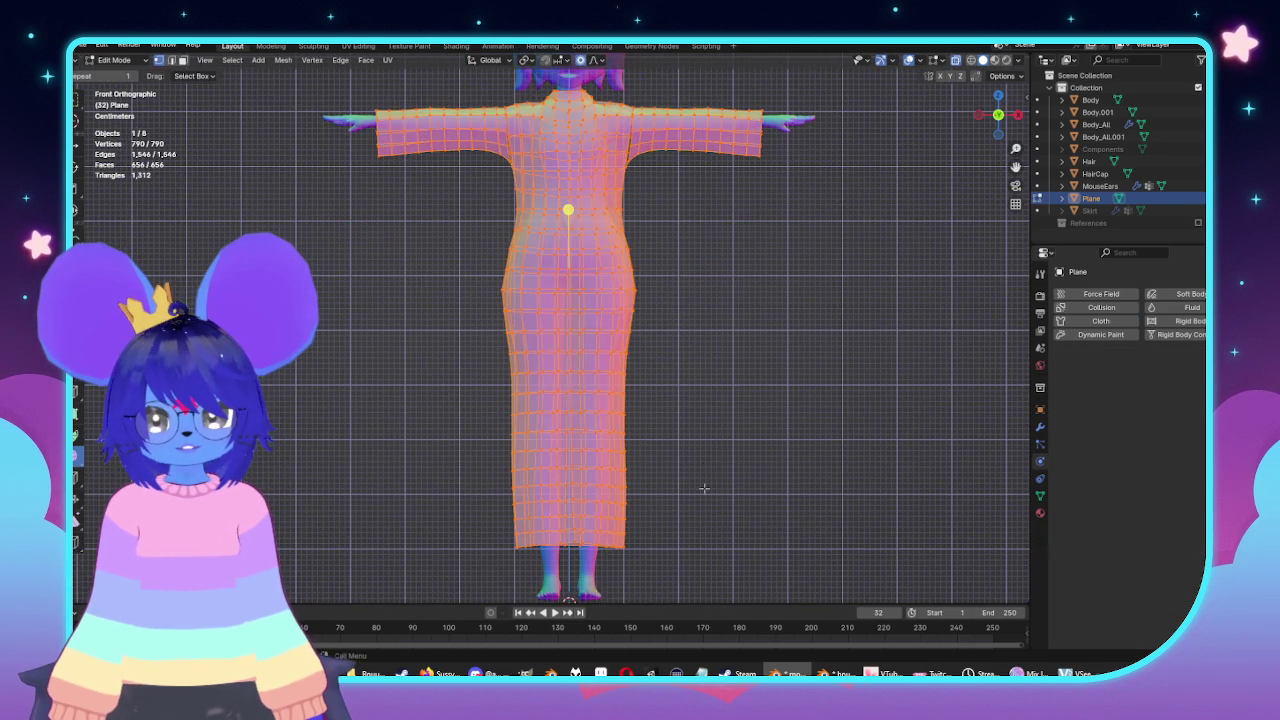
Box-select the lower skirt faces and delete them as Faces.
scroll(715, 440, "up", 1)
left_click_drag(749, 517, 469, 323)
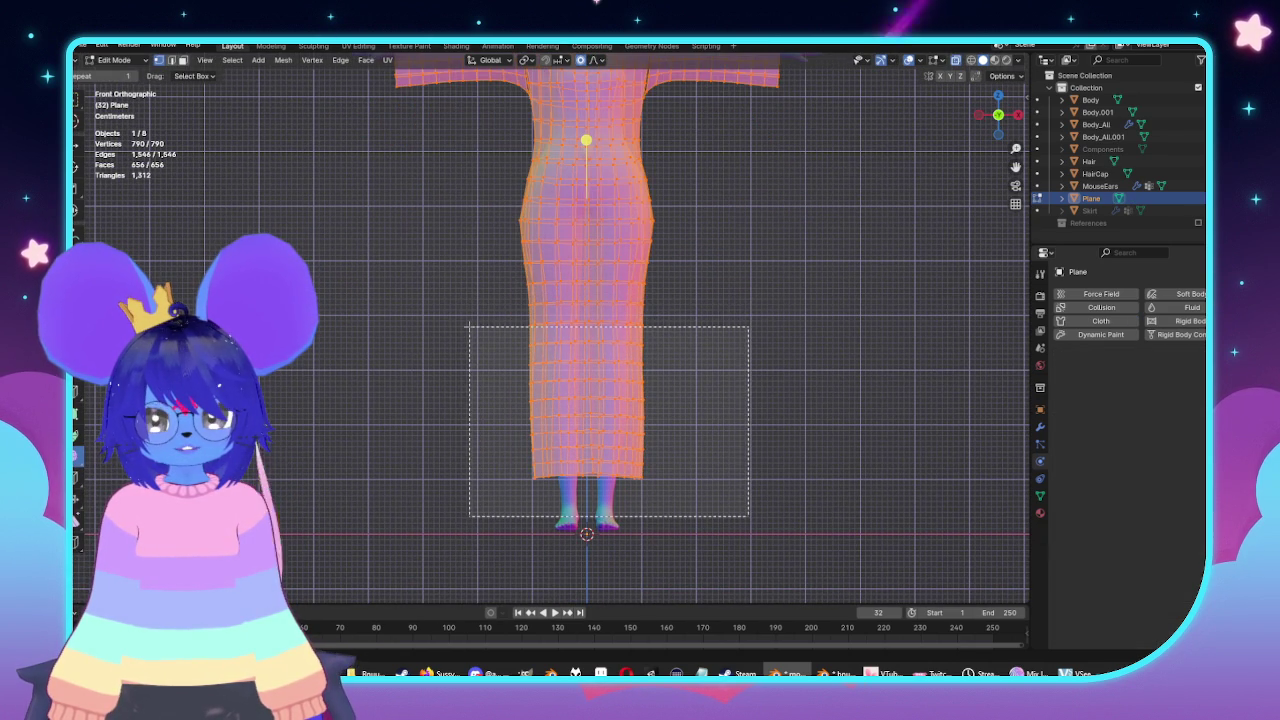
key("x")
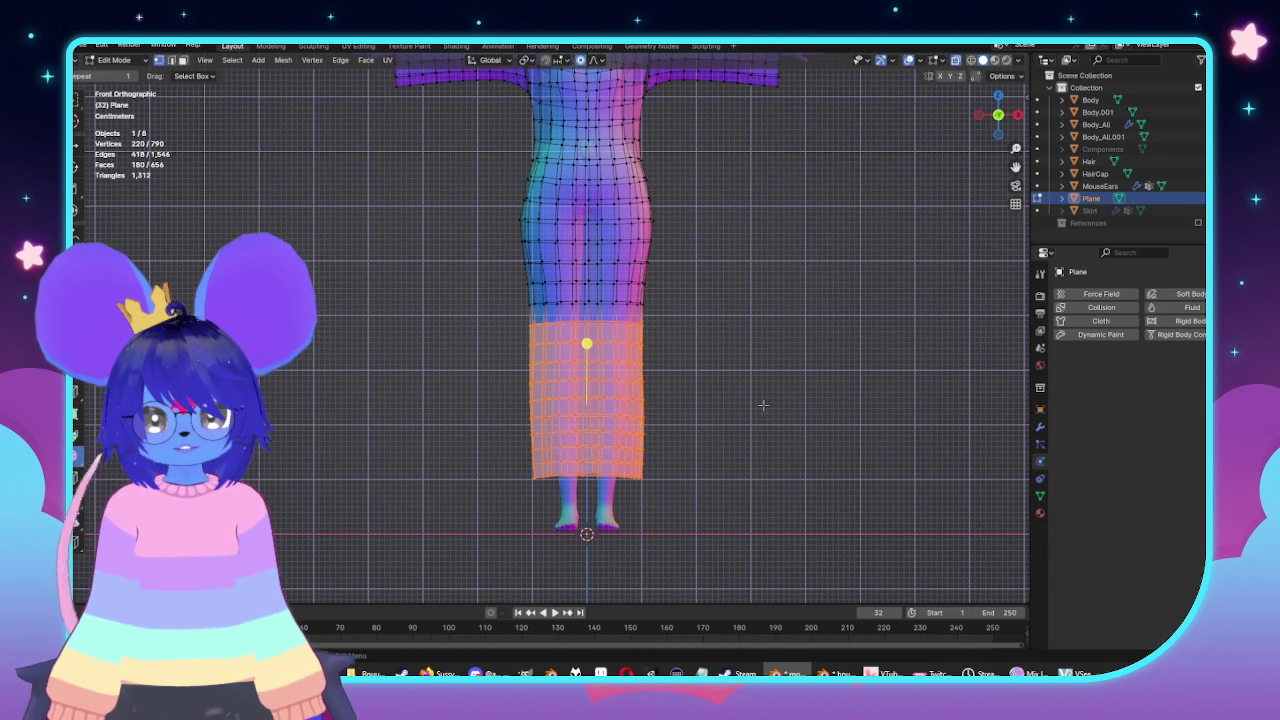
left_click_drag(709, 525, 471, 372)
key("x")
left_click(432, 334)
scroll(600, 330, "down", 3)
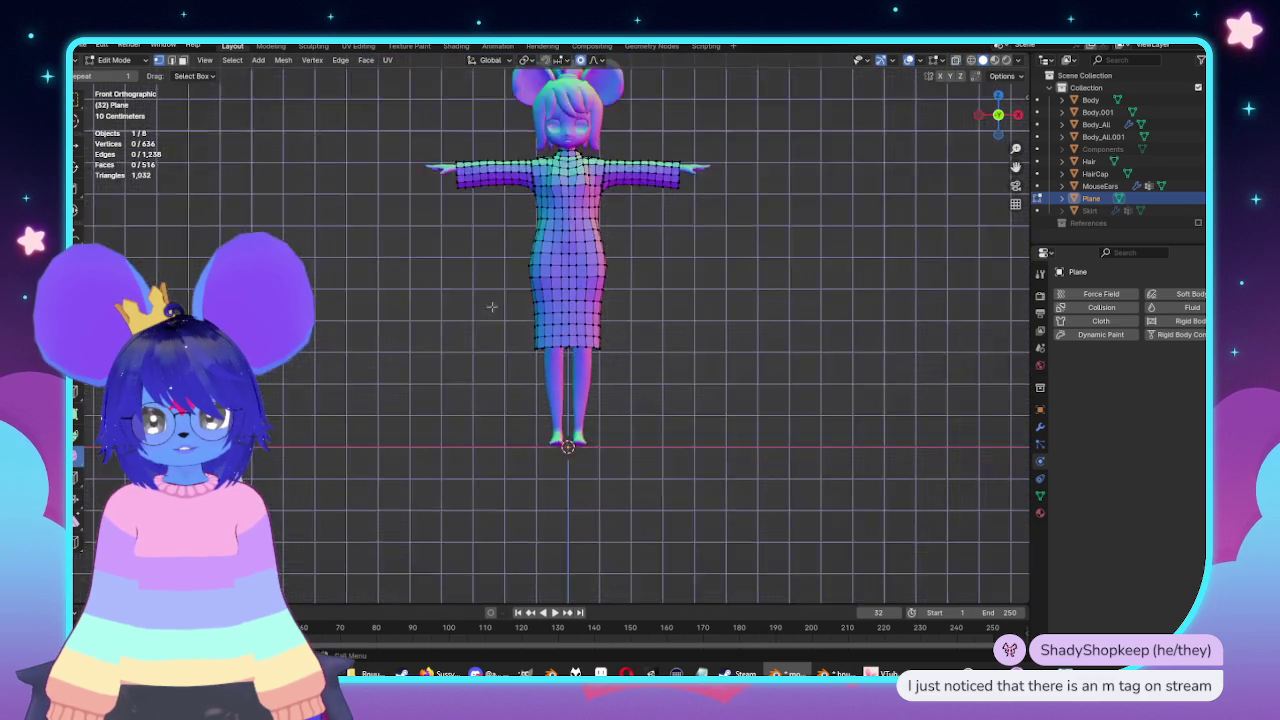
Inspect the shortened dress from orbit, front and side views.
middle_click_drag(600, 330, 741, 328)
key("KP_1")
key("KP_3")
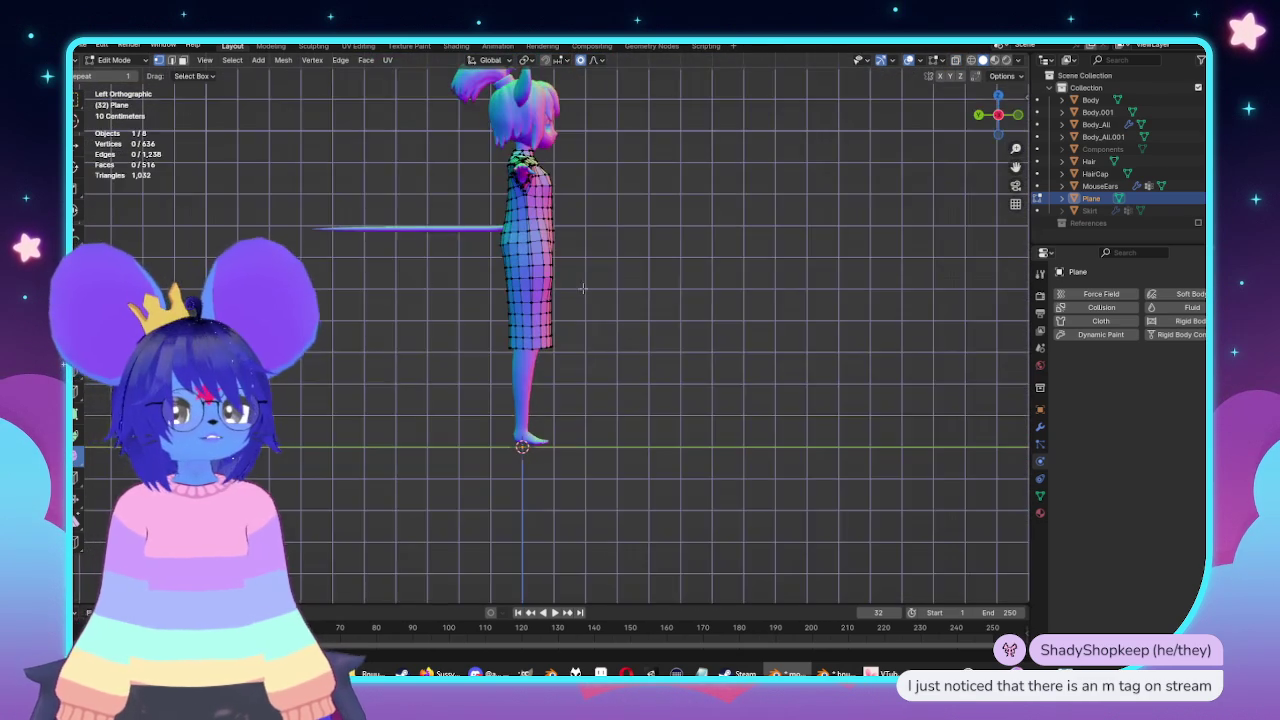
key("KP_1")
scroll(494, 352, "up", 5)
scroll(494, 352, "up", 2, "shift")
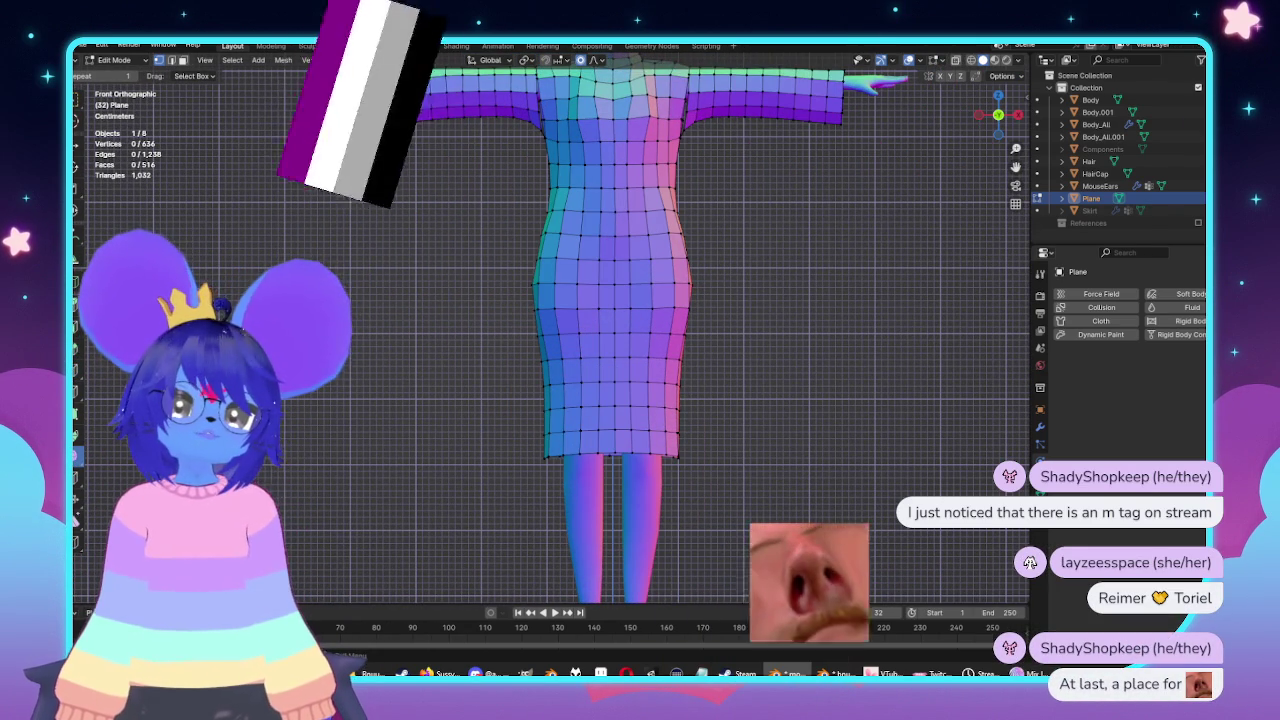
scroll(925, 268, "down", 1)
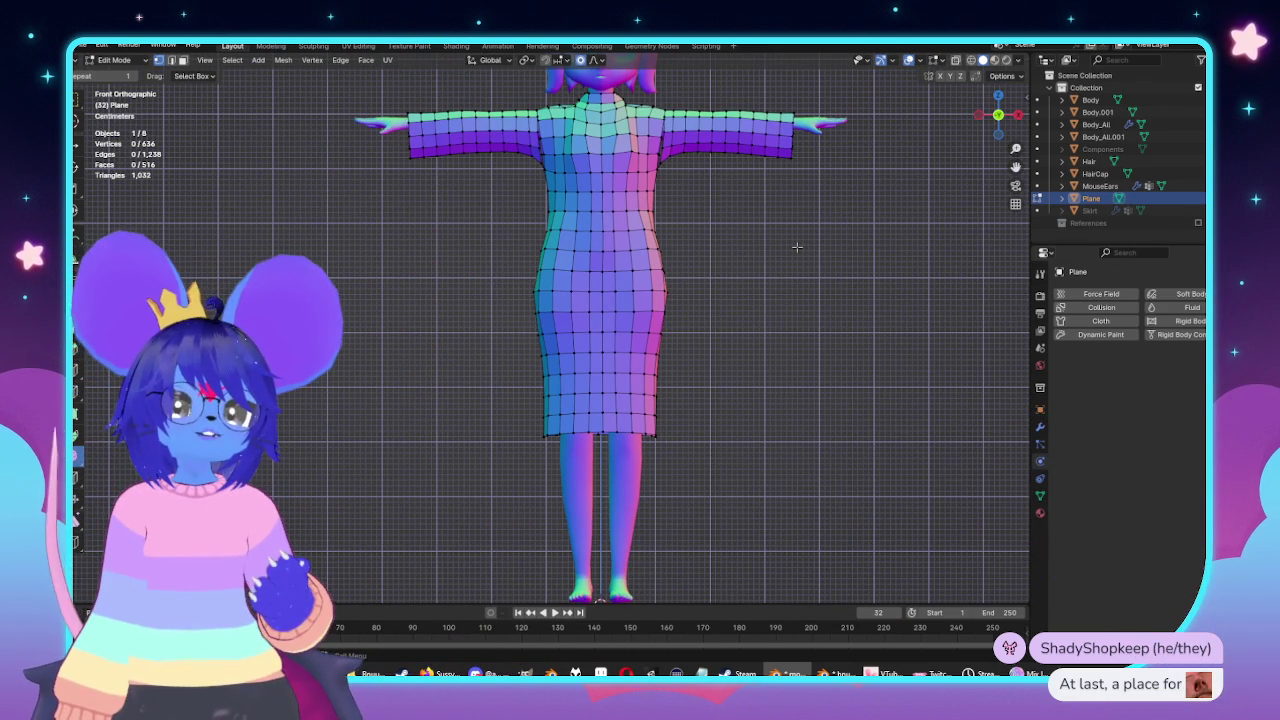
scroll(600, 460, "up", 2)
scroll(600, 460, "up", 1)
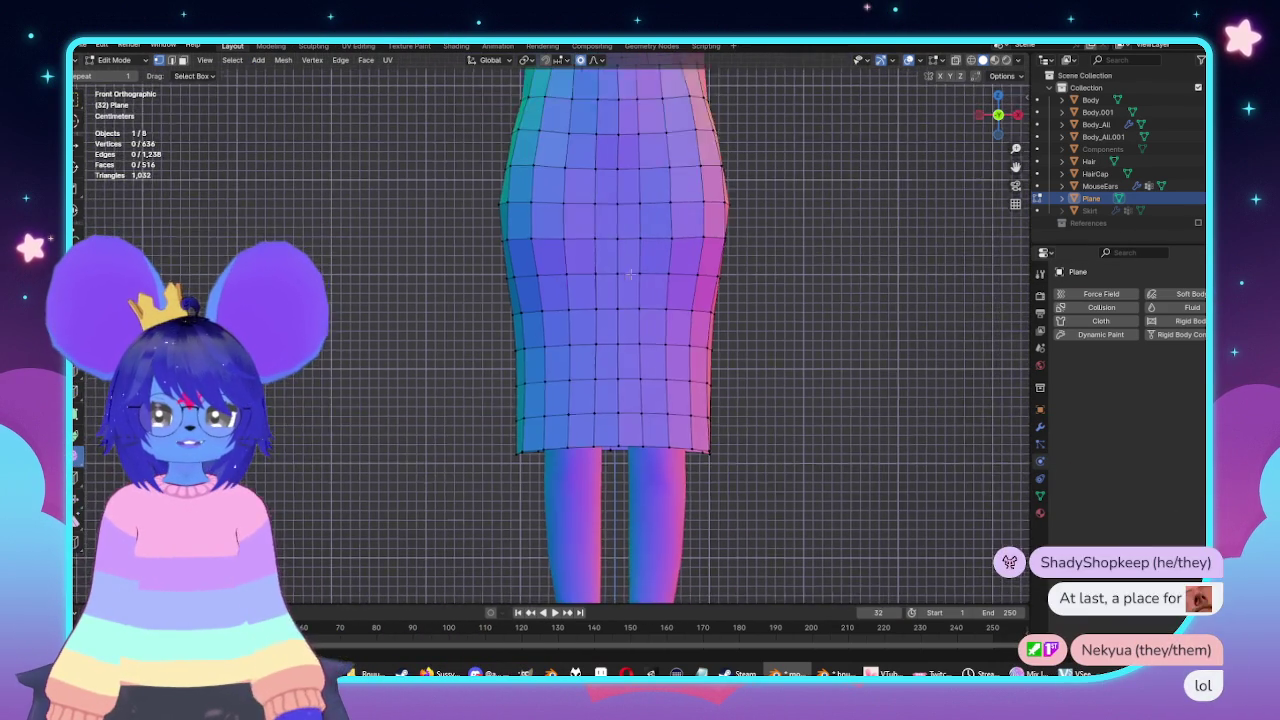
In X-ray, widen the bottom skirt hem row along X with proportional falloff.
key("alt+z")
left_click_drag(438, 450, 746, 400)
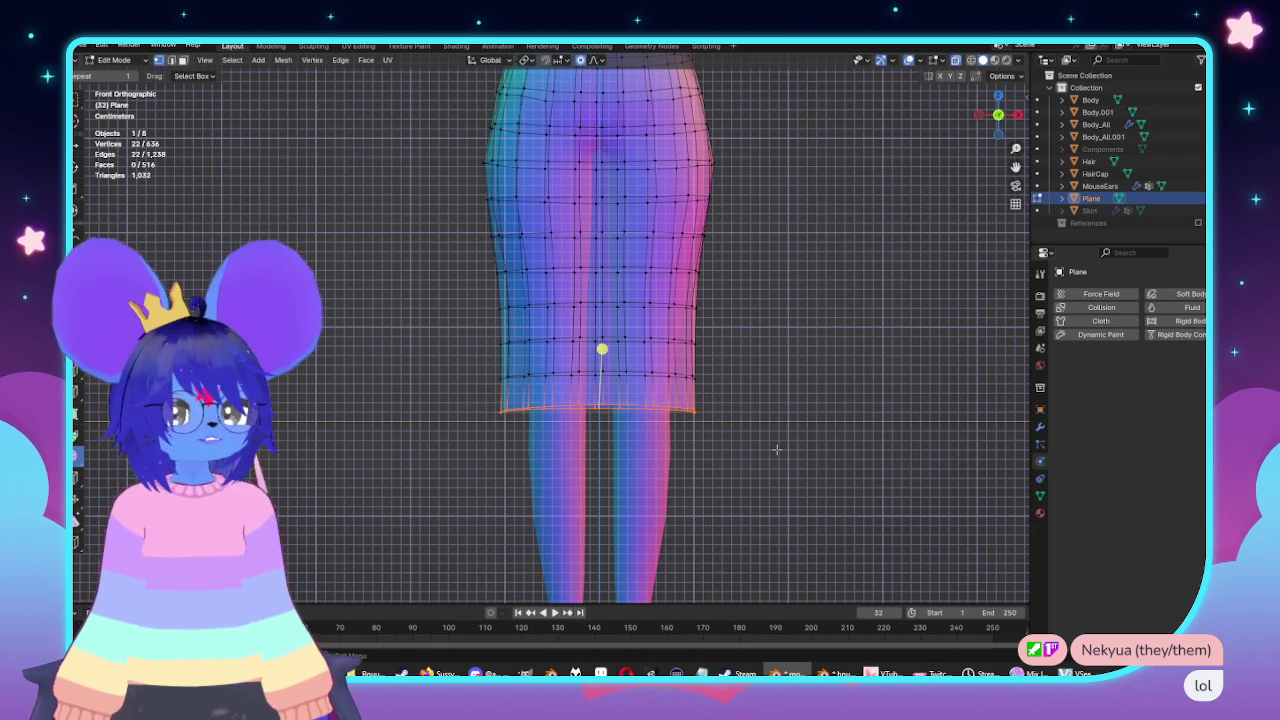
key("s")
key("x")
scroll(797, 459, "down", 14)
scroll(800, 460, "down", 2)
left_click(800, 460)
left_click(744, 306)
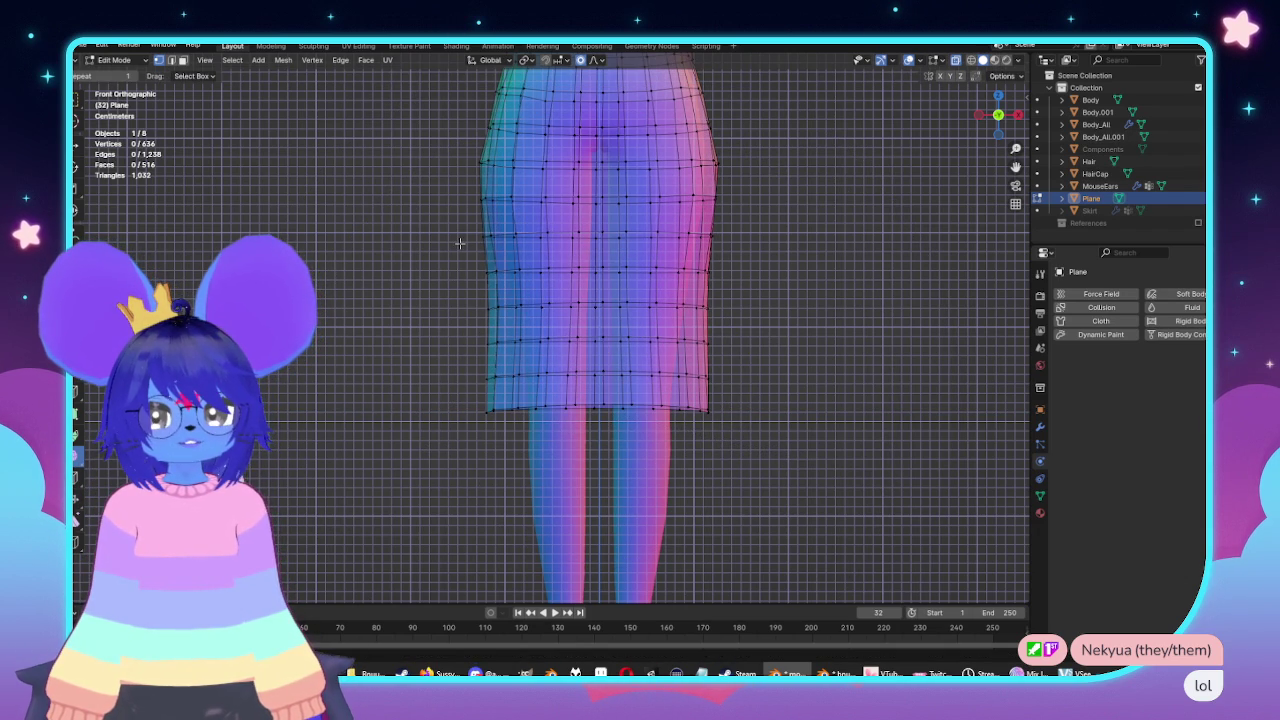
Widen a horizontal row of skirt vertices with proportional editing.
left_click_drag(460, 241, 690, 302)
key("o")
scroll(843, 349, "up", 2)
scroll(845, 348, "up", 5)
left_click(812, 320)
scroll(812, 320, "down", 3)
scroll(560, 330, "up", 2)
scroll(525, 320, "up", 2)
scroll(519, 318, "up", 2)
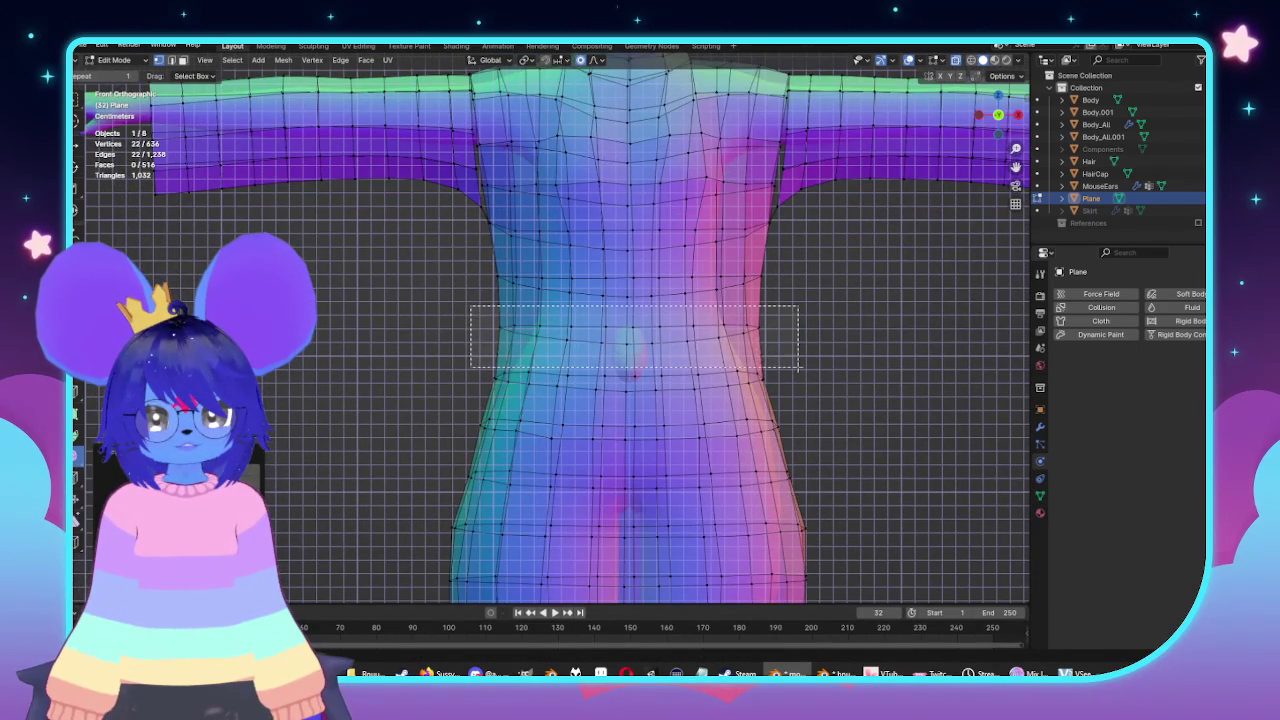
Shift the selected vertex row sideways along X, then check the dress from orbit and front view.
key("g")
key("x")
left_click(921, 382)
scroll(586, 266, "down", 3)
key("Tab")
scroll(729, 400, "down", 2)
middle_click_drag(729, 400, 814, 429)
key("KP_1")
mouse_move(580, 436)
middle_mouse_down()
mouse_move(646, 423)
mouse_move(297, 457)
middle_mouse_up()
key("KP_1")
scroll(654, 371, "up", 4)
Scale the hip edge loop along X, then inspect it and switch to side view.
key("Tab")
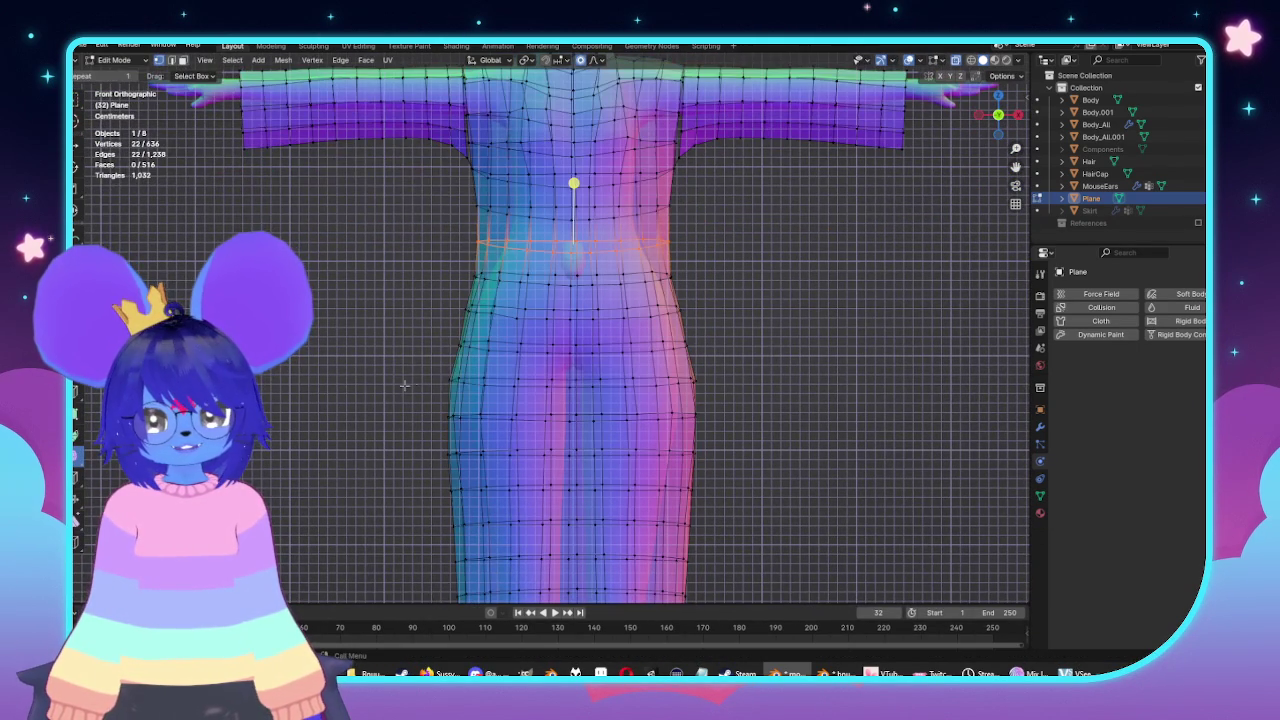
left_click_drag(765, 393, 765, 393)
key("s")
key("x")
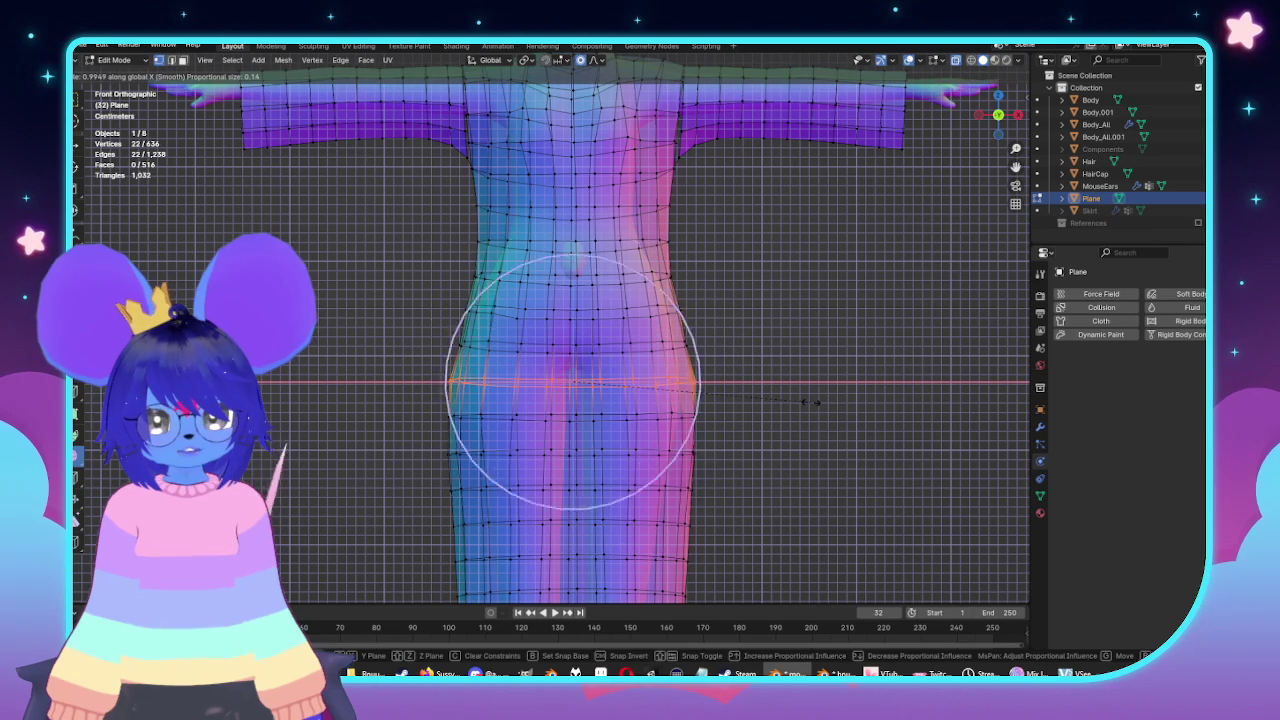
left_click(810, 402)
scroll(663, 357, "down", 5)
key("Tab")
mouse_move(663, 357)
middle_mouse_down()
mouse_move(700, 400)
mouse_move(785, 390)
mouse_move(806, 374)
mouse_move(691, 357)
mouse_move(463, 366)
middle_mouse_up()
key("KP_5")
key("ctrl+KP_3")
scroll(571, 394, "up", 3)
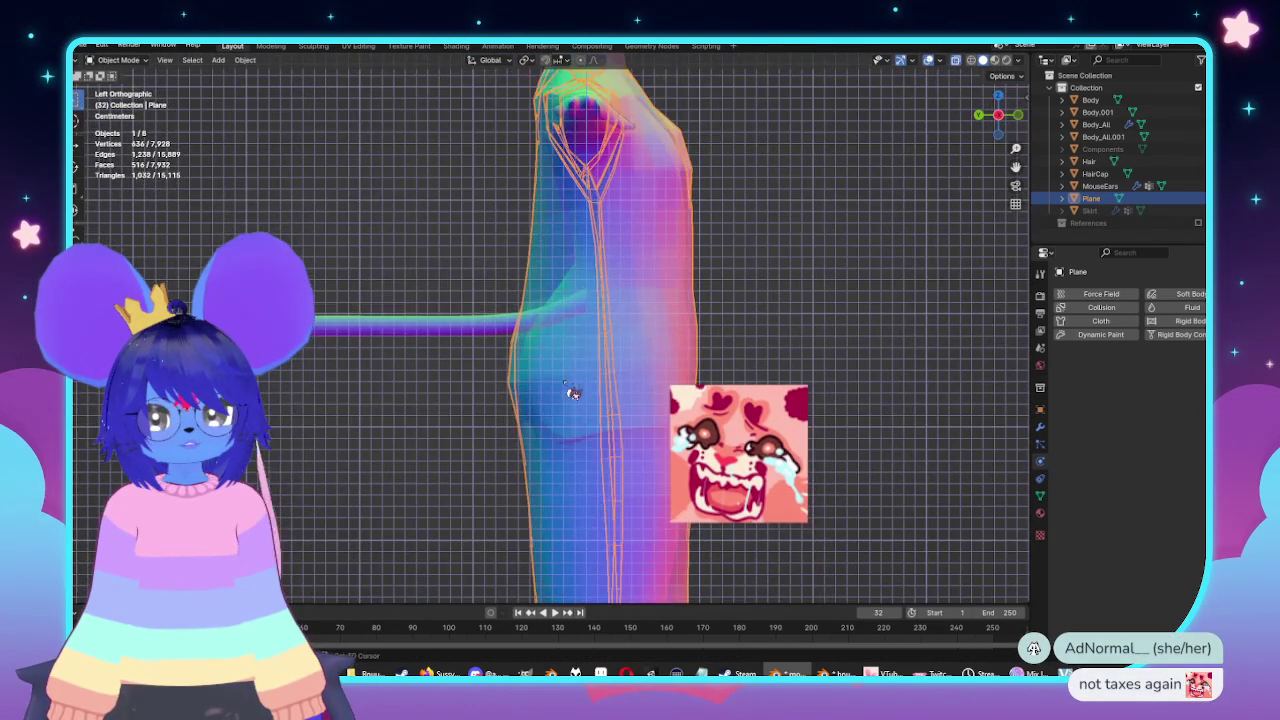
Nudge the dress's side-profile vertices inward with soft falloff in side view.
key("Tab")
scroll(563, 491, "up", 2)
scroll(490, 350, "up", 2)
left_click(446, 354)
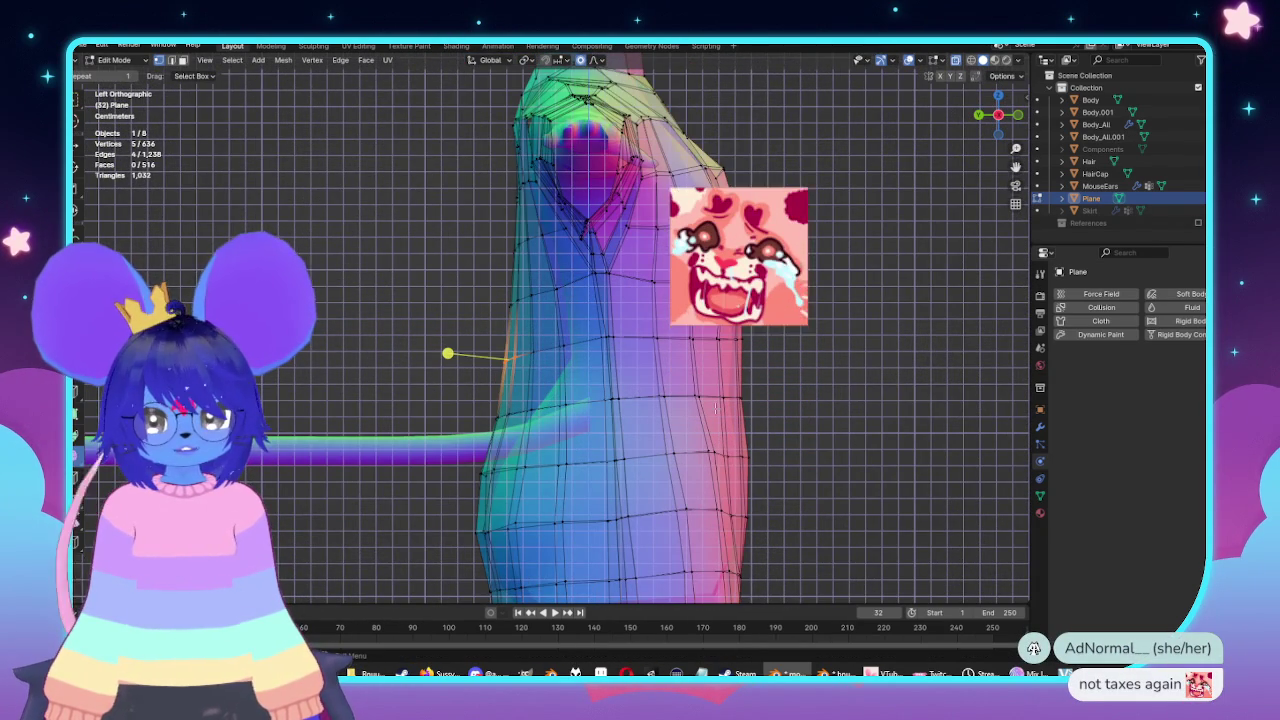
key("g")
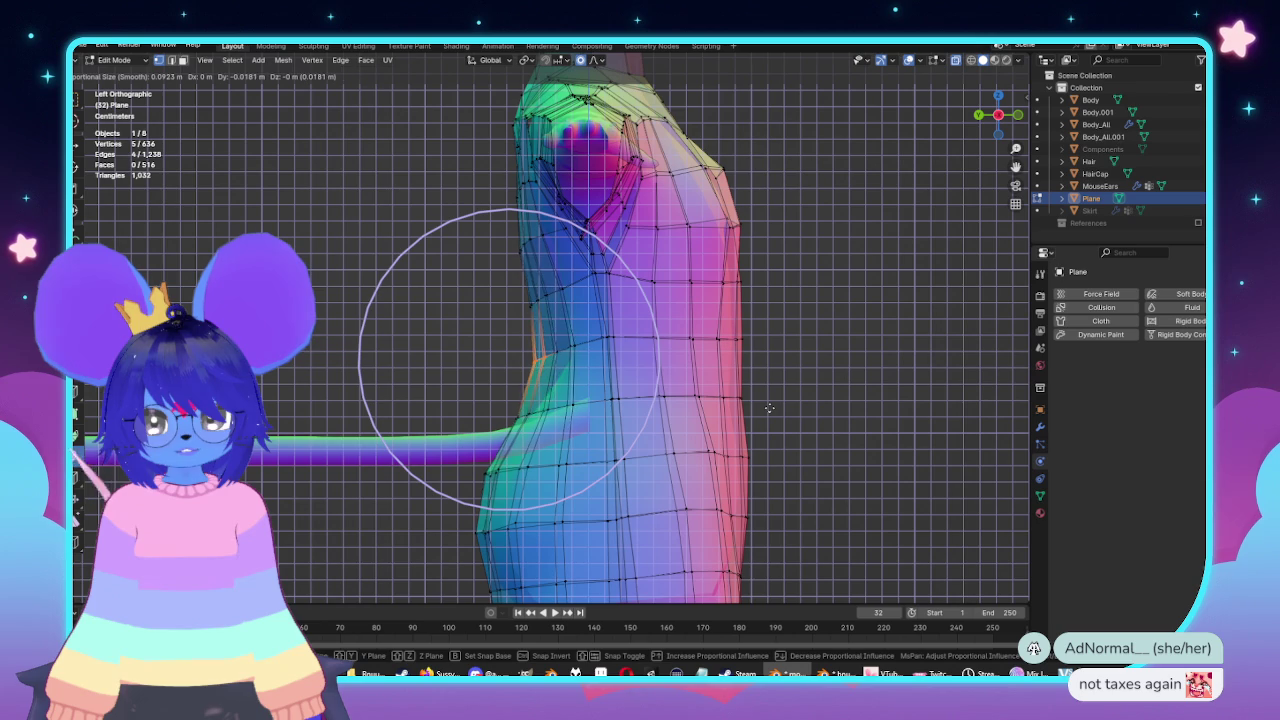
left_click(777, 407)
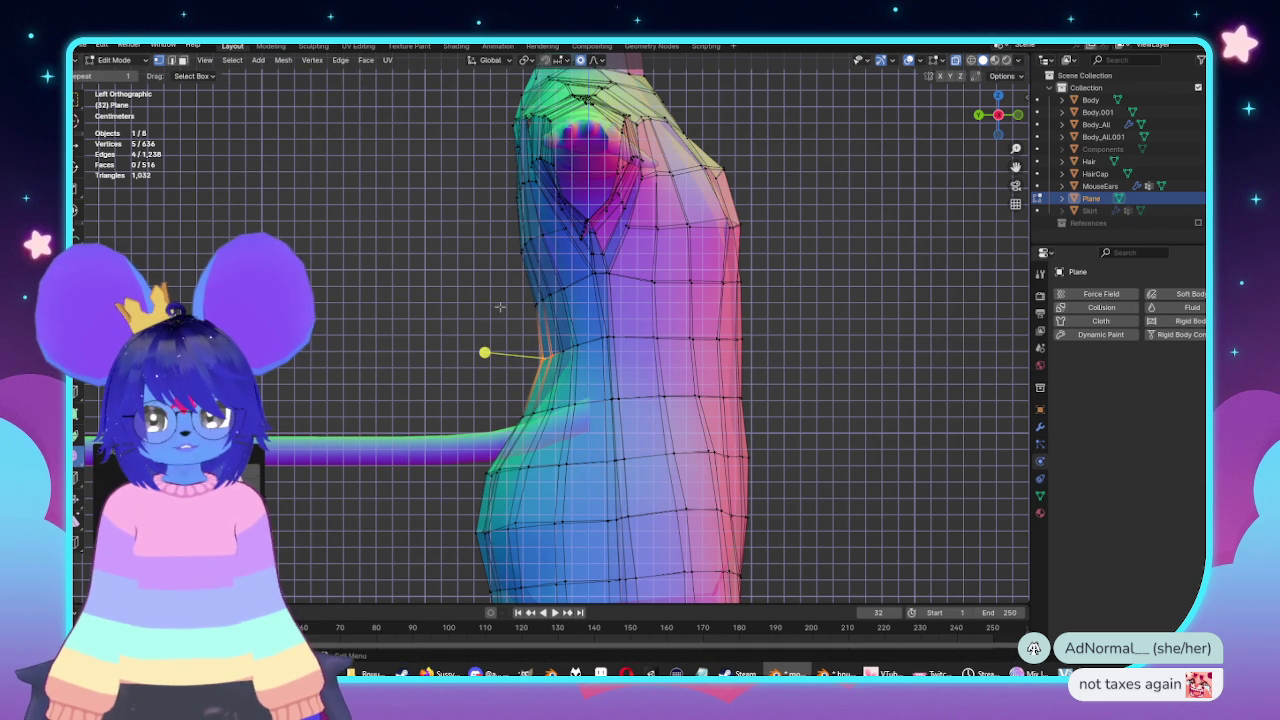
key("KP_1")
key("ctrl+KP_3")
key("KP_1")
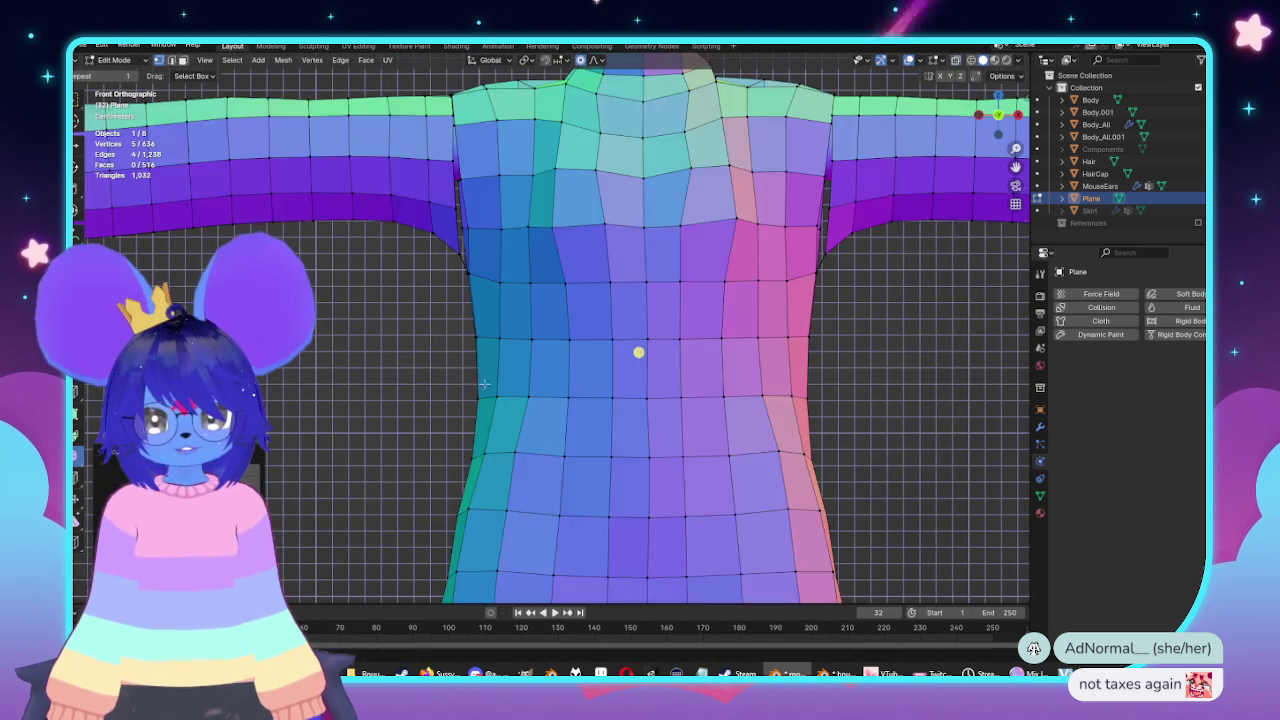
Narrow the waist row to about 0.91× width along X with smooth falloff.
key("alt+z")
left_click_drag(846, 374, 846, 374)
key("g")
key("x")
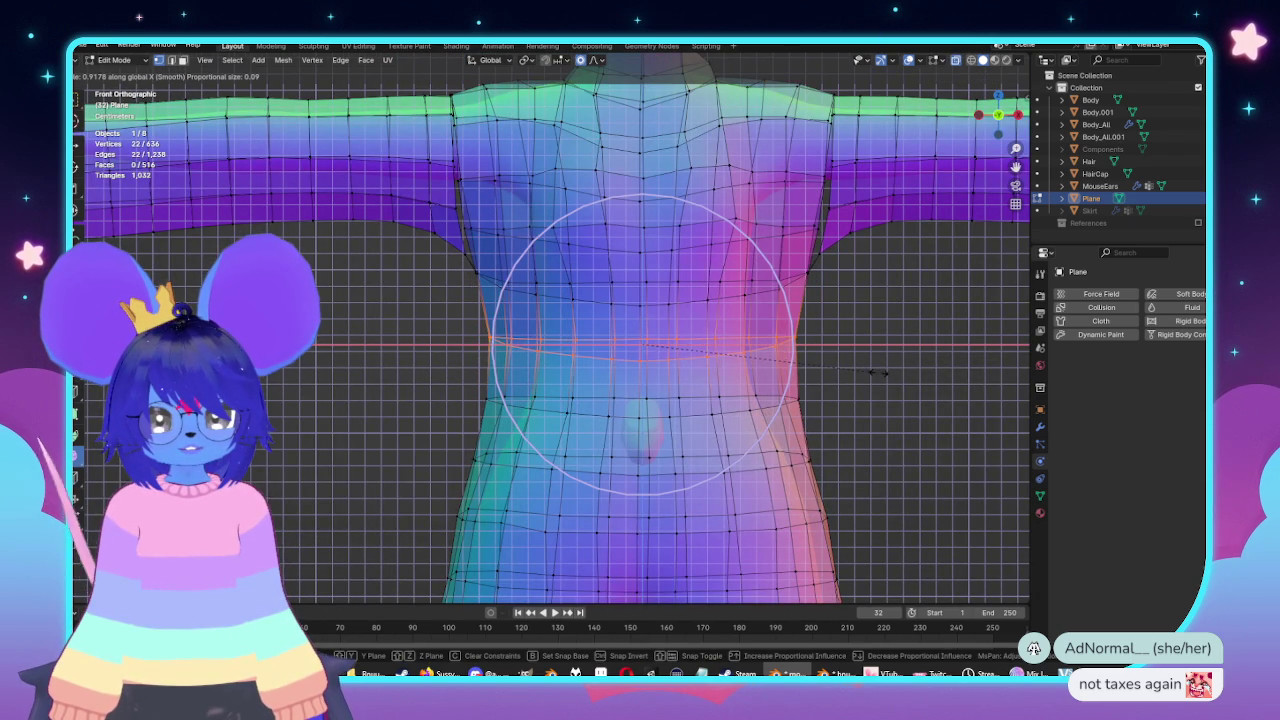
scroll(876, 372, "down", 4)
scroll(876, 372, "down", 2)
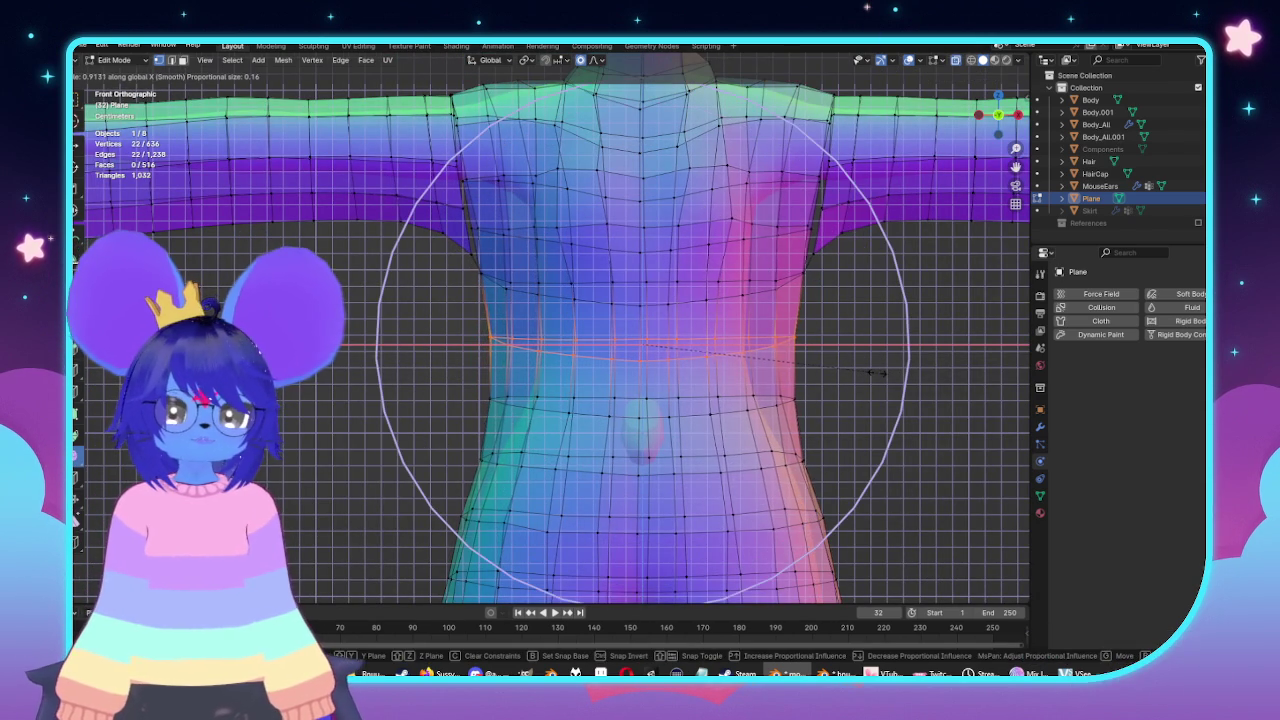
left_click(875, 372)
key("alt+z")
scroll(860, 370, "down", 4)
scroll(847, 367, "up", 1)
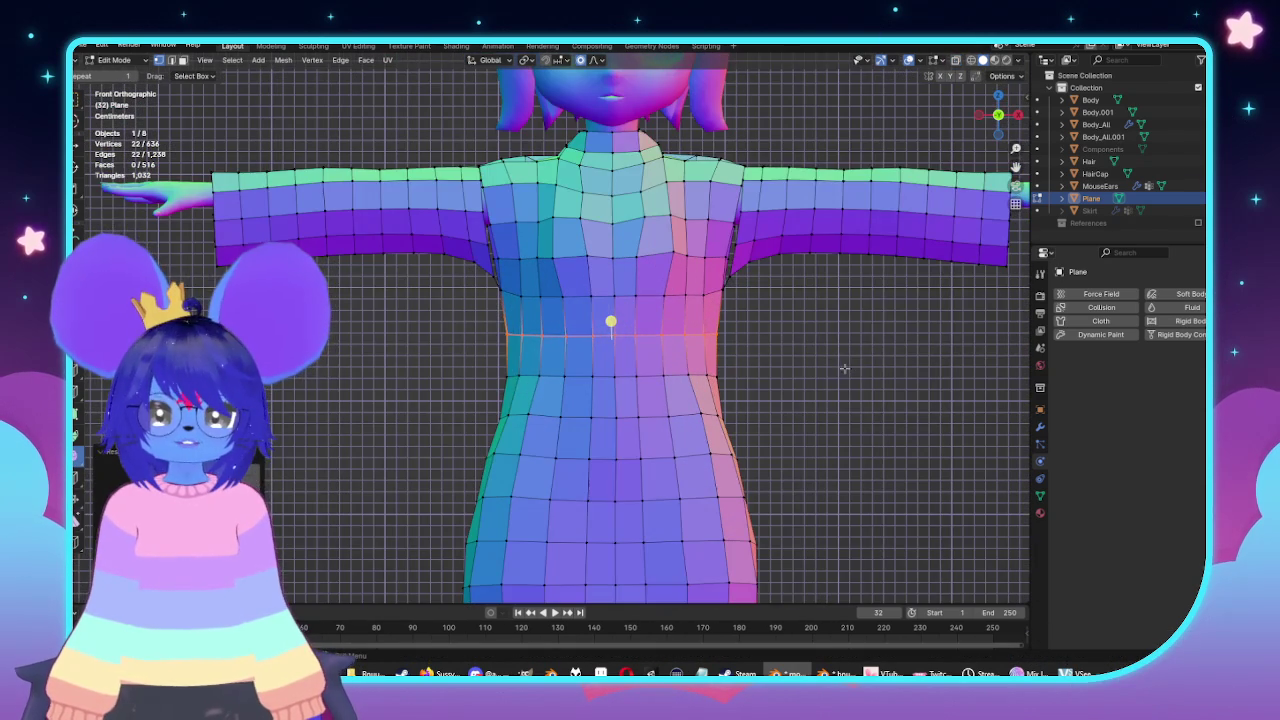
middle_click_drag(302, 284, 560, 354, "shift")
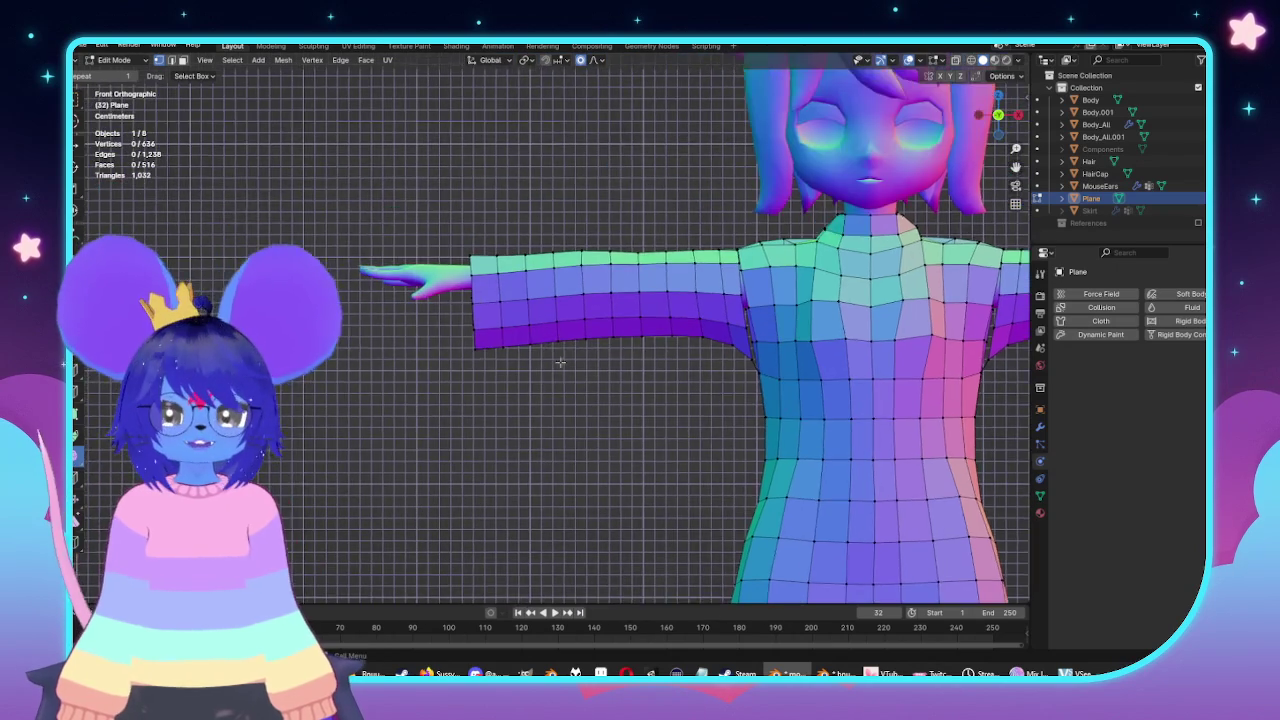
Select the sleeve-end faces, then clear the selection and orbit toward the raised arm.
scroll(560, 354, "up", 2)
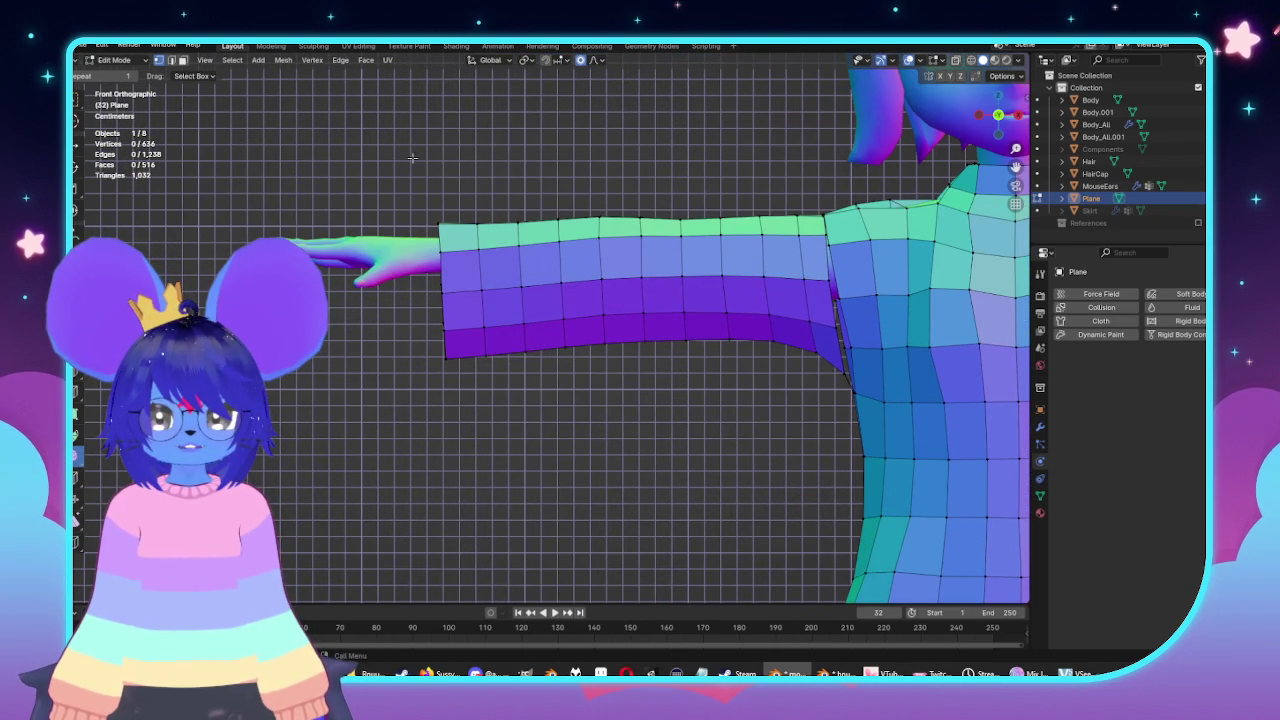
key("alt+z")
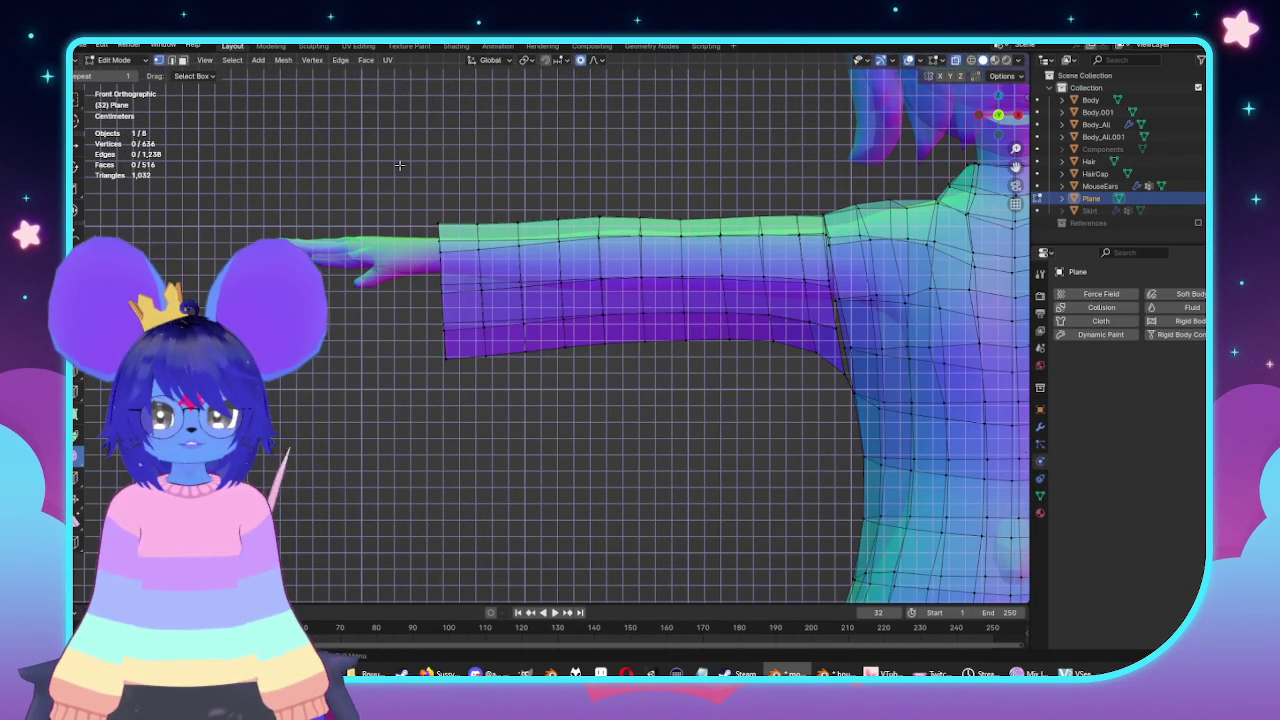
left_click_drag(412, 158, 570, 405)
key("s")
key("alt+z")
middle_click_drag(500, 286, 555, 342)
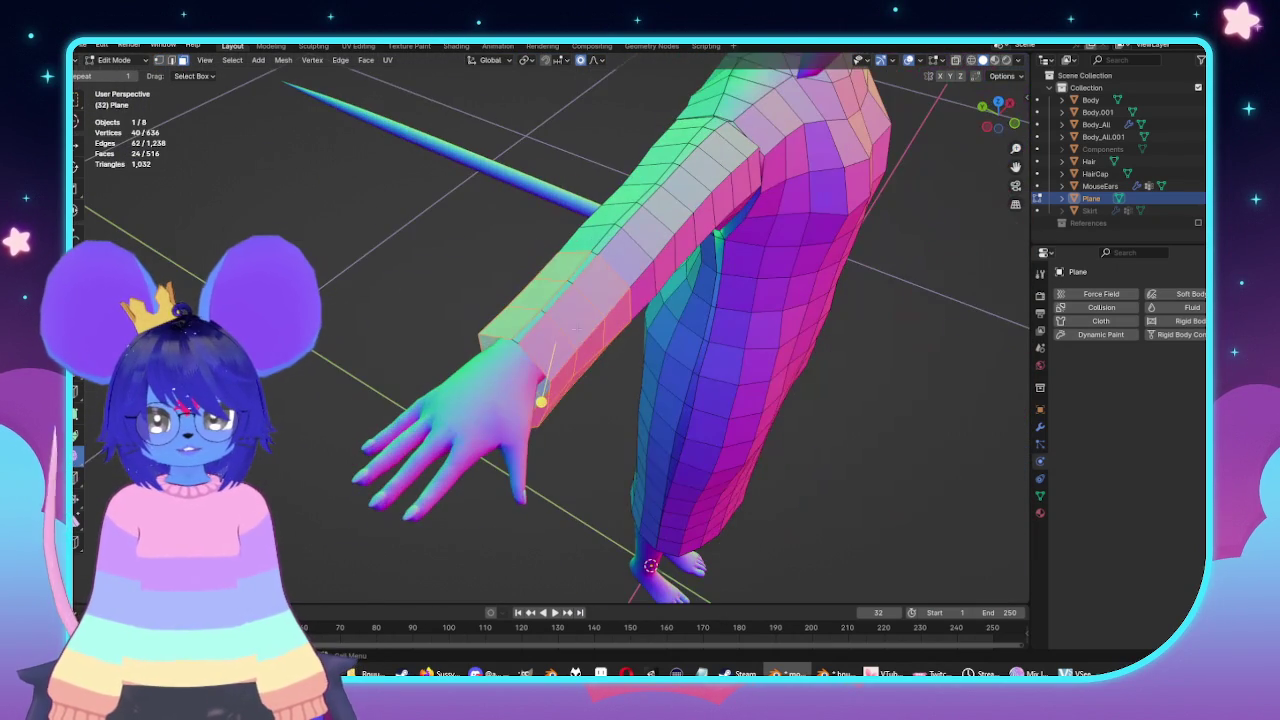
left_click(597, 525)
key("alt+a")
middle_click_drag(597, 525, 587, 277)
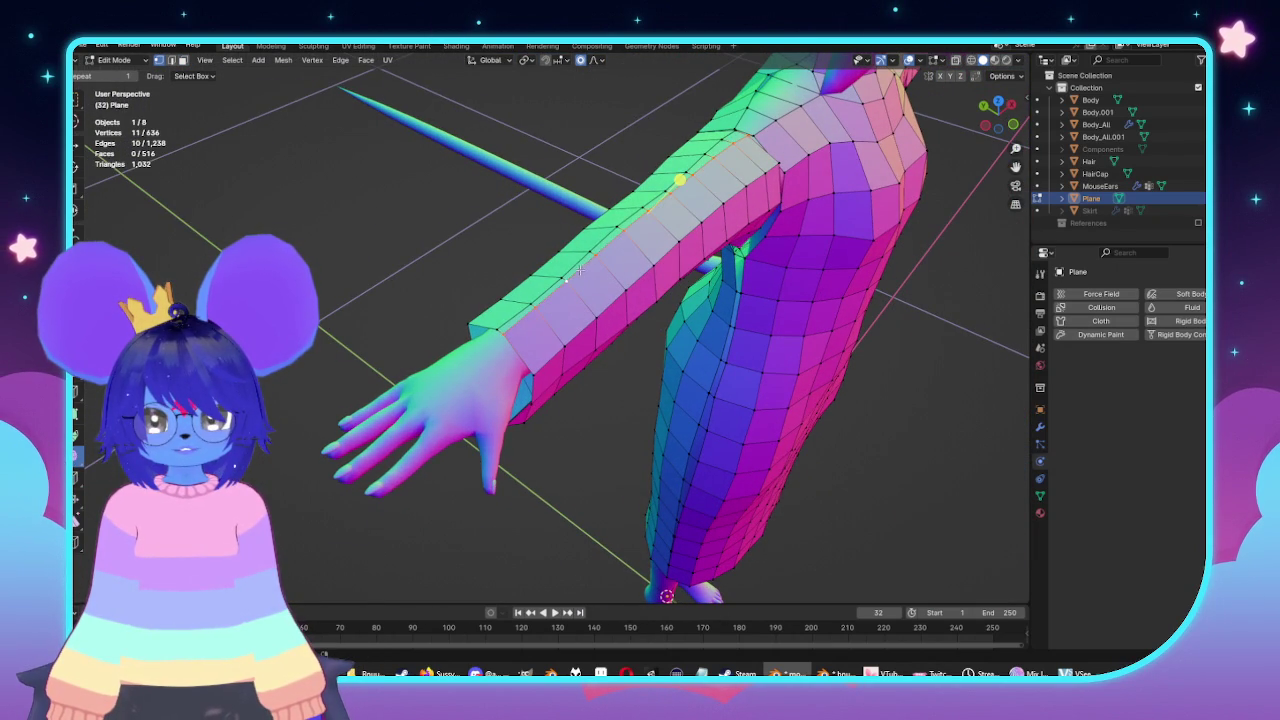
key("alt+a")
mouse_move(681, 362)
middle_mouse_down()
mouse_move(580, 374)
mouse_move(594, 311)
mouse_move(631, 371)
middle_mouse_up()
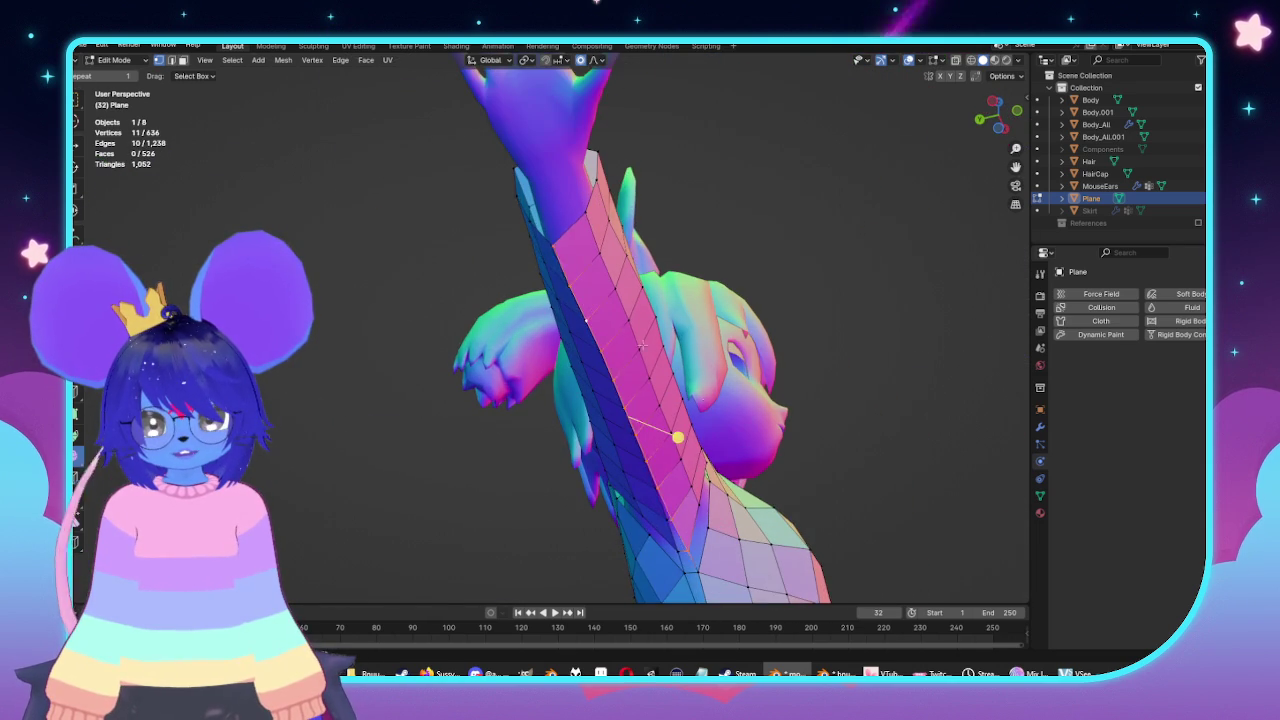
Move the shoulder-seam edge loop slightly along the Y axis, in two passes.
left_click(630, 376, "alt")
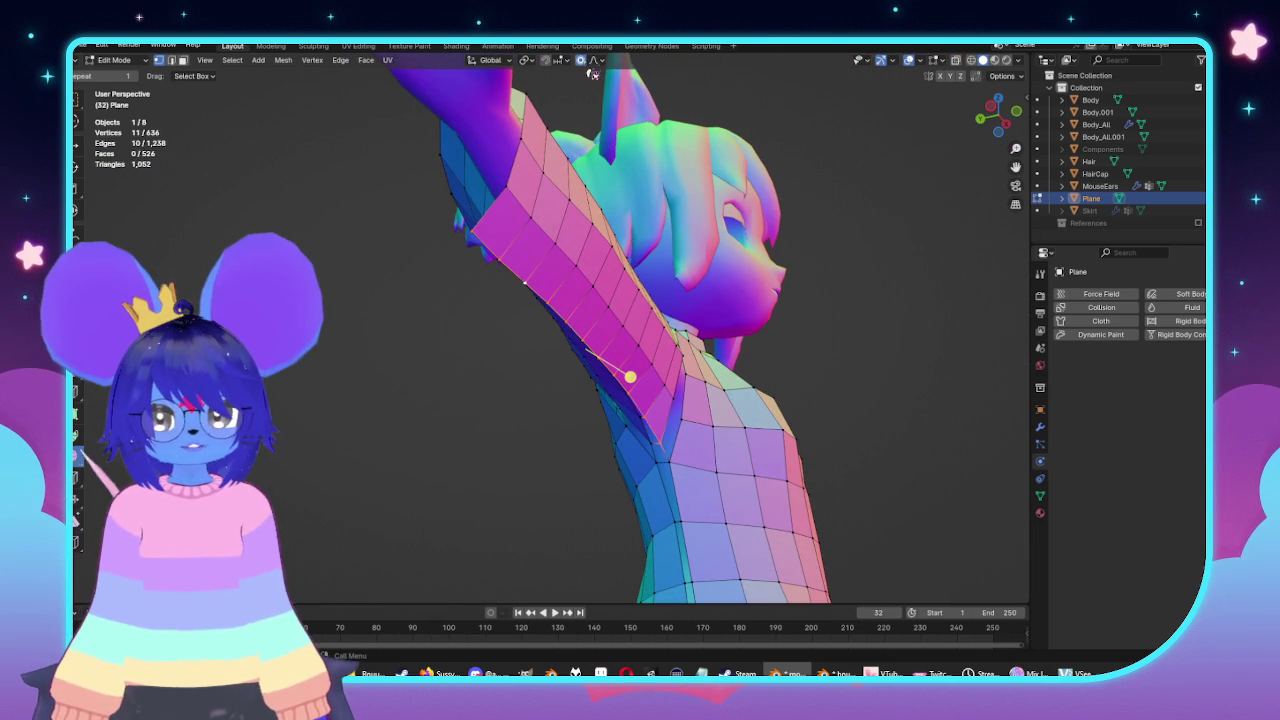
key("g")
key("y")
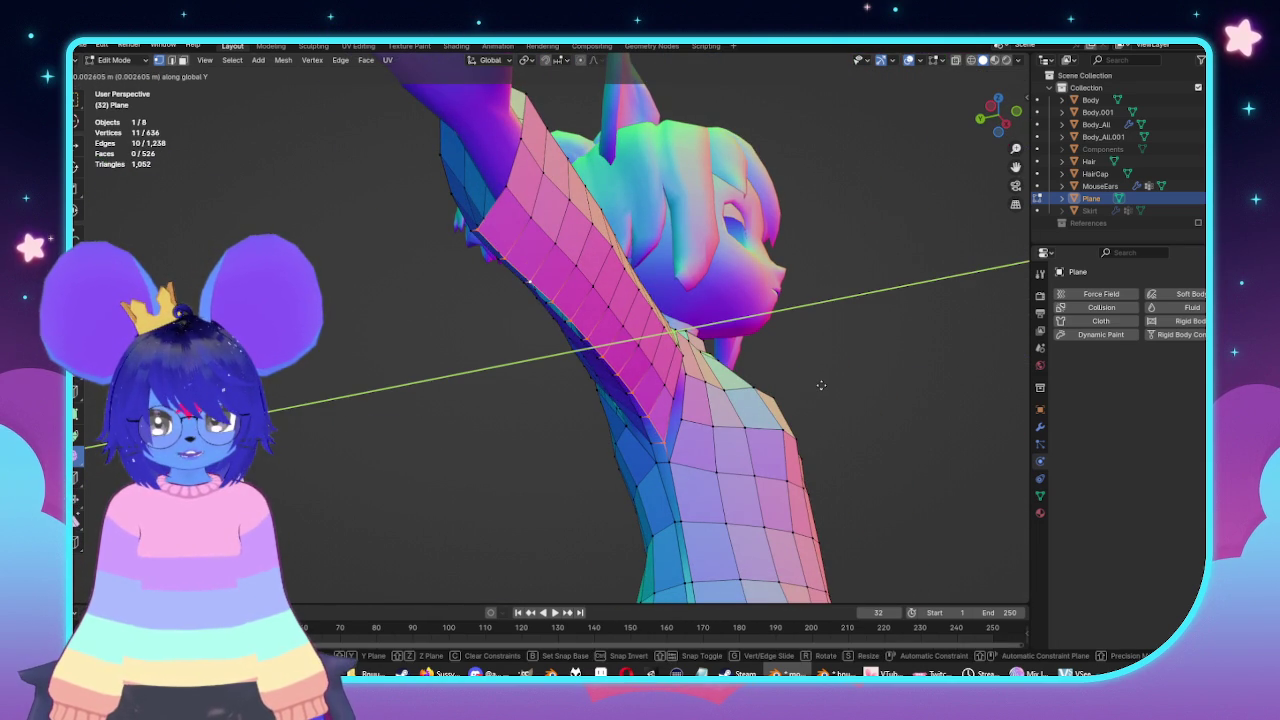
left_click(822, 385)
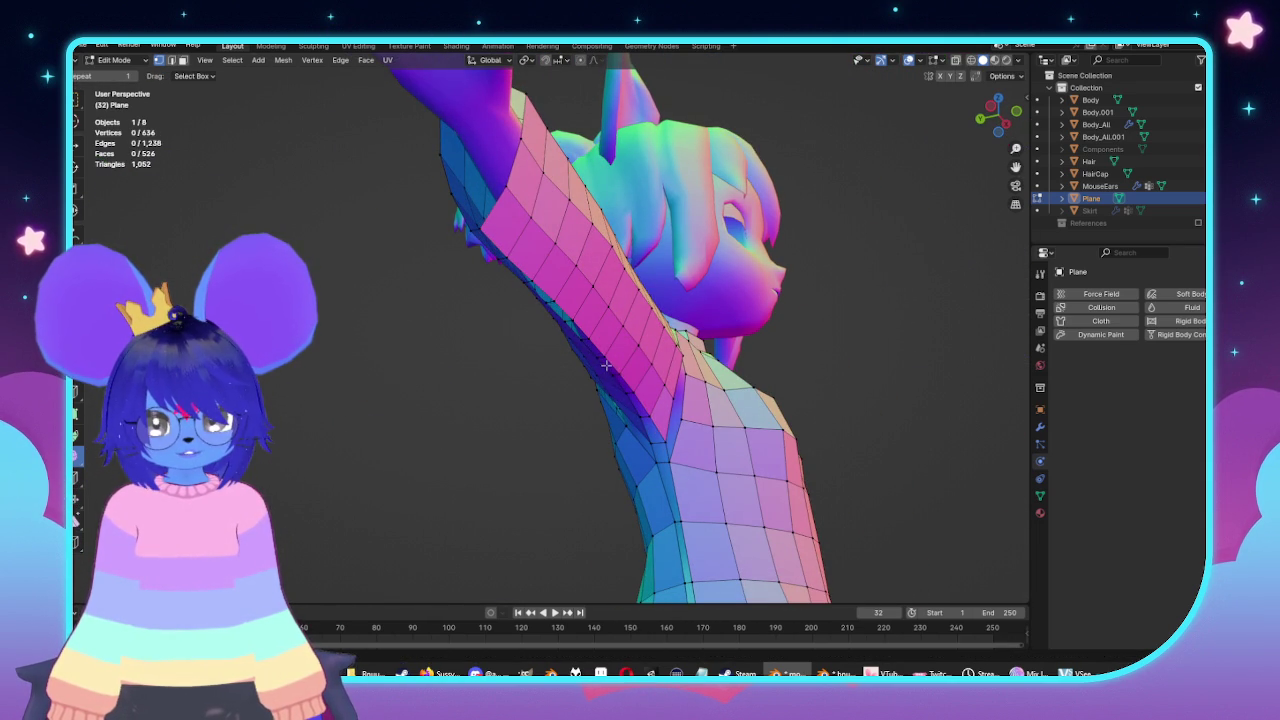
key("g")
key("y")
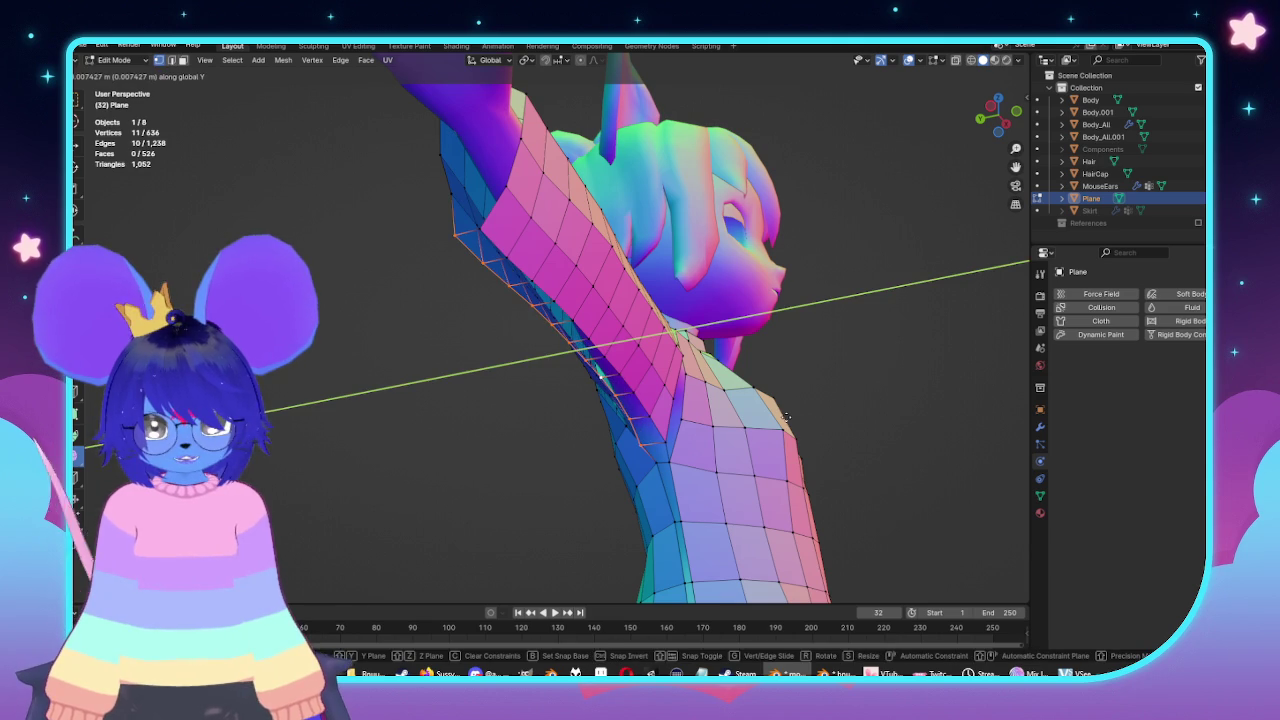
left_click(787, 417)
Shift a sleeve edge loop slightly along Y, then check the arm and torso.
middle_click_drag(787, 417, 831, 316)
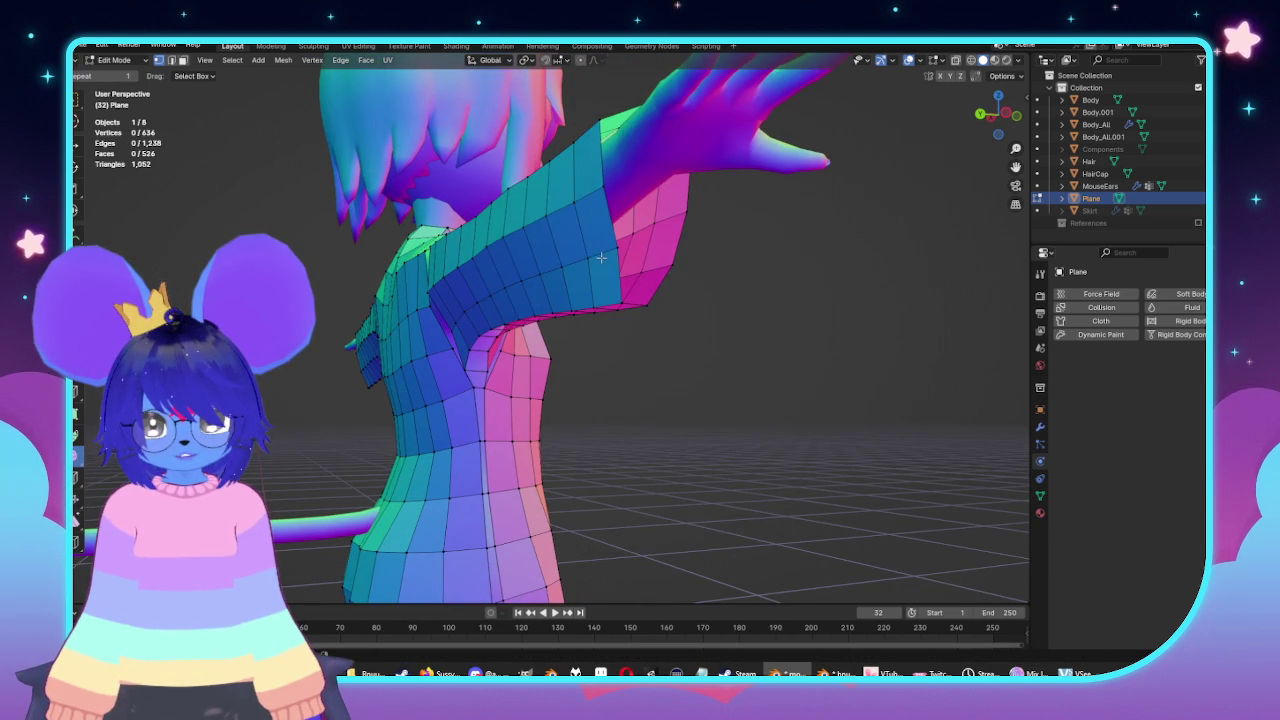
left_click(601, 258, "alt")
middle_click_drag(601, 258, 807, 366)
key("g")
key("y")
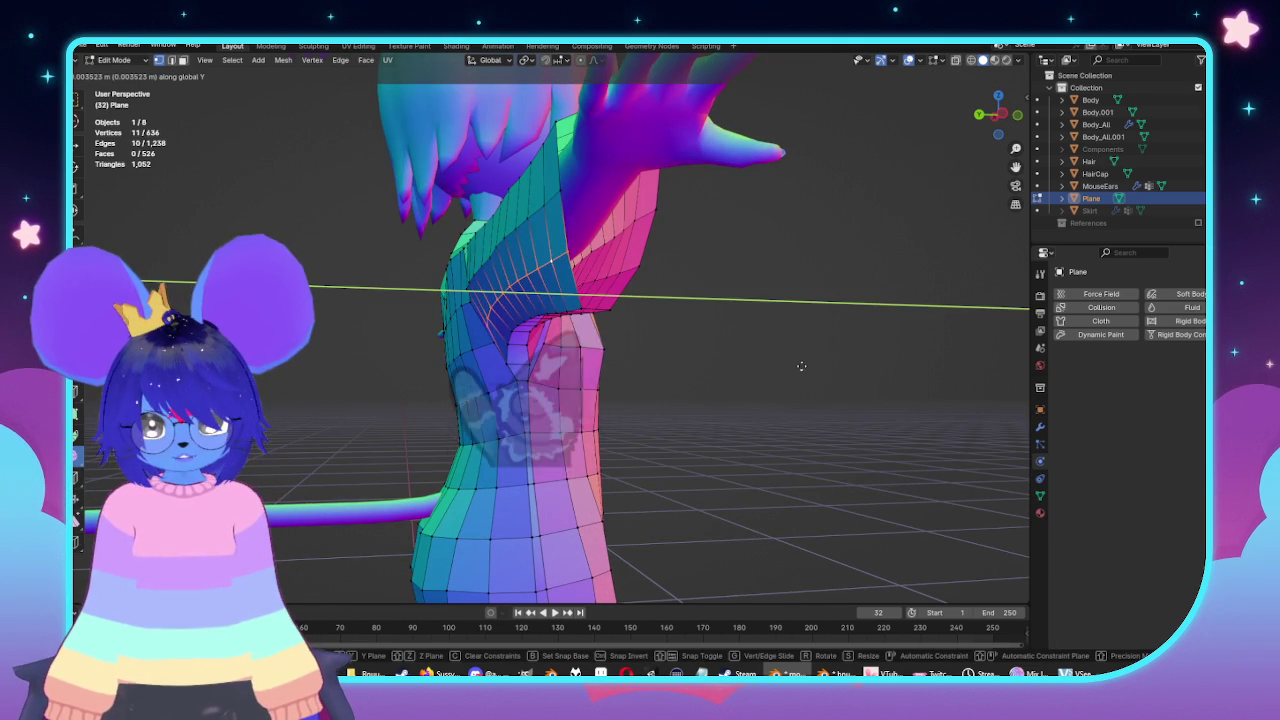
left_click(775, 365)
middle_click_drag(775, 365, 765, 376)
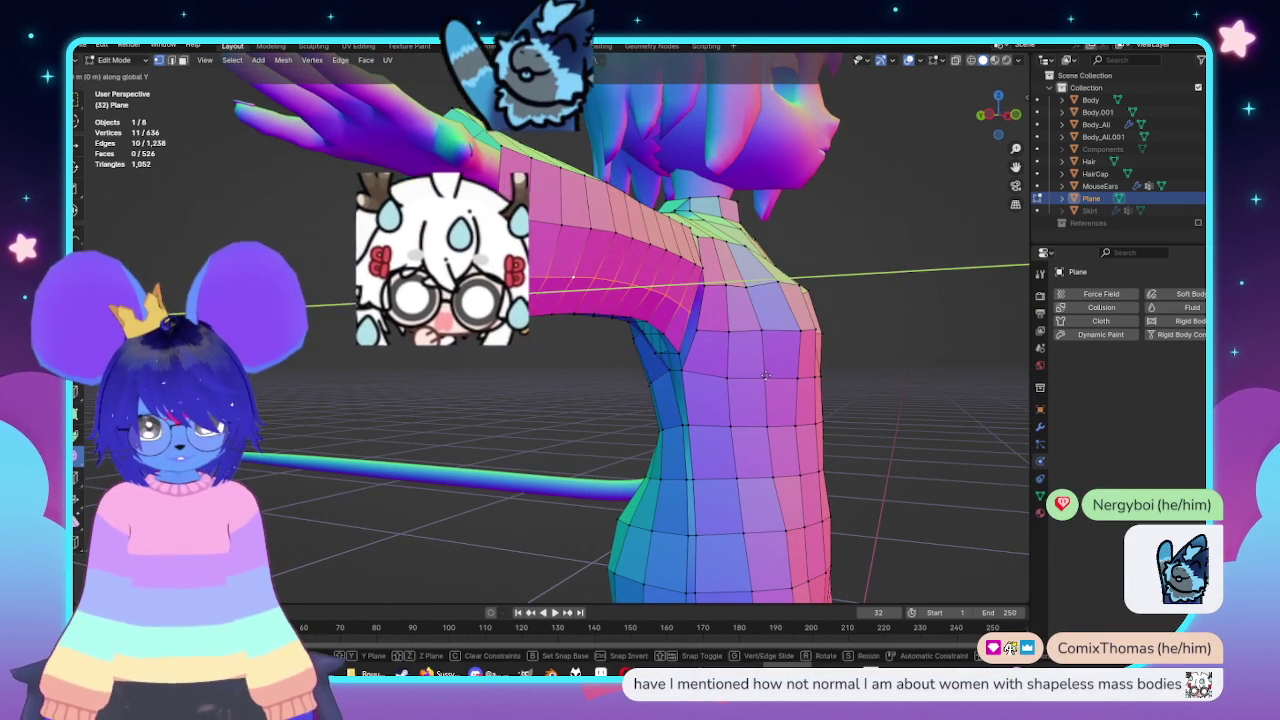
mouse_move(775, 375)
middle_mouse_down()
mouse_move(686, 380)
mouse_move(694, 399)
mouse_move(568, 278)
mouse_move(540, 270)
middle_mouse_up()
key("alt+a")
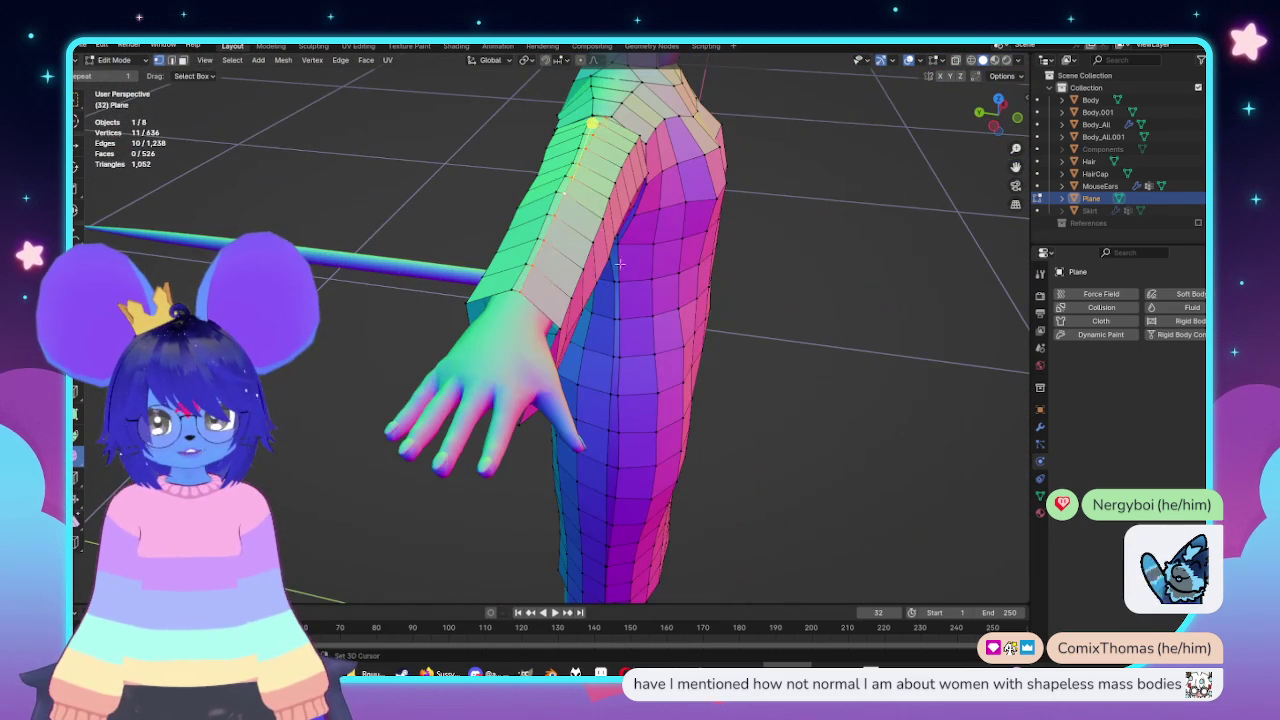
Edge-slide two sleeve loops along the arm, including one near the wrist.
scroll(620, 263, "up", 2)
scroll(630, 266, "up", 1)
key("g")
key("g")
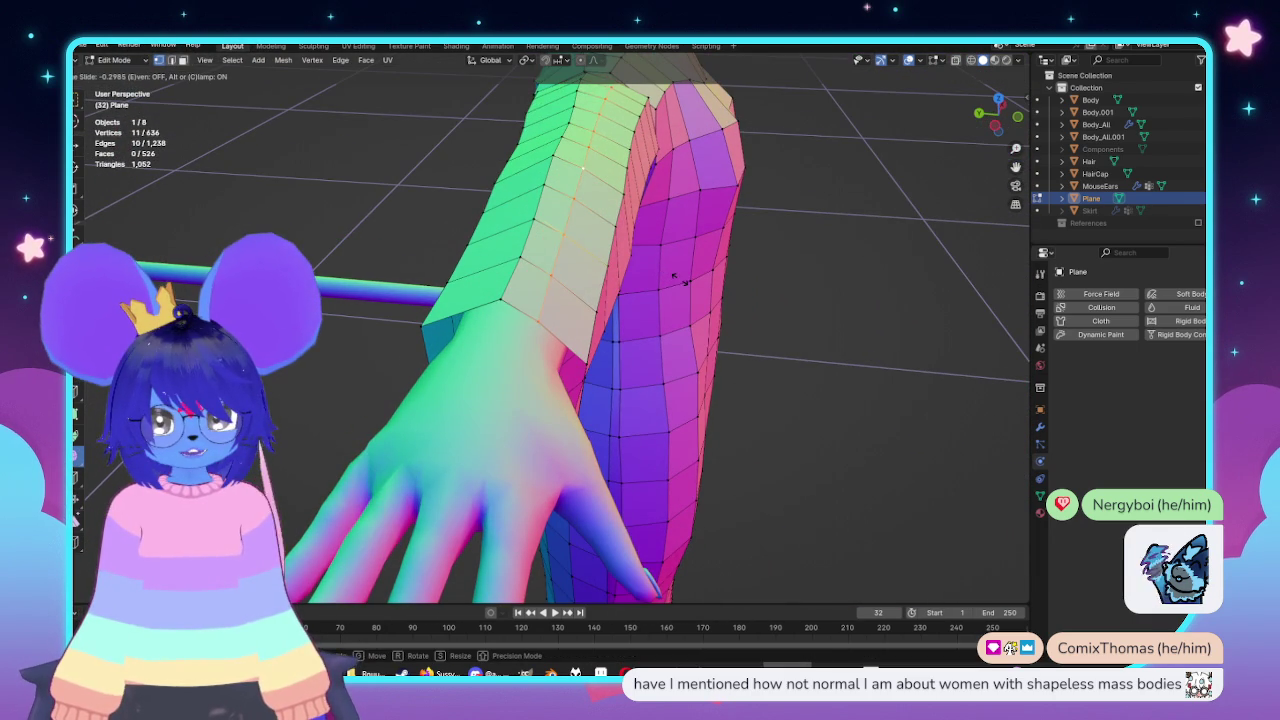
left_click(680, 279)
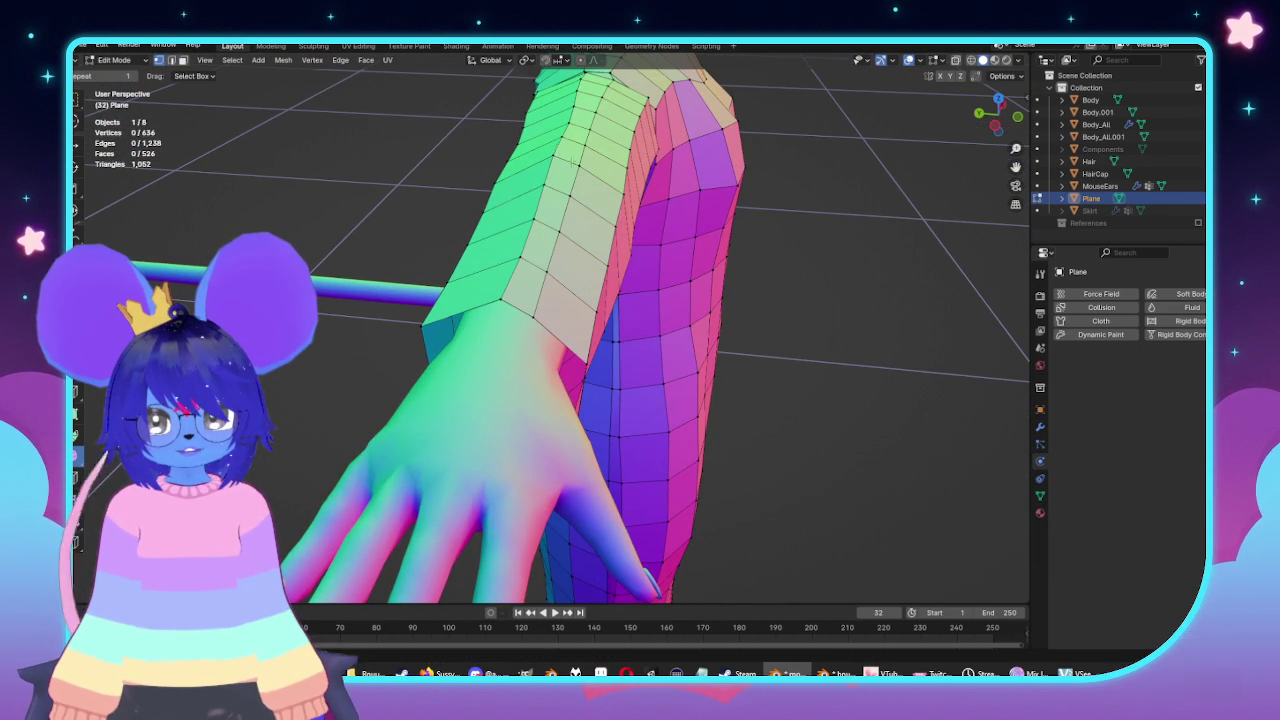
mouse_move(564, 150)
middle_mouse_down()
mouse_move(665, 285)
mouse_move(783, 356)
middle_mouse_up()
left_click(670, 287, "alt")
key("g")
key("g")
left_click(663, 288)
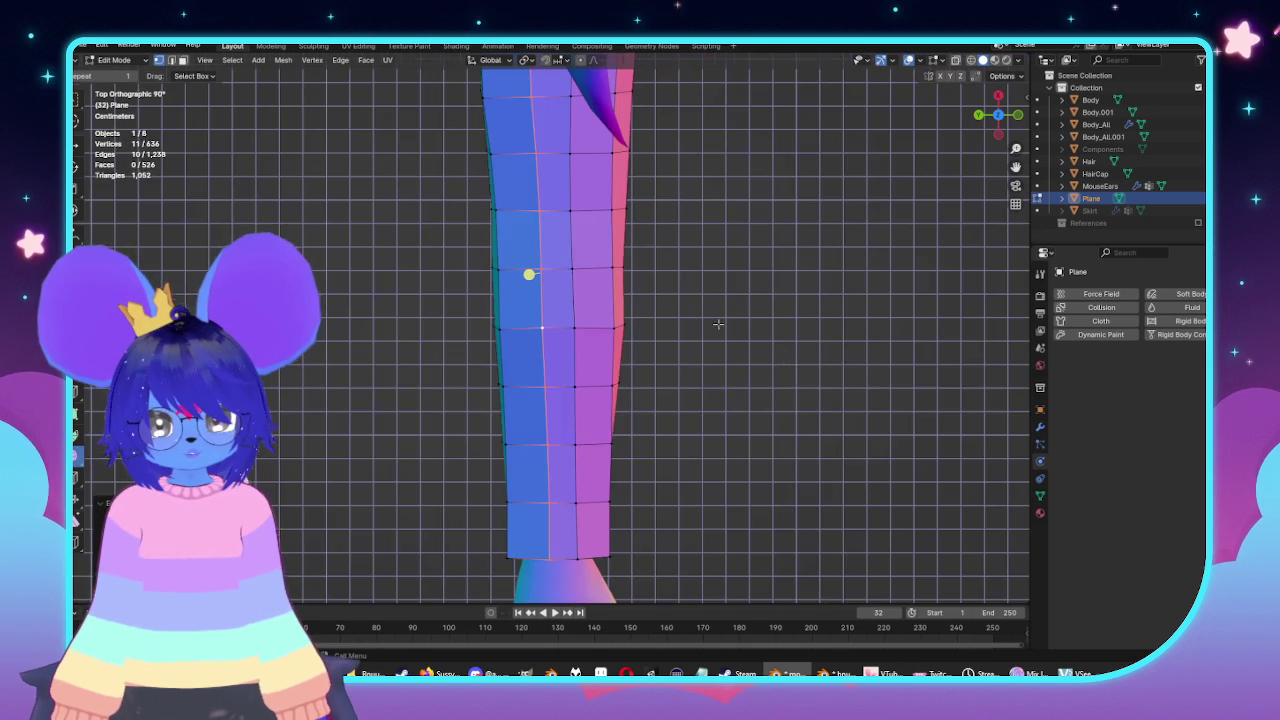
scroll(612, 300, "down", 2)
left_click(555, 290, "alt")
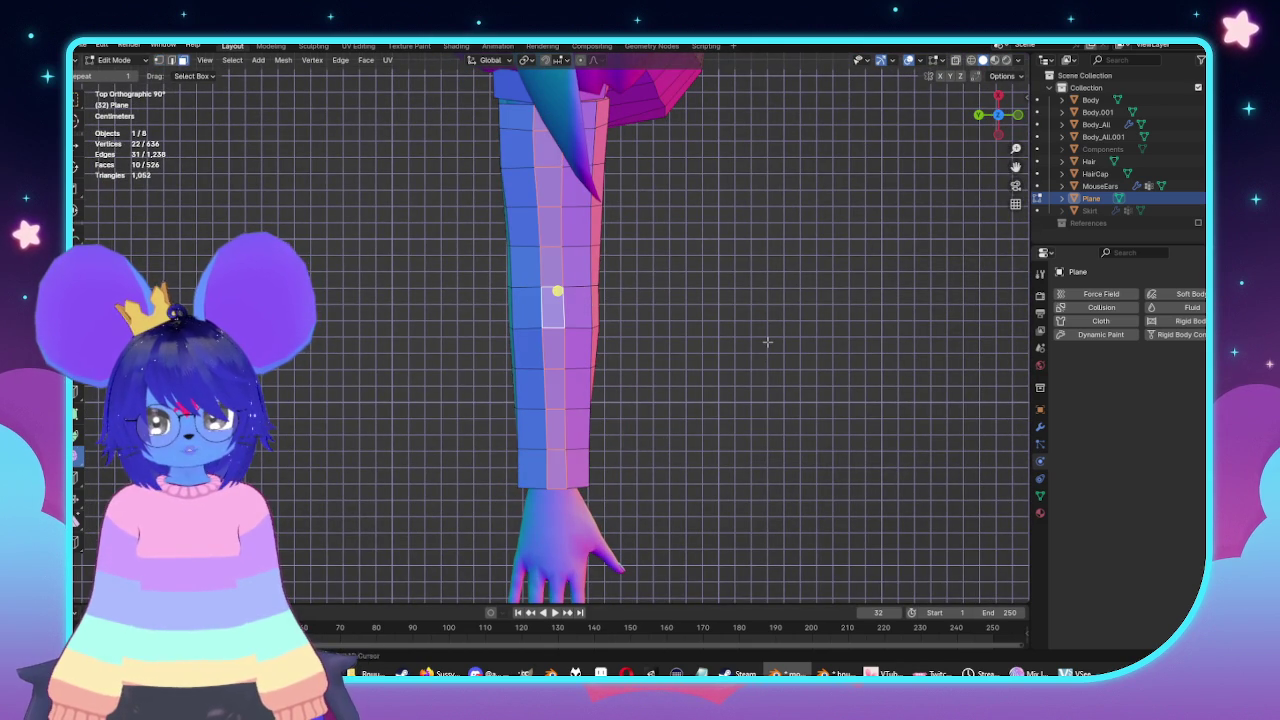
key("alt+a")
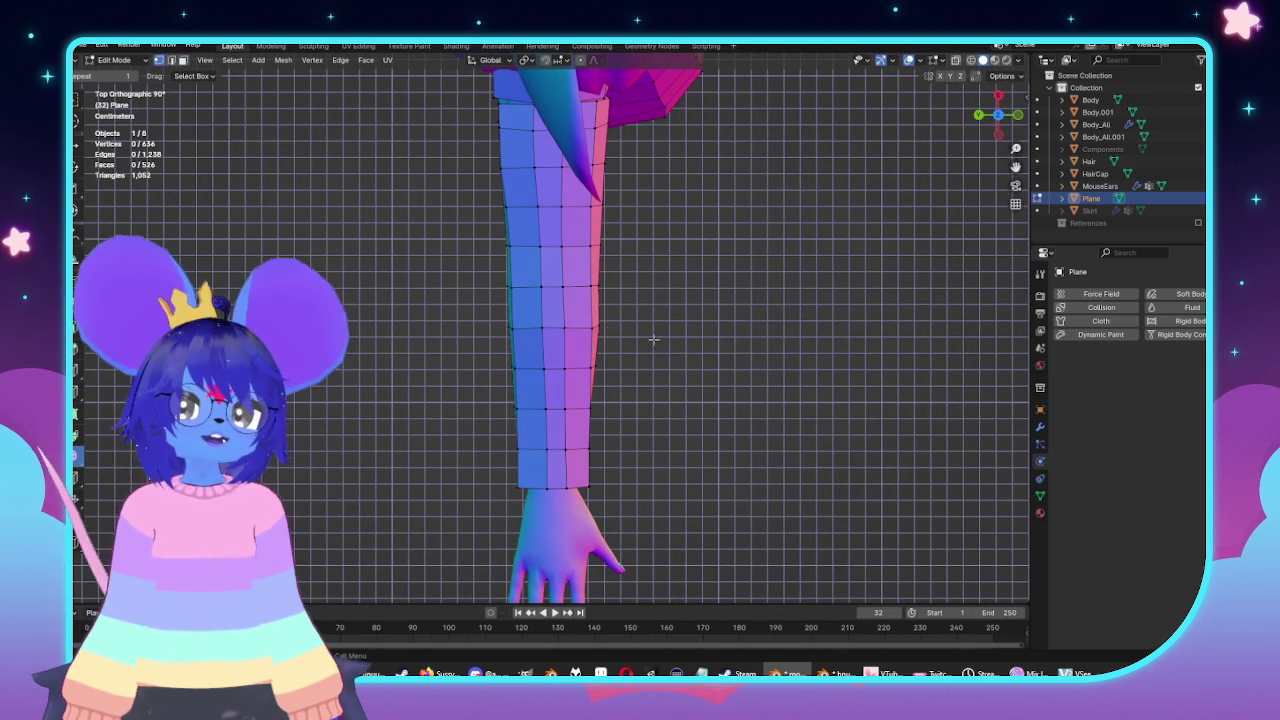
left_click(582, 290, "alt")
key("alt+a")
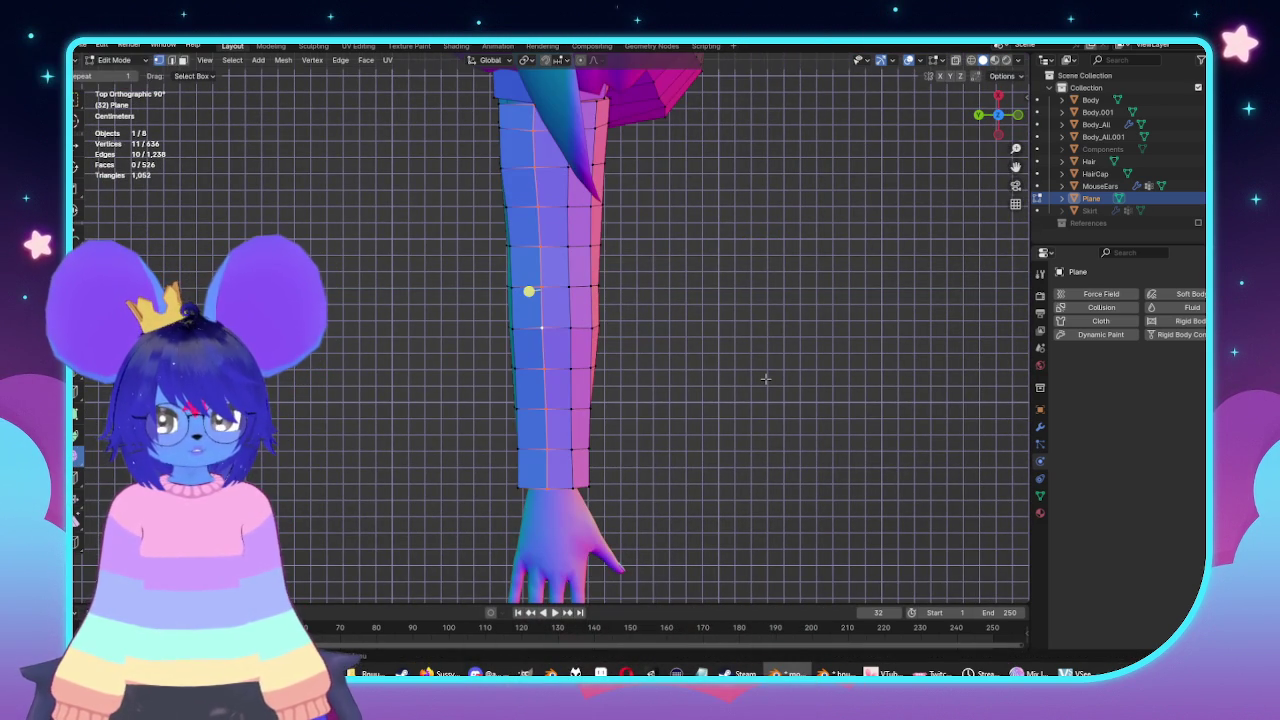
Fill the neck strip into a face and extrude it along the Y axis.
mouse_move(749, 371)
middle_mouse_down()
mouse_move(700, 388)
mouse_move(522, 336)
middle_mouse_up()
key("alt+a")
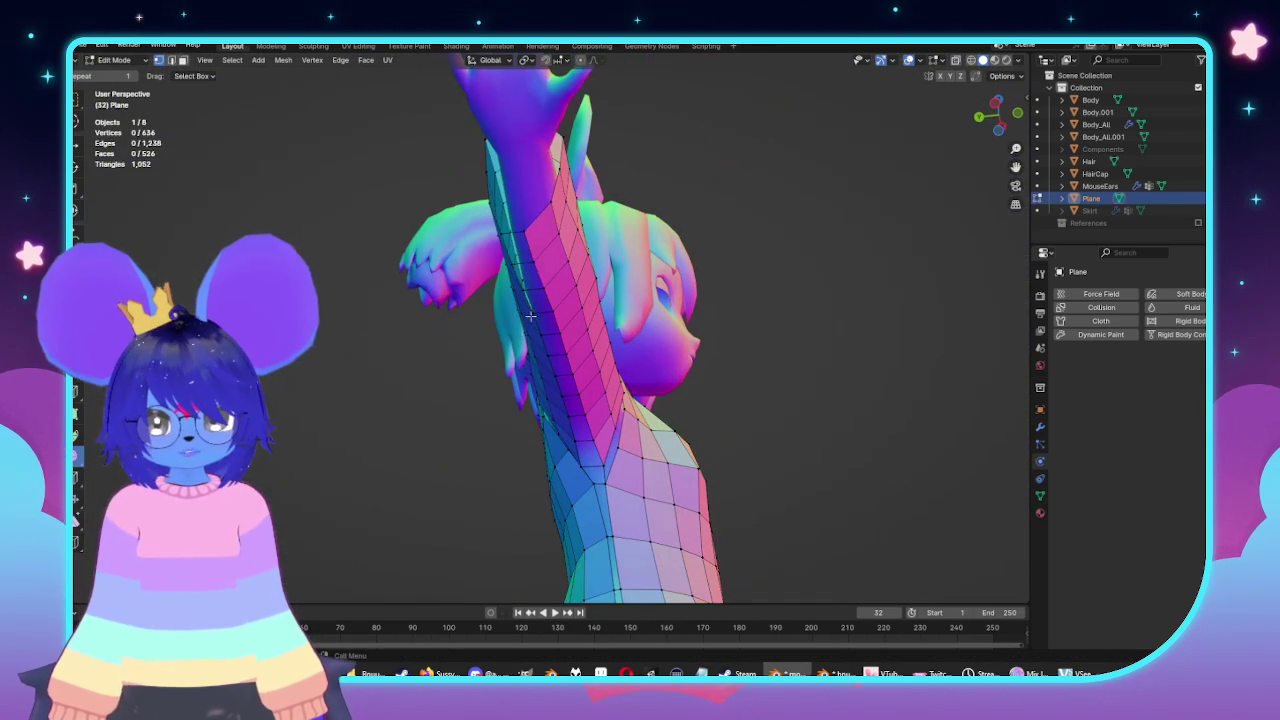
middle_click_drag(546, 251, 726, 346)
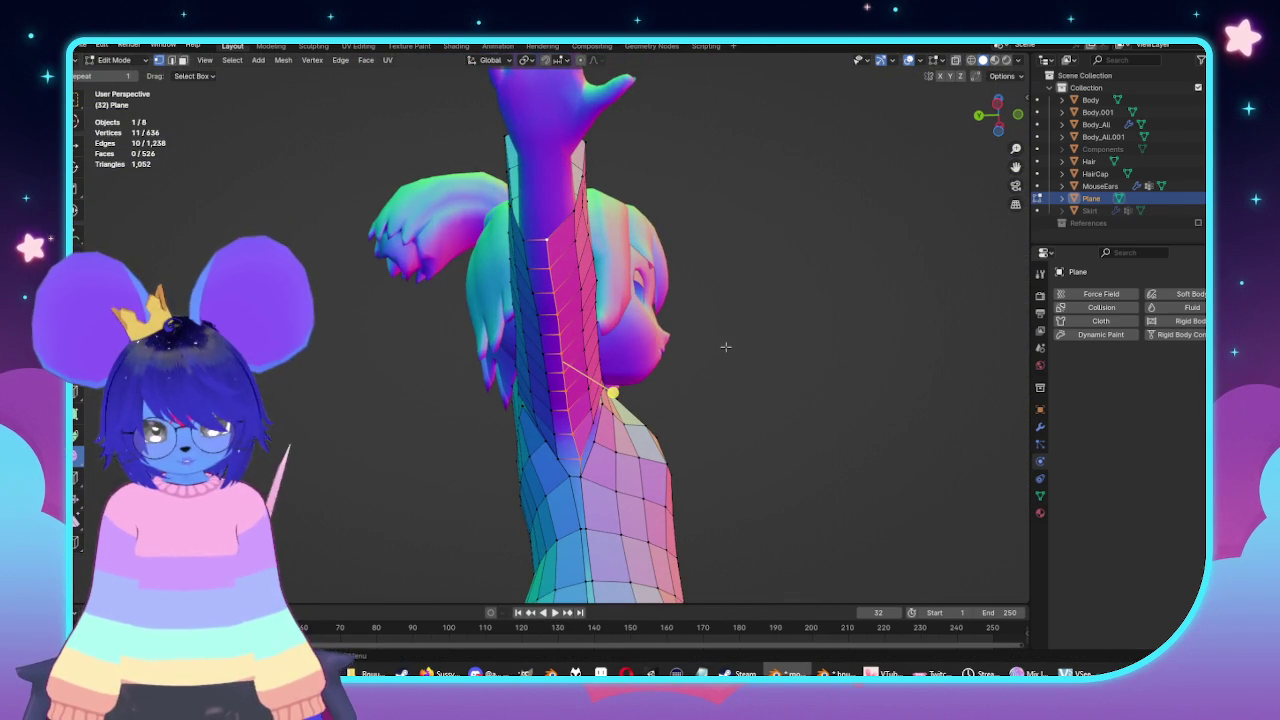
key("alt+a")
key("ctrl+z")
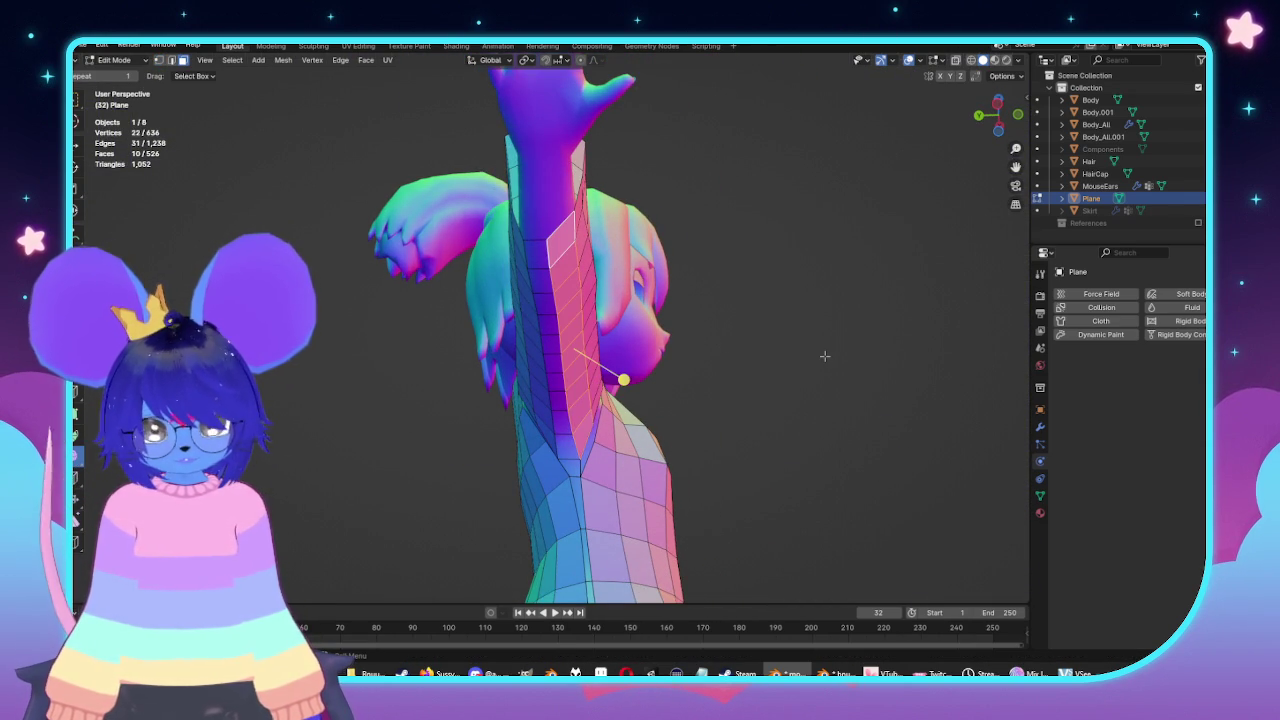
key("e")
key("y")
left_click(829, 357)
key("alt+a")
middle_click_drag(829, 357, 863, 382)
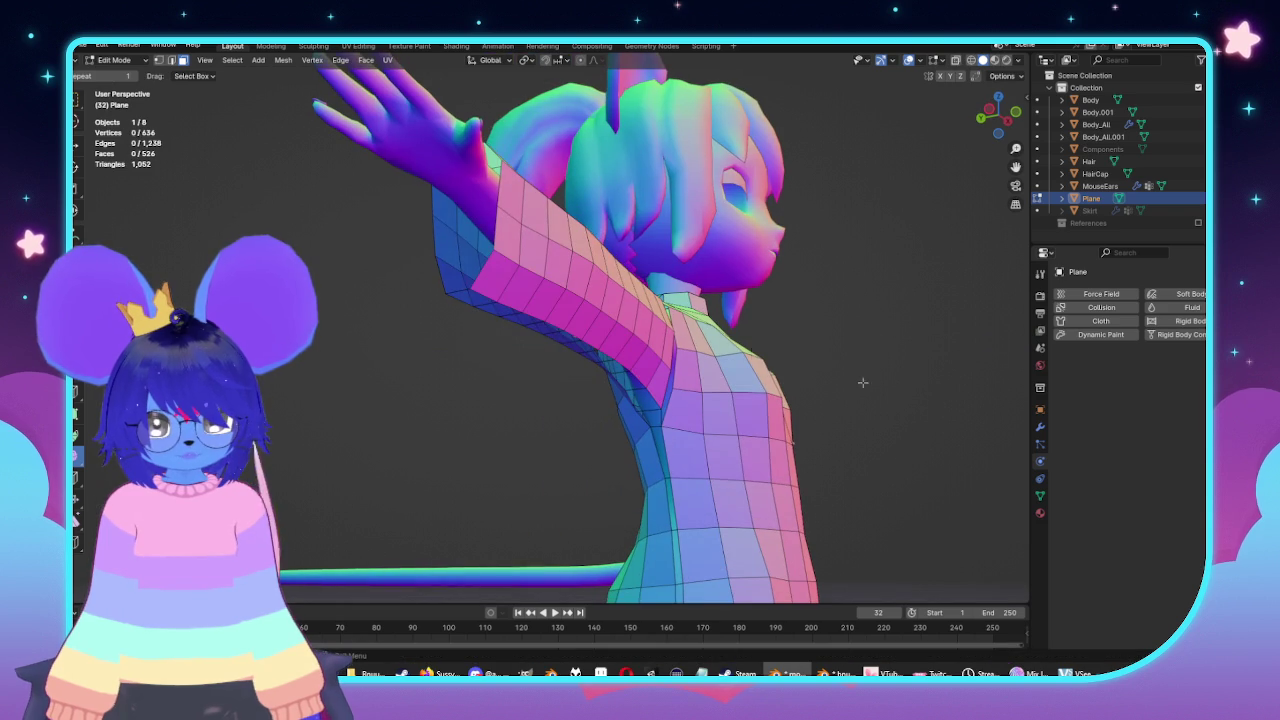
Move a sleeve edge loop slightly along the Y axis.
middle_click_drag(792, 440, 663, 271)
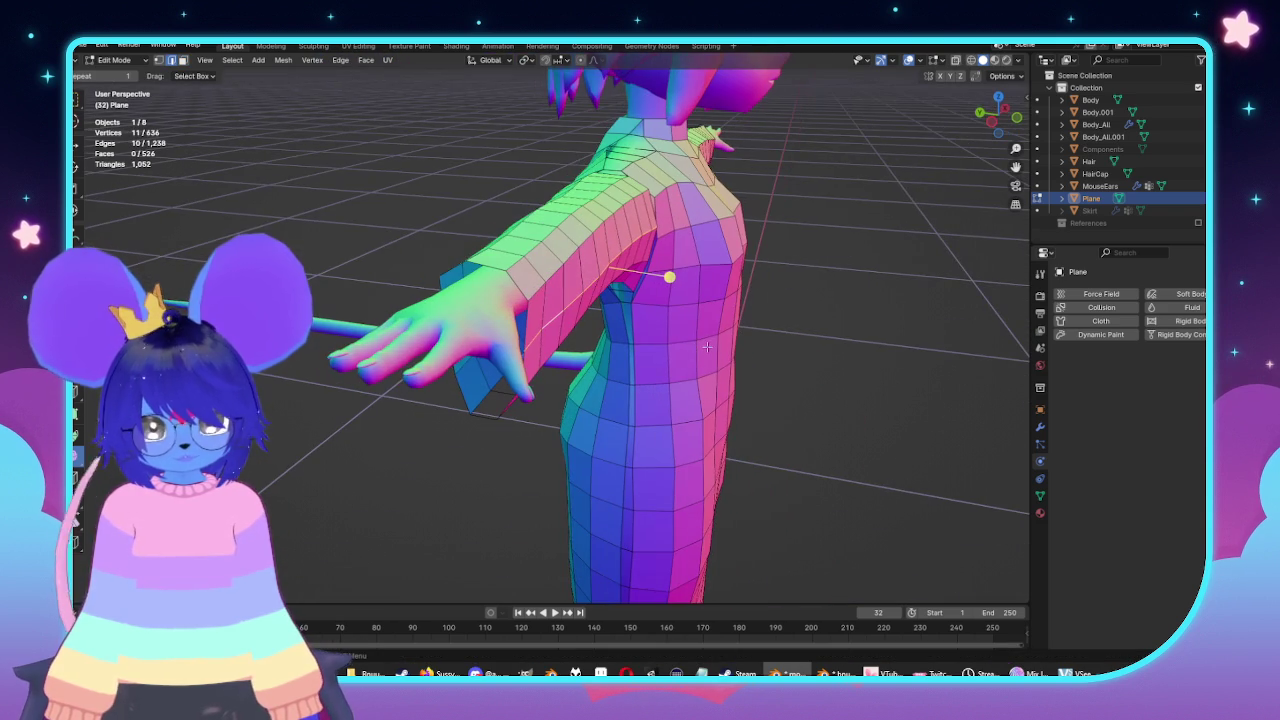
left_click(710, 346, "alt")
key("g")
key("y")
left_click(710, 346)
middle_click_drag(710, 346, 721, 345)
key("alt+a")
Nudge another sleeve loop along Y, then inspect the raised arm and return to front view.
mouse_move(790, 403)
middle_mouse_down()
mouse_move(645, 322)
mouse_move(659, 296)
middle_mouse_up()
key("g")
key("y")
left_click(777, 390)
key("alt+a")
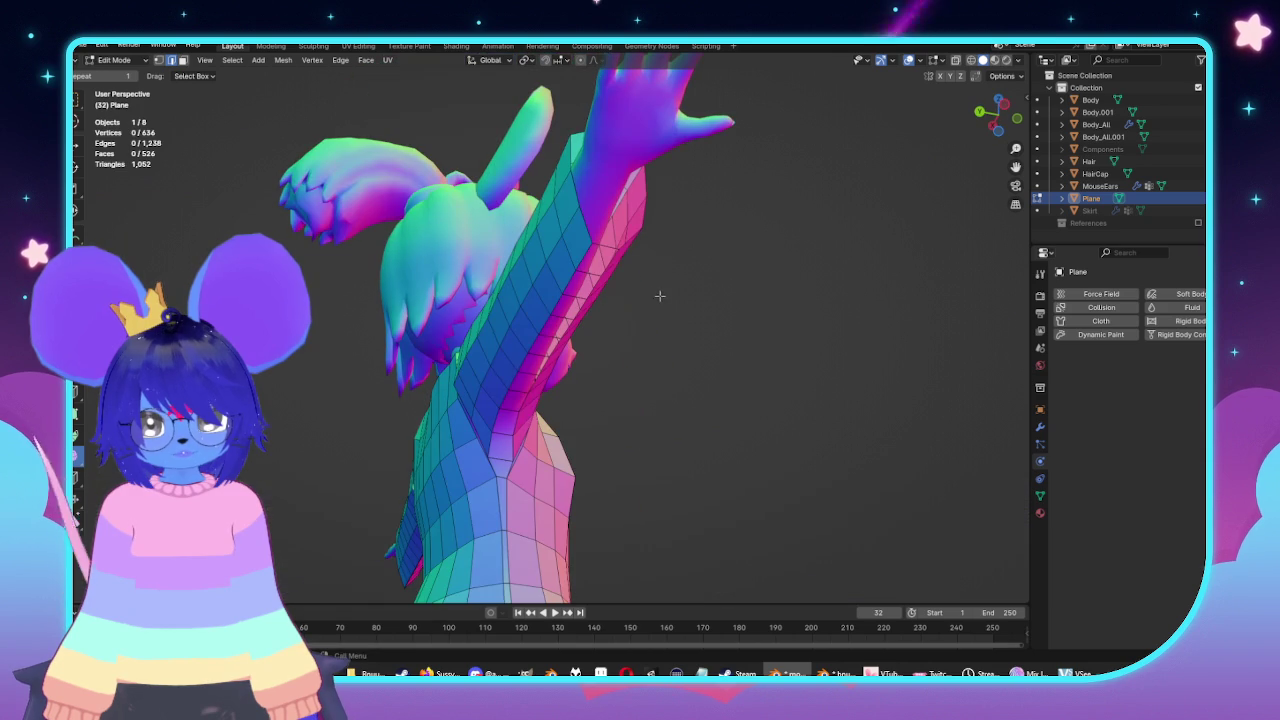
key("alt+a")
mouse_move(787, 316)
middle_mouse_down()
mouse_move(508, 265)
mouse_move(491, 374)
middle_mouse_up()
middle_click_drag(752, 416, 440, 378)
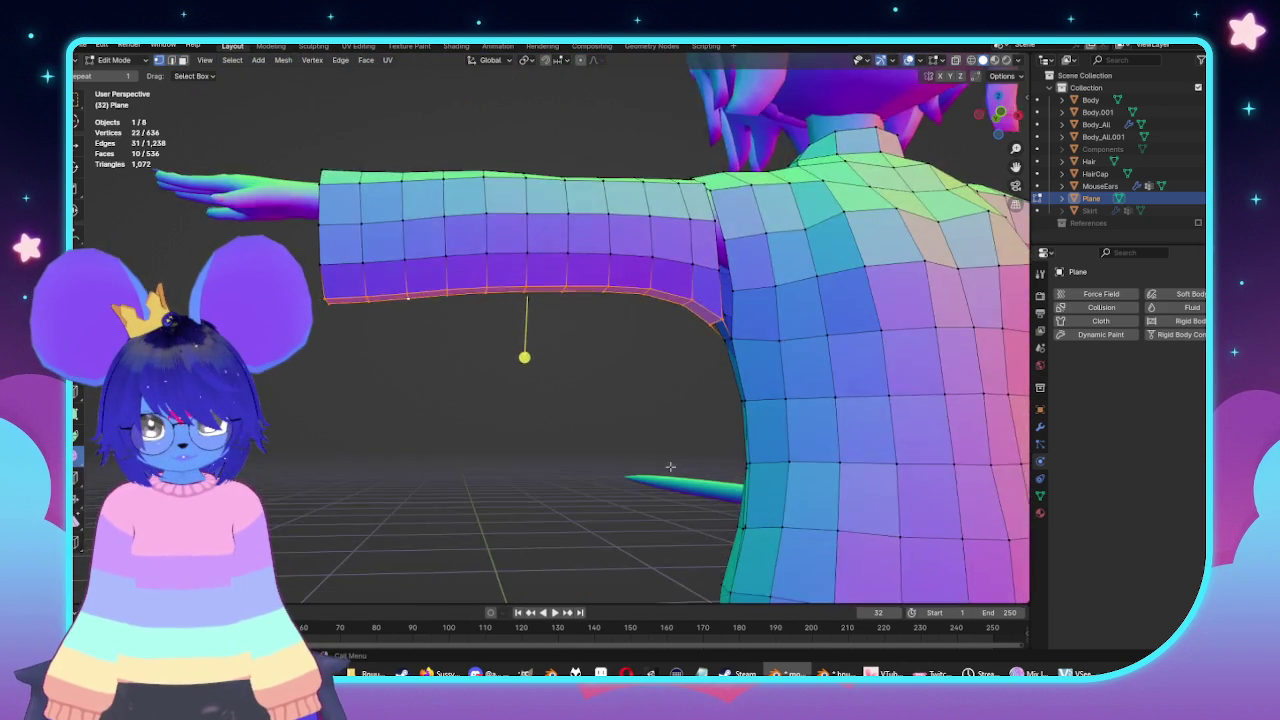
key("Tab")
key("KP_1")
Box-select the sleeve's outer end in X-ray and scale it up by 1.1261 to flare it.
key("Tab")
scroll(420, 318, "up", 3)
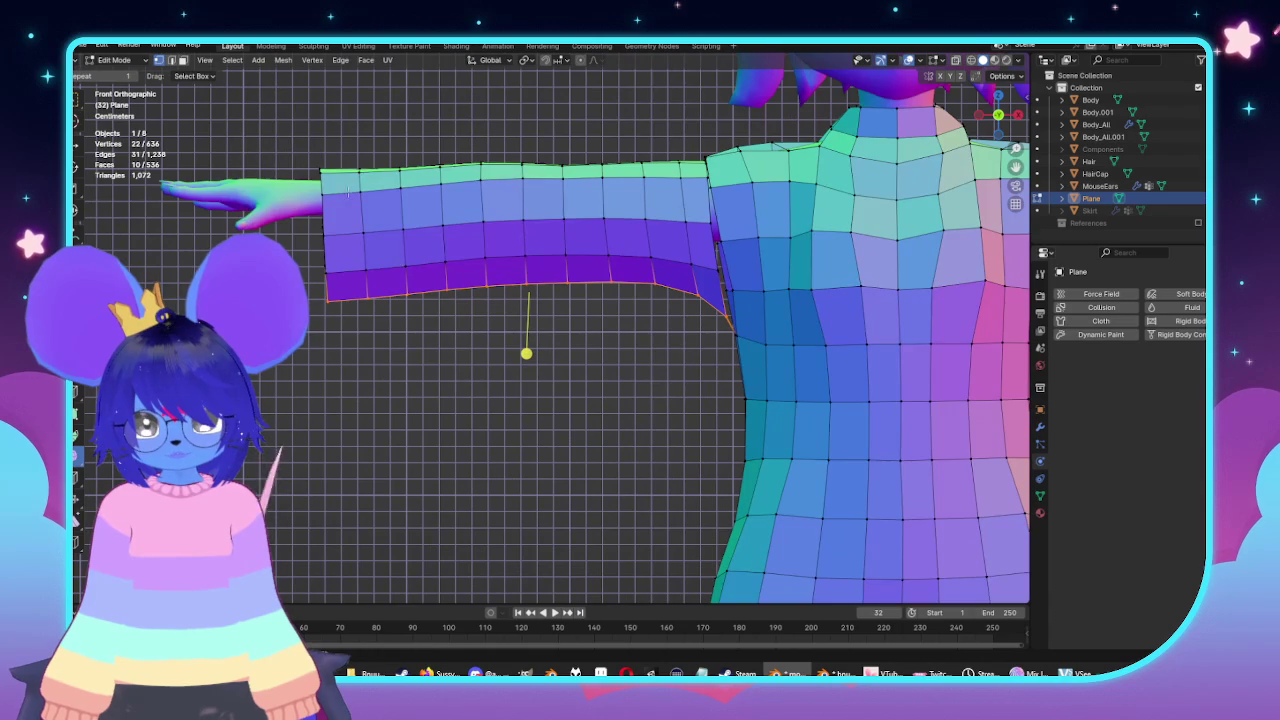
key("alt+z")
left_click_drag(288, 130, 472, 372)
key("alt+z")
middle_click_drag(472, 372, 560, 385)
key("s")
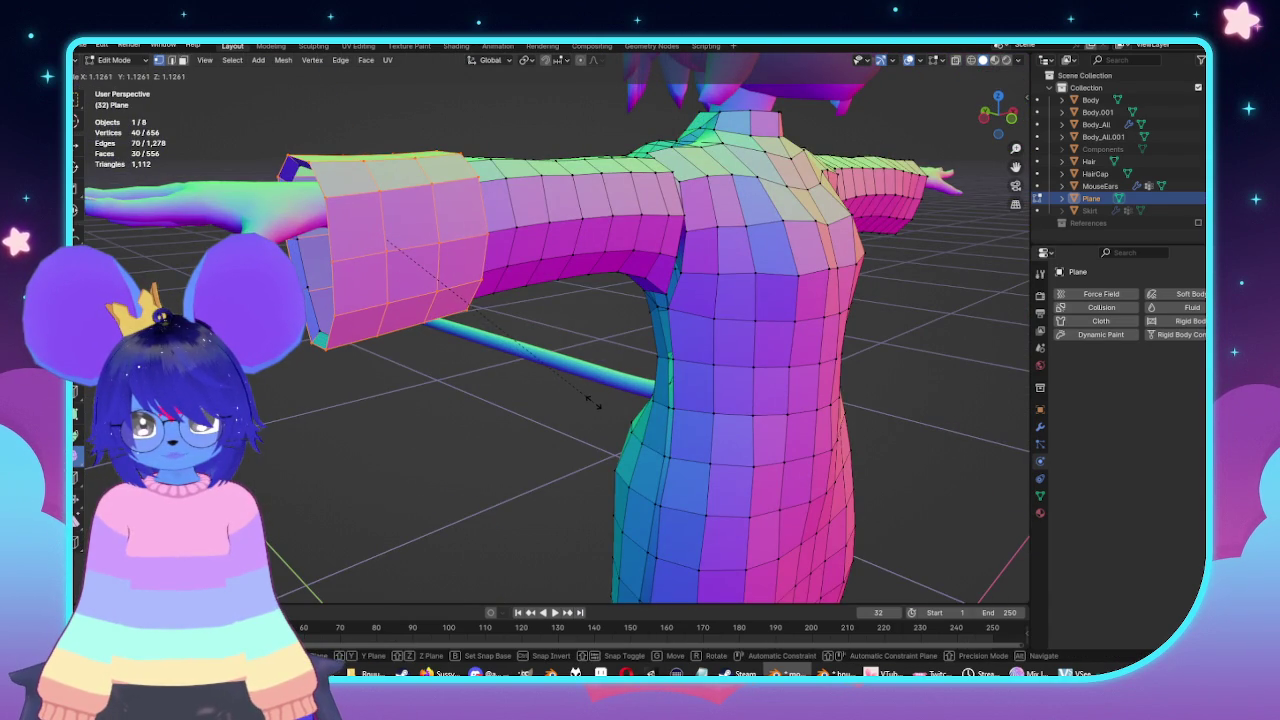
left_click(588, 400)
Check the flared sleeve on the whole character in Object Mode.
key("Tab")
scroll(514, 371, "down", 4)
mouse_move(514, 371)
middle_mouse_down()
mouse_move(443, 357)
mouse_move(563, 350)
mouse_move(457, 300)
mouse_move(517, 300)
middle_mouse_up()
scroll(563, 350, "up", 5)
Select the sleeve-end edge loop in front view and try moving it, cancelling both moves.
key("Tab")
mouse_move(771, 329)
middle_mouse_down()
mouse_move(764, 358)
mouse_move(735, 315)
middle_mouse_up()
left_click(764, 358)
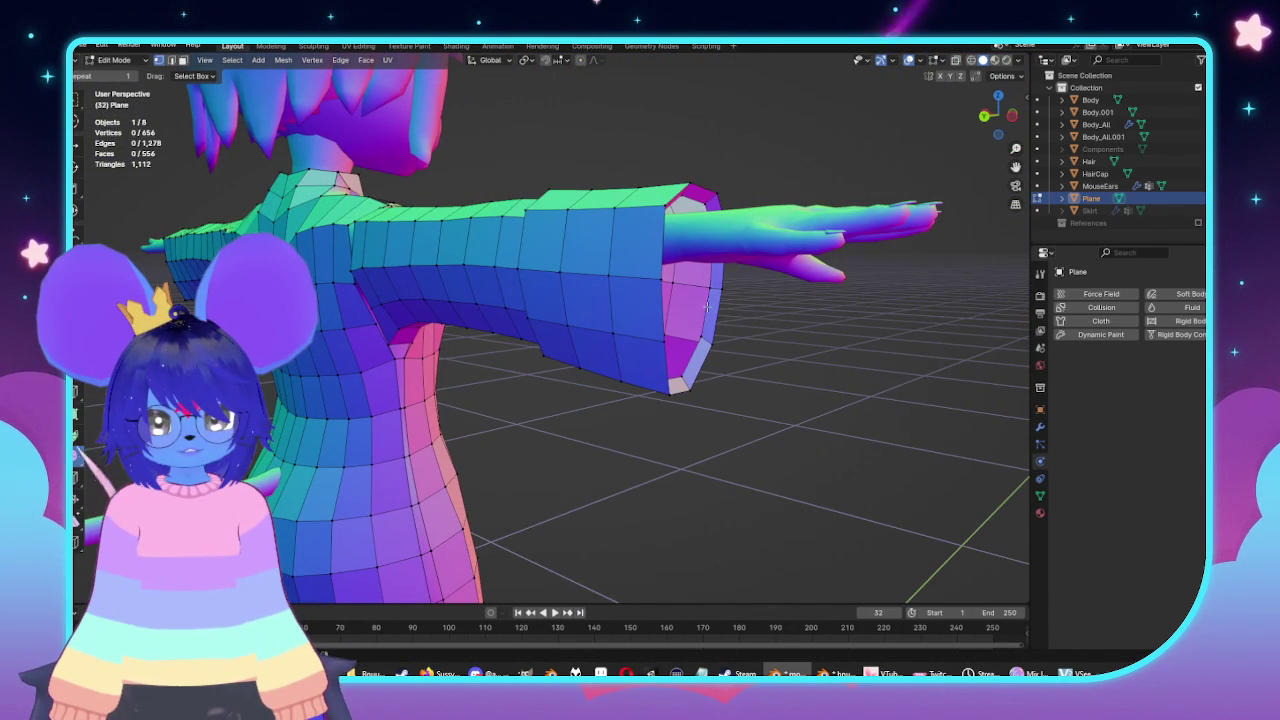
left_click(707, 308, "alt")
key("KP_1")
key("alt+z")
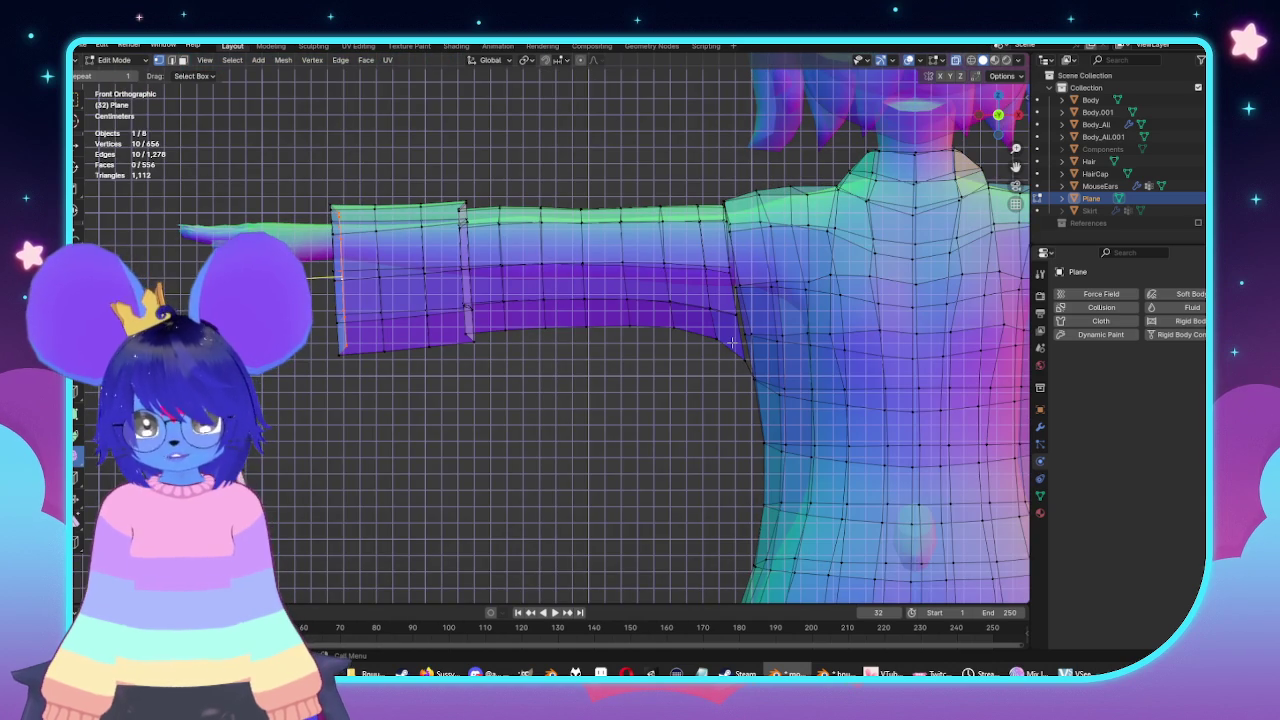
key("g")
key("y")
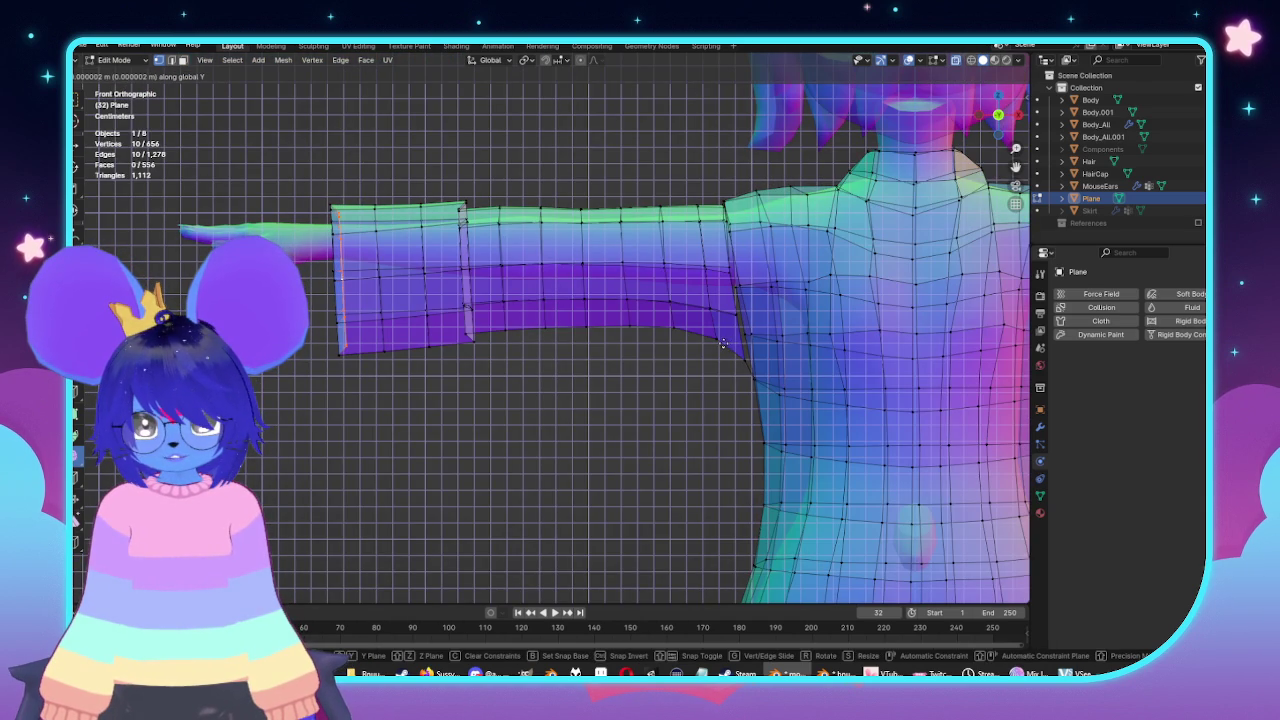
key("Escape")
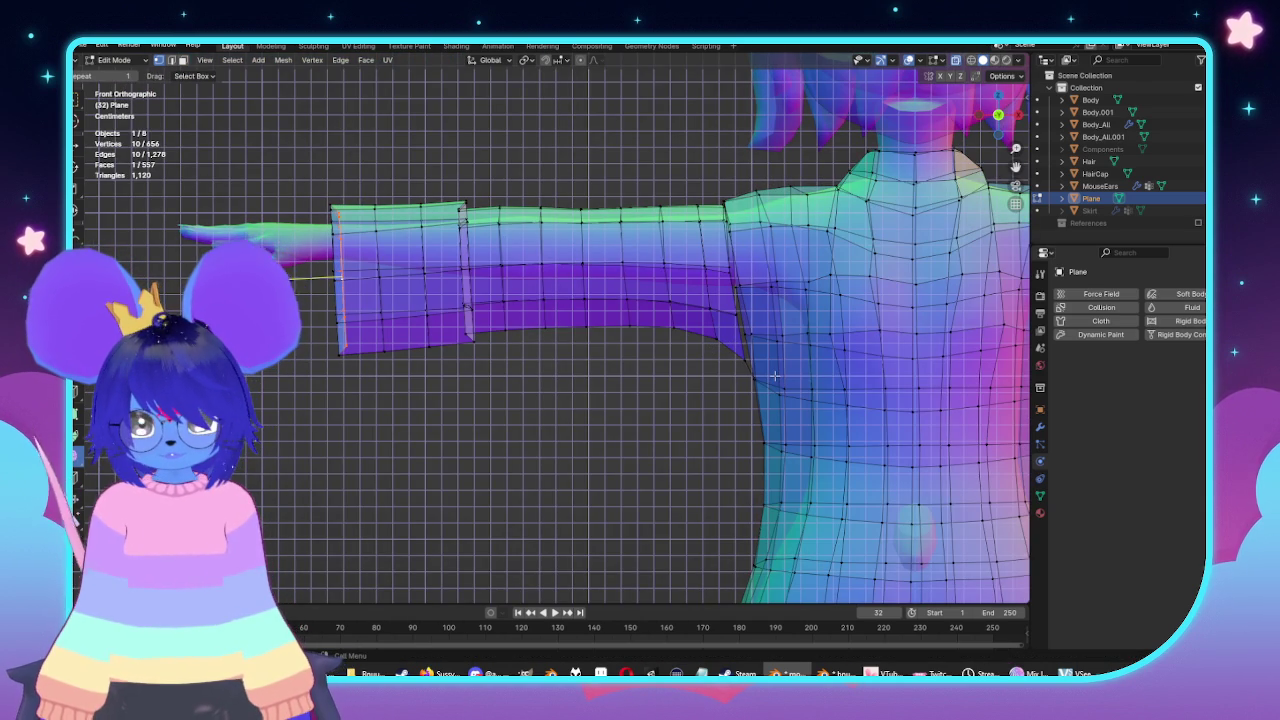
key("g")
key("x")
key("Escape")
mouse_move(775, 376)
middle_mouse_down()
mouse_move(657, 350)
mouse_move(666, 363)
mouse_move(606, 357)
mouse_move(700, 368)
mouse_move(620, 366)
mouse_move(660, 364)
middle_mouse_up()
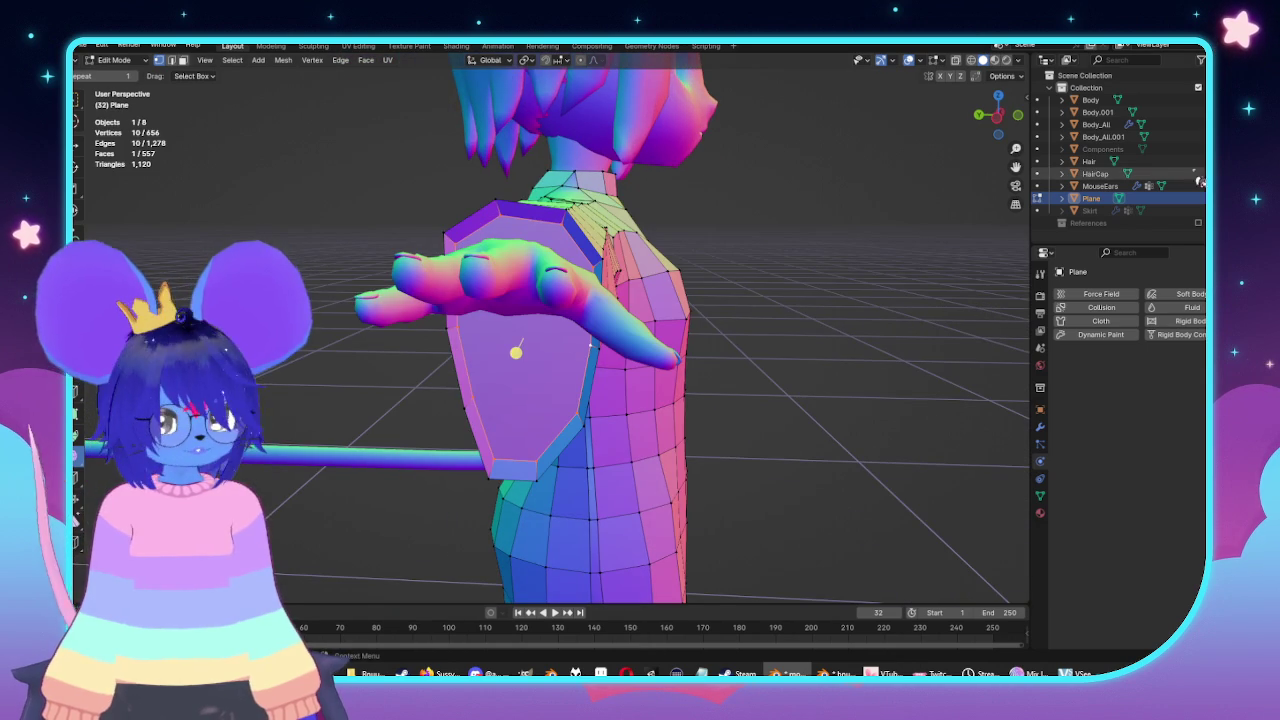
Hide the Body_All and Body objects to expose the shoulder plate.
left_click(1037, 124)
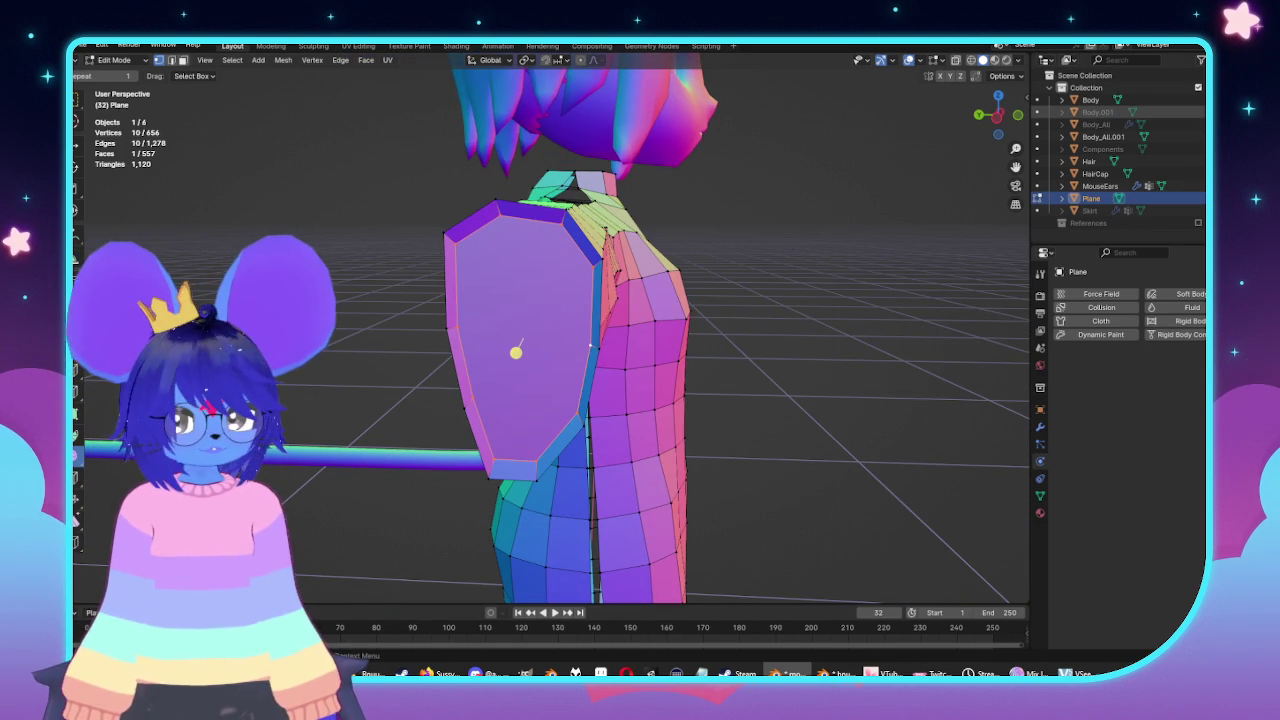
left_click(1037, 100)
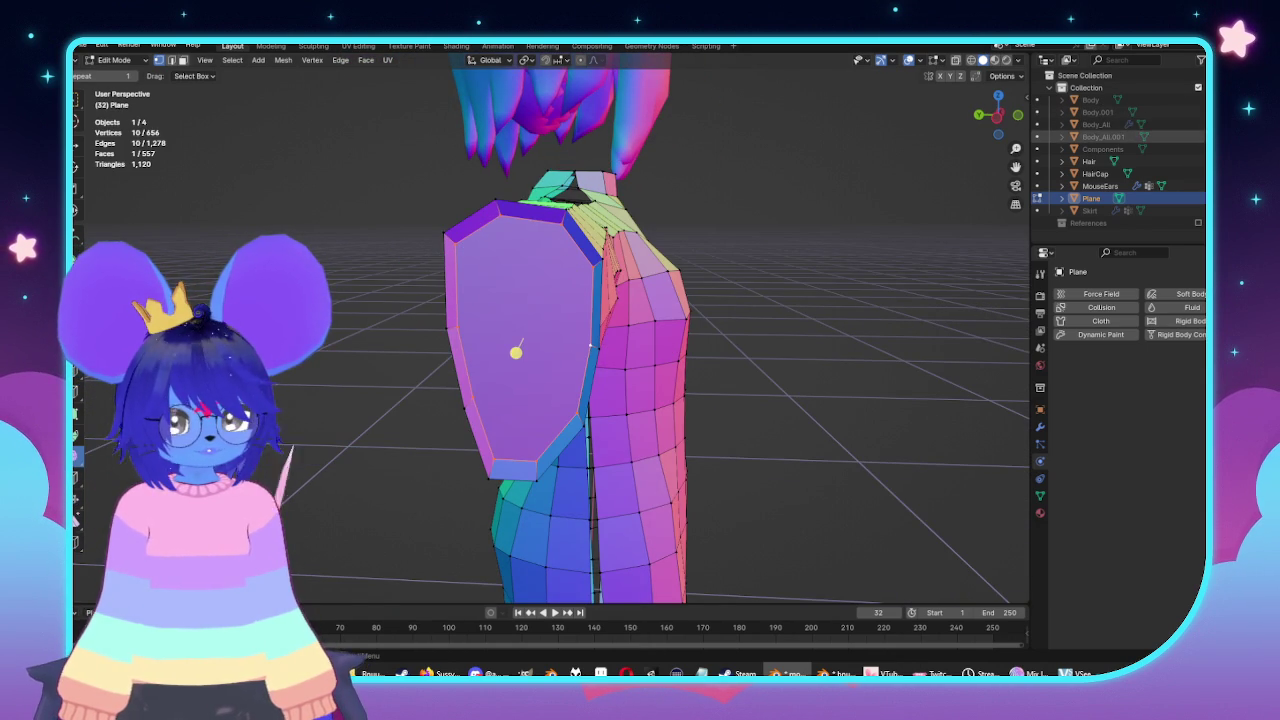
middle_click_drag(670, 288, 703, 284)
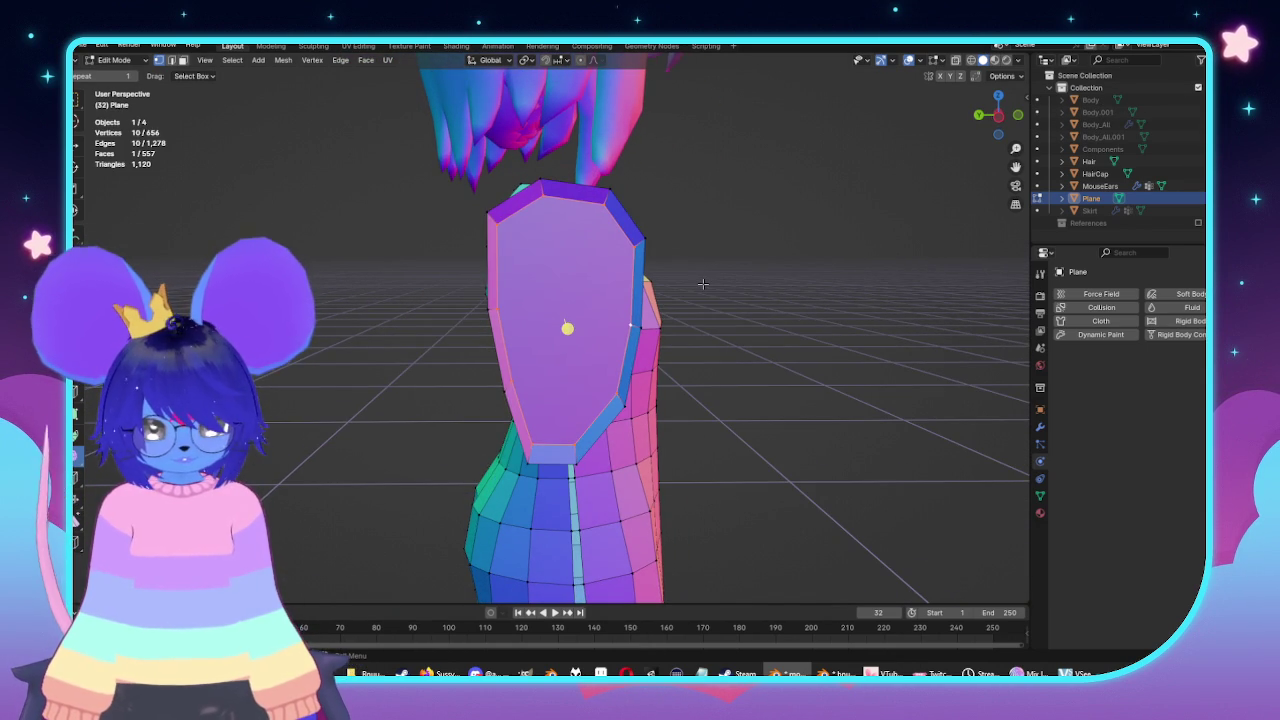
Make two knife cuts across the shoulder plate.
key("k")
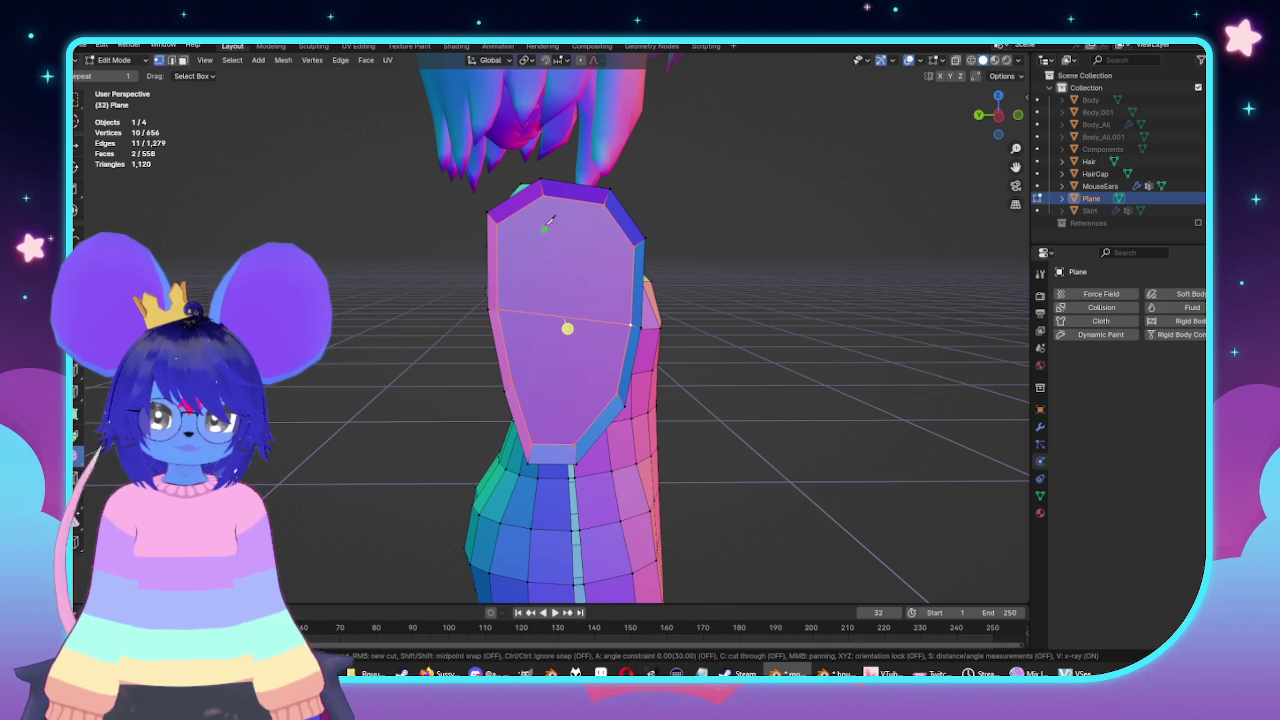
left_click(533, 440)
key("Return")
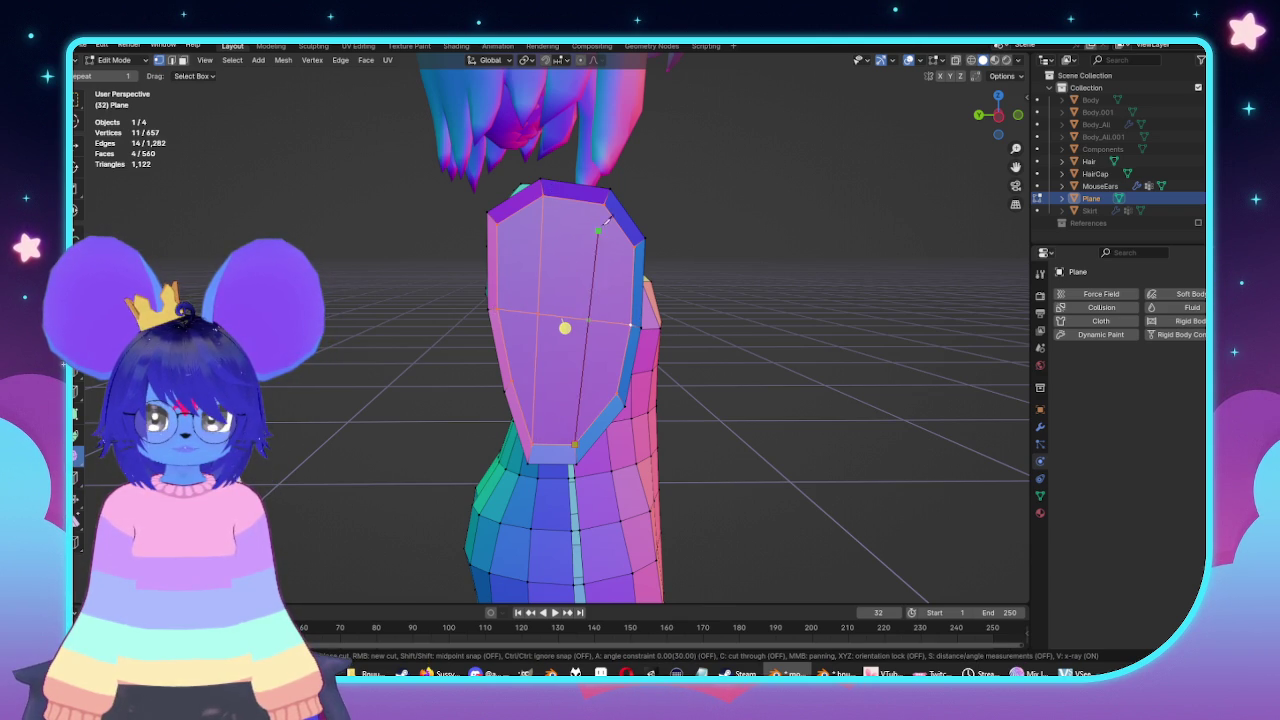
left_click(604, 202)
key("Return")
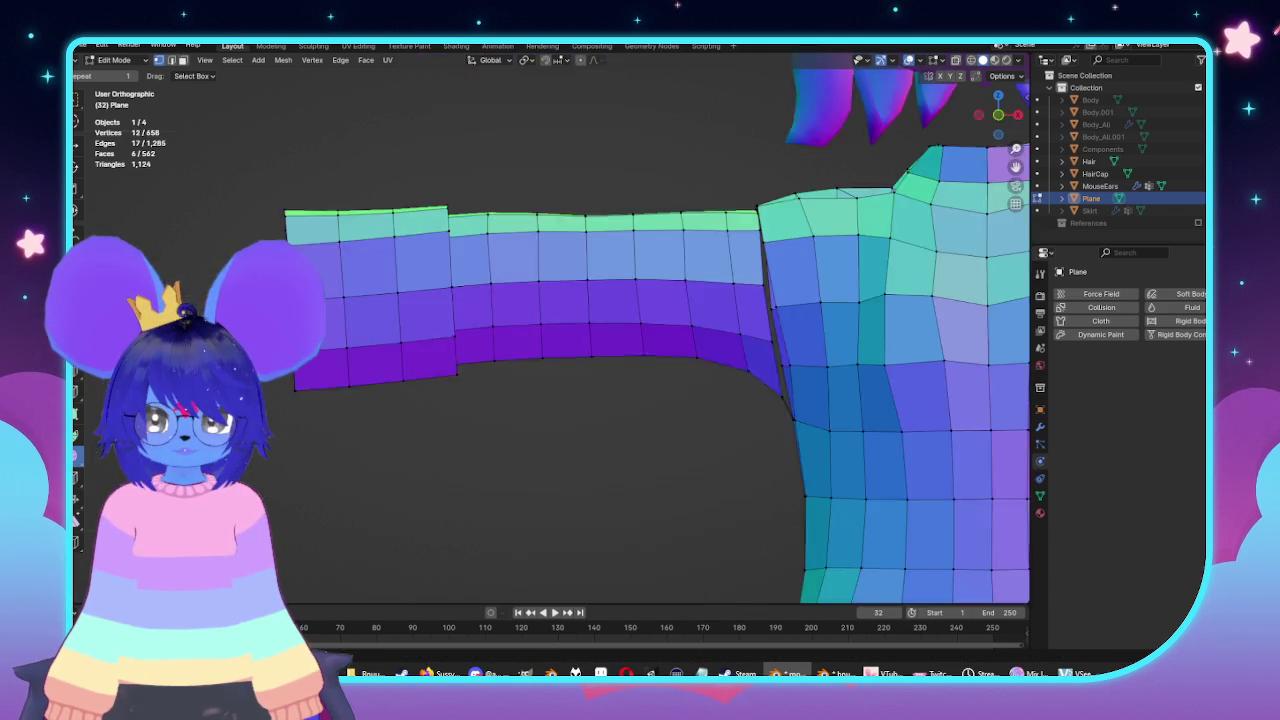
middle_click_drag(548, 448, 548, 380, "alt")
scroll(548, 357, "up", 2)
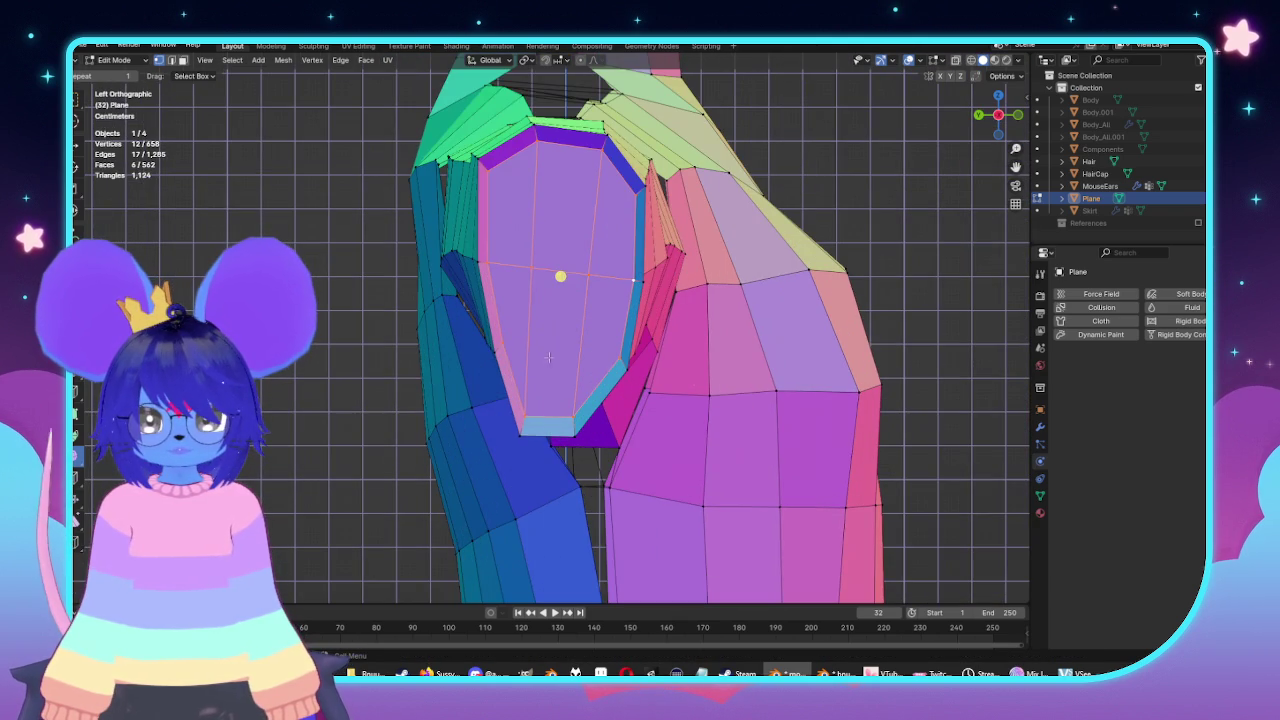
Select the six faces of the sleeve's end cap.
left_click(557, 238)
left_click(510, 300, "shift")
left_click(530, 350, "shift")
left_click(600, 330, "shift")
left_click(610, 253, "shift")
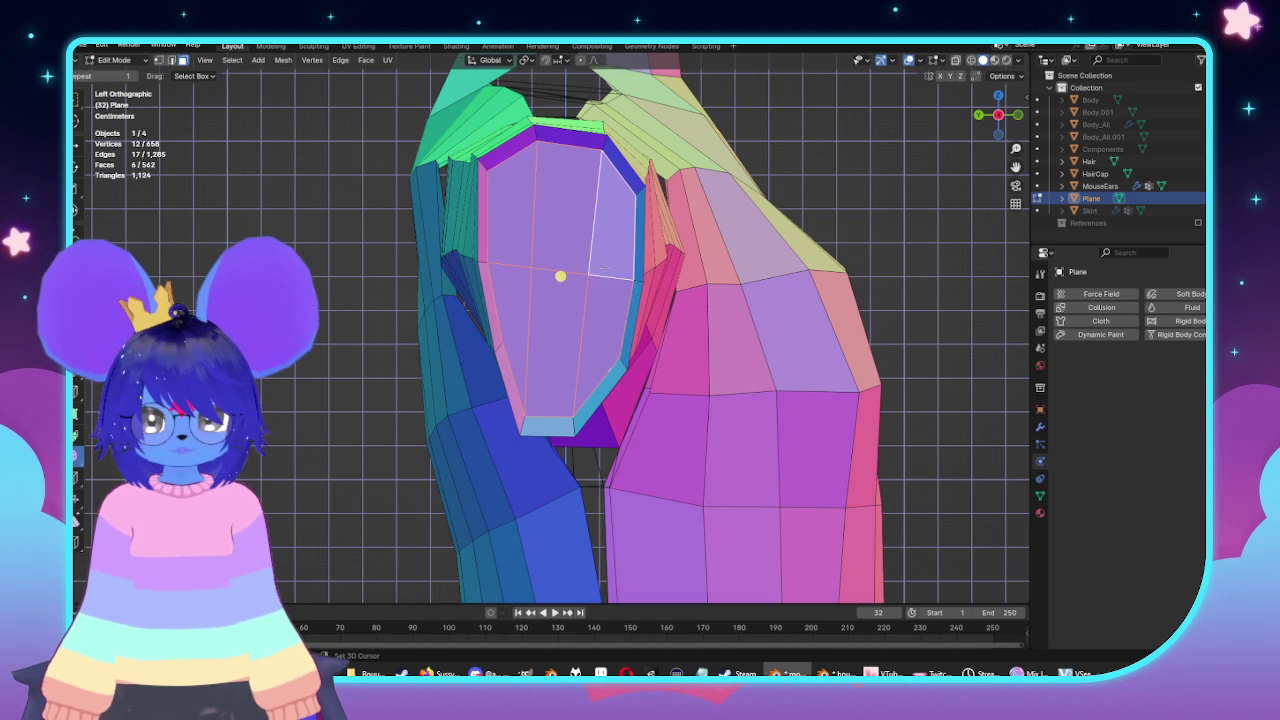
key("shift+space")
key("e")
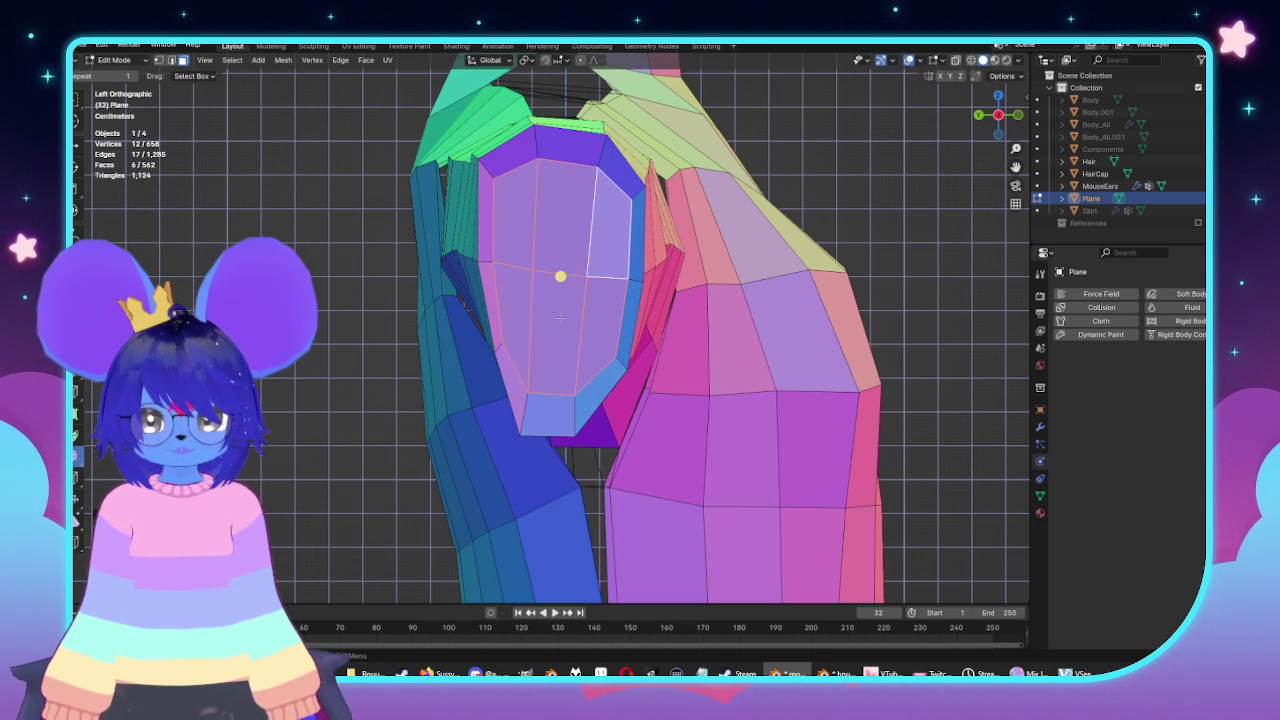
Shift the cap faces slightly along X, then bring the Body mesh into editing.
middle_click_drag(532, 334, 644, 334)
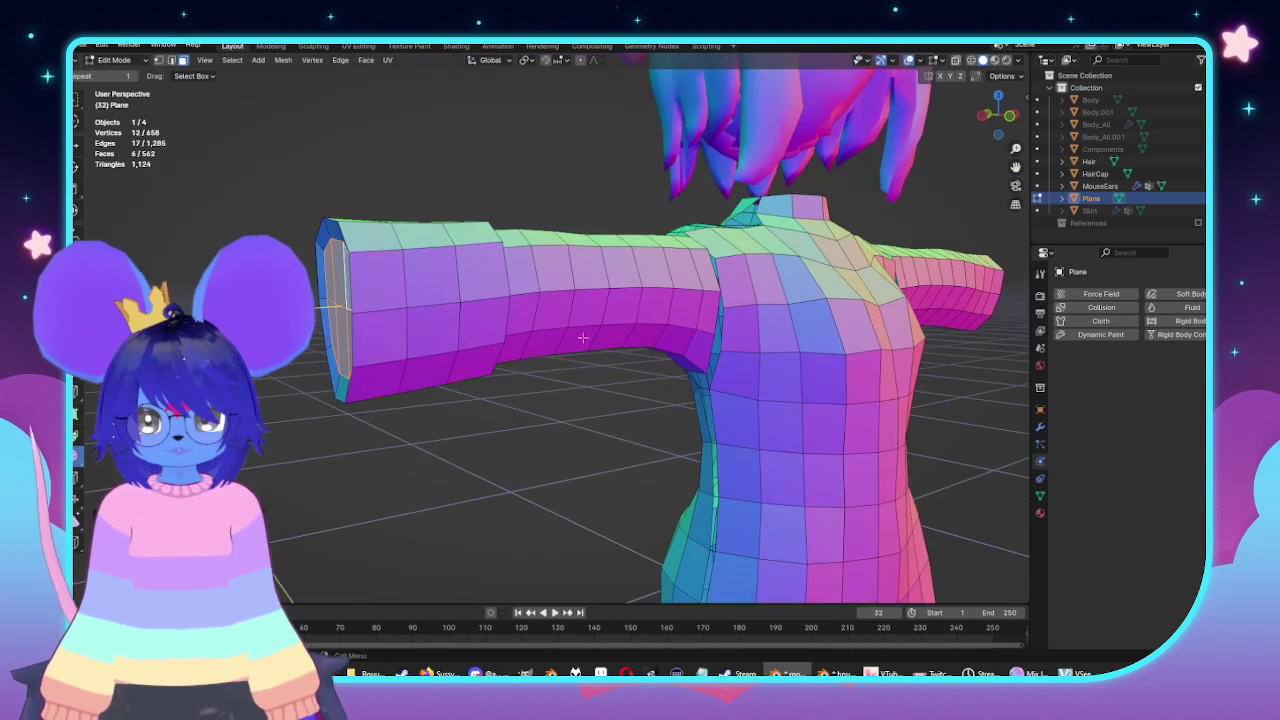
key("g")
key("x")
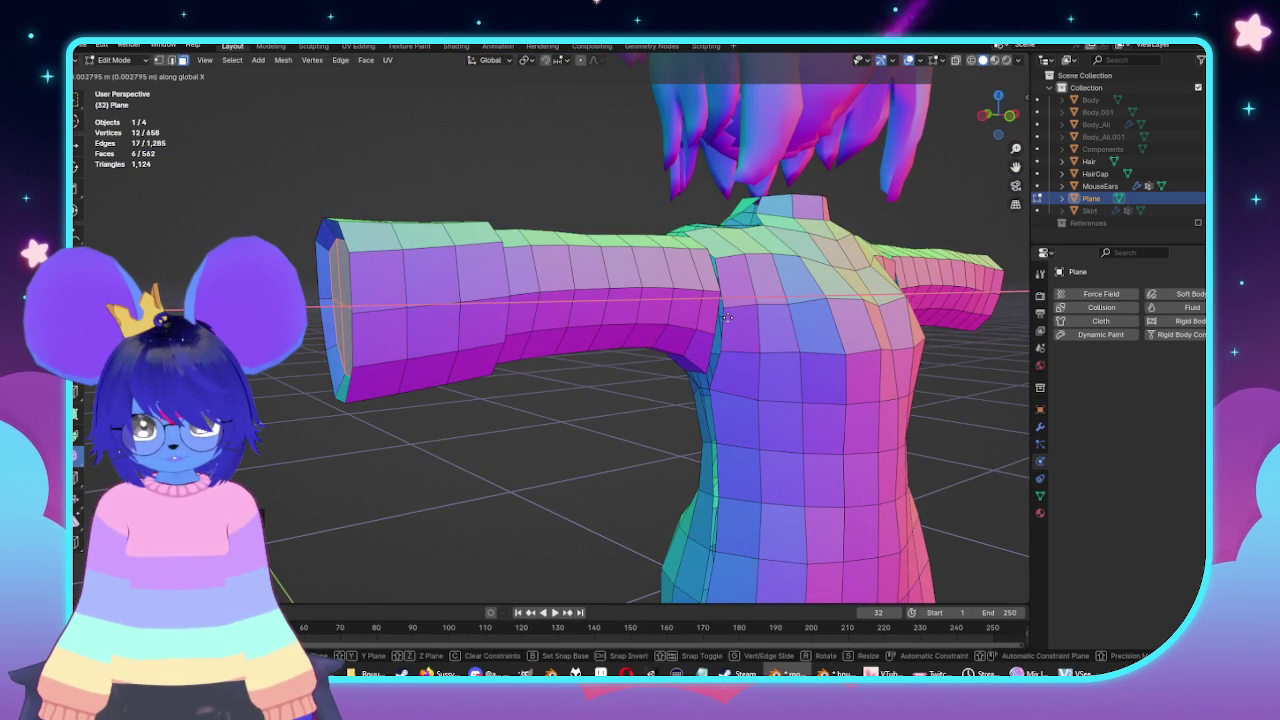
left_click(714, 322)
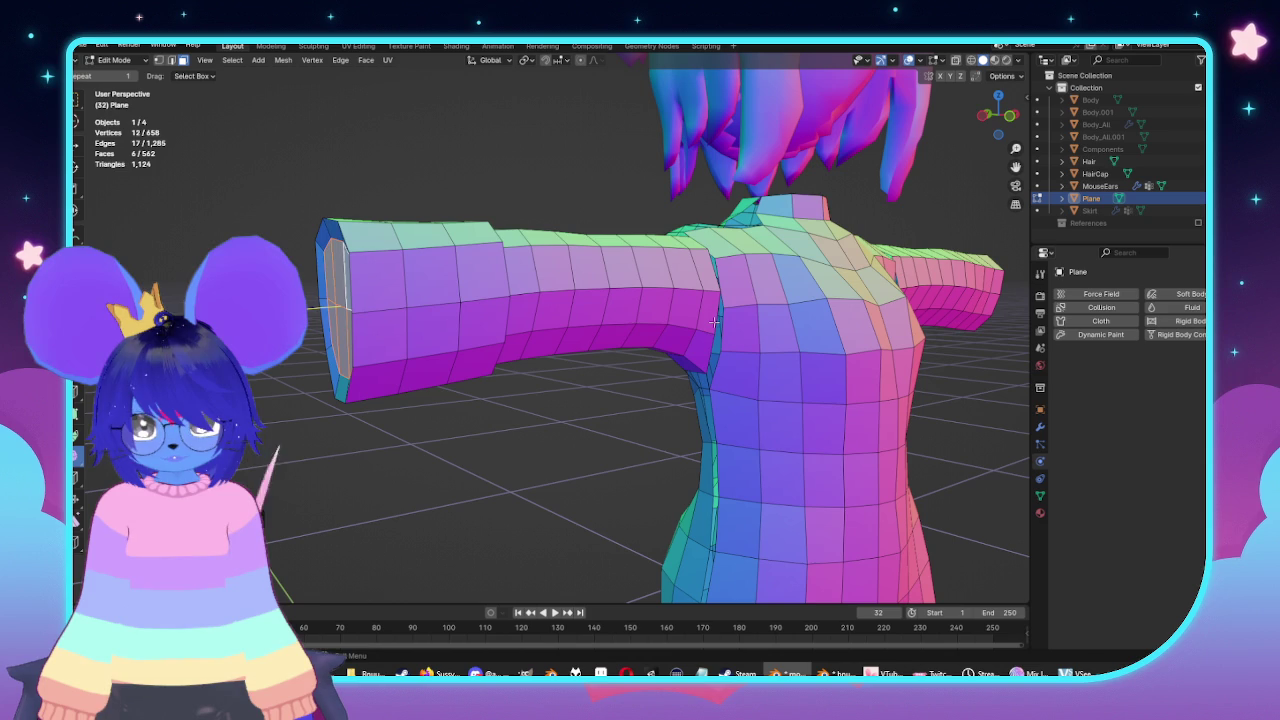
scroll(716, 322, "down", 1)
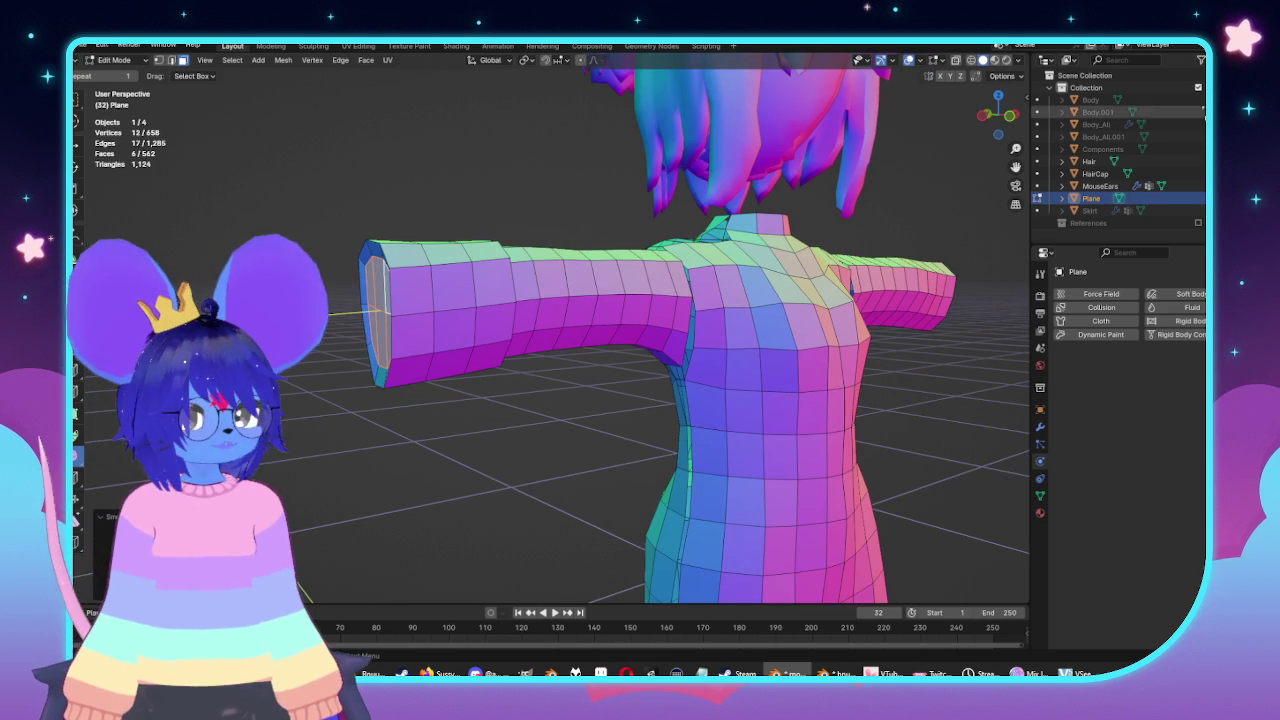
left_click(1037, 100)
Rename the Body_All.001 tail object to Body_Tail in the Outliner.
left_click_drag(1037, 112, 1037, 124)
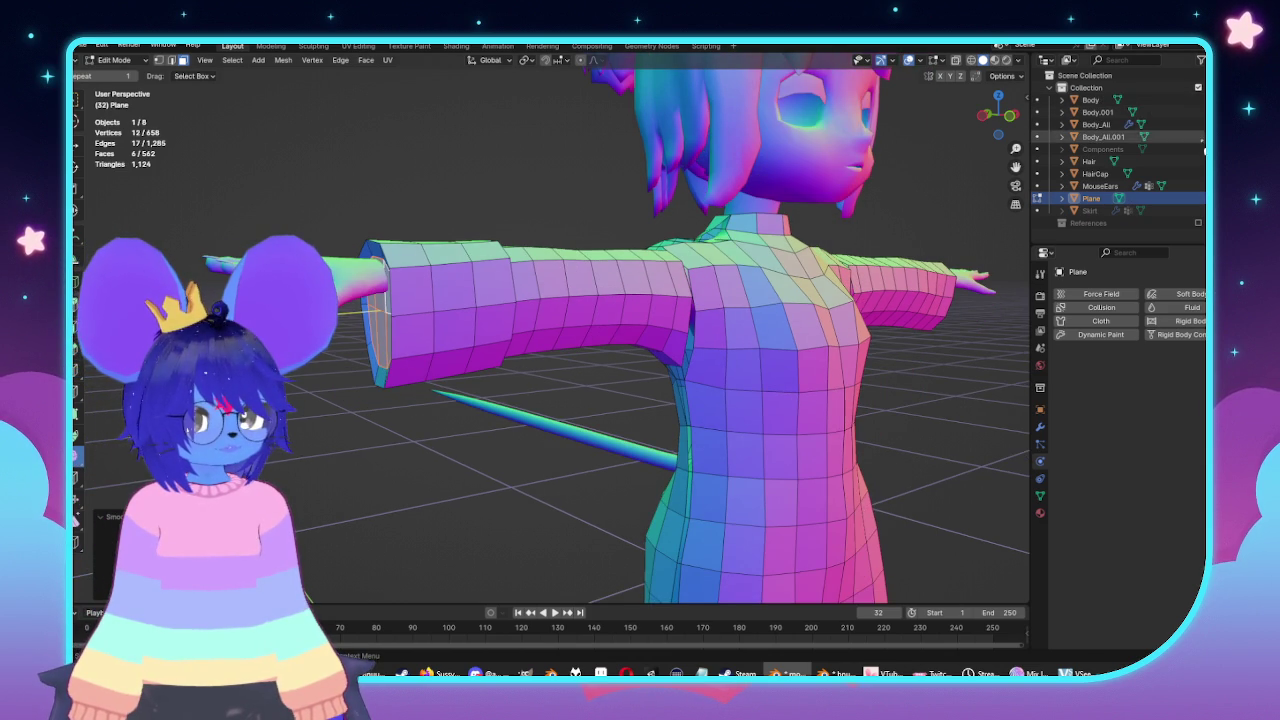
middle_click_drag(600, 350, 700, 350)
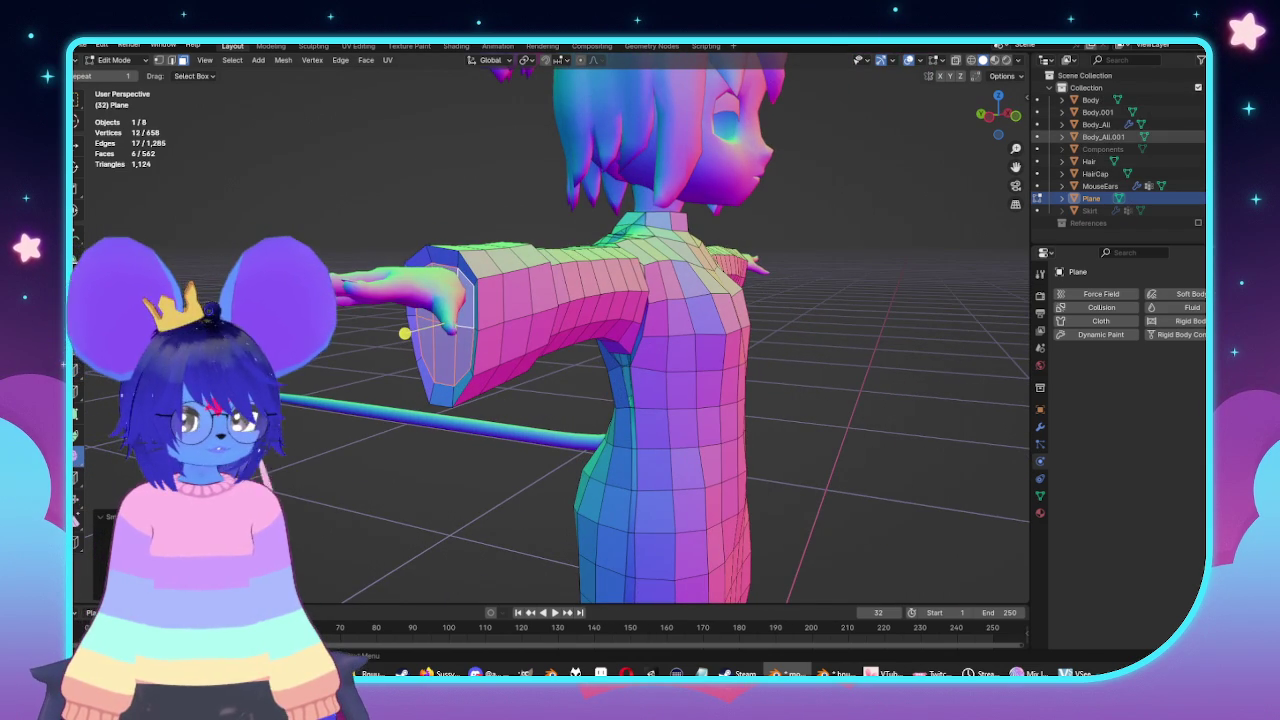
double_click(1112, 137)
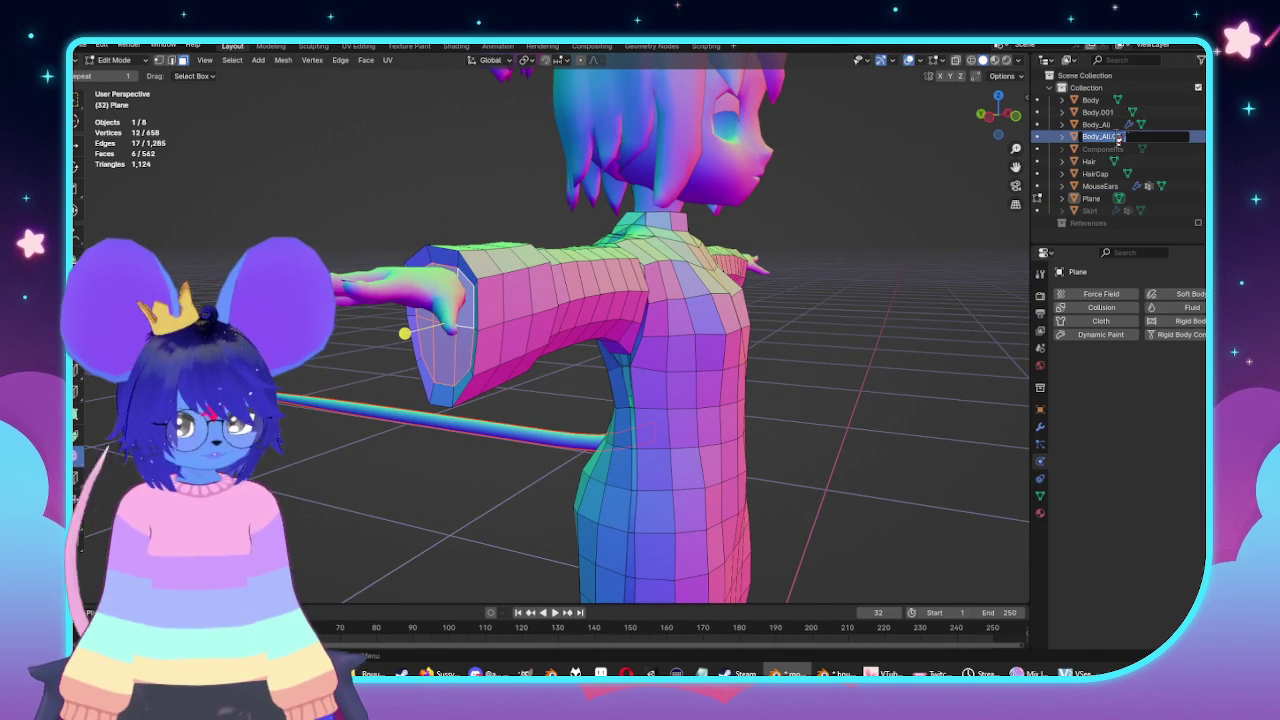
type("Tail")
key("Return")
type("Body_T")
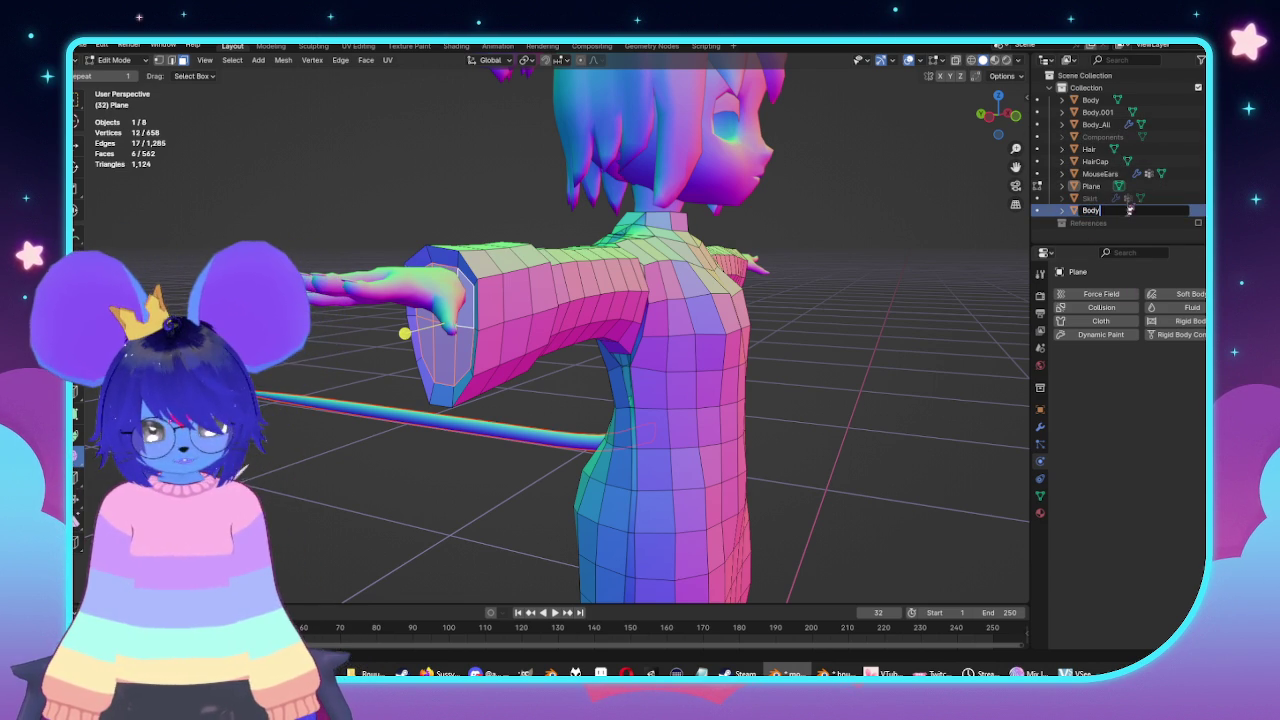
type("ail")
key("Return")
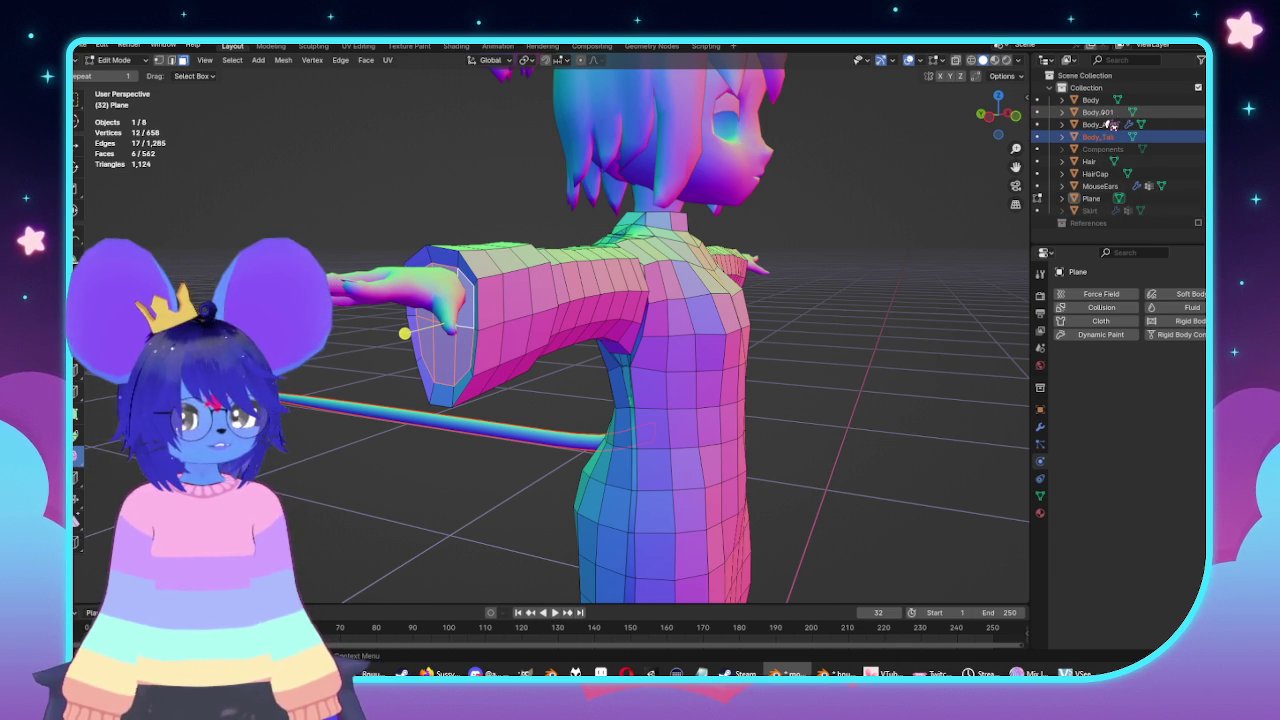
Rename Body.001 to Body_Eyelids and return to Object Mode.
double_click(1100, 113)
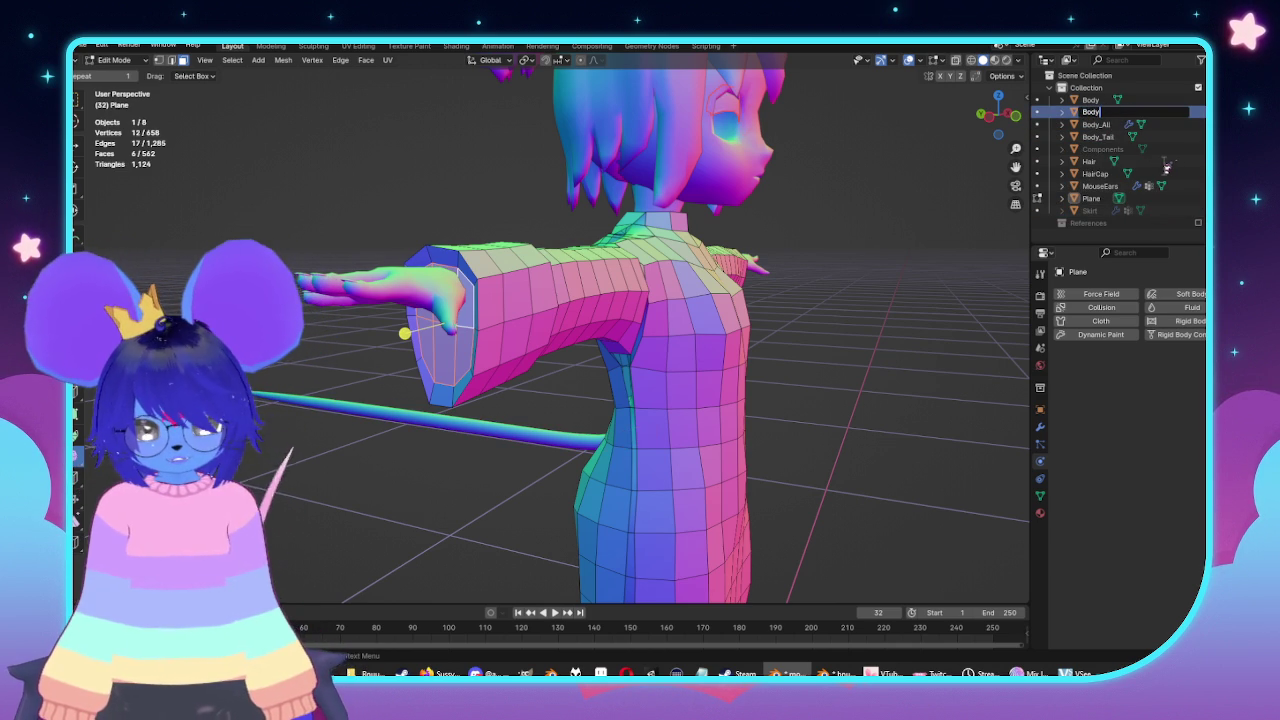
type("_Eyelids")
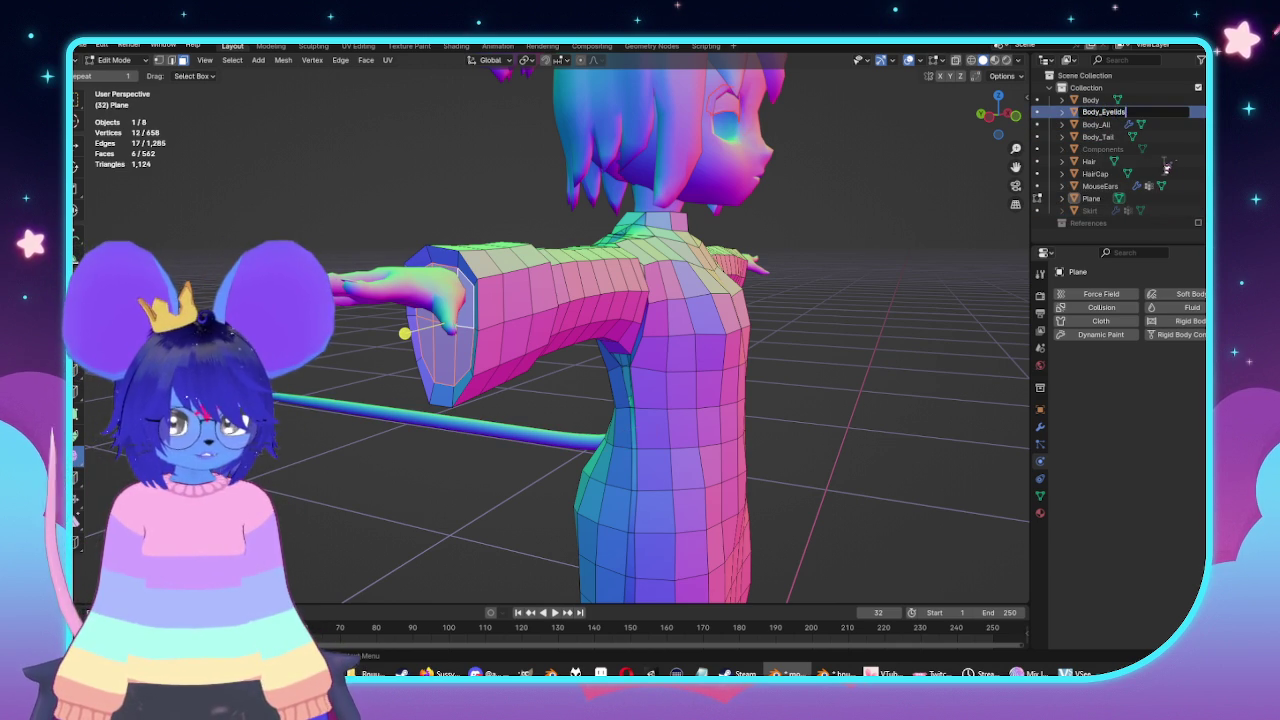
key("Return")
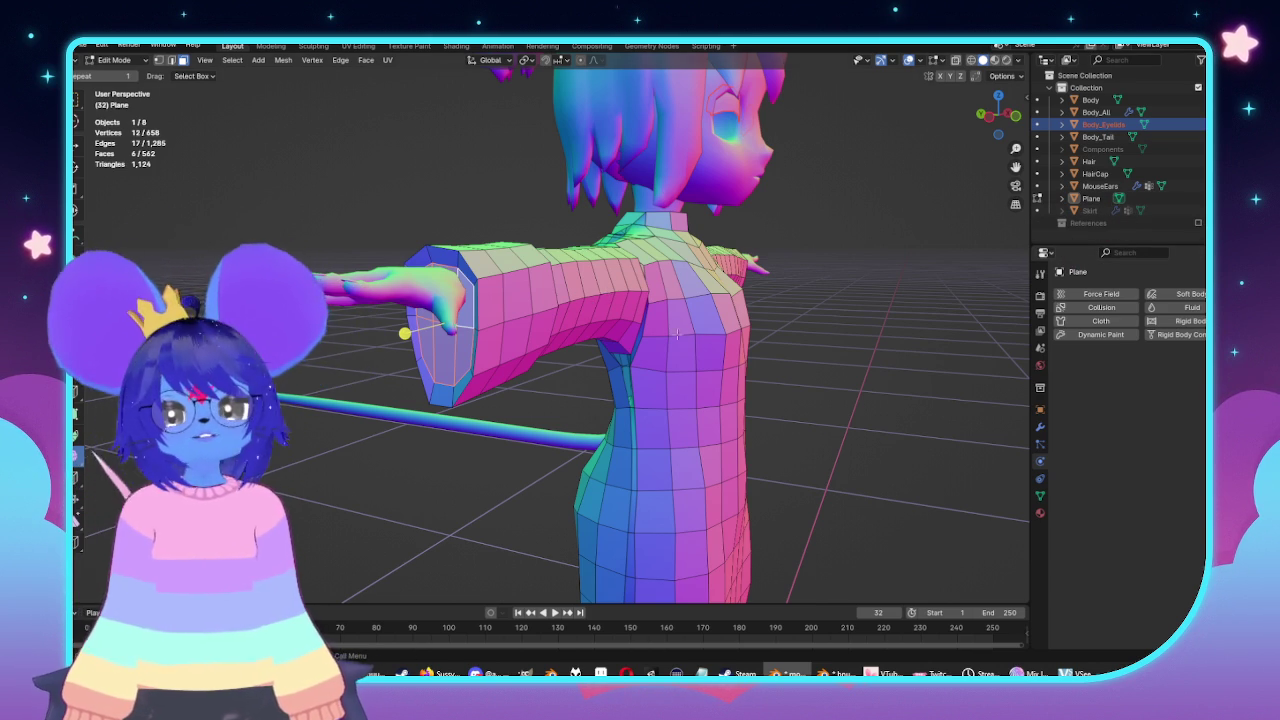
scroll(458, 270, "down", 3)
key("Tab")
middle_click_drag(458, 270, 766, 363)
Switch to editing the top mesh alone, viewed from the front.
key("KP_1")
scroll(557, 373, "up", 5)
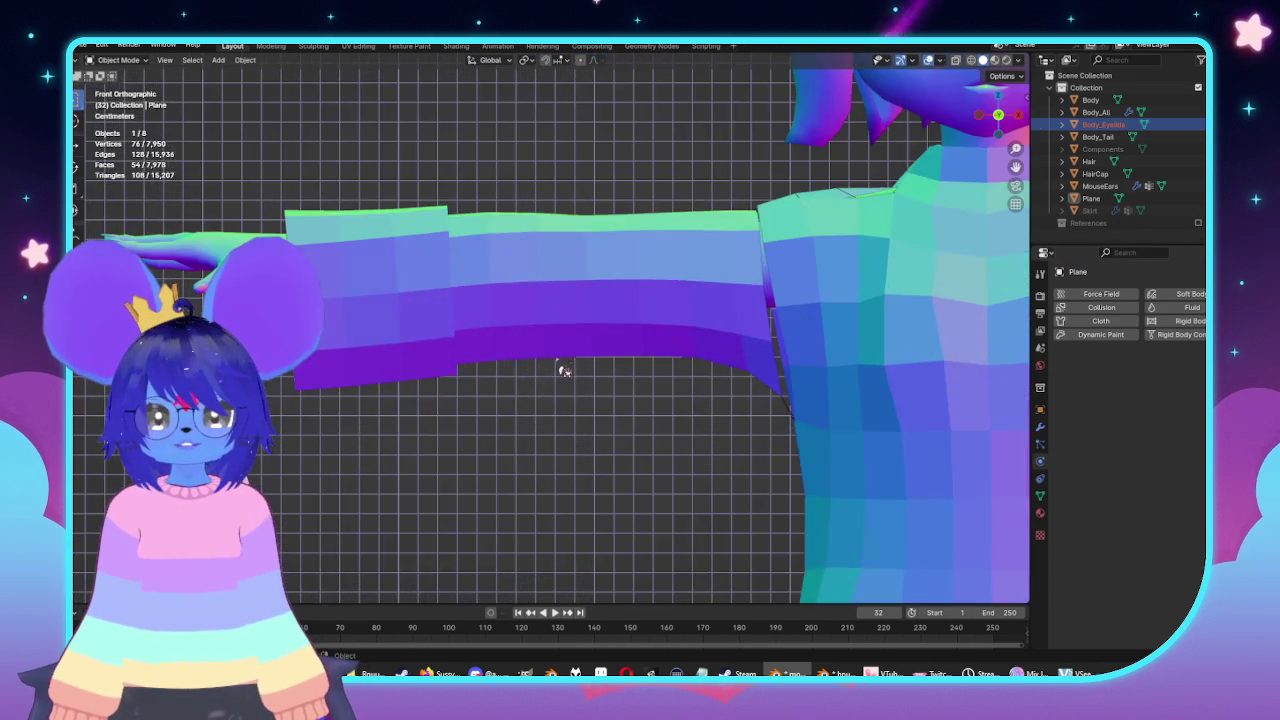
key("Tab")
mouse_move(557, 373)
middle_mouse_down()
mouse_move(492, 496)
mouse_move(753, 319)
middle_mouse_up()
scroll(753, 319, "up", 3)
scroll(753, 319, "down", 5)
middle_click_drag(753, 319, 938, 482)
key("KP_1")
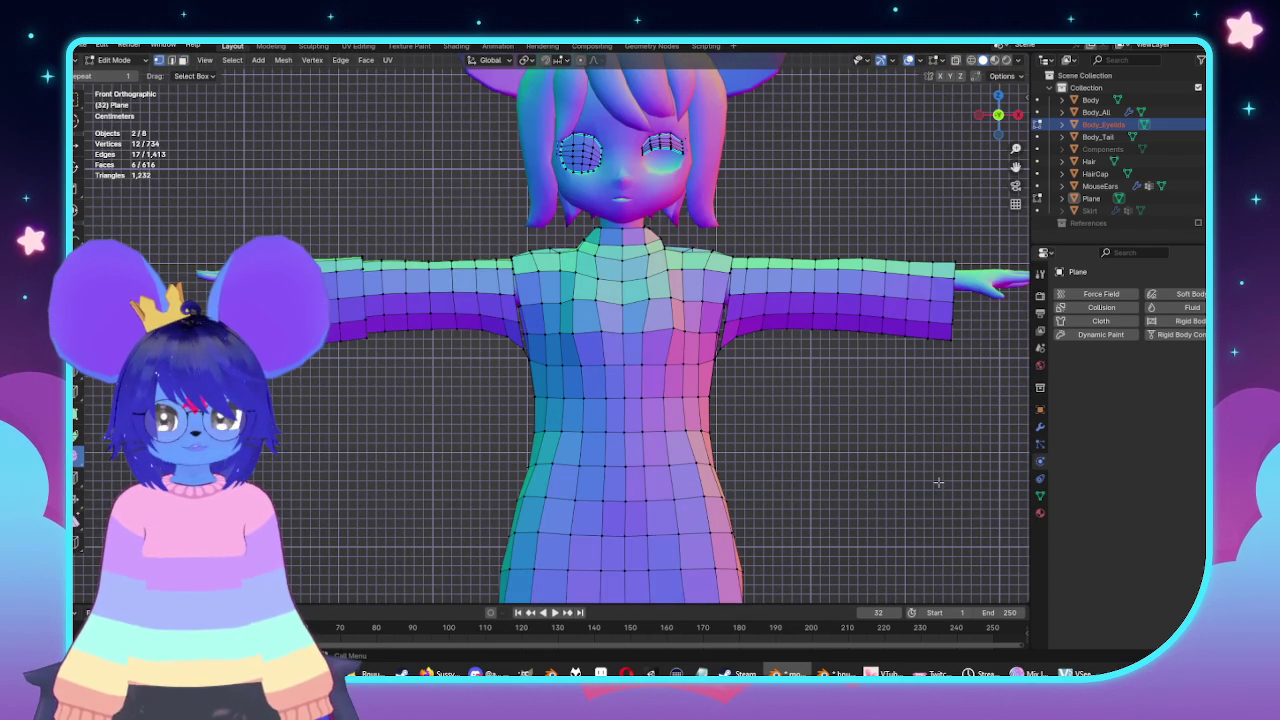
key("Tab")
left_click(680, 434)
key("Tab")
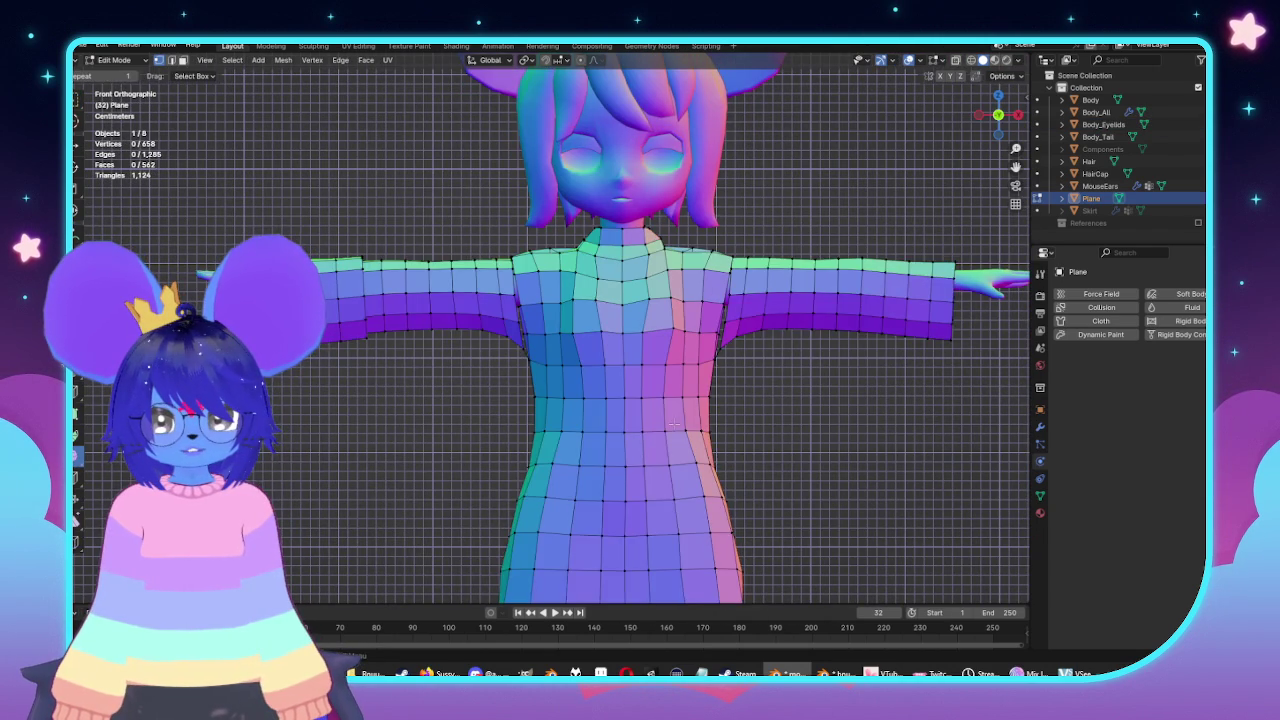
Select the top's front centre edge loop and set its Median X to 0.
scroll(767, 406, "up", 1)
scroll(767, 406, "up", 1)
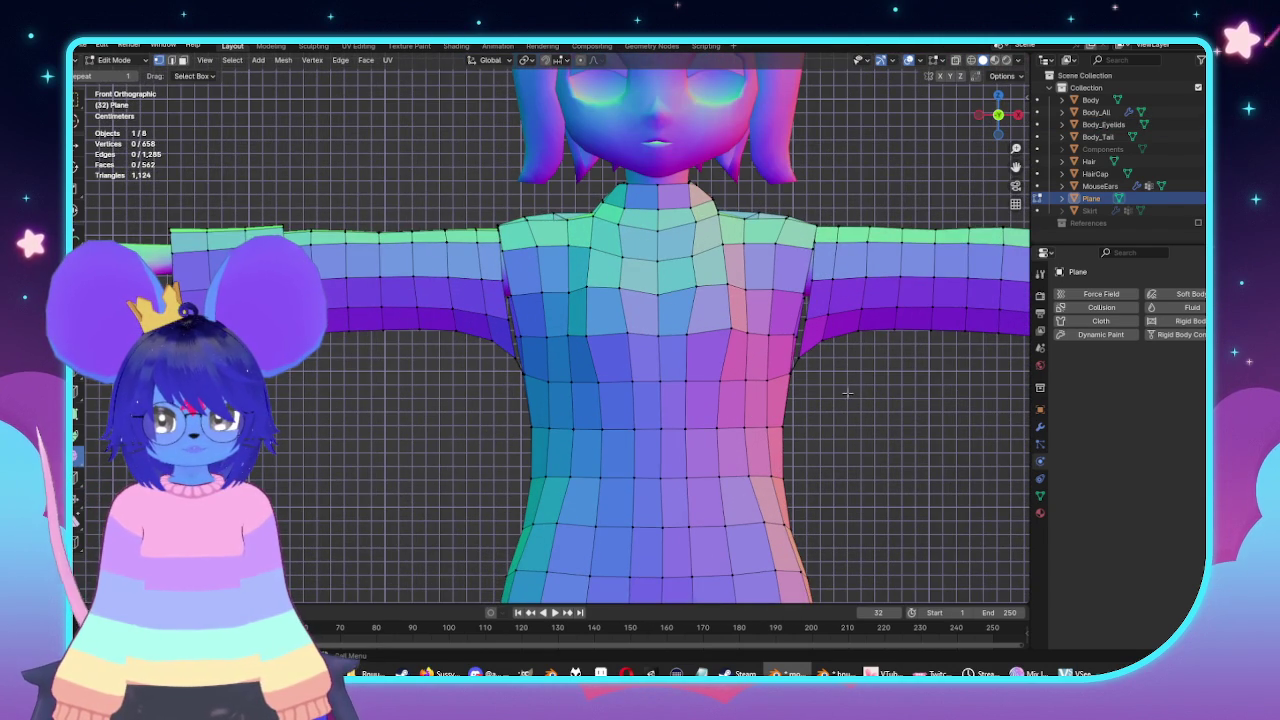
left_click(657, 430, "alt")
scroll(881, 371, "down", 4)
key("g")
key("x")
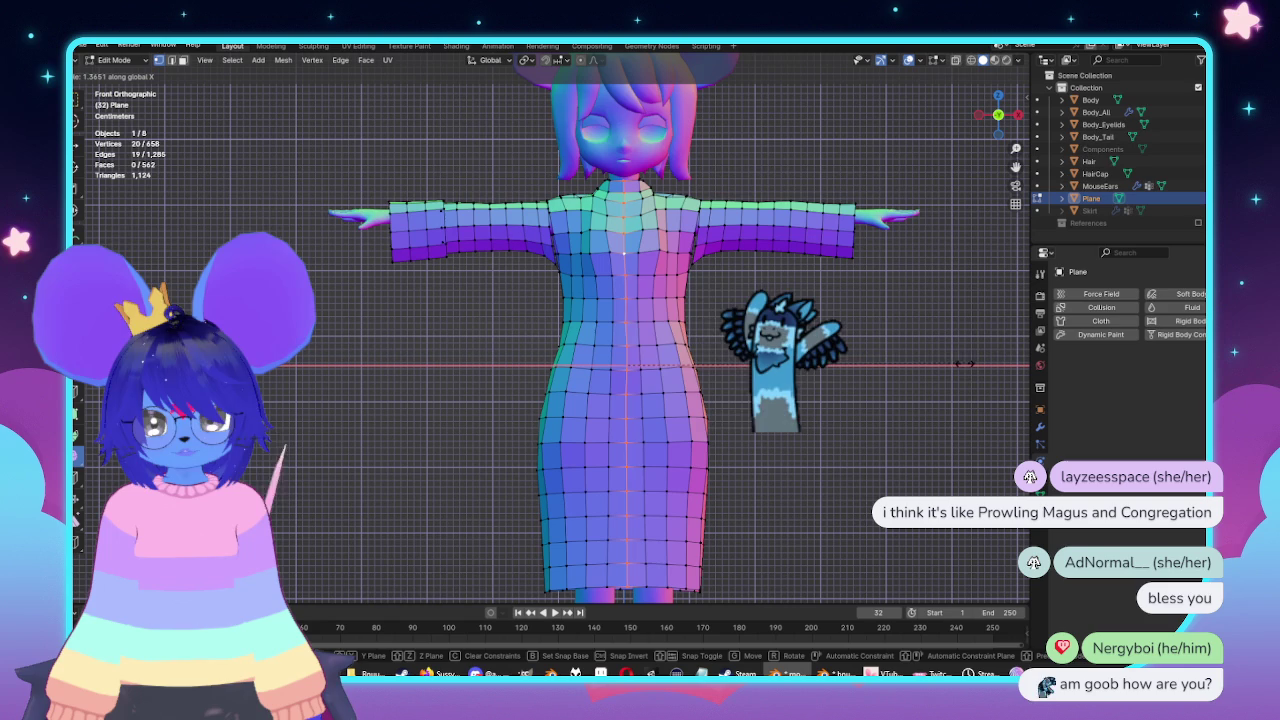
key("Escape")
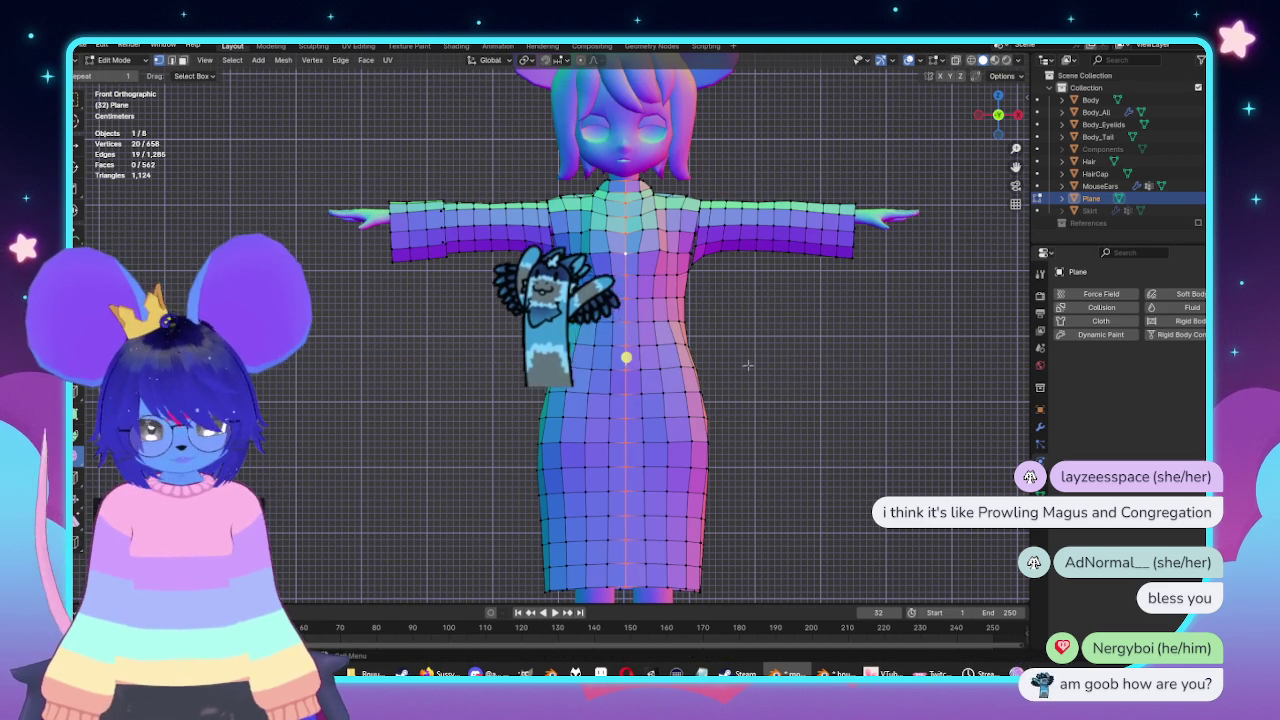
key("n")
left_click(946, 123)
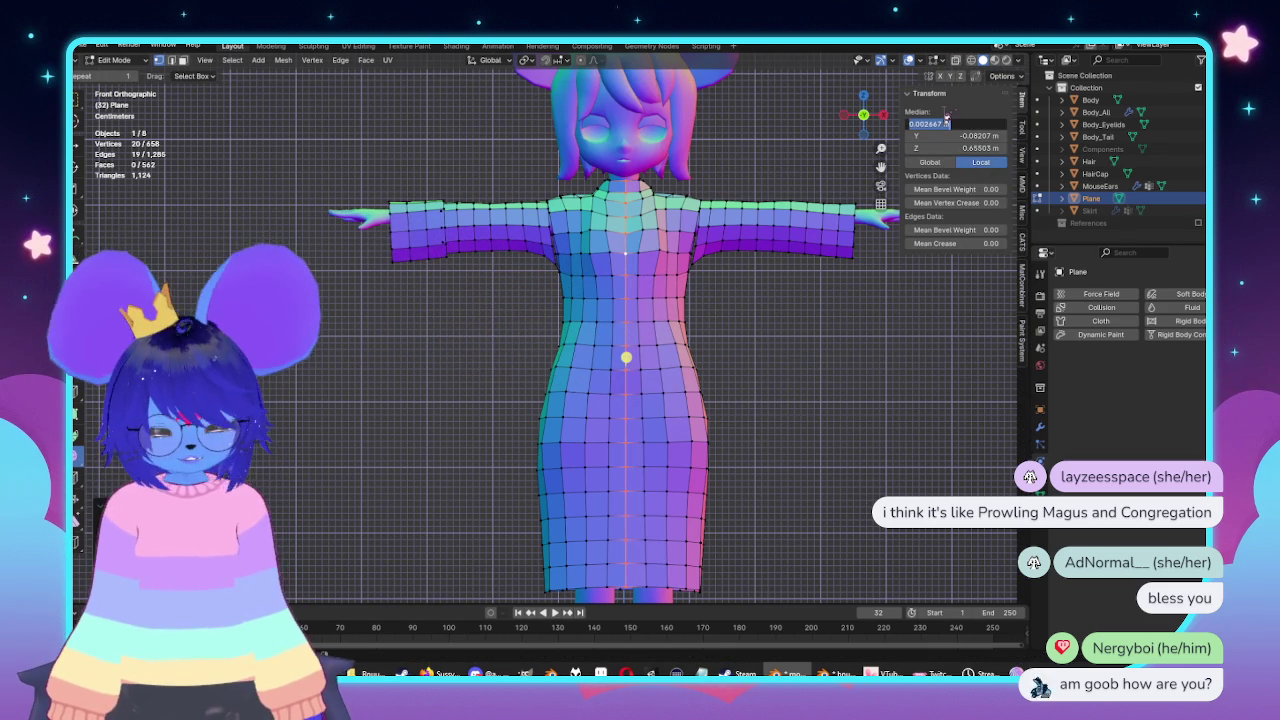
type("0")
key("Return")
From the back view, select the back centre loop and set its Median X to 0.
key("ctrl+KP_1")
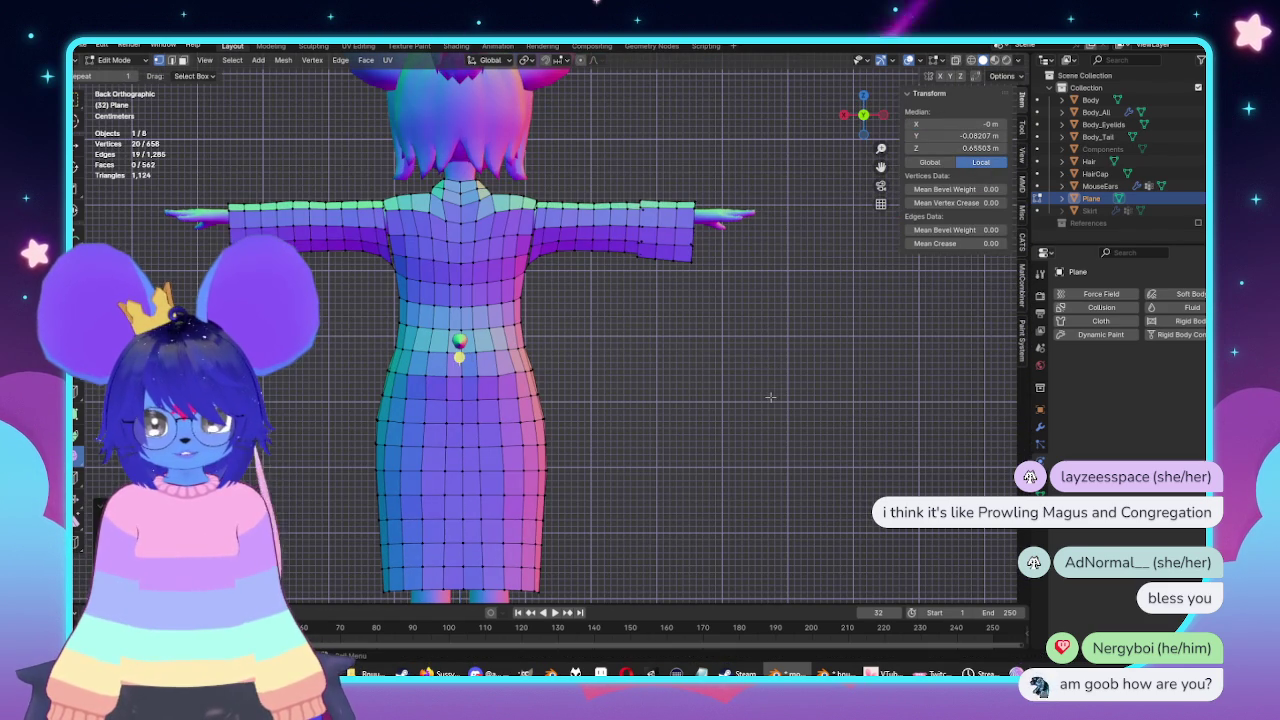
key("alt+a")
left_click(464, 296, "alt")
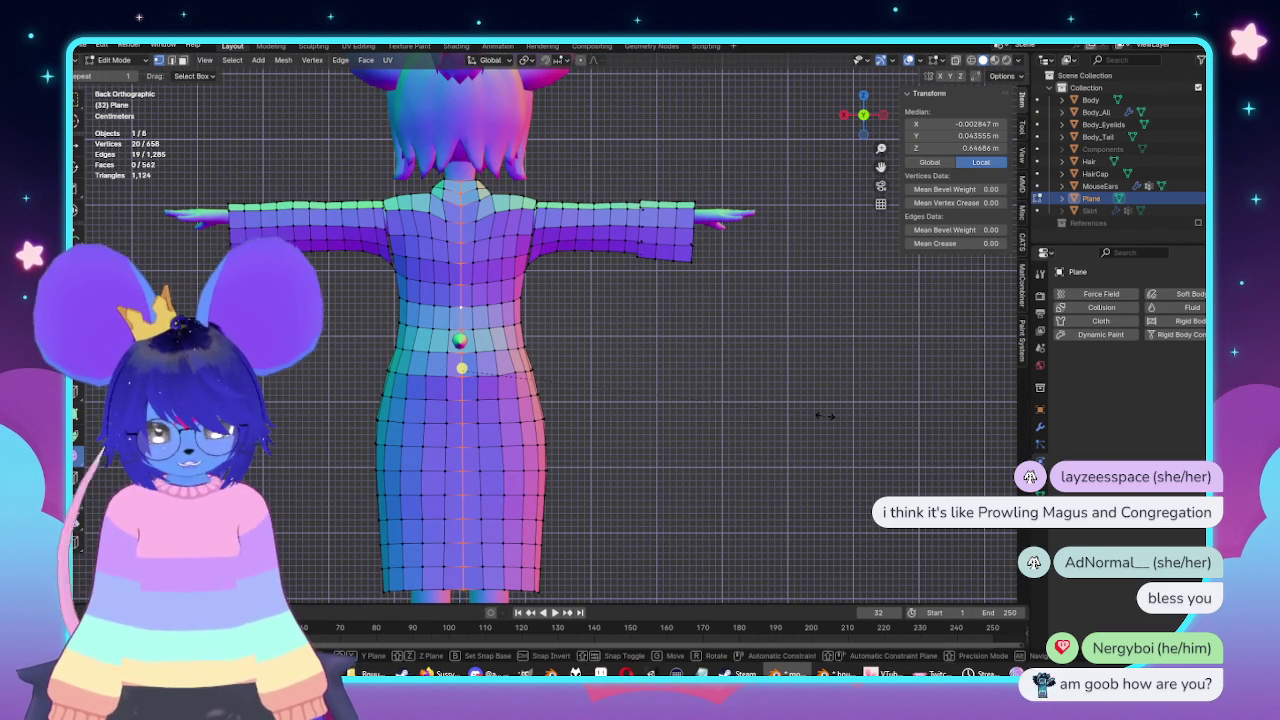
left_click(955, 123)
type("0")
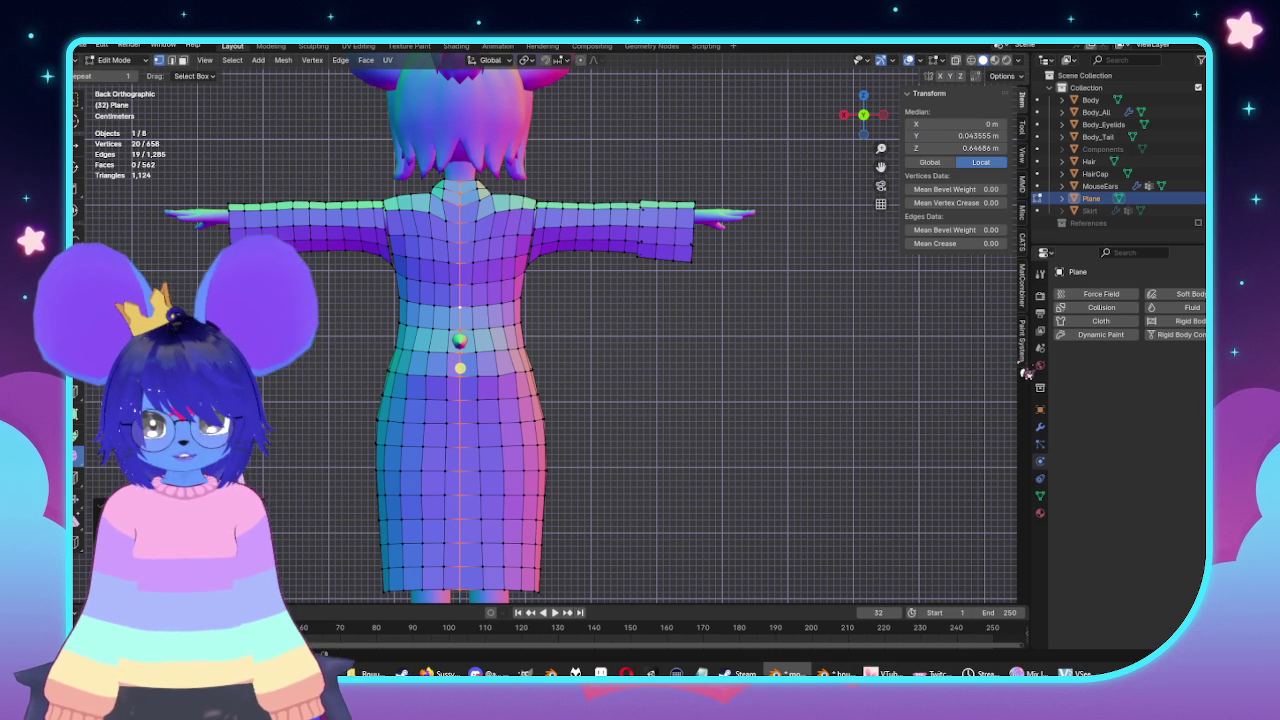
Select the whole top and apply Mesh > Symmetrize.
middle_click_drag(758, 386, 490, 345)
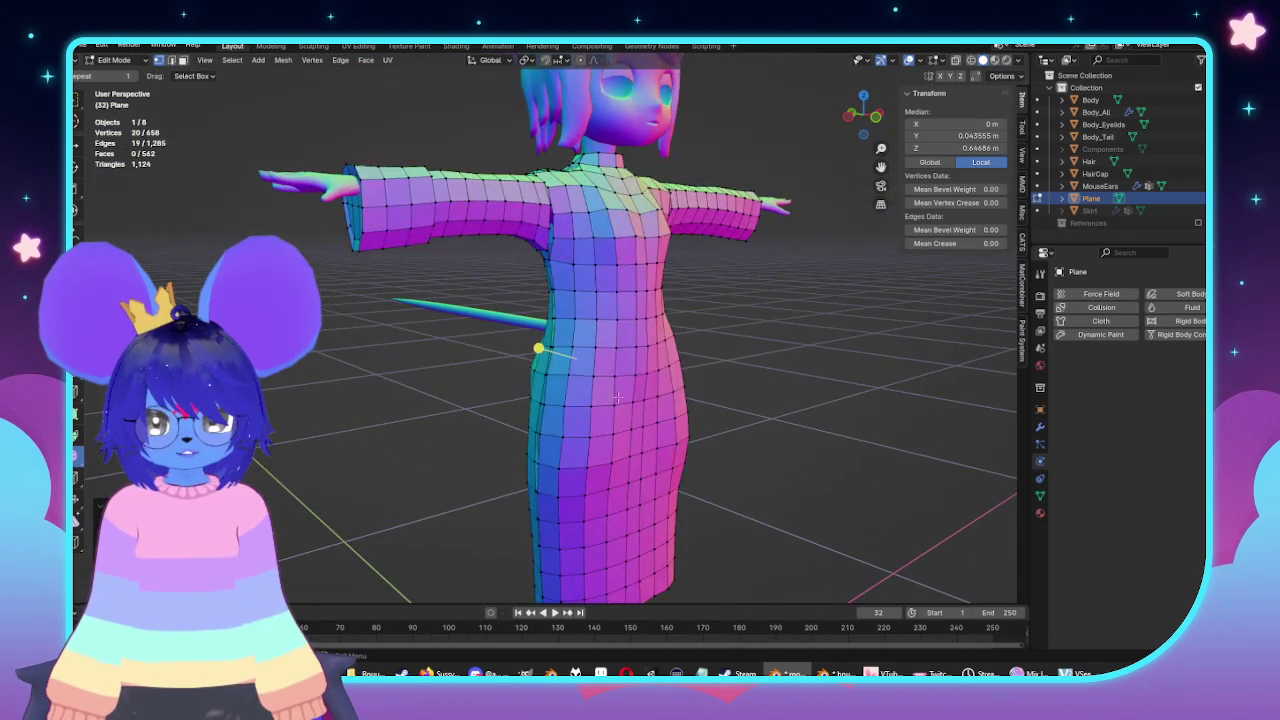
key("a")
left_click(283, 60)
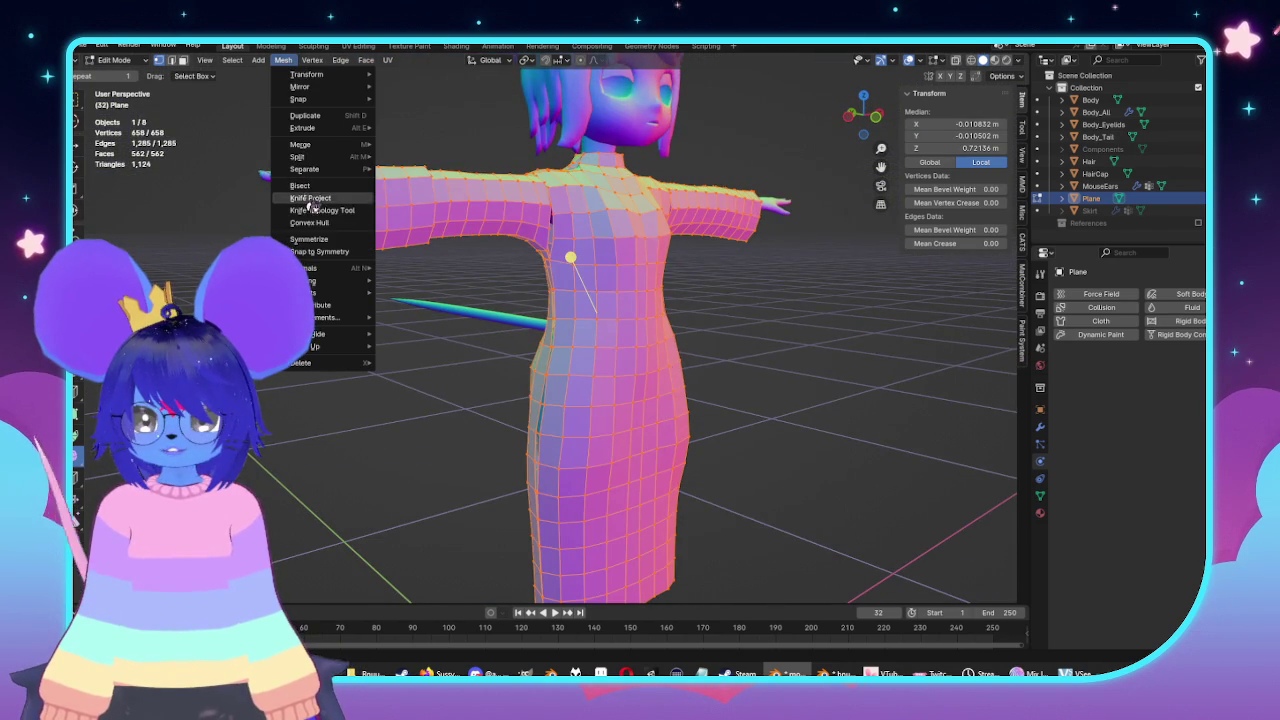
left_click(309, 239)
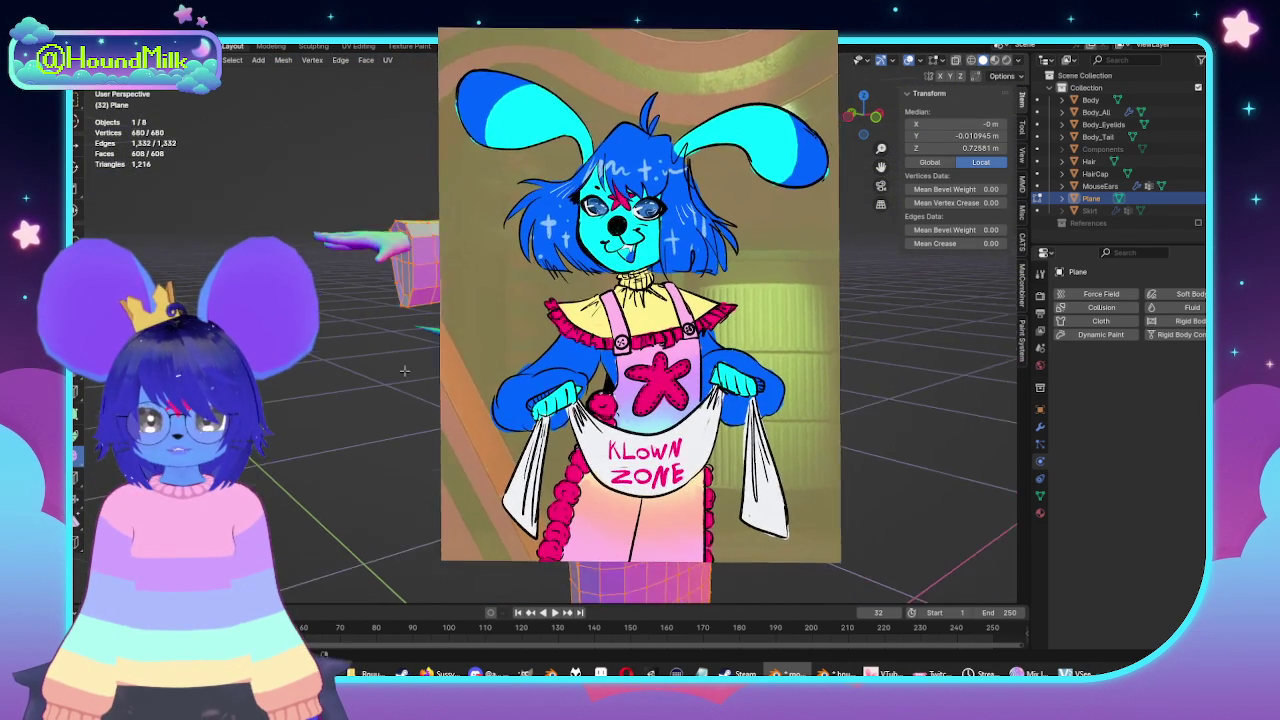
Select the sleeve cuff's outer edge loop in front view.
key("KP_1")
scroll(557, 196, "up", 3)
left_click_drag(526, 171, 656, 402)
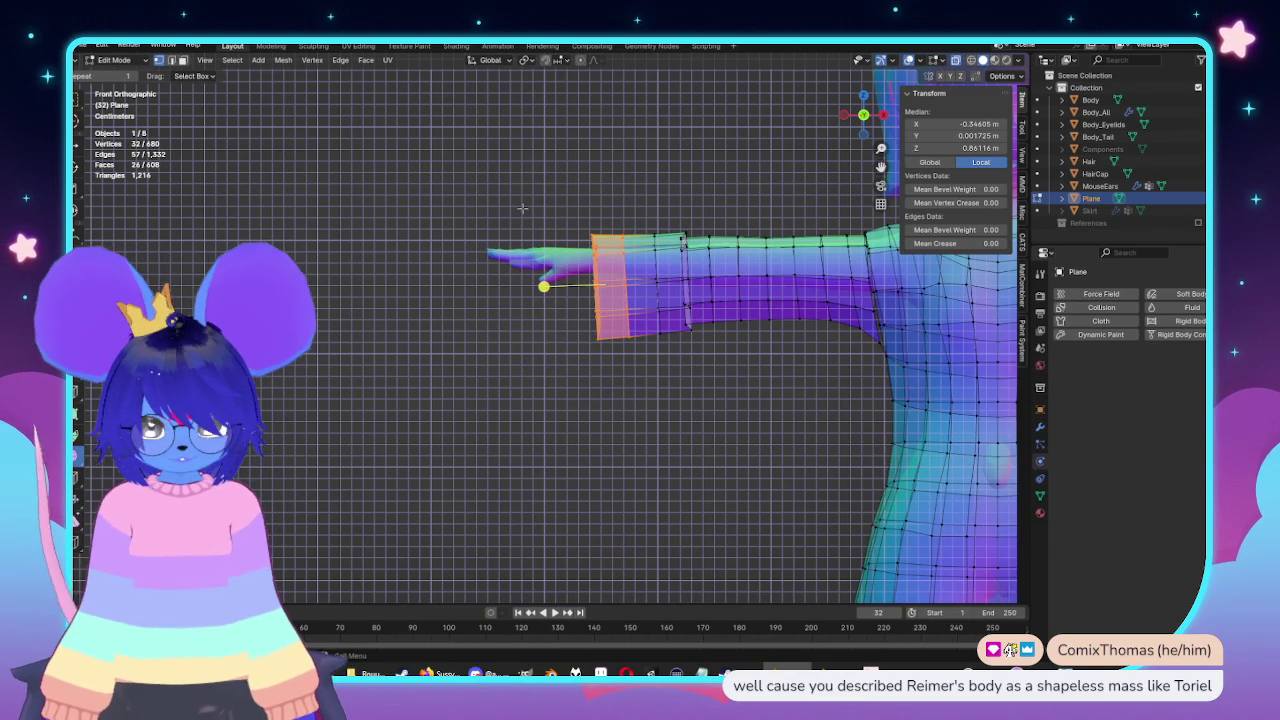
left_click_drag(528, 180, 612, 424)
Move the cuff loop along X with proportional falloff.
key("g")
key("x")
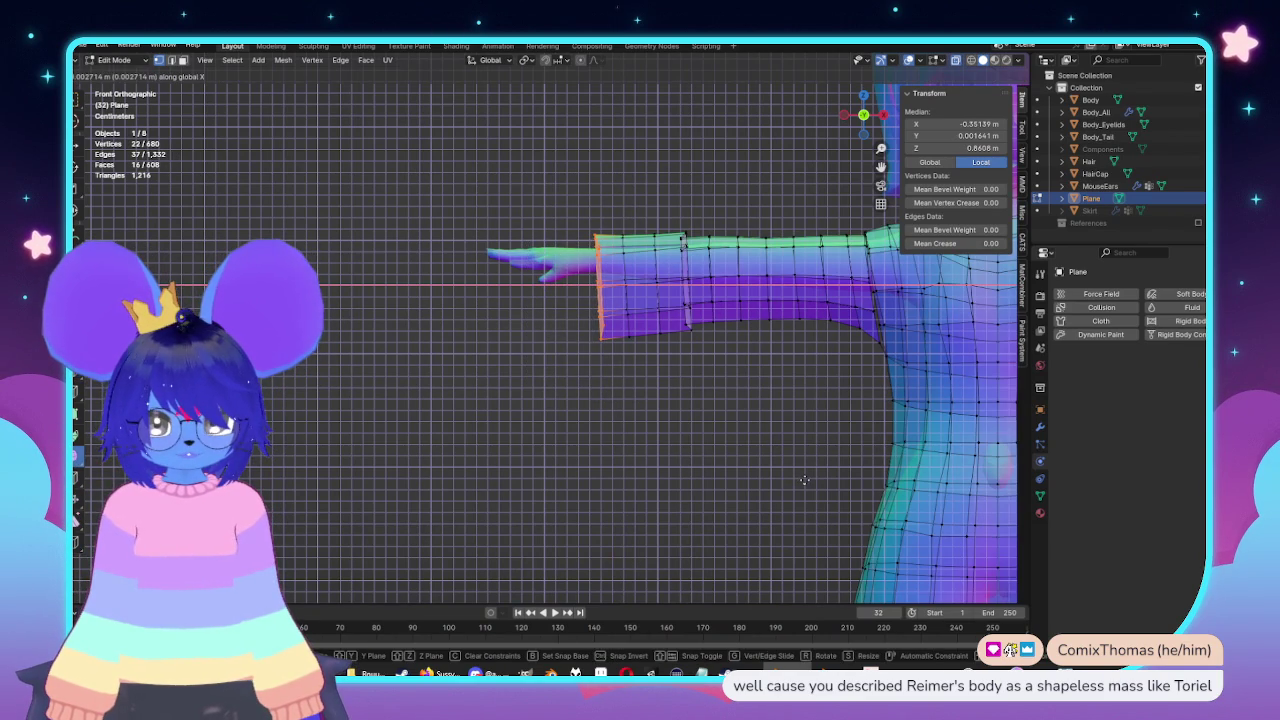
key("Escape")
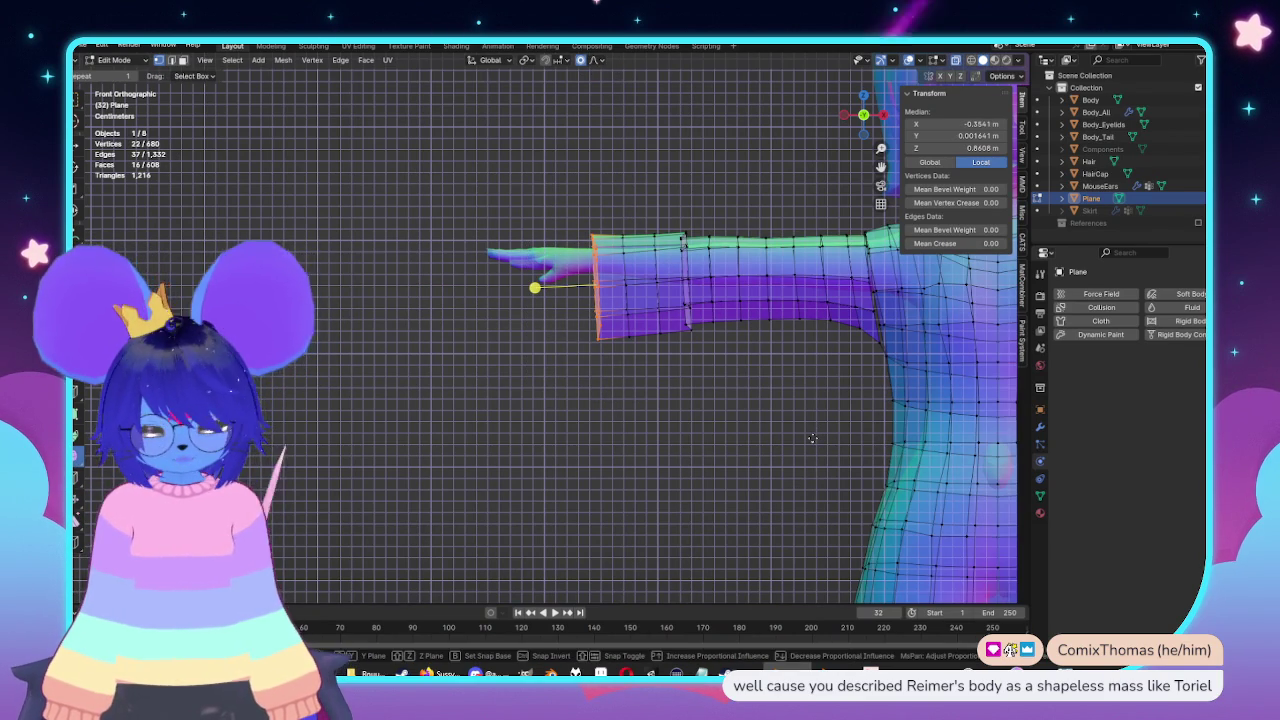
key("g")
key("x")
scroll(805, 435, "up", 1)
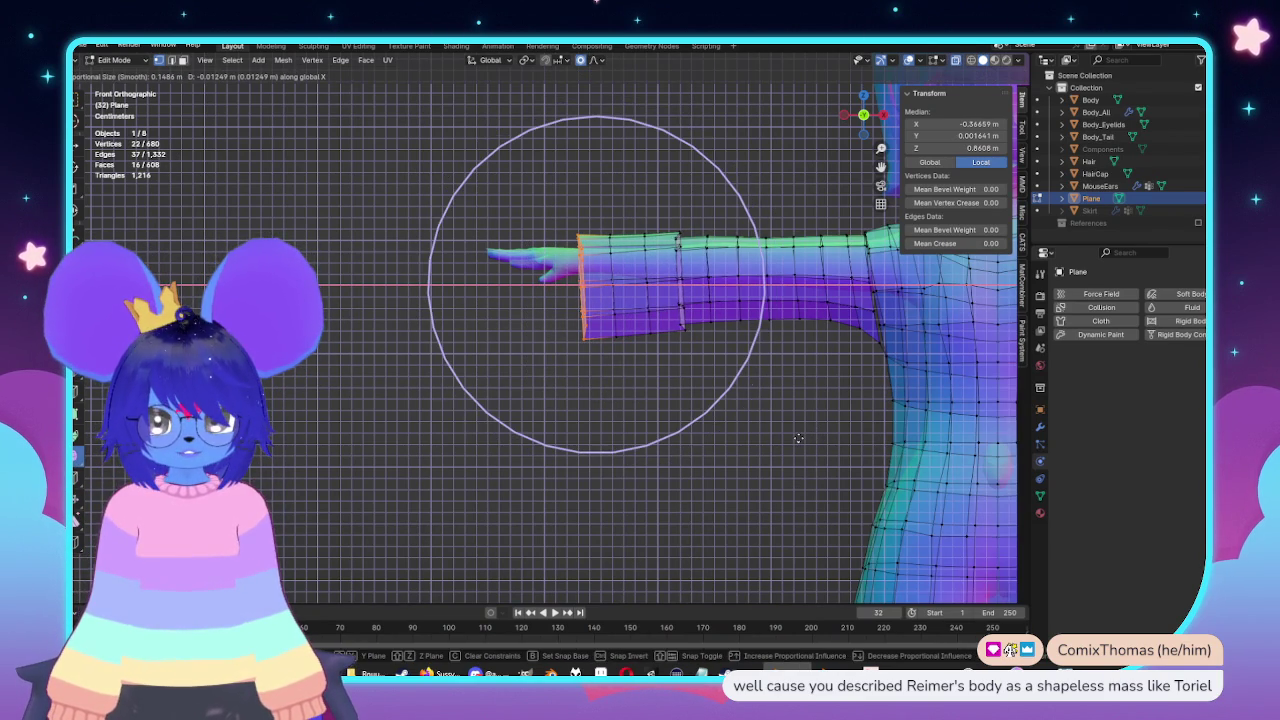
left_click(798, 438)
Box-select the vertical run of vertices down the side of the top.
mouse_move(798, 438)
middle_mouse_down("shift")
mouse_move(672, 418)
mouse_move(497, 341)
middle_mouse_up("shift")
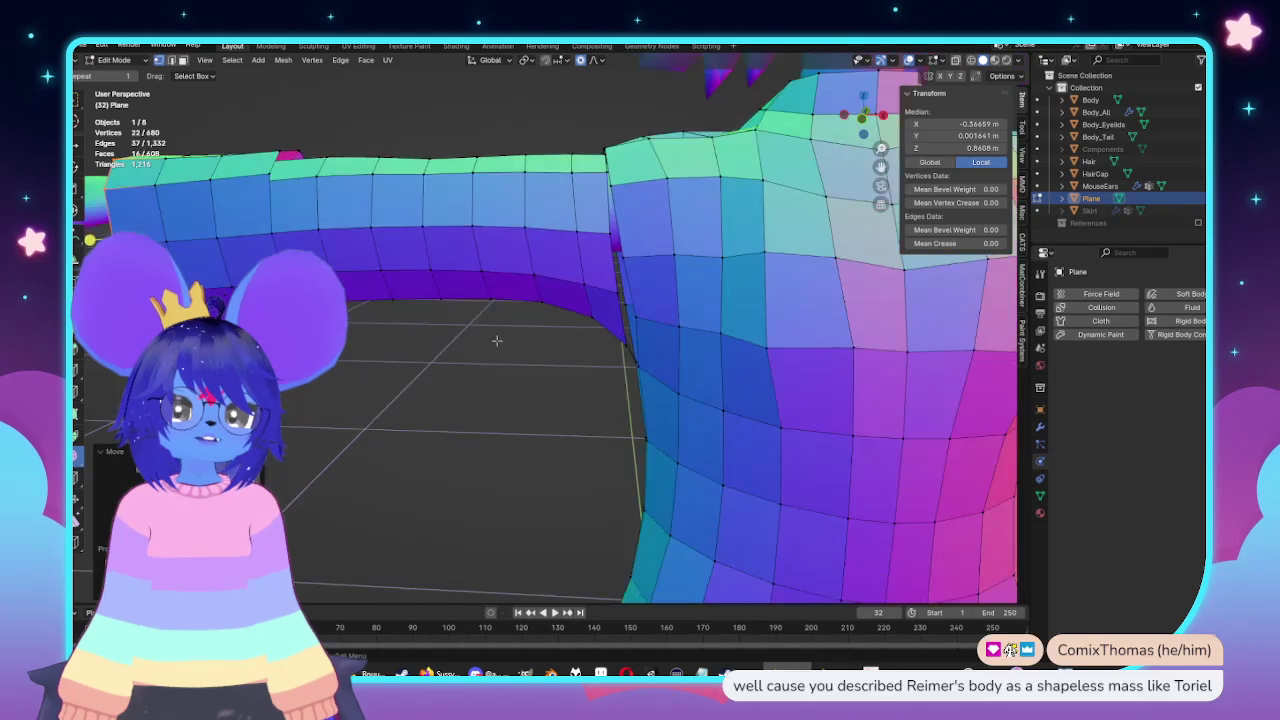
scroll(497, 341, "down", 3)
mouse_move(497, 341)
middle_mouse_down()
mouse_move(640, 350)
mouse_move(612, 340)
mouse_move(658, 428)
middle_mouse_up()
scroll(640, 350, "down", 3)
scroll(612, 340, "up", 3)
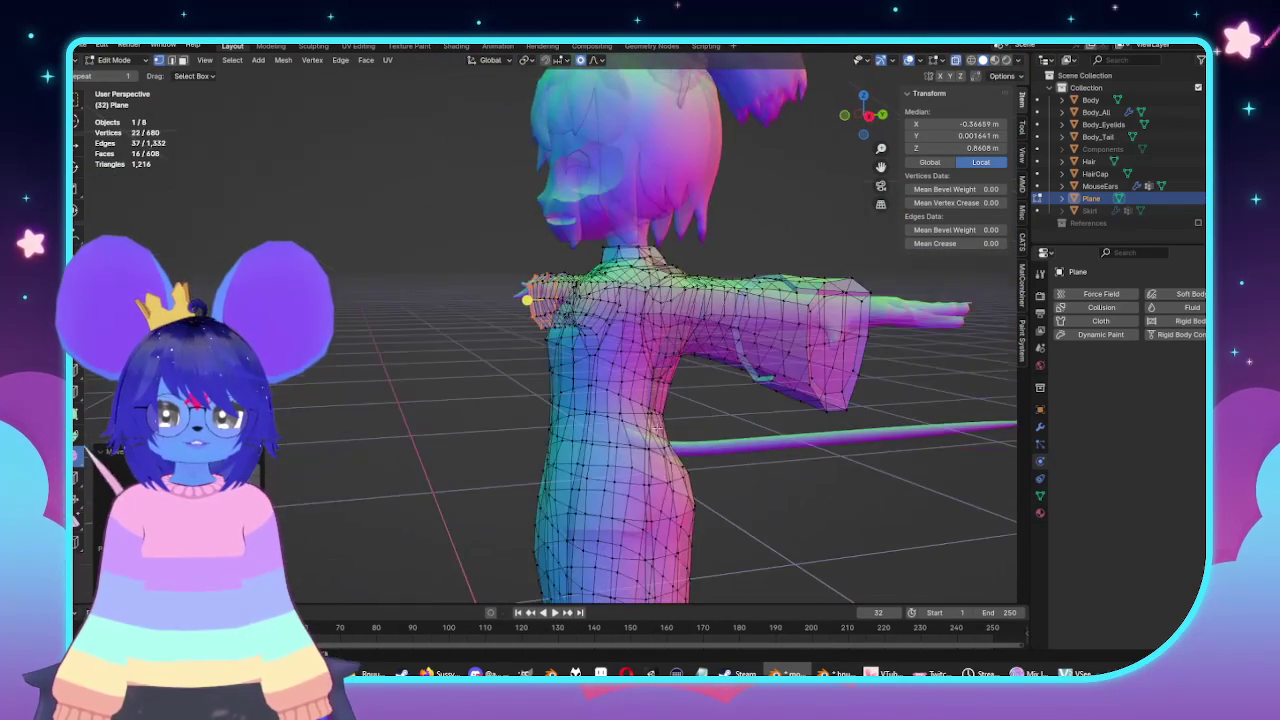
key("KP_1")
key("KP_3")
mouse_move(658, 428)
middle_mouse_down()
mouse_move(608, 300)
mouse_move(527, 287)
middle_mouse_up()
scroll(608, 300, "down", 3)
scroll(527, 287, "up", 3)
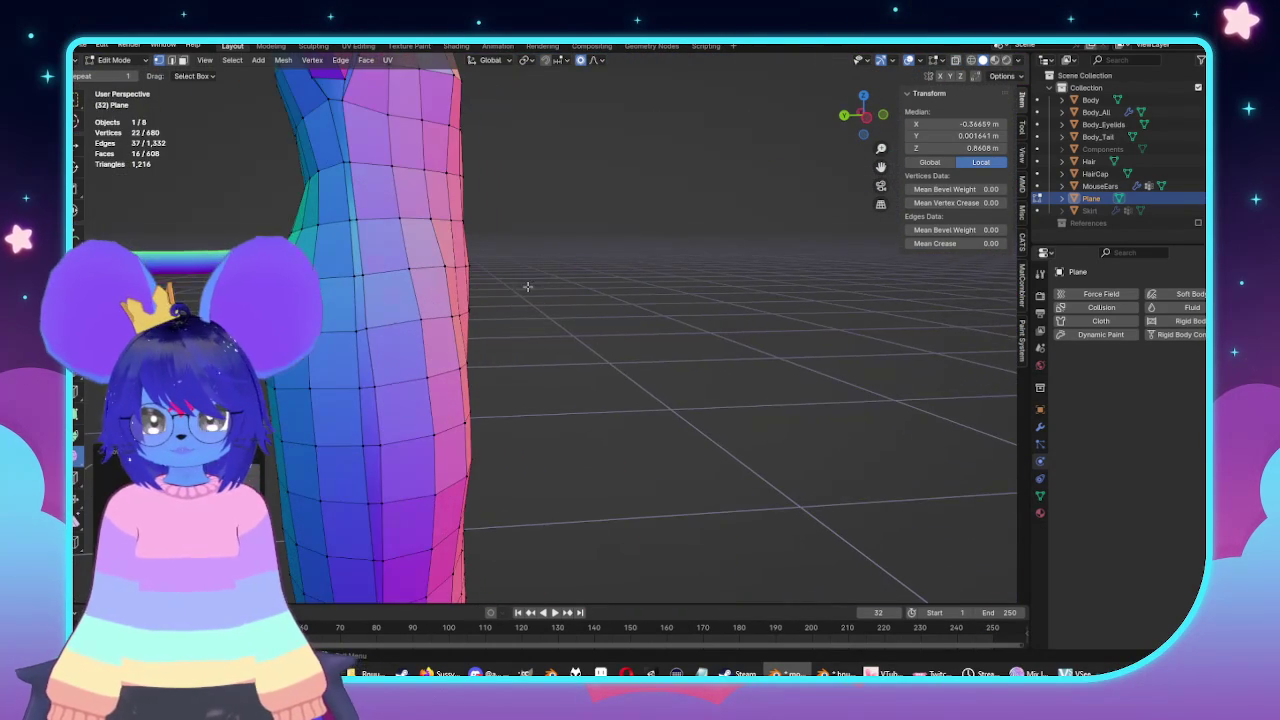
left_click(346, 131, "alt+shift")
middle_click_drag(346, 131, 487, 325)
Deselect the sleeve edge vertices in front view, keeping only the side run.
key("KP_1")
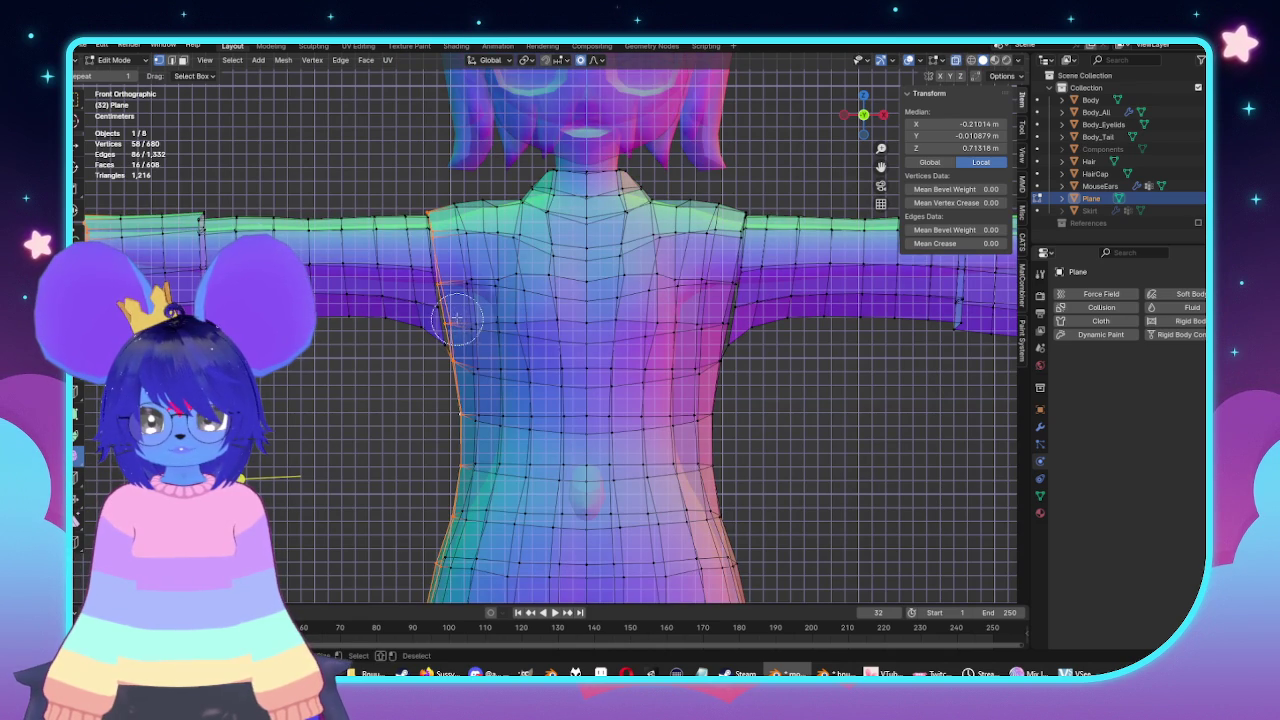
middle_click_drag(424, 203, 520, 200, "shift")
scroll(487, 183, "up", 2)
middle_click_drag(514, 368, 506, 362)
scroll(512, 205, "down", 4)
mouse_move(512, 205)
middle_mouse_down()
mouse_move(693, 425)
mouse_move(650, 345)
middle_mouse_up()
scroll(693, 425, "up", 3)
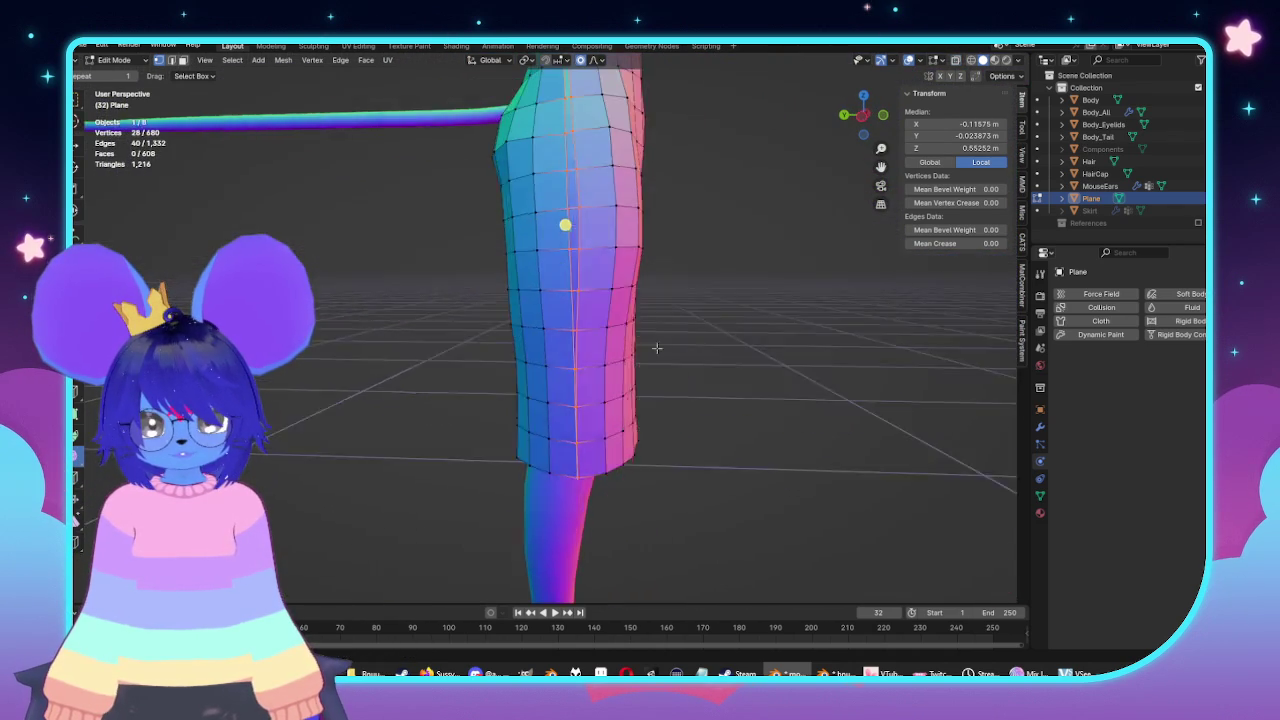
In the left side view, edge-slide one vertical loop along the side of the top.
middle_click_drag(640, 452, 636, 355)
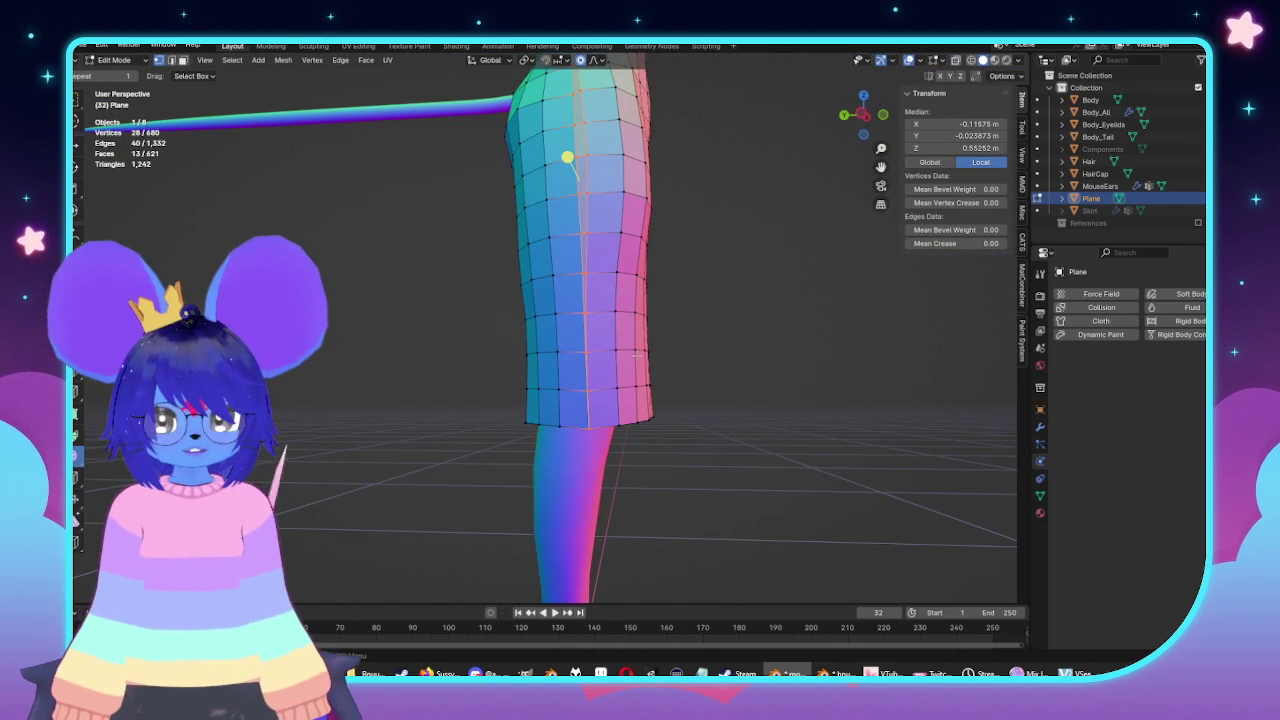
key("ctrl+KP_3")
scroll(584, 422, "up", 3)
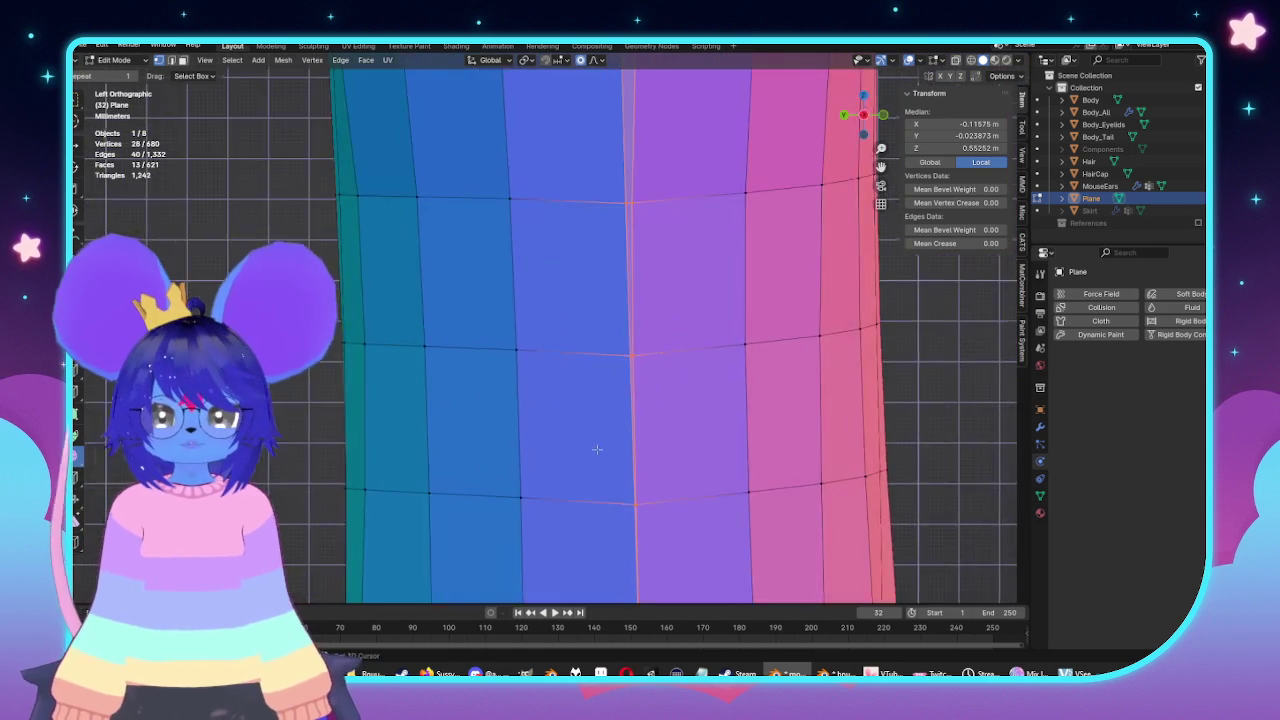
scroll(584, 422, "up", 2)
key("alt+a")
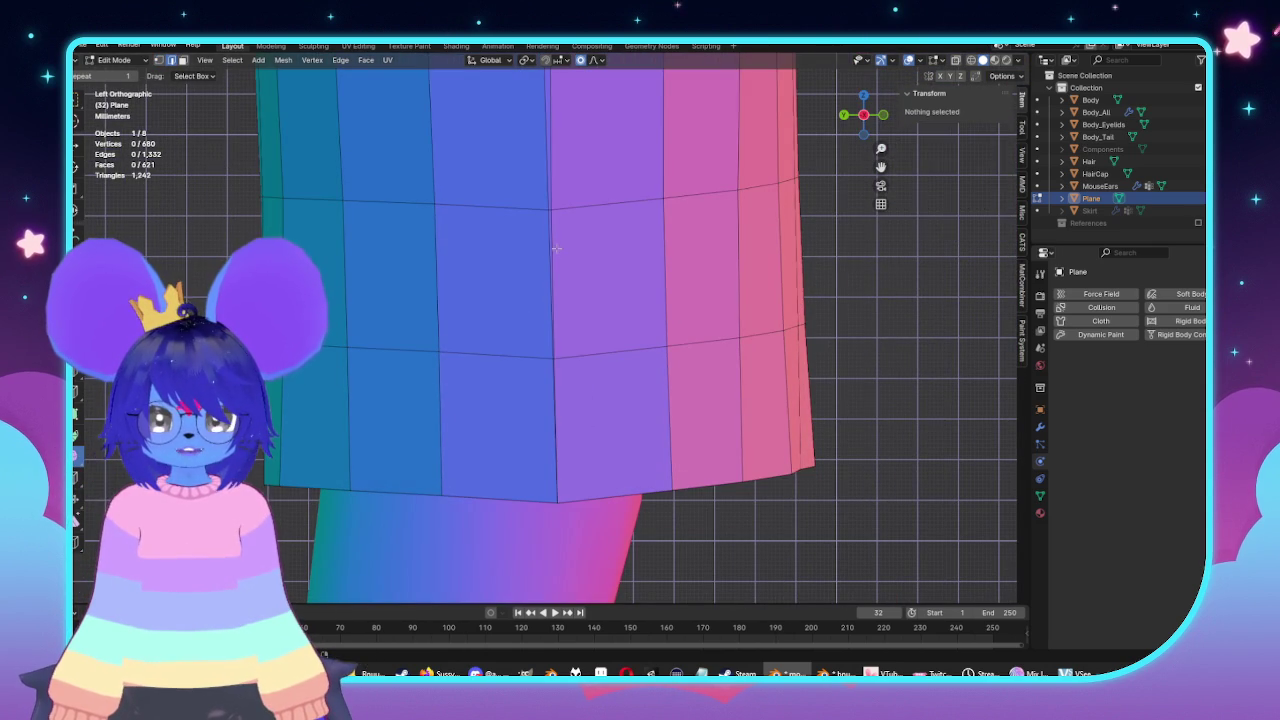
left_click(556, 249, "alt")
scroll(556, 249, "down", 4)
scroll(517, 266, "up", 2)
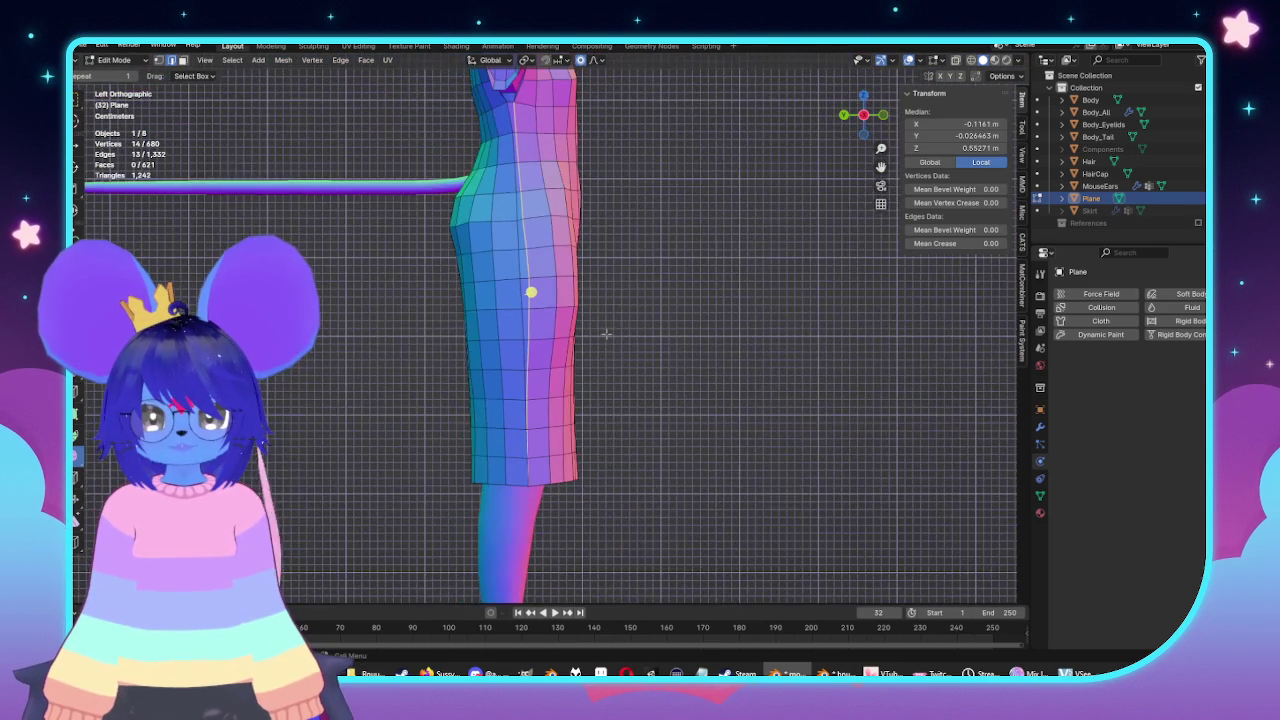
right_click(657, 341)
key("Escape")
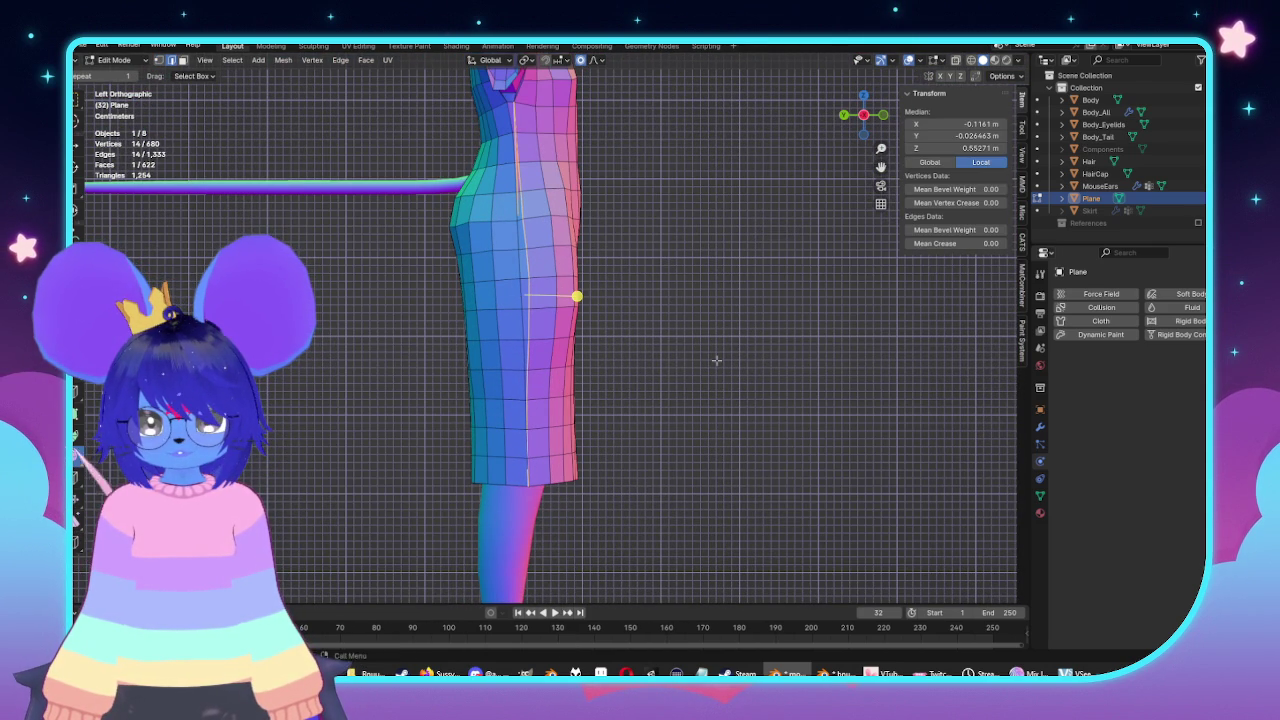
key("g")
key("g")
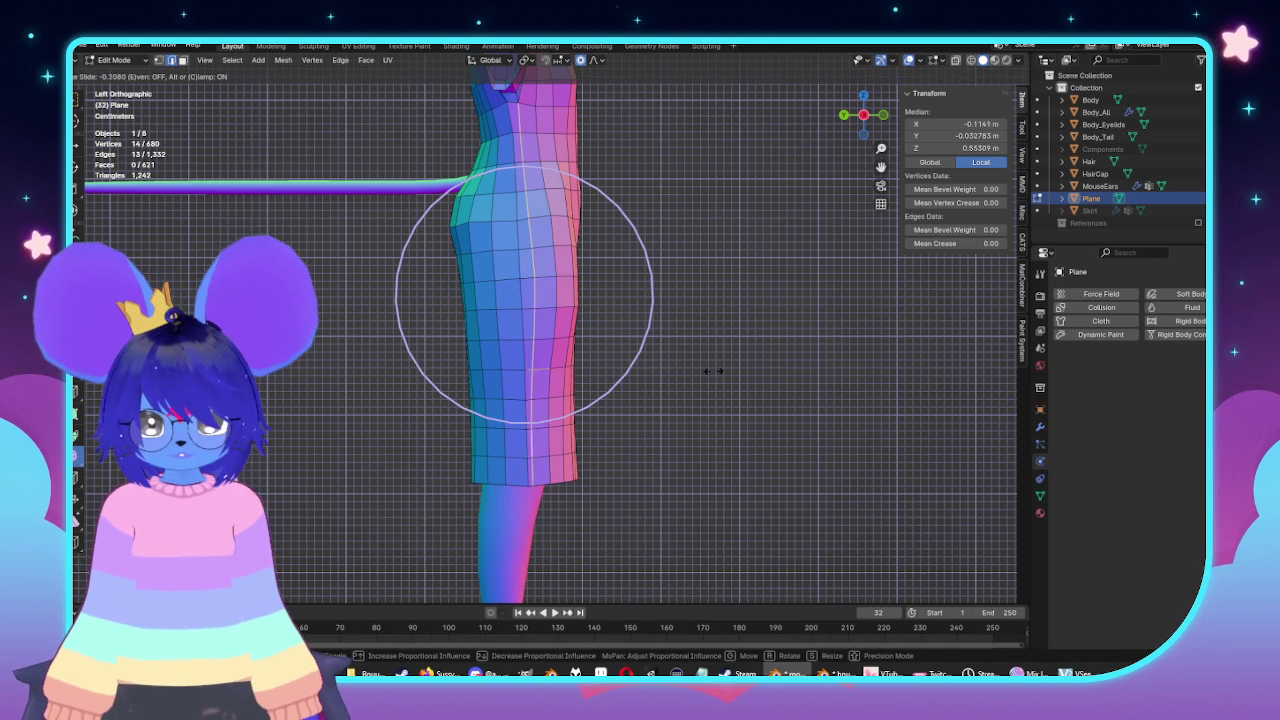
left_click(714, 371)
Edge-slide a second vertical side loop, then return to Object Mode to view the character.
key("alt+a")
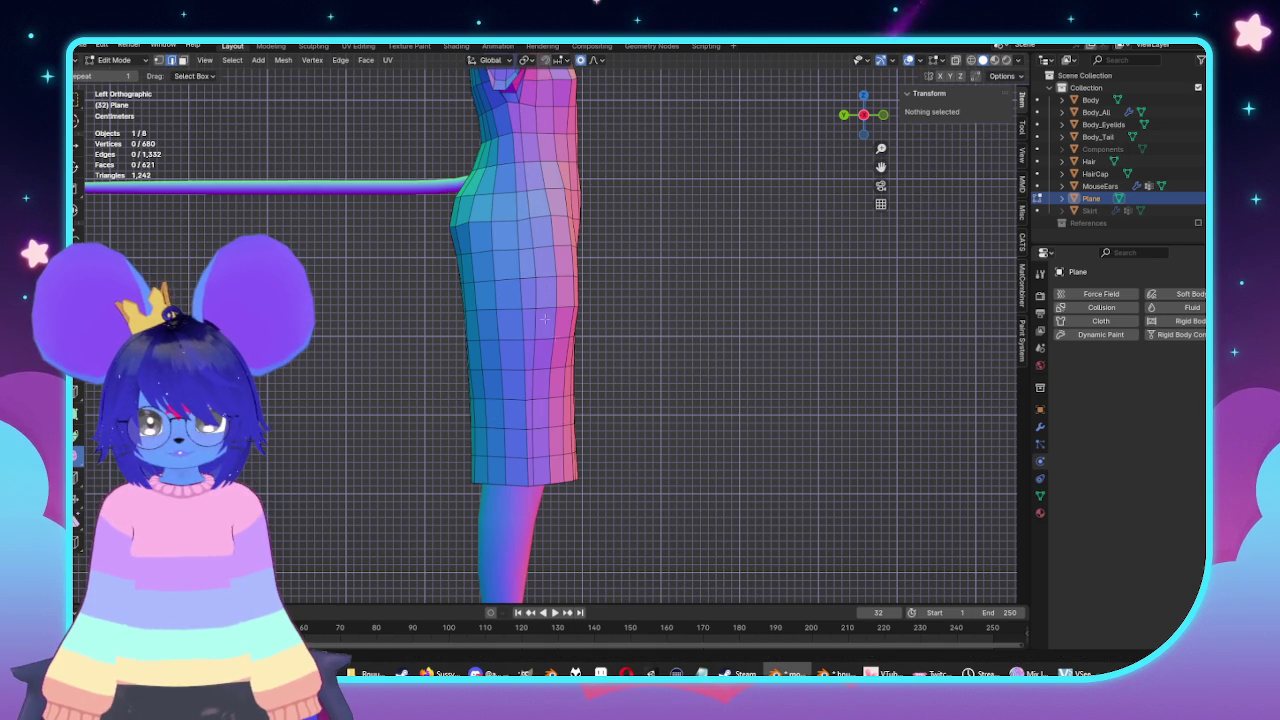
left_click(515, 293, "alt")
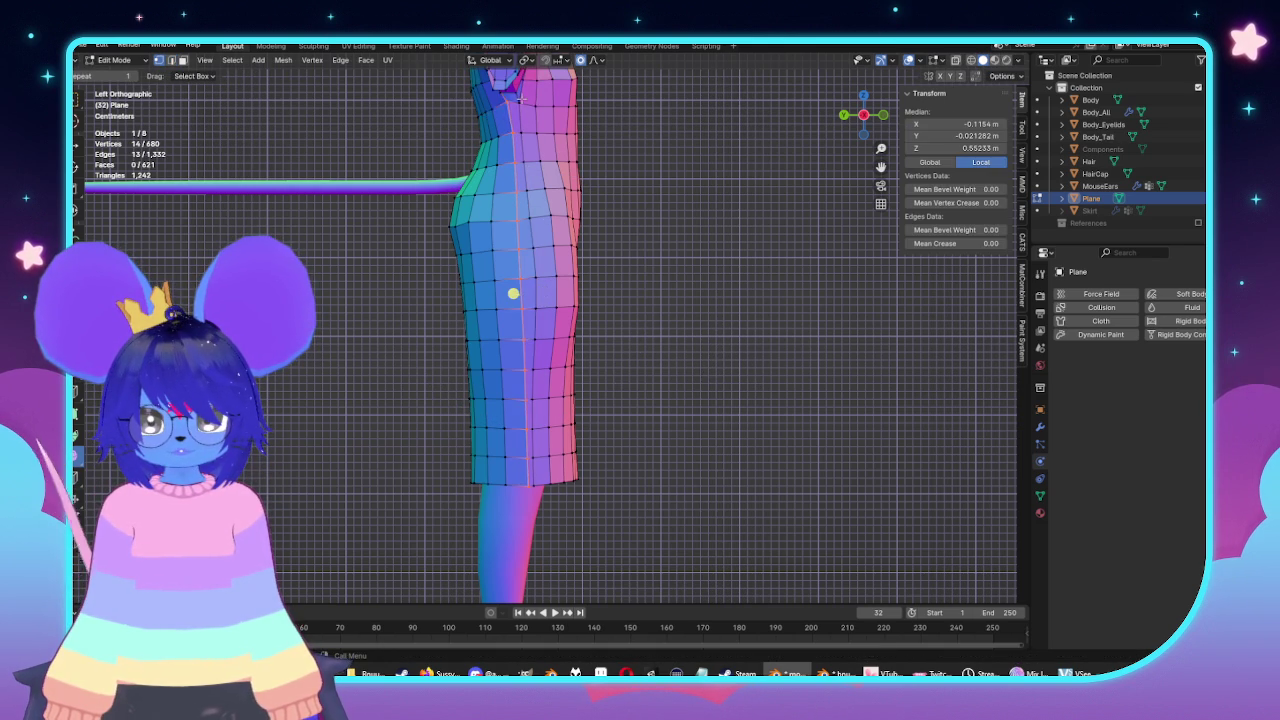
key("g")
key("g")
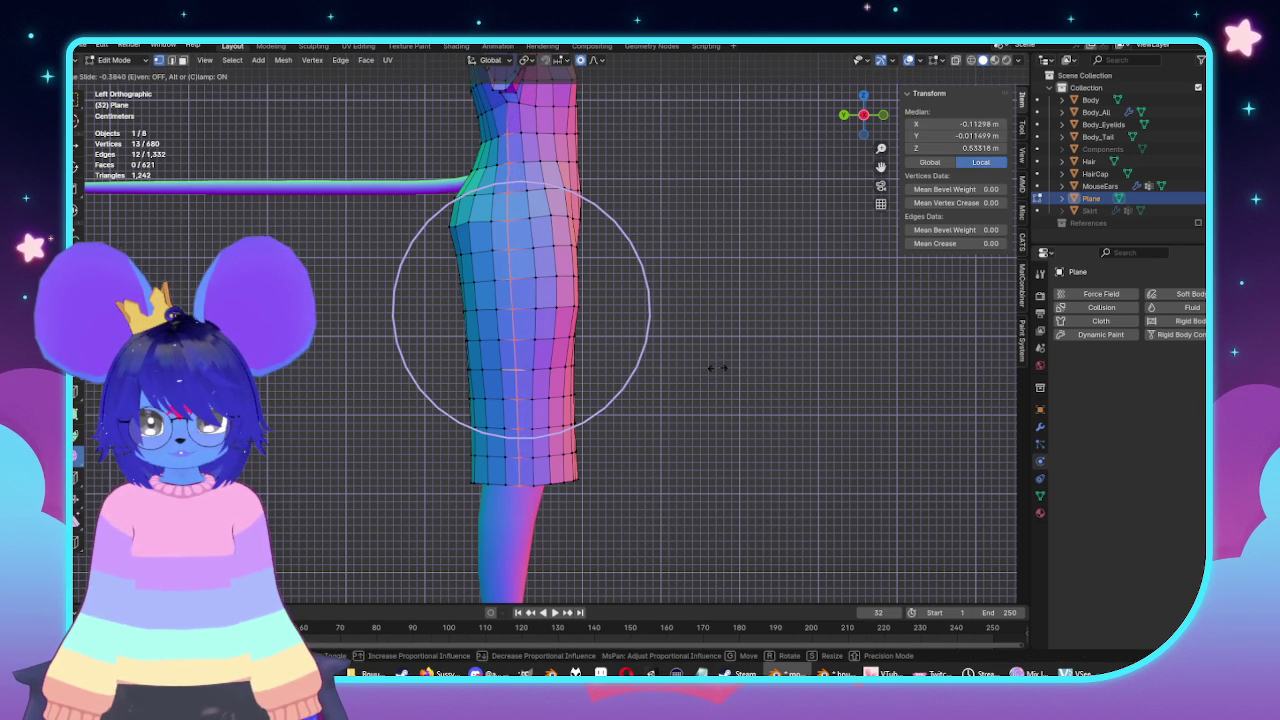
left_click(722, 368)
key("Tab")
scroll(654, 280, "down", 3)
mouse_move(654, 280)
middle_mouse_down()
mouse_move(585, 290)
mouse_move(511, 350)
middle_mouse_up()
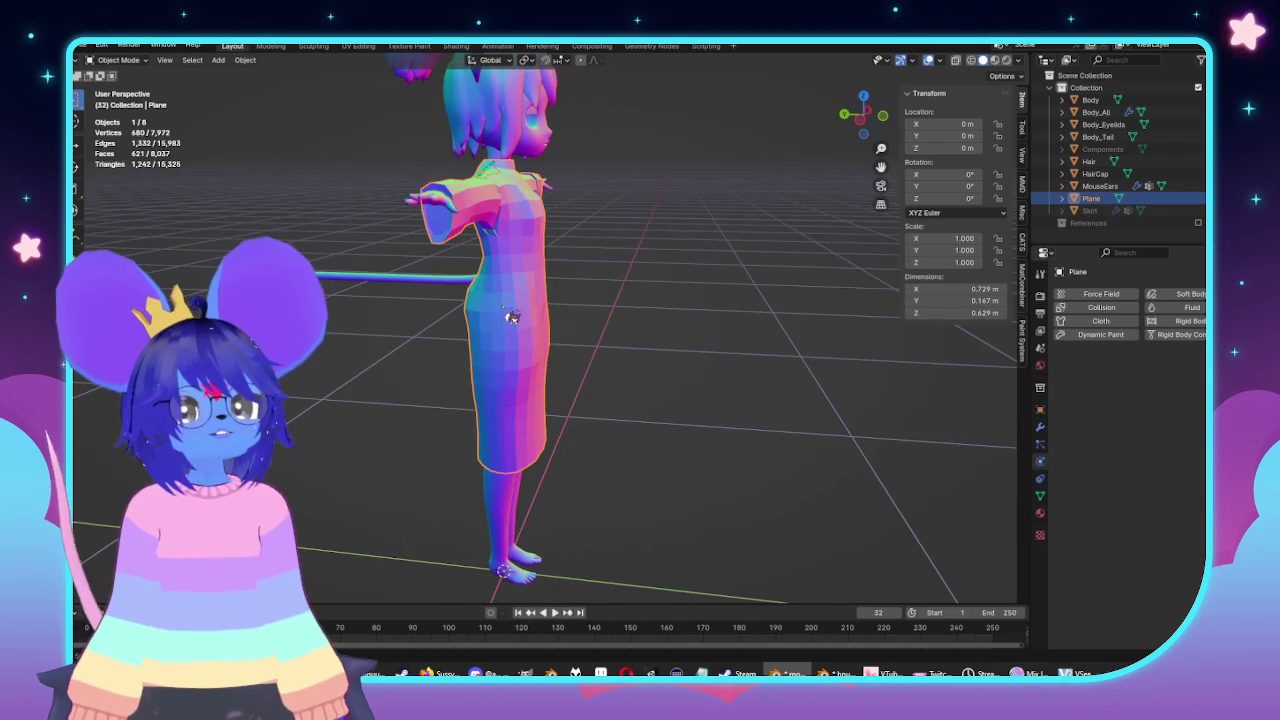
scroll(511, 350, "up", 3)
In Edit Mode, slide a vertex near the collar down toward the neck.
mouse_move(523, 357)
middle_mouse_down()
mouse_move(537, 420)
mouse_move(611, 357)
mouse_move(584, 312)
middle_mouse_up()
key("Tab")
scroll(584, 312, "up", 2)
key("KP_3")
key("KP_1")
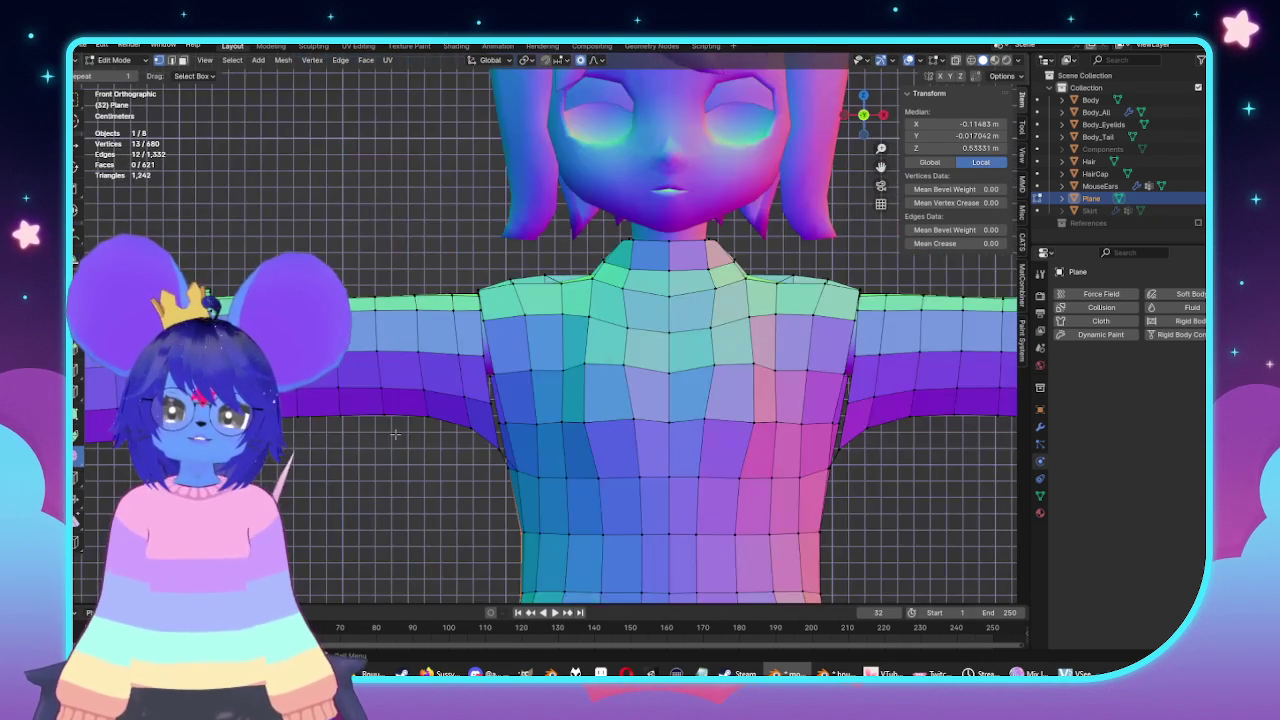
scroll(544, 410, "up", 2)
mouse_move(544, 410)
middle_mouse_down()
mouse_move(431, 263)
mouse_move(470, 250)
mouse_move(595, 298)
middle_mouse_up()
scroll(595, 298, "up", 2)
left_click(514, 195)
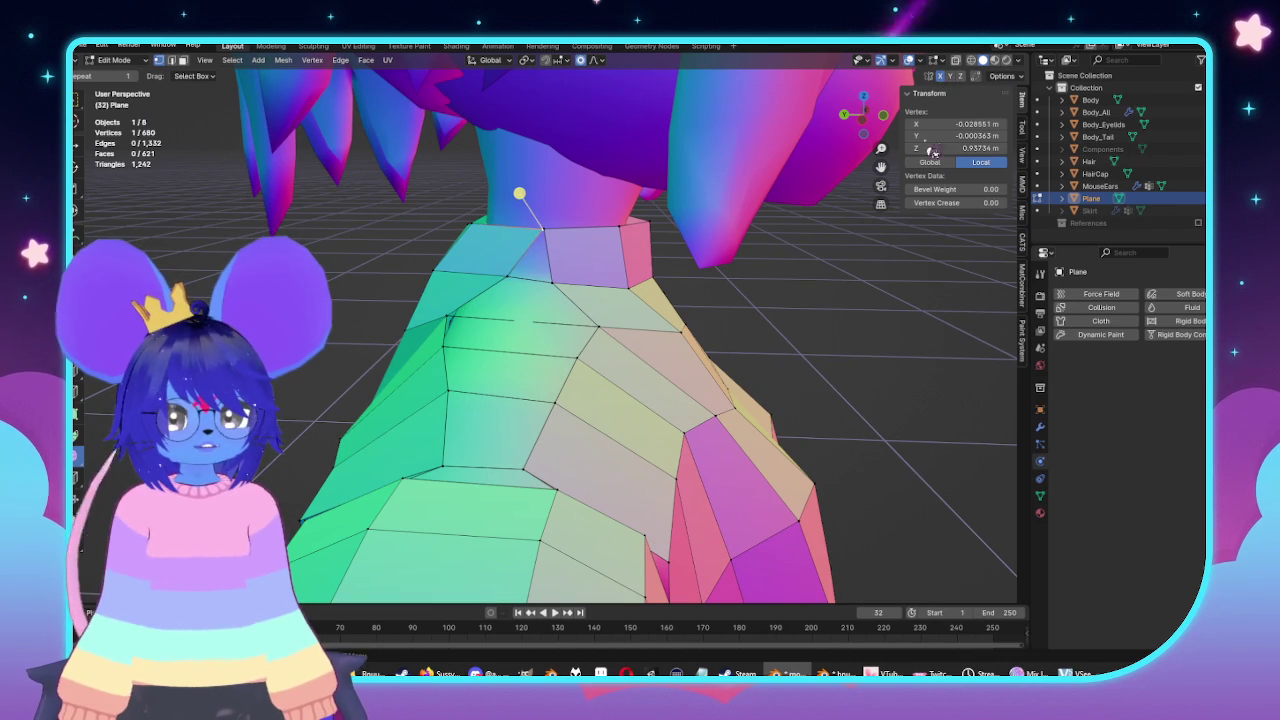
key("shift+v")
left_click(727, 284)
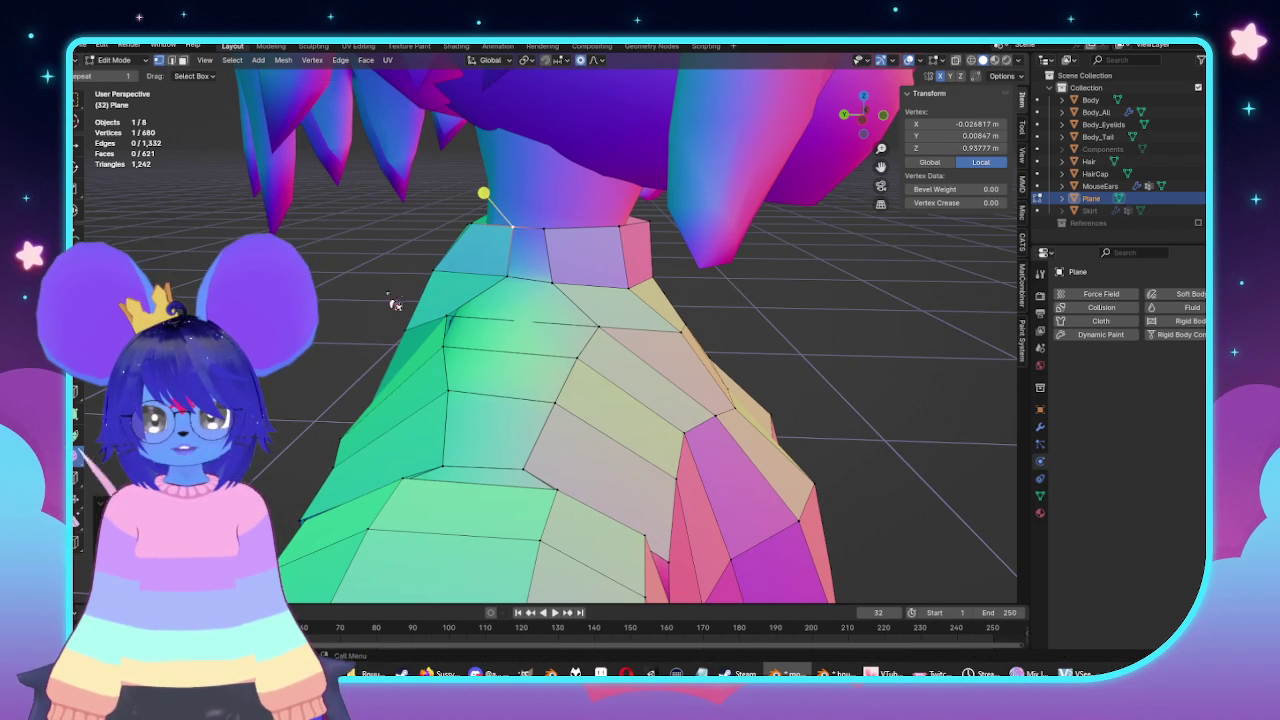
Slide a shoulder vertex along its edge to refine the shoulder seam.
middle_click_drag(394, 300, 427, 323)
mouse_move(594, 362)
middle_mouse_down()
mouse_move(708, 320)
mouse_move(657, 314)
mouse_move(557, 360)
mouse_move(624, 375)
middle_mouse_up()
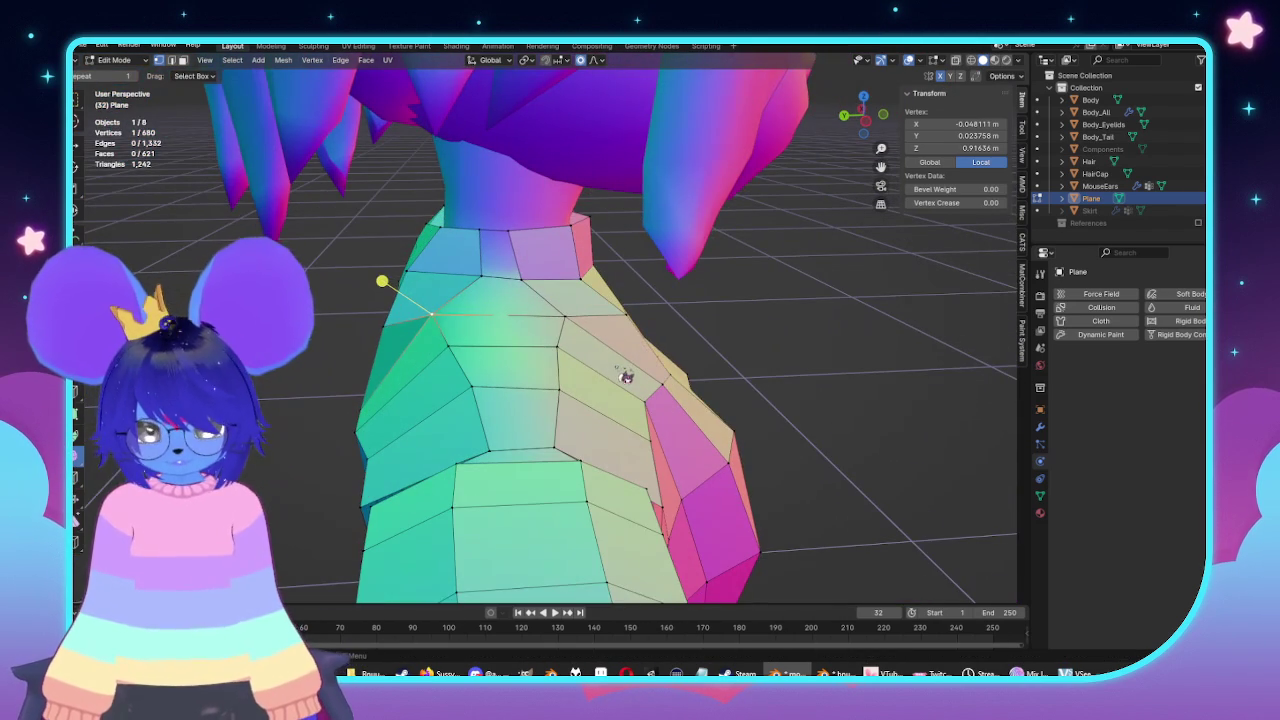
key("g")
key("g")
left_click(640, 363)
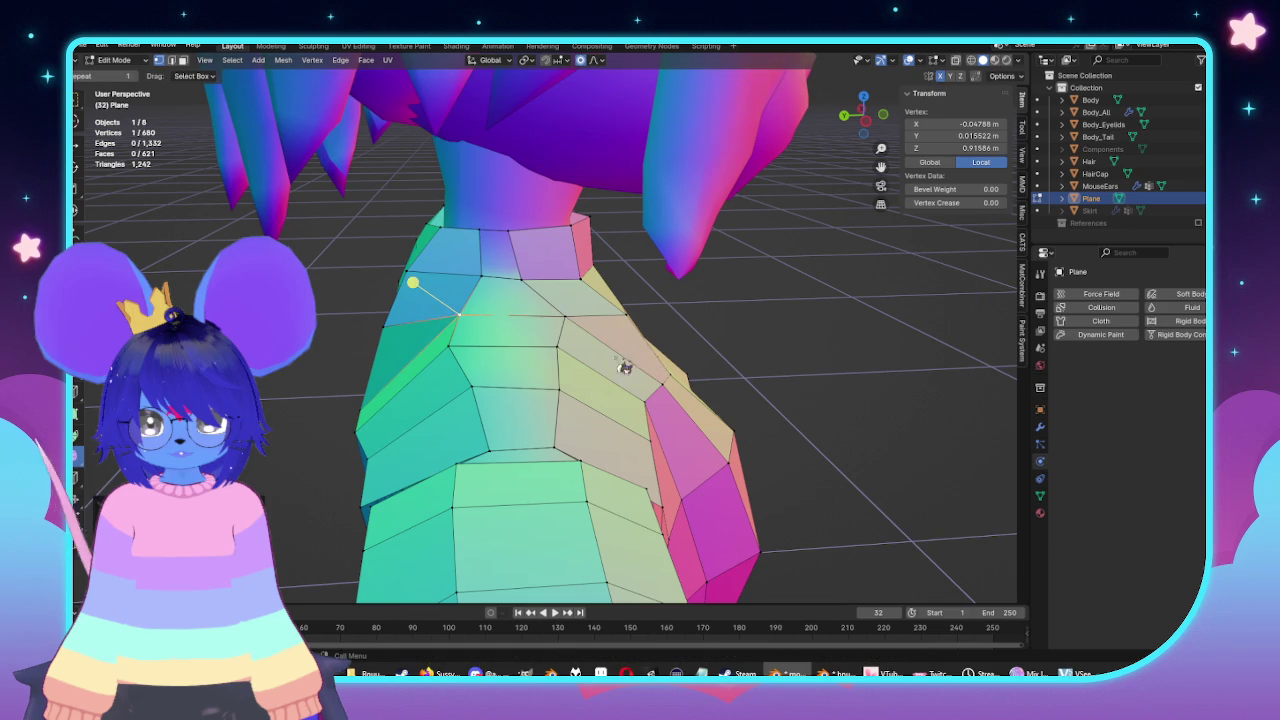
Select the two edge loops running along the top of the shoulder.
left_click(820, 342)
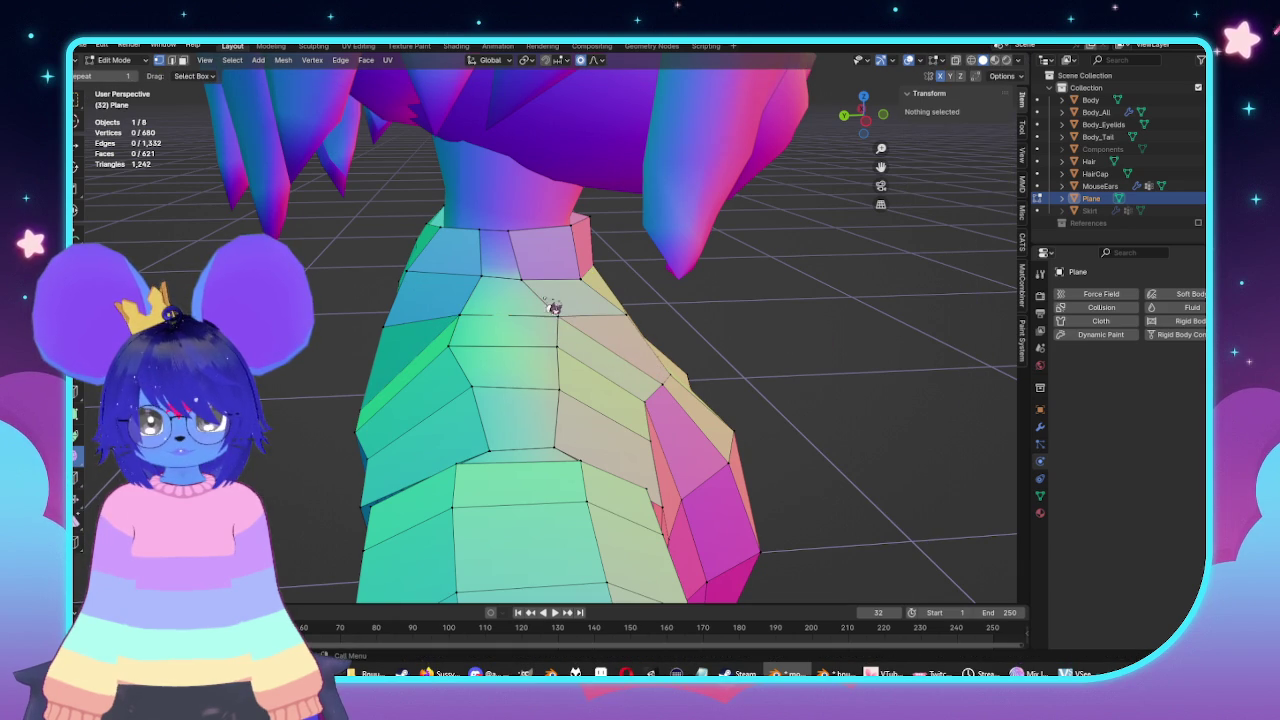
left_click(541, 305)
left_click(626, 280)
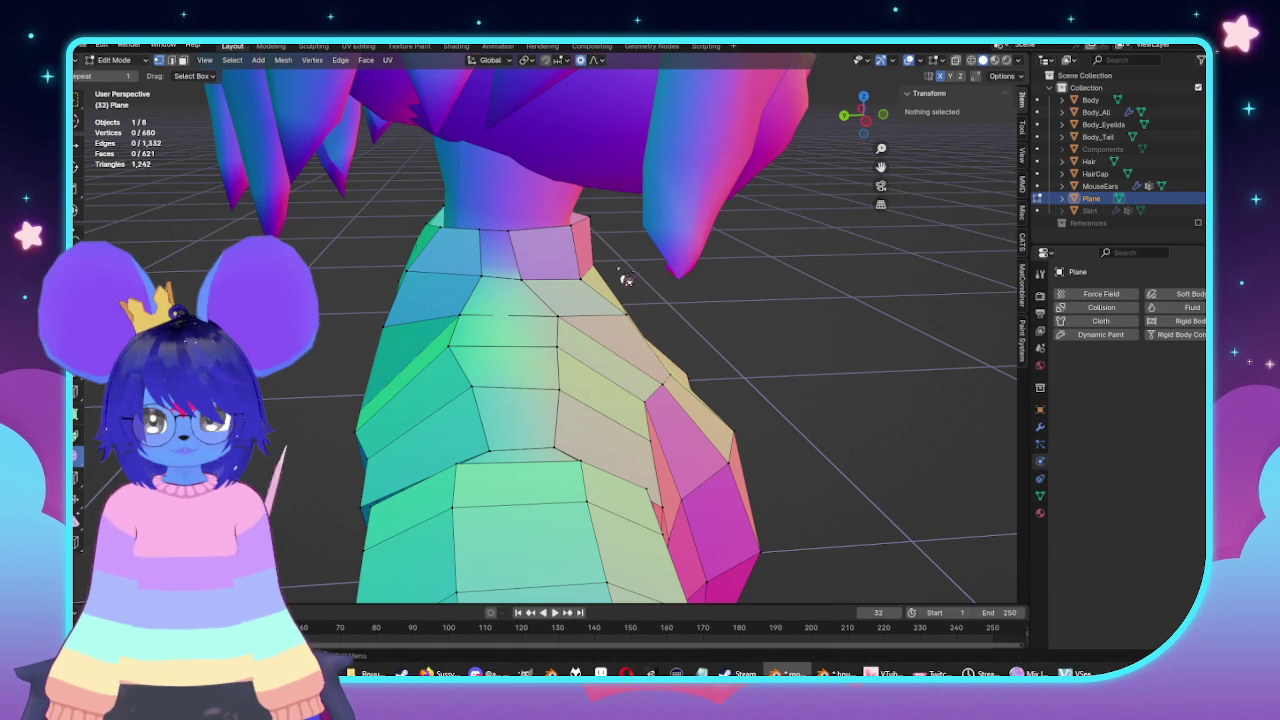
left_click(553, 298, "alt")
left_click(515, 265, "alt+shift")
mouse_move(515, 265)
middle_mouse_down()
mouse_move(731, 366)
mouse_move(642, 410)
mouse_move(737, 380)
mouse_move(507, 355)
middle_mouse_up()
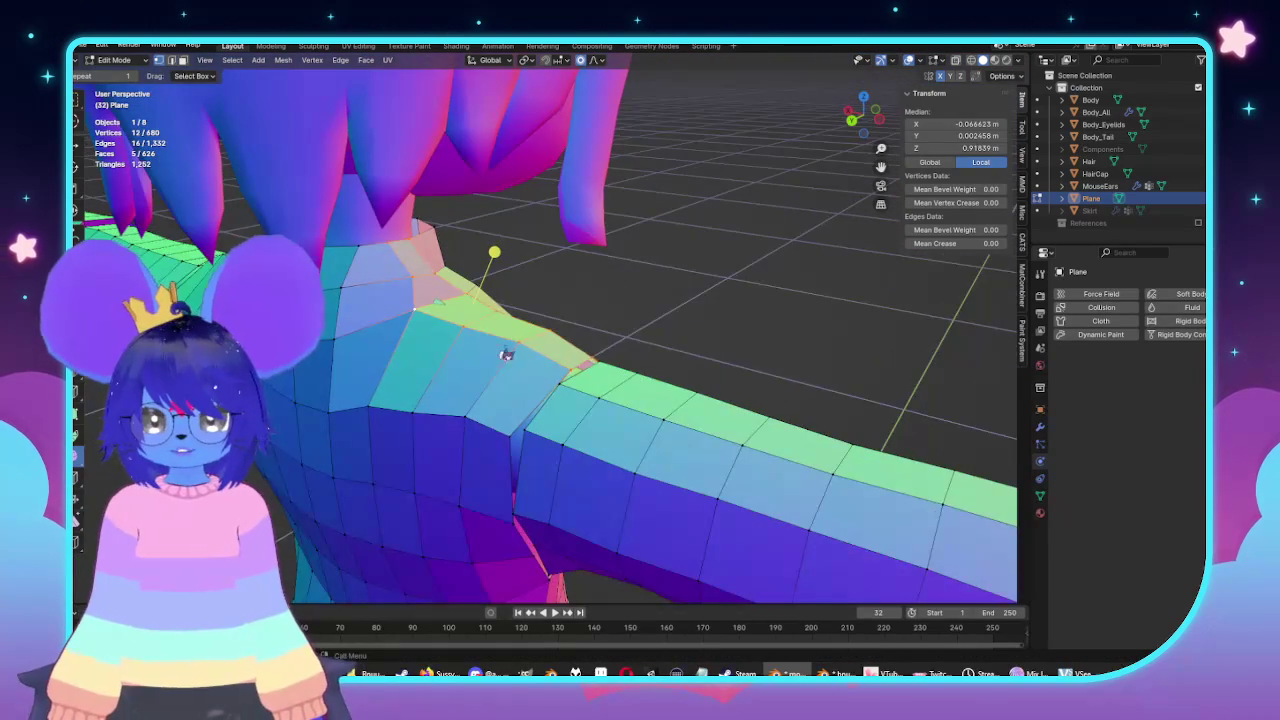
Reshape the shoulder vertices with several smooth-falloff moves and check the result in Object Mode.
key("KP_1")
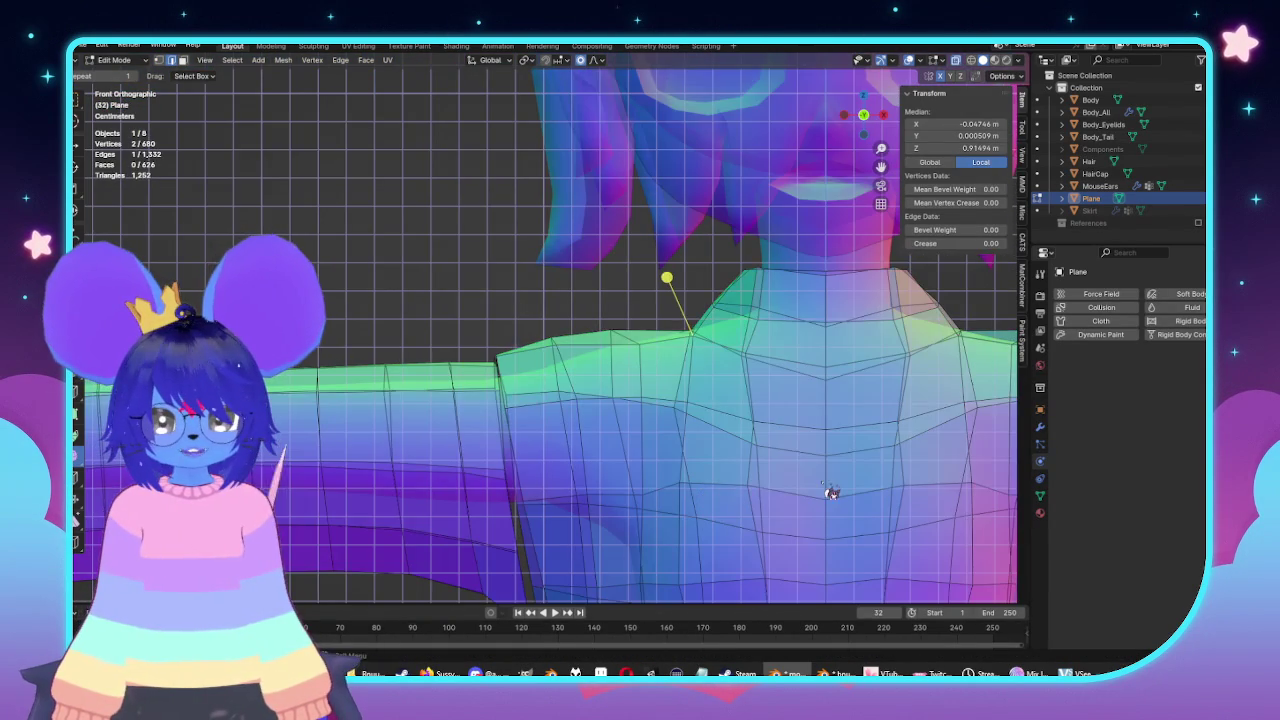
key("g")
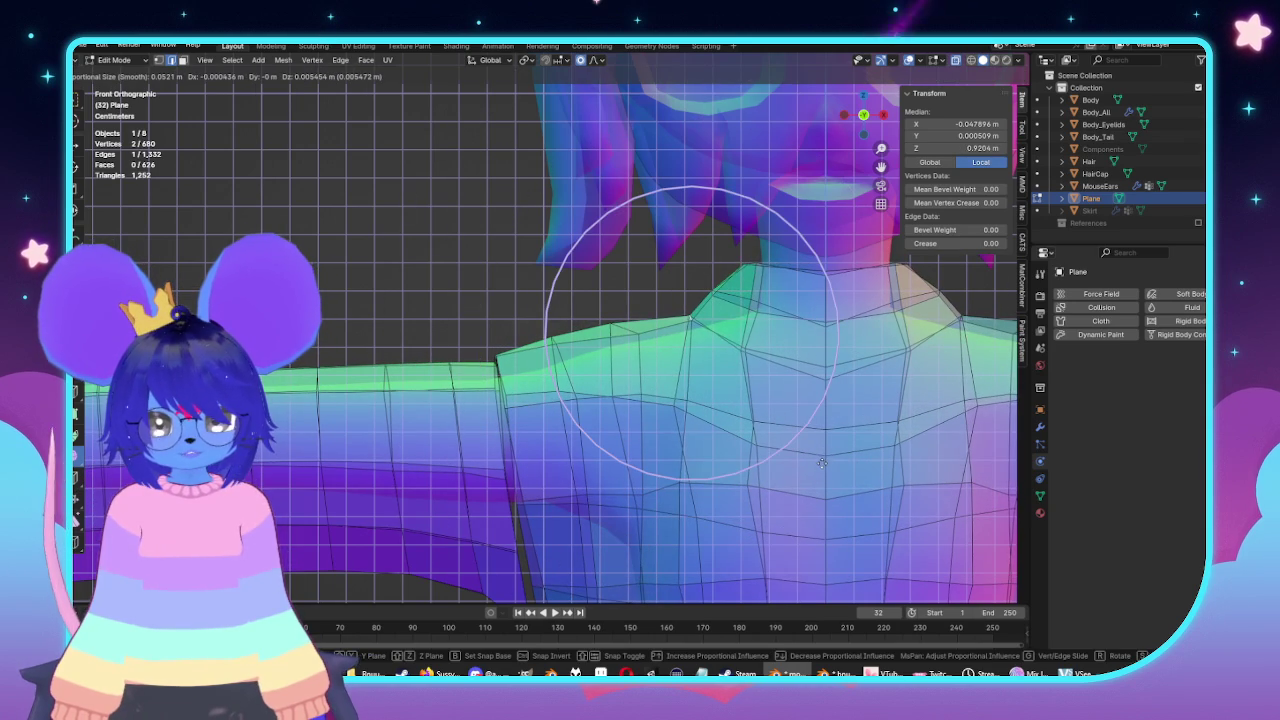
left_click(832, 477)
key("g")
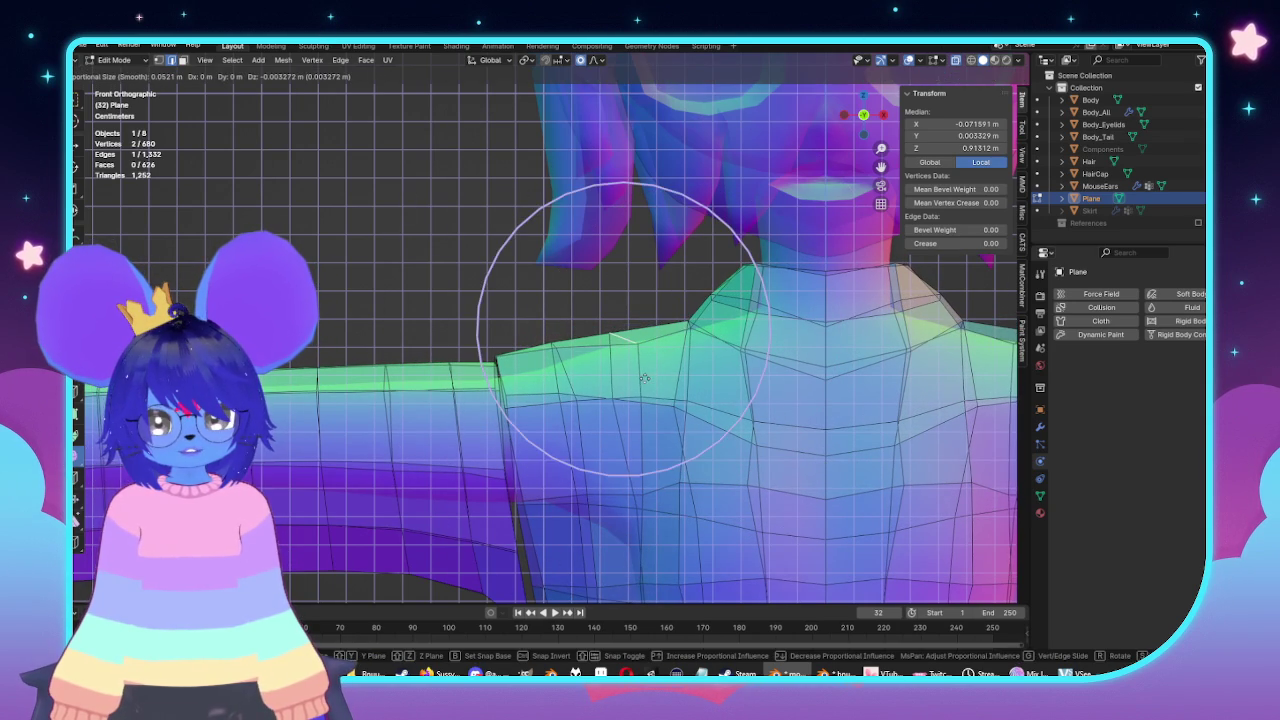
left_click(577, 368)
key("g")
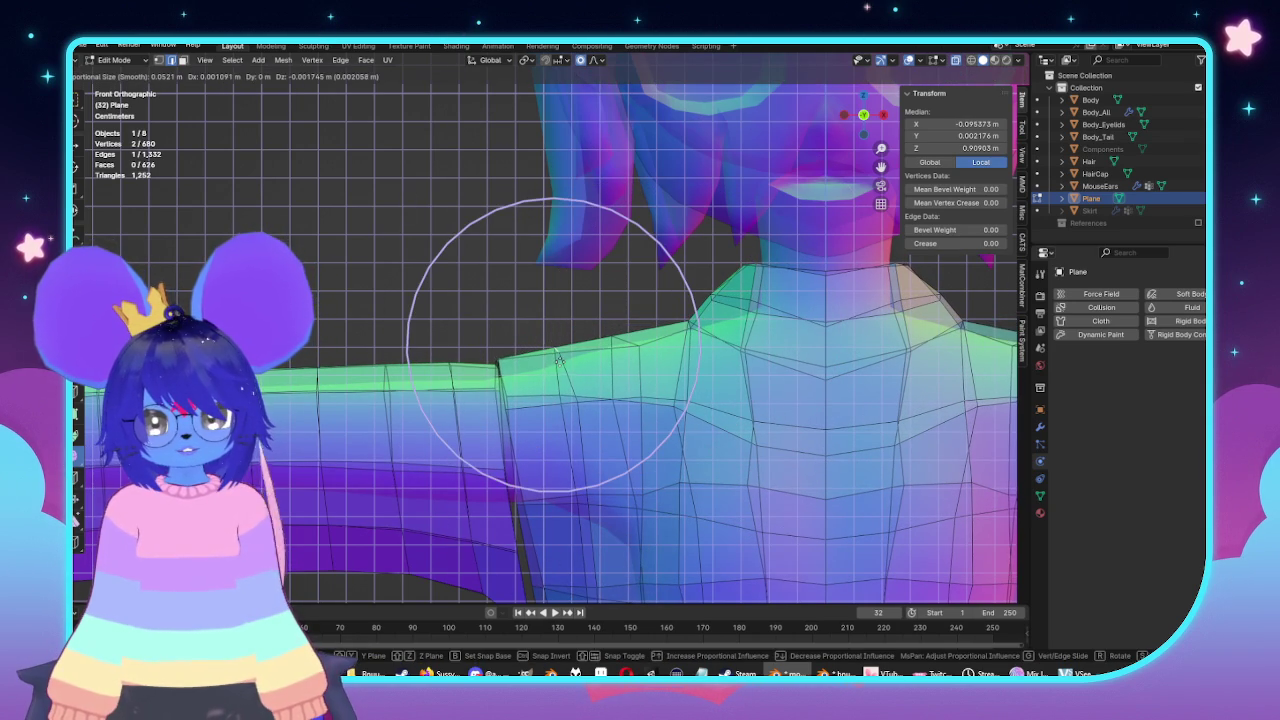
left_click(536, 370)
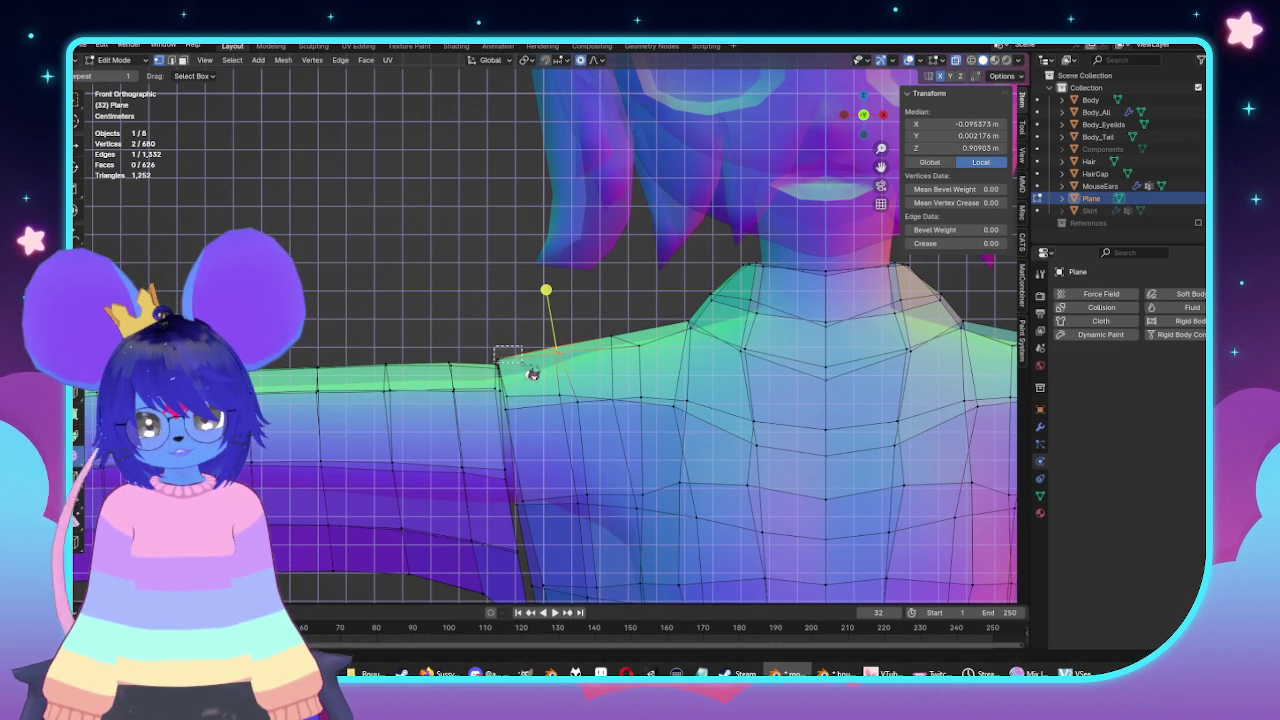
key("g")
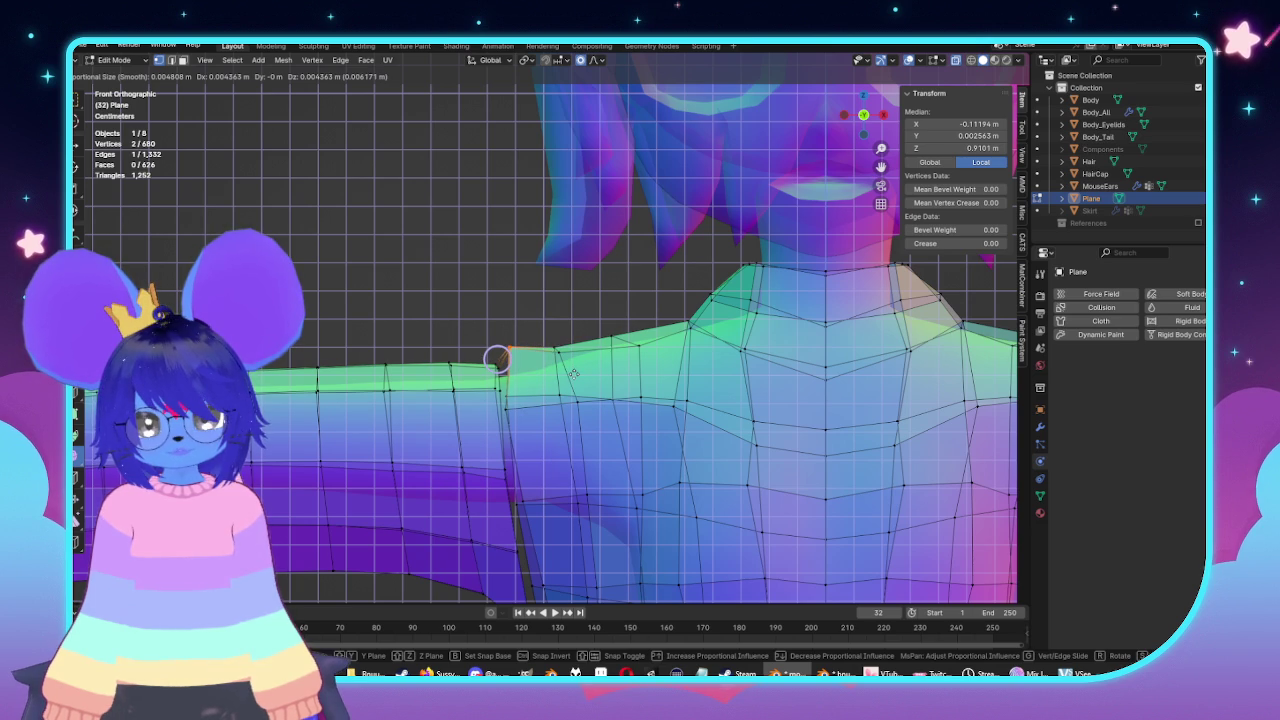
left_click(573, 373)
key("Tab")
mouse_move(557, 370)
middle_mouse_down()
mouse_move(614, 358)
mouse_move(600, 380)
mouse_move(454, 354)
mouse_move(497, 343)
middle_mouse_up()
key("Tab")
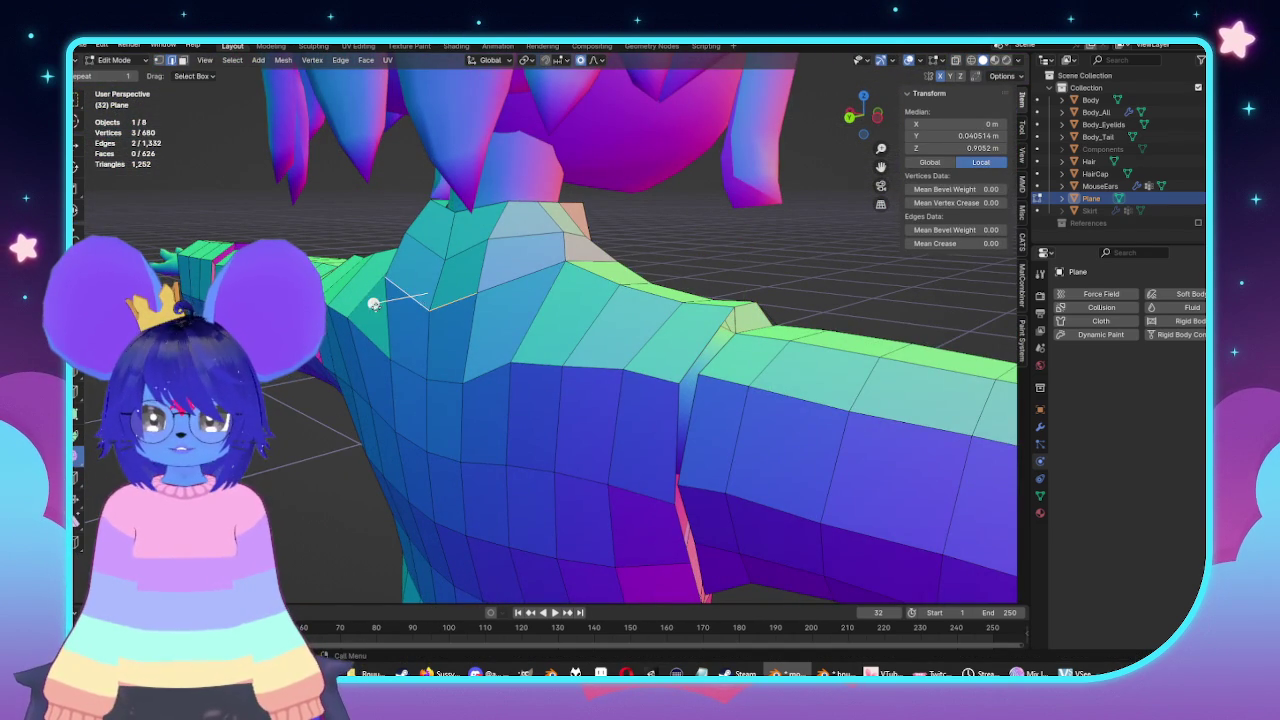
left_click_drag(374, 304, 504, 306)
Raise and reposition the collar-base vertices with smooth falloff.
left_click(461, 252)
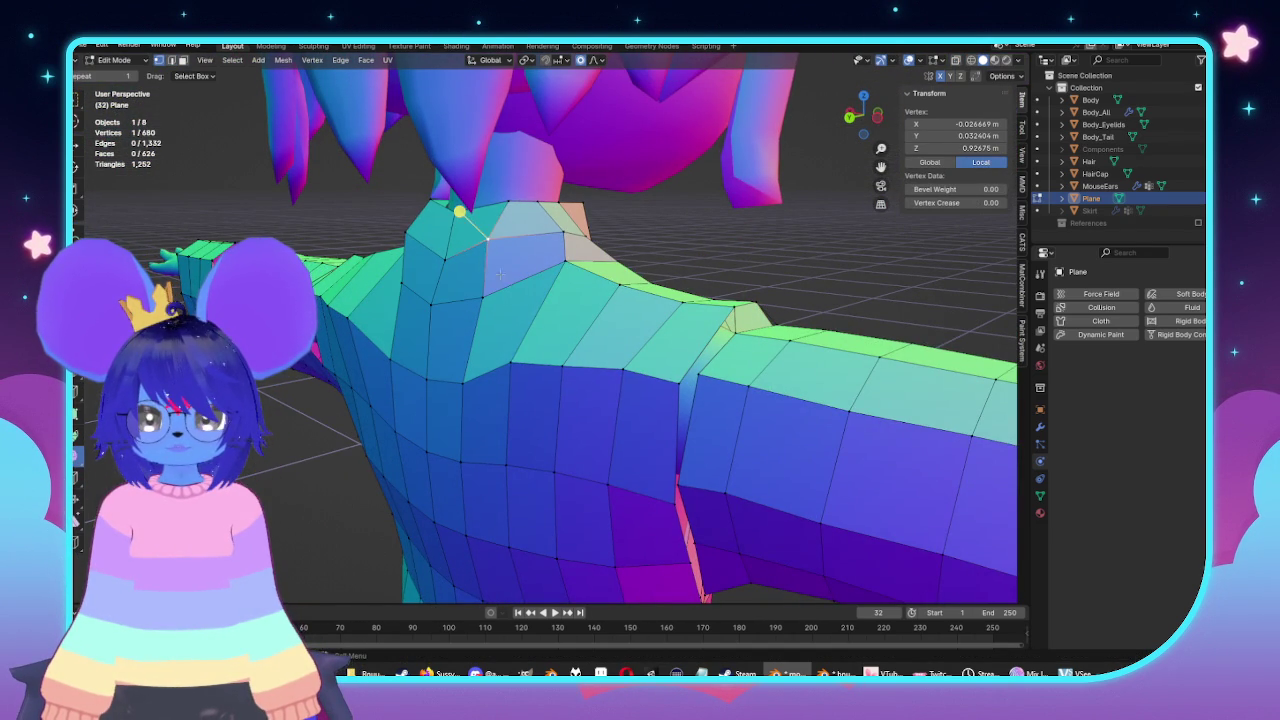
key("KP_1")
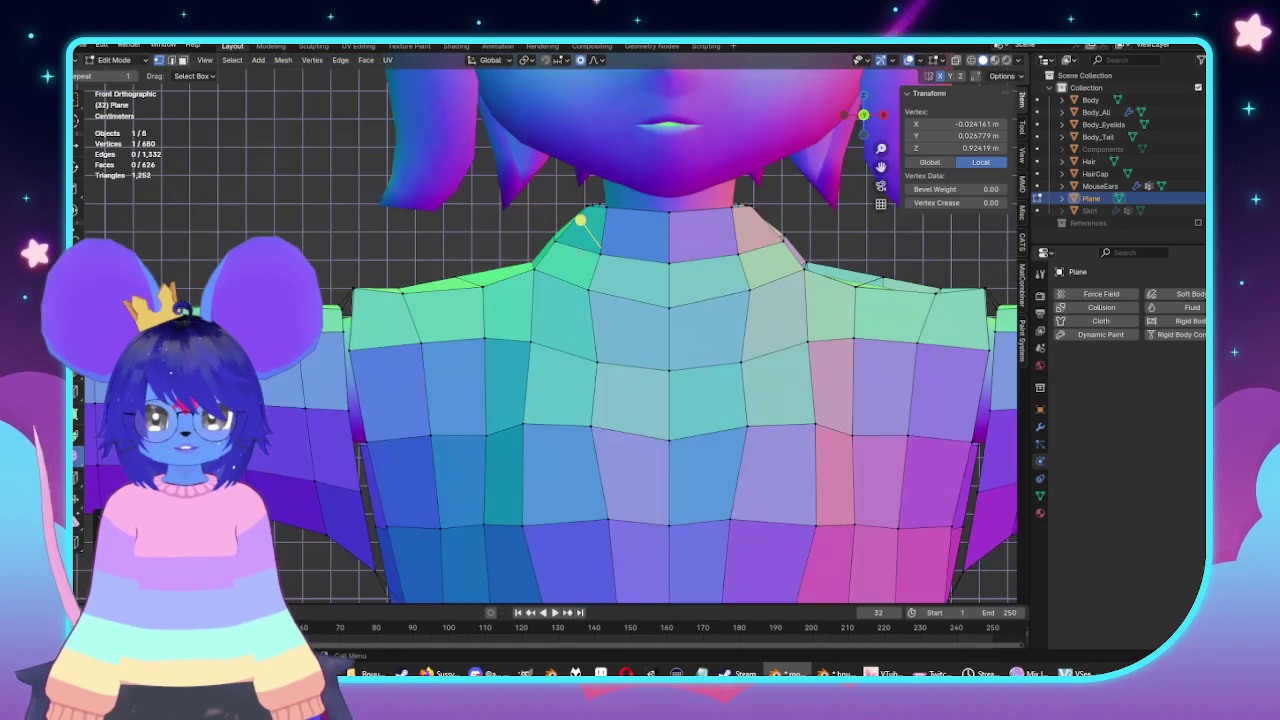
middle_click_drag(459, 211, 483, 220)
middle_click_drag(560, 229, 568, 229, "alt")
left_click(568, 210, "shift")
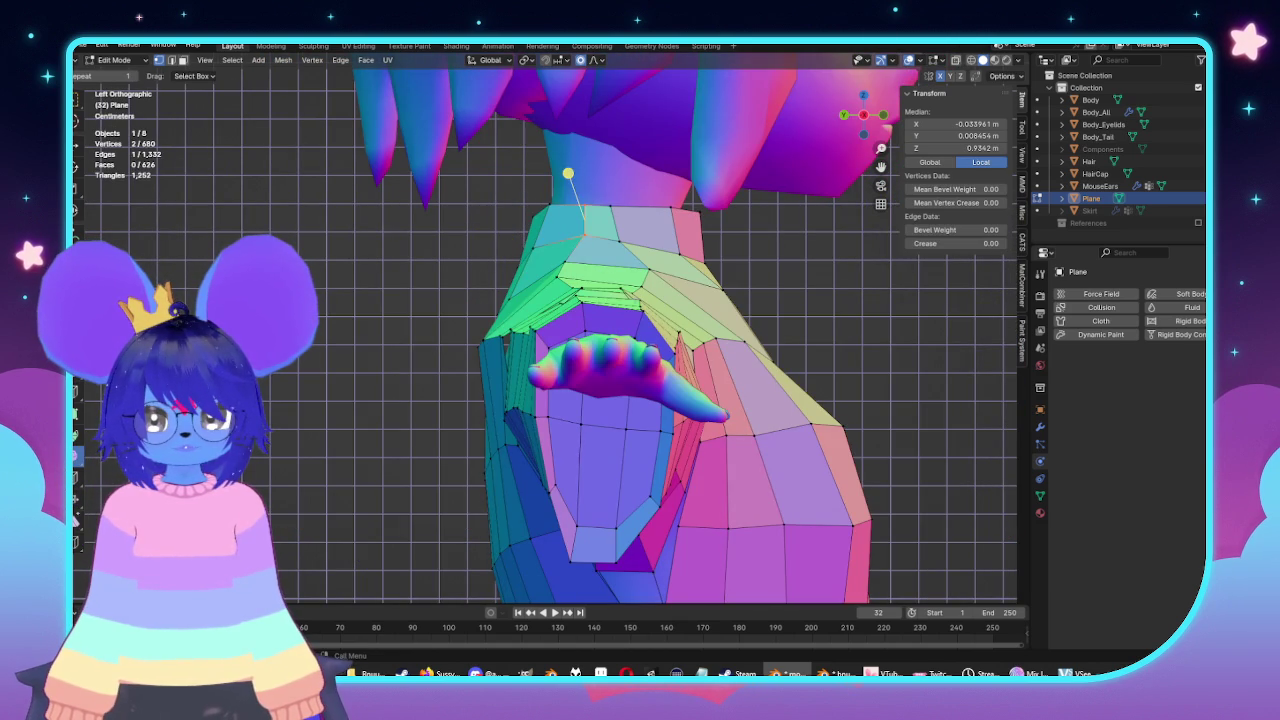
key("g")
left_click(608, 183)
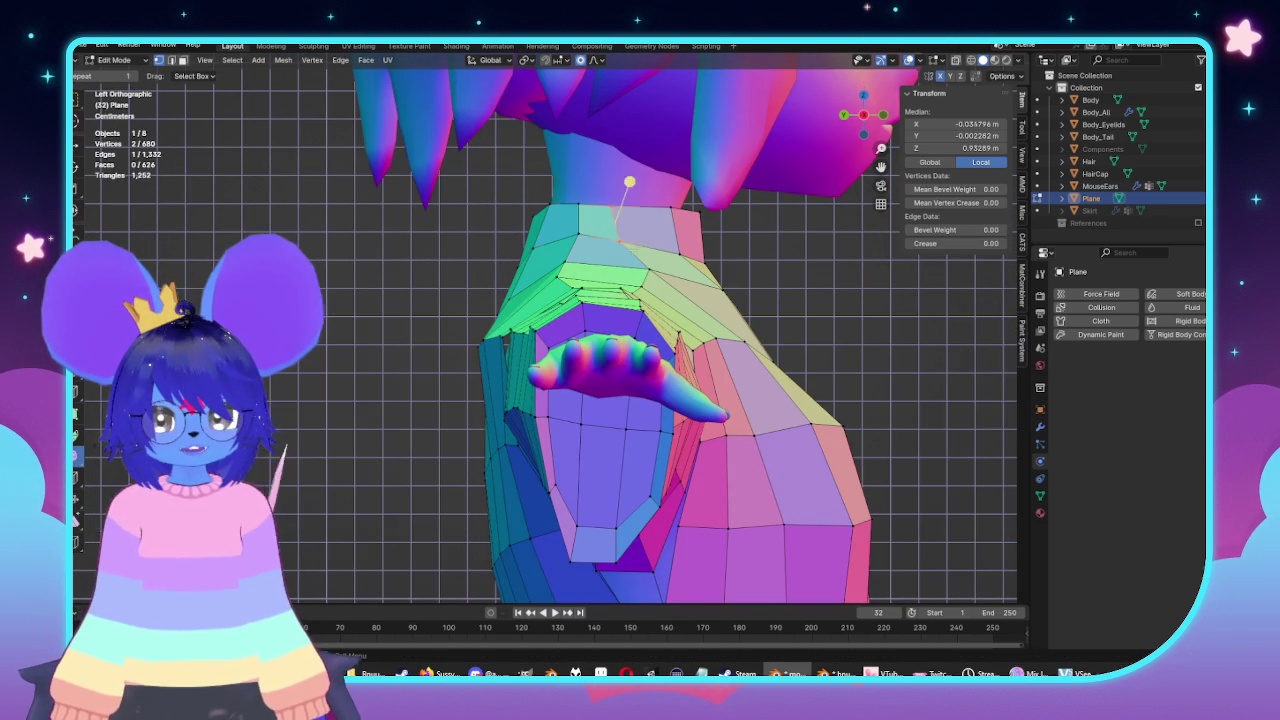
key("g")
left_click(657, 246)
left_click(650, 272)
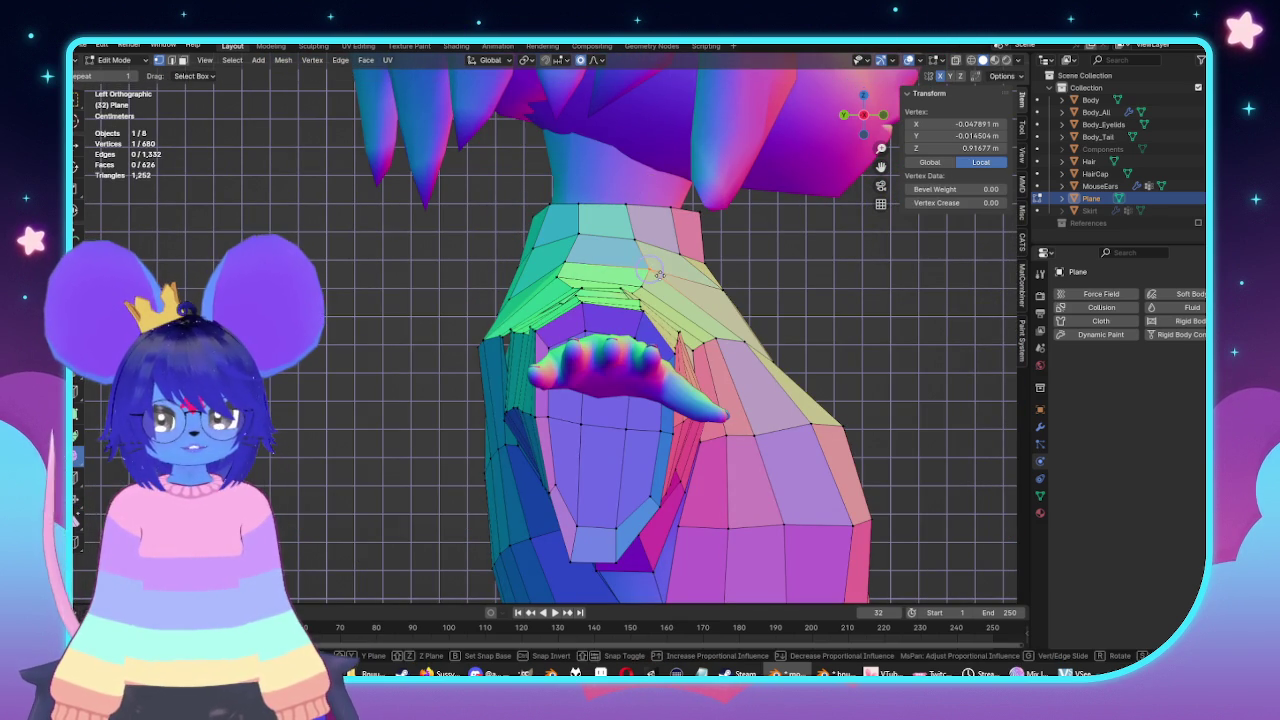
key("g")
left_click(652, 273)
mouse_move(652, 273)
middle_mouse_down()
mouse_move(438, 250)
mouse_move(431, 299)
middle_mouse_up()
Join pairs of sleeve-seam vertices with new edges.
key("alt+a")
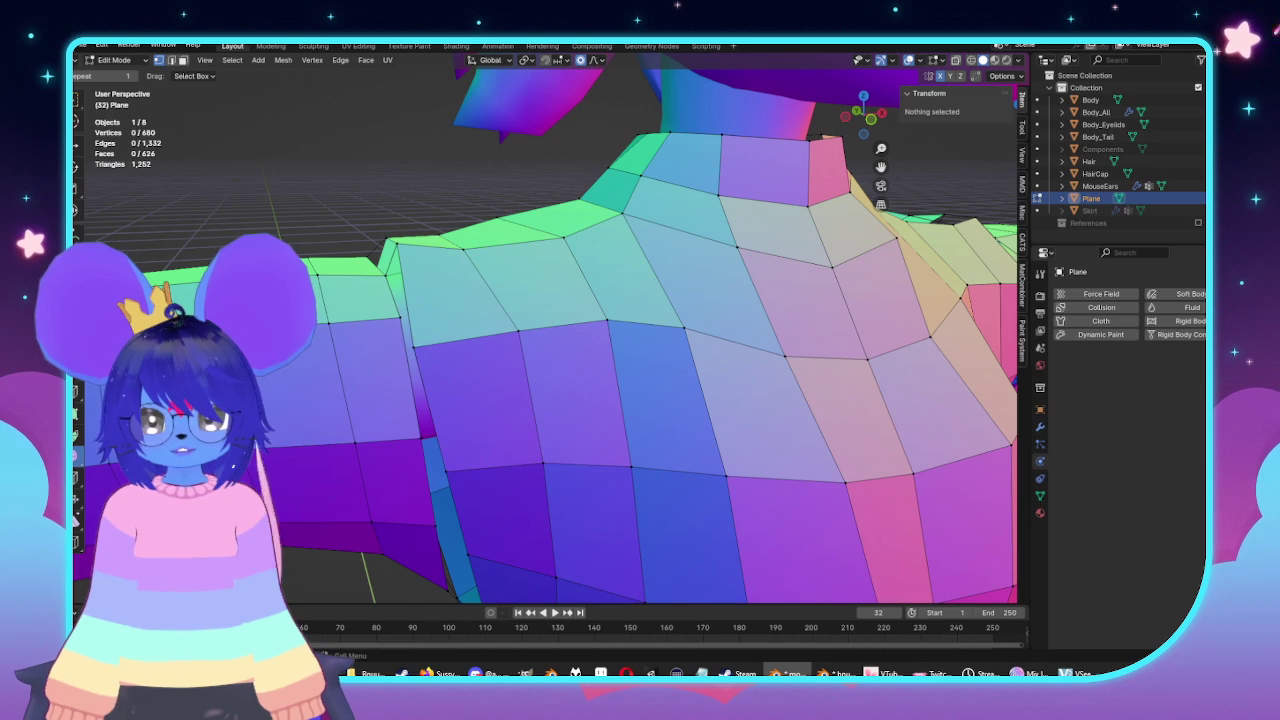
left_click(414, 342)
middle_click_drag(414, 342, 463, 318)
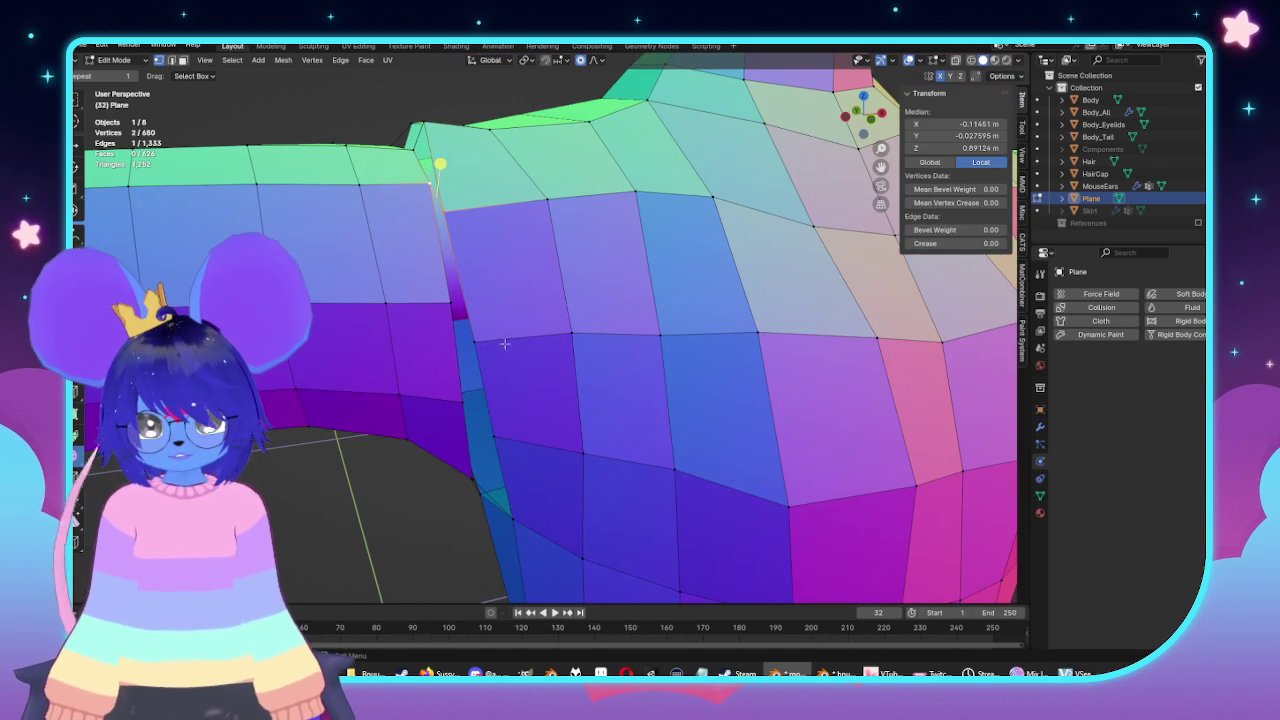
key("f")
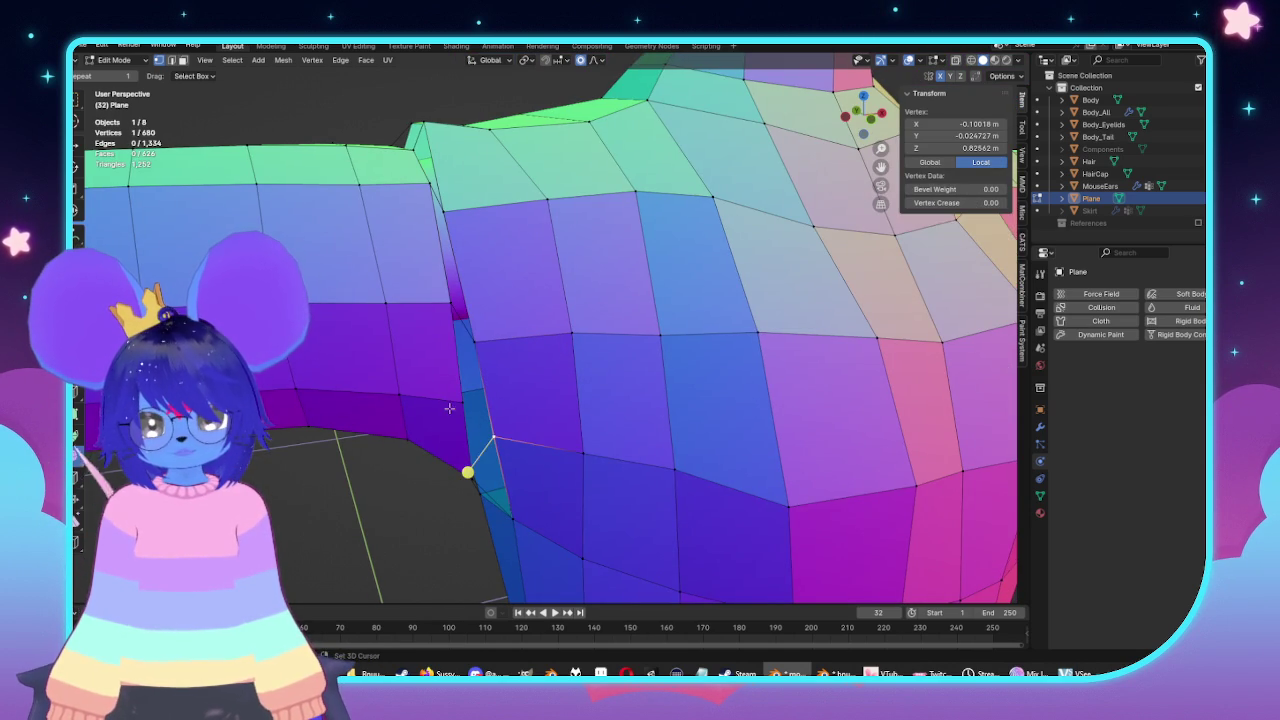
mouse_move(485, 372)
middle_mouse_down()
mouse_move(432, 352)
mouse_move(640, 370)
middle_mouse_up()
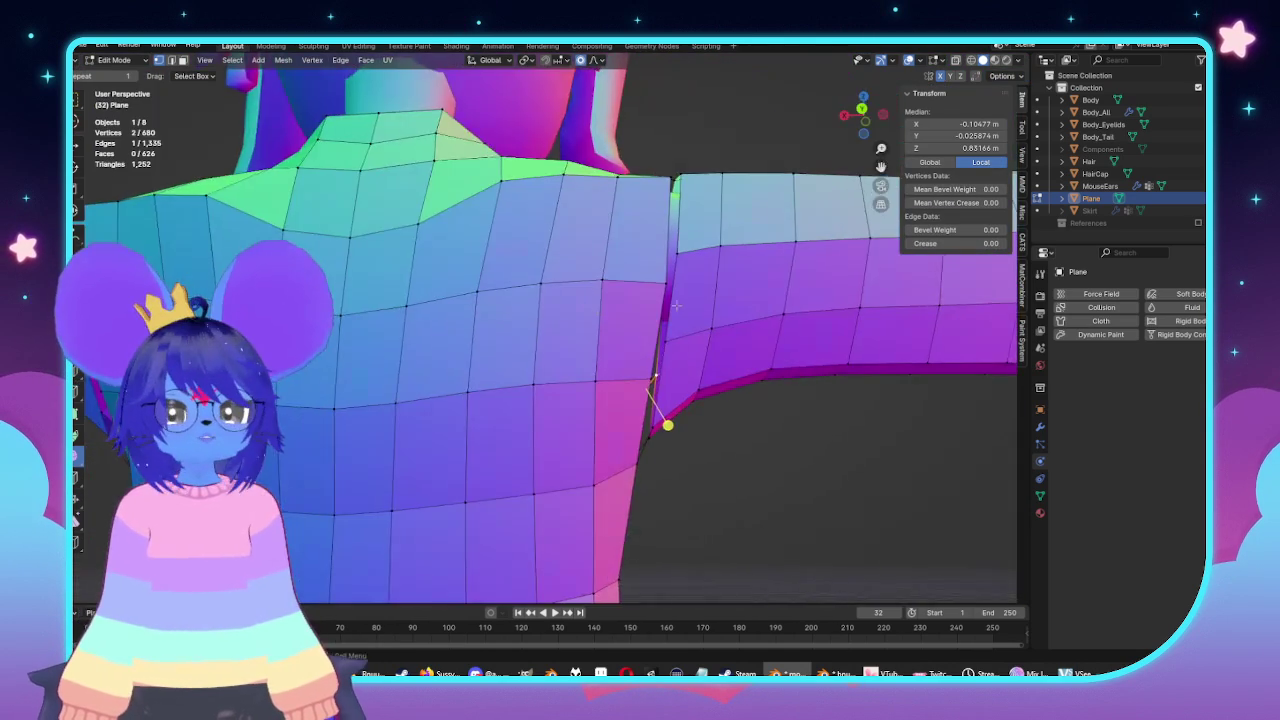
left_click(648, 375)
key("f")
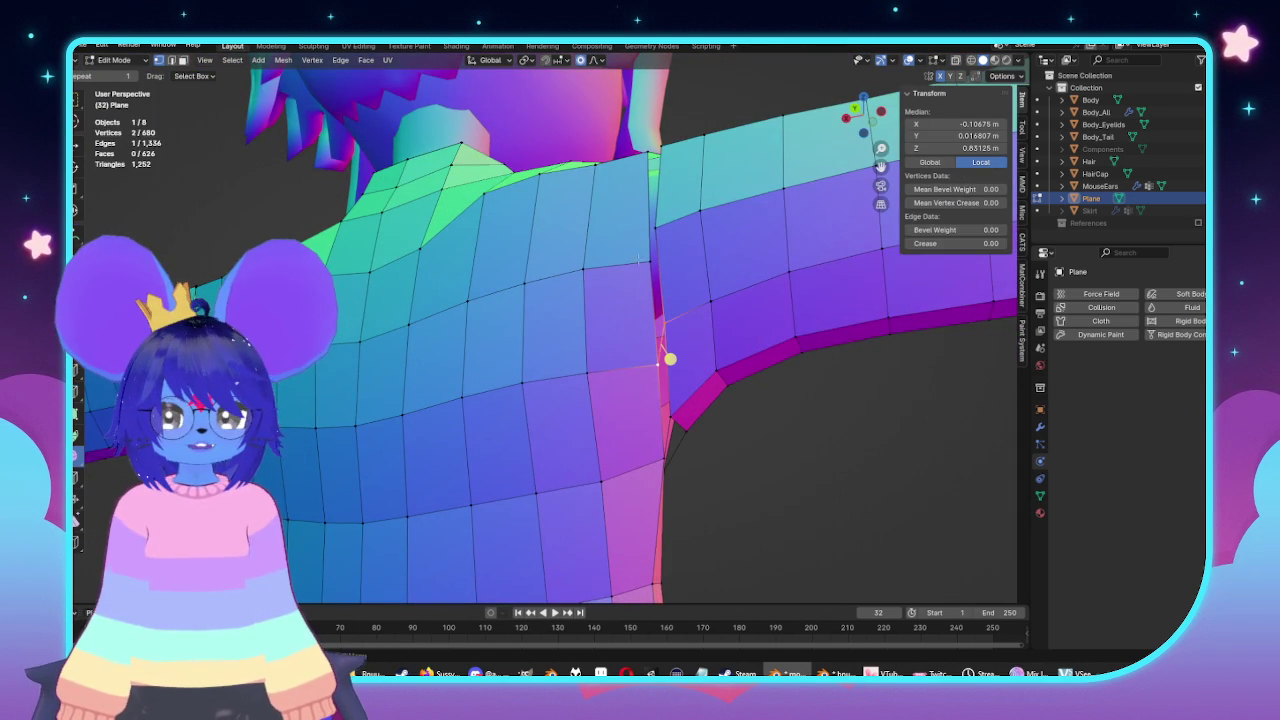
From the back view, raise and slide the horizontal loop across the back.
middle_click_drag(646, 246, 655, 207)
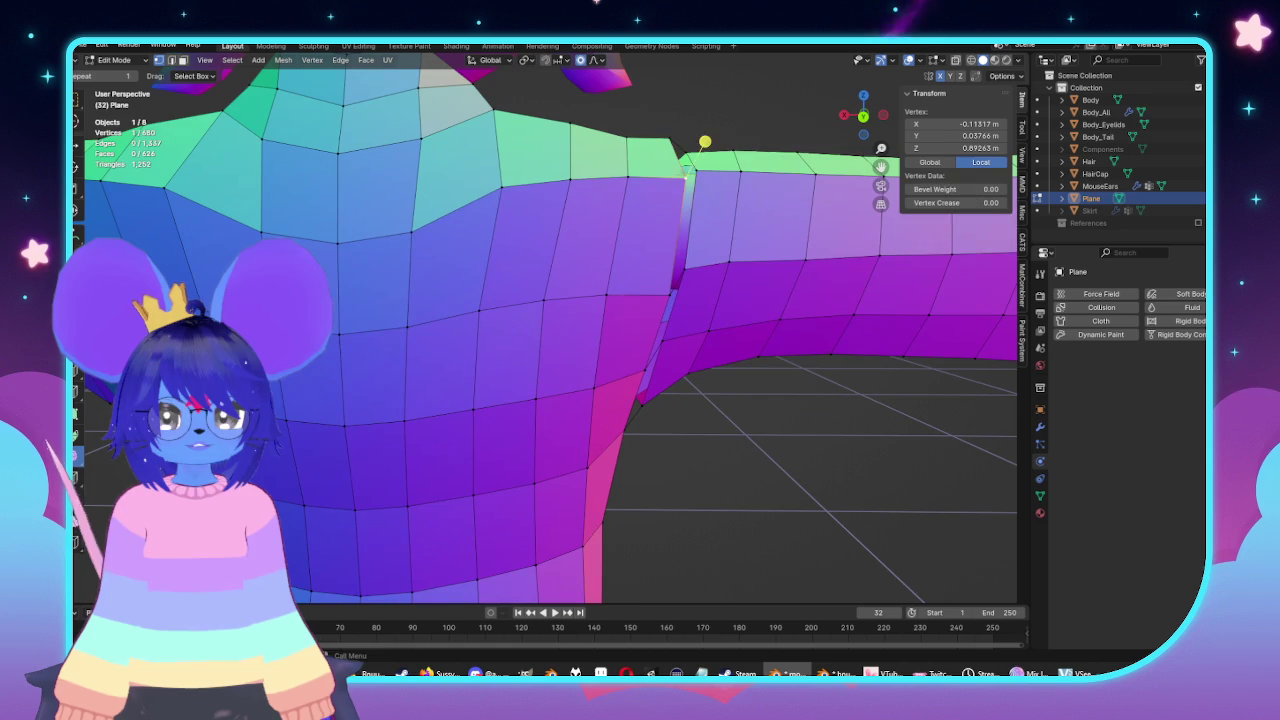
left_click(709, 129)
left_click(863, 115)
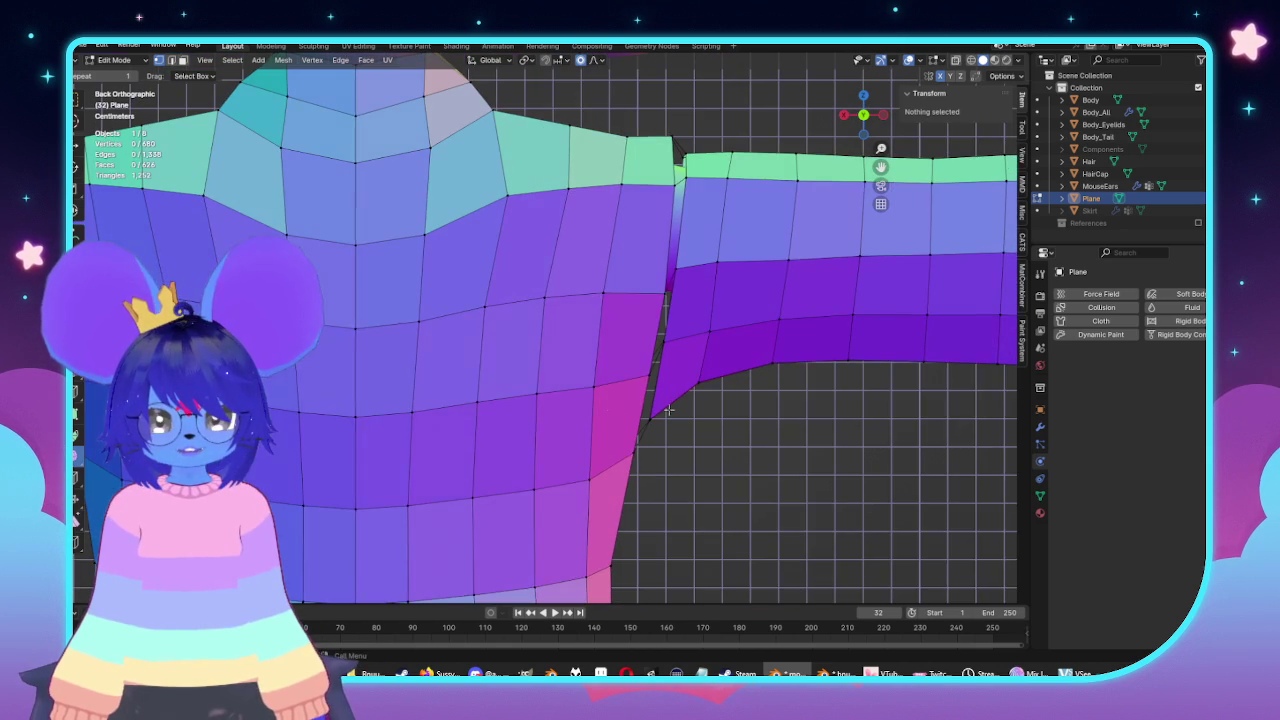
left_click(620, 385)
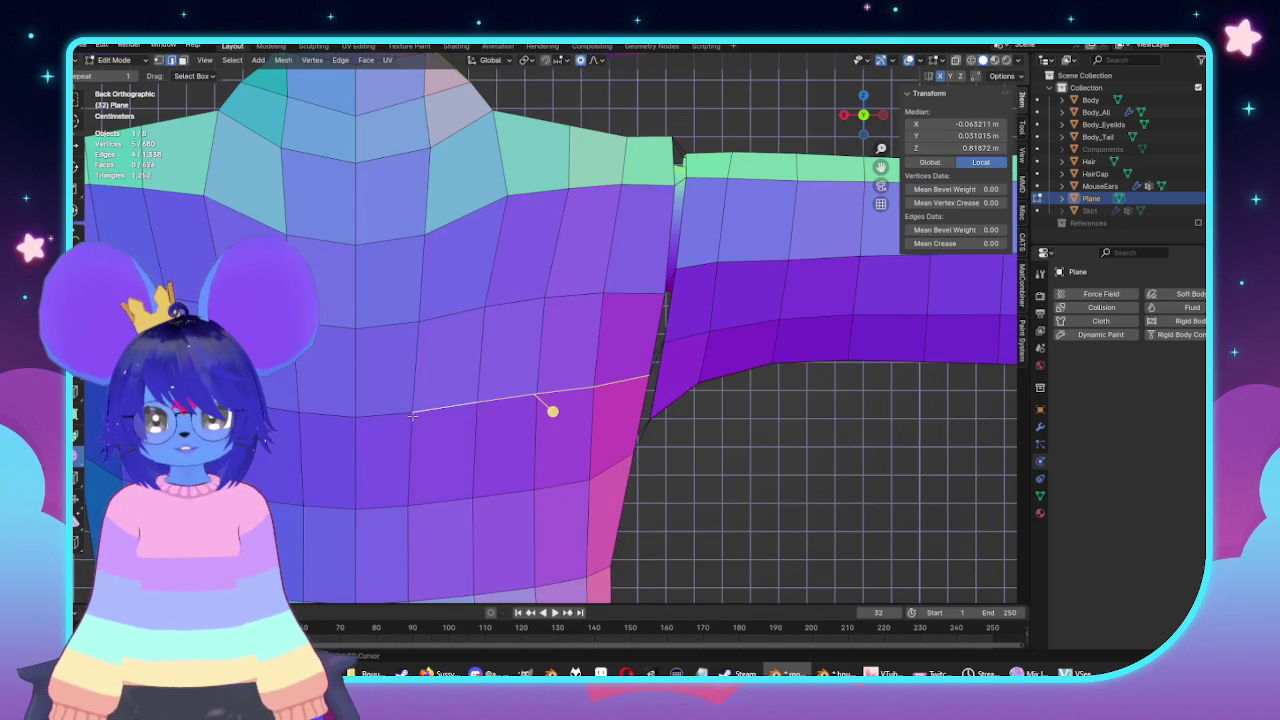
key("g")
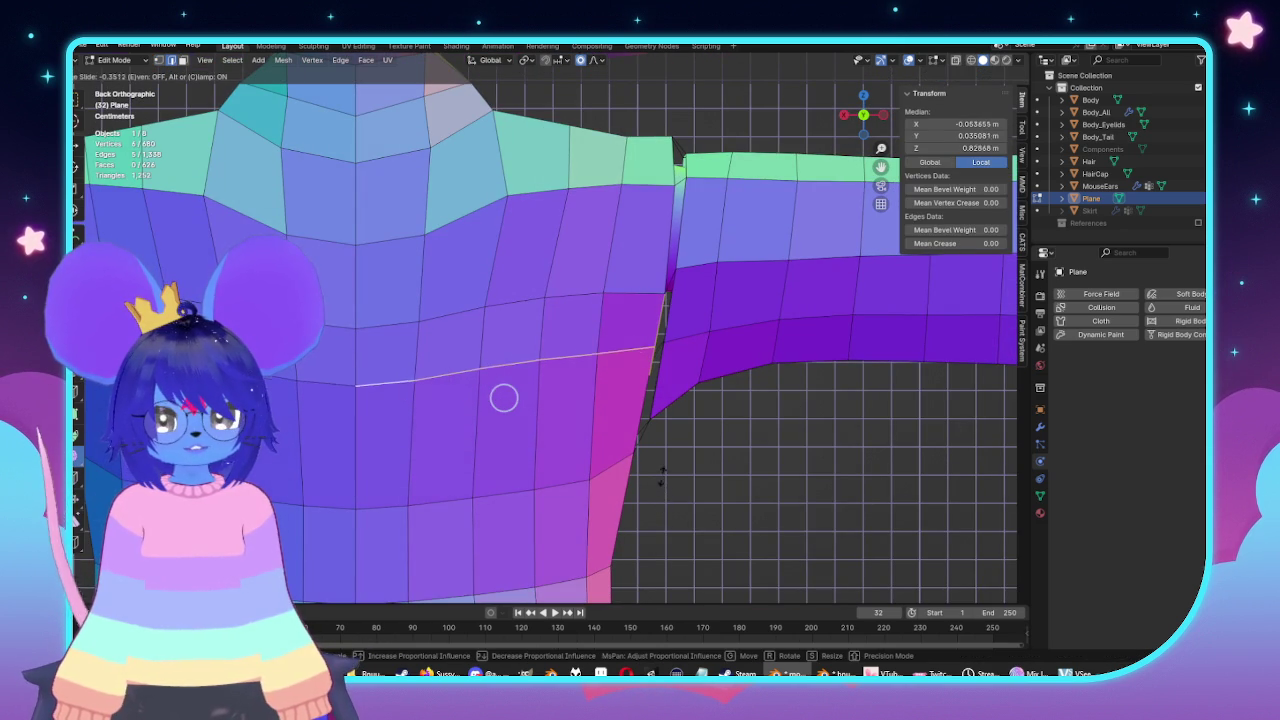
left_click(670, 483)
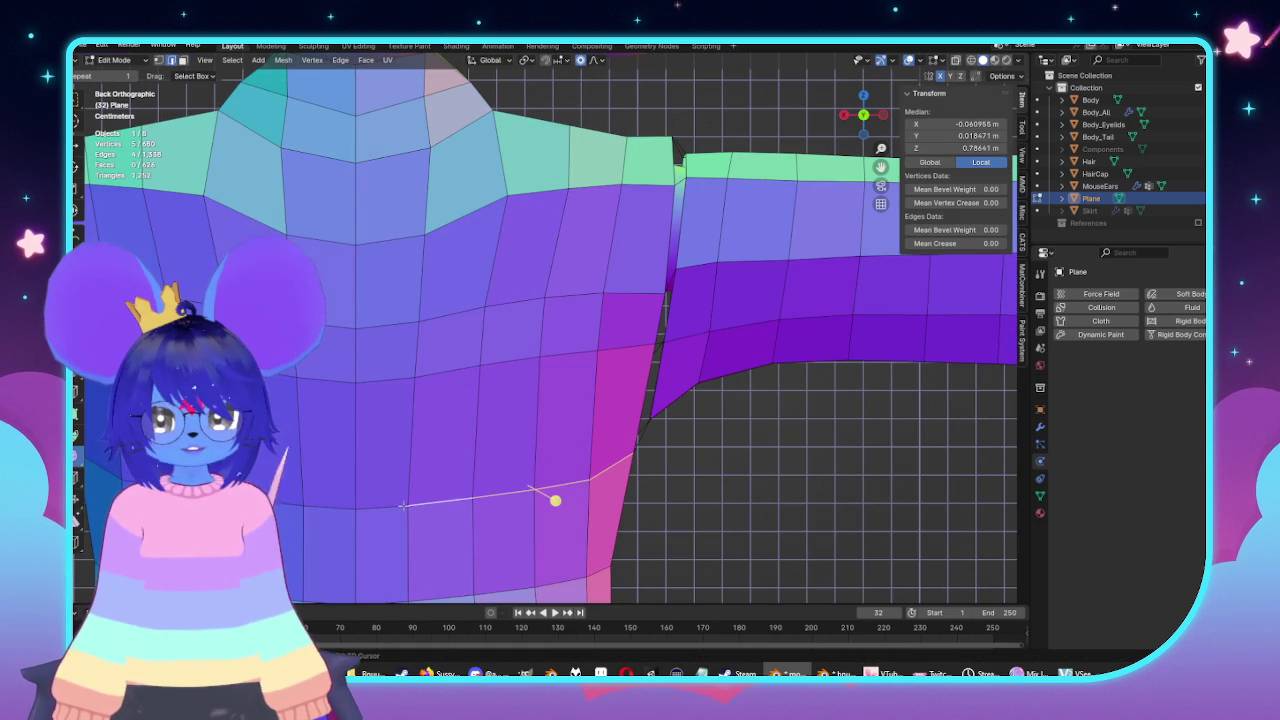
key("g")
key("g")
left_click(667, 485)
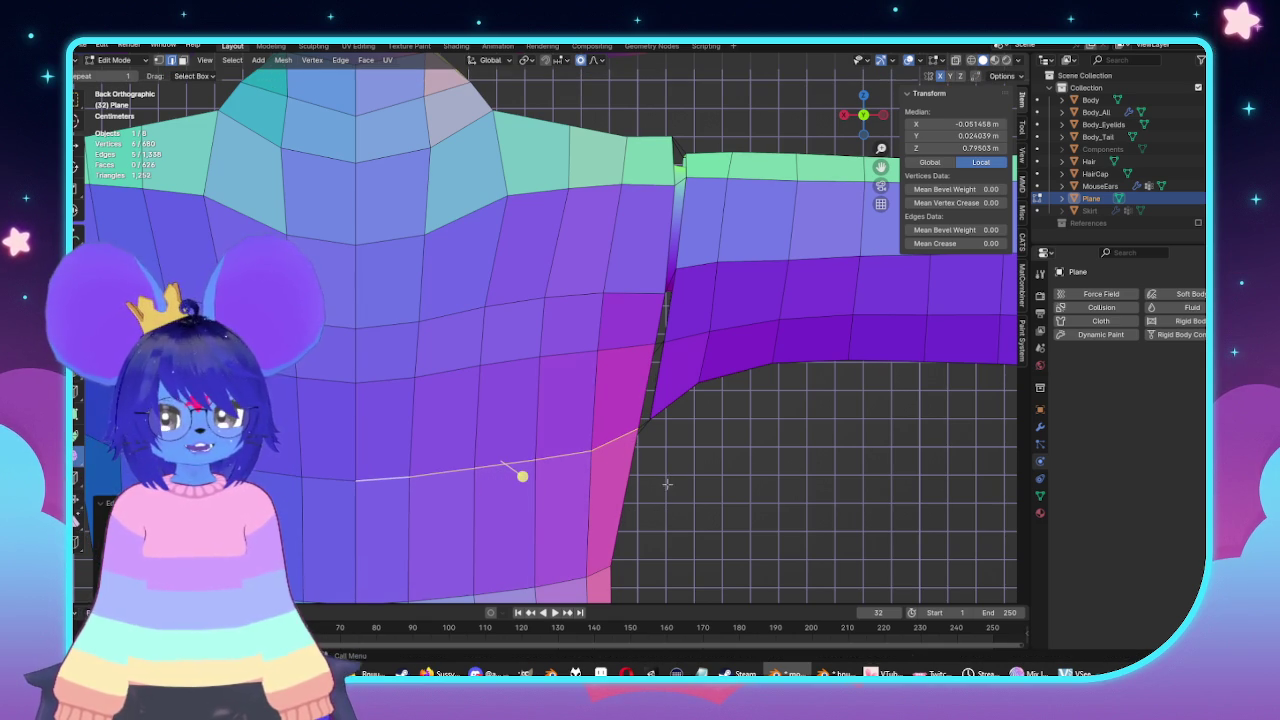
Slide a sleeve-seam vertex and the row of vertices across the back.
left_click(662, 300)
key("g")
key("g")
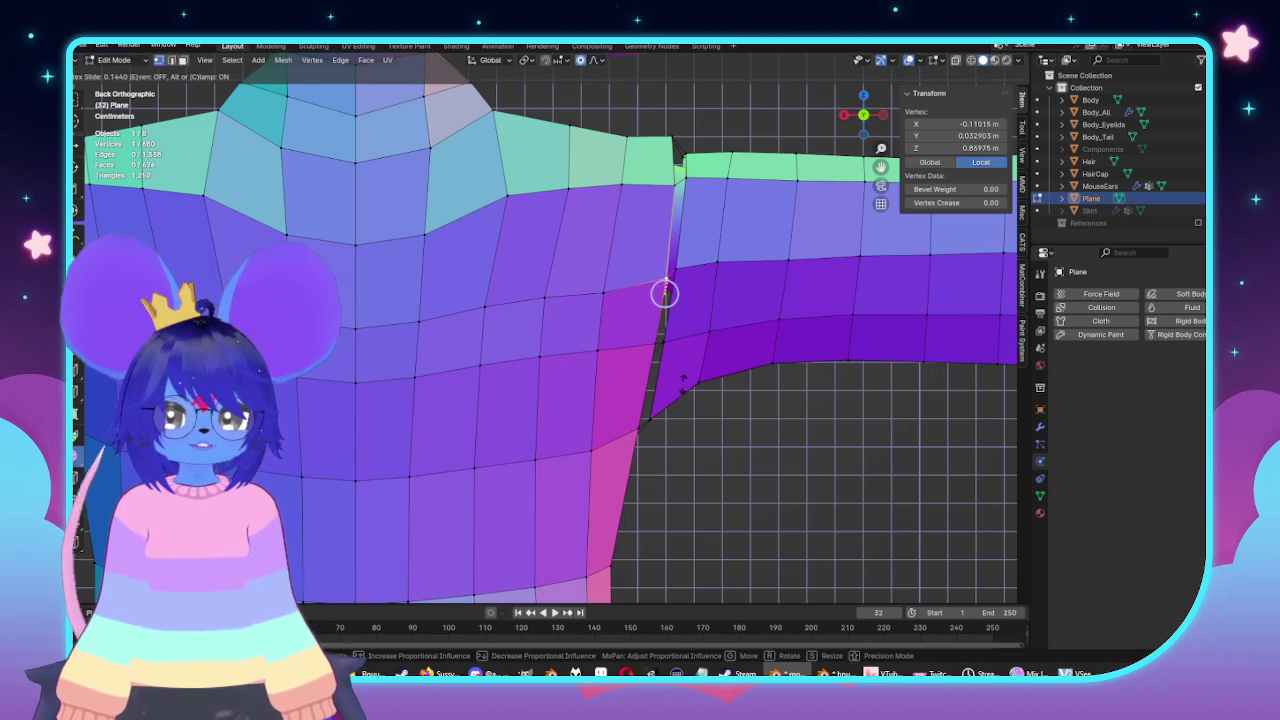
left_click(605, 291)
left_click_drag(614, 289, 369, 325)
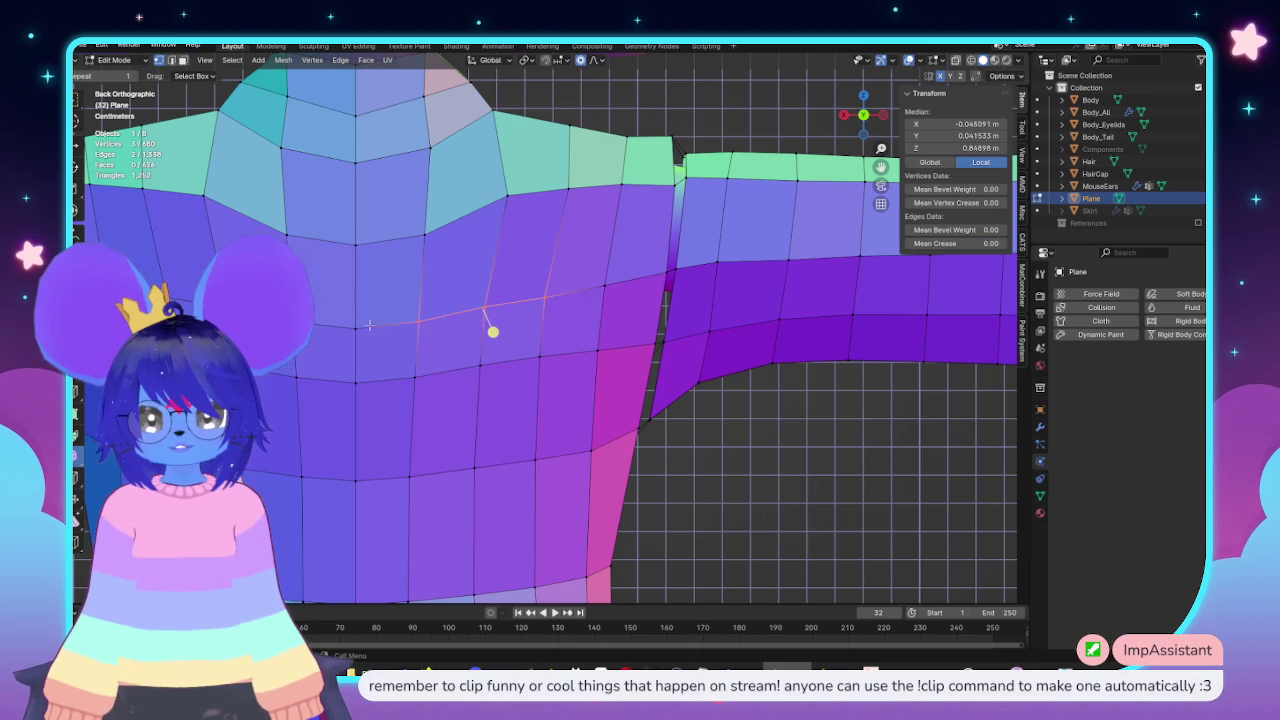
key("g")
key("g")
left_click(564, 458)
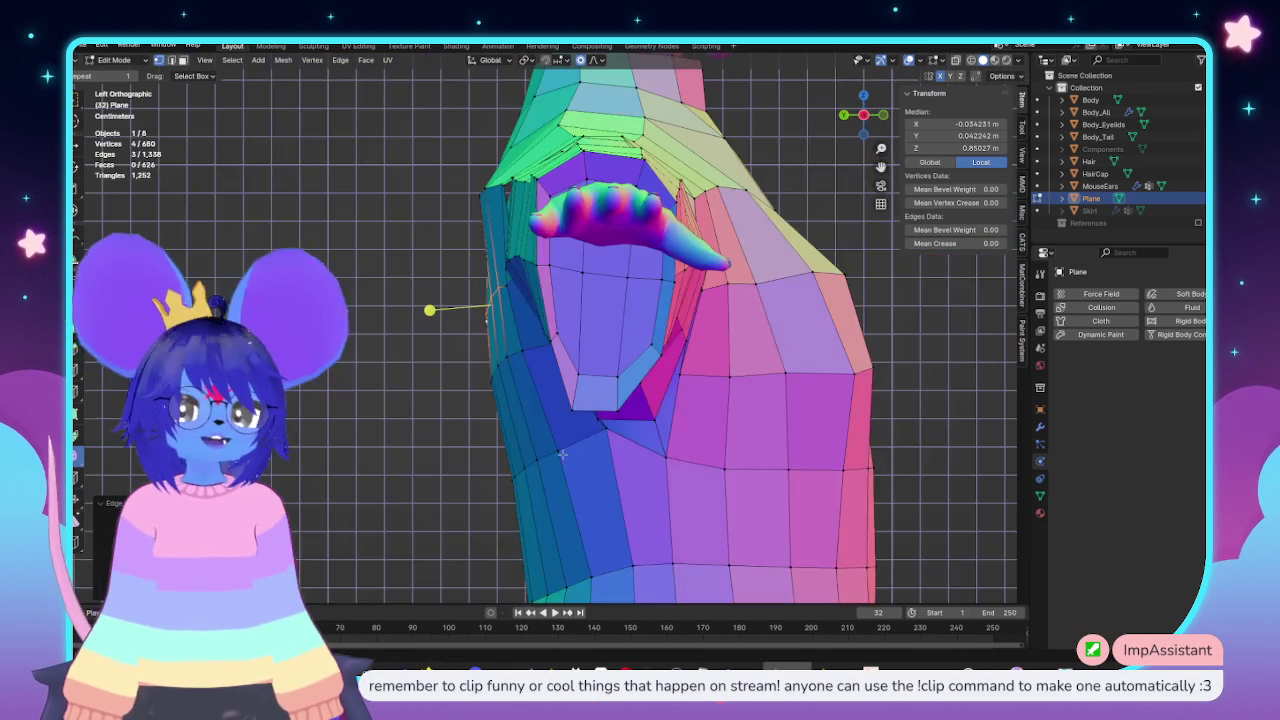
From the front, move the armhole vertex and slide the lower seam vertices.
middle_click_drag(844, 460, 475, 377, "alt")
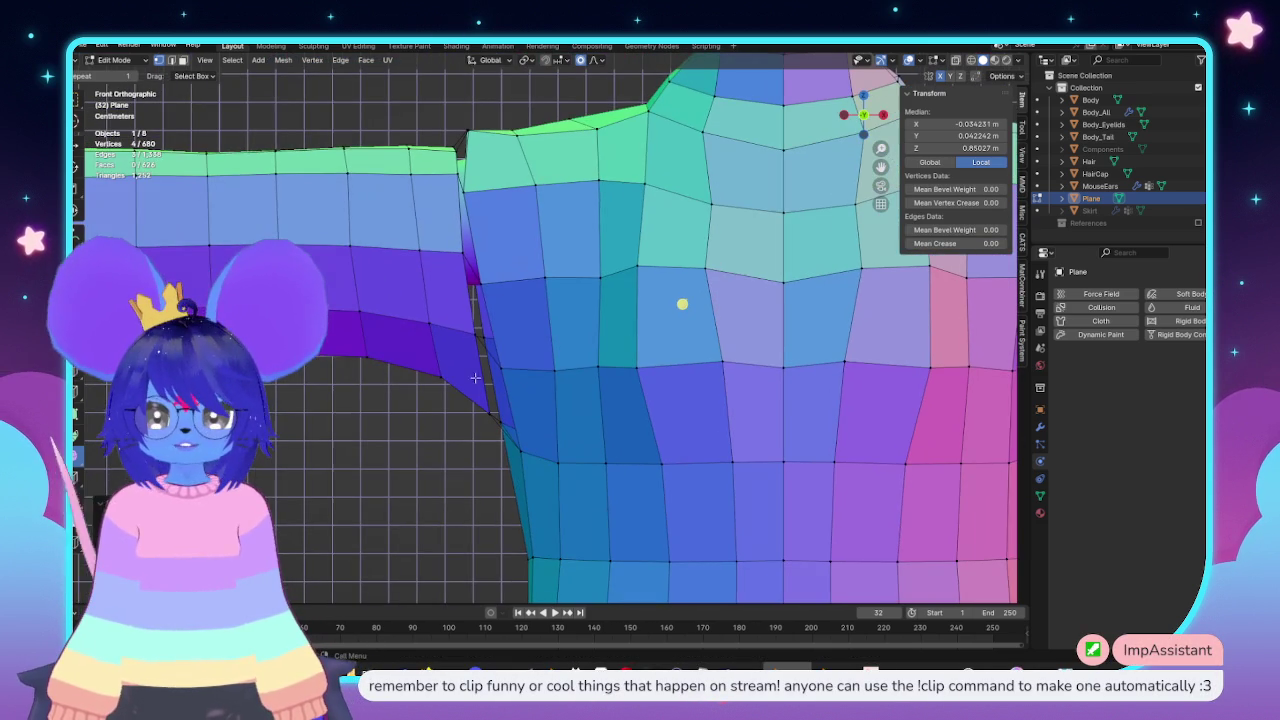
left_click(490, 282)
key("g")
key("g")
left_click(555, 366)
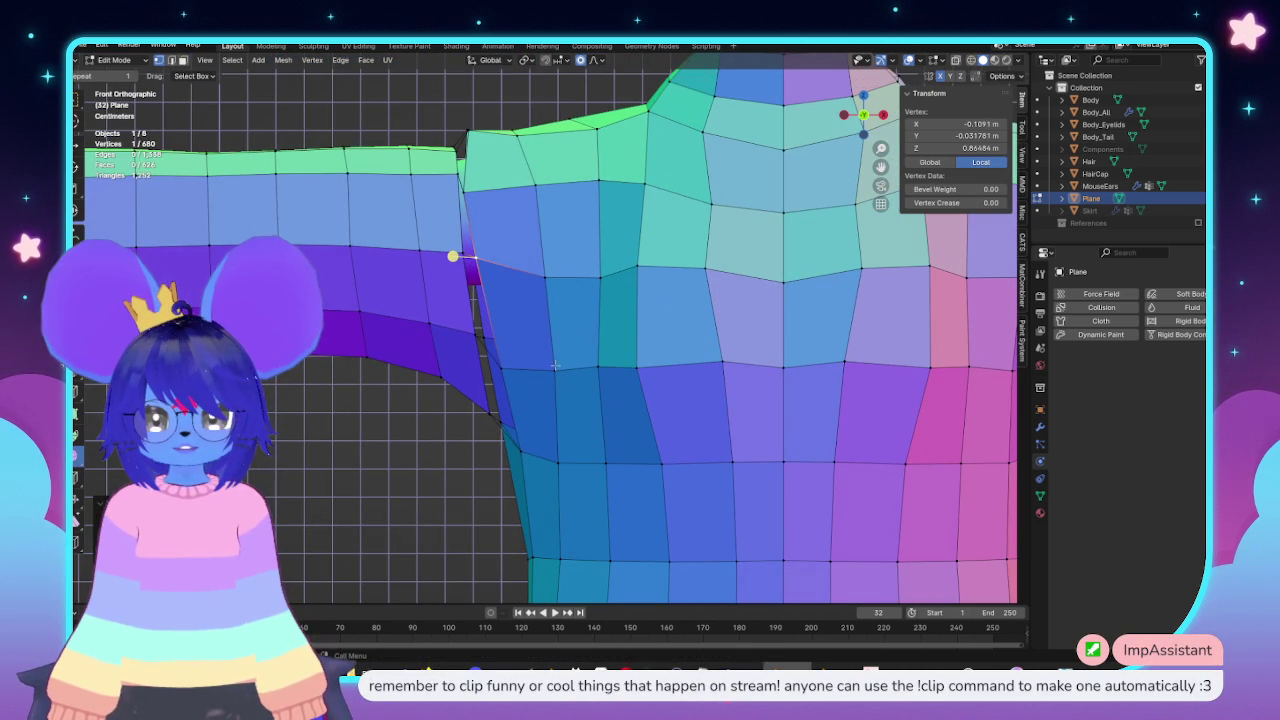
key("g")
key("g")
key("Escape")
left_click(500, 367)
key("g")
key("g")
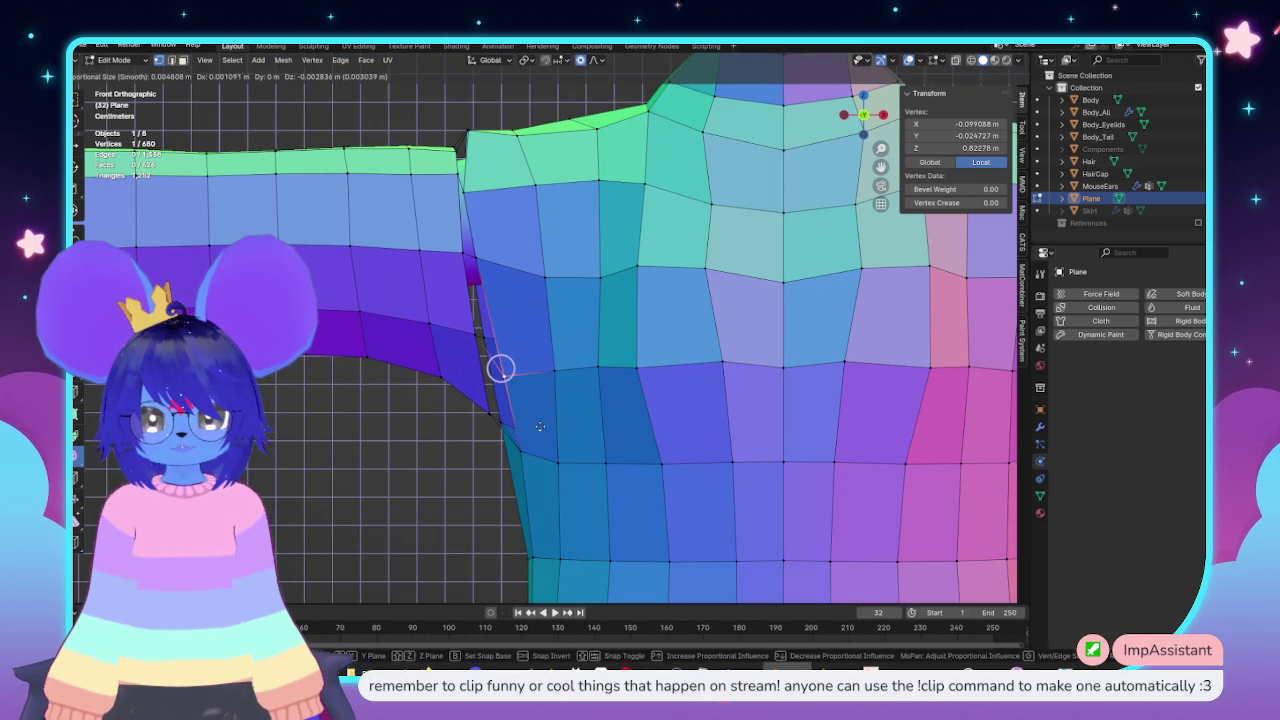
left_click(552, 466)
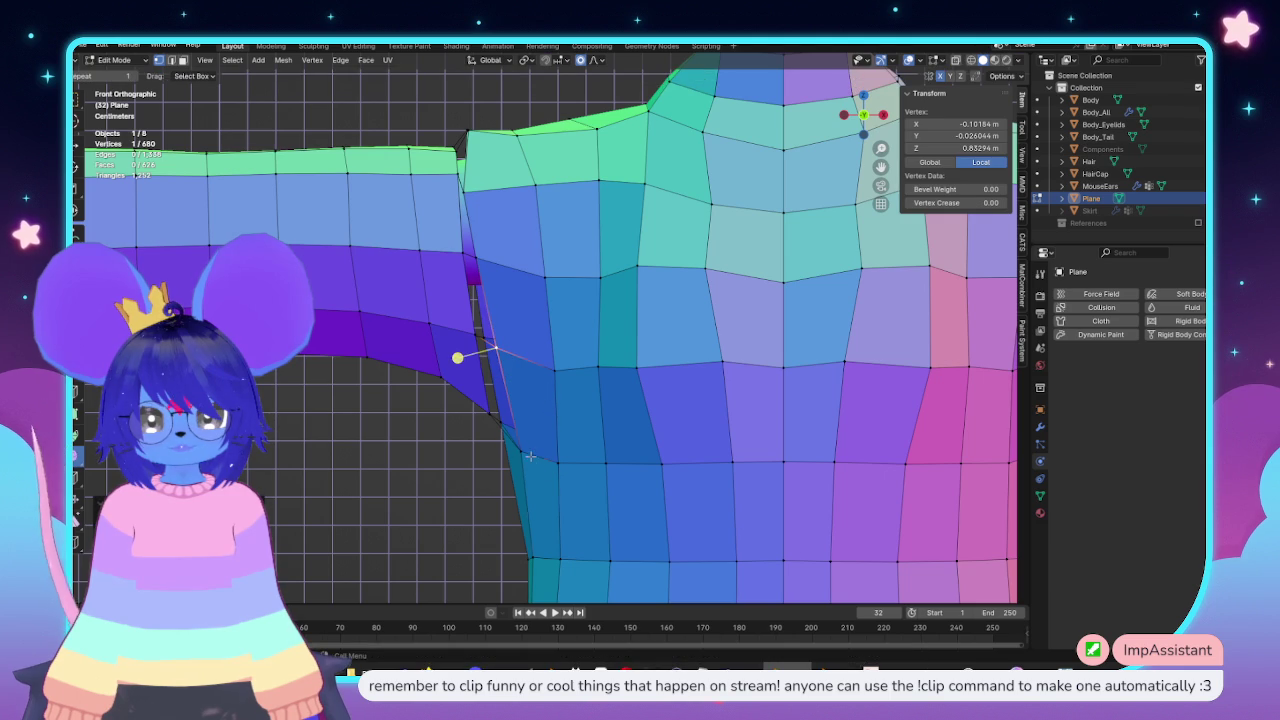
left_click(517, 440)
key("g")
key("g")
left_click(520, 446)
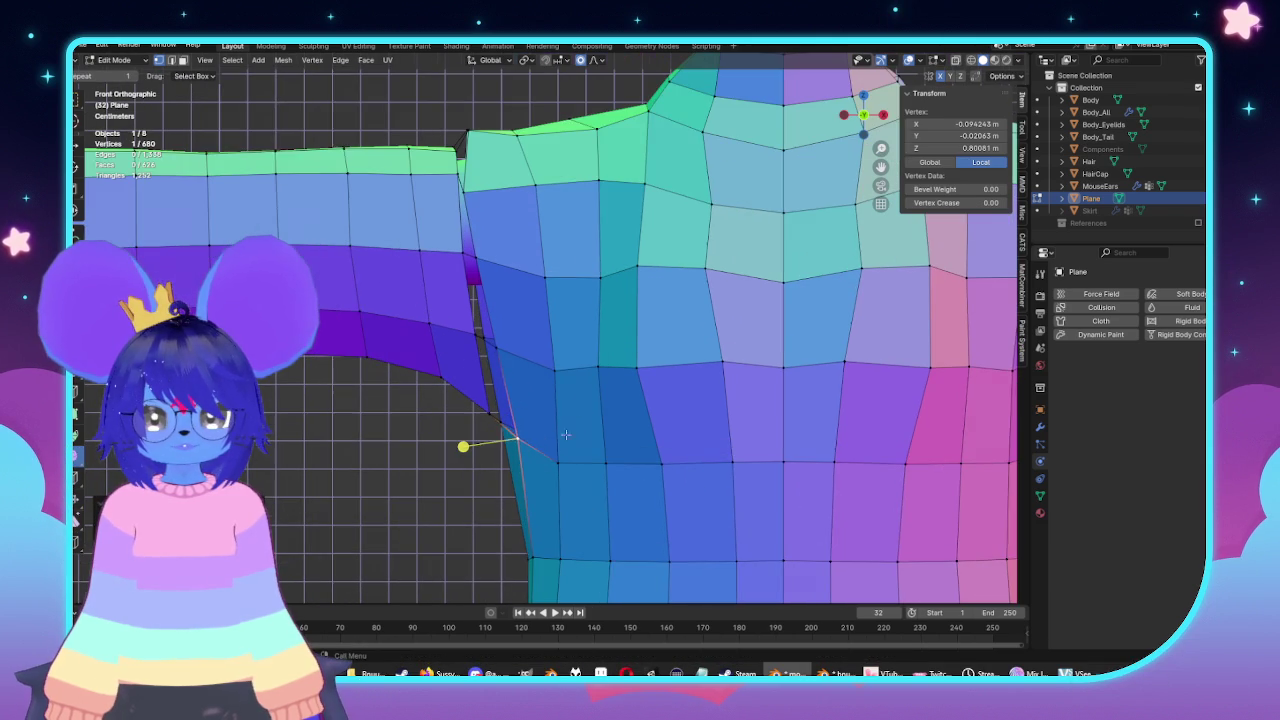
Nudge a chest face slightly, then frame the torso in side view with X-ray on.
key("2")
left_click(635, 310)
key("3")
left_click(680, 338)
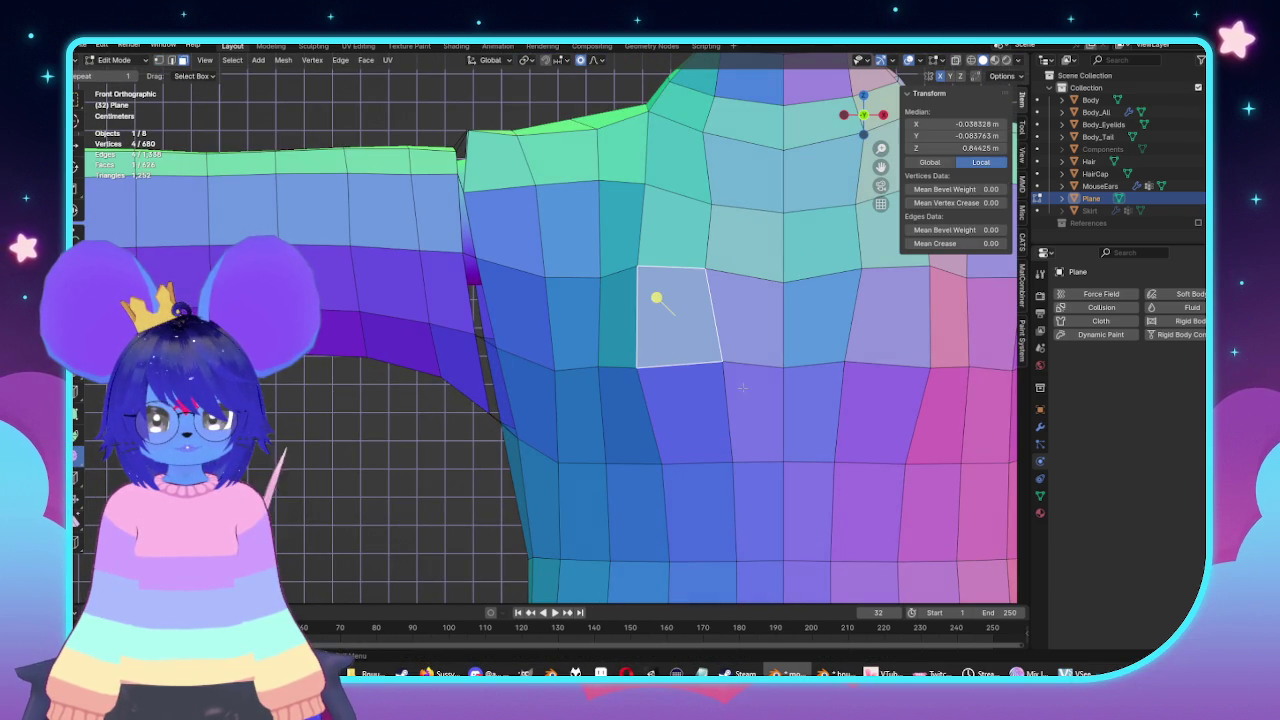
key("g")
left_click(669, 330)
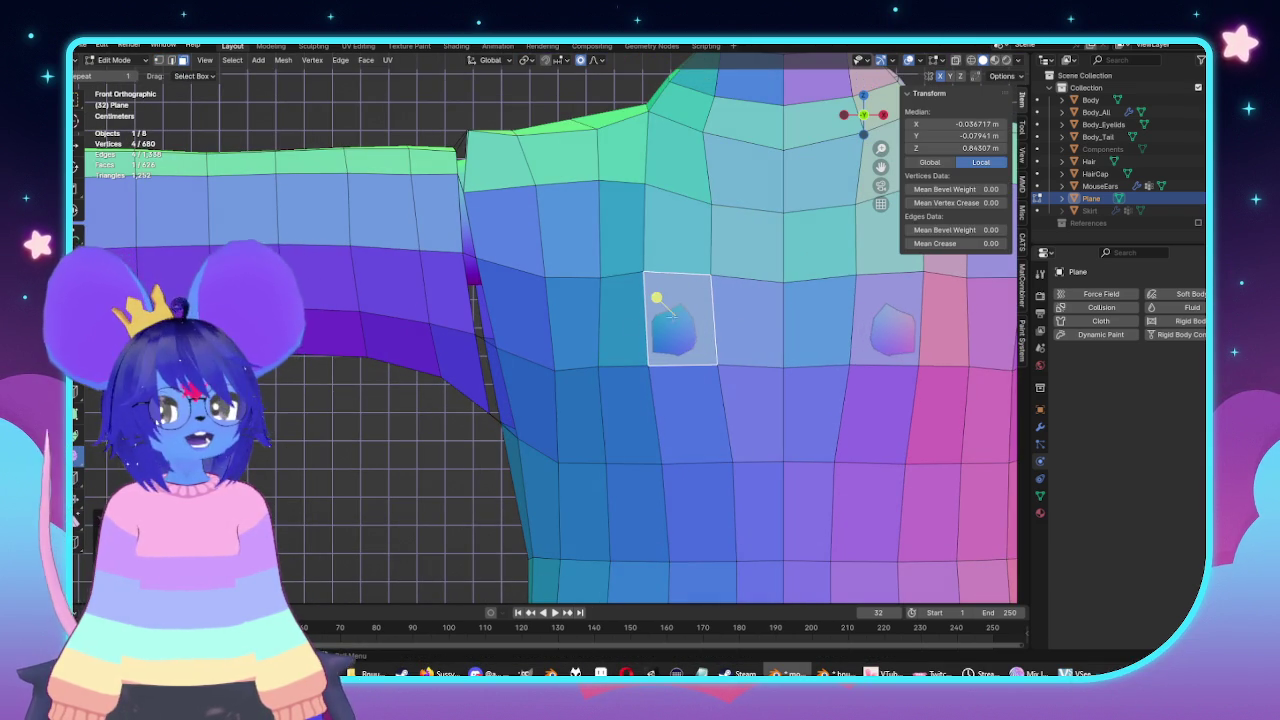
key("ctrl+KP_3")
middle_click_drag(1016, 418, 788, 423, "shift")
key("alt+z")
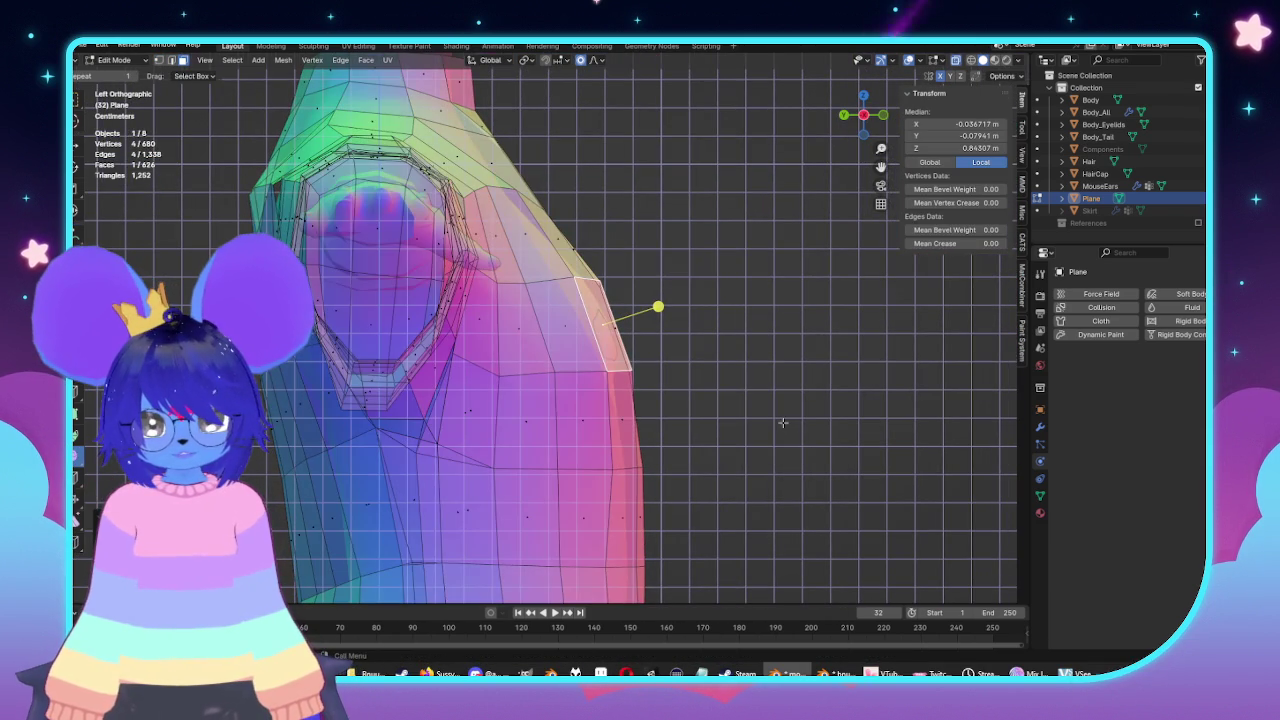
Move the two side faces below the sleeve outward with proportional falloff.
key("alt+z")
key("alt+z")
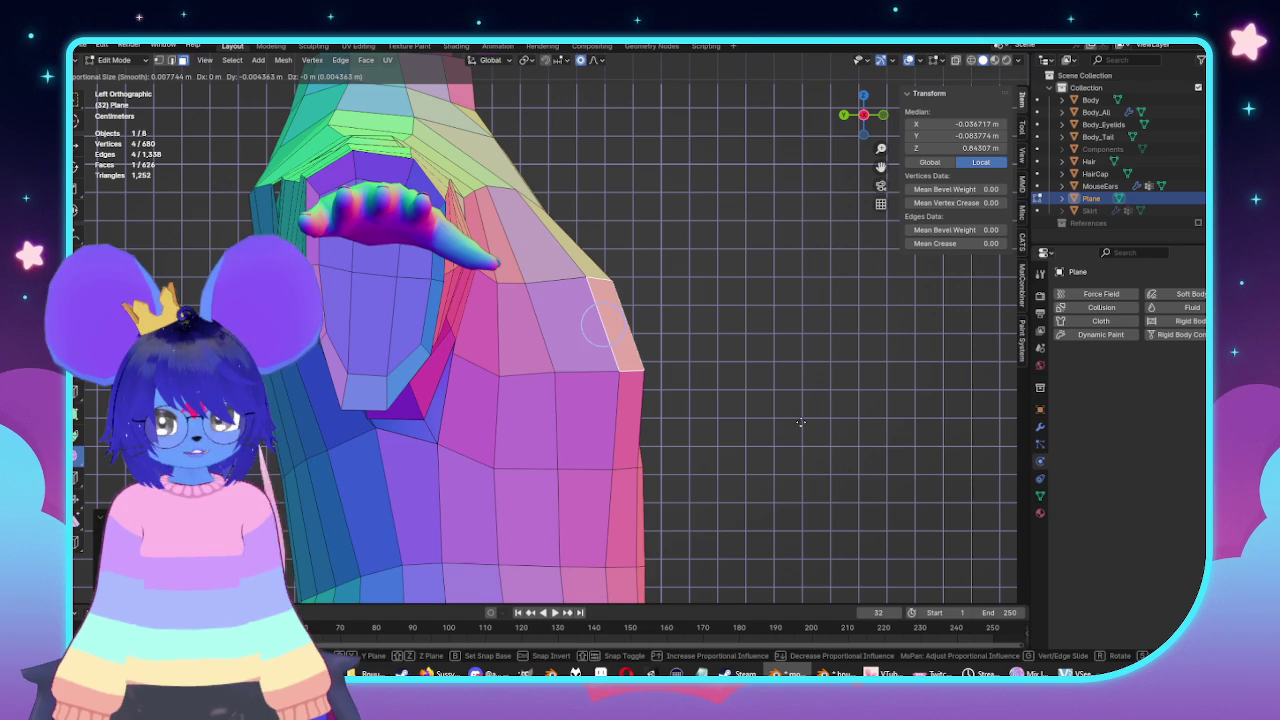
key("alt+z")
left_click(634, 416, "shift")
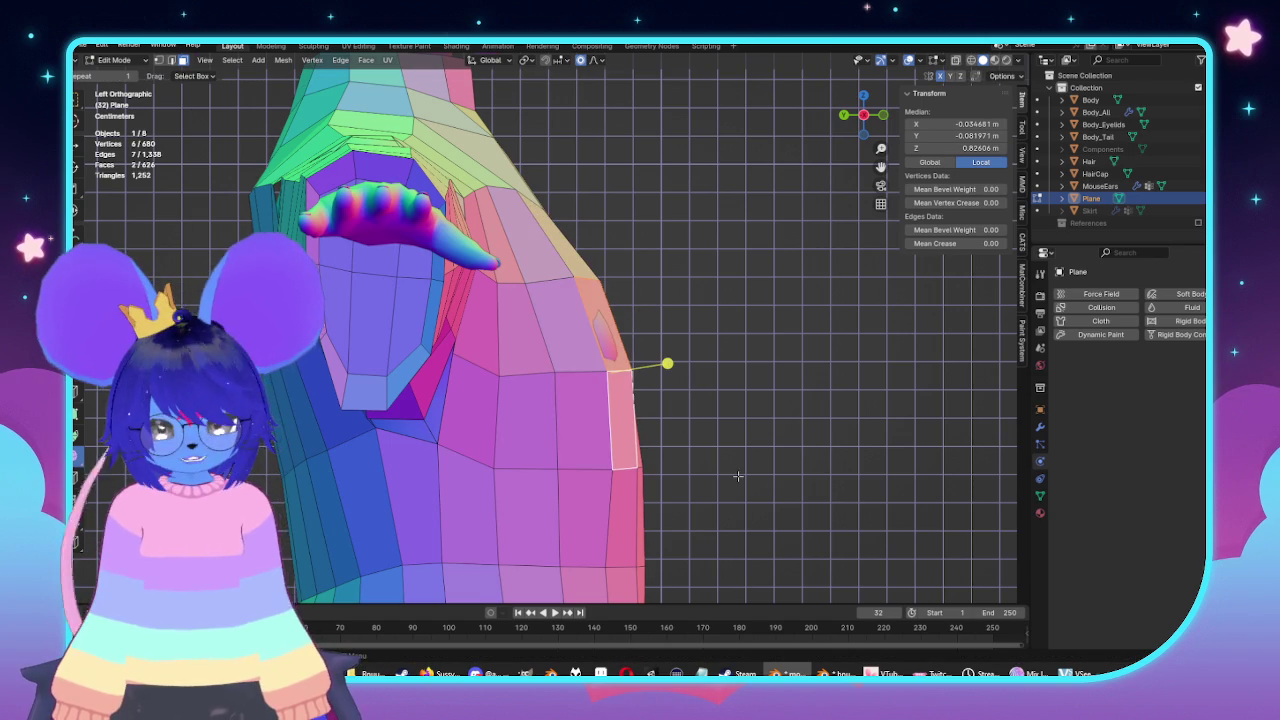
key("g")
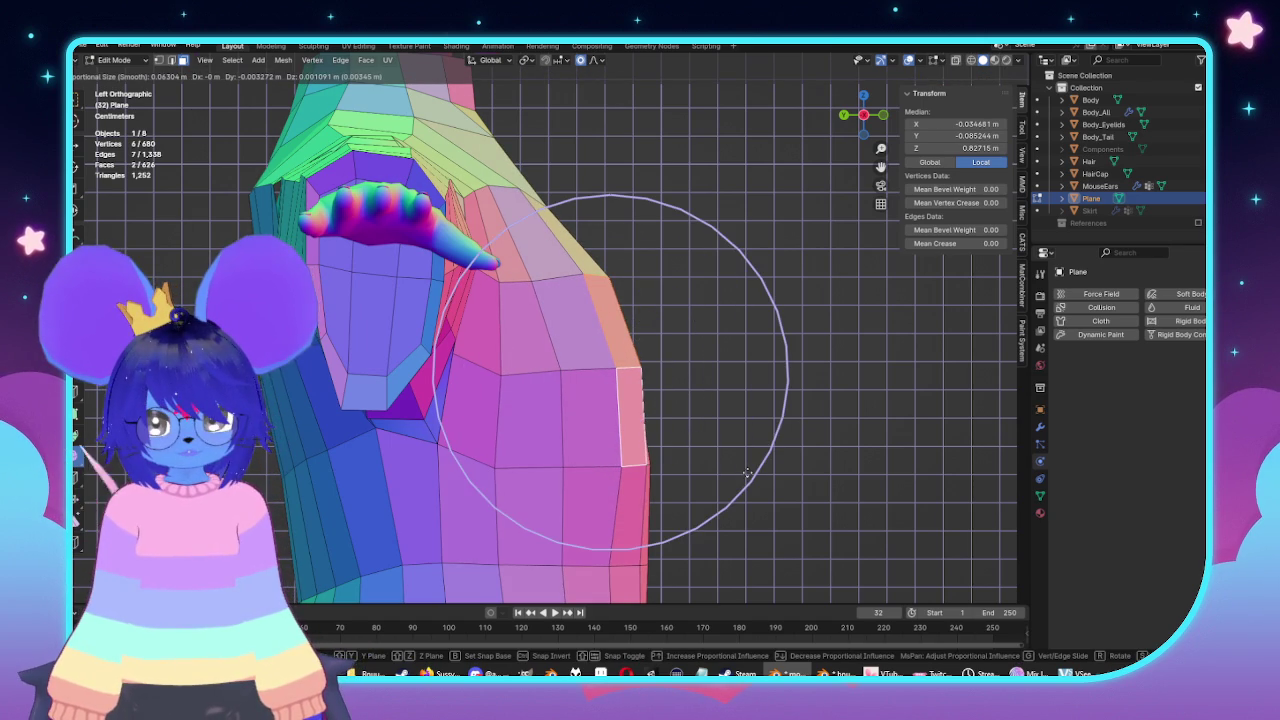
left_click(747, 472)
mouse_move(677, 357)
middle_mouse_down()
mouse_move(705, 345)
mouse_move(640, 260)
middle_mouse_up()
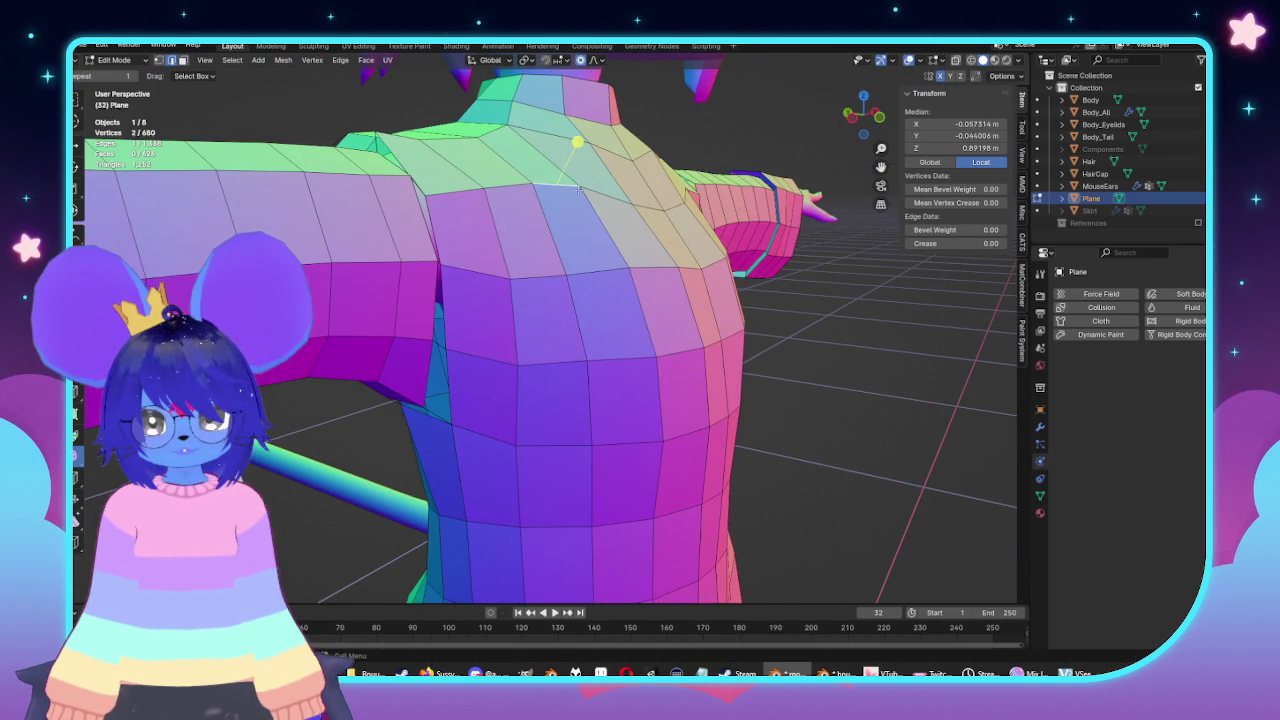
Inspect the neck-base loop from the front, then deselect everything.
left_click(572, 186)
middle_click_drag(664, 171, 640, 200)
scroll(640, 200, "up", 2)
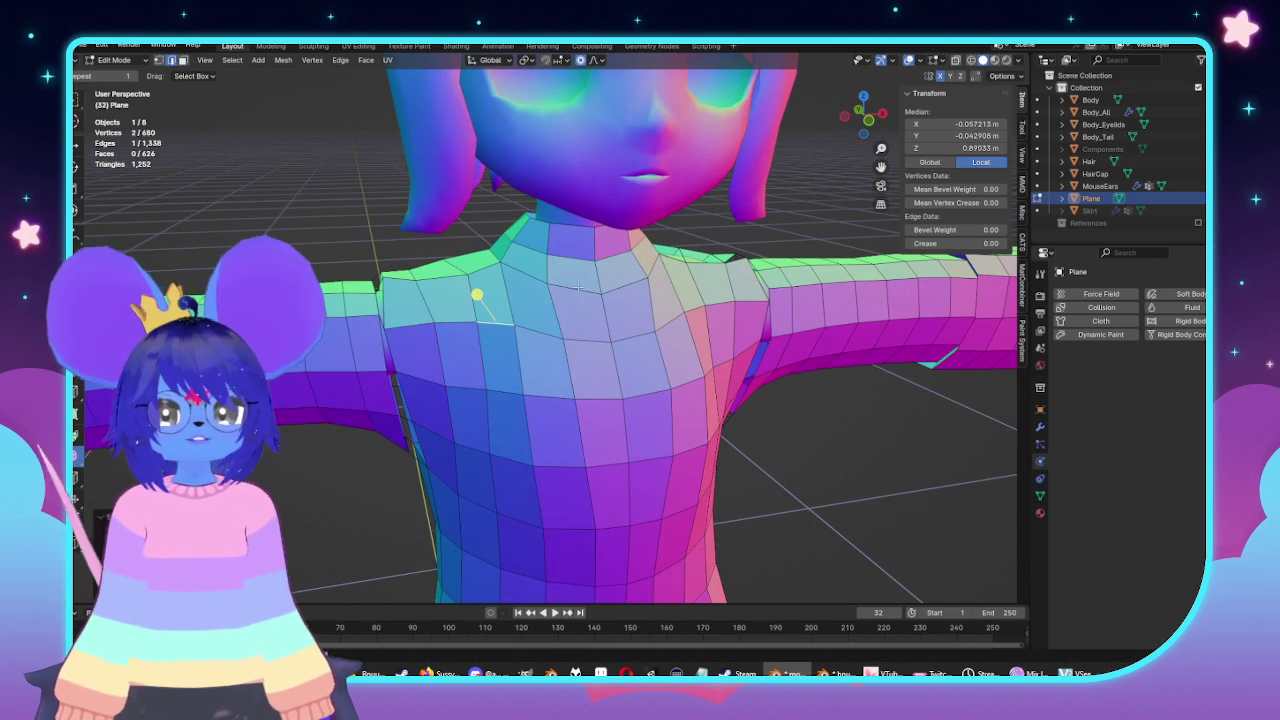
left_click(250, 225)
left_click(619, 302, "alt")
middle_click_drag(619, 302, 611, 237)
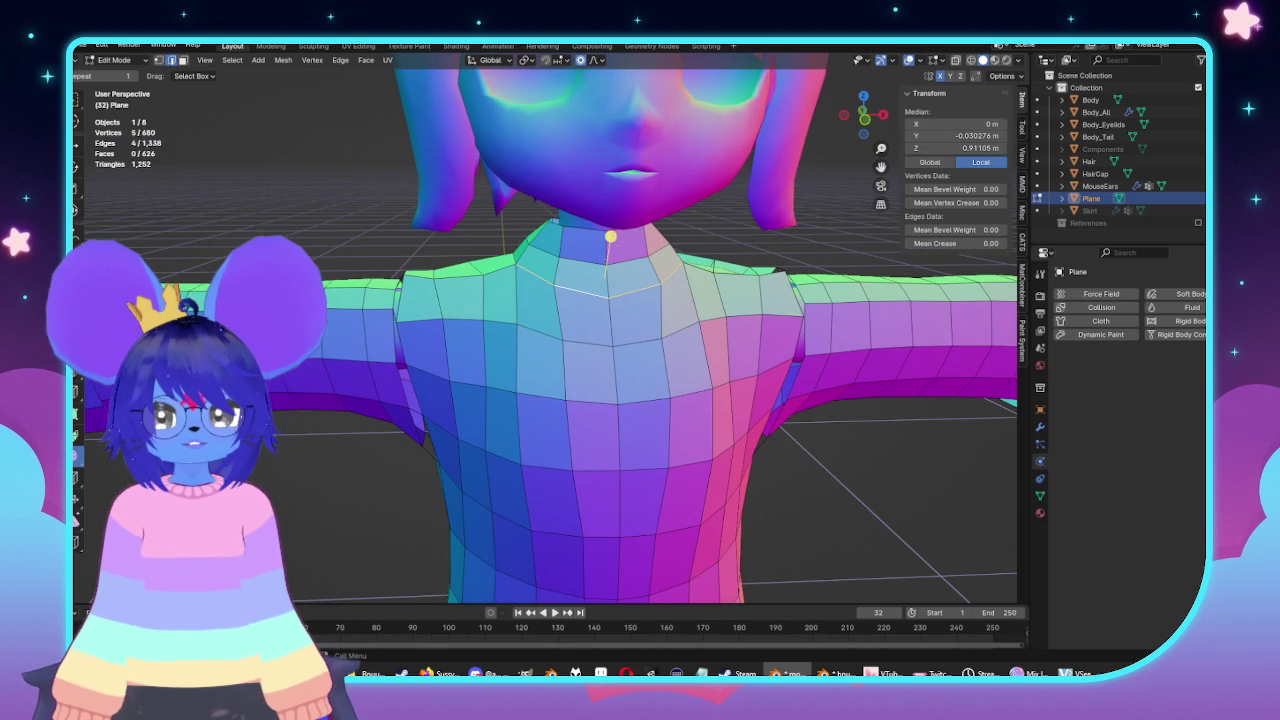
middle_click_drag(765, 242, 580, 320, "alt")
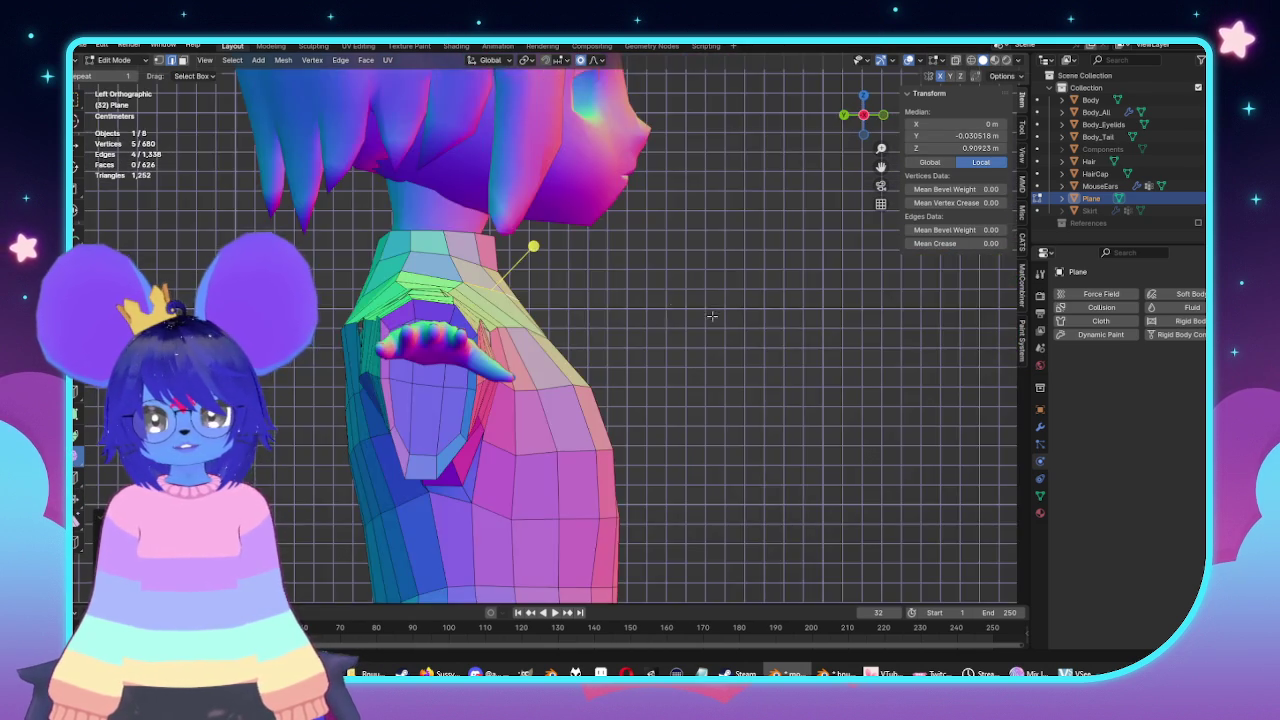
scroll(580, 320, "up", 2)
left_click(167, 267)
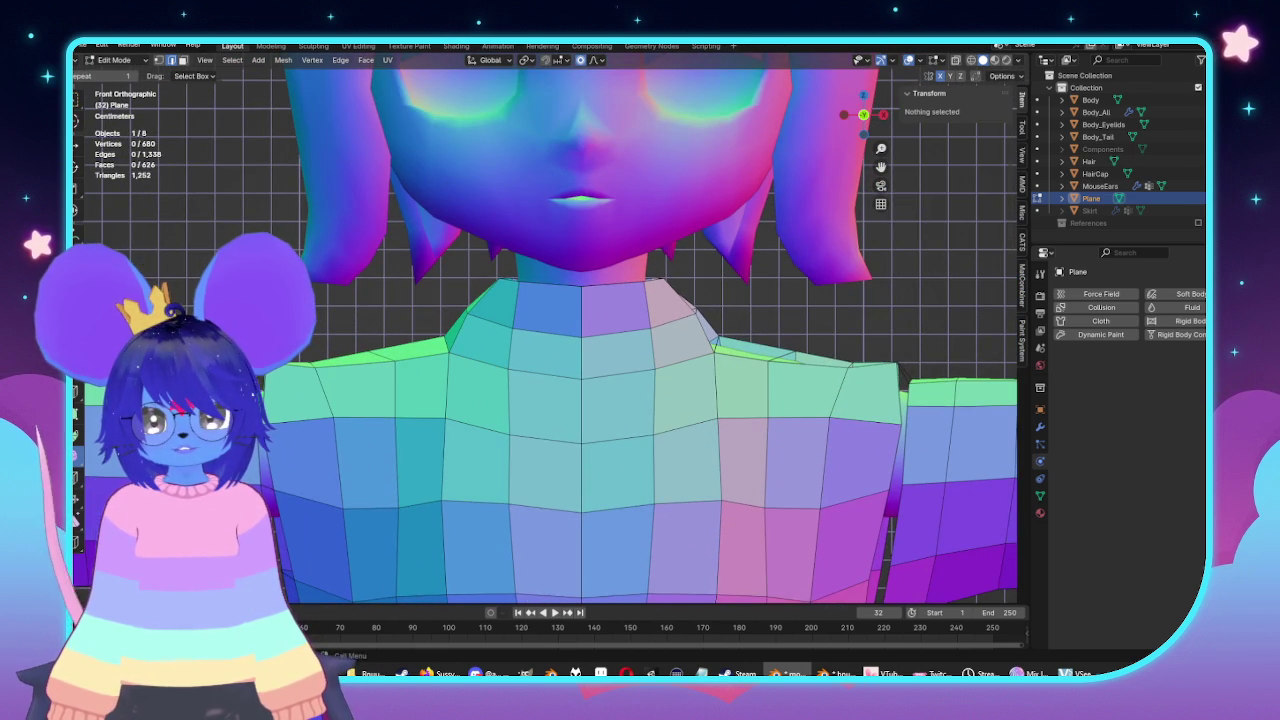
Narrow the collar's top loop along X with proportional editing, then raise it along Z.
left_click(549, 287, "alt")
key("s")
key("x")
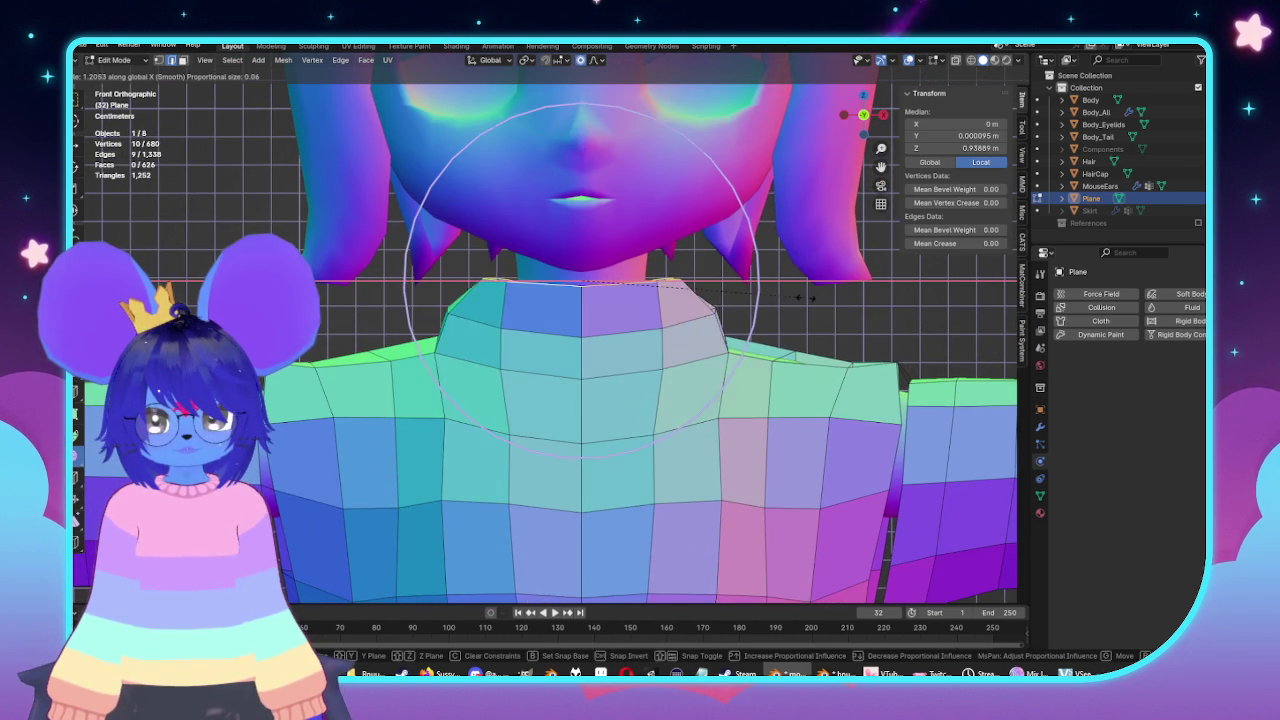
scroll(798, 298, "up", 8)
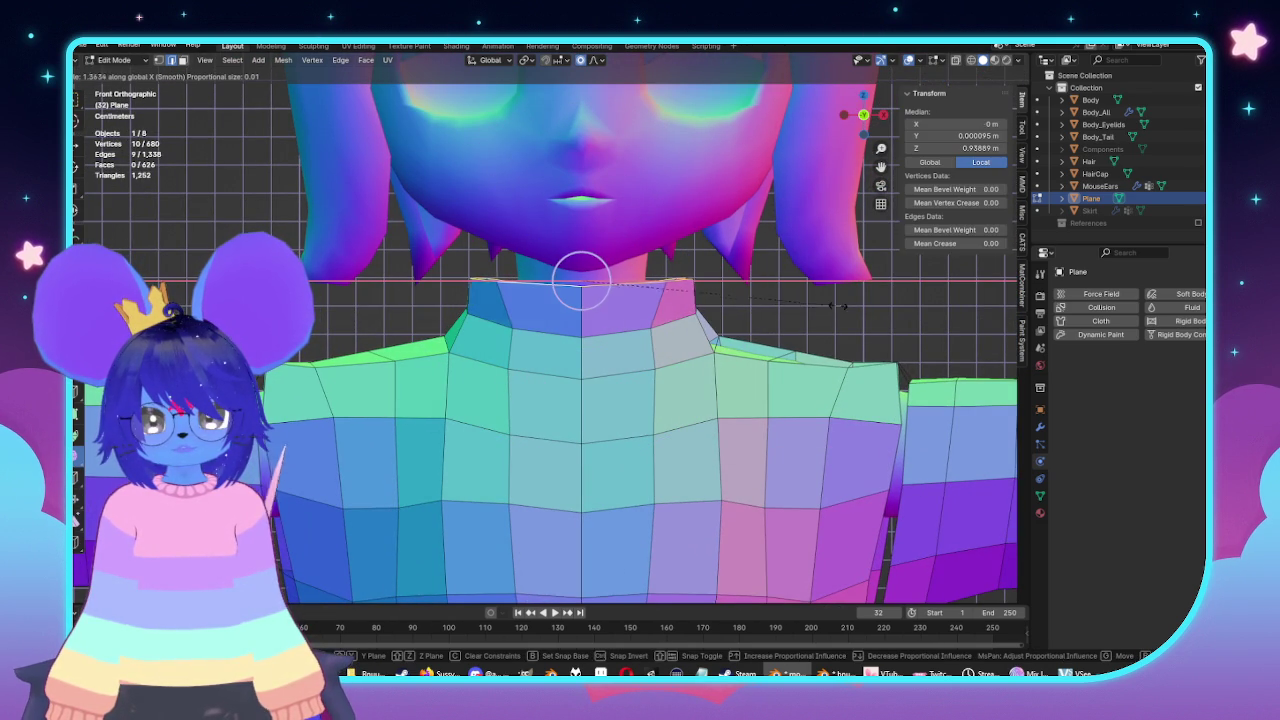
left_click(550, 229)
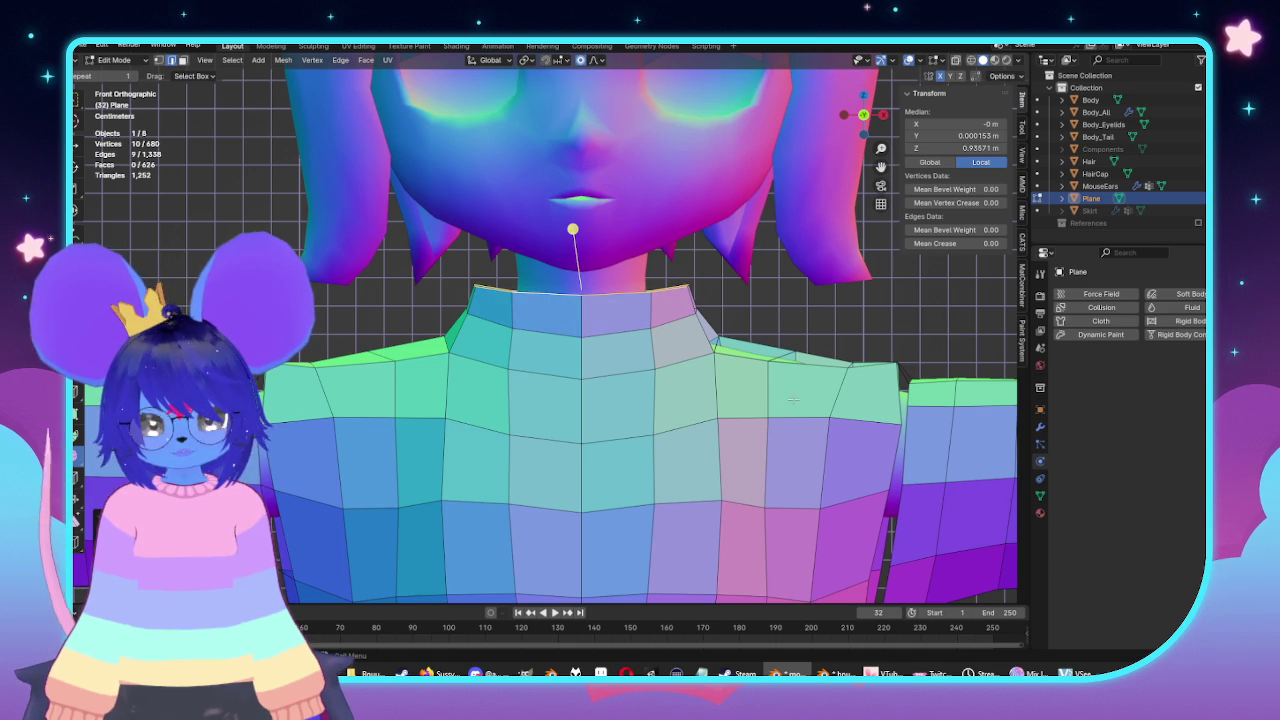
key("g")
key("z")
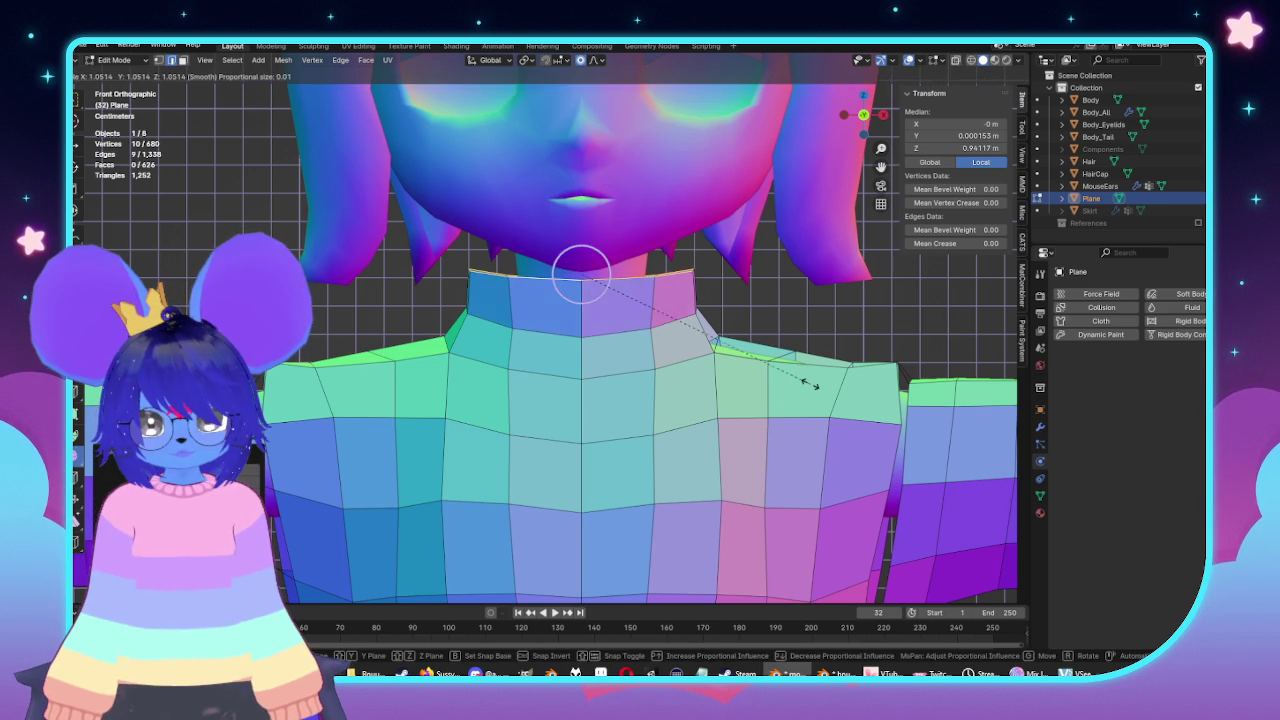
left_click(373, 288)
middle_click_drag(373, 288, 545, 354)
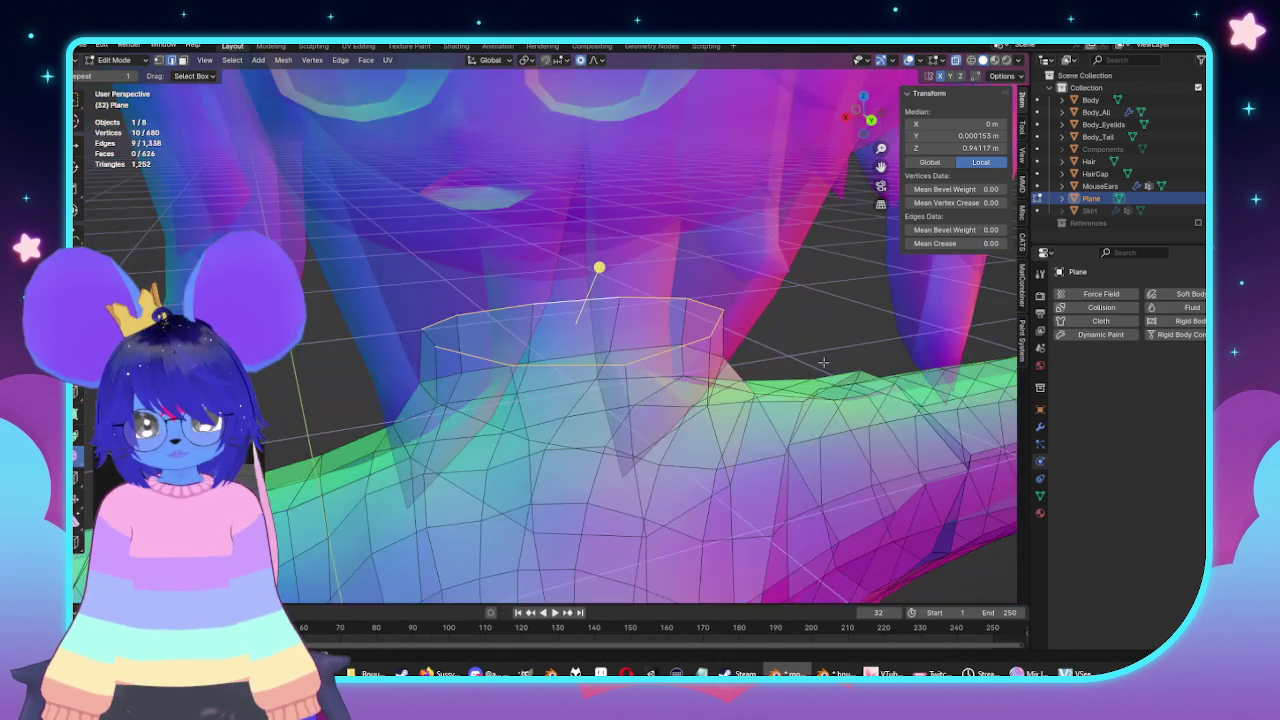
key("KP_1")
Raise the collar loop a bit more and edge-slide its top loop higher up the neck.
key("g")
key("z")
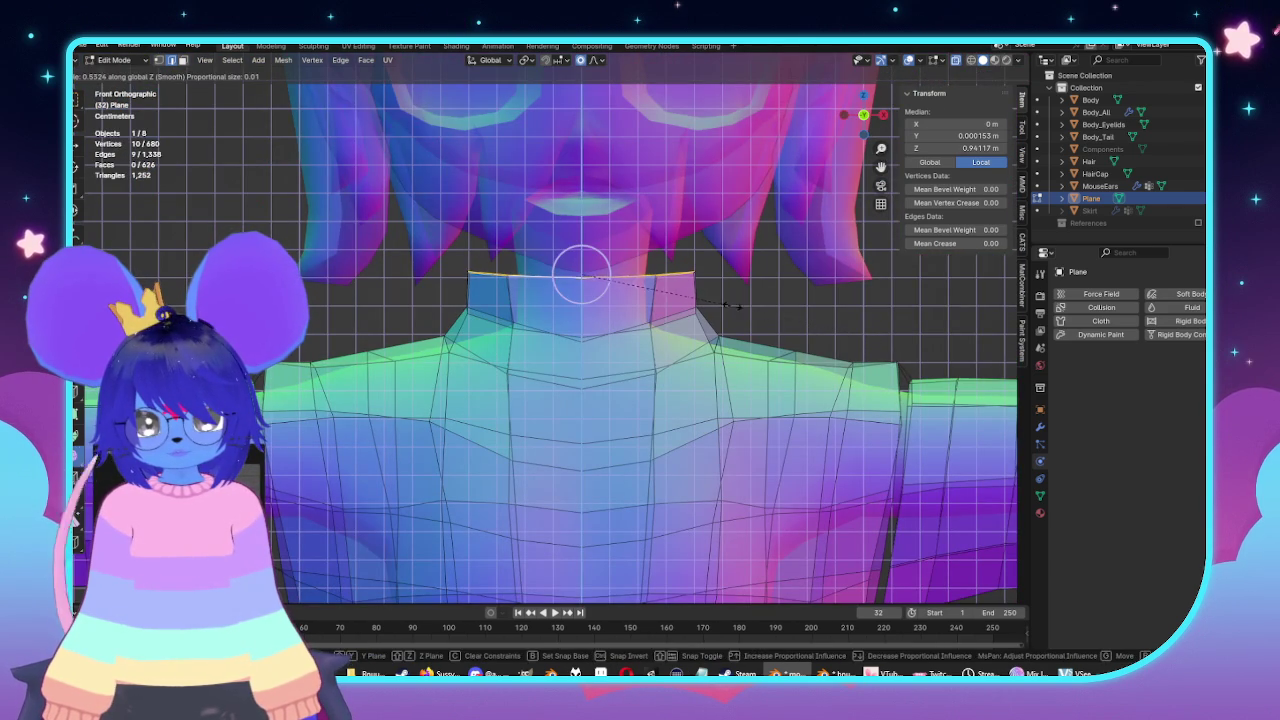
left_click(737, 306)
key("alt+a")
key("alt+z")
left_click(557, 308, "alt")
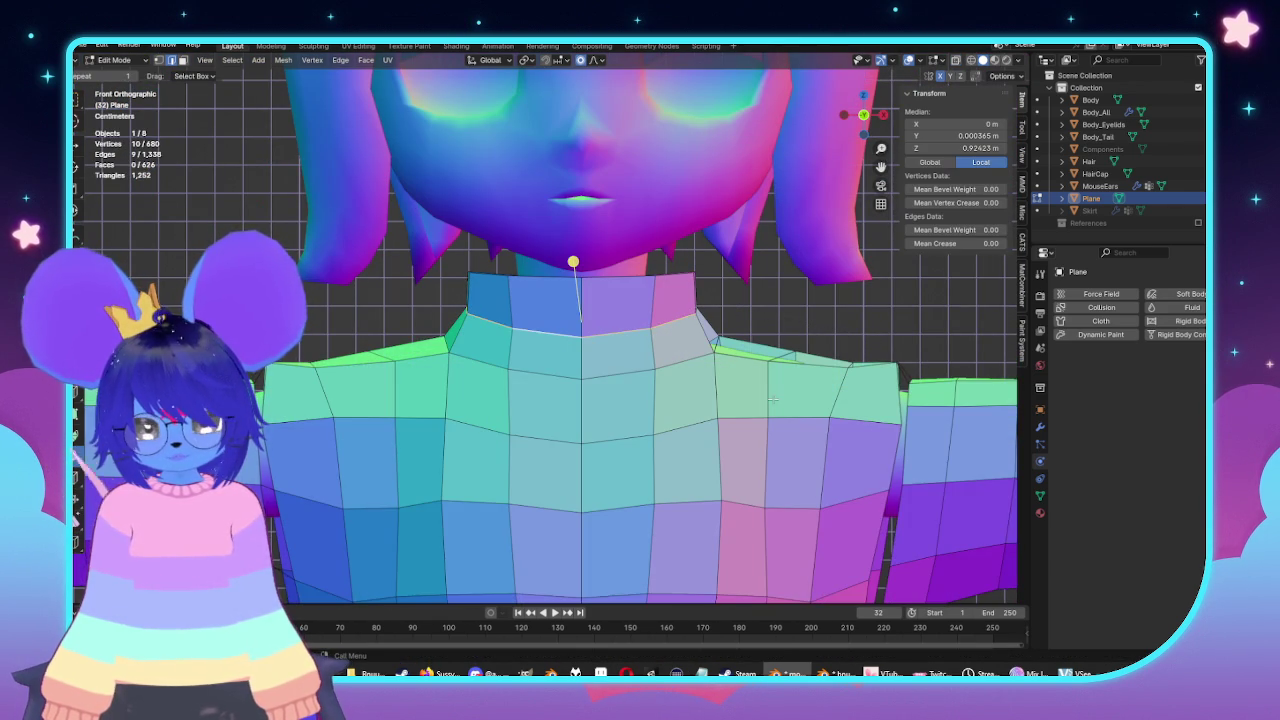
key("g")
key("g")
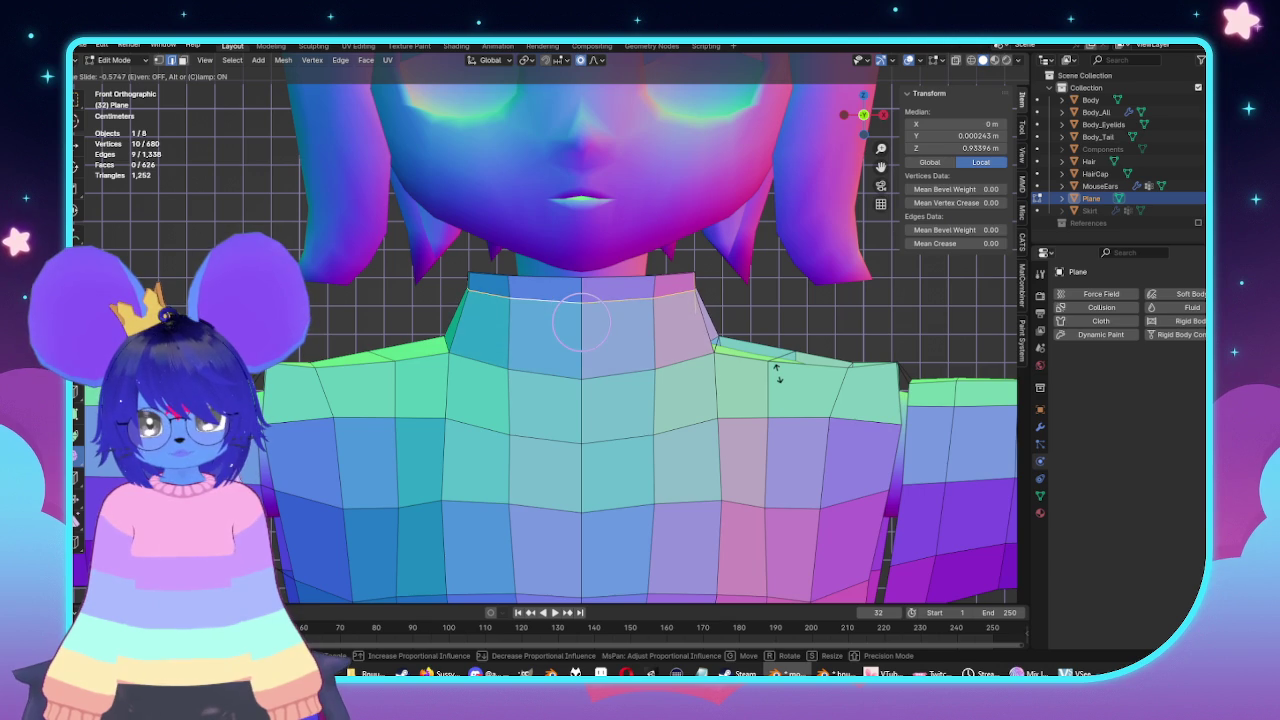
left_click(776, 372)
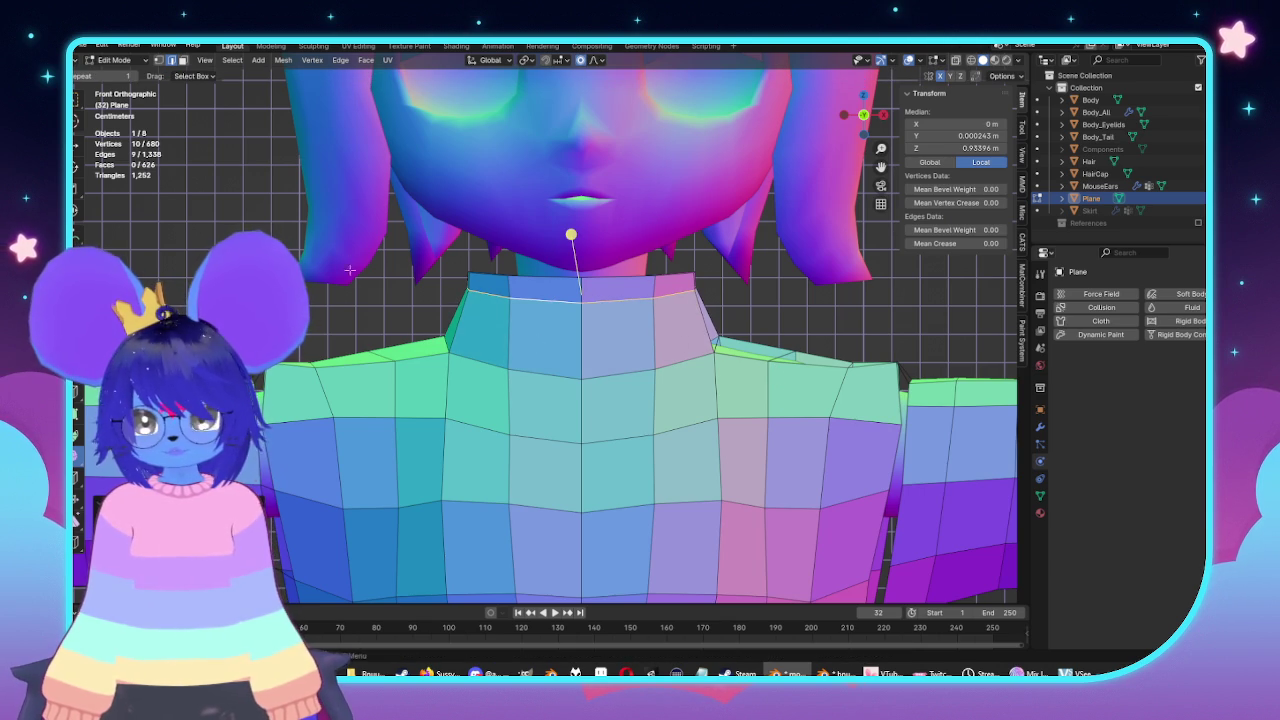
middle_click_drag(350, 270, 768, 427)
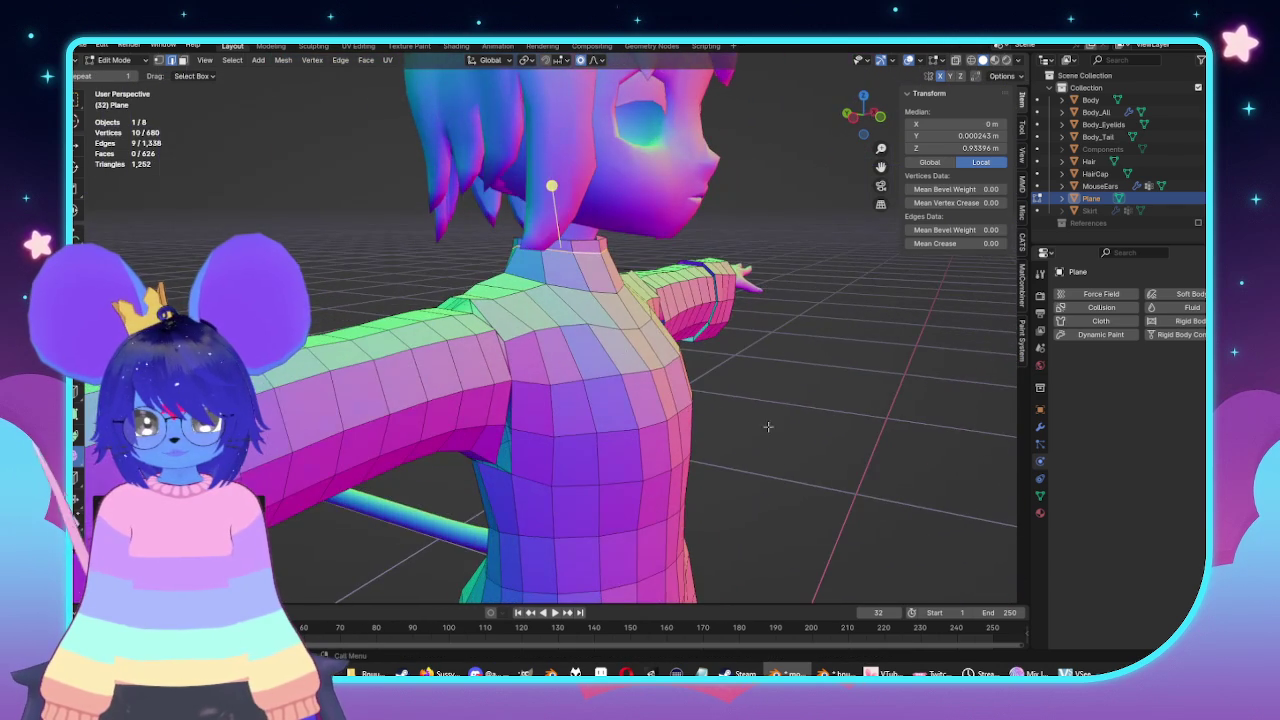
mouse_move(768, 427)
middle_mouse_down()
mouse_move(484, 347)
mouse_move(644, 327)
mouse_move(524, 345)
mouse_move(551, 366)
mouse_move(605, 296)
middle_mouse_up()
left_click(486, 347, "alt")
Edge-slide the vertical shoulder seam loop slightly inward.
scroll(524, 345, "up", 2)
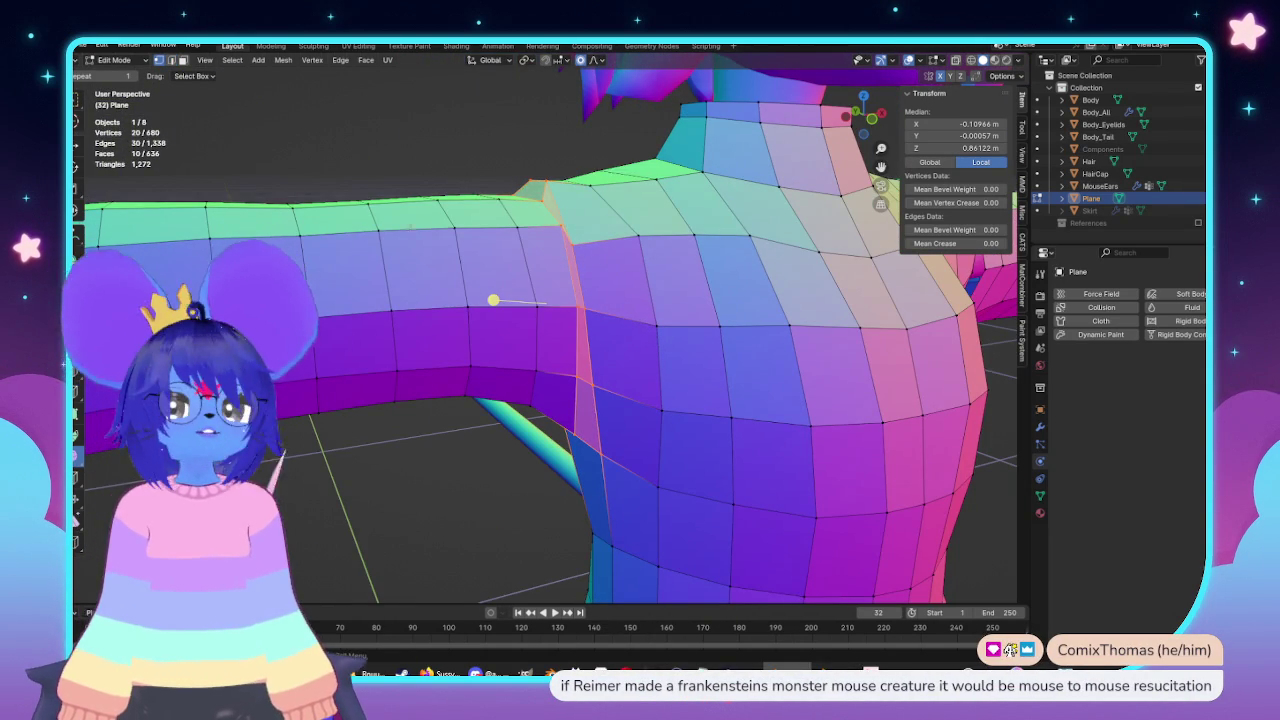
middle_click_drag(445, 247, 462, 161)
left_click(462, 161)
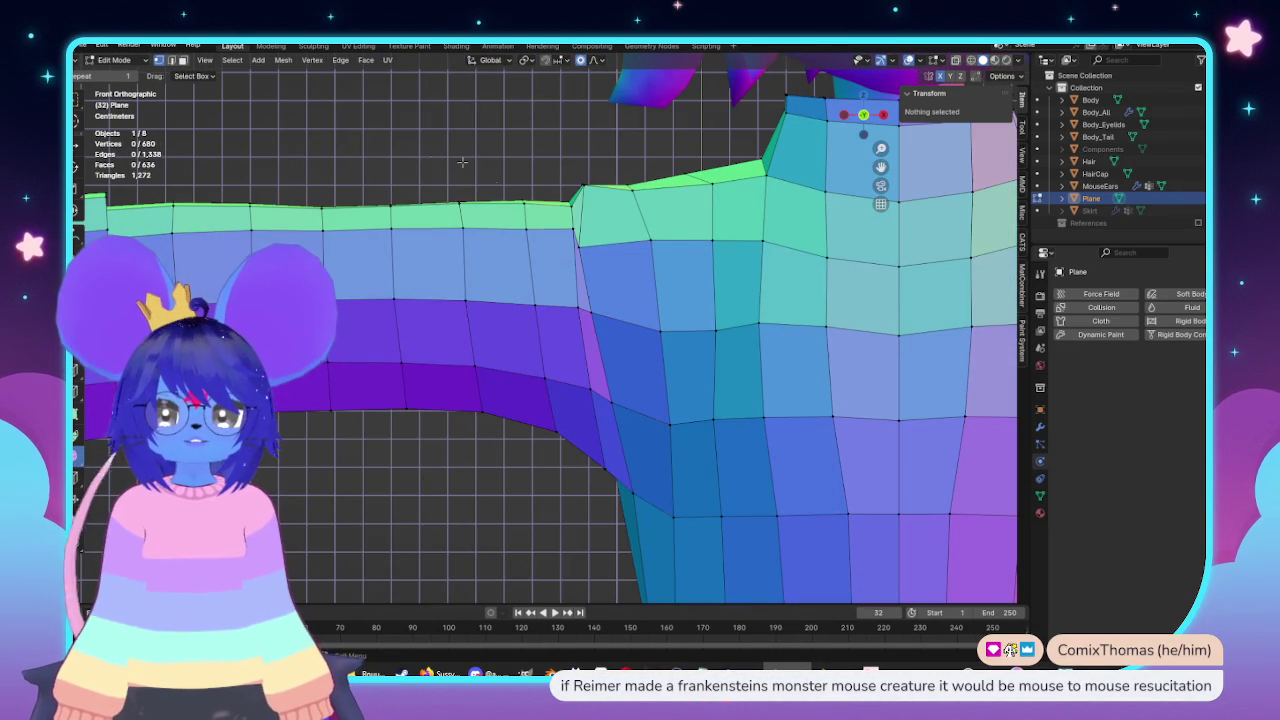
left_click(572, 269, "alt")
key("g")
key("g")
left_click(522, 294)
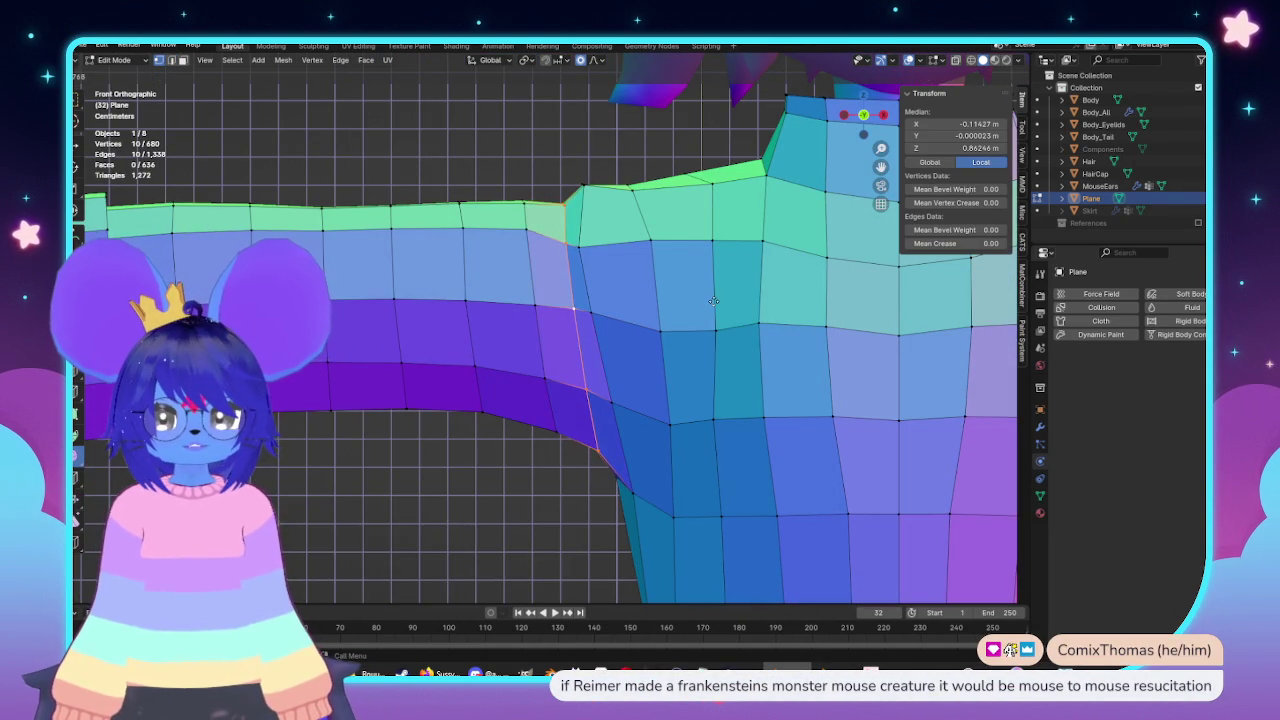
In Object Mode, orbit the character to review the shoulder from the side and back.
key("Tab")
scroll(713, 300, "down", 4)
scroll(634, 323, "down", 3)
mouse_move(634, 323)
middle_mouse_down()
mouse_move(737, 387)
mouse_move(809, 363)
mouse_move(586, 366)
middle_mouse_up()
scroll(586, 366, "up", 4)
middle_click_drag(320, 351, 875, 381, "alt")
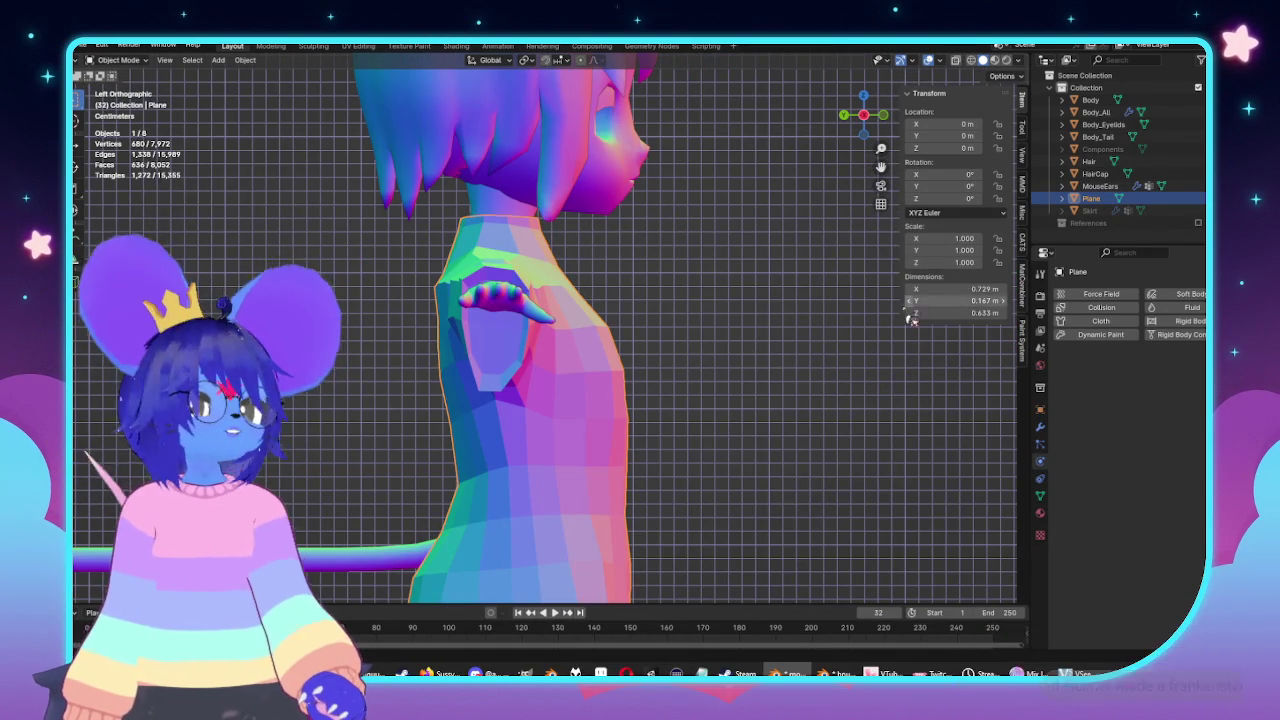
middle_click_drag(910, 376, 836, 403, "alt")
mouse_move(926, 406)
middle_mouse_down("alt")
mouse_move(306, 423)
mouse_move(351, 440)
middle_mouse_up("alt")
scroll(457, 377, "up", 2)
scroll(524, 362, "up", 3)
Lift the top vertex of the shoulder seam using proportional editing in X-ray view.
key("Tab")
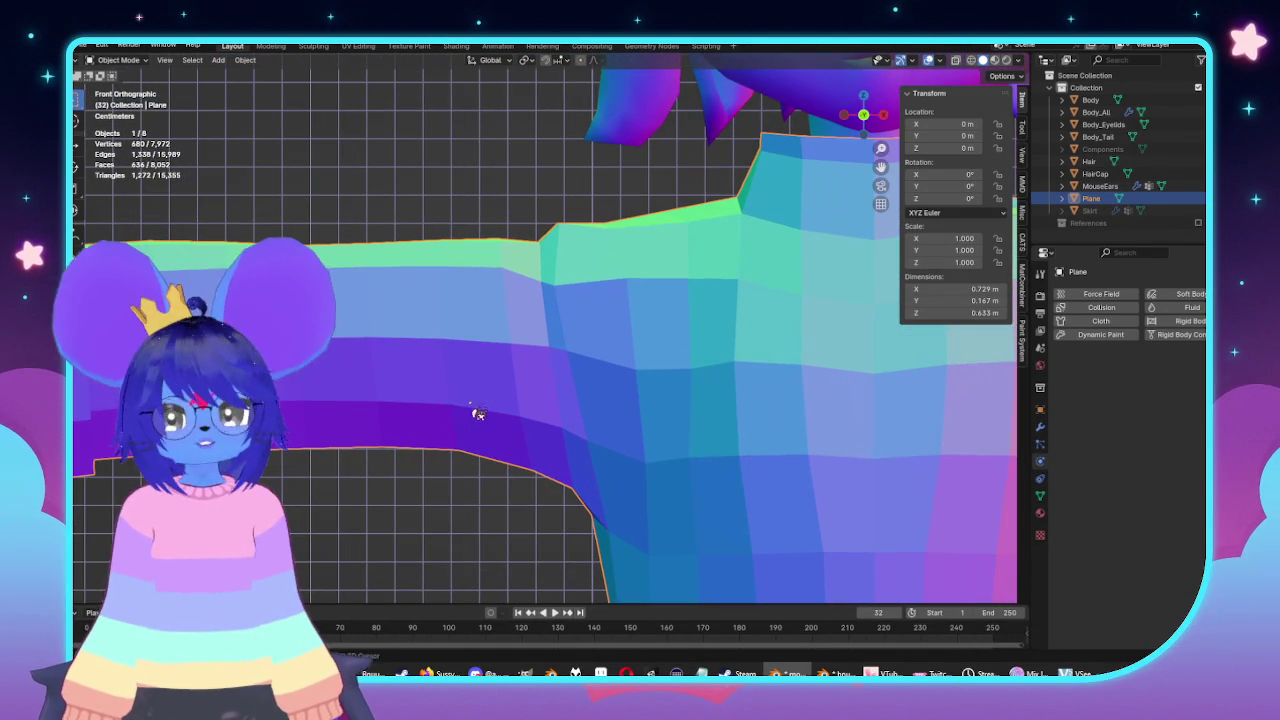
left_click(493, 360, "alt")
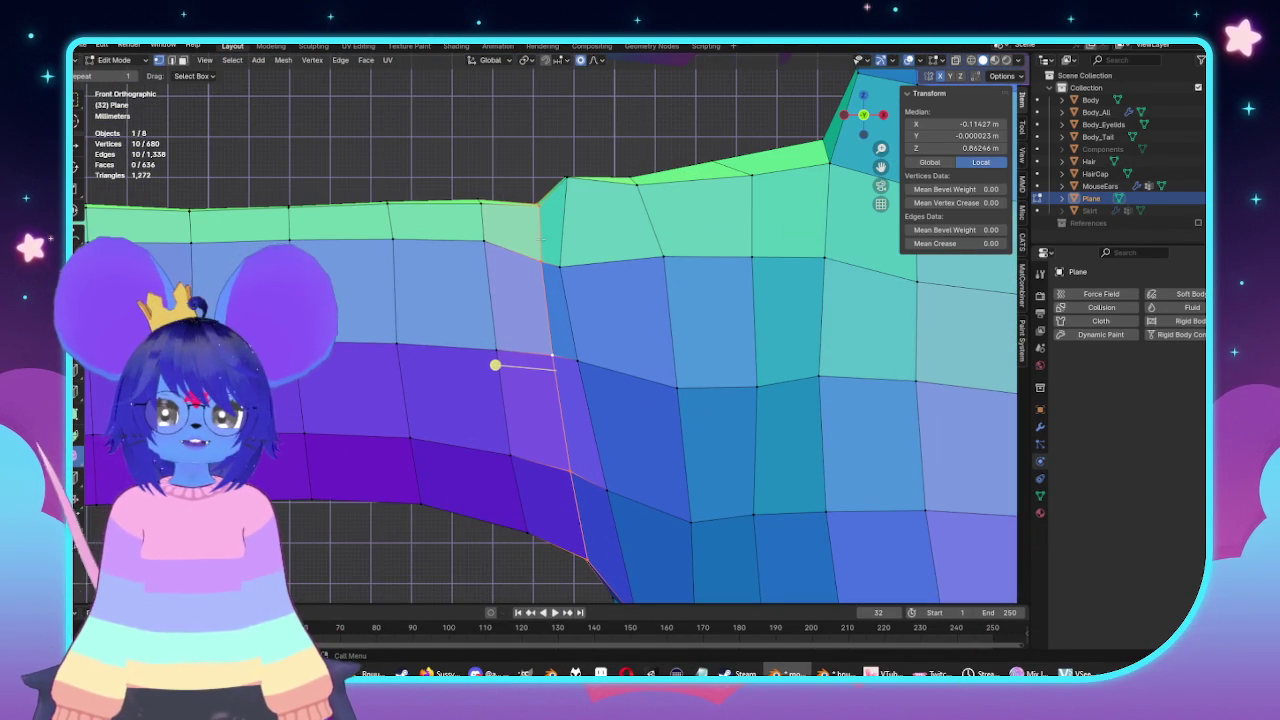
key("alt+z")
left_click_drag(496, 132, 566, 202)
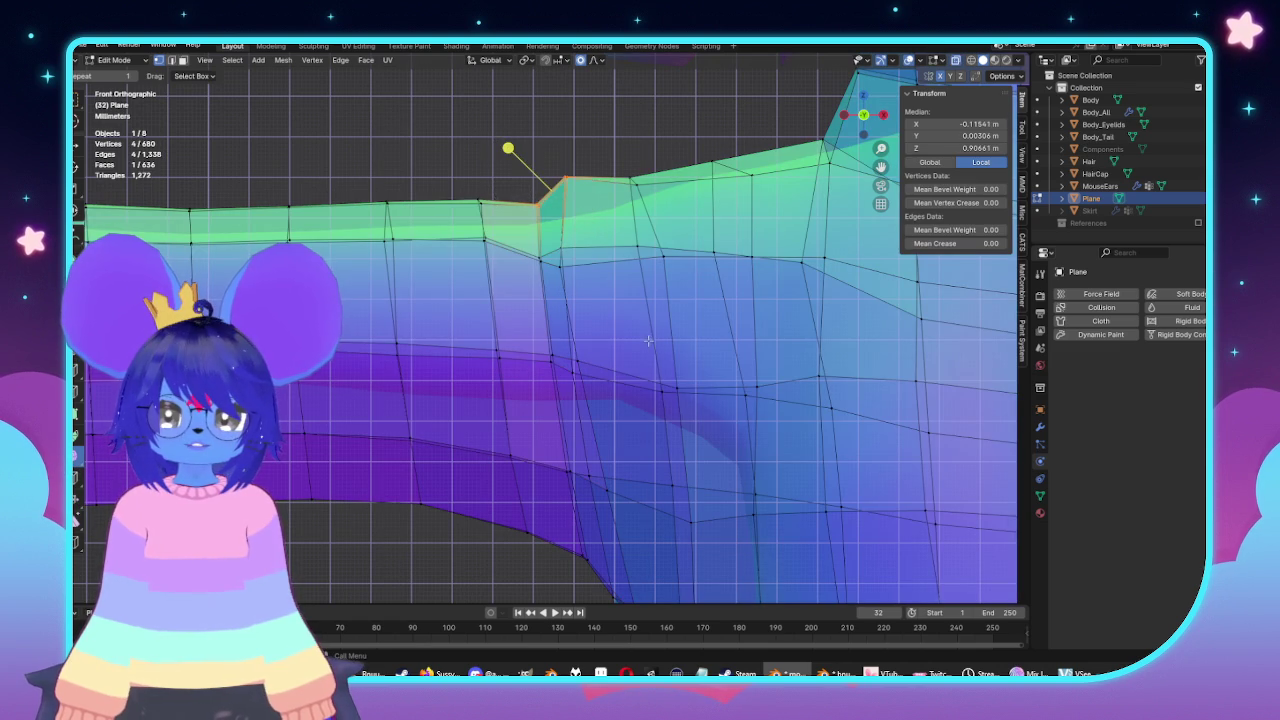
key("g")
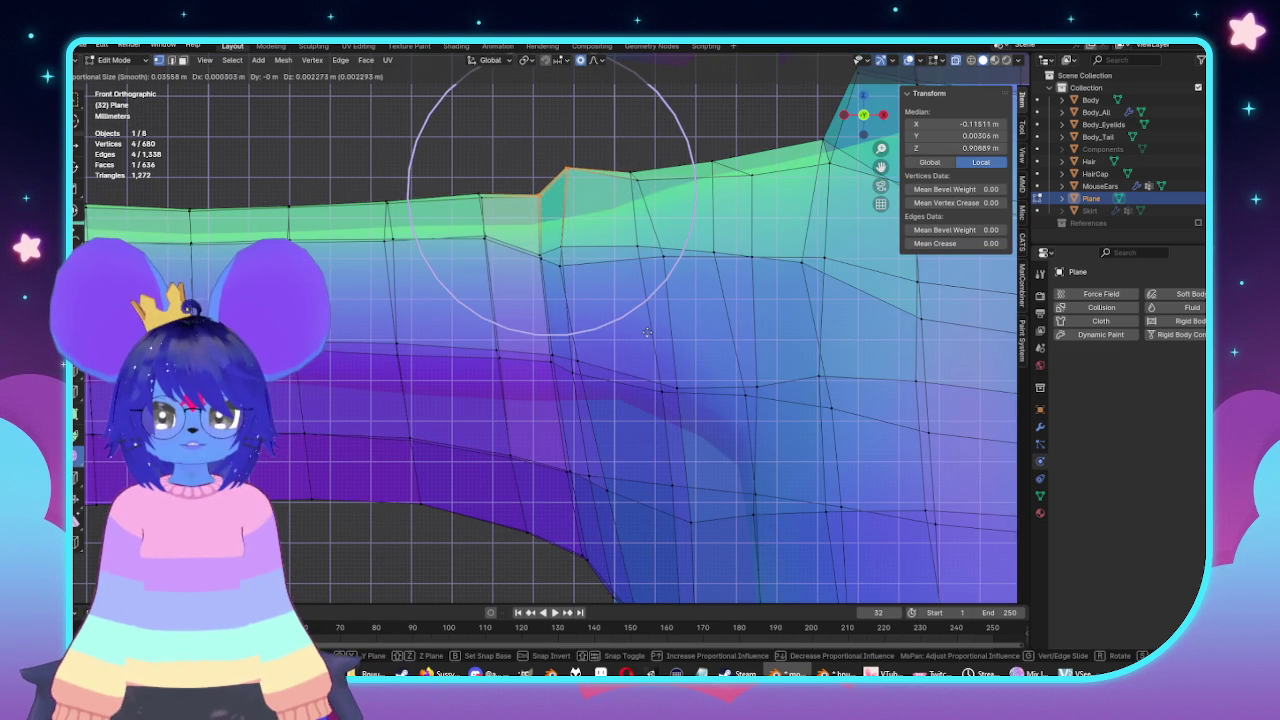
left_click(611, 284)
Move the shoulder seam loop front-to-back along Y, then return to Object Mode.
left_click(494, 363, "alt")
key("alt+z")
mouse_move(494, 363)
middle_mouse_down()
mouse_move(663, 387)
mouse_move(631, 427)
mouse_move(783, 408)
middle_mouse_up()
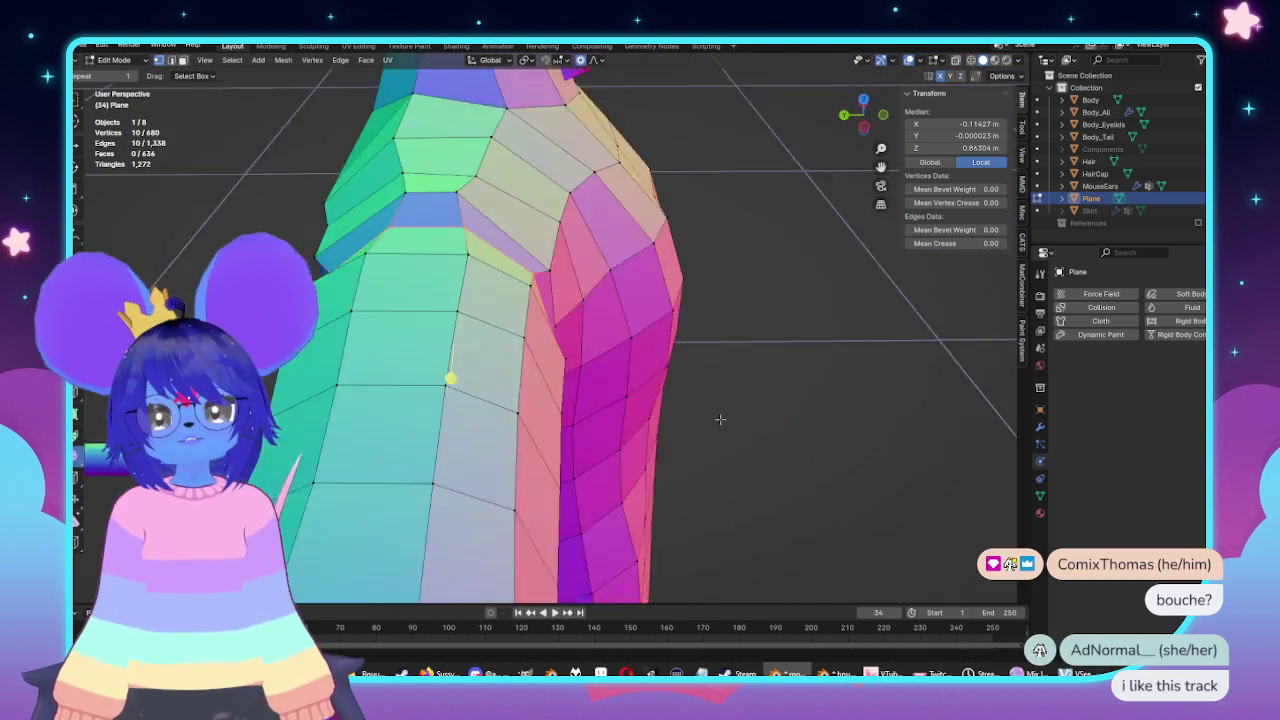
key("g")
key("y")
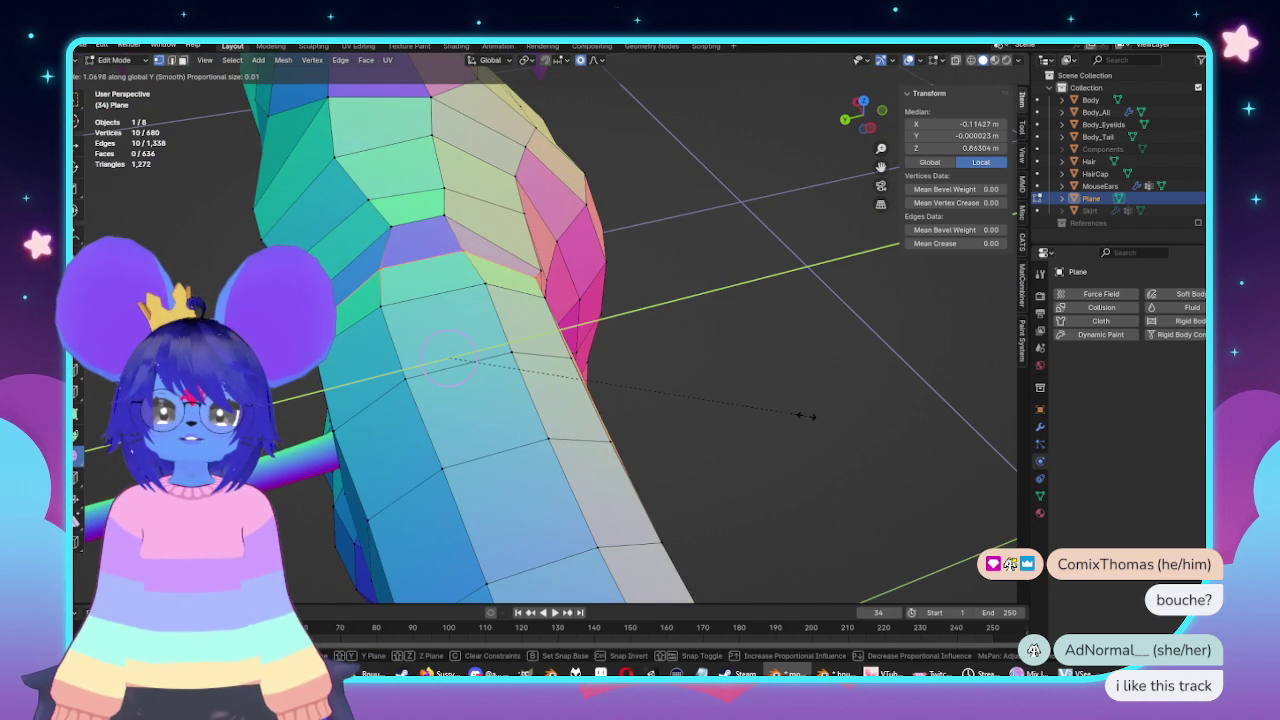
left_click(821, 413)
key("KP_1")
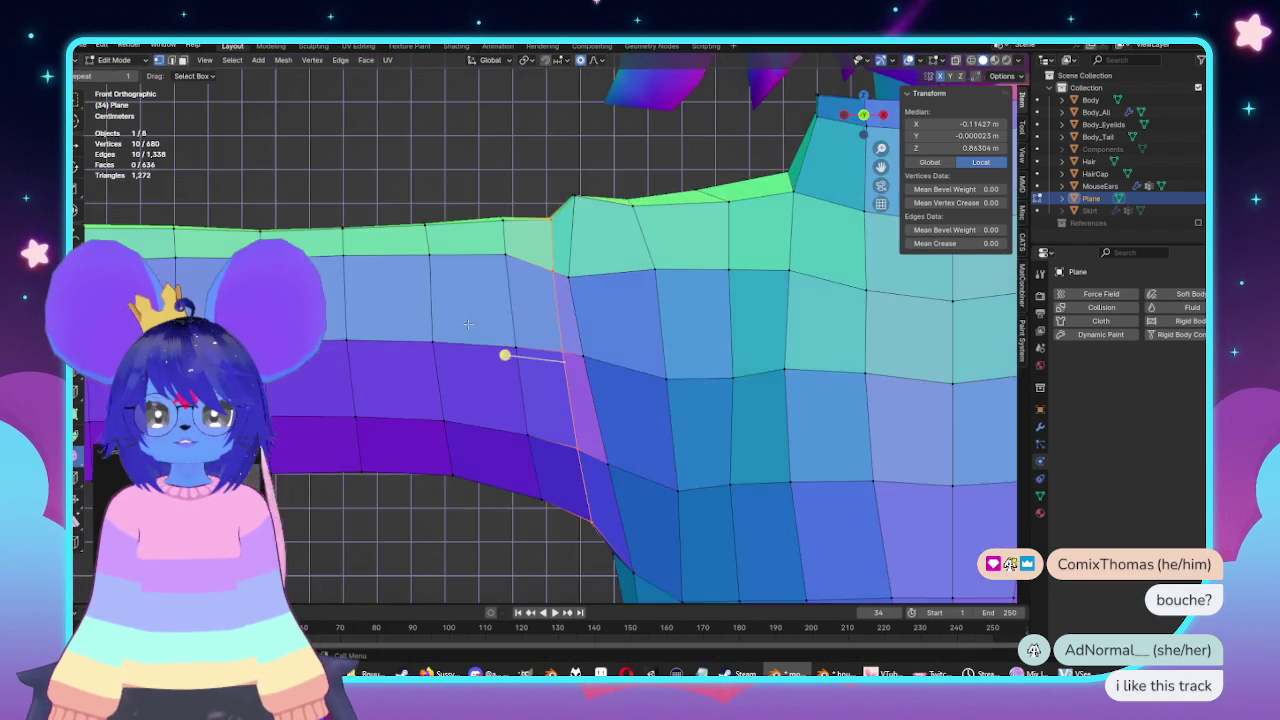
key("Tab")
middle_click_drag(607, 388, 610, 328, "shift")
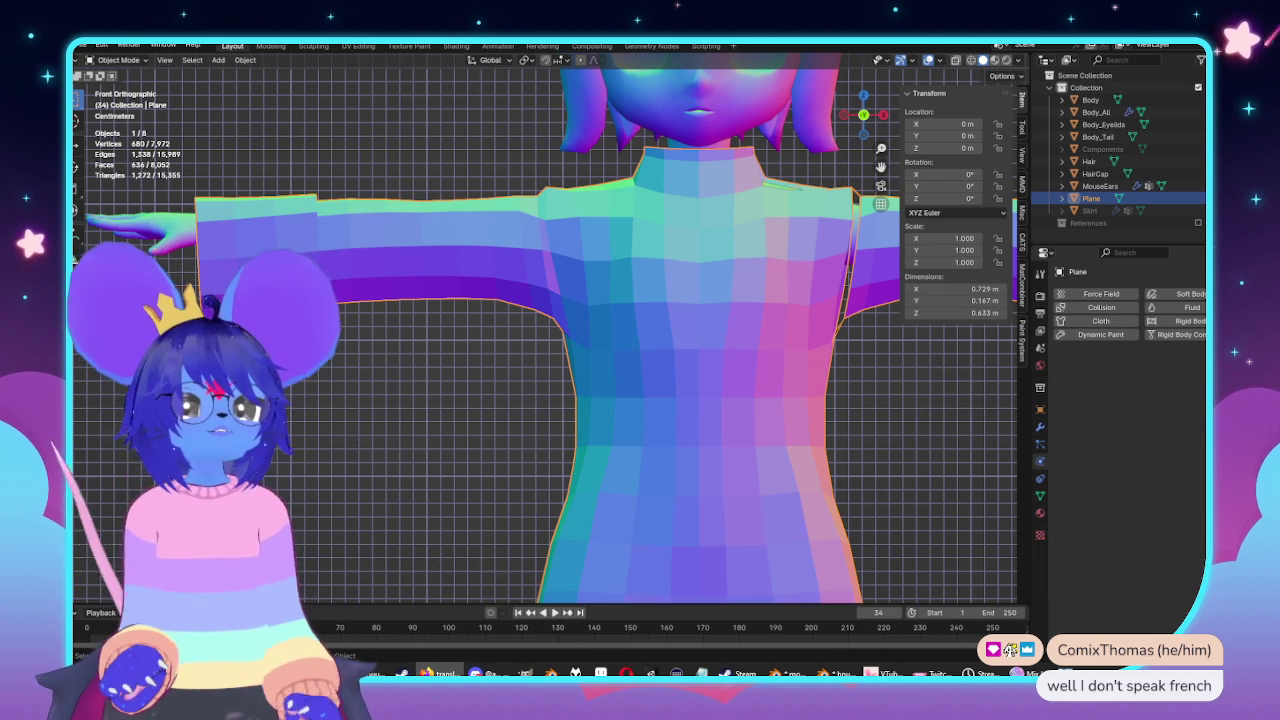
key("alt+Tab")
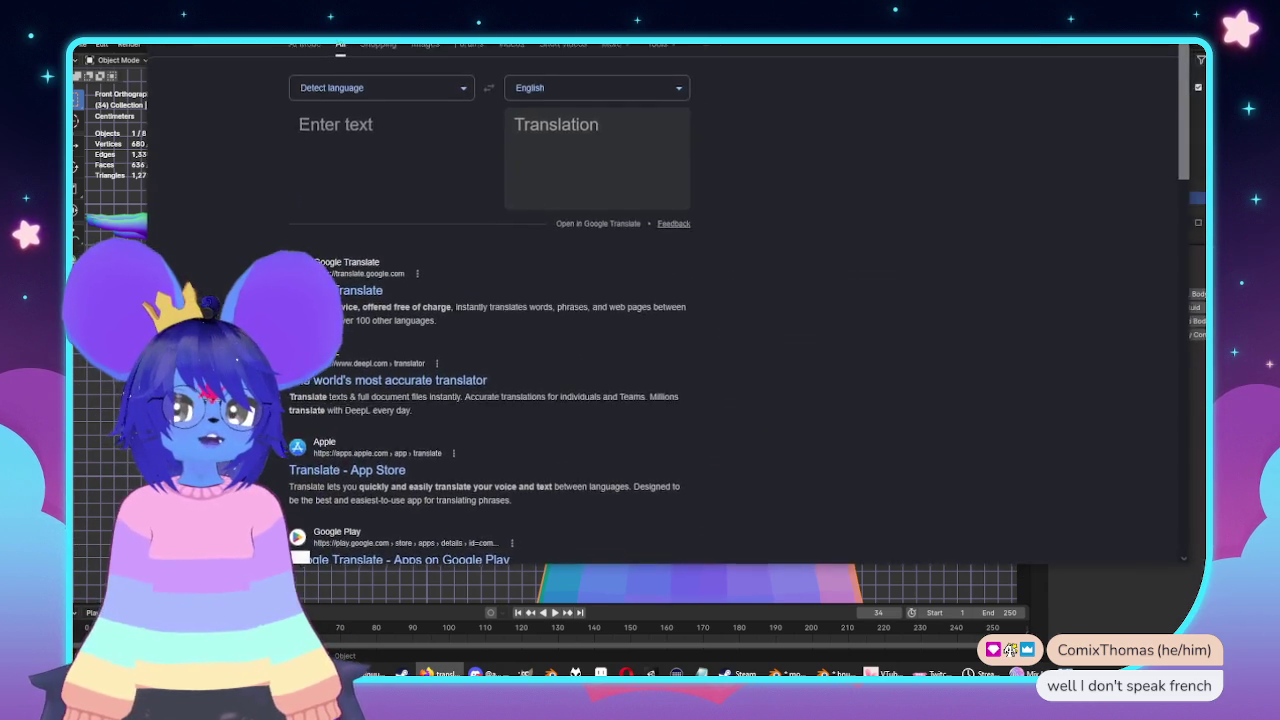
Set English → French, translate 'mouse' to 'souris', and play the French audio.
left_click(447, 138)
scroll(440, 252, "down", 1)
scroll(425, 251, "down", 1)
scroll(411, 250, "down", 2)
scroll(411, 250, "down", 2)
scroll(410, 245, "down", 2)
scroll(410, 238, "down", 2)
scroll(409, 232, "down", 2)
scroll(409, 231, "down", 2)
scroll(370, 238, "down", 1)
left_click(340, 230)
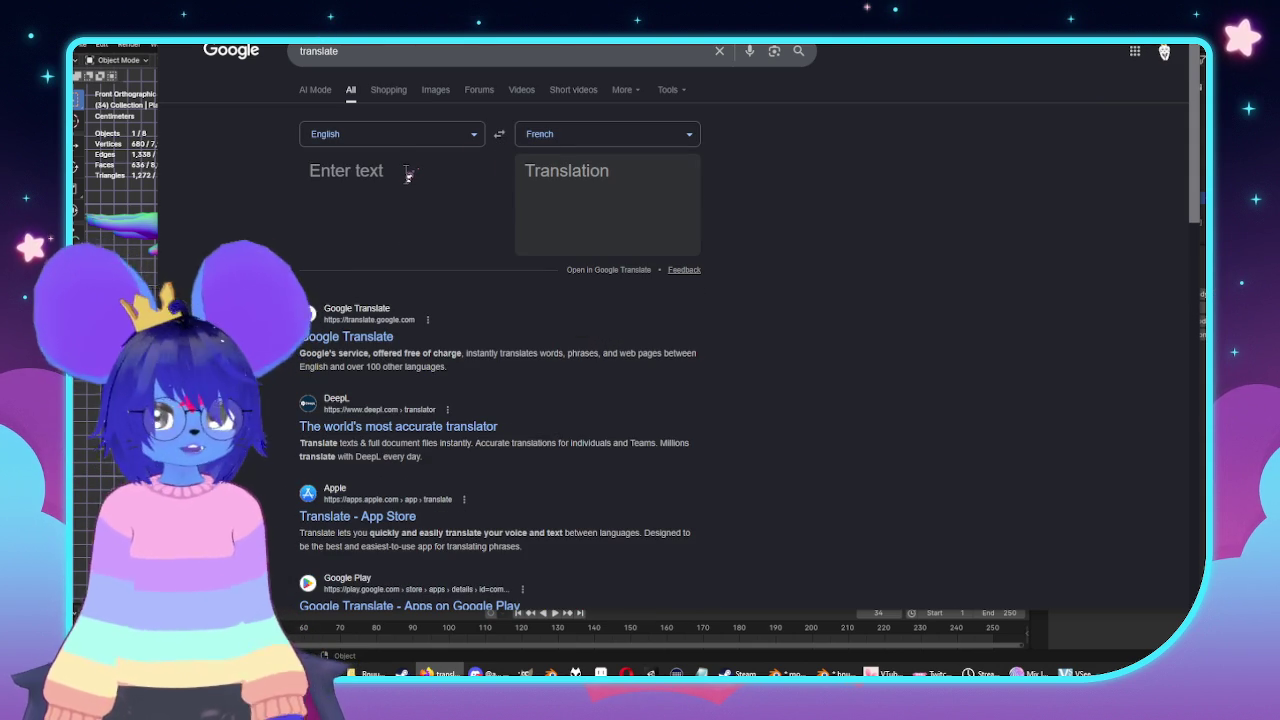
type("mouse")
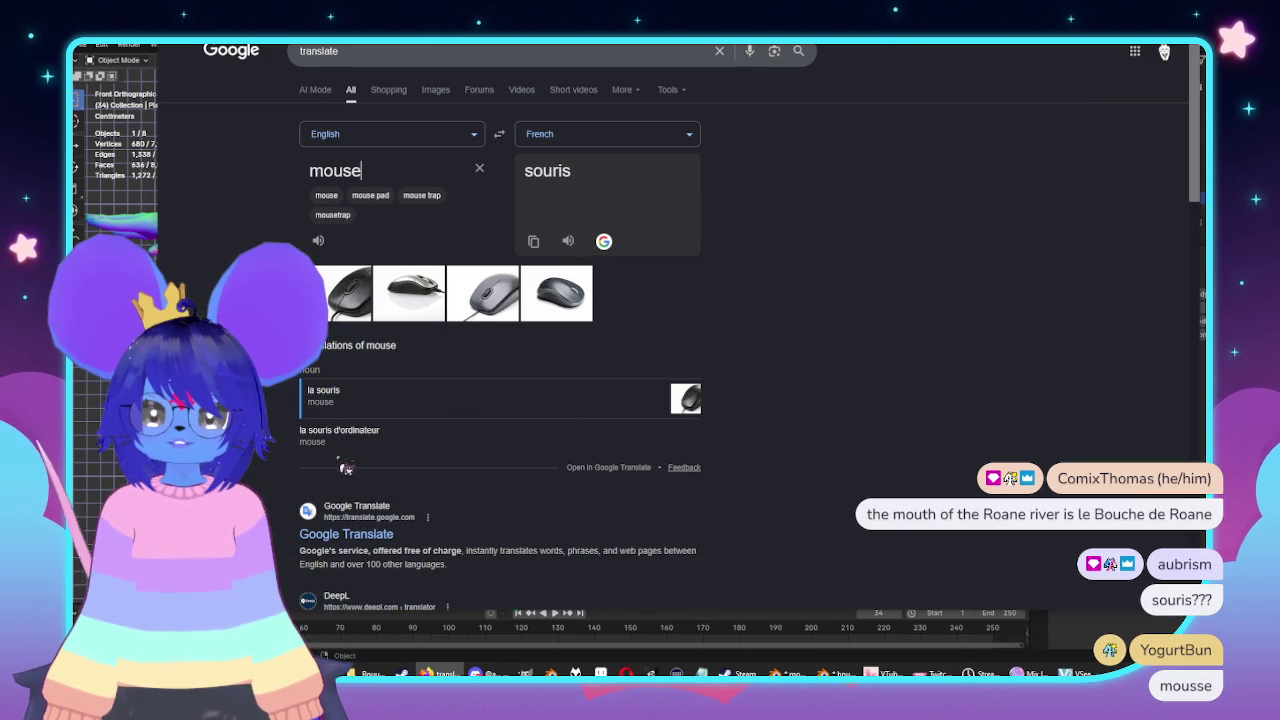
left_click(576, 244)
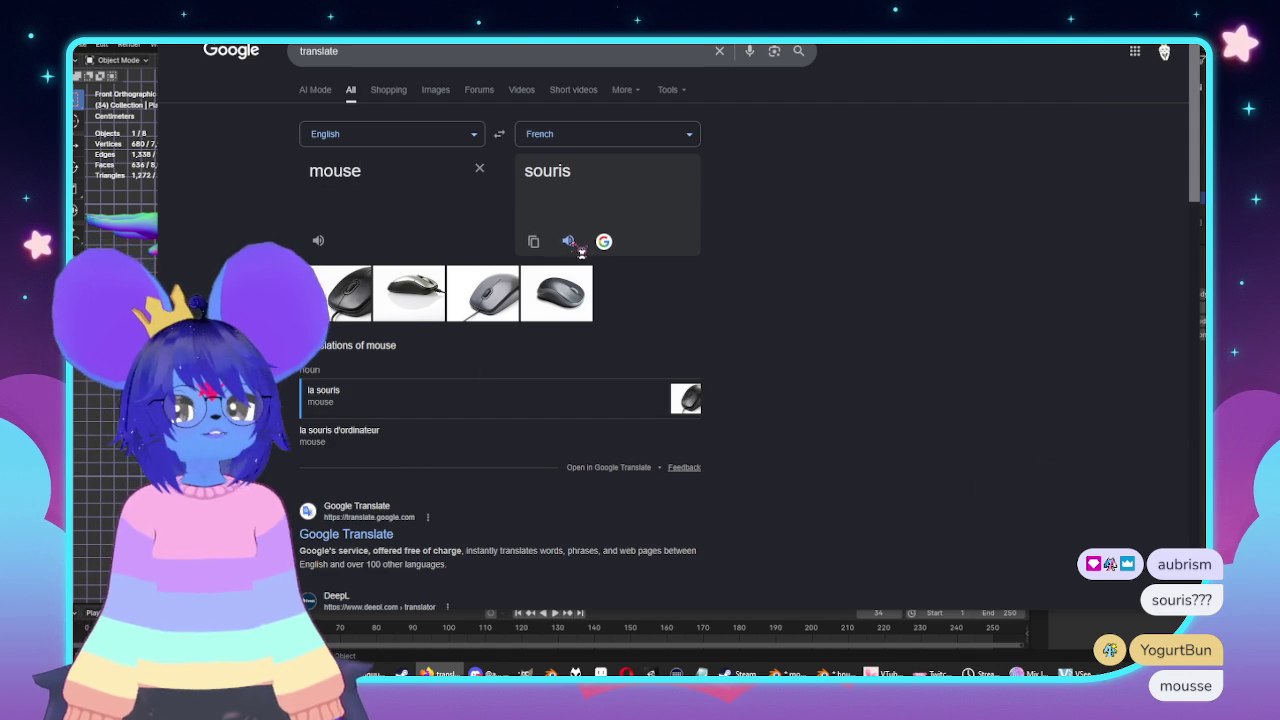